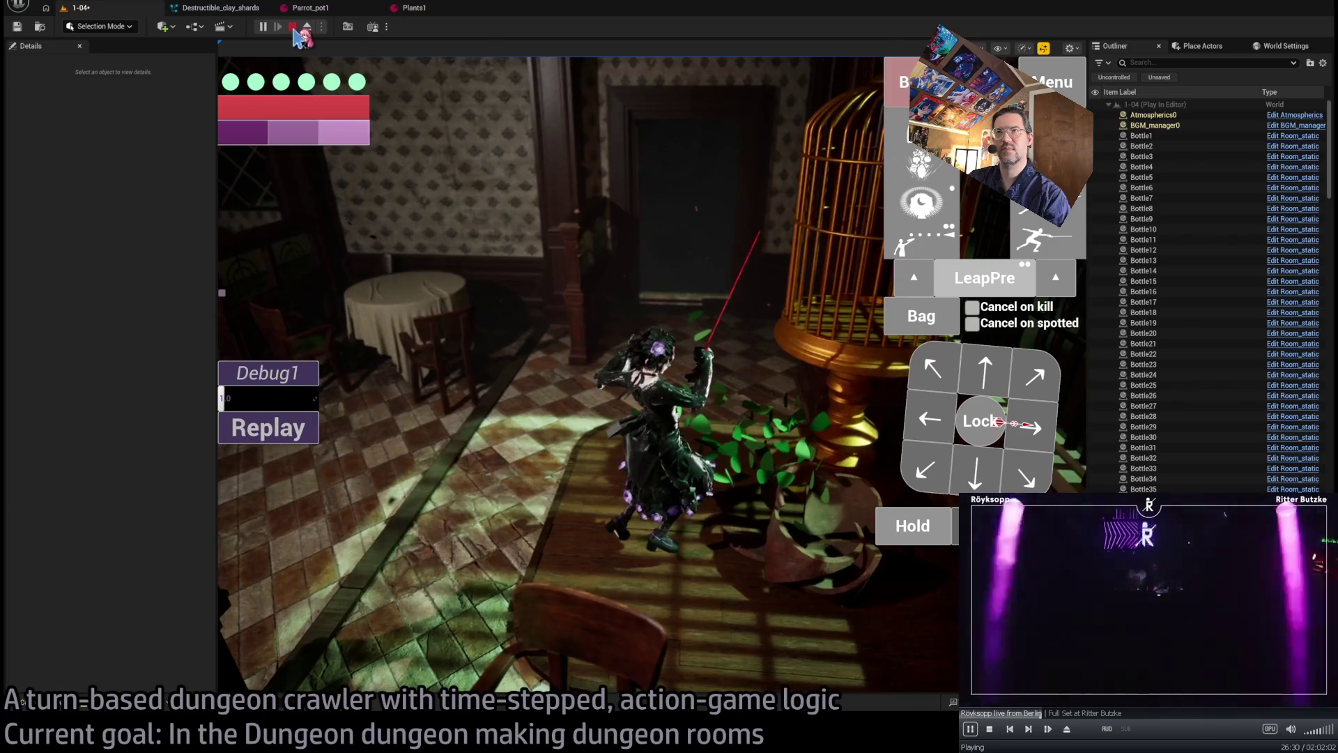
- Stop the play test and switch to the Destructible_plants1 Niagara system, closing Destructible_clay_shards
{"action": "left_click", "coordinate": [293, 26]}
{"action": "left_click", "coordinate": [252, 10]}
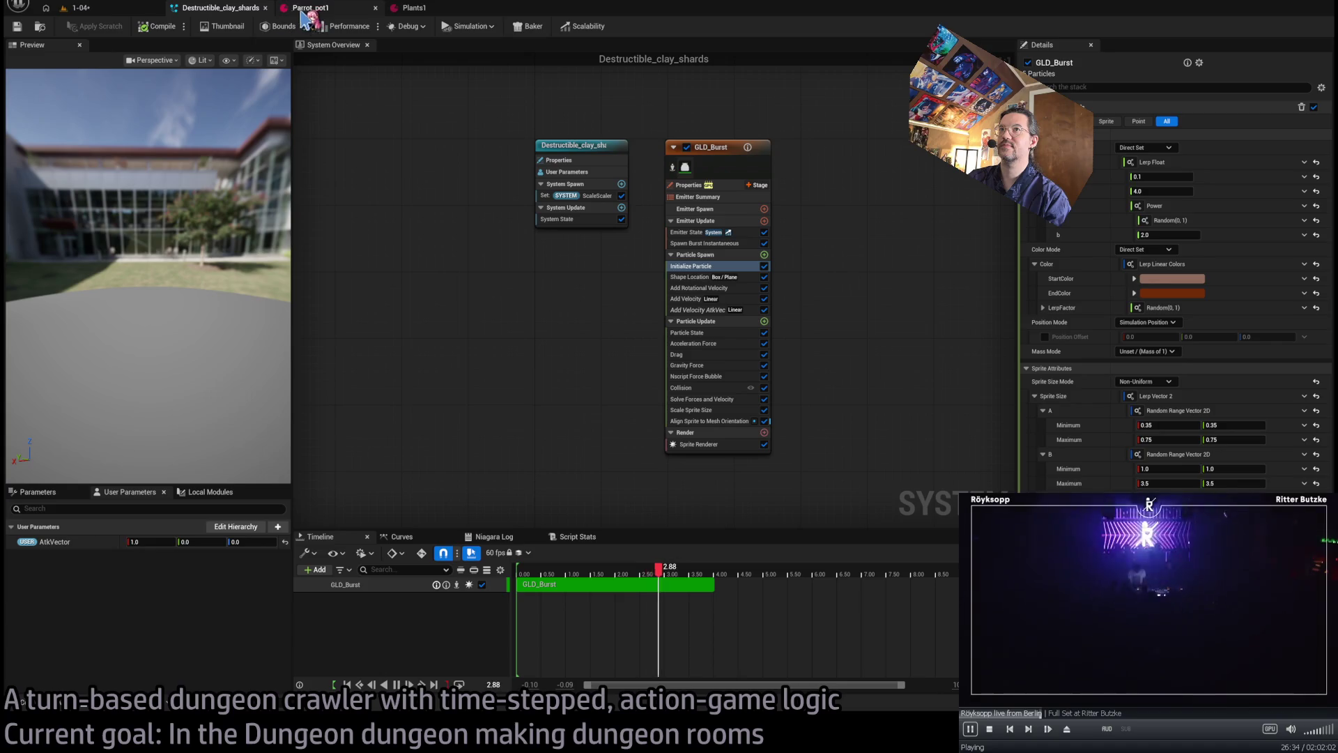
{"action": "left_click", "coordinate": [265, 9]}
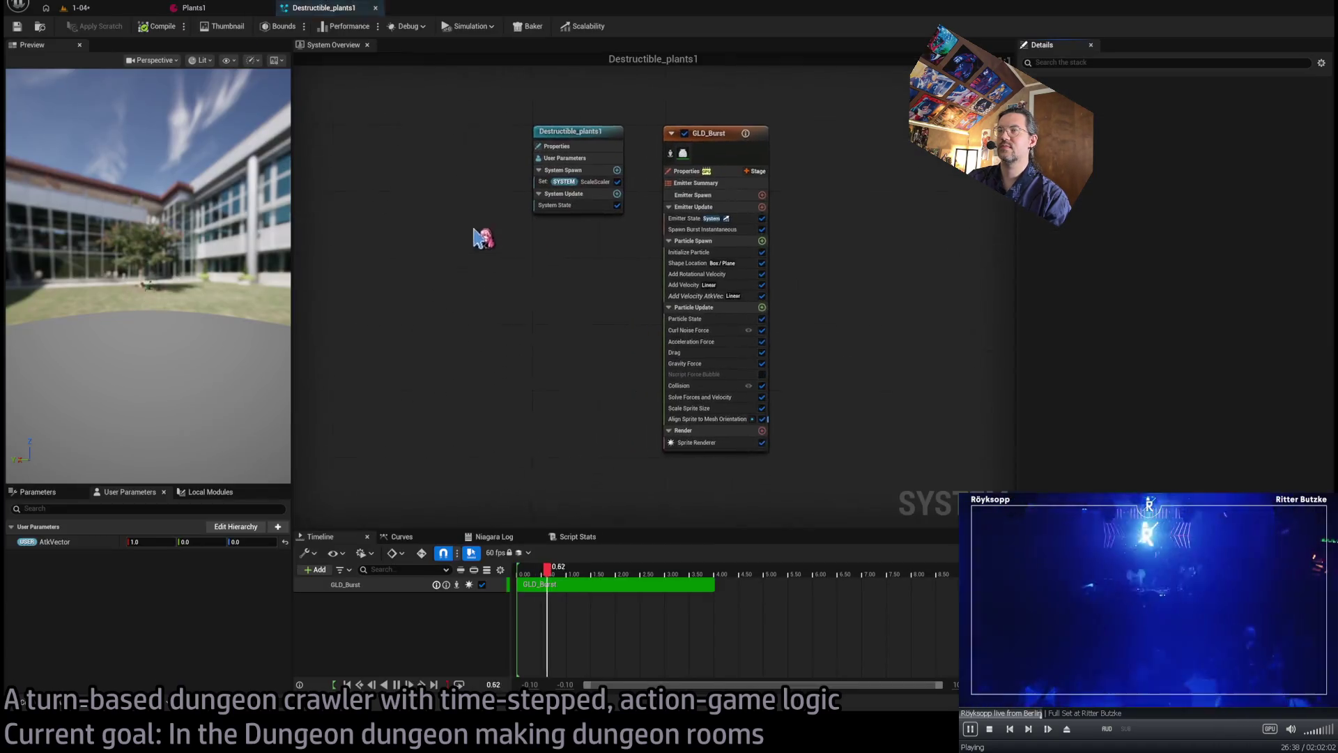
- Inspect GLD_Burst's Drag and Add Velocity modules, then play-test level 1-04
{"action": "left_click", "coordinate": [708, 346]}
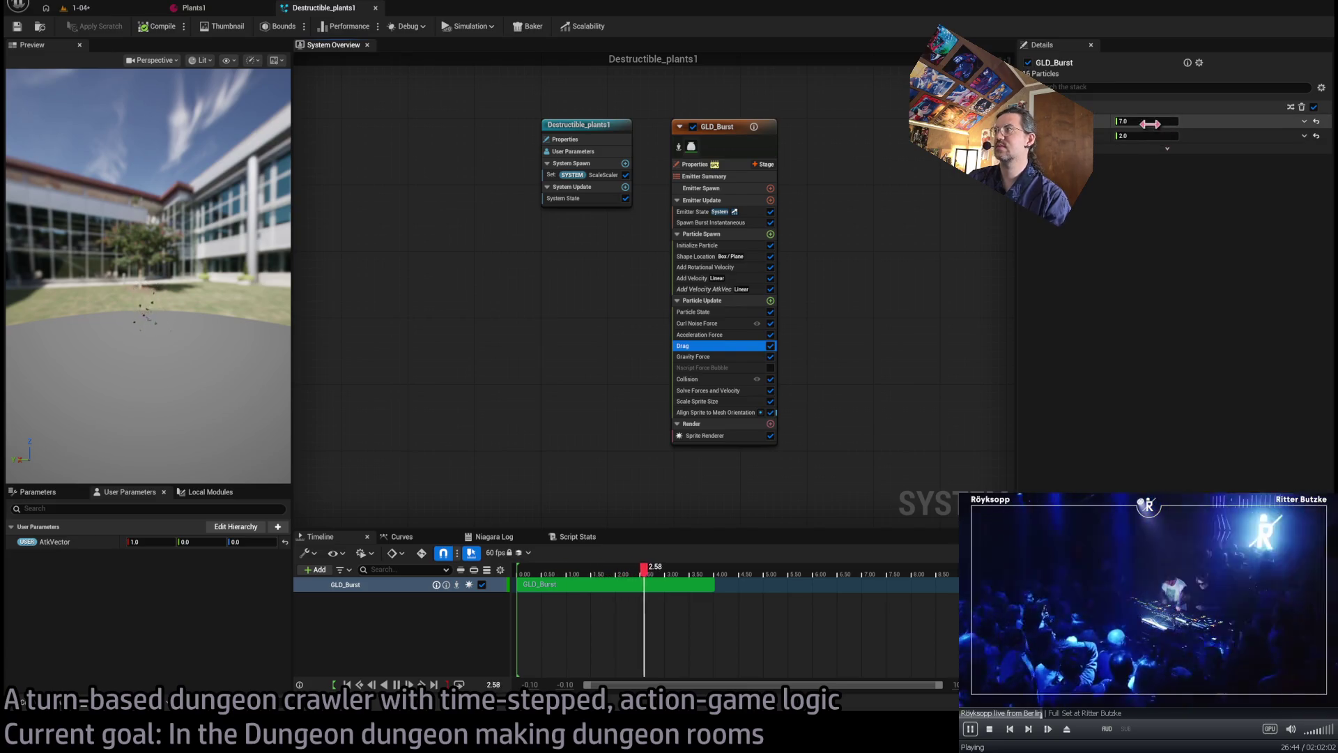
{"action": "left_click", "coordinate": [751, 278]}
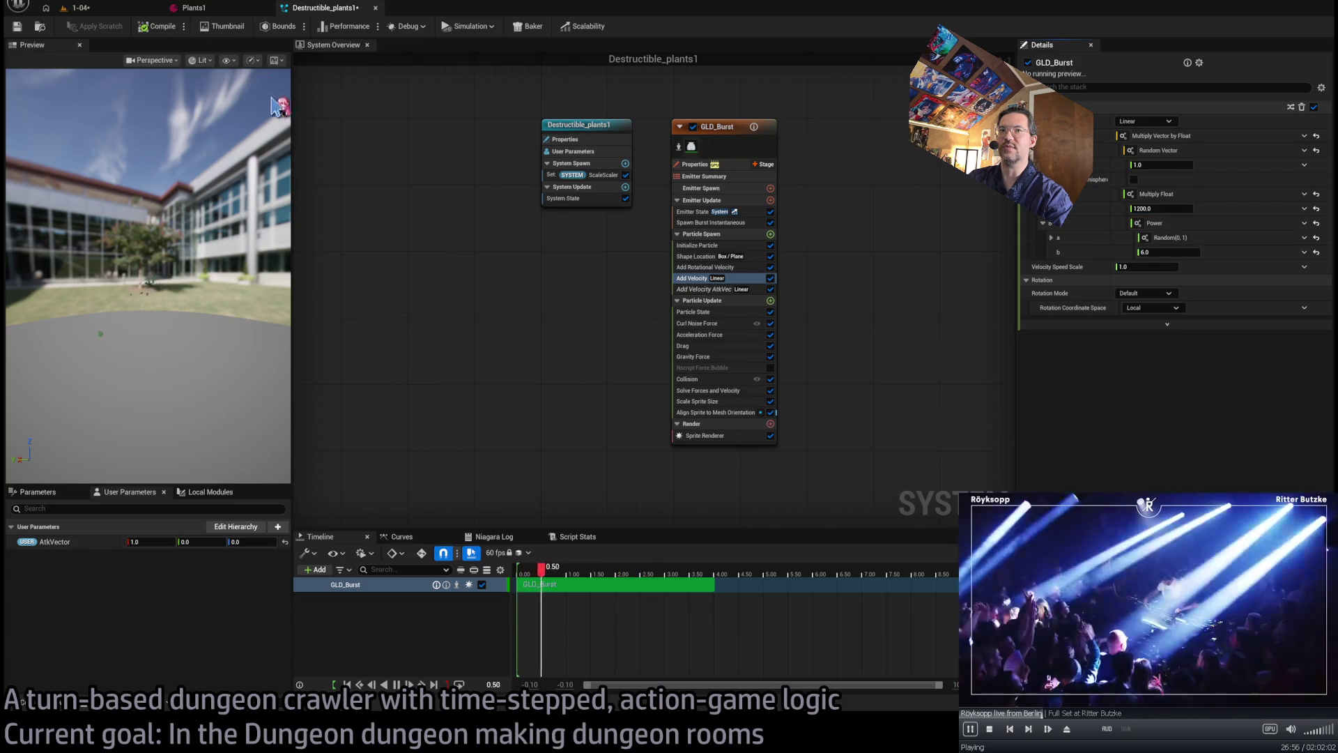
{"action": "left_click", "coordinate": [96, 7]}
{"action": "left_click", "coordinate": [263, 28]}
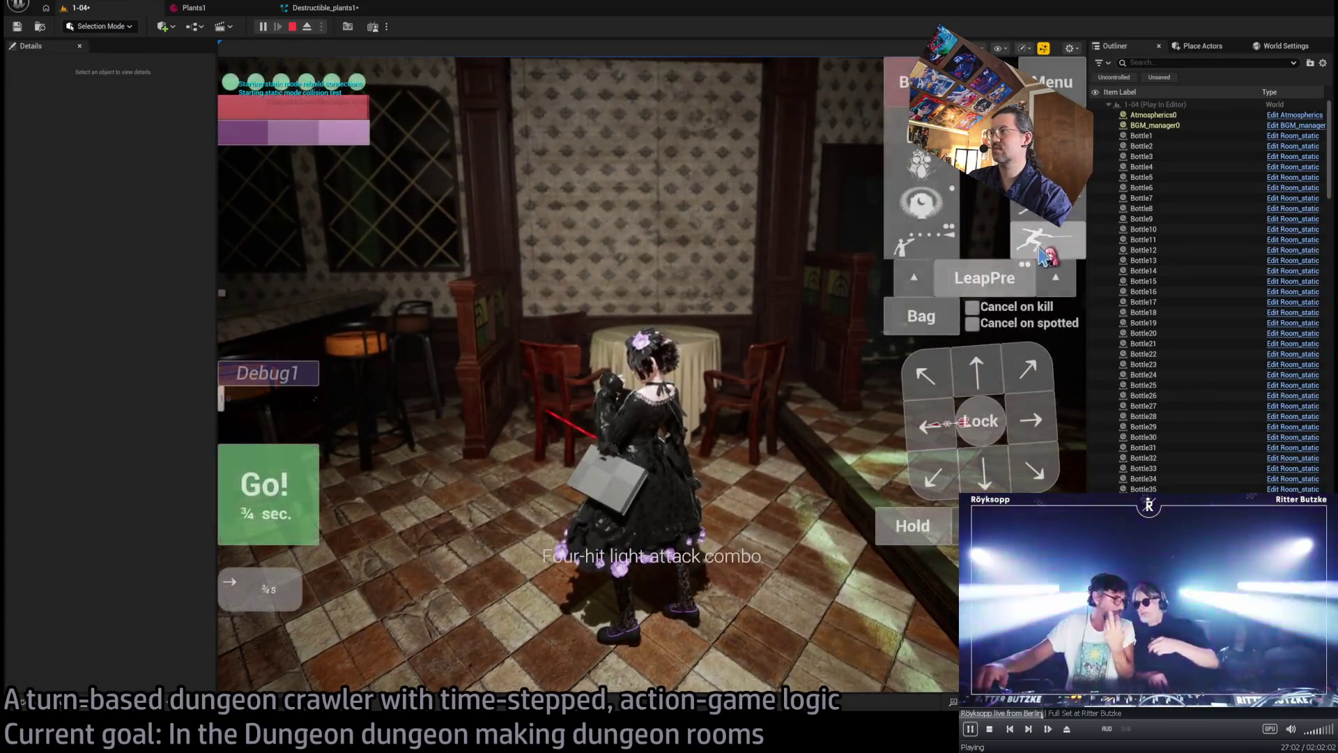
- Execute the attack turn that smashes the plant, replay it twice, then stop the game
{"action": "key", "text": "space"}
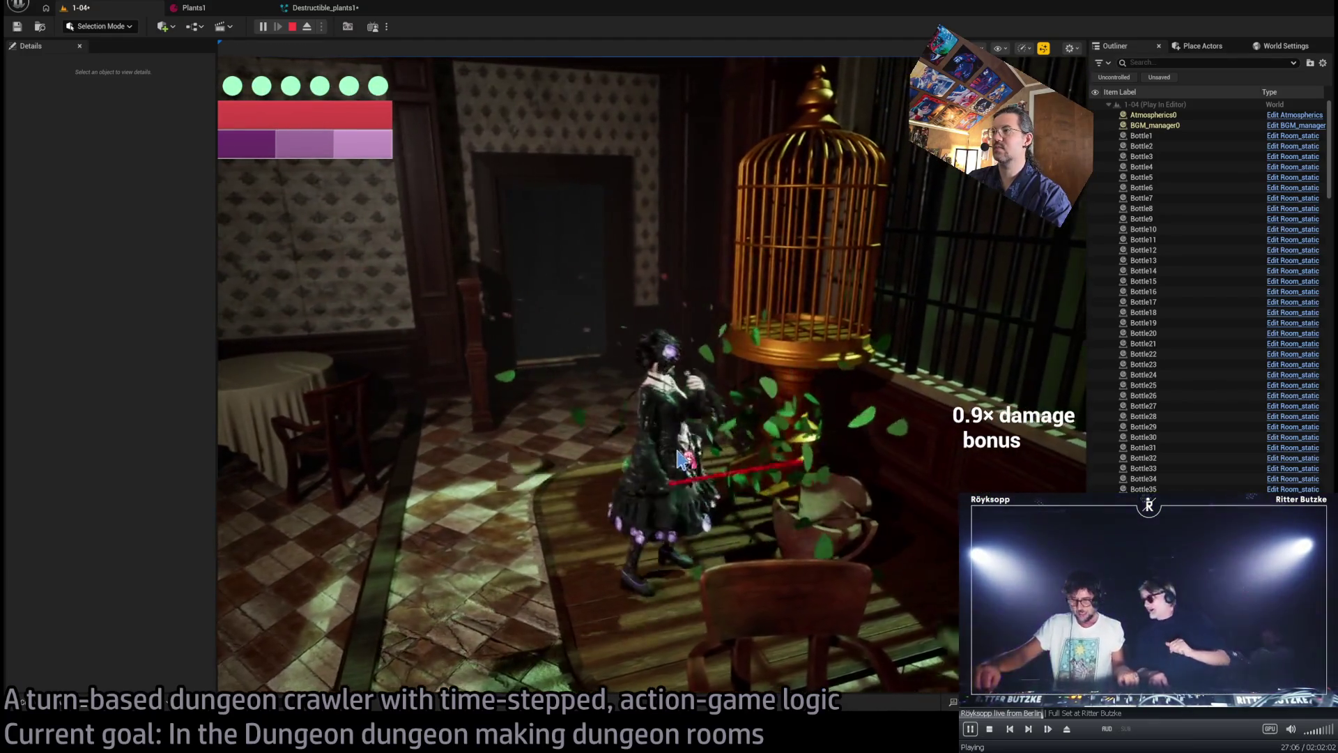
{"action": "left_click", "coordinate": [304, 428]}
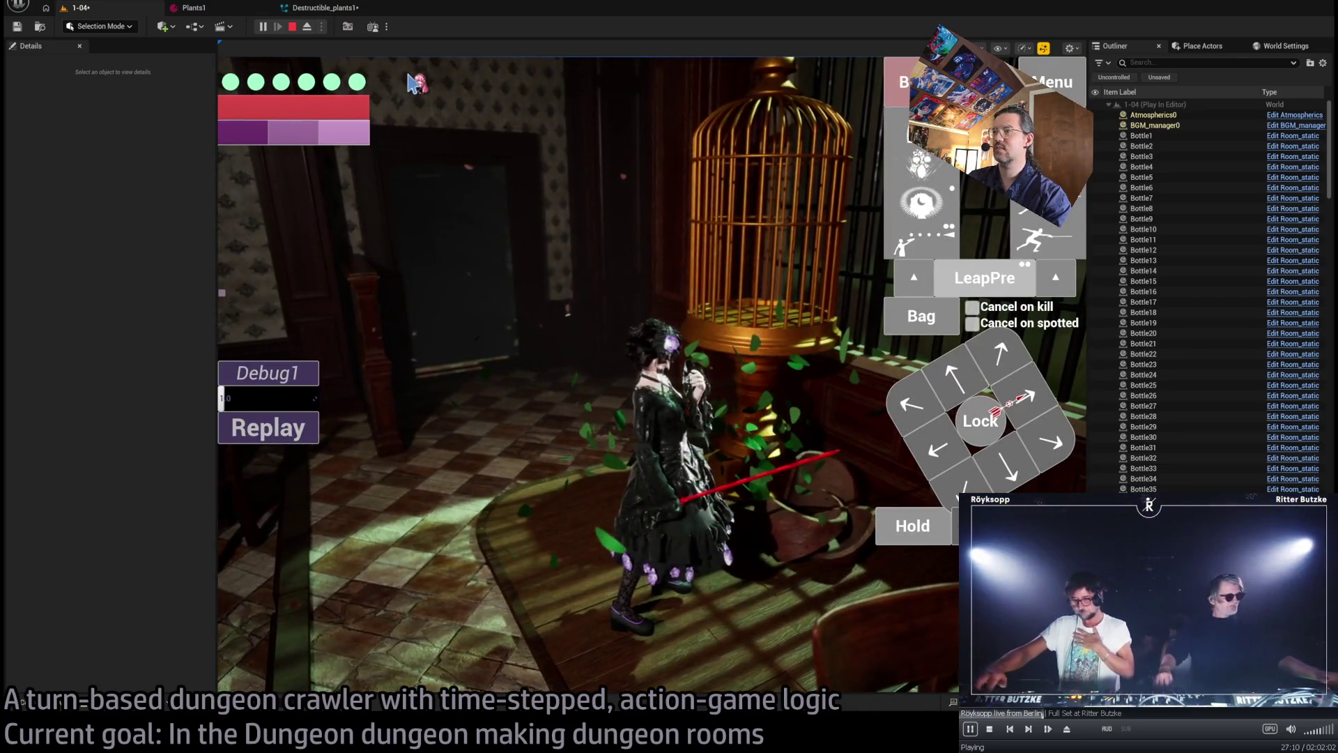
{"action": "left_click", "coordinate": [251, 427]}
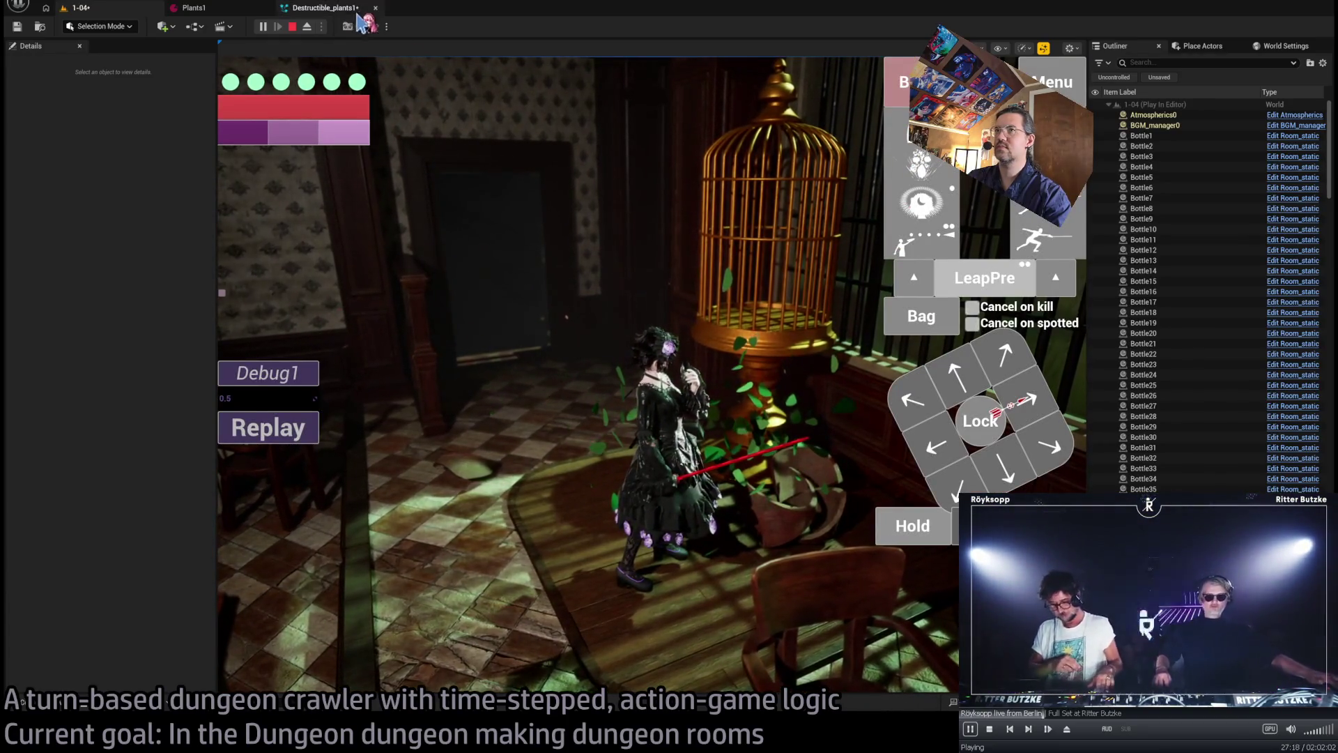
{"action": "left_click", "coordinate": [292, 27]}
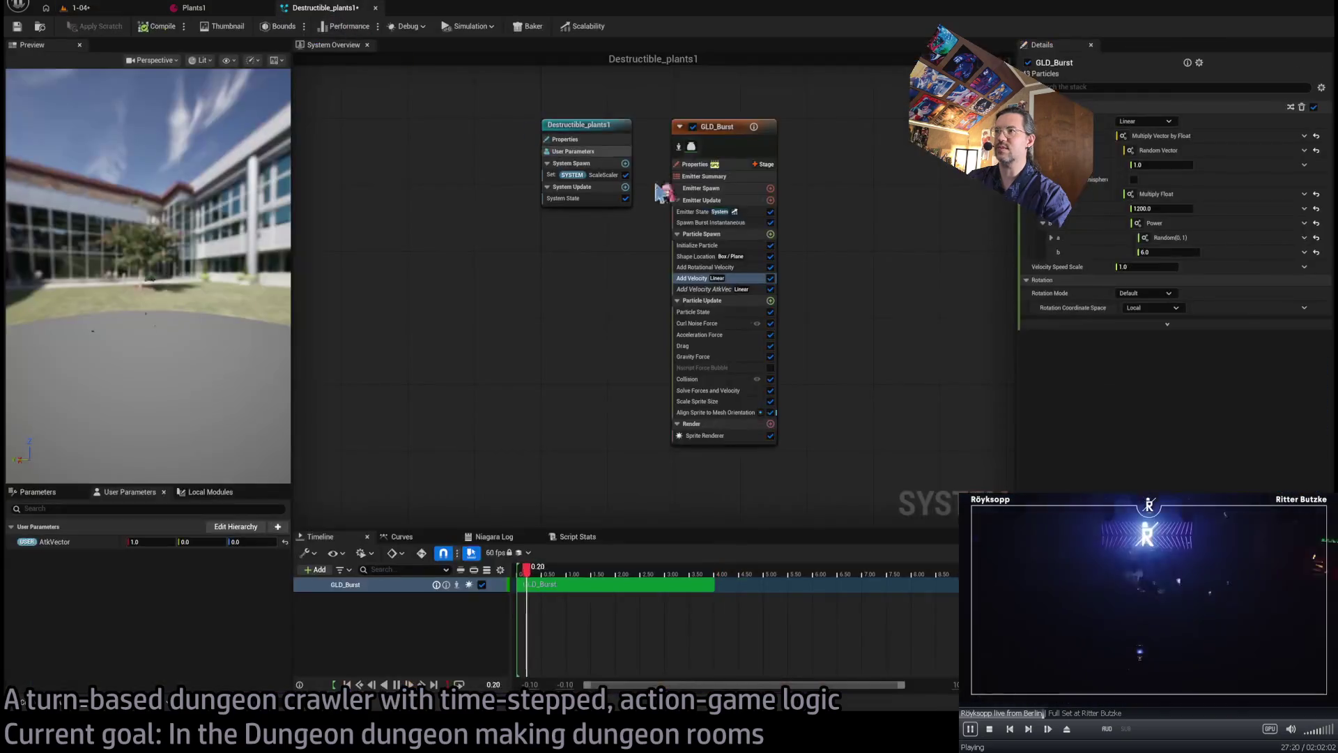
- Lower GLD_Burst's Drag from 7.0 to 5.0 and start a new play test of level 1-04
{"action": "left_click", "coordinate": [732, 323]}
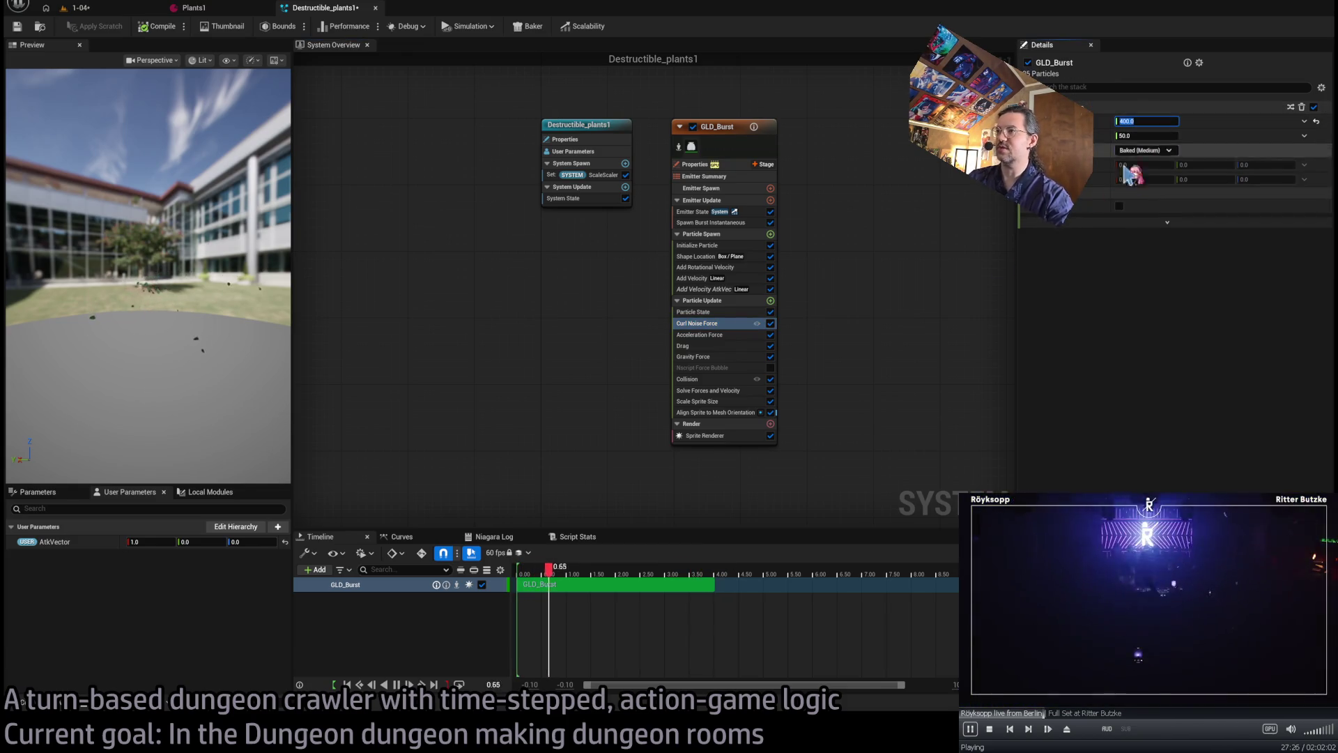
{"action": "left_click", "coordinate": [718, 346]}
{"action": "left_click_drag", "start_coordinate": [1152, 126], "coordinate": [847, 130]}
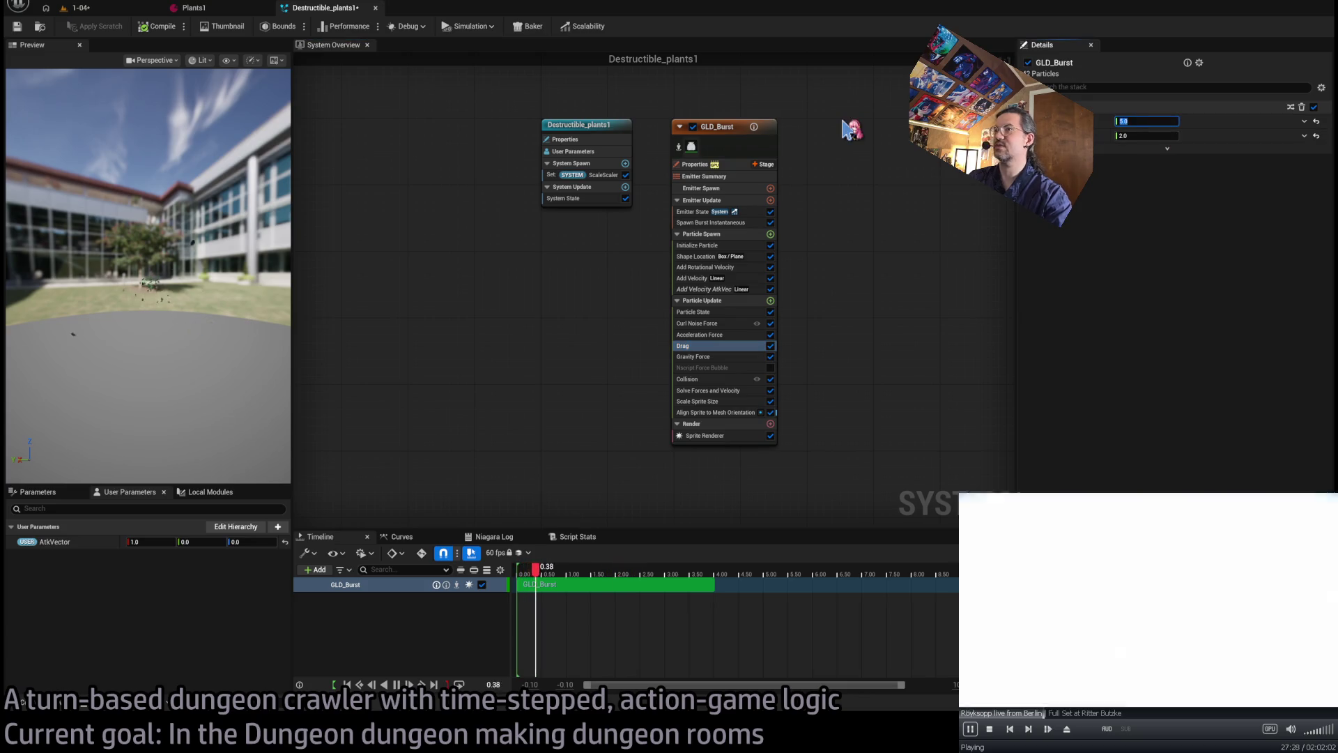
{"action": "left_click", "coordinate": [78, 7]}
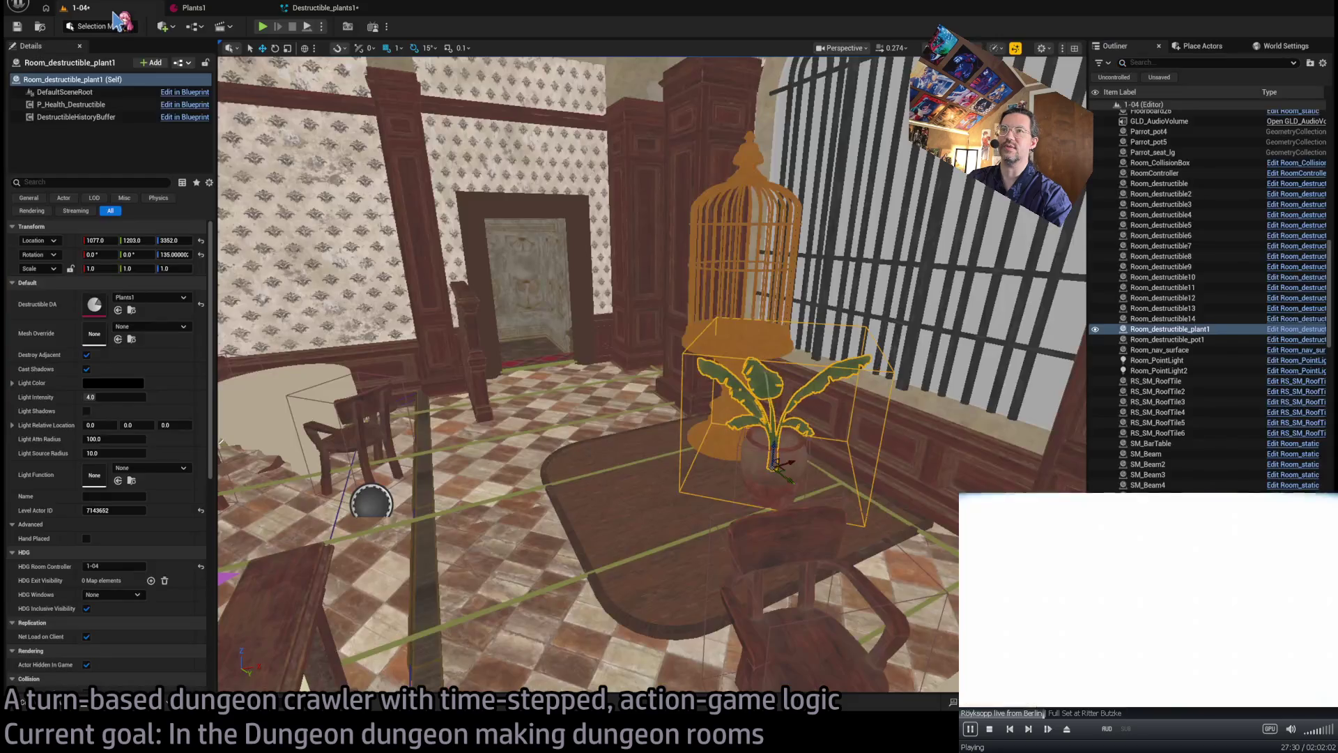
{"action": "left_click", "coordinate": [265, 27]}
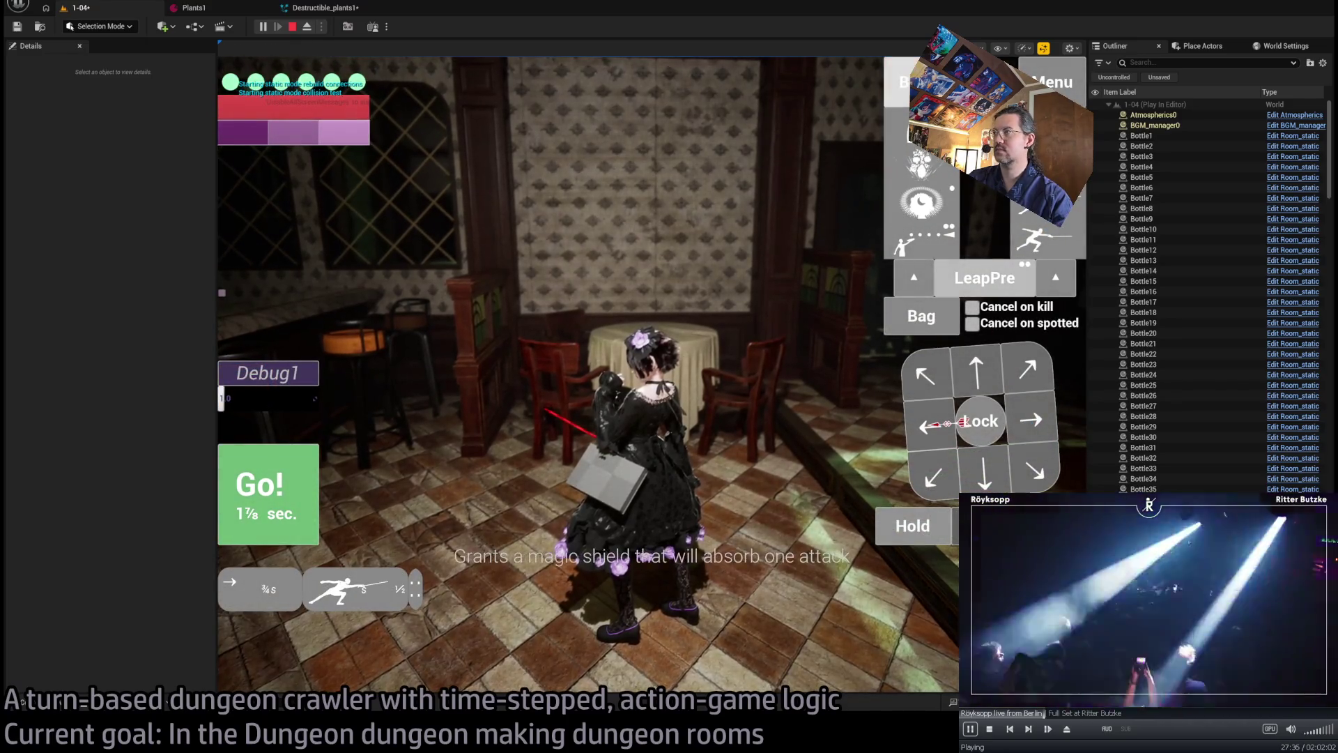
{"action": "left_click", "coordinate": [252, 499]}
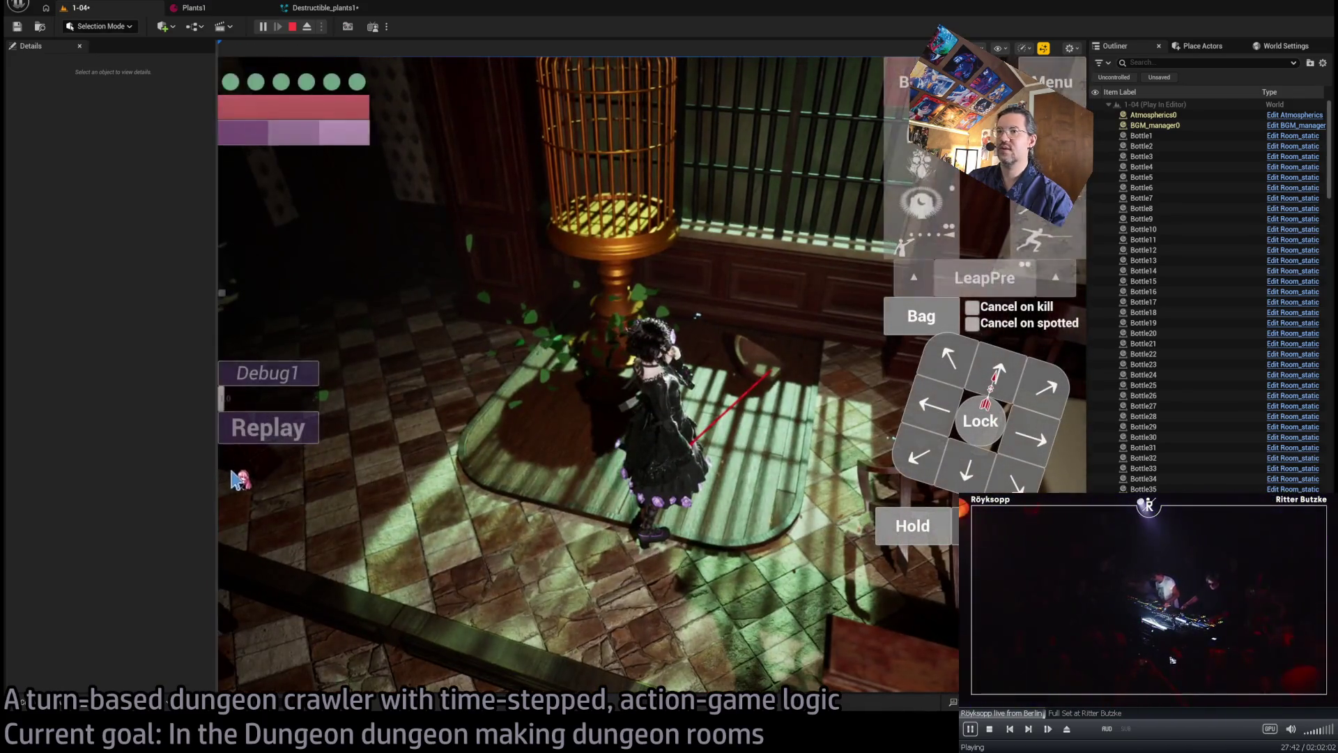
{"action": "left_click", "coordinate": [302, 443]}
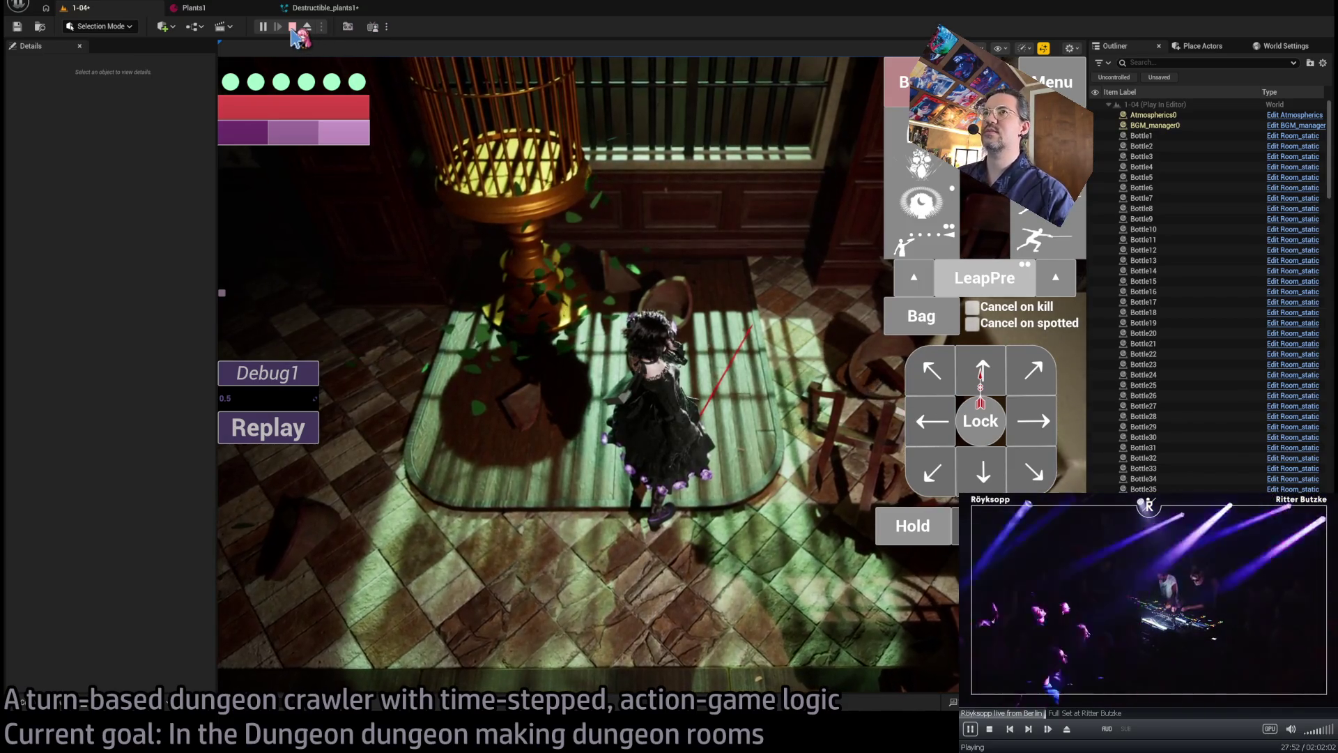
{"action": "left_click", "coordinate": [292, 28]}
{"action": "key", "text": "alt+p"}
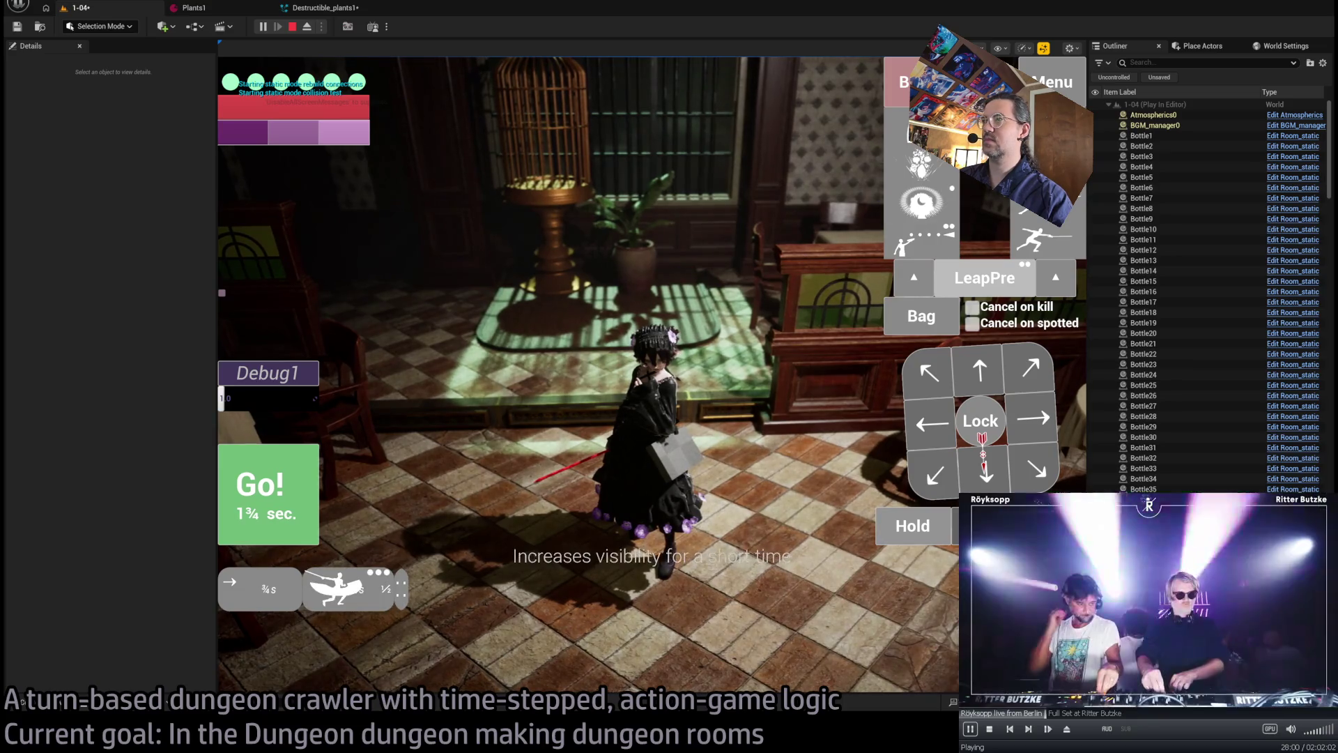
{"action": "left_click", "coordinate": [262, 496]}
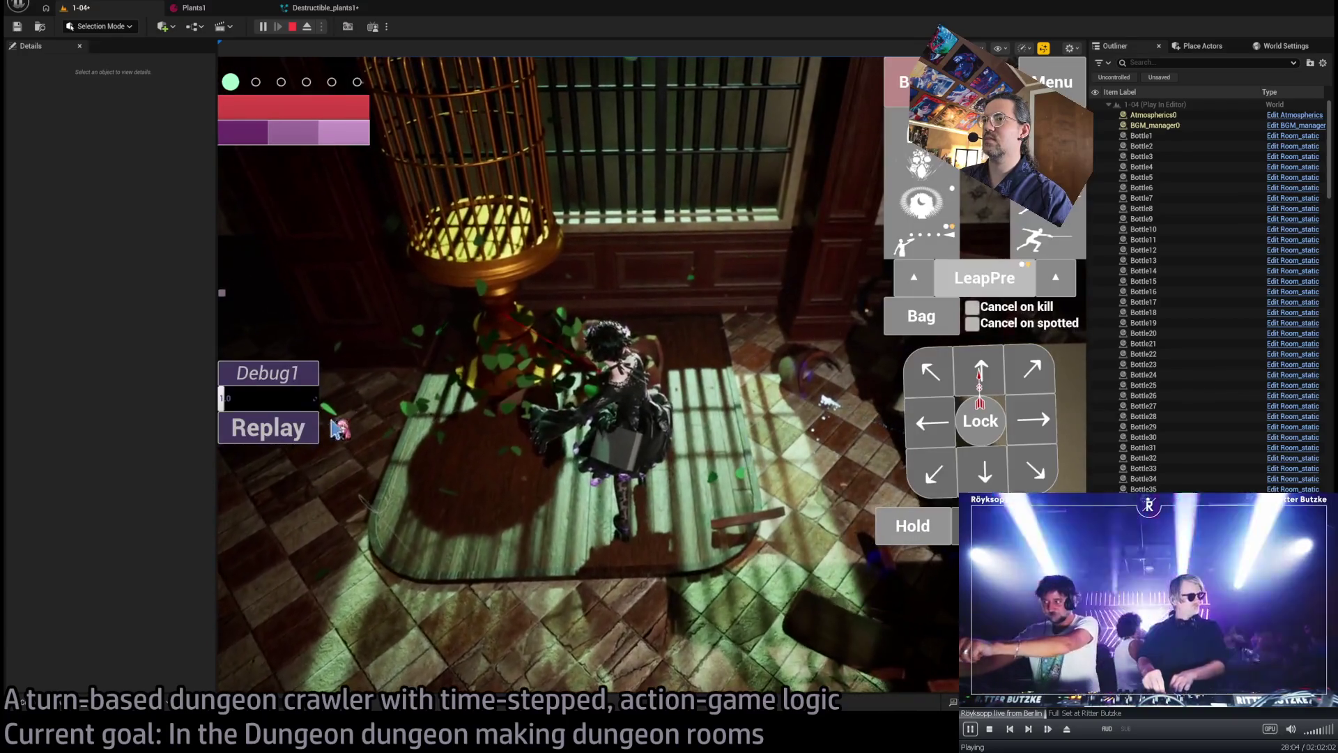
{"action": "left_click", "coordinate": [291, 27]}
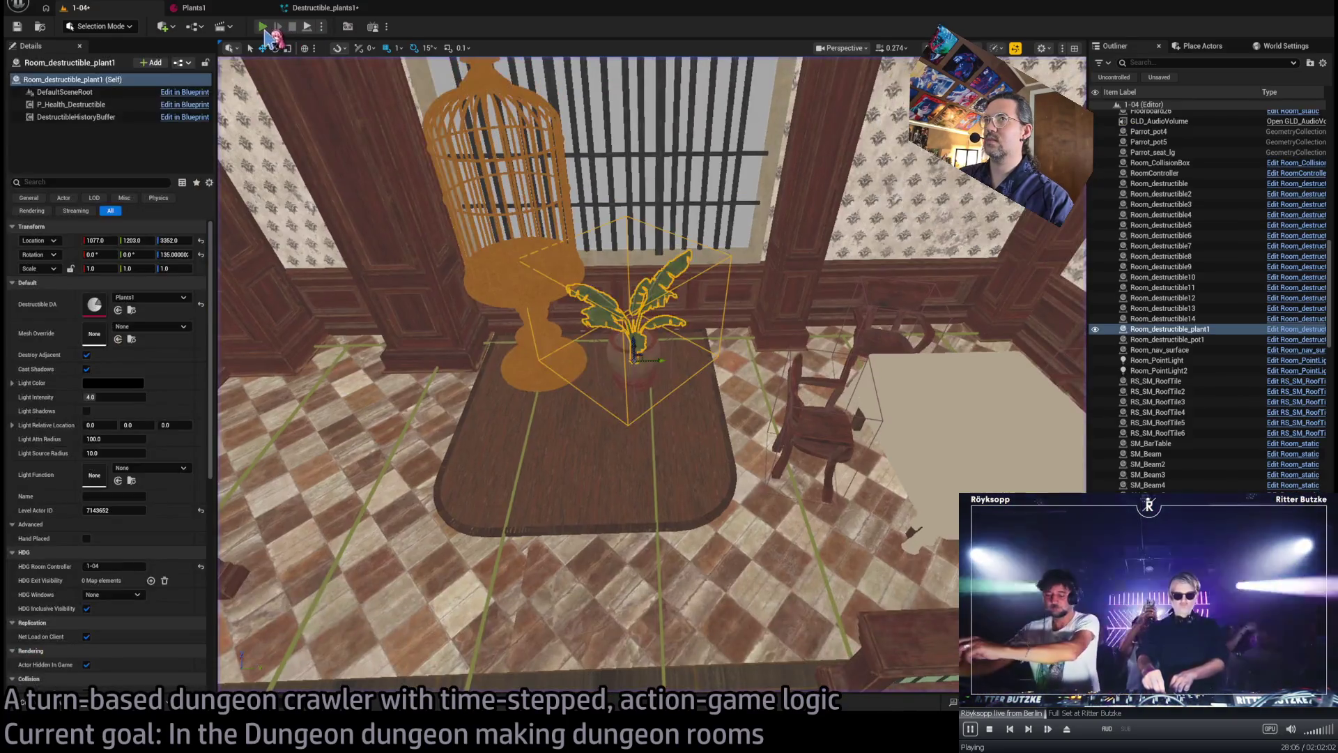
{"action": "left_click", "coordinate": [264, 27]}
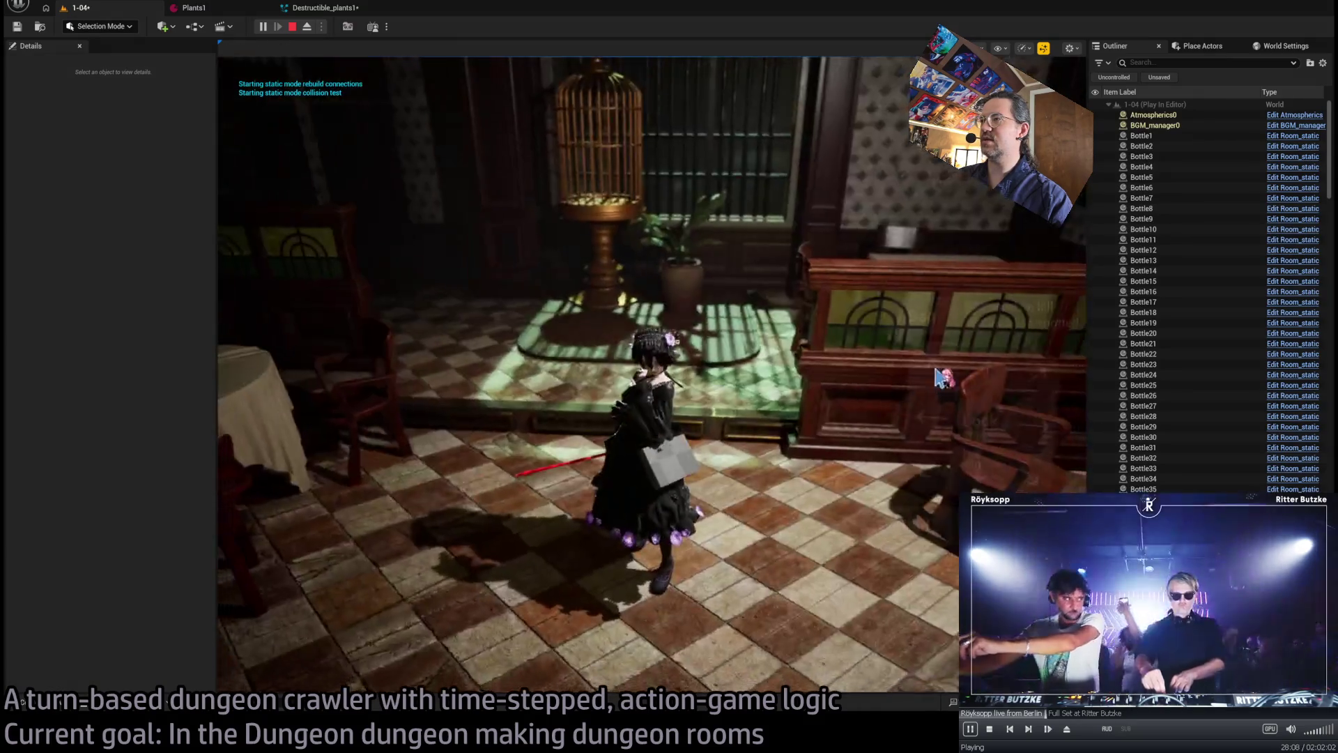
{"action": "left_click", "coordinate": [230, 492]}
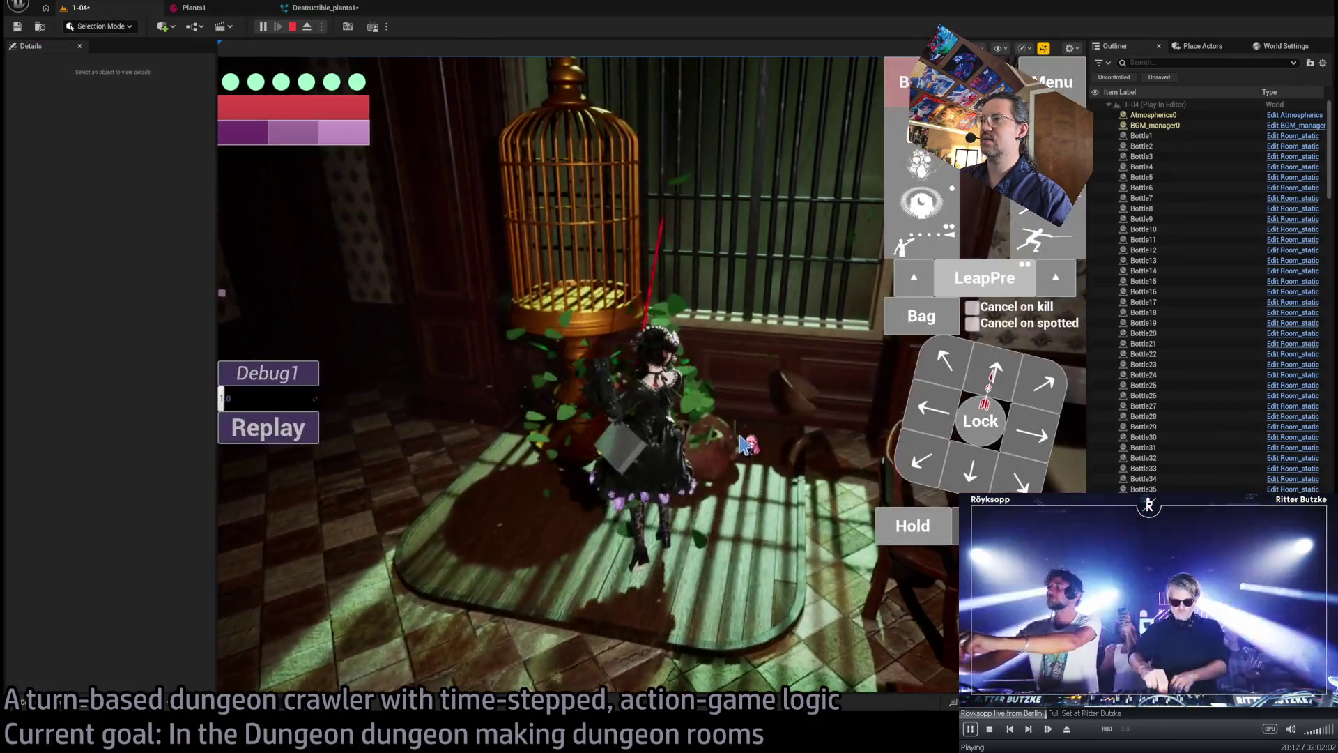
{"action": "left_click", "coordinate": [739, 437]}
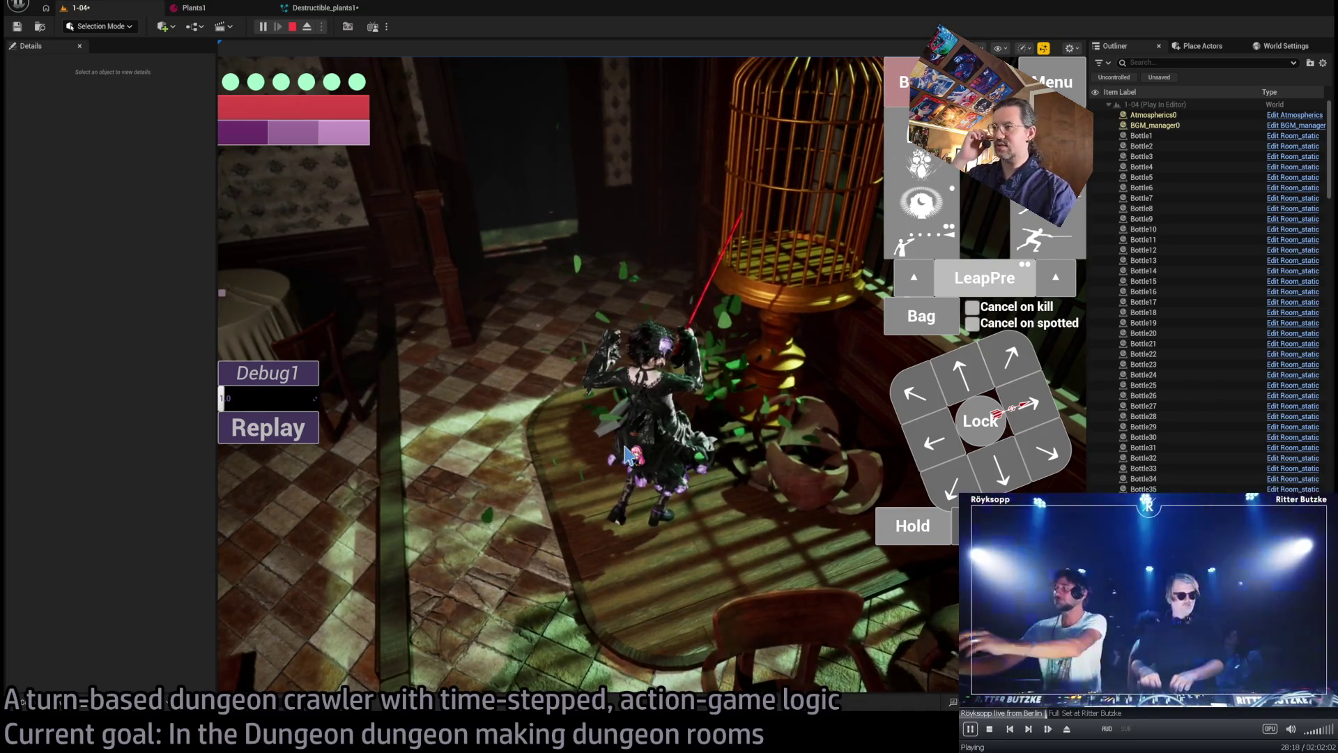
{"action": "key", "text": "Escape"}
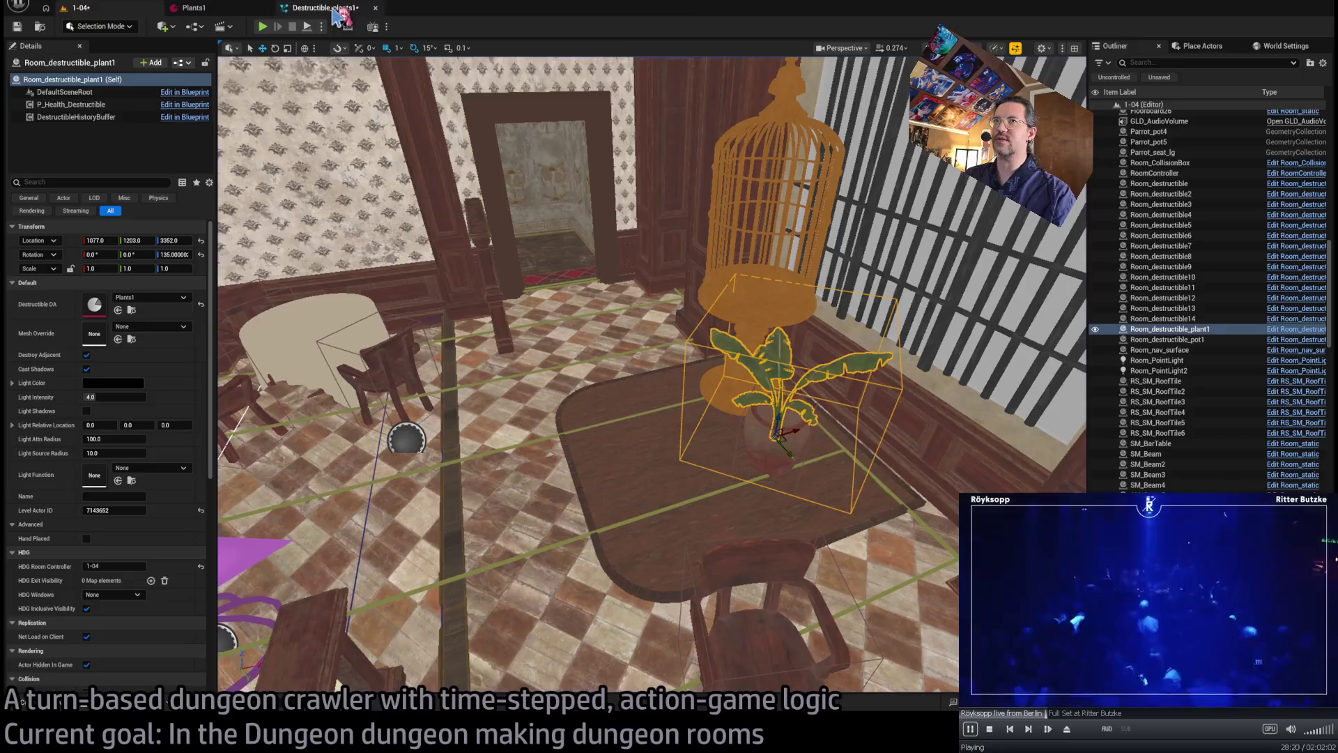
- Set the Add Velocity AtkVec Vector Scale to -0.5 in Destructible_plants1, then play-test level 1-04
{"action": "left_click", "coordinate": [337, 10]}
{"action": "left_click", "coordinate": [740, 278]}
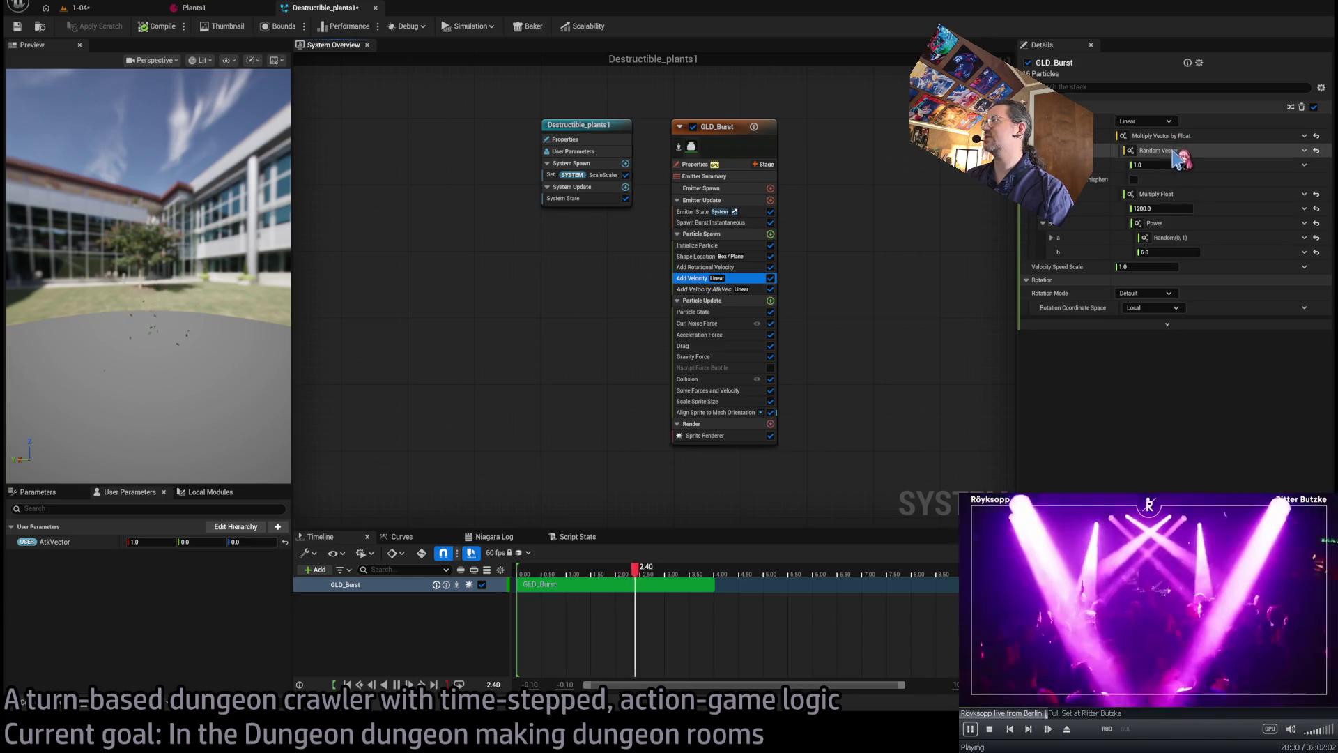
{"action": "key", "text": "Down"}
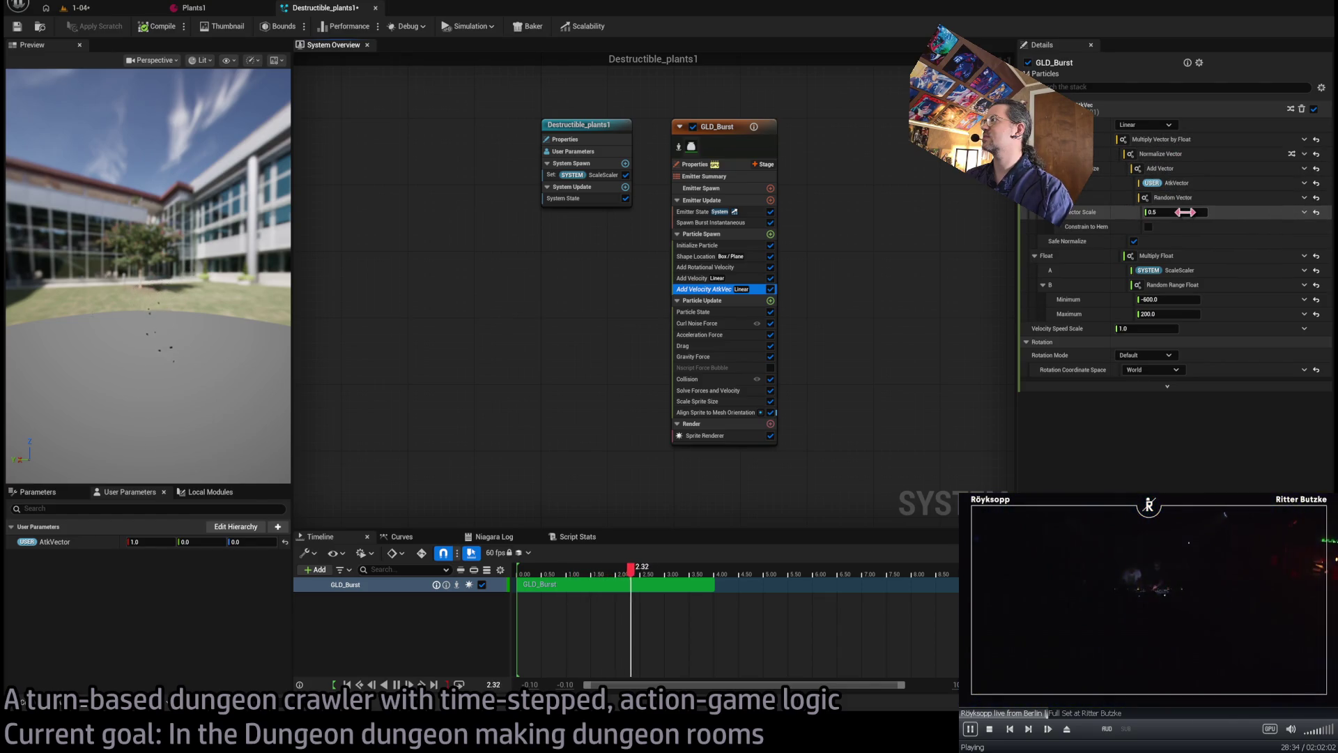
{"action": "key", "text": "Return"}
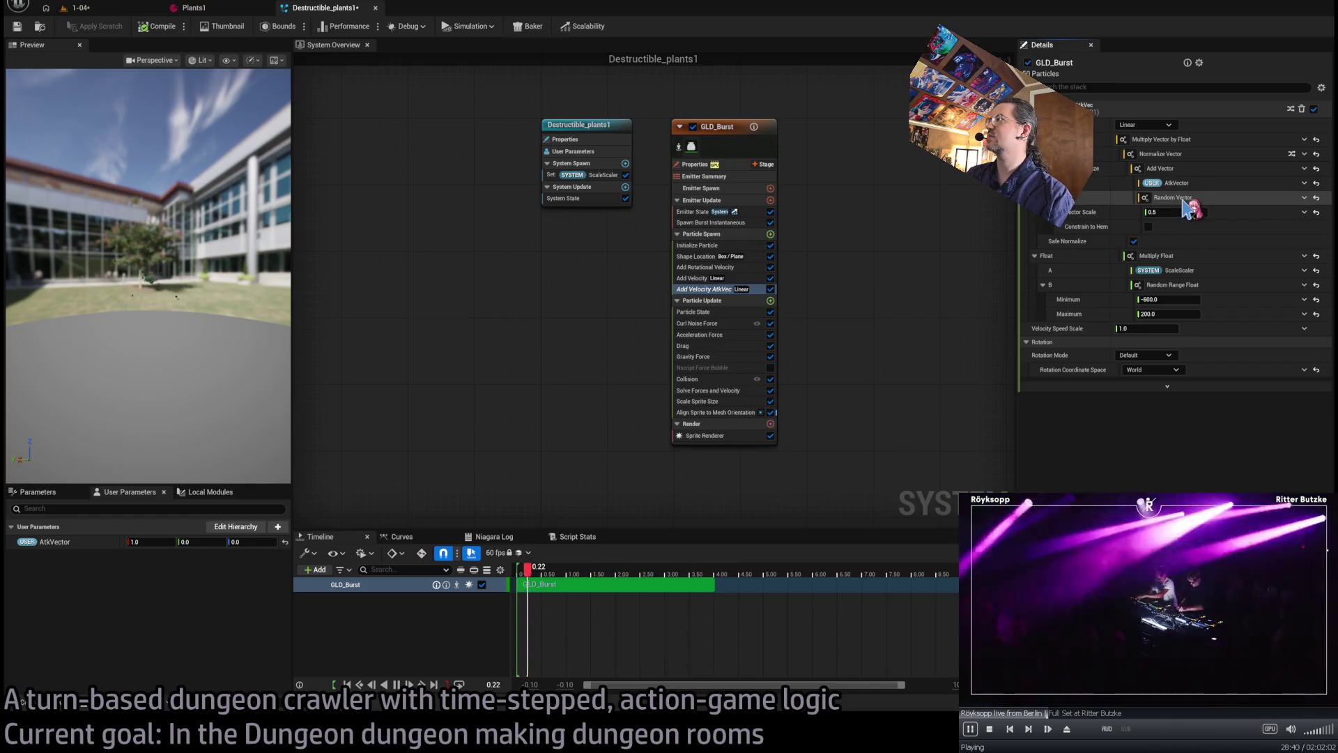
{"action": "left_click", "coordinate": [1193, 212]}
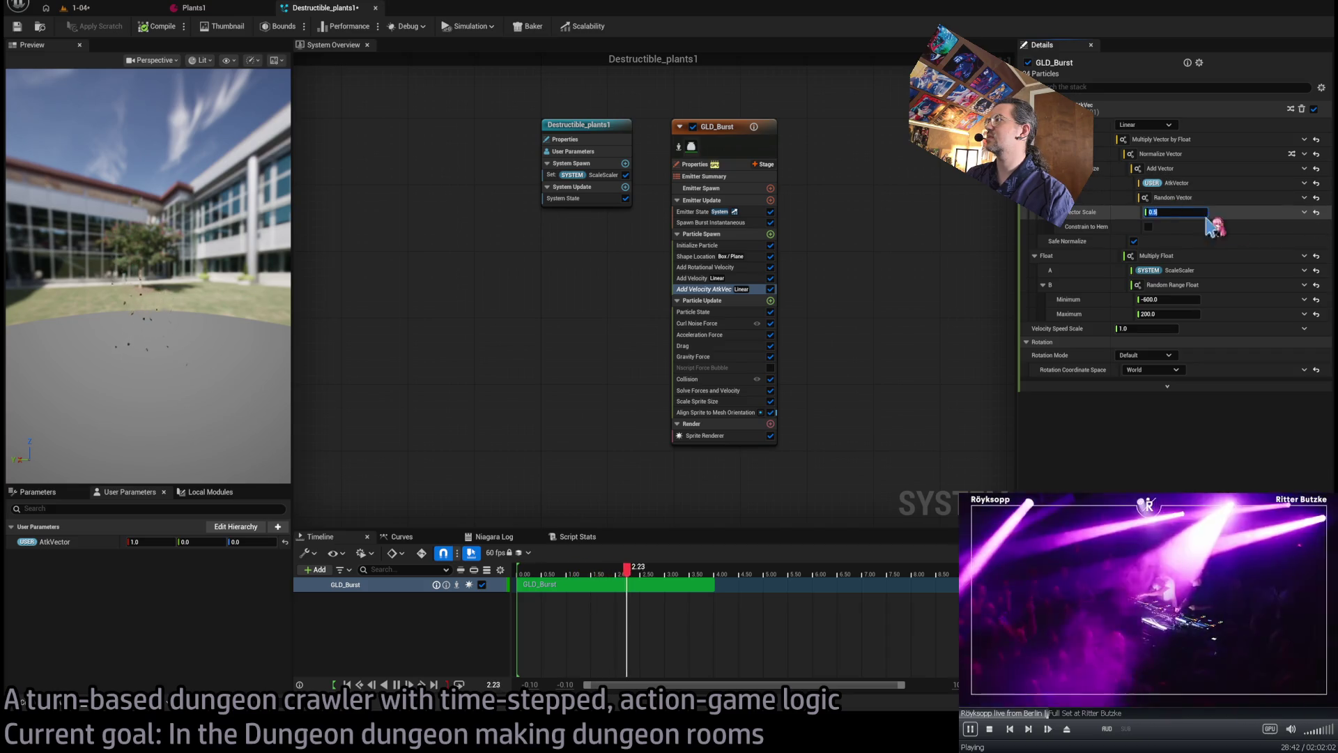
{"action": "key", "text": "Left"}
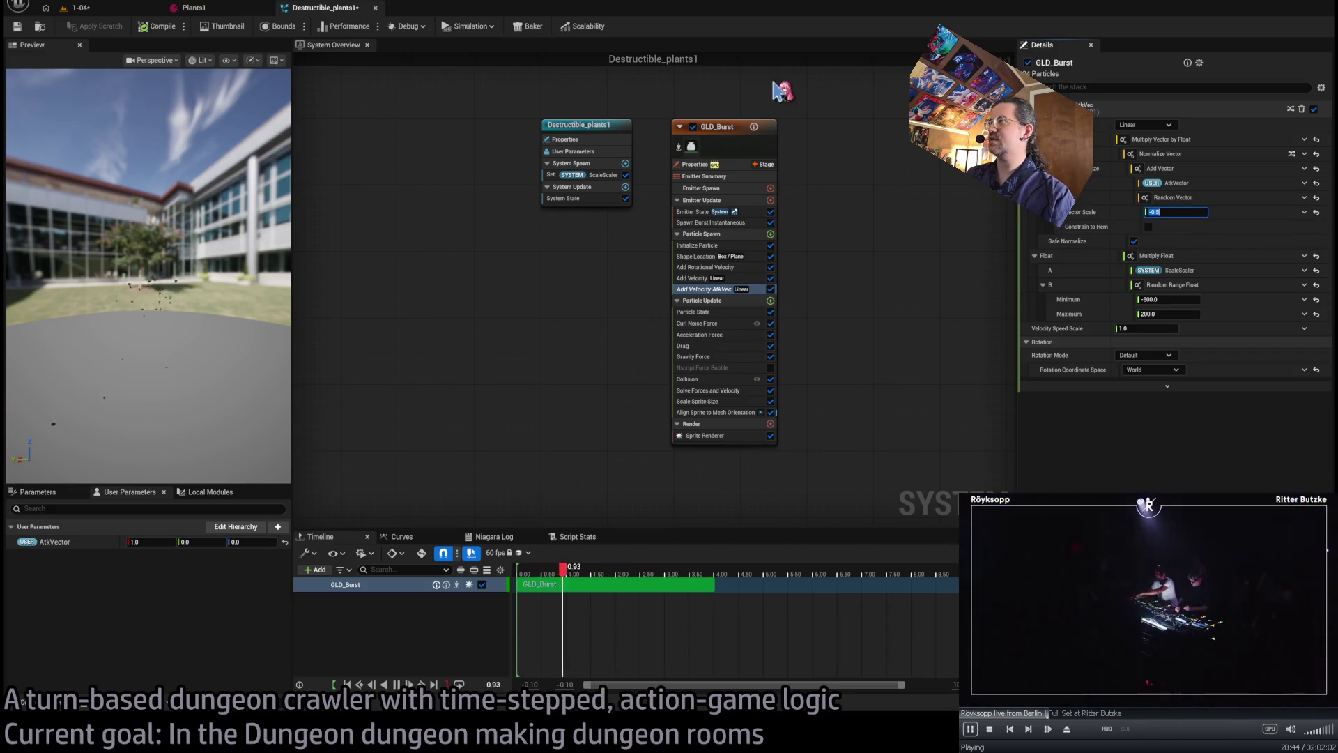
{"action": "key", "text": "Return"}
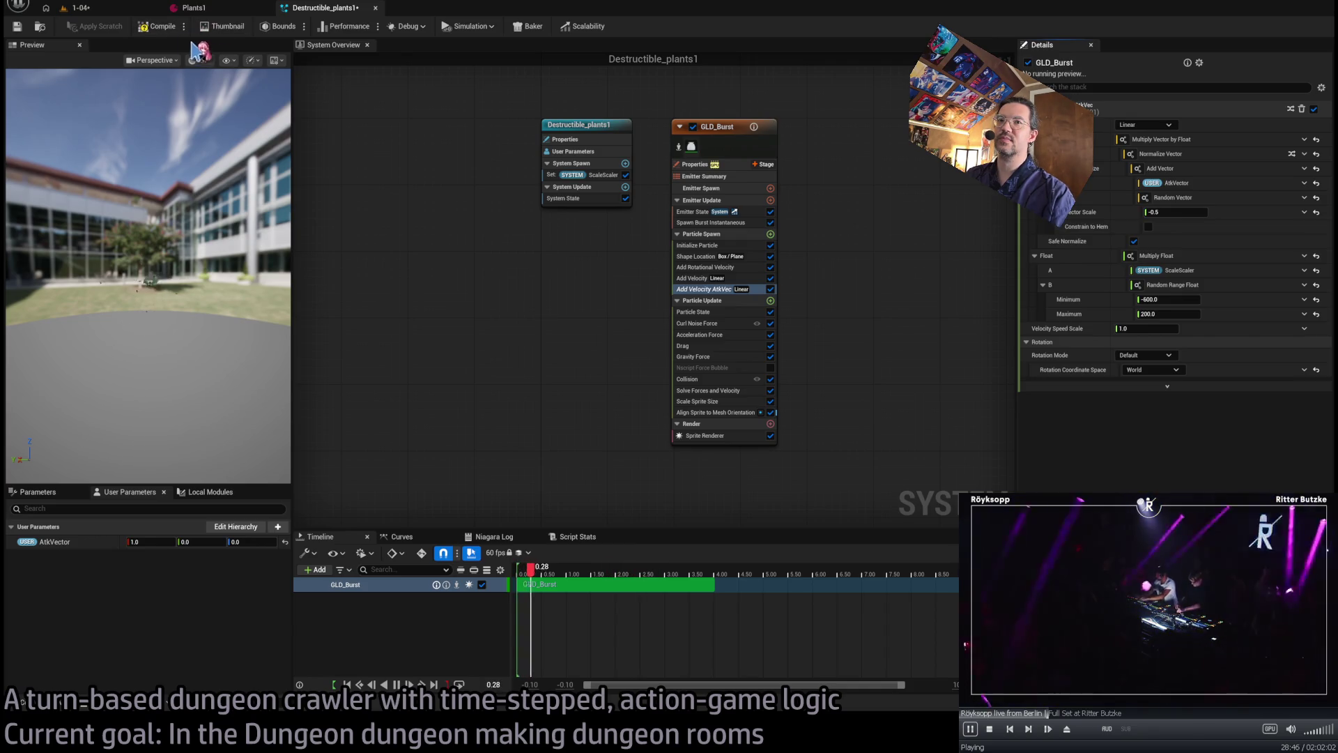
{"action": "left_click", "coordinate": [110, 11]}
{"action": "key", "text": "alt+p"}
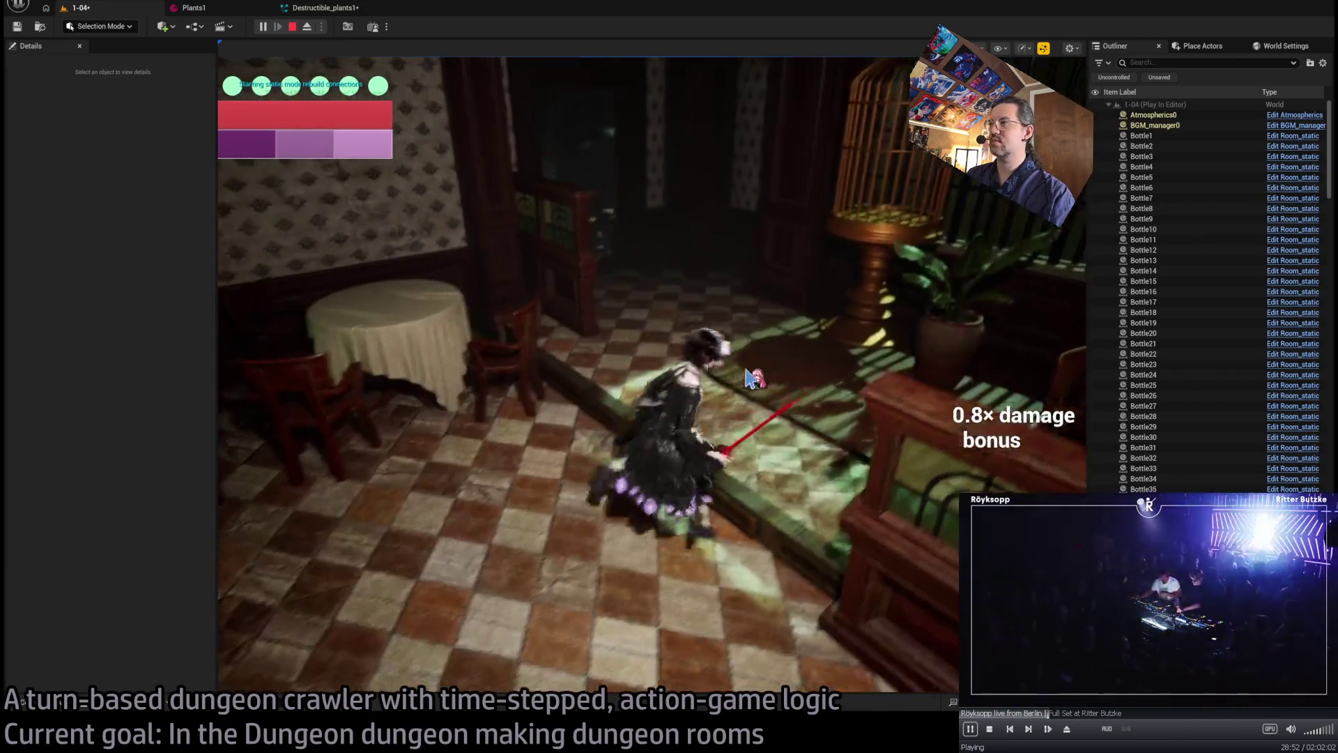
- Stop play, reset Vector Scale to 0.5, and route User AtkVector through a Negate Vector
{"action": "key", "text": "Escape"}
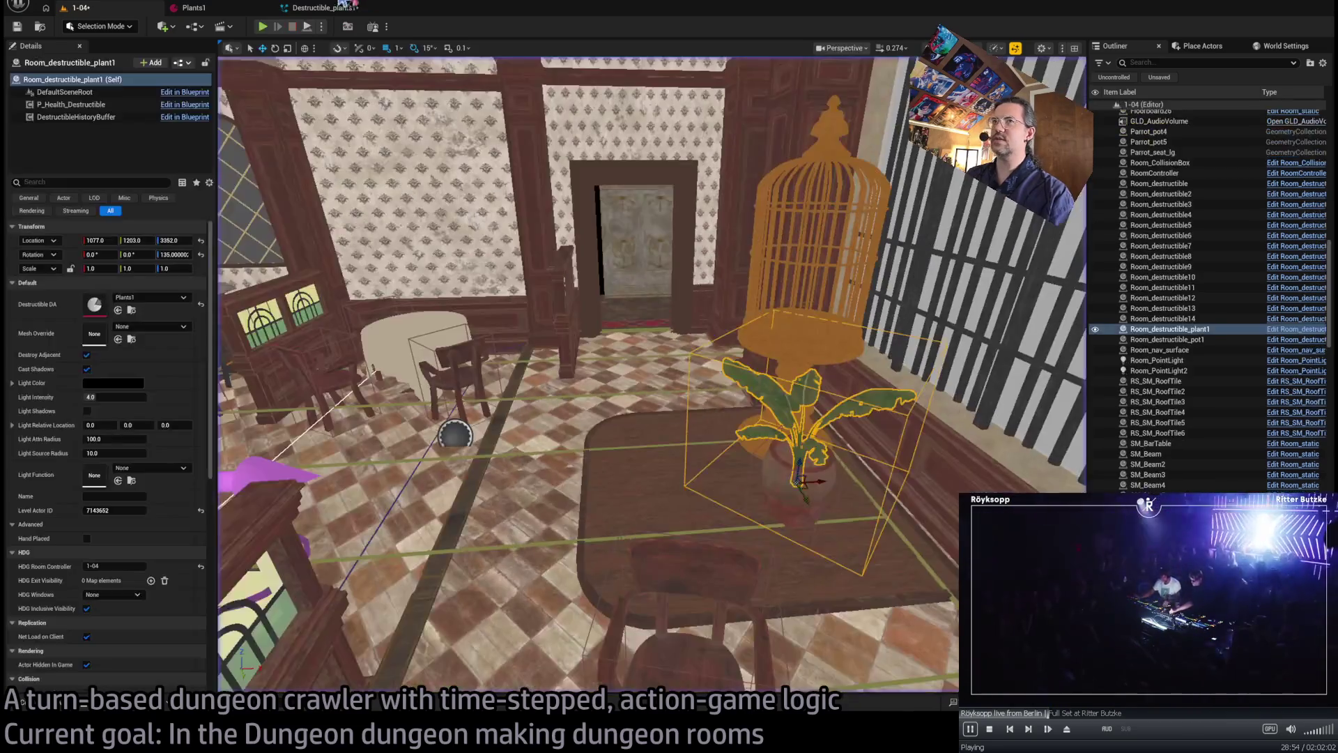
{"action": "left_click", "coordinate": [340, 9]}
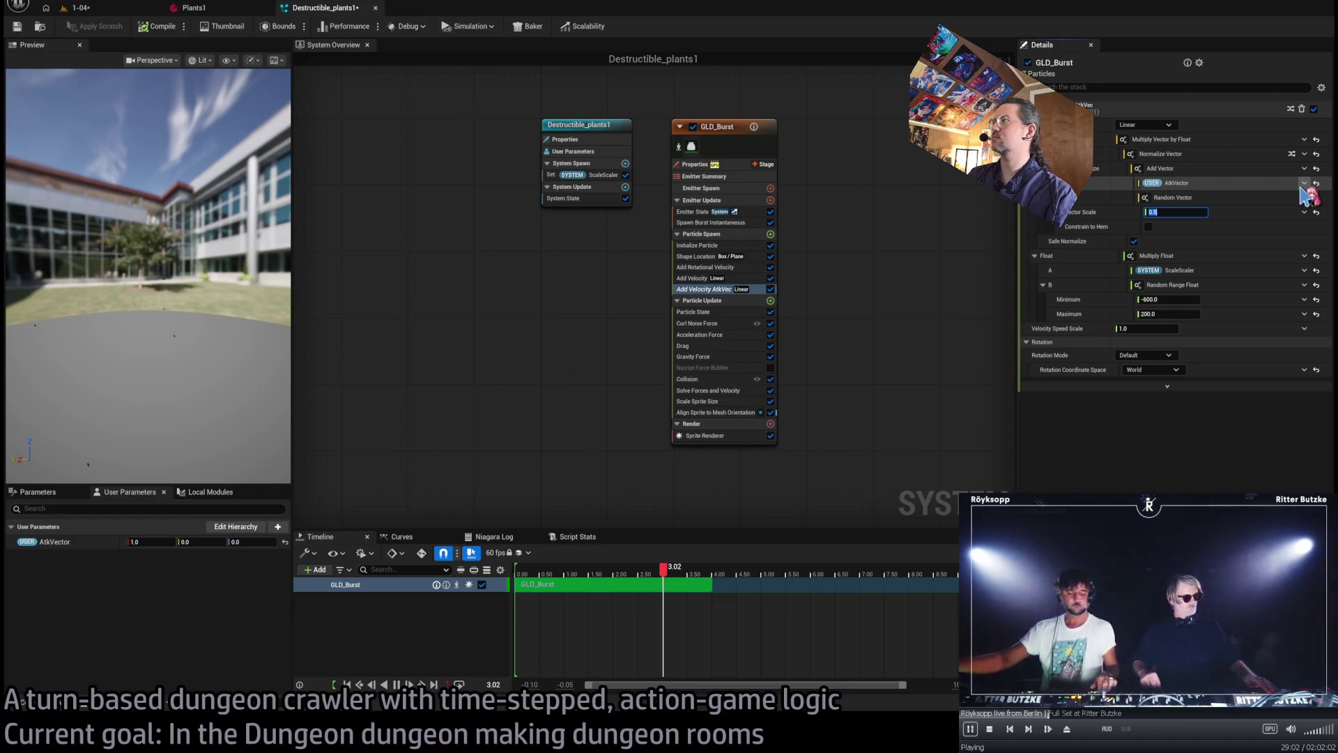
{"action": "left_click", "coordinate": [1220, 206]}
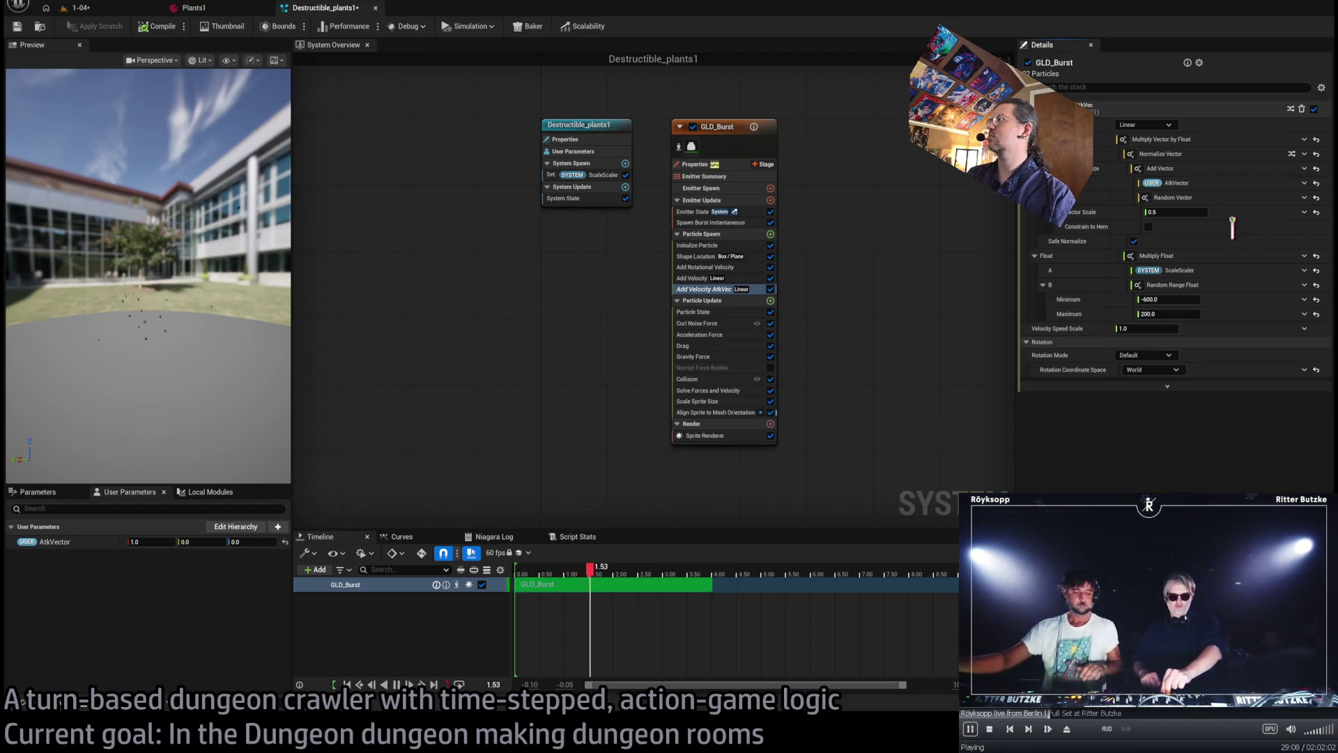
{"action": "left_click", "coordinate": [1306, 200]}
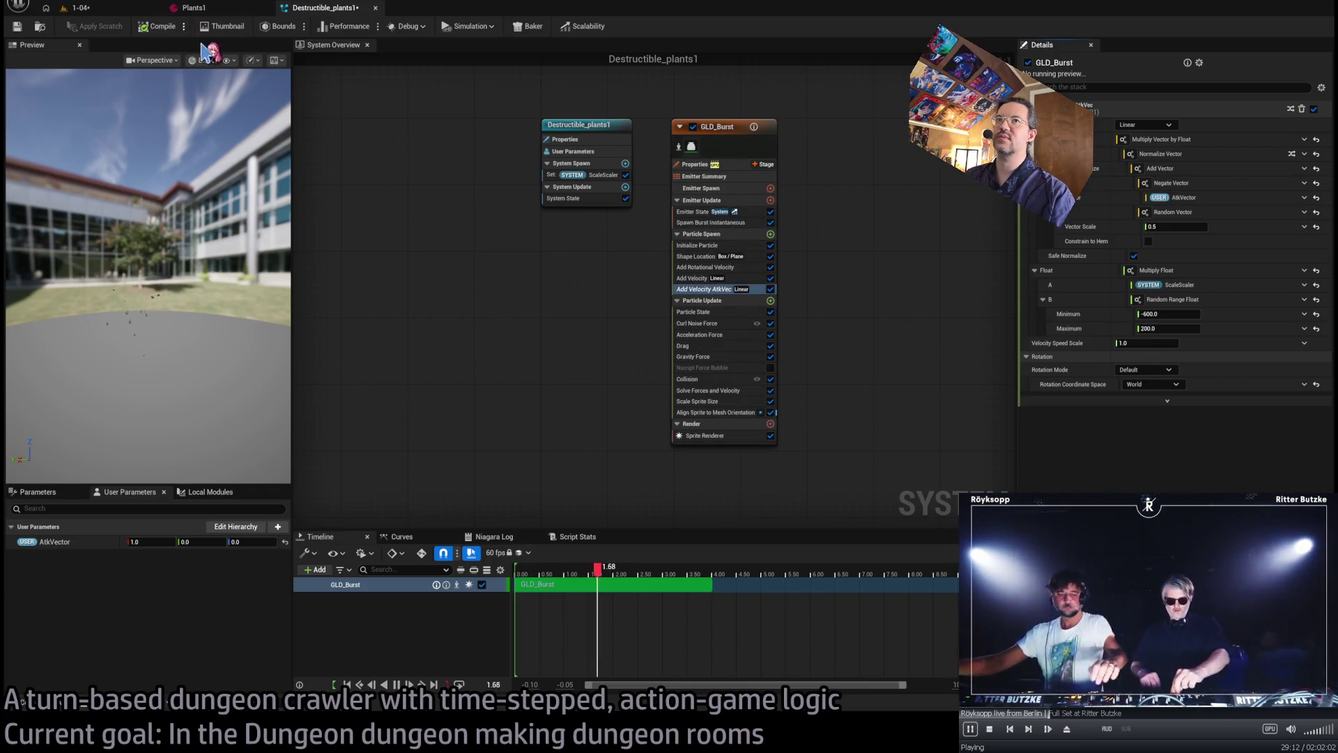
{"action": "left_click", "coordinate": [122, 12]}
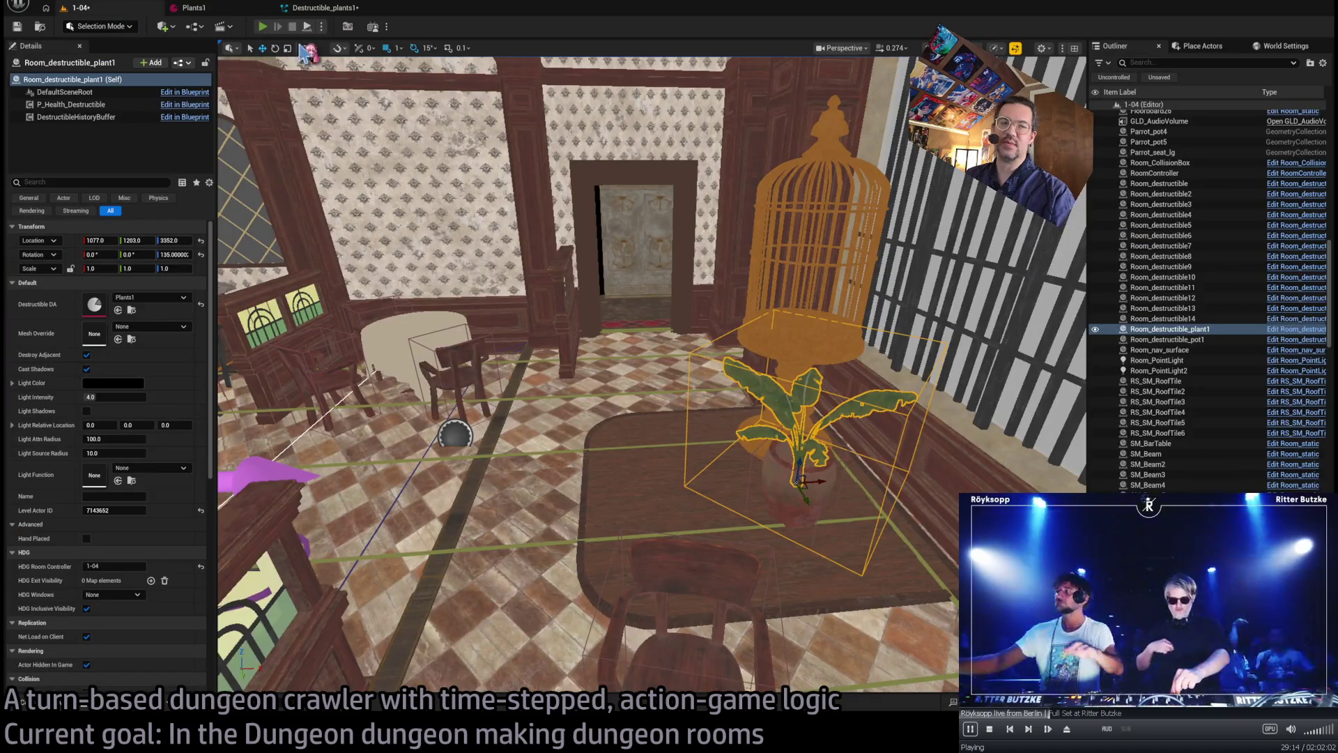
{"action": "key", "text": "alt+p"}
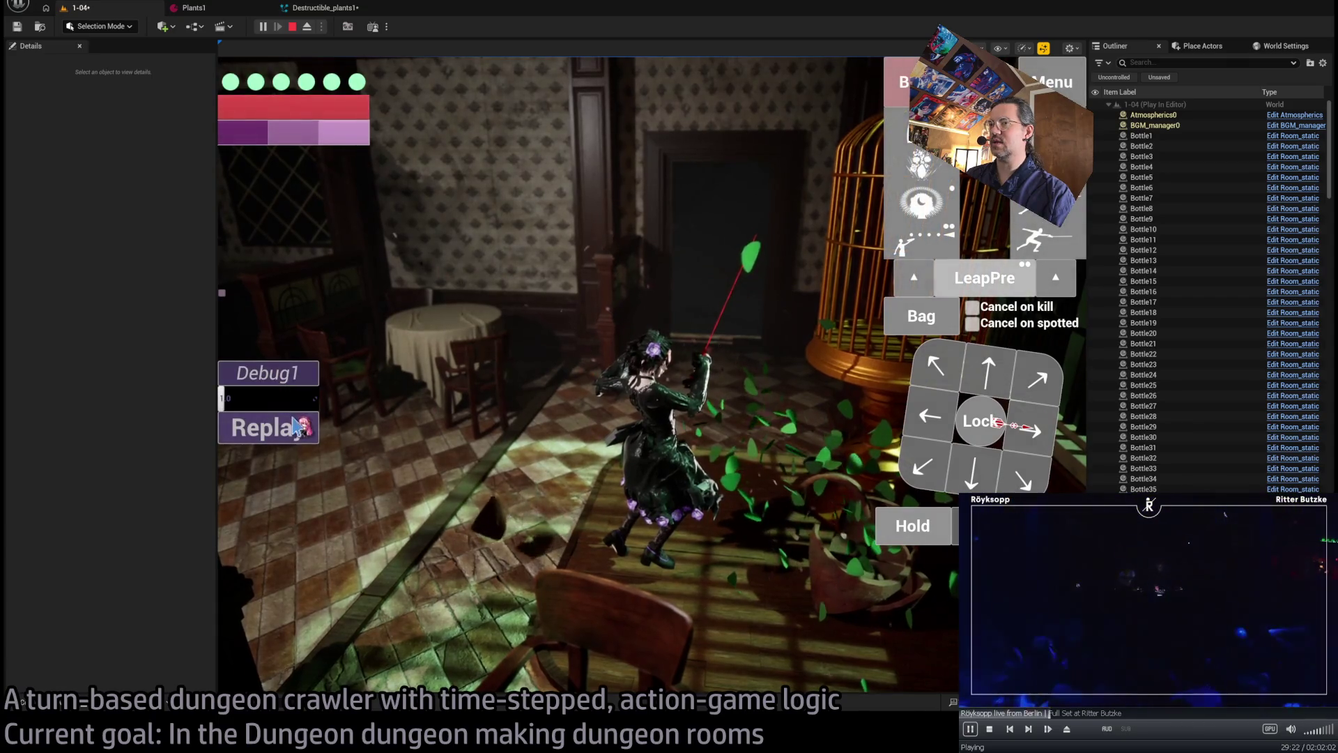
{"action": "left_click", "coordinate": [300, 430]}
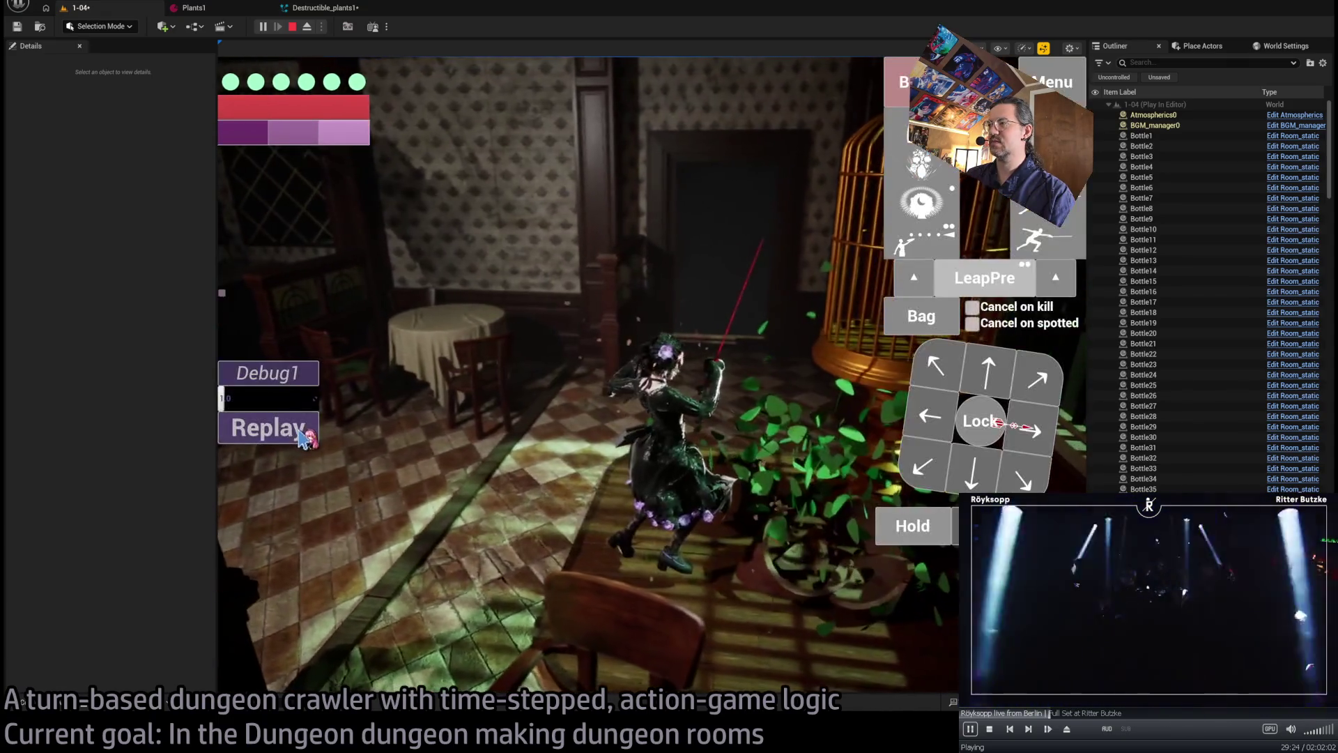
{"action": "key", "text": "Escape"}
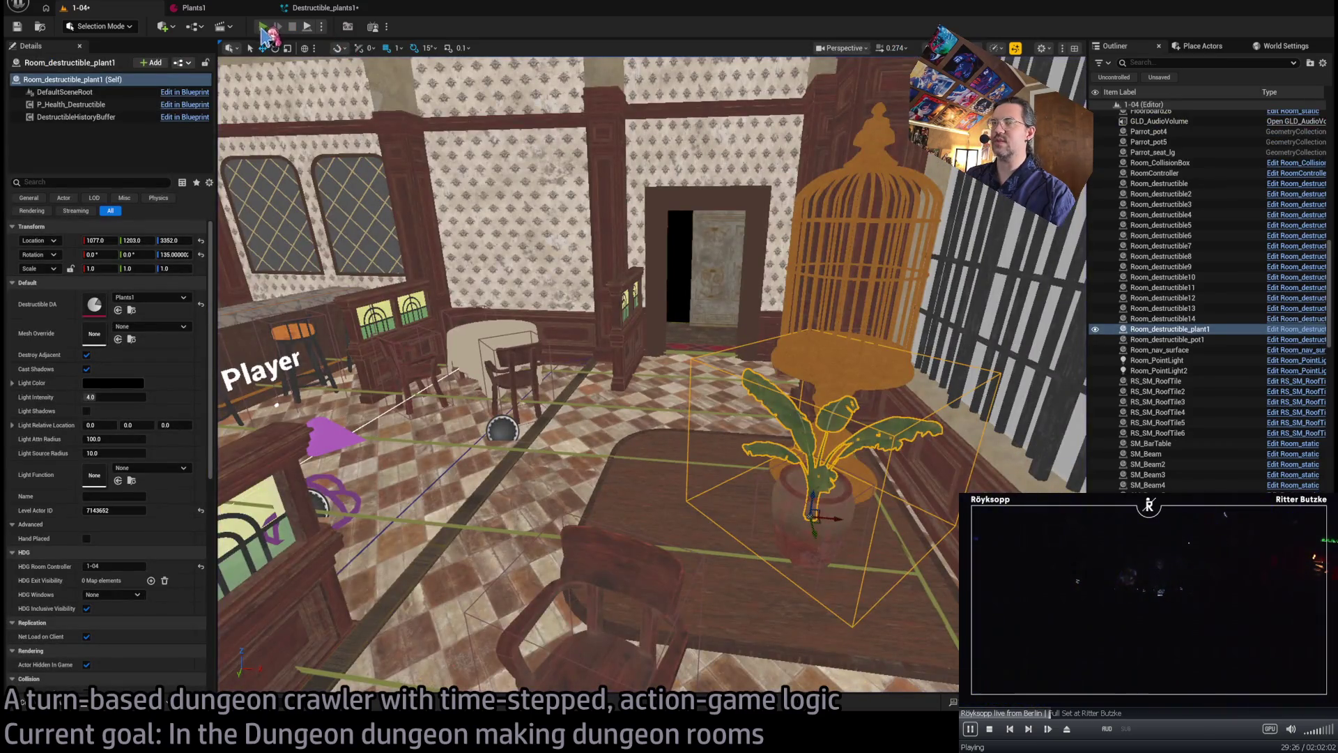
{"action": "left_click", "coordinate": [263, 28]}
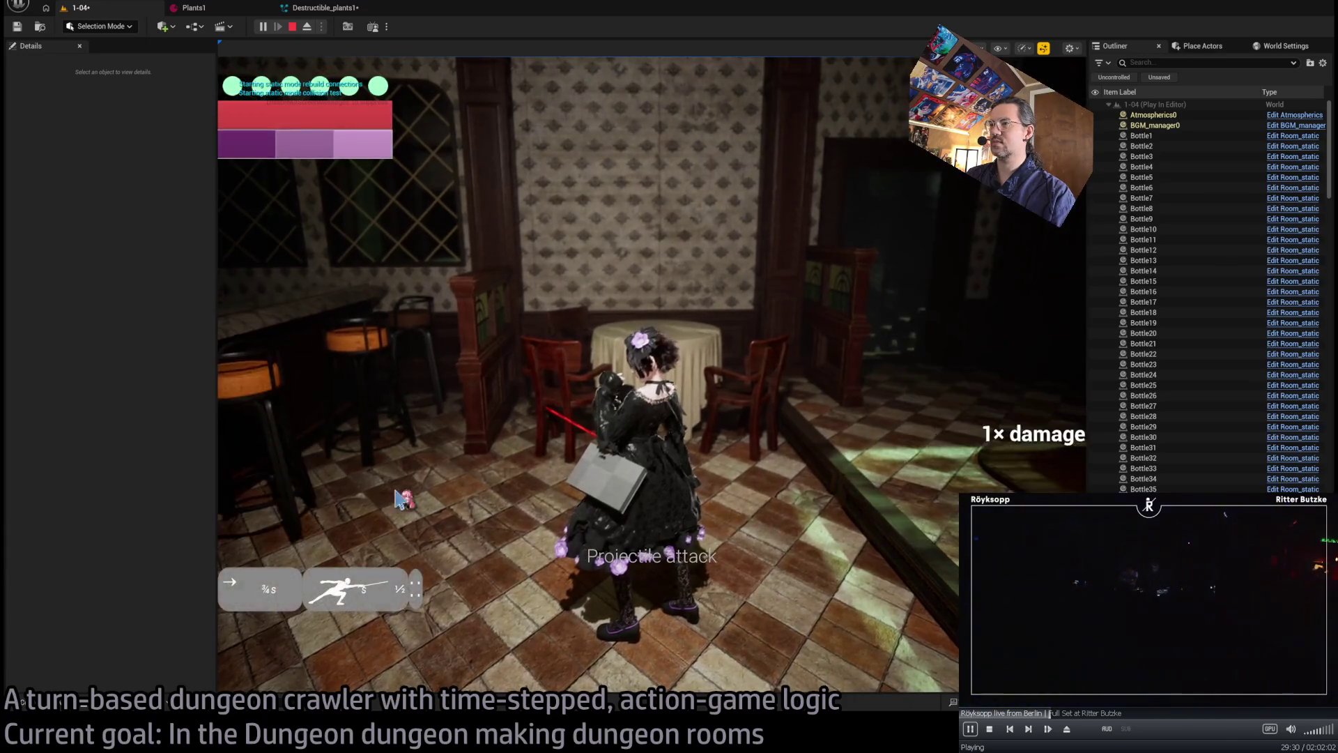
{"action": "left_click", "coordinate": [395, 492]}
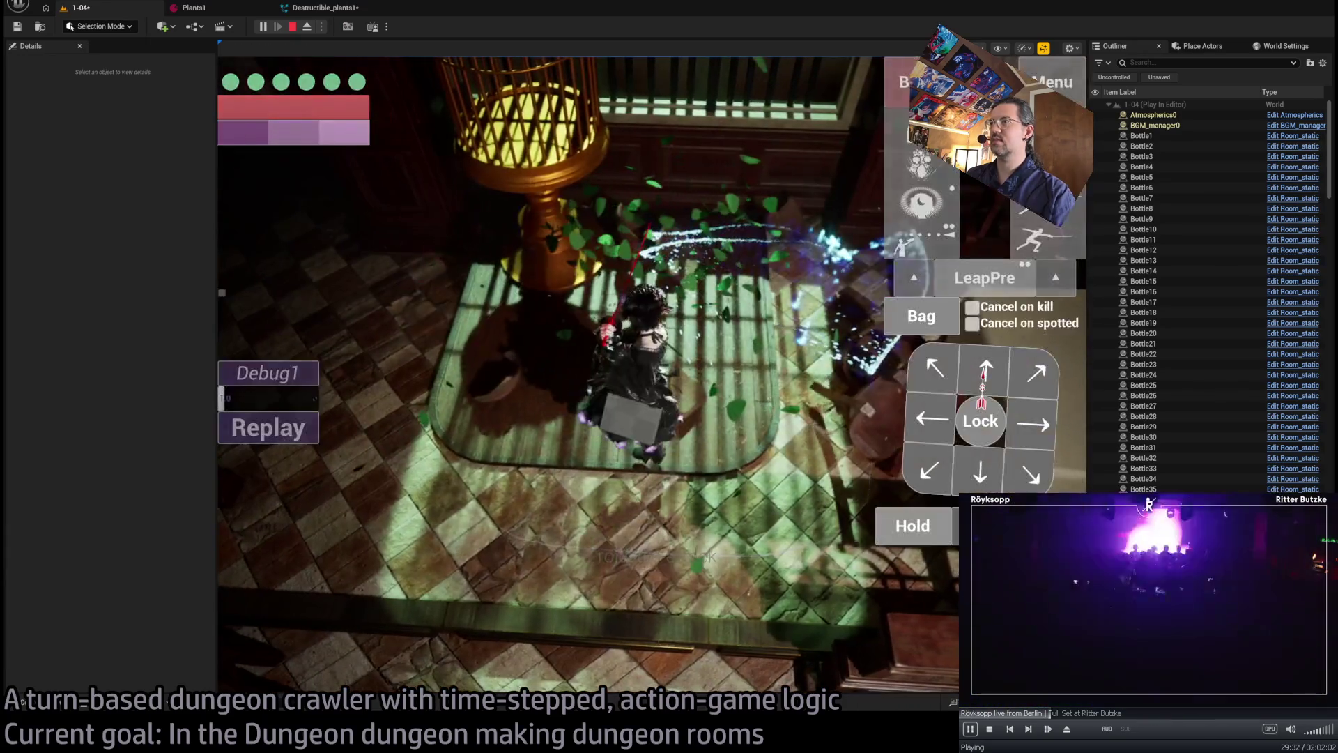
{"action": "left_click", "coordinate": [287, 429]}
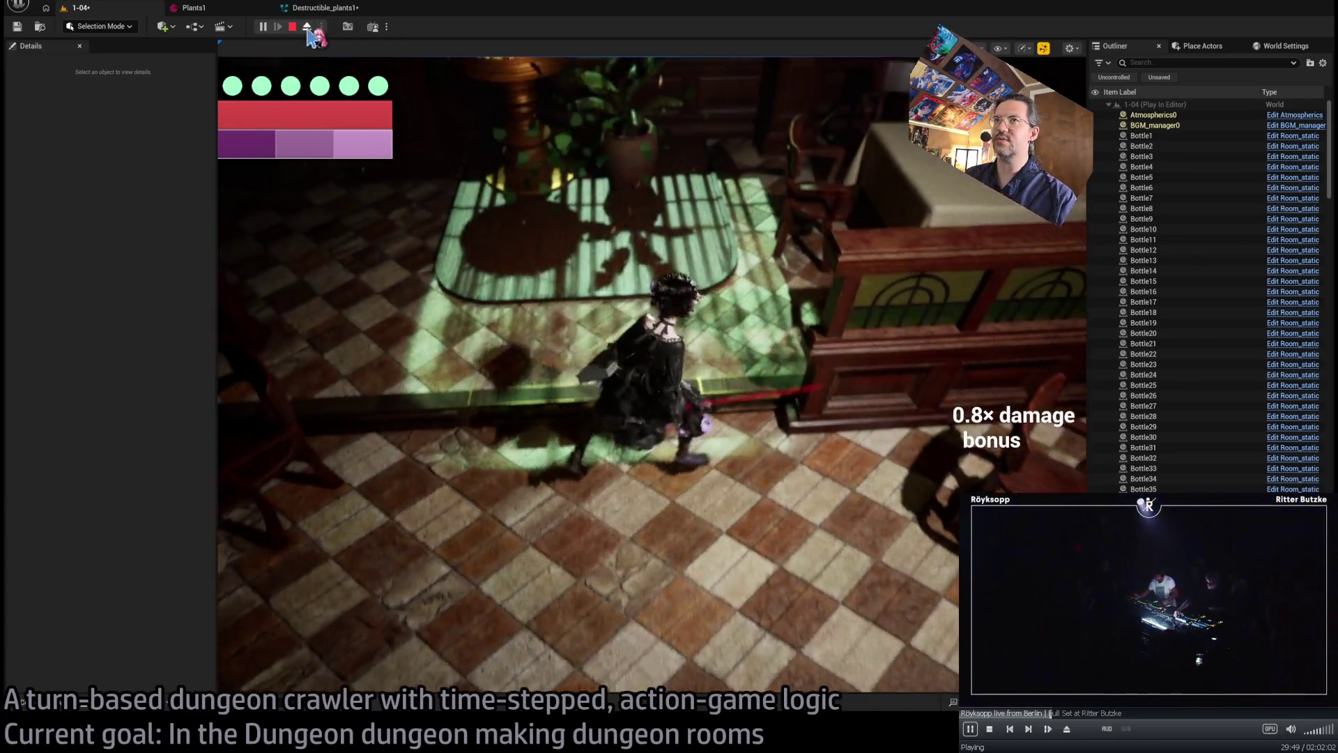
{"action": "left_click", "coordinate": [307, 27]}
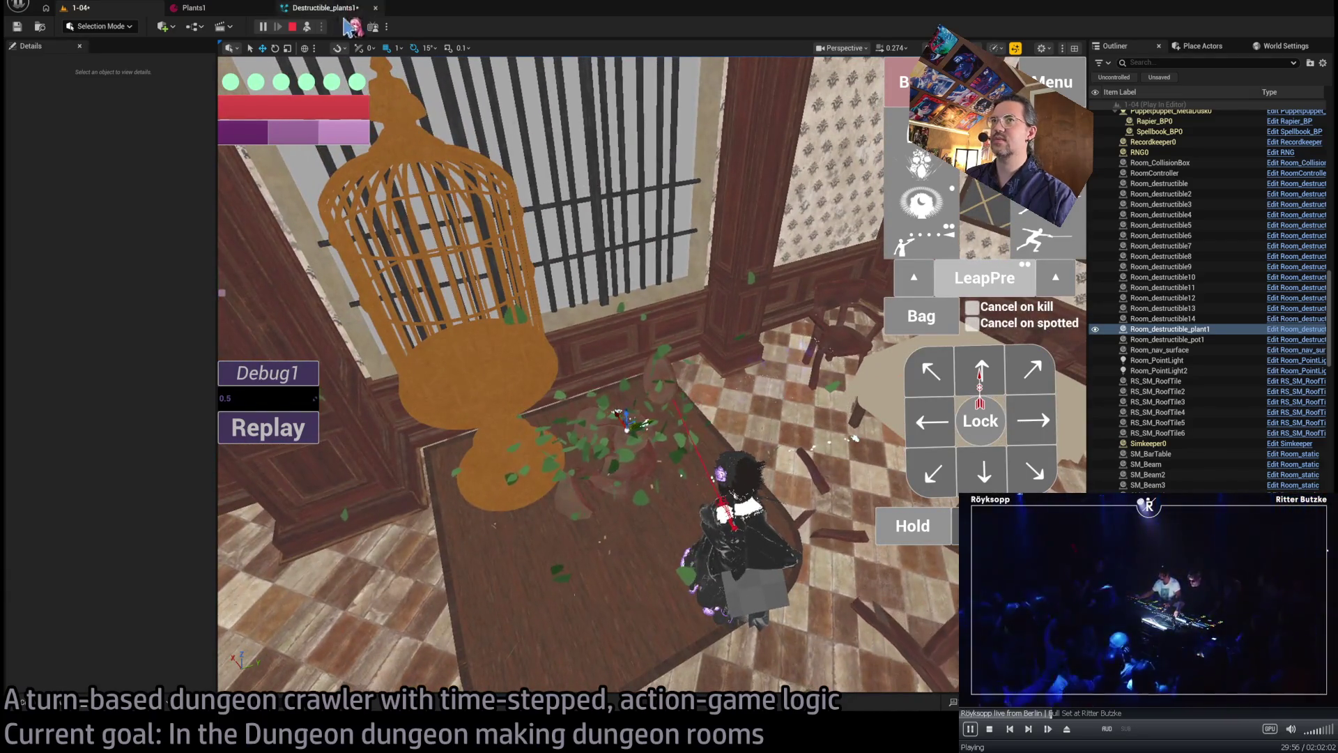
{"action": "left_click", "coordinate": [309, 28]}
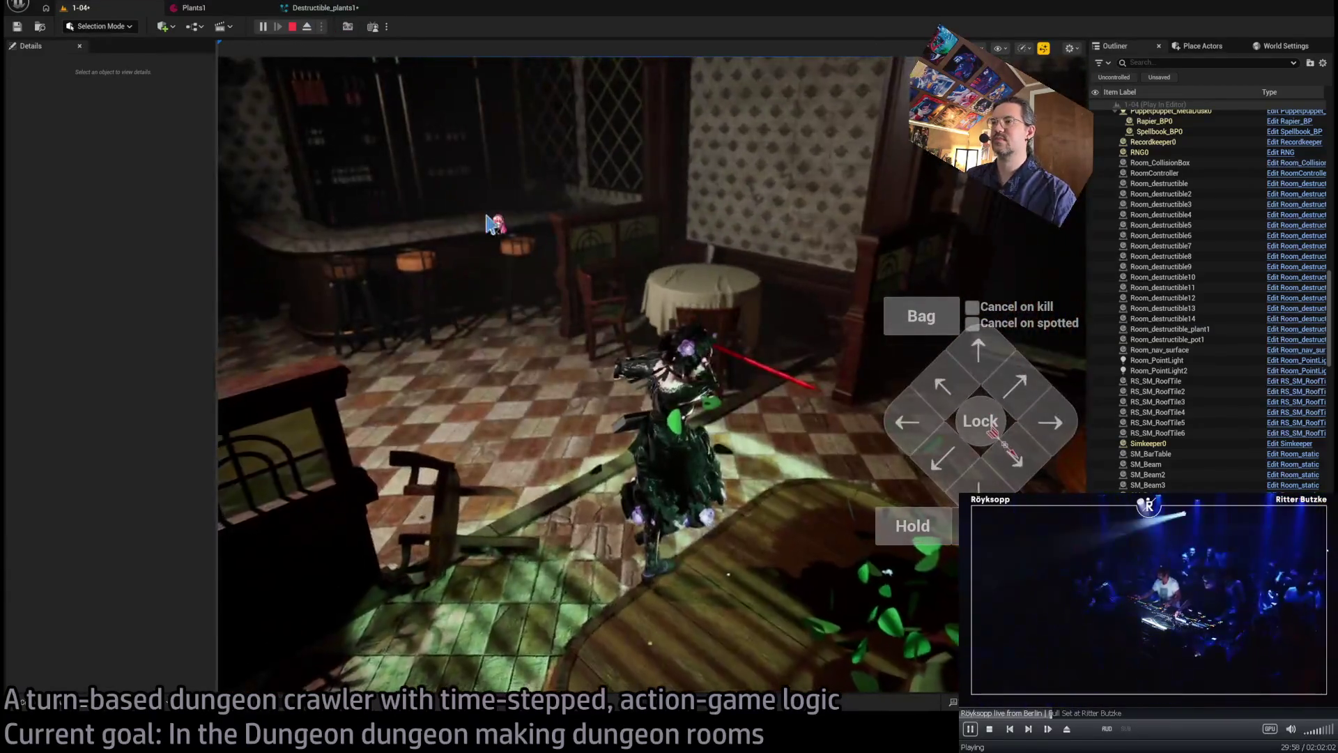
{"action": "key", "text": "Escape"}
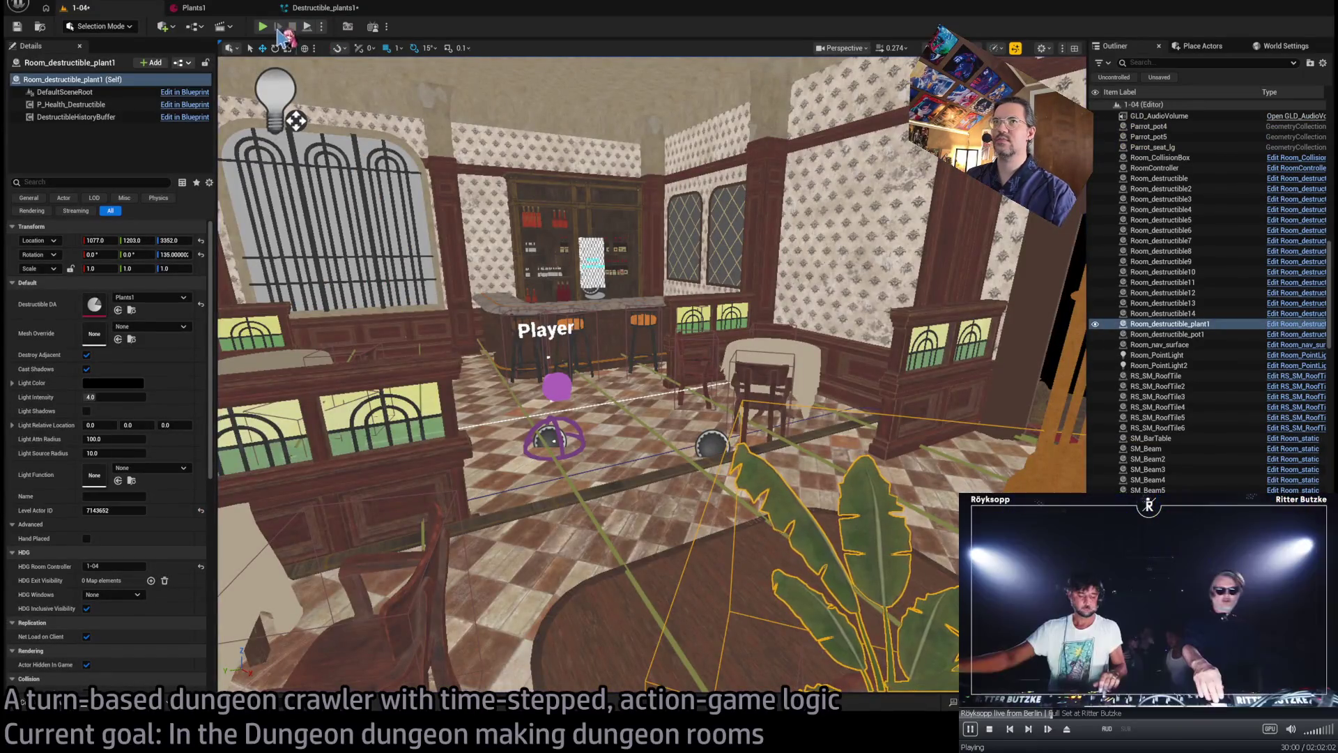
{"action": "left_click", "coordinate": [262, 28]}
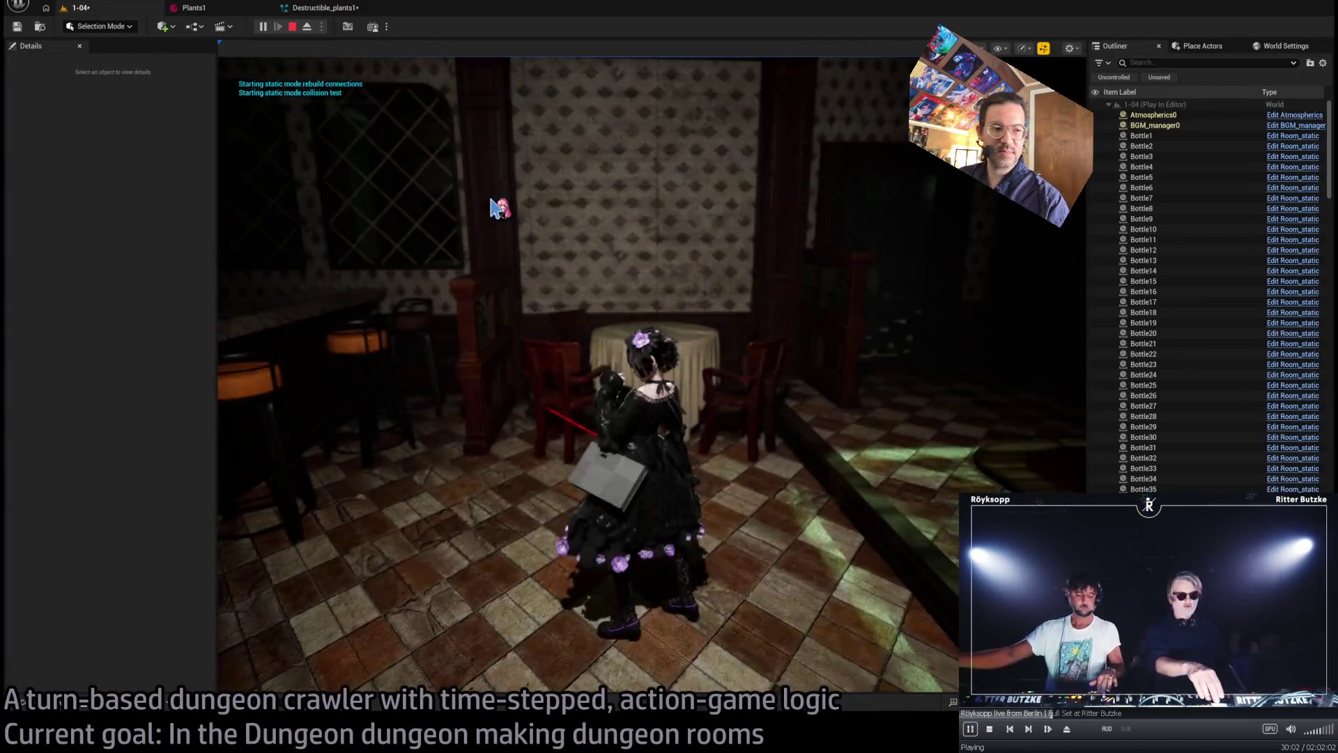
{"action": "key", "text": "q"}
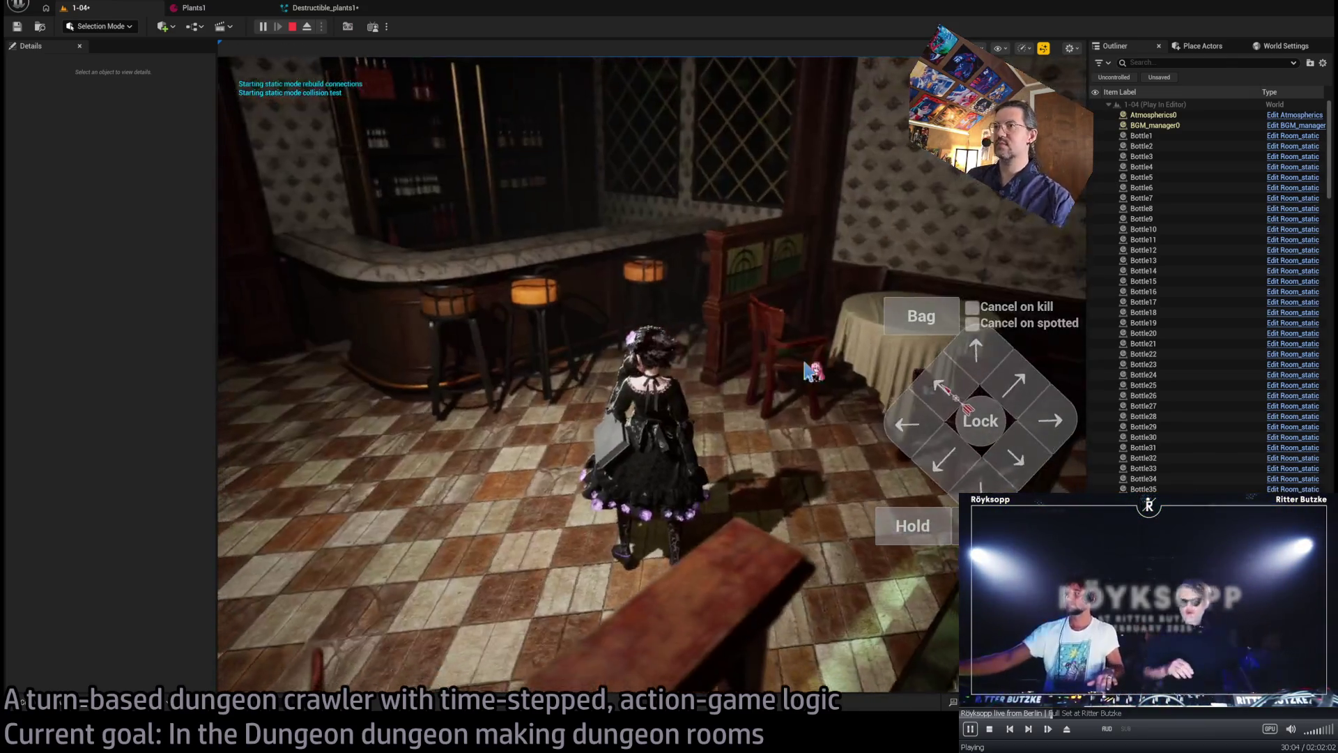
{"action": "left_click", "coordinate": [288, 476]}
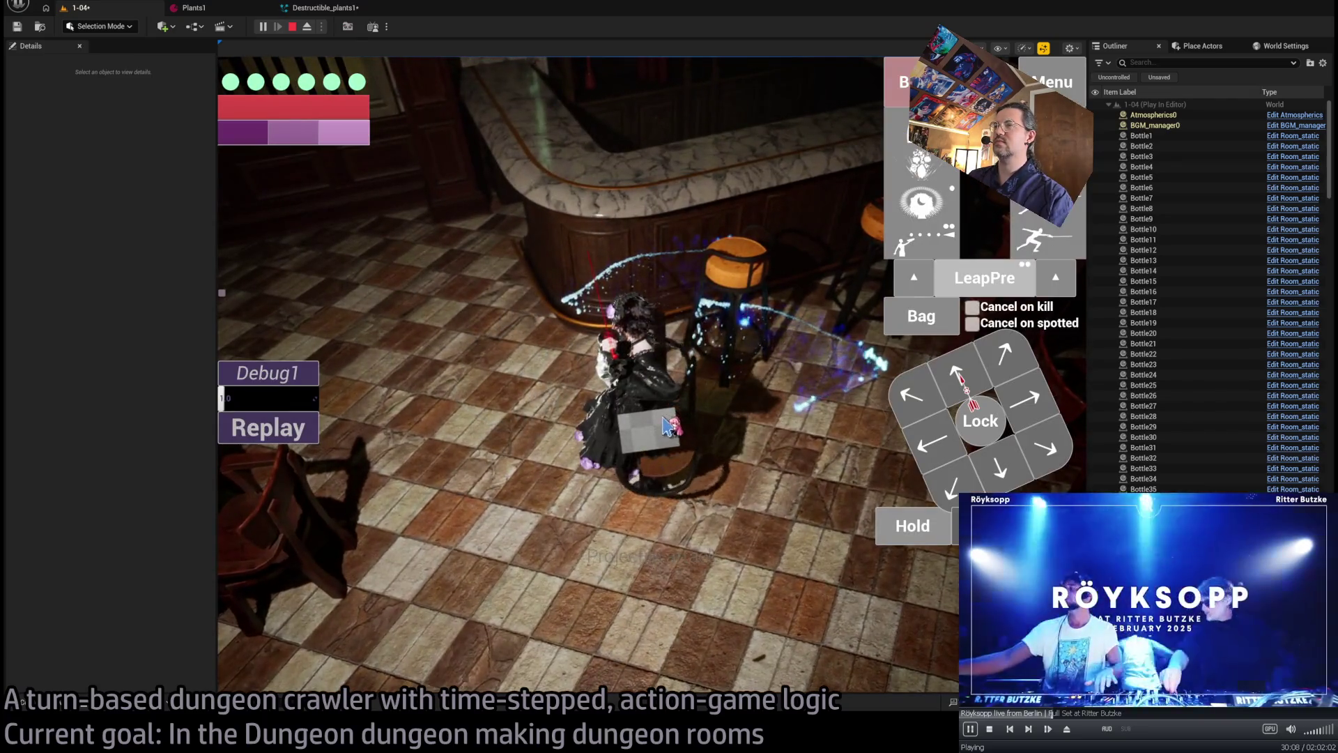
{"action": "key", "text": "Escape"}
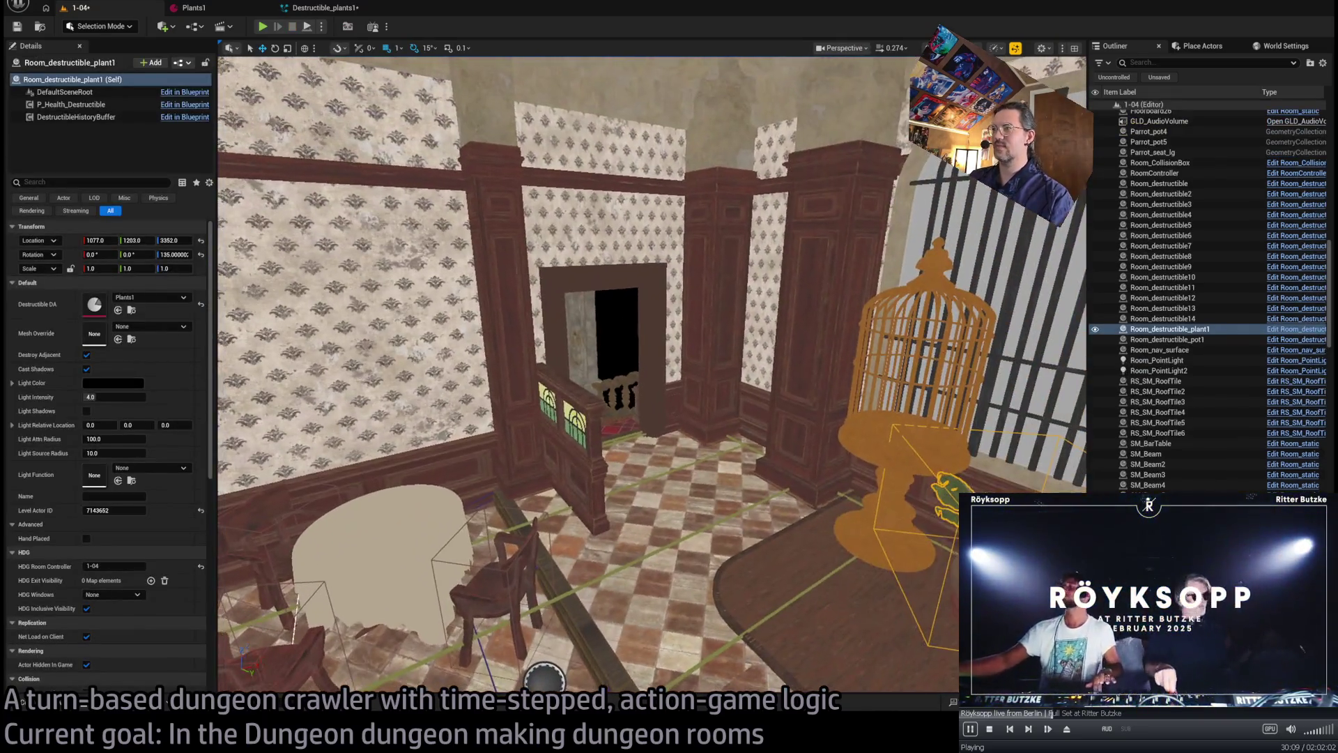
{"action": "left_click_drag", "start_coordinate": [597, 416], "coordinate": [598, 416]}
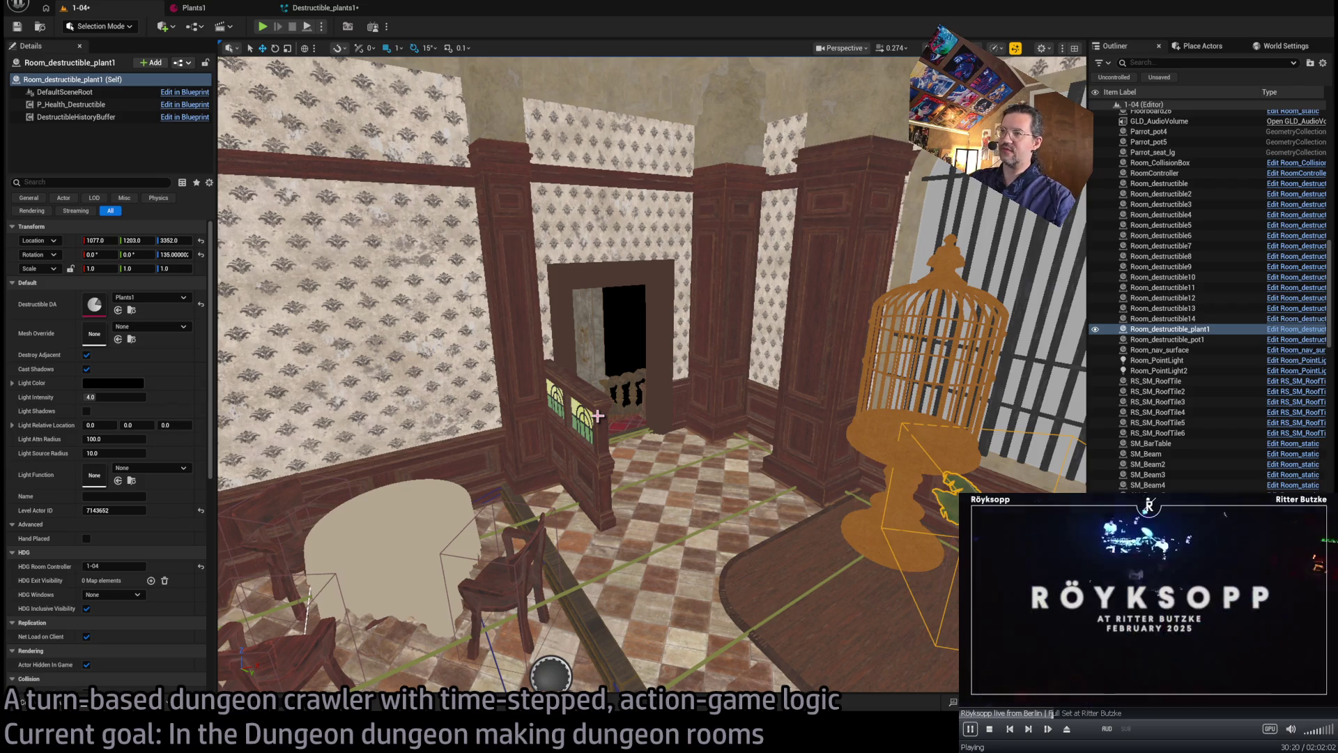
{"action": "left_click_drag", "start_coordinate": [598, 416], "coordinate": [698, 465]}
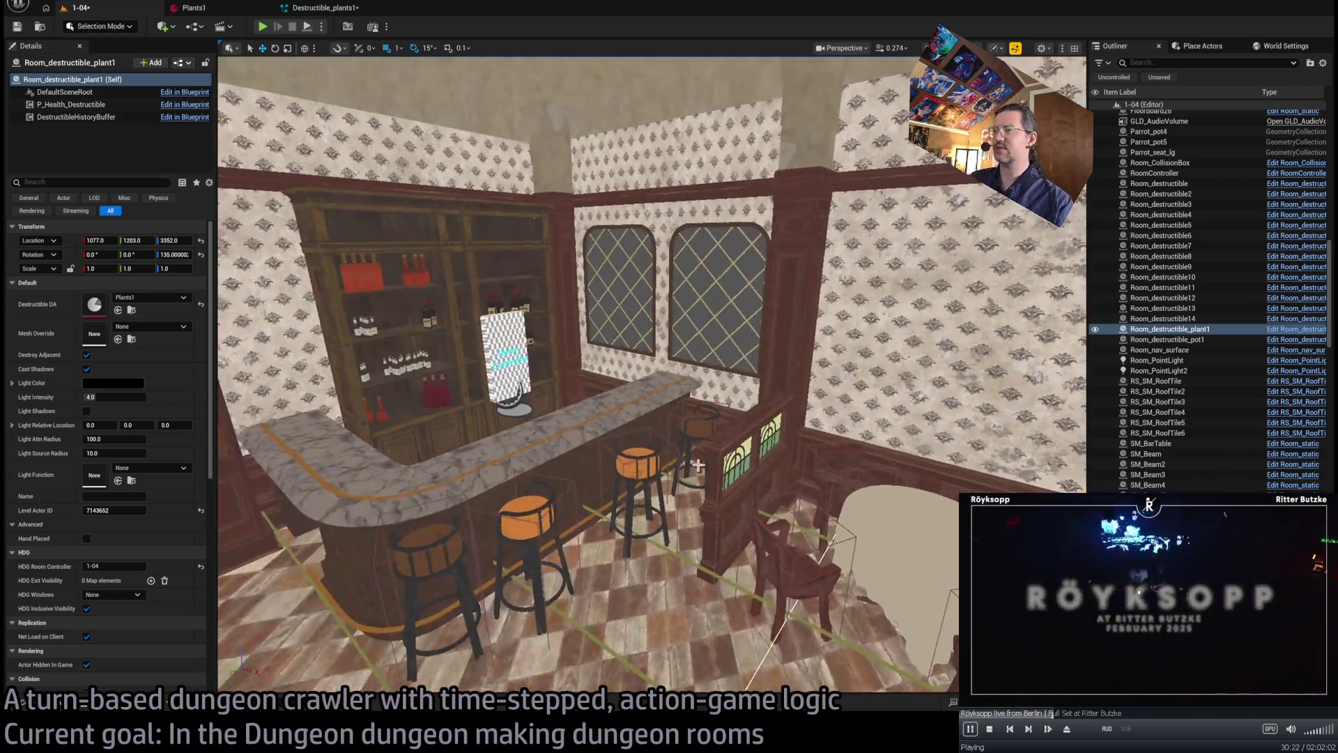
{"action": "left_click", "coordinate": [263, 27]}
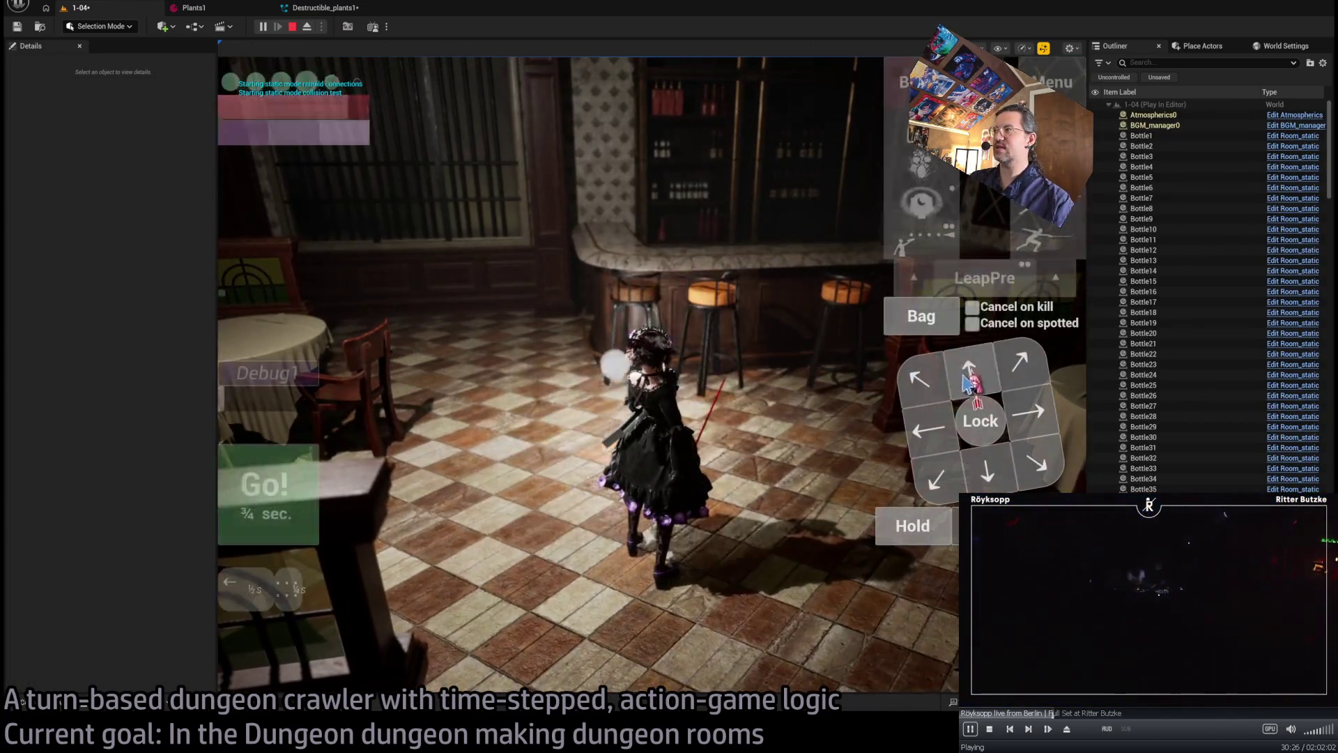
{"action": "left_click", "coordinate": [259, 499]}
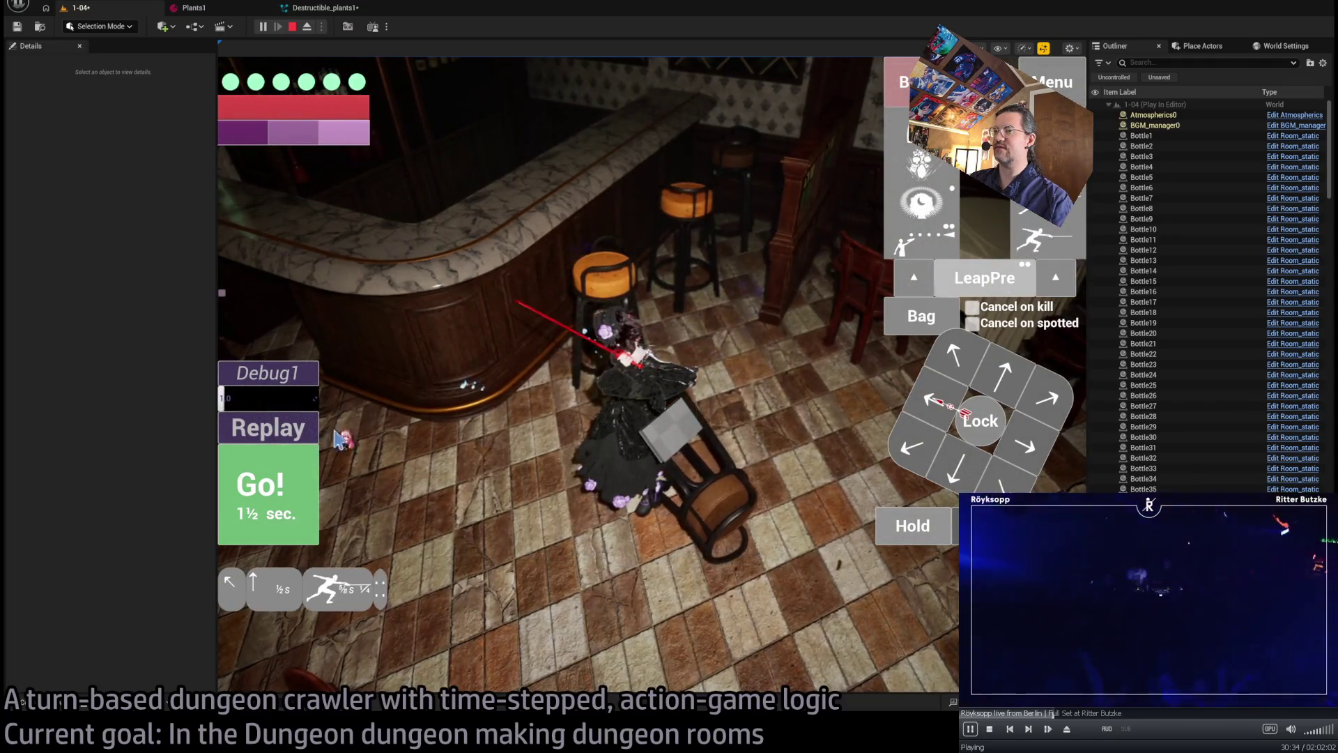
{"action": "left_click", "coordinate": [298, 486]}
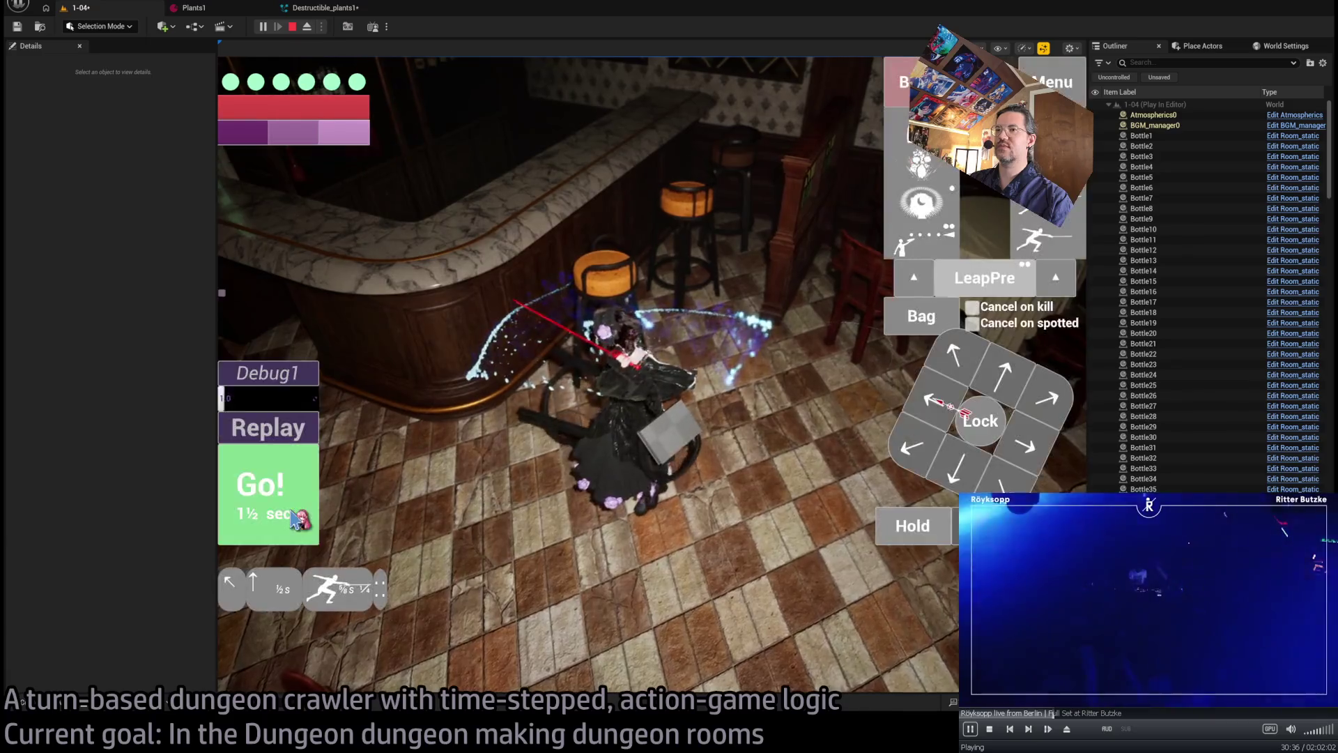
{"action": "left_click", "coordinate": [292, 511]}
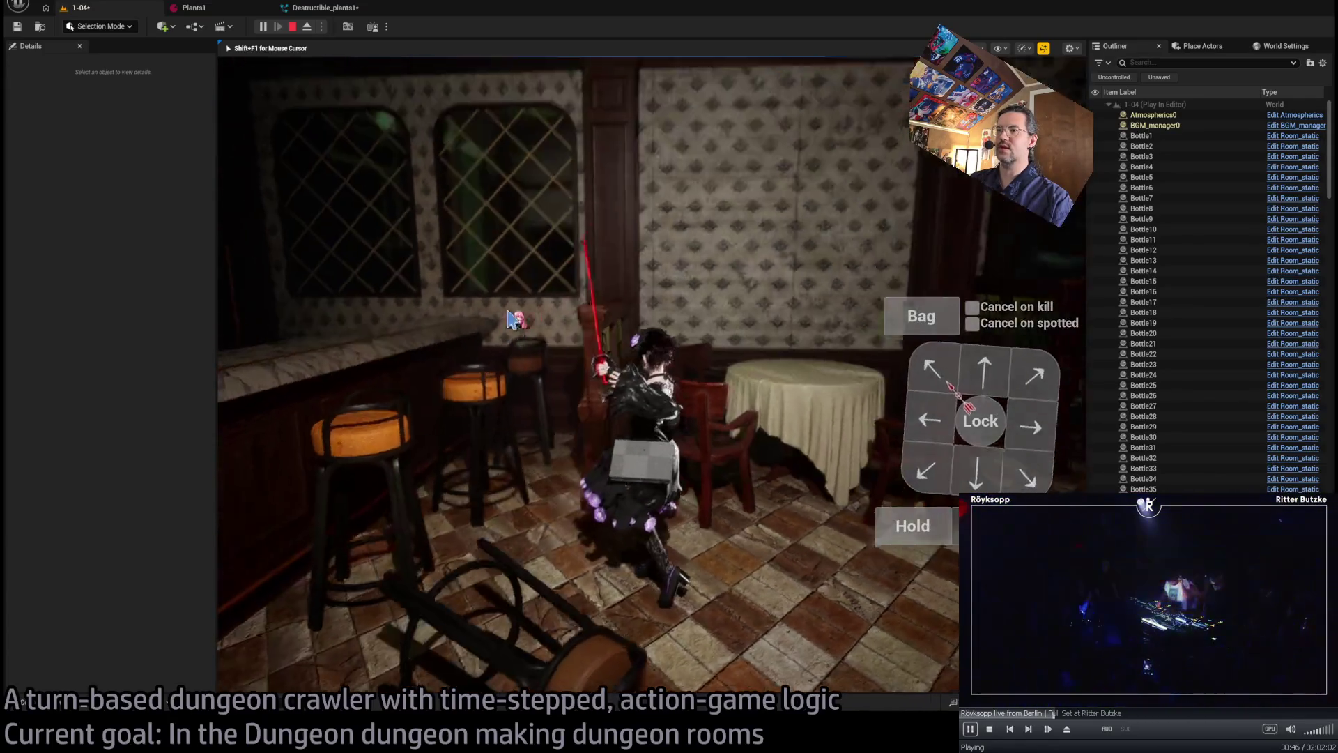
{"action": "key", "text": "Escape"}
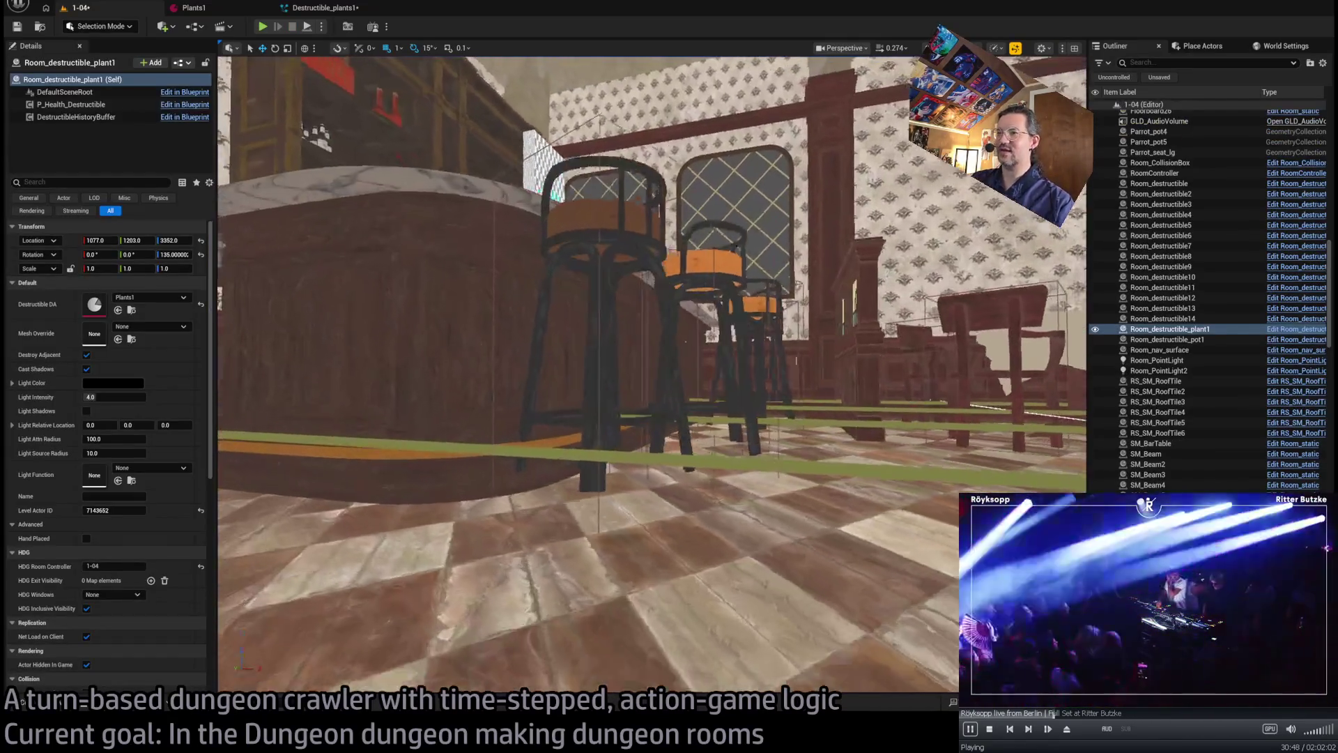
- Frame the destructible barstools, then fly the view to the birdcage and plant table
{"action": "left_click", "coordinate": [781, 305]}
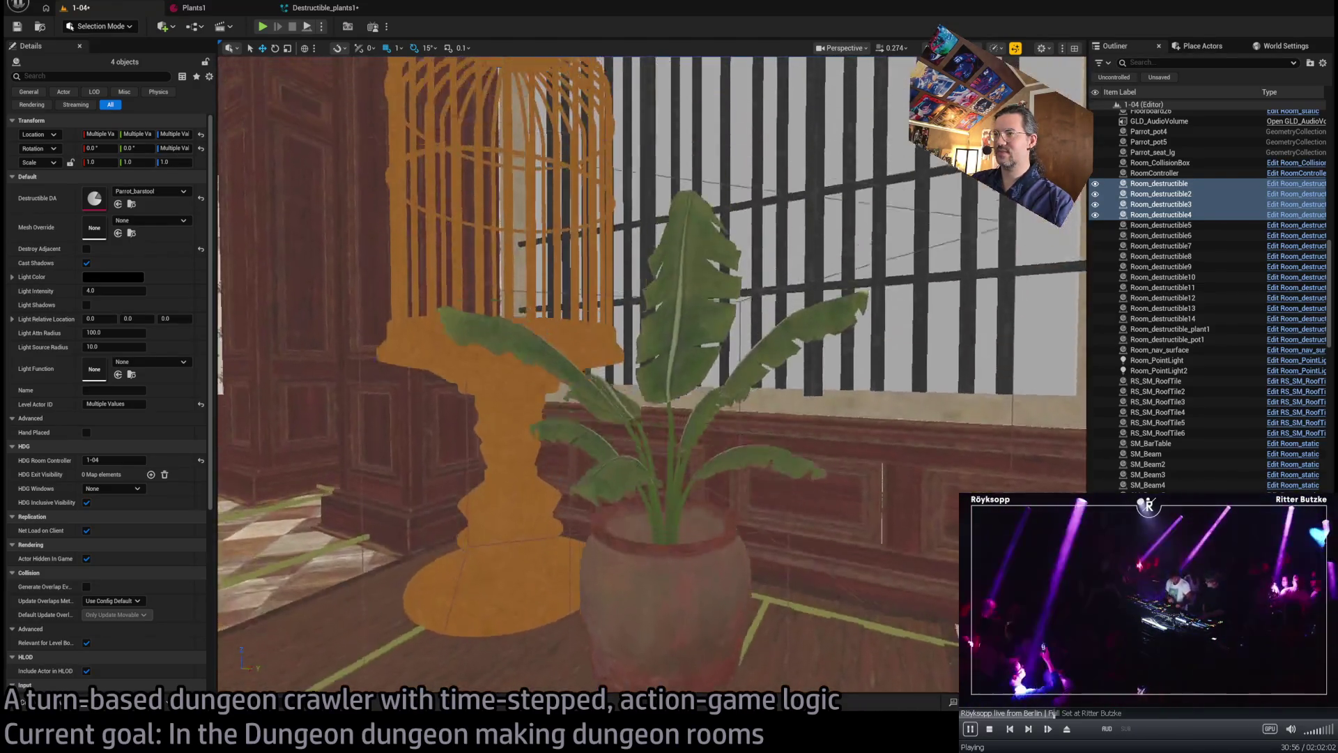
{"action": "key", "text": "f"}
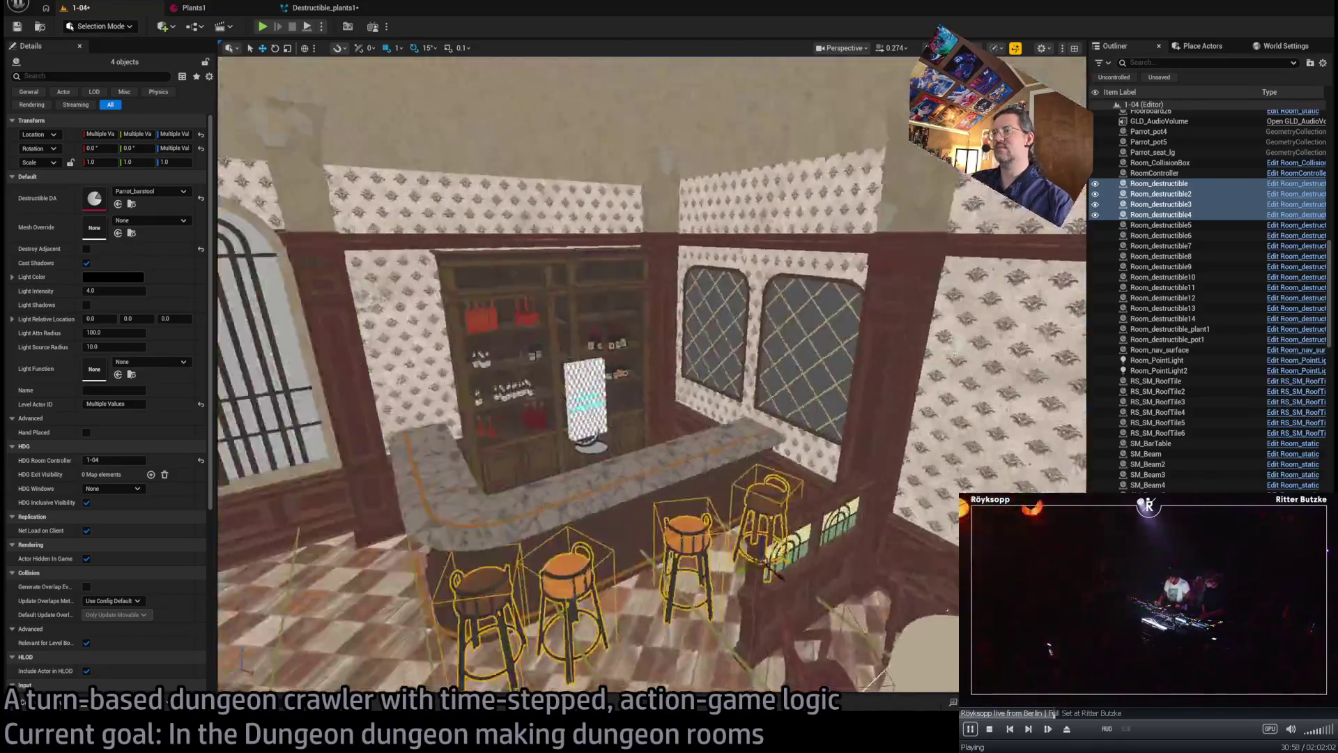
{"action": "left_click_drag", "start_coordinate": [802, 387], "coordinate": [690, 387]}
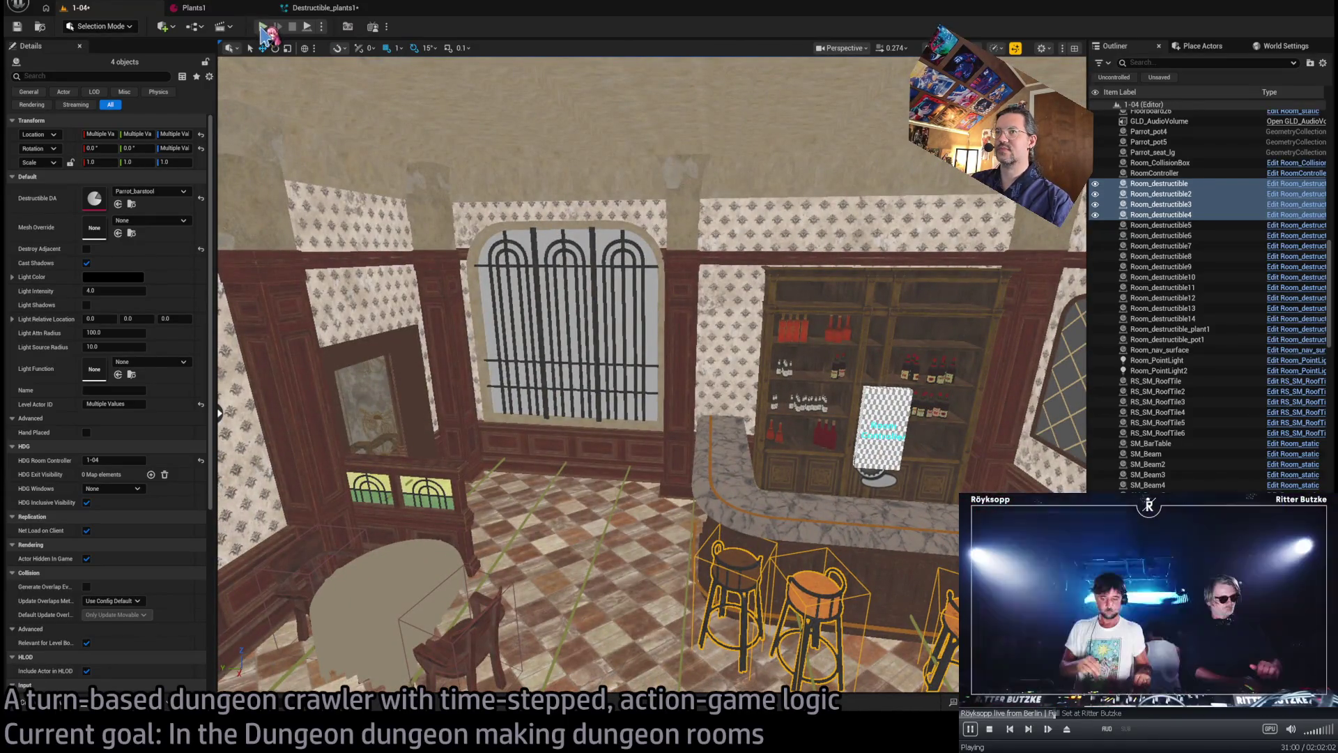
{"action": "left_click_drag", "start_coordinate": [579, 377], "coordinate": [541, 299]}
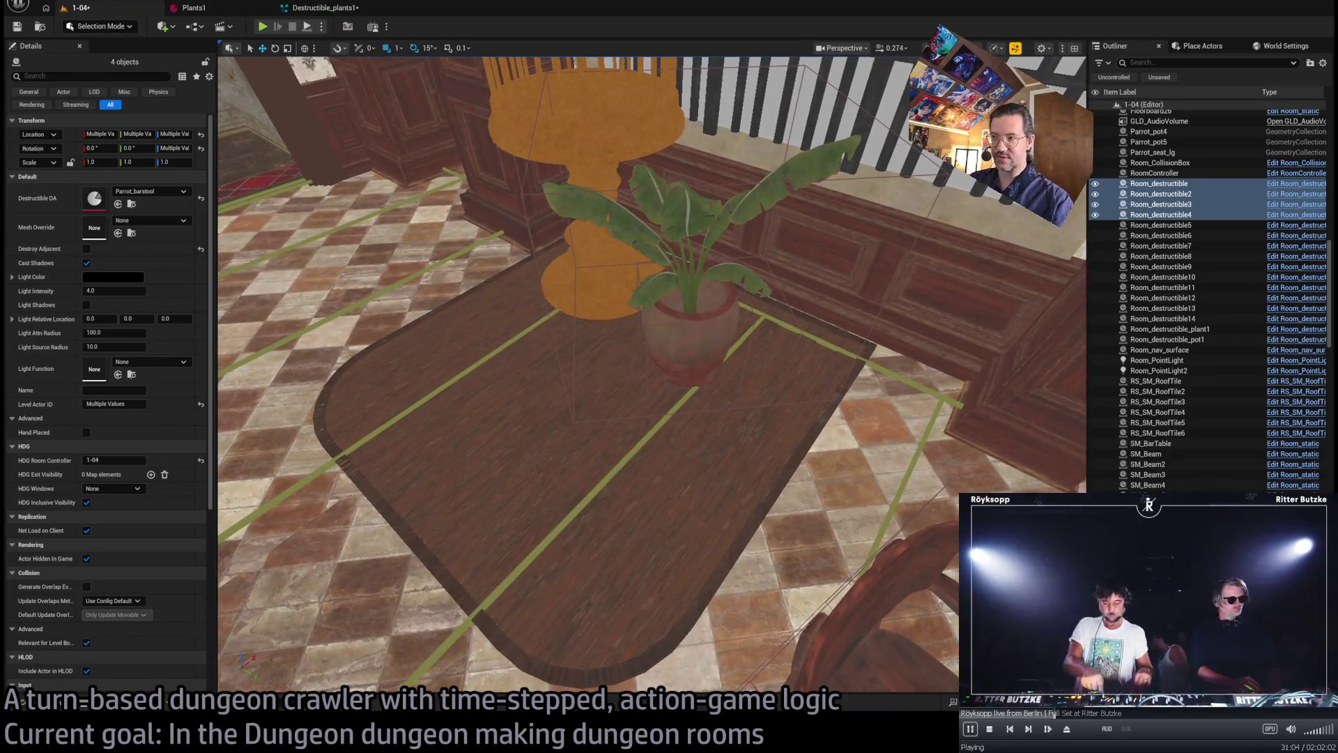
- Make a trial duplicate of Room_destructible_pot1, delete it, and show the Destructible assets
{"action": "left_click", "coordinate": [712, 328]}
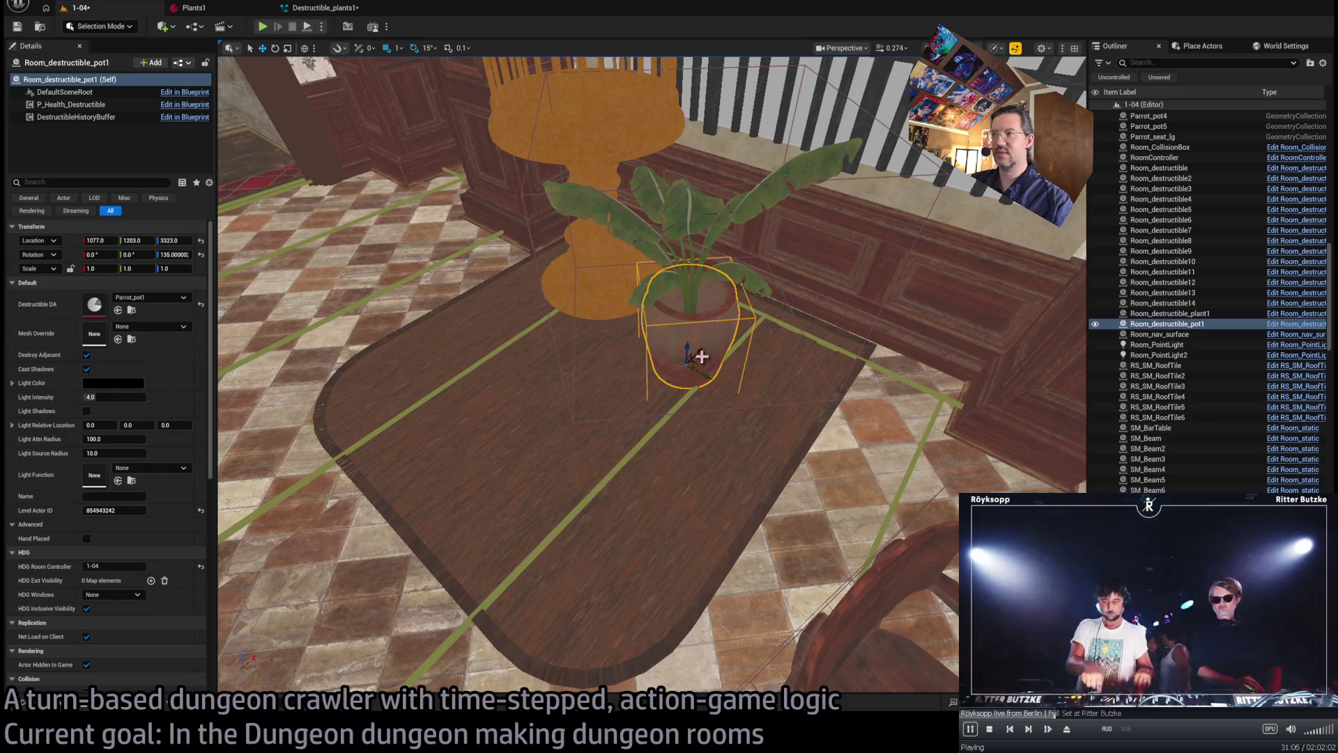
{"action": "left_click_drag", "start_coordinate": [696, 352], "coordinate": [600, 446]}
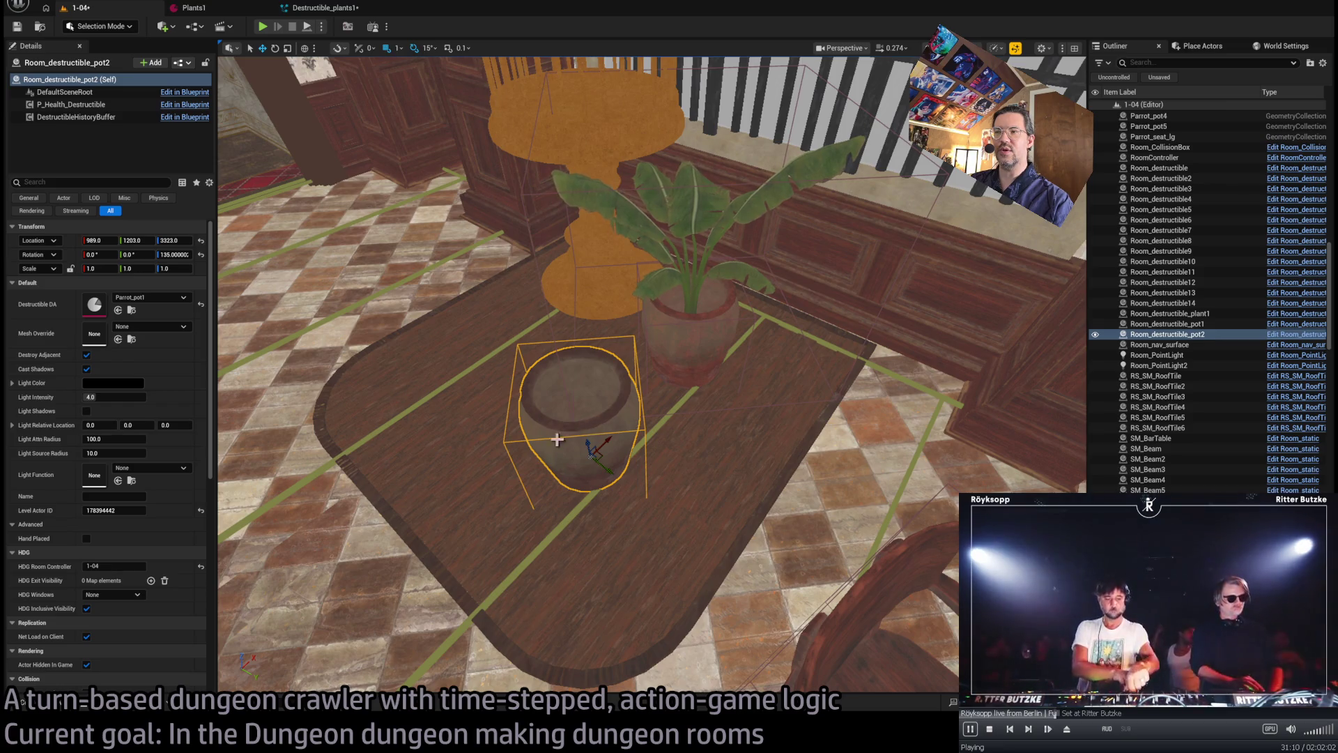
{"action": "key", "text": "Delete"}
{"action": "left_click", "coordinate": [47, 706]}
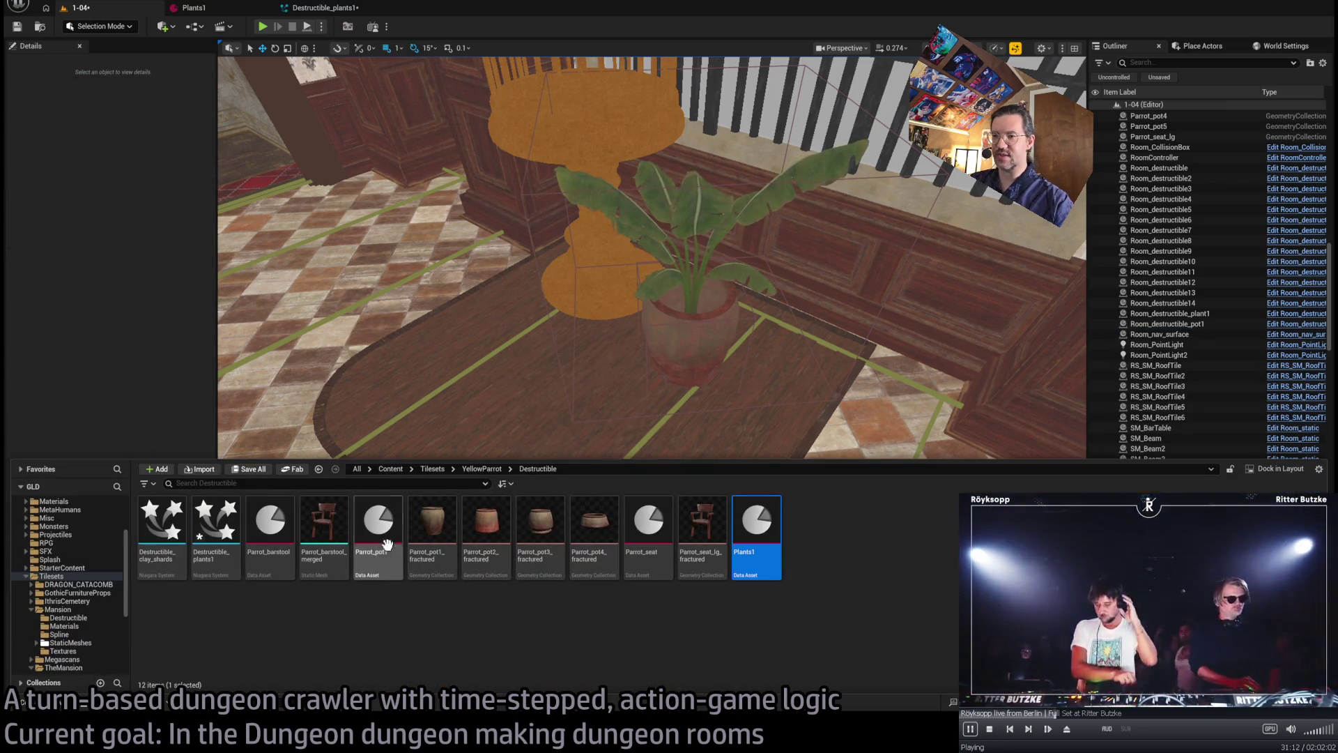
- Duplicate Parrot_pot1 as Parrot_pot2, close its editor, and return to level 1-04
{"action": "left_click", "coordinate": [387, 543]}
{"action": "key", "text": "ctrl+d"}
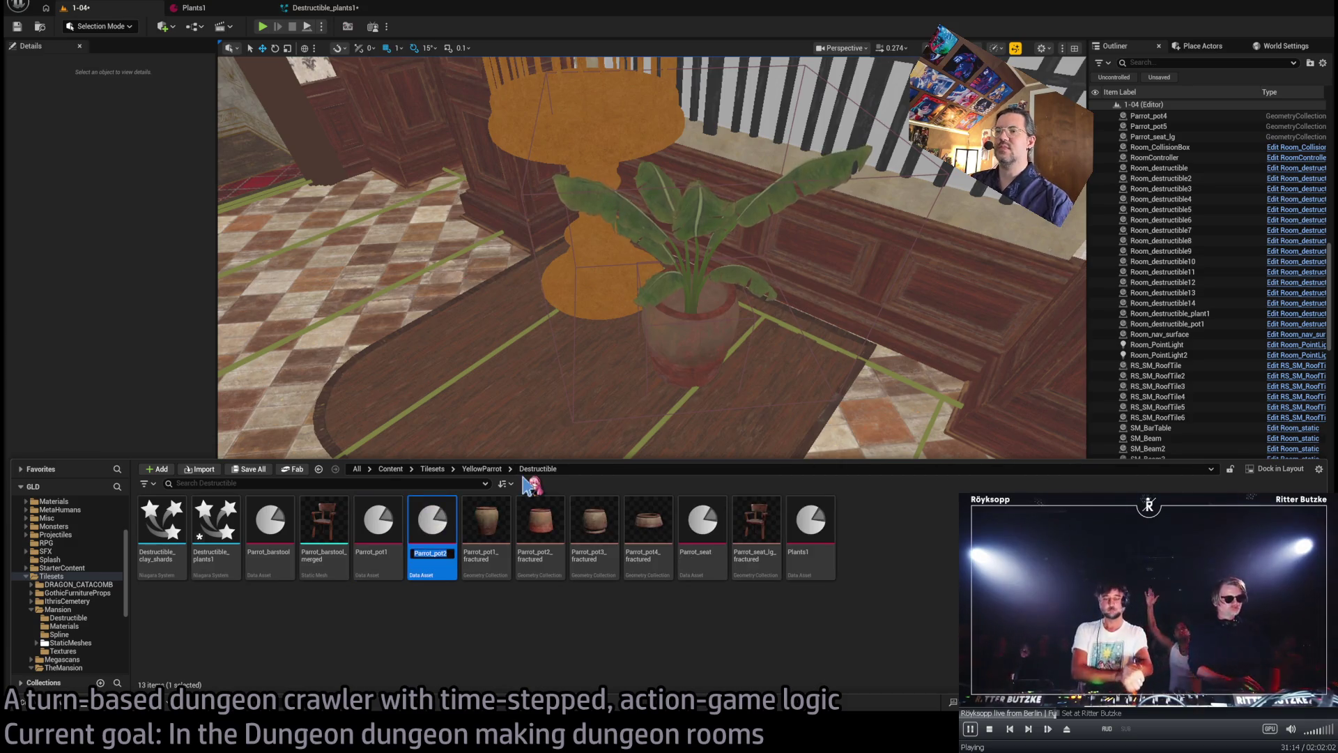
{"action": "key", "text": "Return"}
{"action": "key", "text": "Return"}
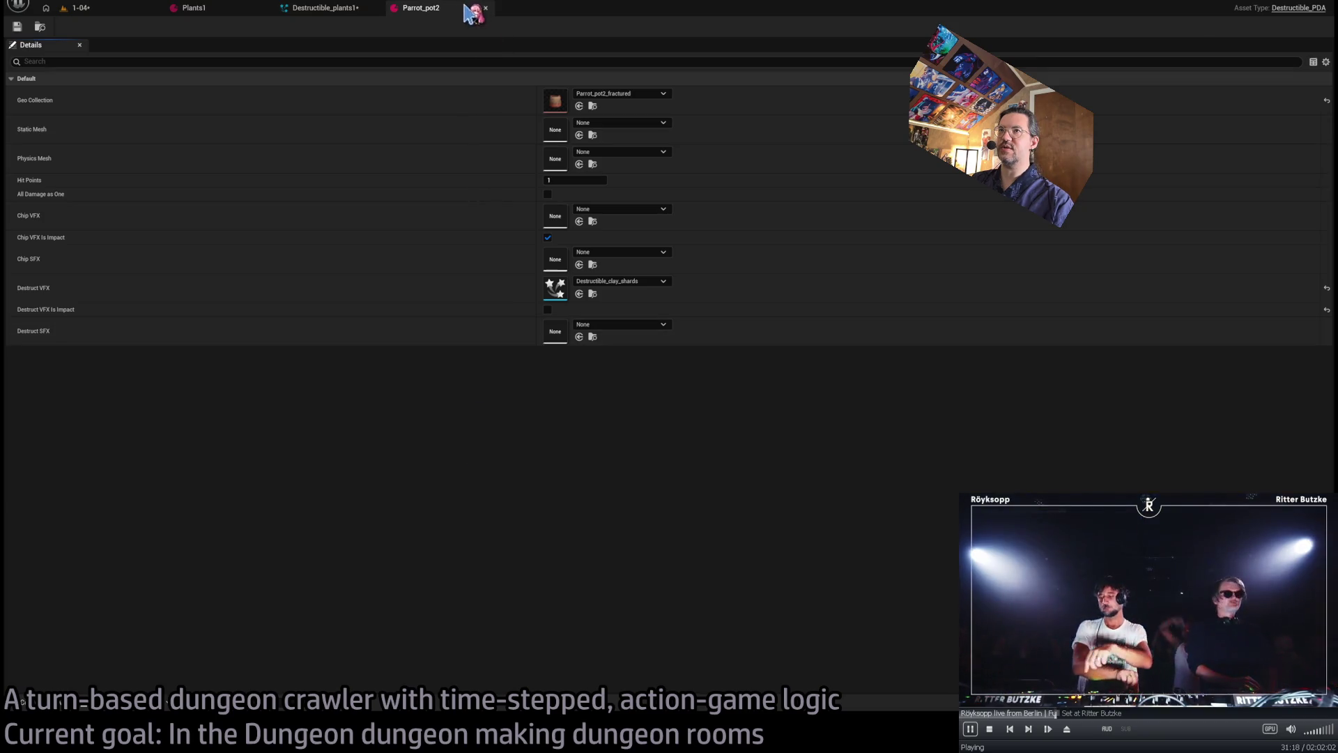
{"action": "left_click", "coordinate": [486, 7]}
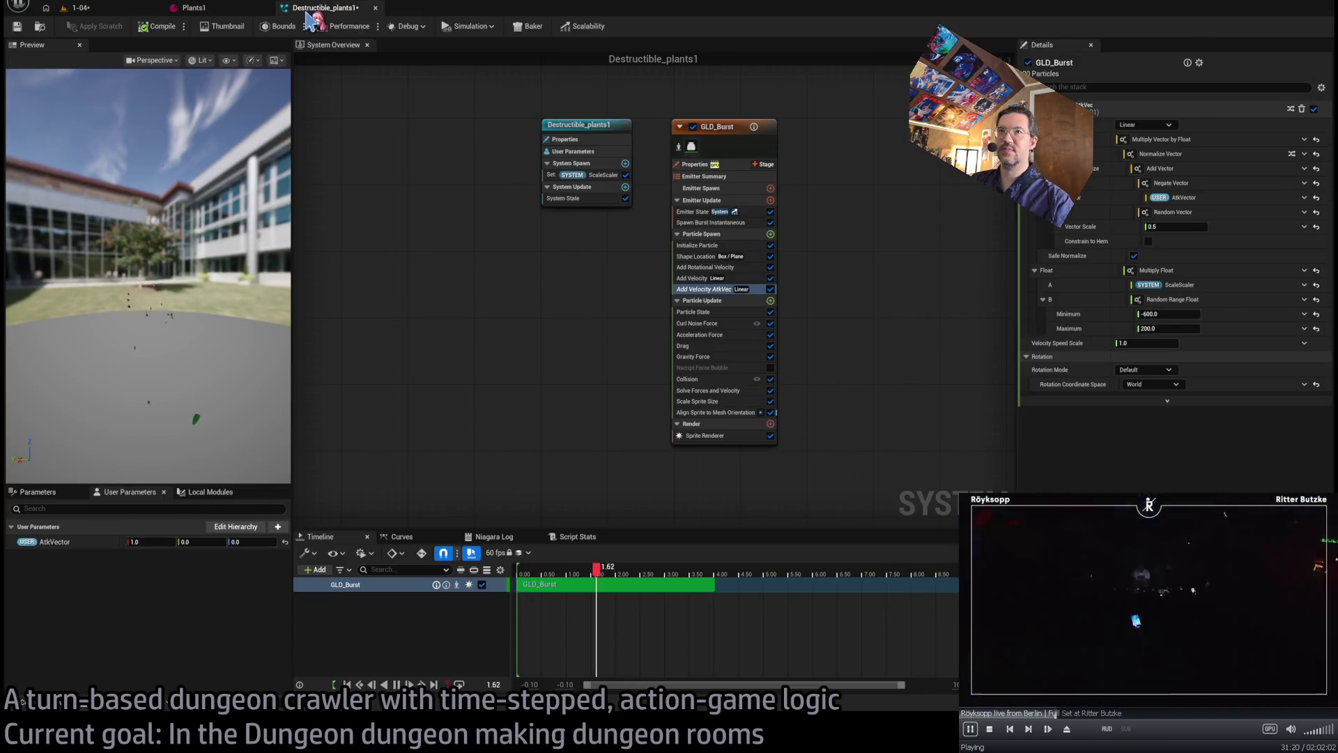
{"action": "left_click", "coordinate": [56, 6]}
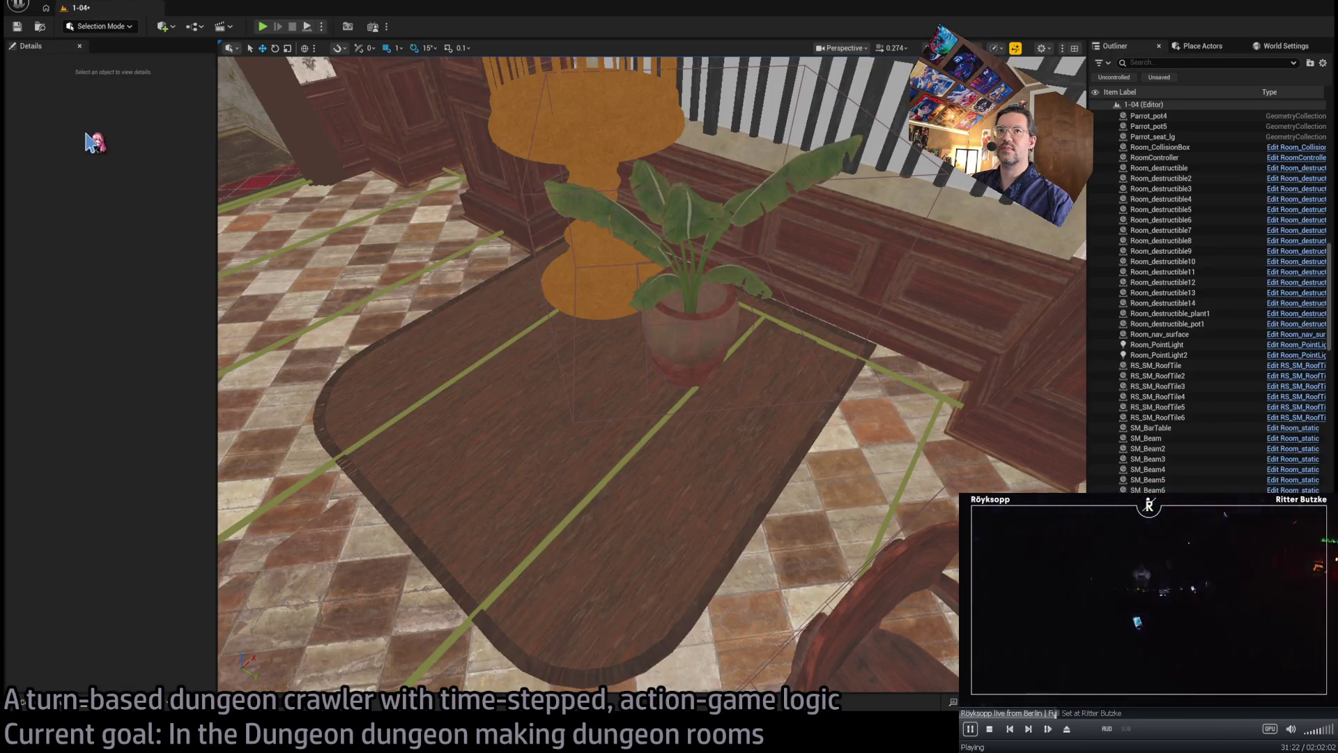
- Duplicate Parrot_pot2 as Parrot_pot3, open and close it, then reopen the Destructible assets
{"action": "key", "text": "ctrl+space"}
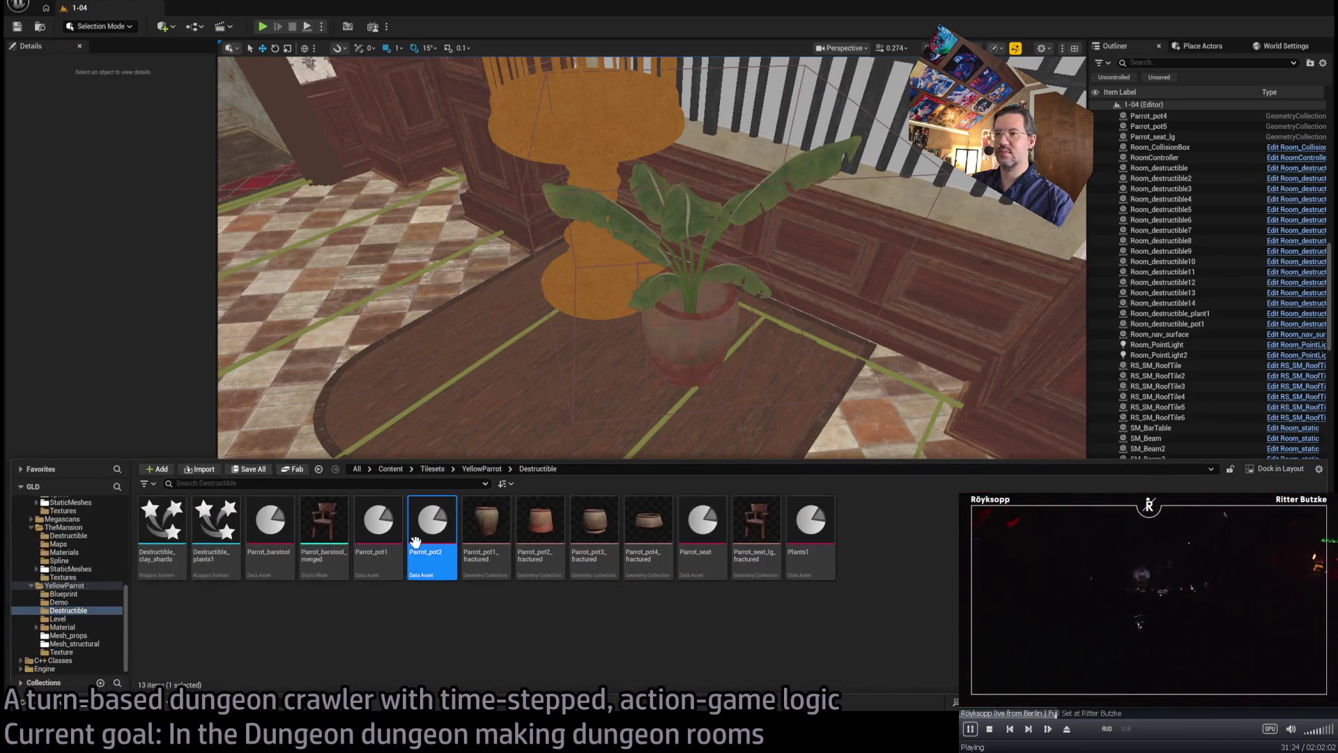
{"action": "key", "text": "ctrl+d"}
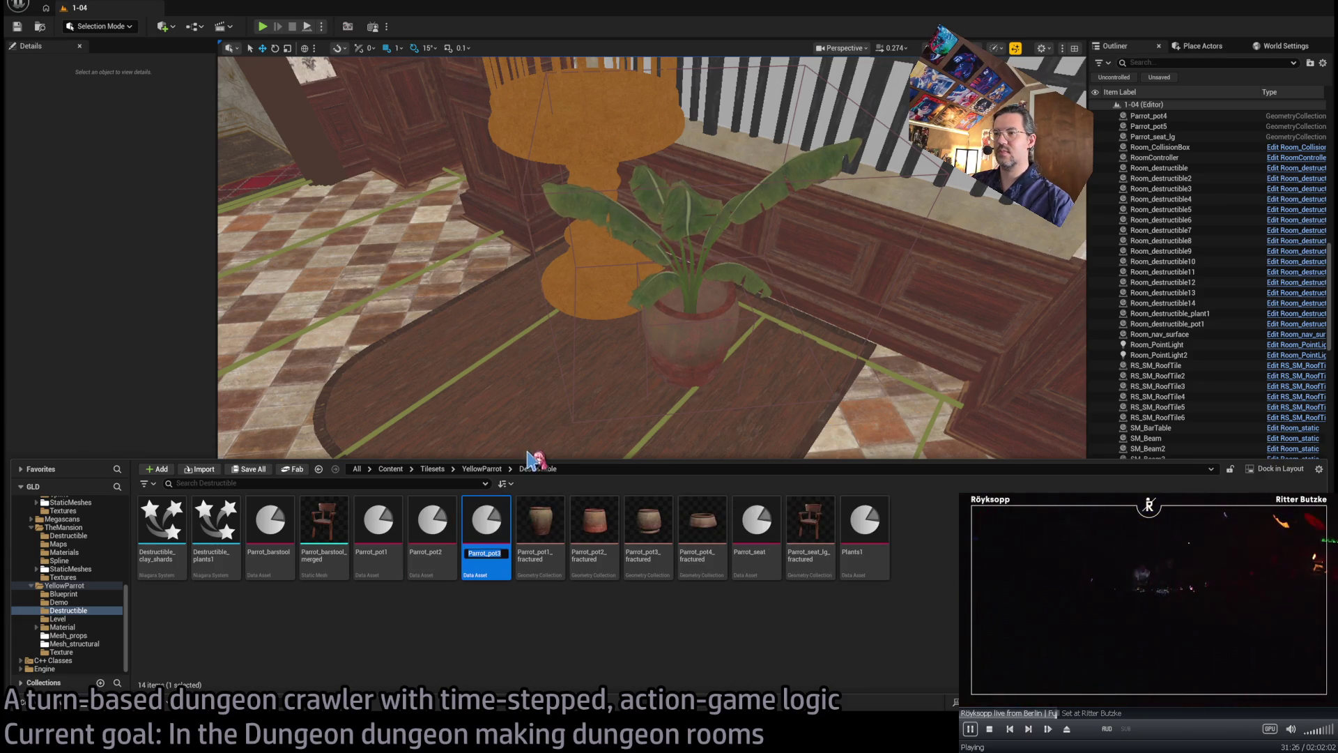
{"action": "double_click", "coordinate": [486, 522]}
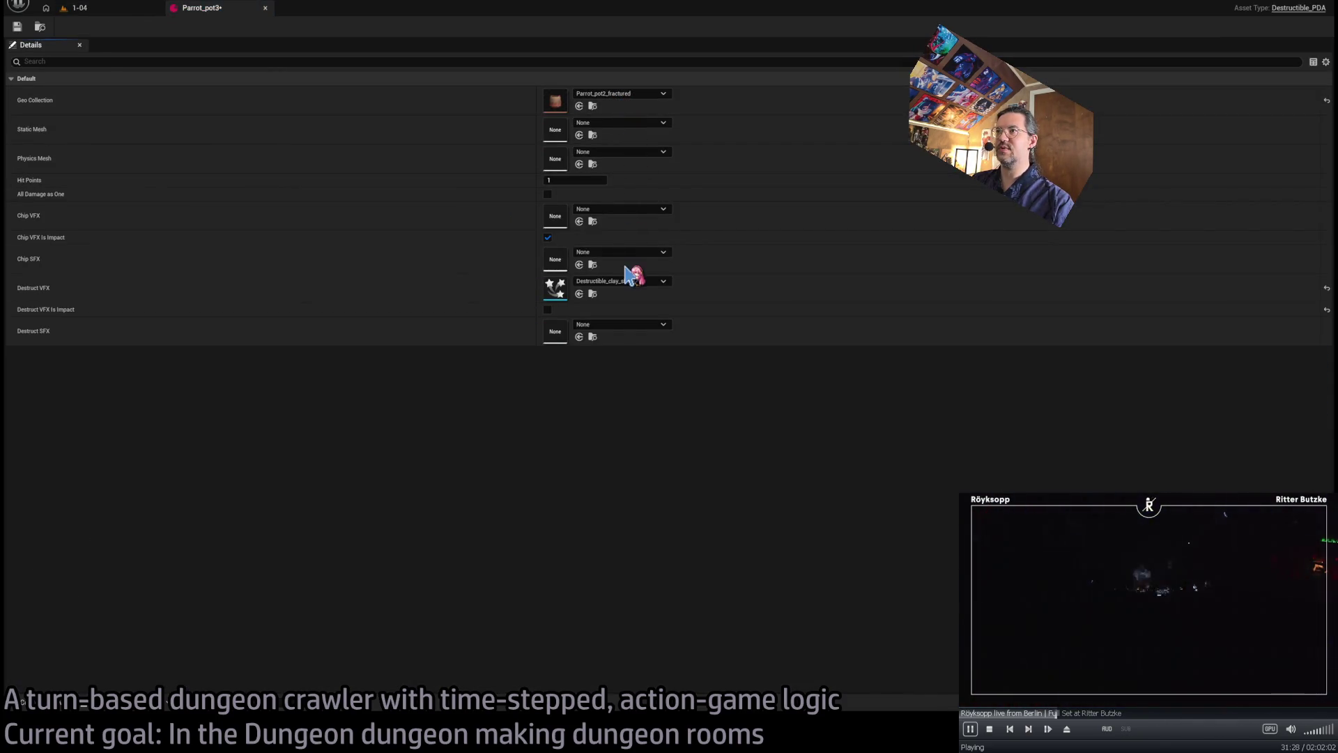
{"action": "middle_click", "coordinate": [204, 11]}
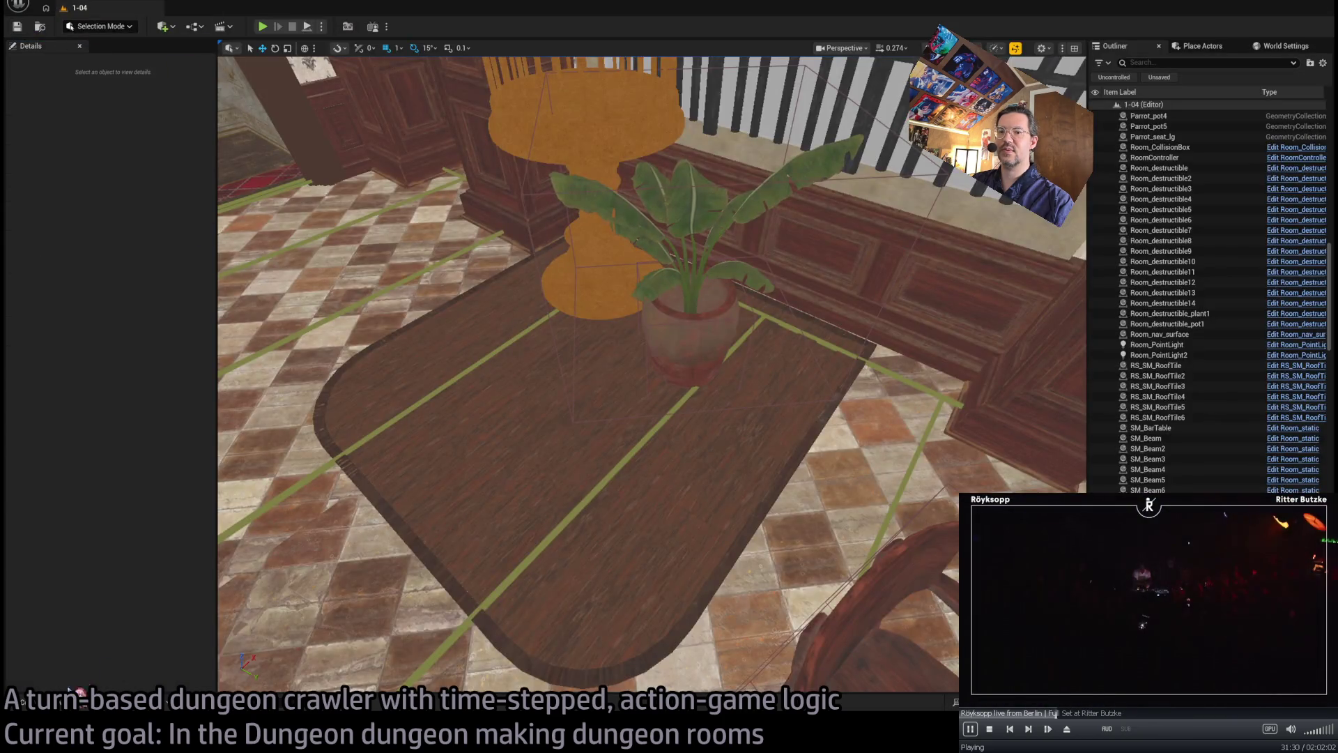
{"action": "key", "text": "ctrl+space"}
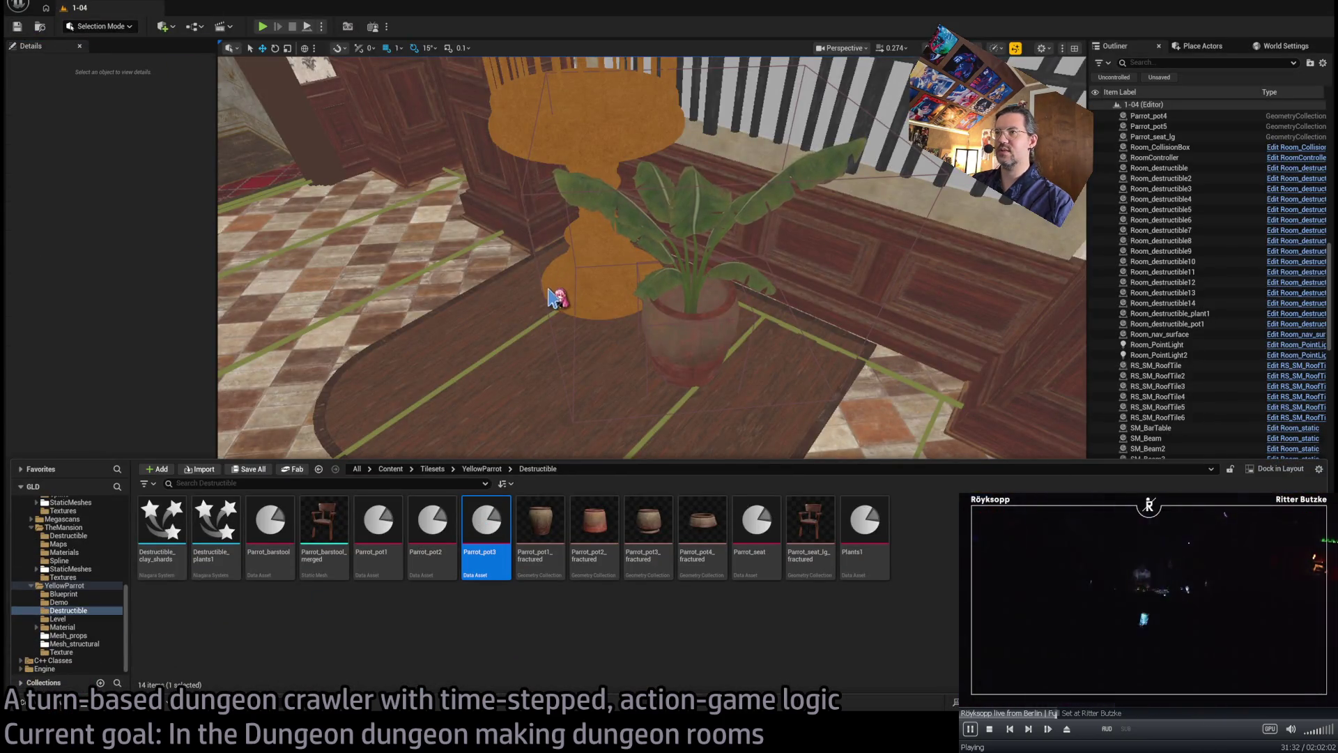
- Duplicate Parrot_pot3 as Parrot_pot4, point its Geo Collection to Parrot_pot4_fractured, and save
{"action": "key", "text": "ctrl+d"}
{"action": "double_click", "coordinate": [546, 551]}
{"action": "left_click", "coordinate": [579, 106]}
{"action": "left_click", "coordinate": [17, 27]}
{"action": "middle_click", "coordinate": [203, 8]}
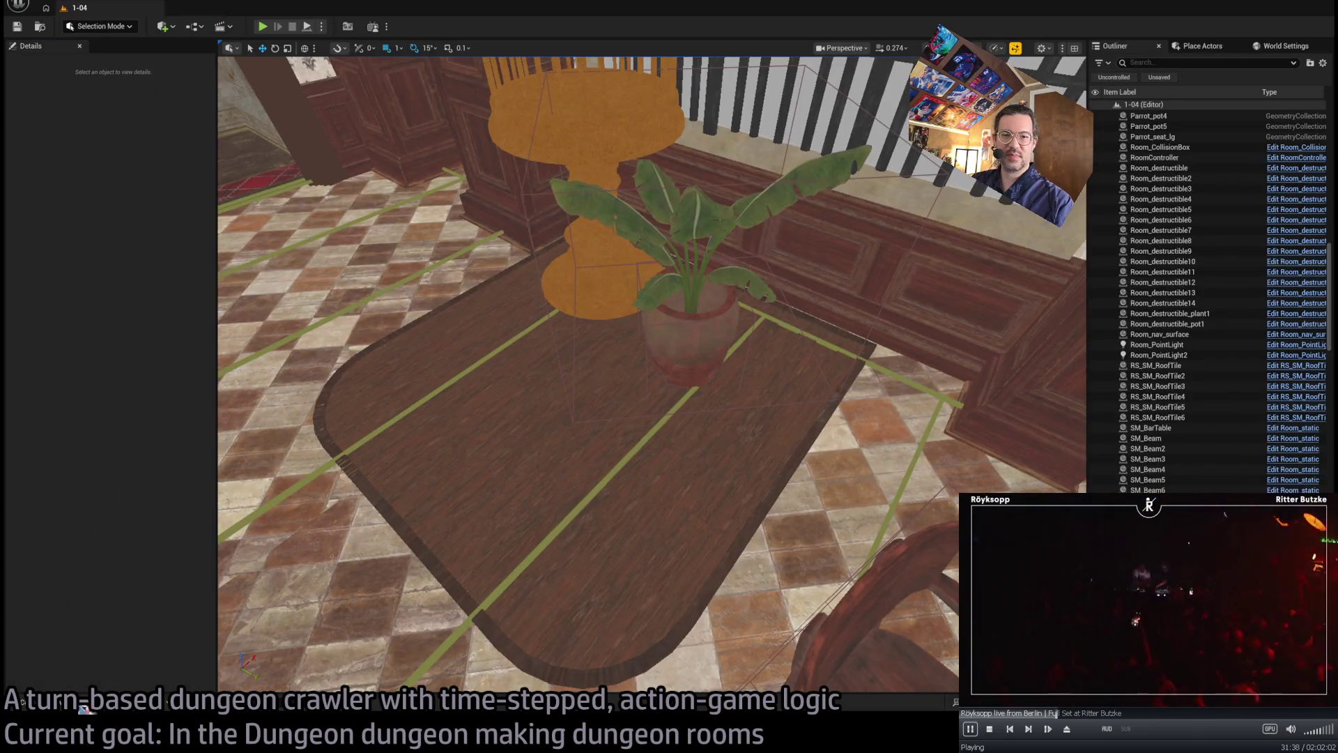
- Alt-drag a copy of the first plant and its pot to the left on the table
{"action": "left_click", "coordinate": [83, 707]}
{"action": "mouse_move", "coordinate": [538, 541]}
{"action": "left_mouse_down"}
{"action": "mouse_move", "coordinate": [488, 380]}
{"action": "mouse_move", "coordinate": [473, 391]}
{"action": "left_mouse_up"}
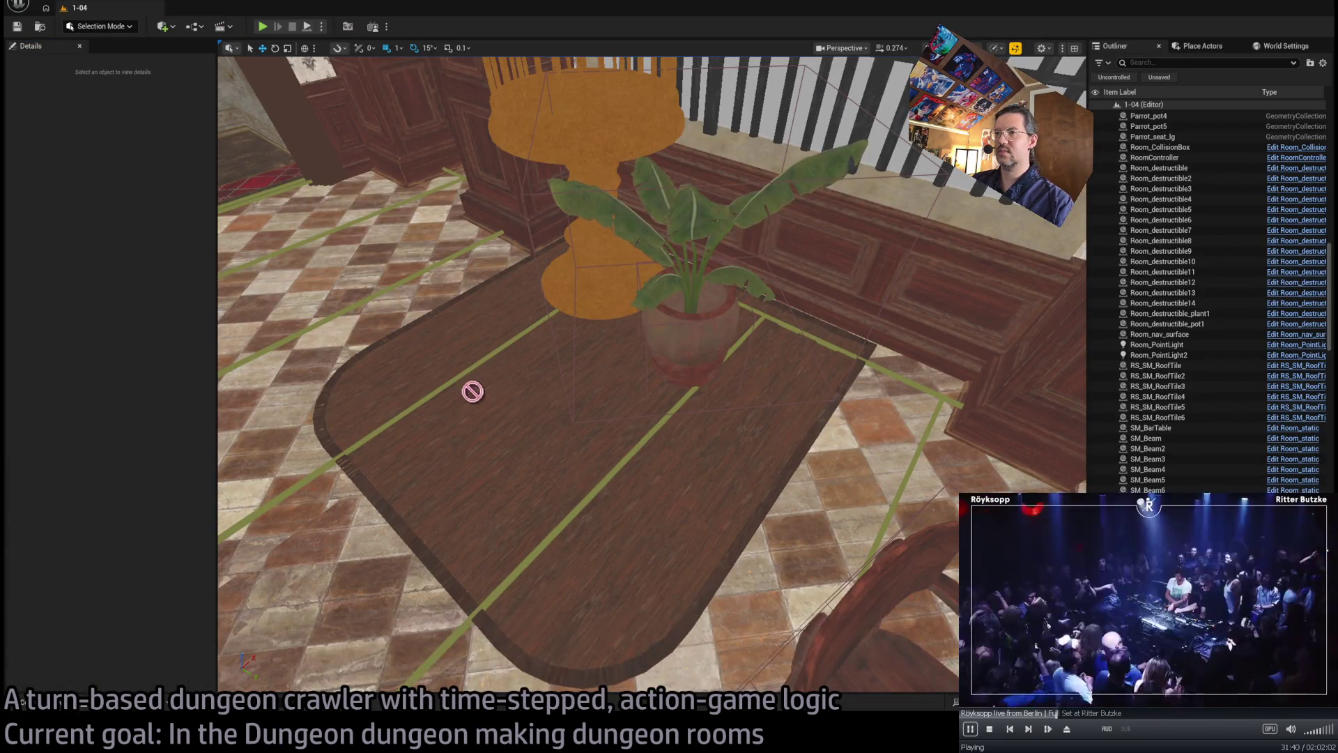
{"action": "left_click", "coordinate": [674, 386]}
{"action": "left_click", "coordinate": [690, 248], "text": "ctrl"}
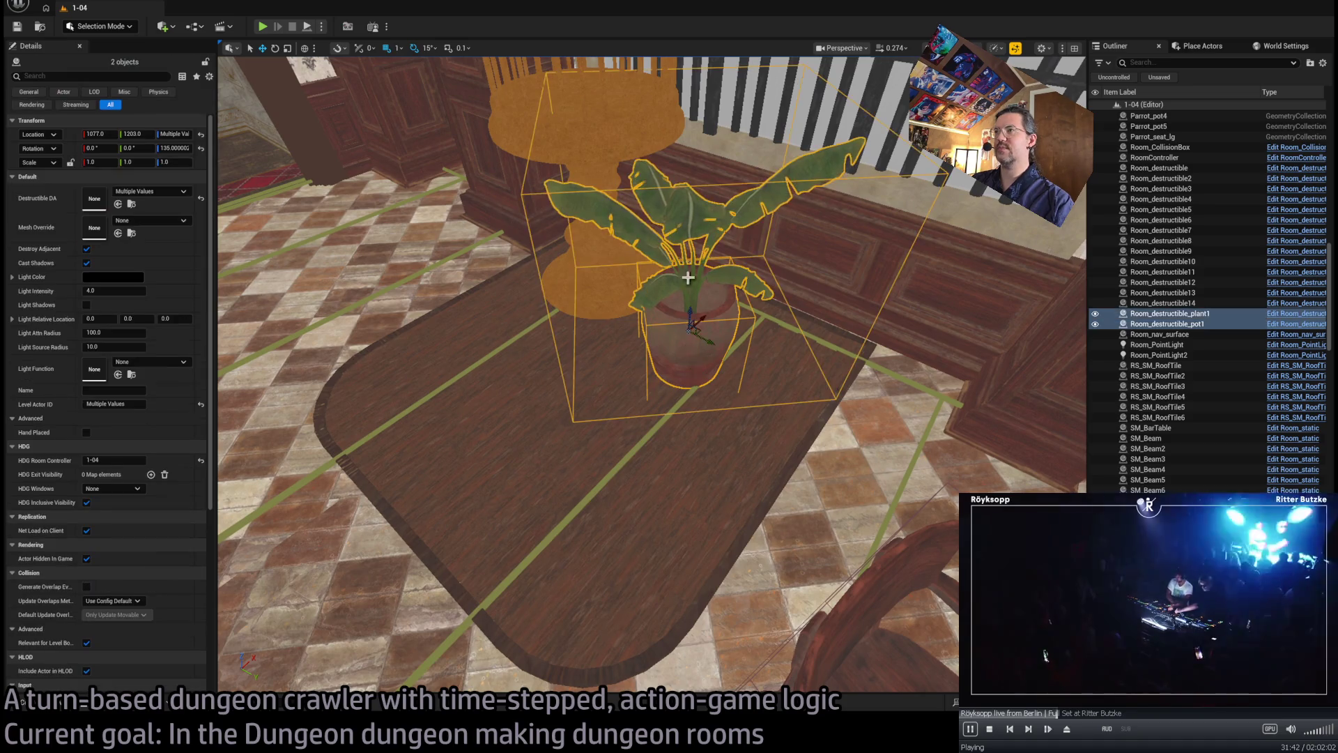
{"action": "mouse_move", "coordinate": [699, 328]}
{"action": "left_mouse_down"}
{"action": "mouse_move", "coordinate": [534, 335]}
{"action": "mouse_move", "coordinate": [582, 377]}
{"action": "left_mouse_up"}
{"action": "left_click", "coordinate": [578, 376]}
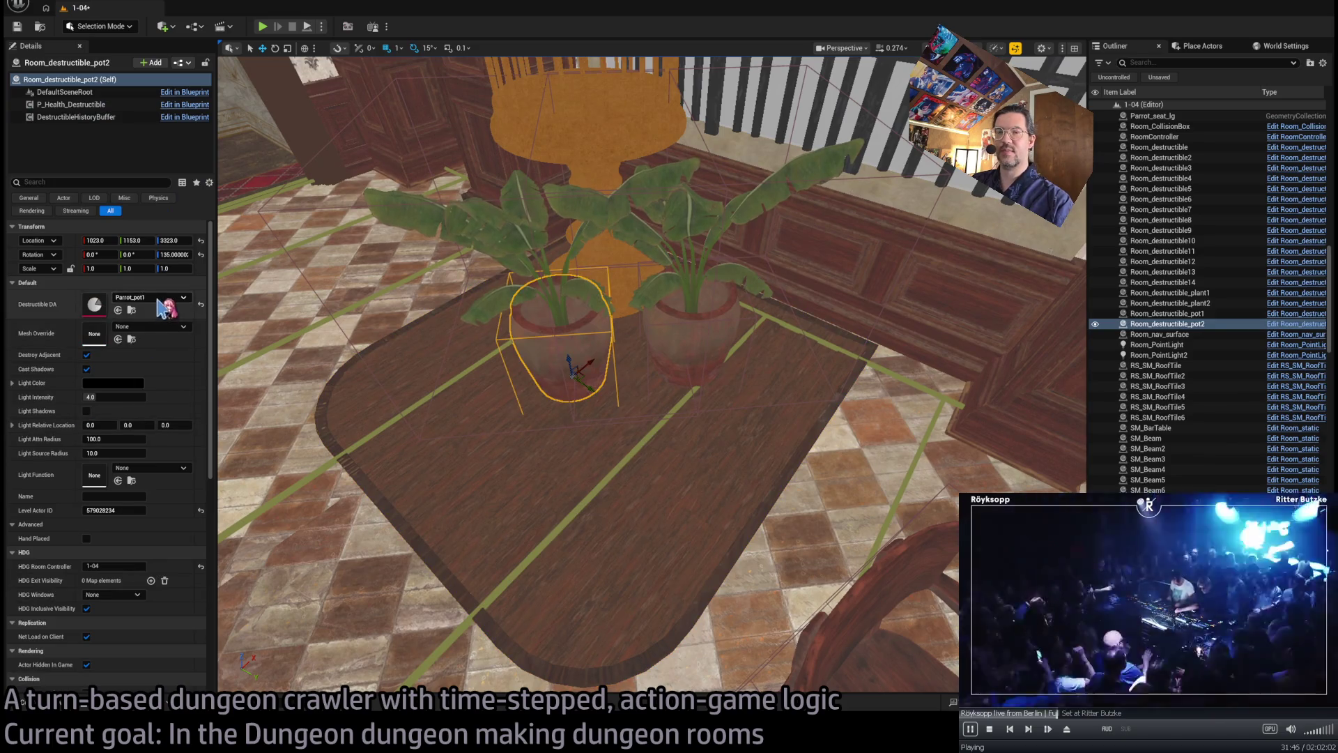
{"action": "left_click", "coordinate": [525, 239]}
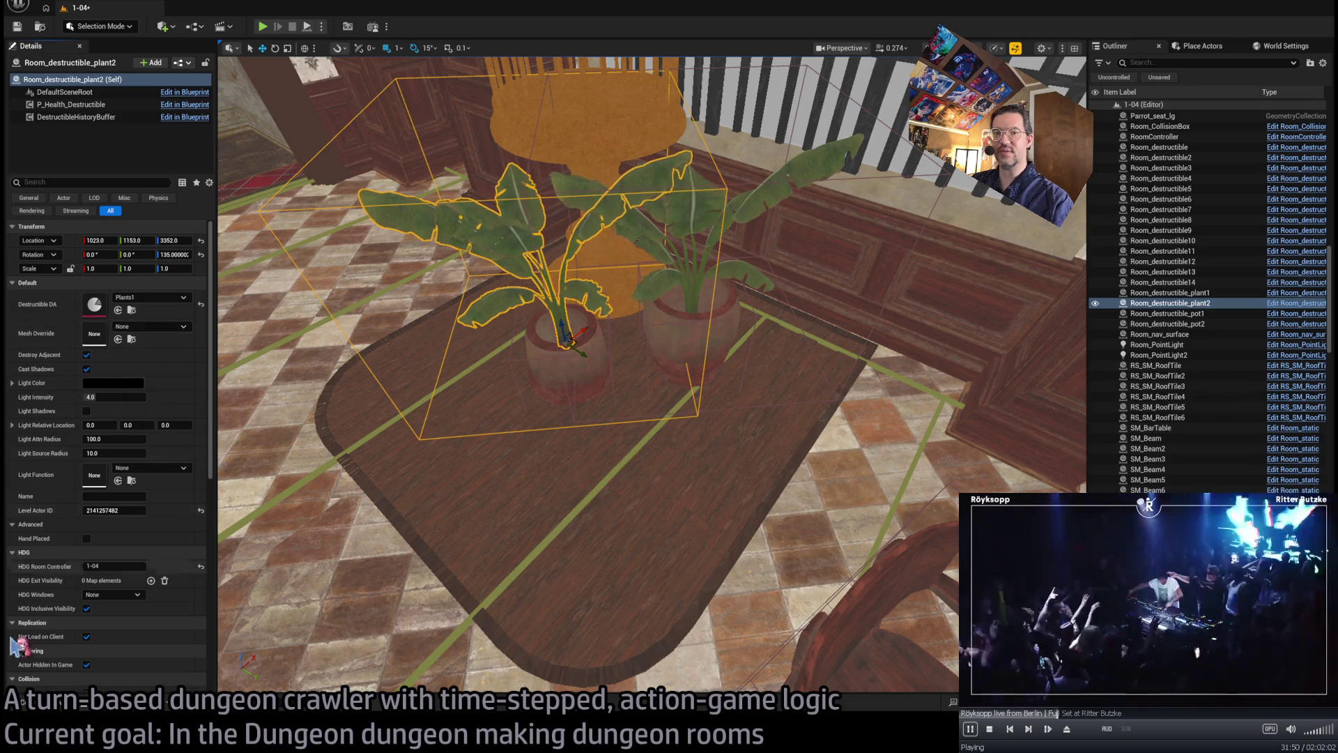
- Set the copied plant's mesh to SM_Plant_03, then to SM_Plant_04 from Mesh_props
{"action": "left_click", "coordinate": [32, 702]}
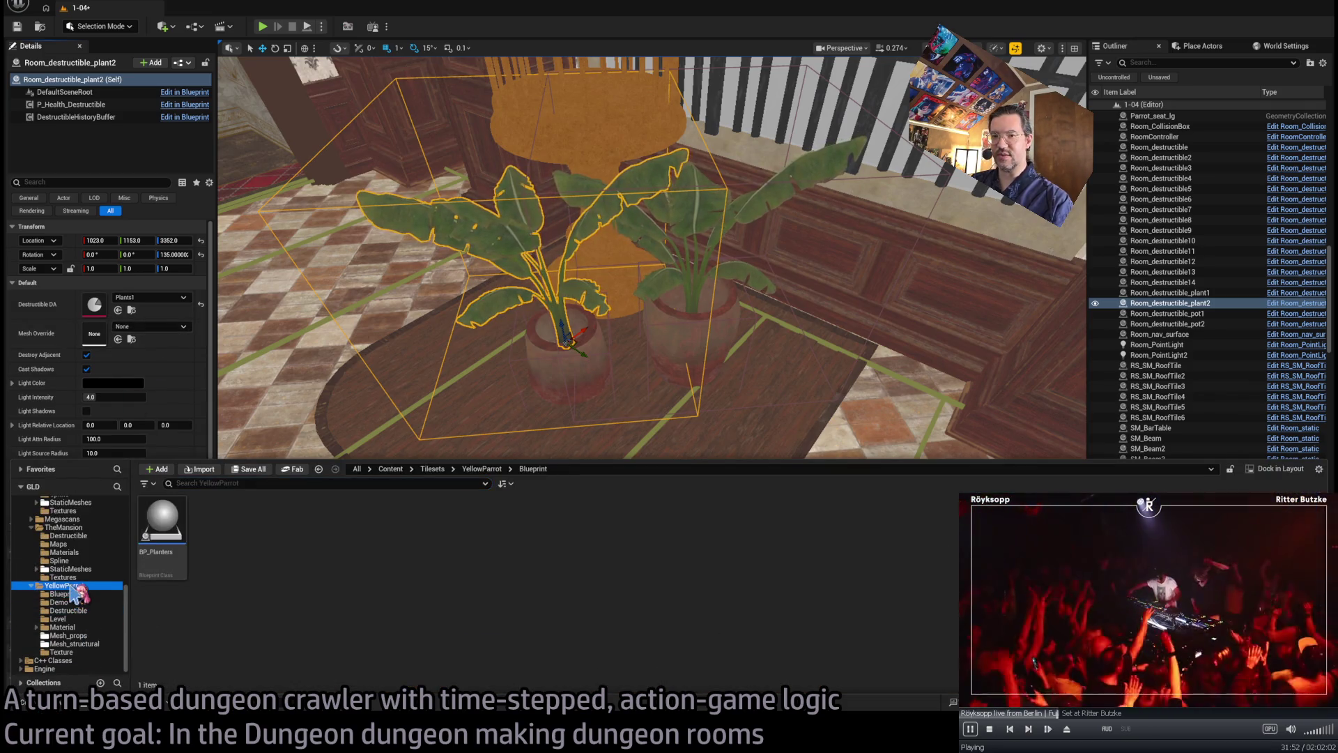
{"action": "left_click", "coordinate": [70, 586]}
{"action": "left_click", "coordinate": [77, 644]}
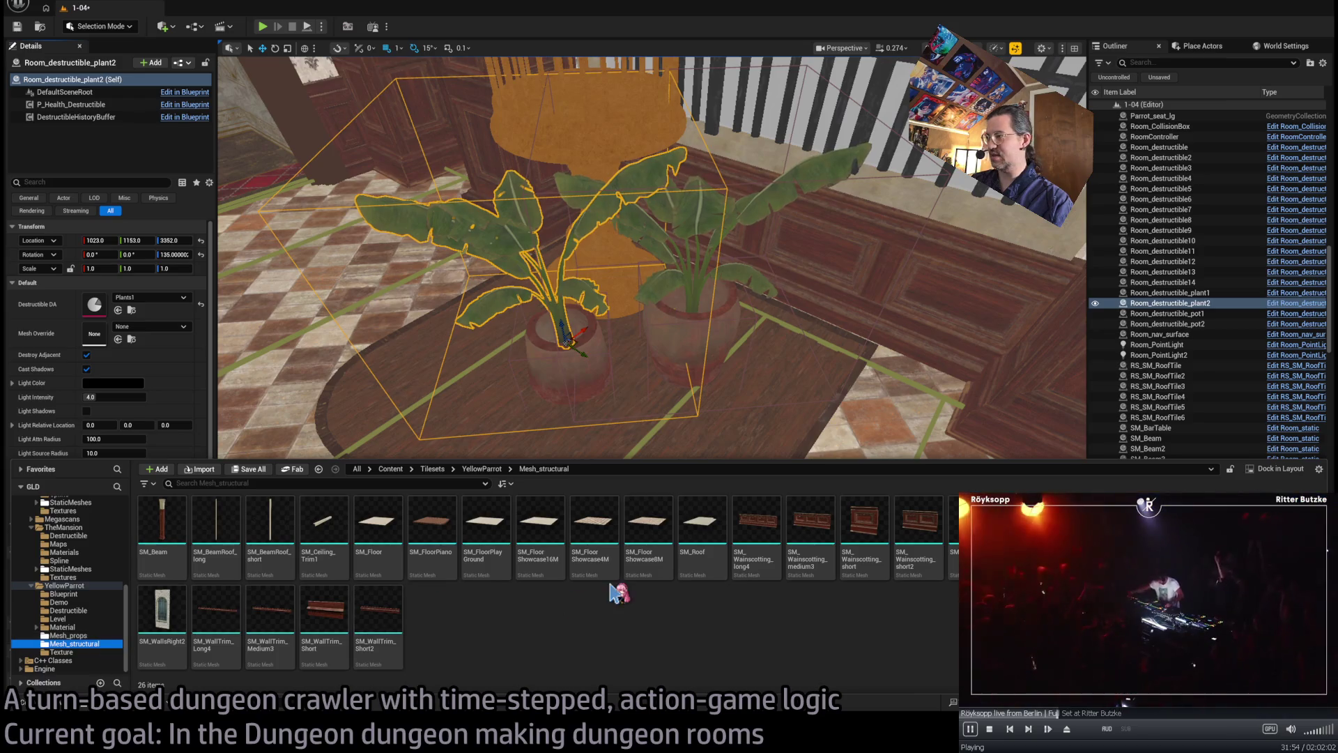
{"action": "left_click", "coordinate": [77, 635]}
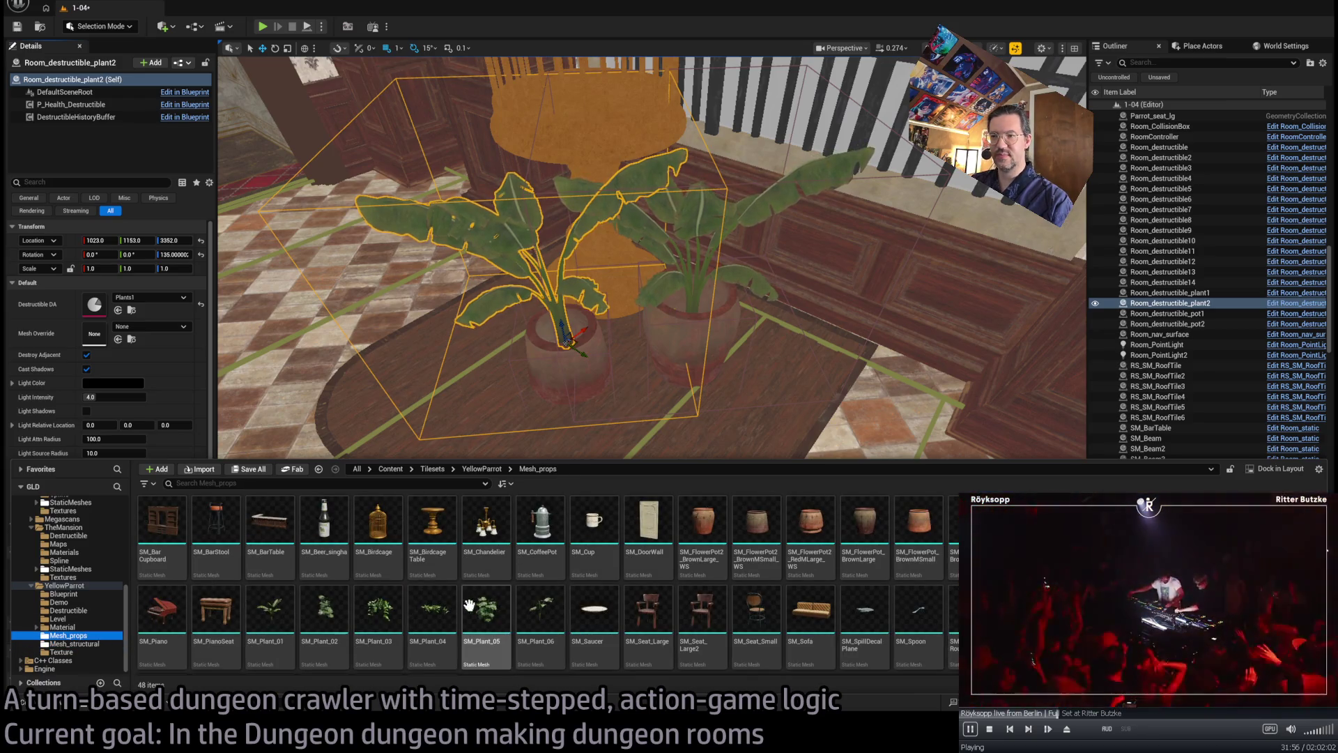
{"action": "left_click", "coordinate": [377, 621]}
{"action": "left_click", "coordinate": [118, 339]}
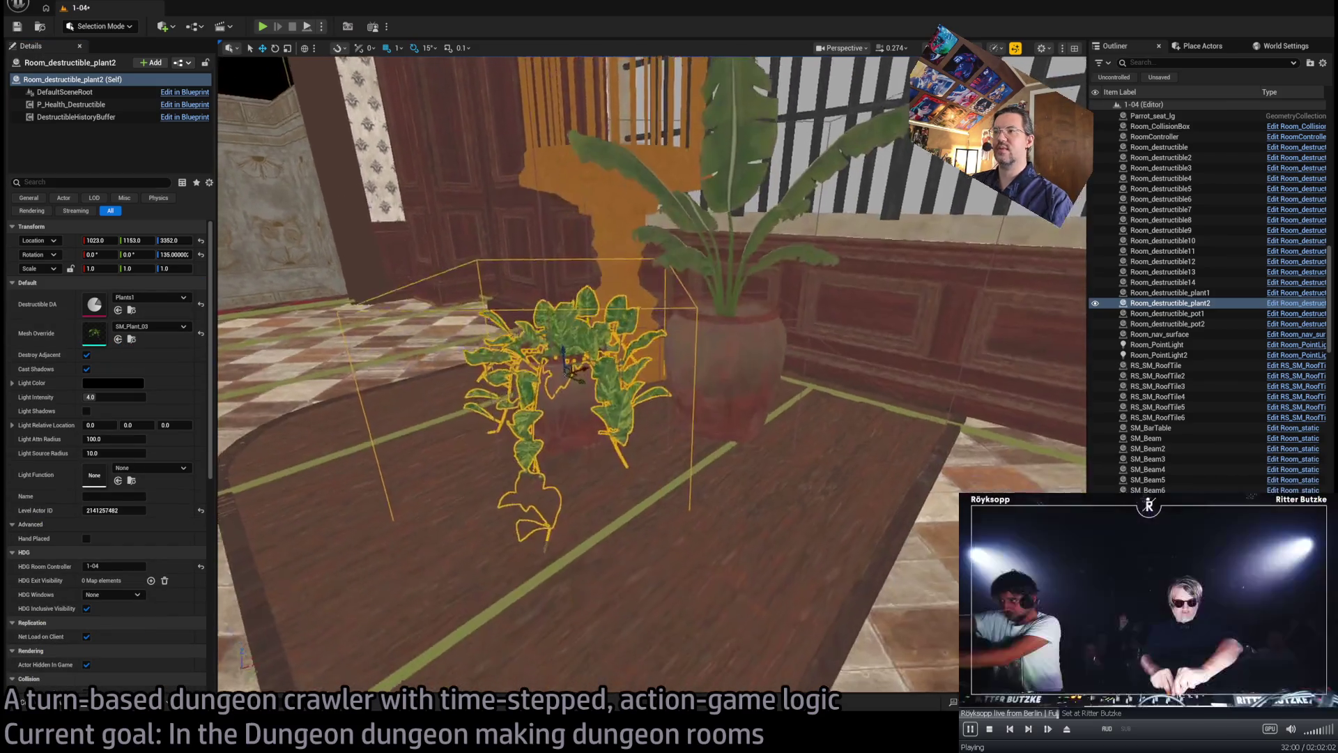
{"action": "left_click", "coordinate": [72, 708]}
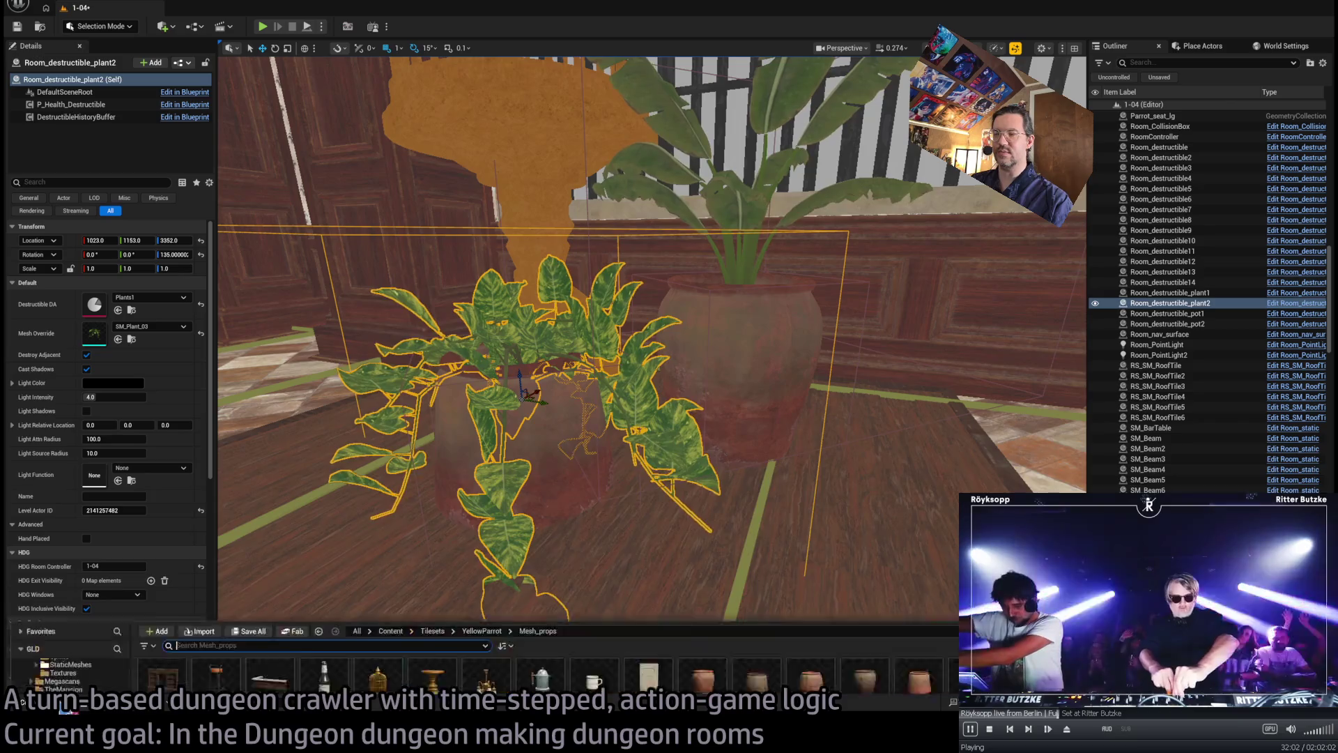
{"action": "left_click", "coordinate": [432, 620]}
{"action": "left_click", "coordinate": [118, 339]}
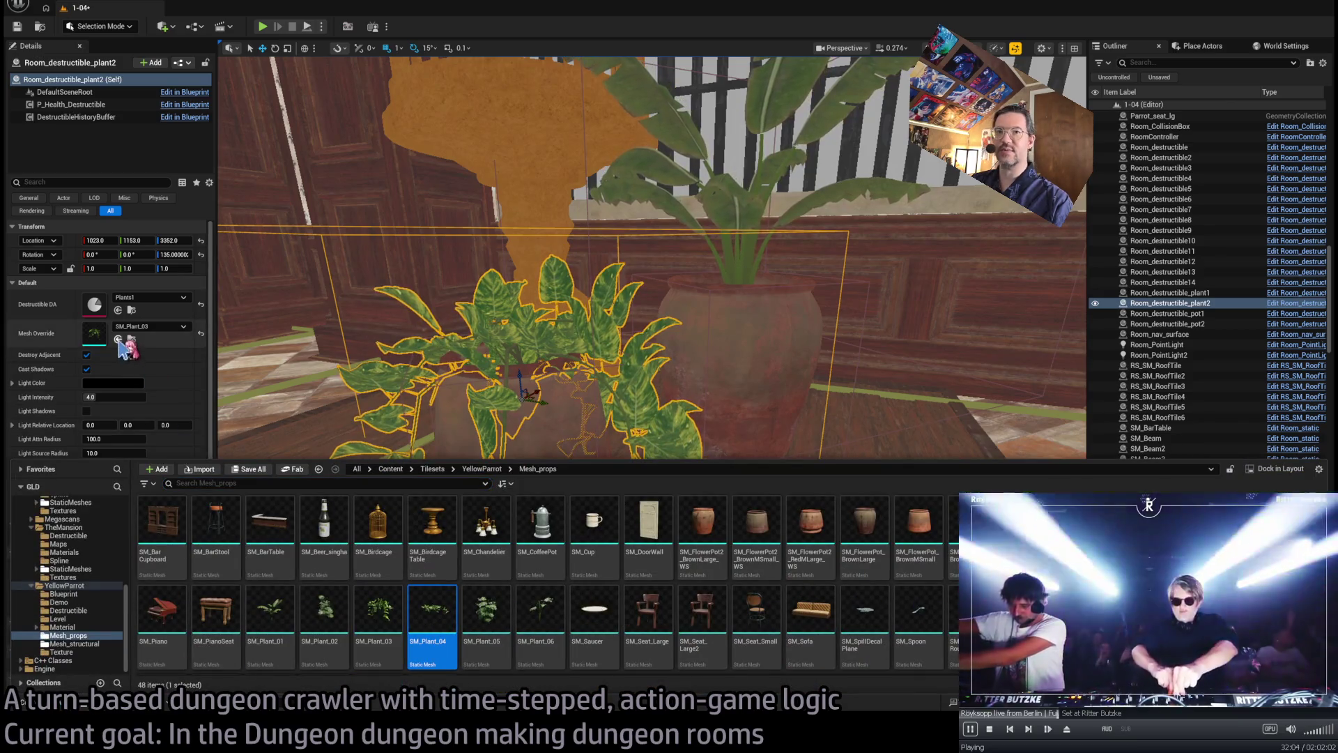
- Move the new pot and SM_Plant_04 plant into place beside the first pair
{"action": "left_click_drag", "start_coordinate": [439, 396], "coordinate": [439, 395]}
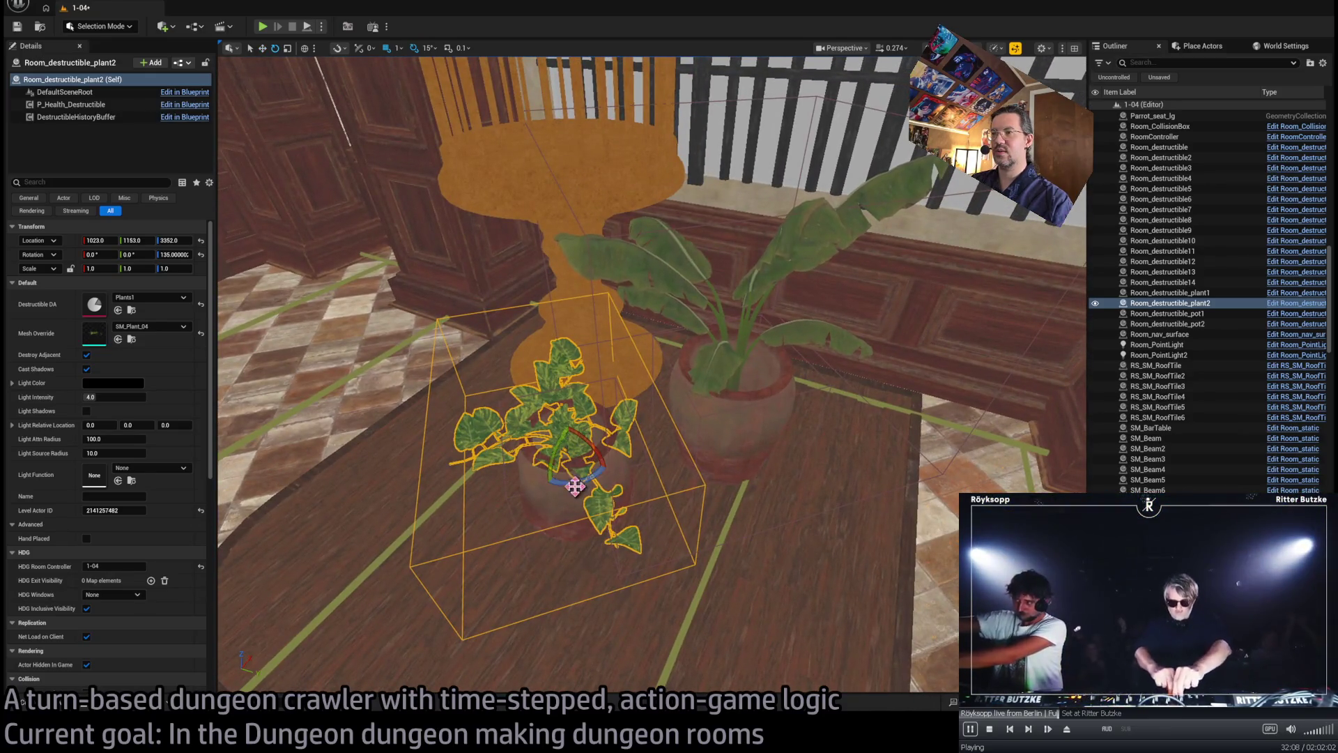
{"action": "left_click", "coordinate": [555, 502]}
{"action": "left_click", "coordinate": [586, 481], "text": "ctrl"}
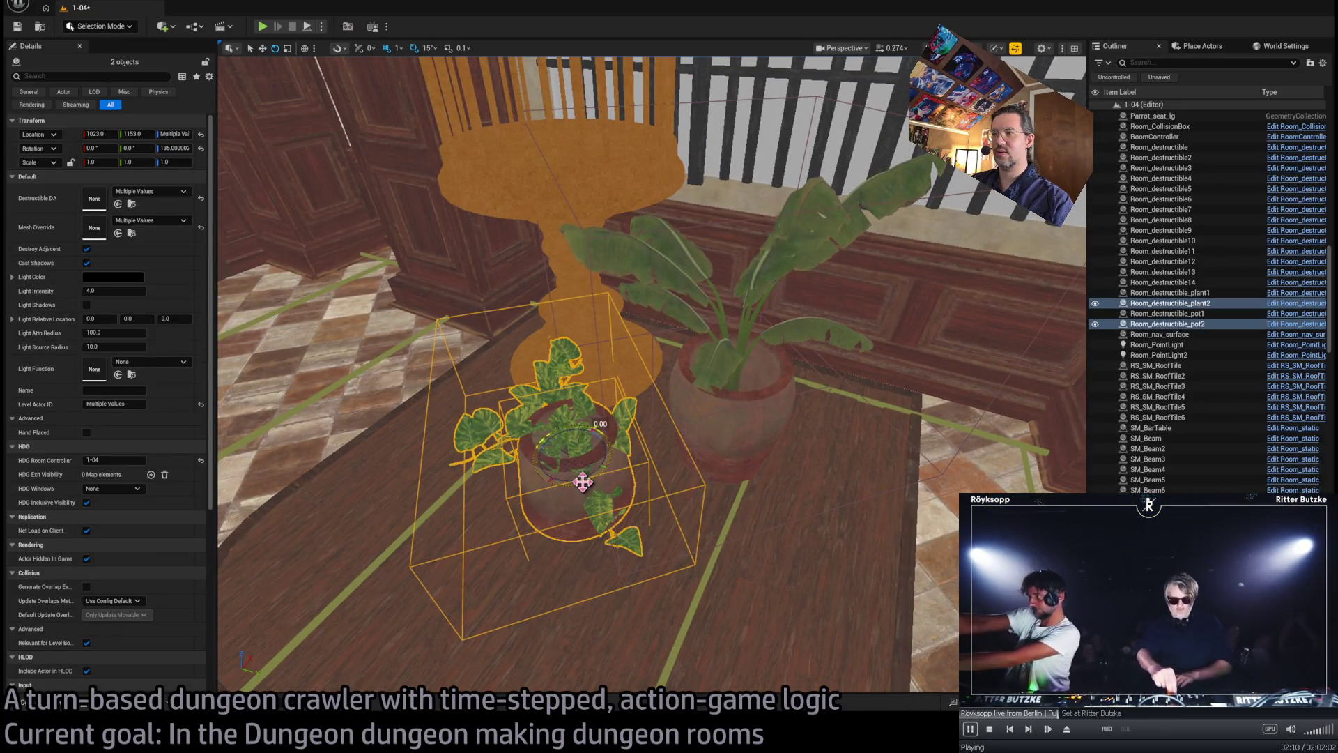
{"action": "left_click_drag", "start_coordinate": [587, 451], "coordinate": [588, 451]}
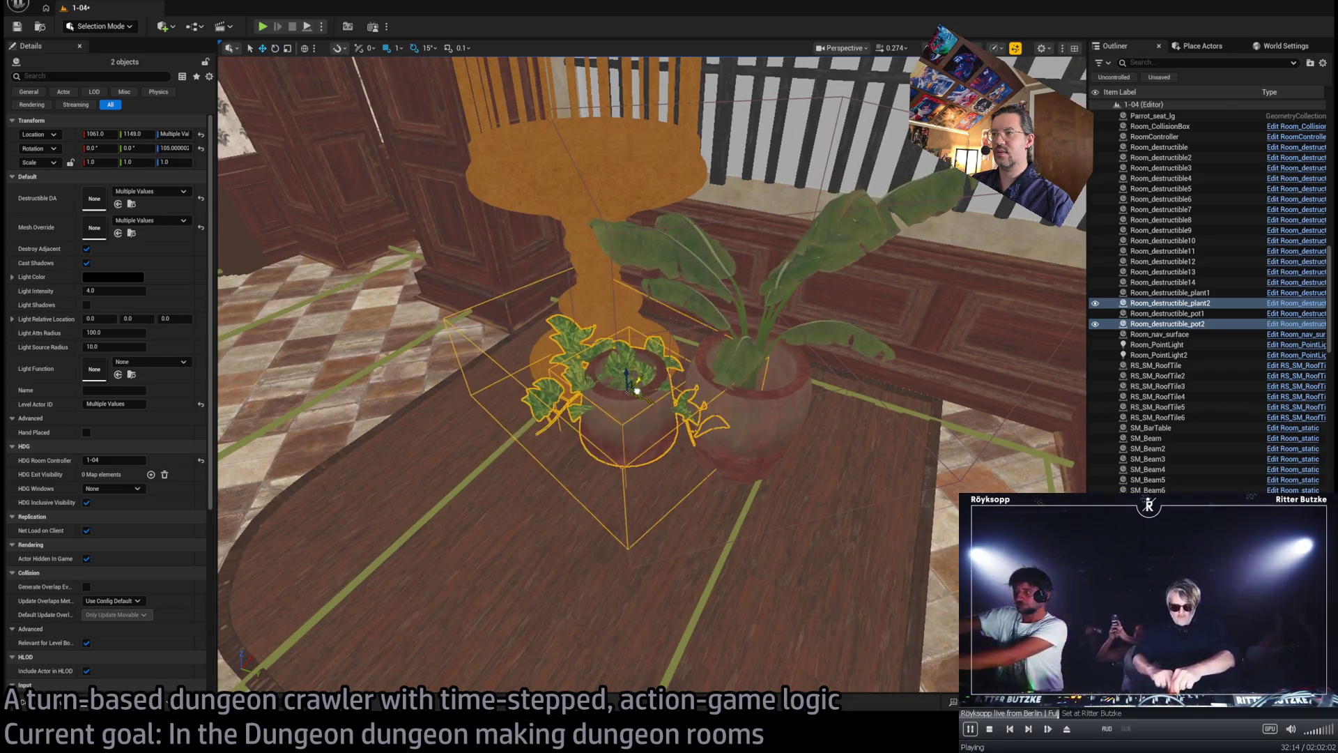
{"action": "mouse_move", "coordinate": [634, 391]}
{"action": "left_mouse_down"}
{"action": "mouse_move", "coordinate": [663, 444]}
{"action": "mouse_move", "coordinate": [766, 319]}
{"action": "mouse_move", "coordinate": [765, 277]}
{"action": "mouse_move", "coordinate": [717, 260]}
{"action": "mouse_move", "coordinate": [835, 361]}
{"action": "left_mouse_up"}
- Rotate the selected plant and pot to 60 degrees and move them into position
{"action": "key", "text": "e"}
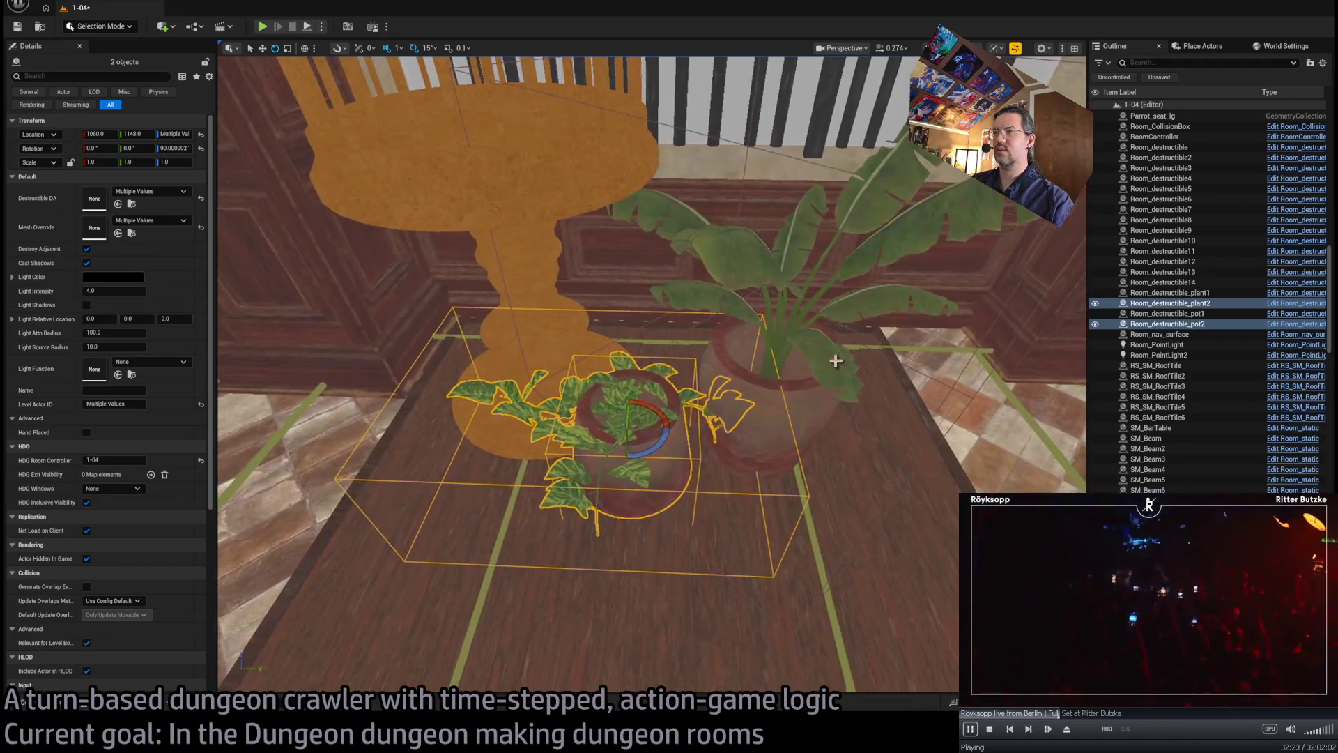
{"action": "mouse_move", "coordinate": [644, 449]}
{"action": "left_mouse_down"}
{"action": "mouse_move", "coordinate": [617, 468]}
{"action": "mouse_move", "coordinate": [648, 446]}
{"action": "mouse_move", "coordinate": [749, 453]}
{"action": "mouse_move", "coordinate": [830, 520]}
{"action": "left_mouse_up"}
{"action": "key", "text": "w"}
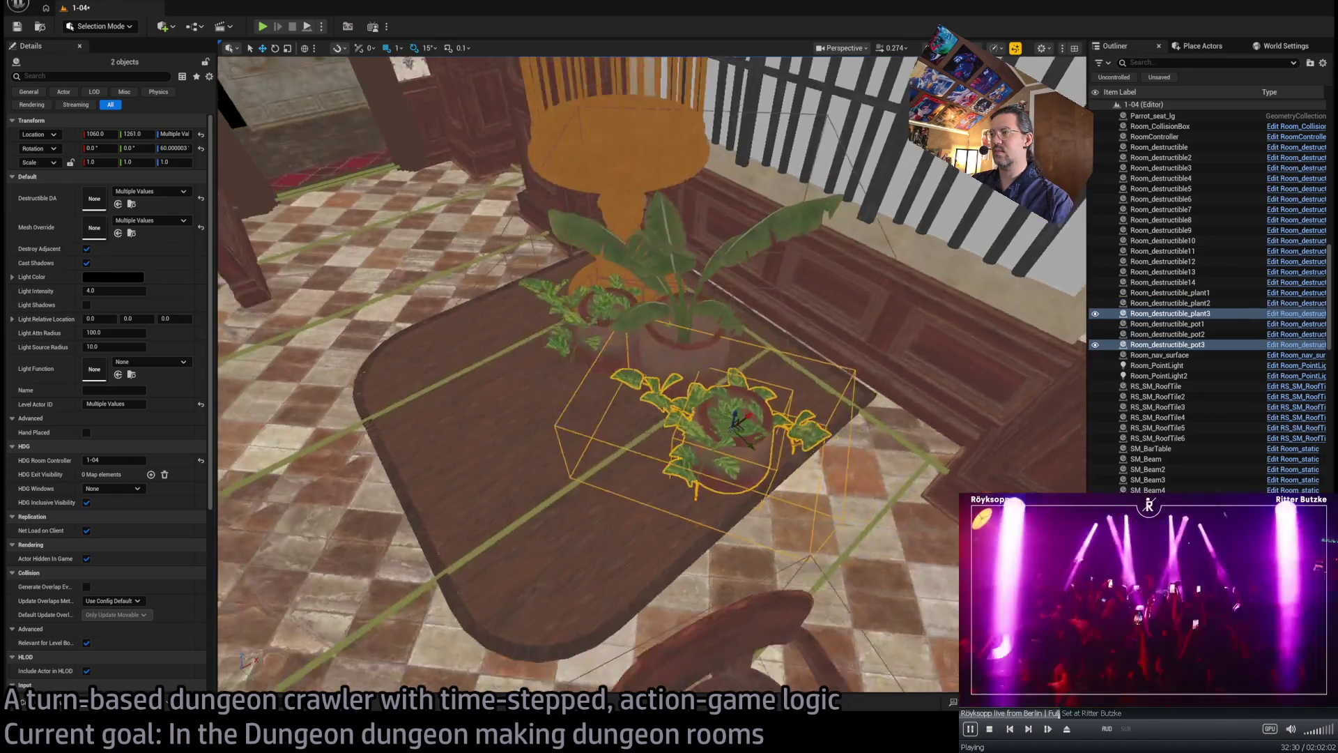
{"action": "mouse_move", "coordinate": [738, 422]}
{"action": "left_mouse_down"}
{"action": "mouse_move", "coordinate": [642, 407]}
{"action": "mouse_move", "coordinate": [611, 447]}
{"action": "left_mouse_up"}
- Give the third pot Parrot_pot3, revert its plant to SM_Plant_03, raise it, and play-test
{"action": "left_click", "coordinate": [150, 191]}
{"action": "left_click", "coordinate": [150, 209]}
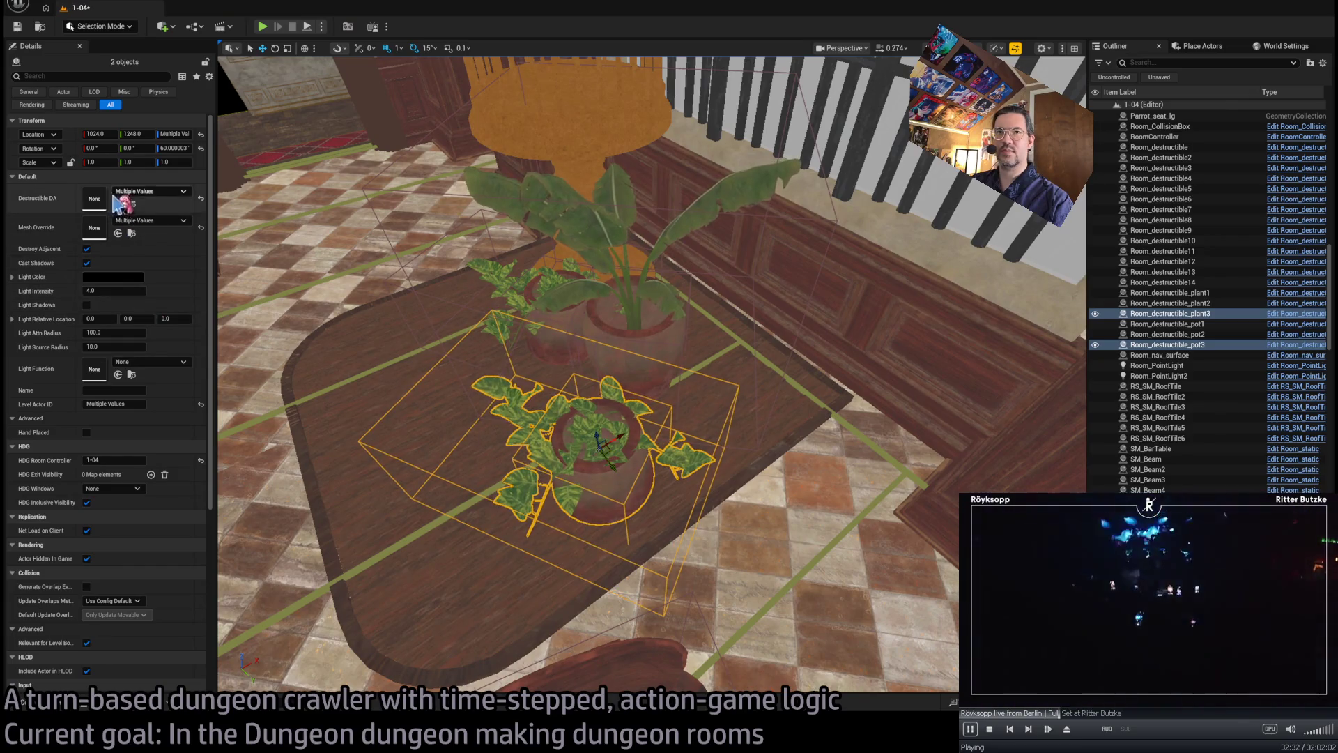
{"action": "left_click", "coordinate": [117, 310]}
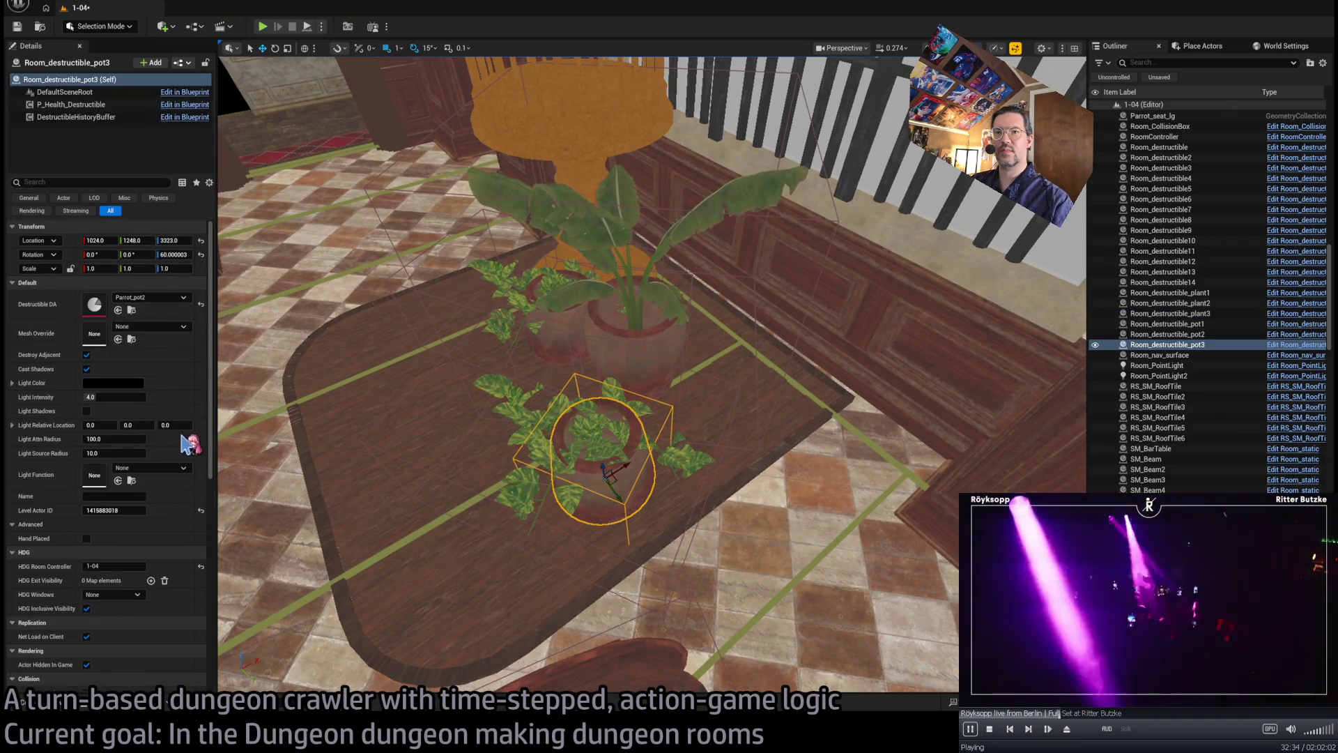
{"action": "left_click", "coordinate": [608, 476]}
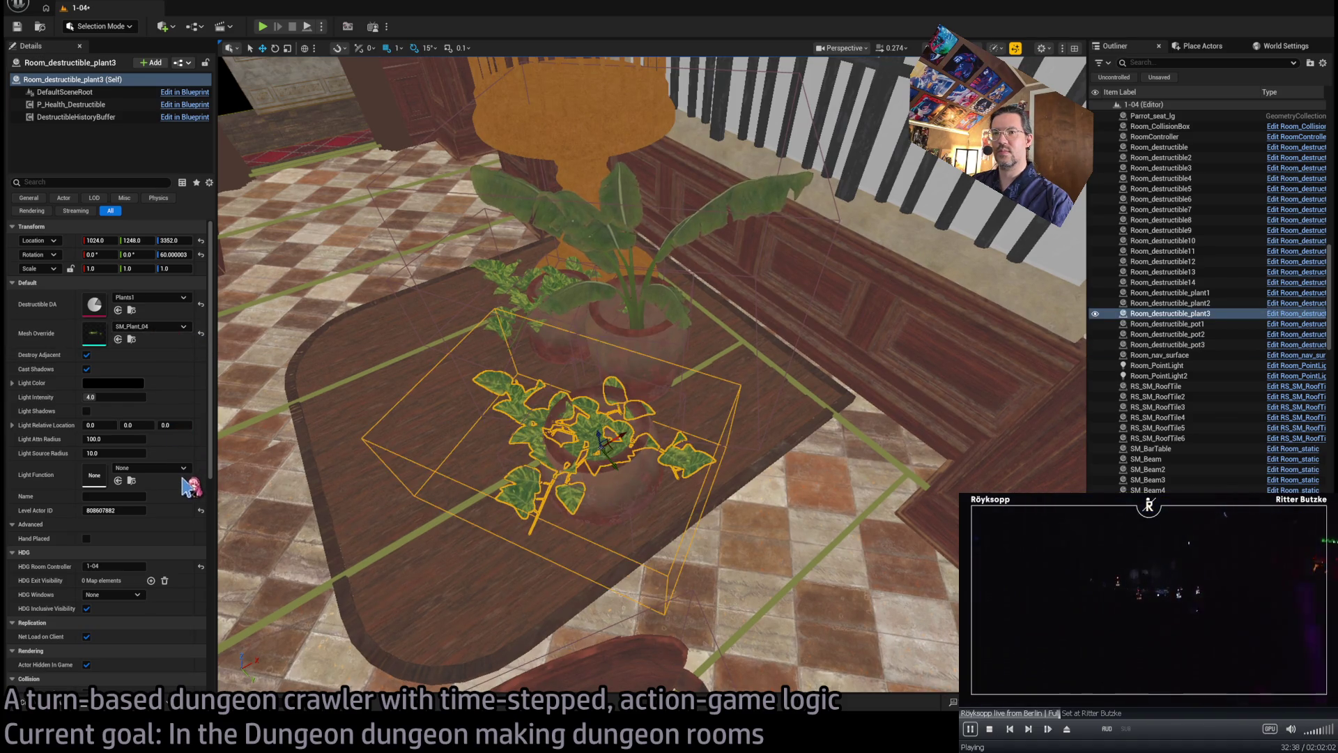
{"action": "key", "text": "ctrl+z"}
{"action": "mouse_move", "coordinate": [599, 439]}
{"action": "left_mouse_down"}
{"action": "mouse_move", "coordinate": [613, 342]}
{"action": "mouse_move", "coordinate": [670, 433]}
{"action": "mouse_move", "coordinate": [704, 448]}
{"action": "mouse_move", "coordinate": [514, 397]}
{"action": "left_mouse_up"}
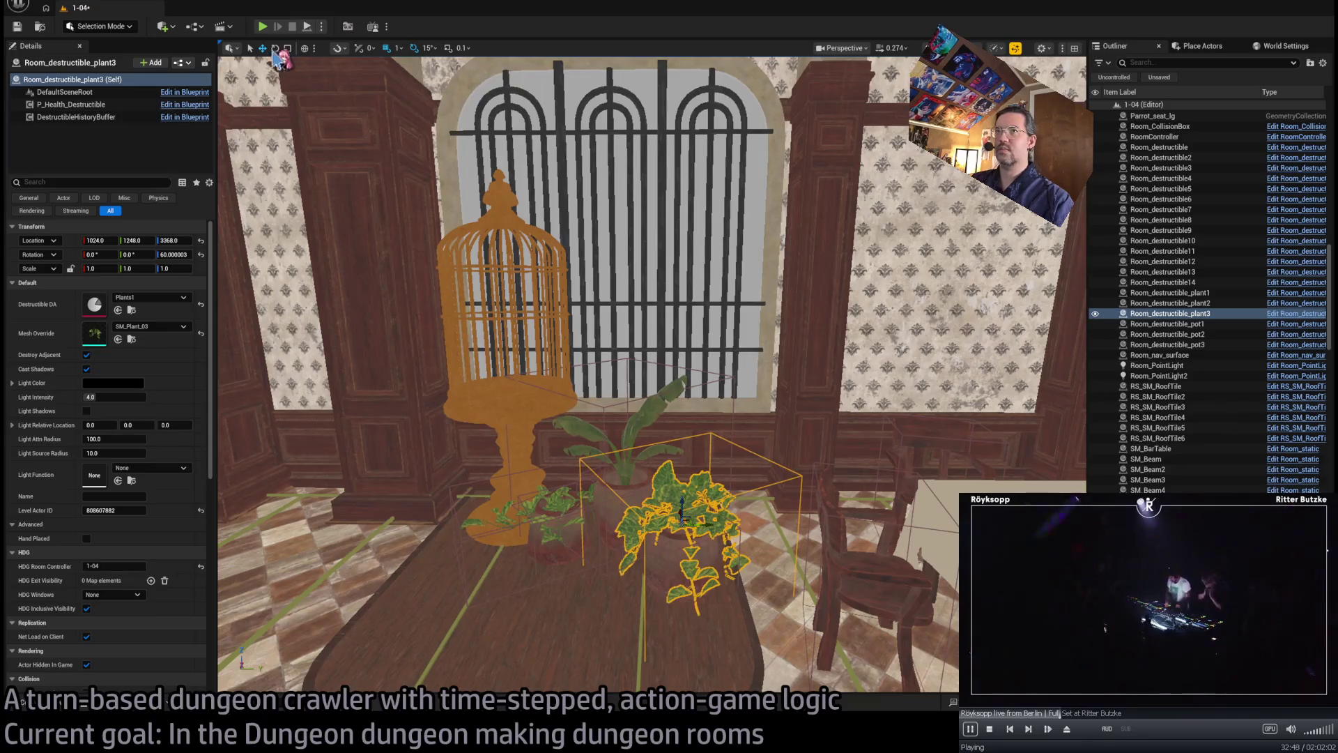
{"action": "left_click", "coordinate": [263, 28]}
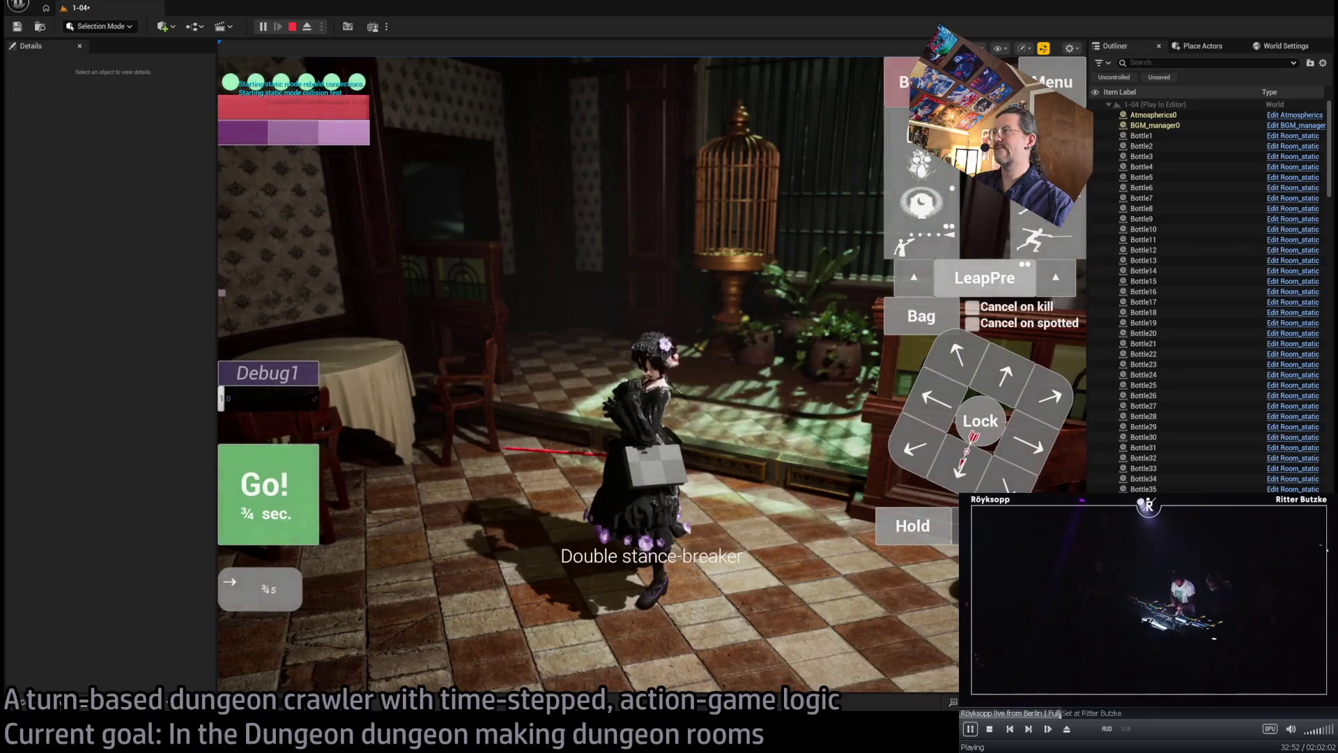
- Have the character strike and shatter the potted plant, then end the play test
{"action": "left_click", "coordinate": [333, 517]}
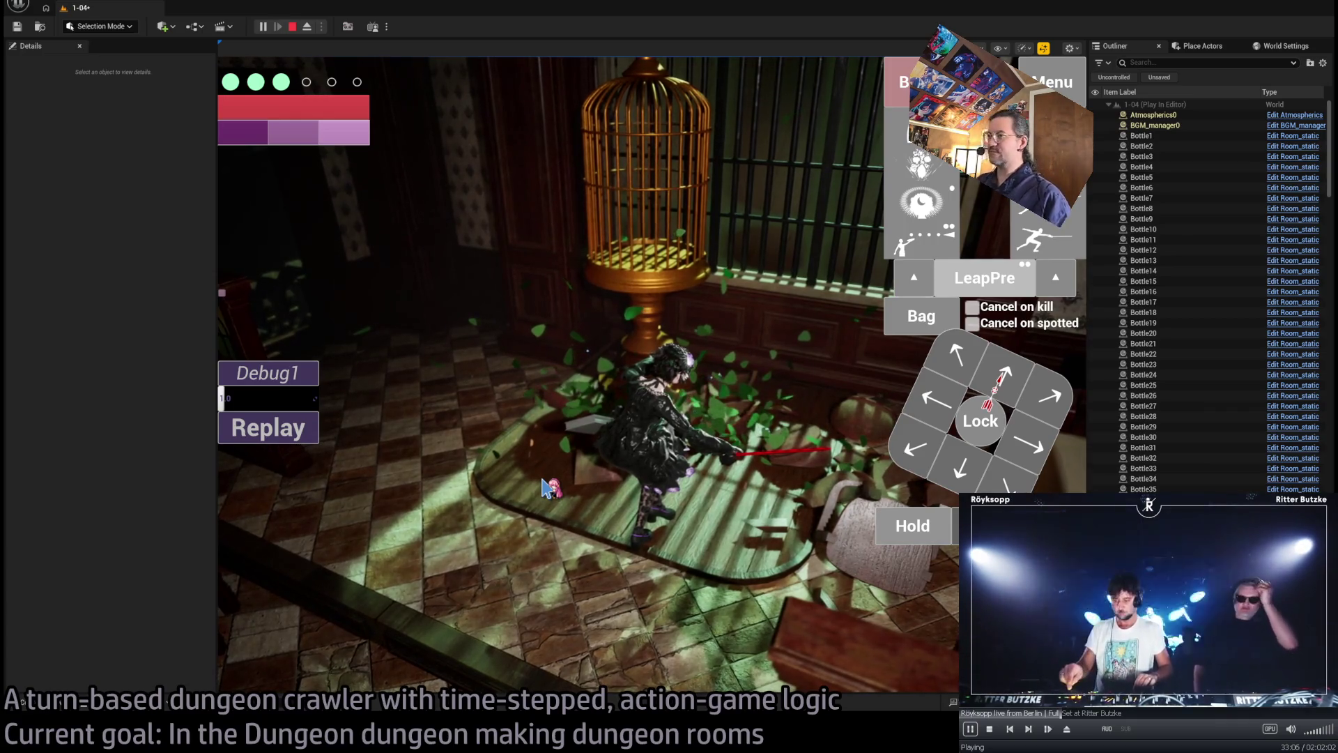
{"action": "key", "text": "Escape"}
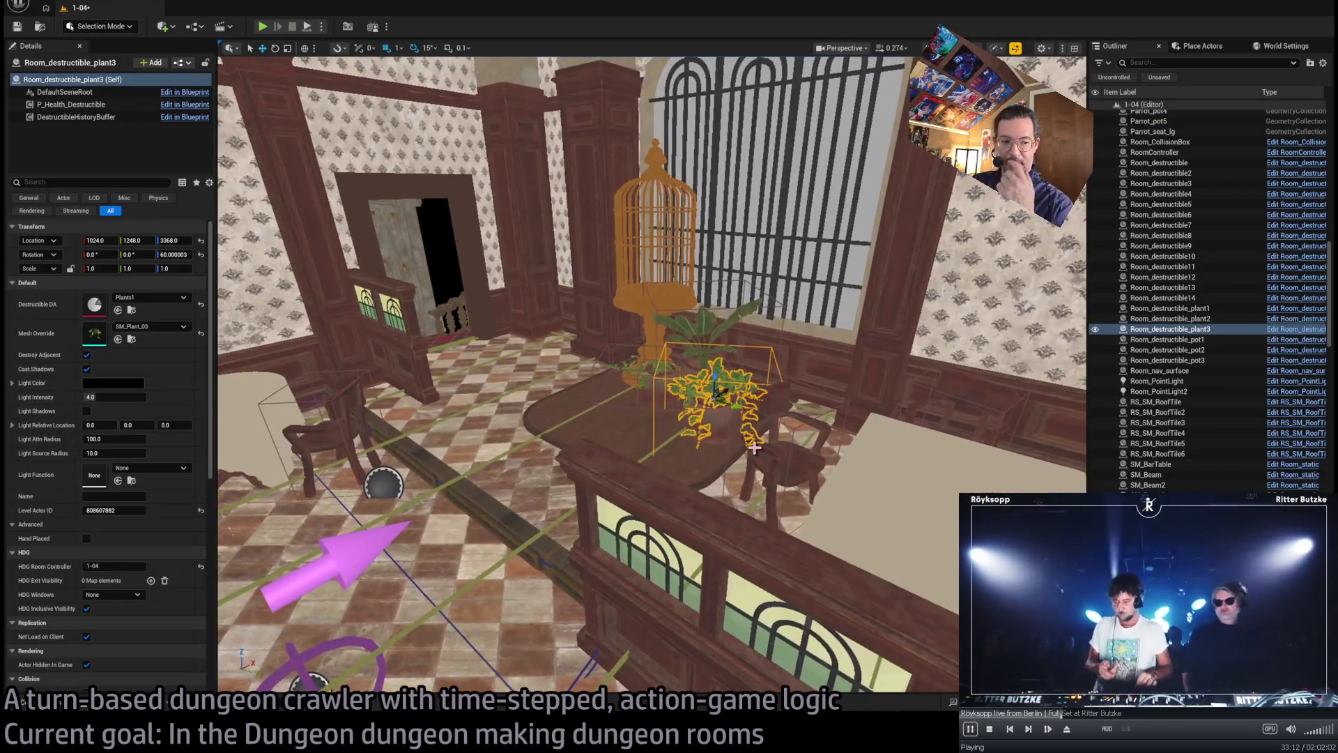
{"action": "scroll", "coordinate": [651, 373], "scroll_direction": "up", "scroll_amount": 5}
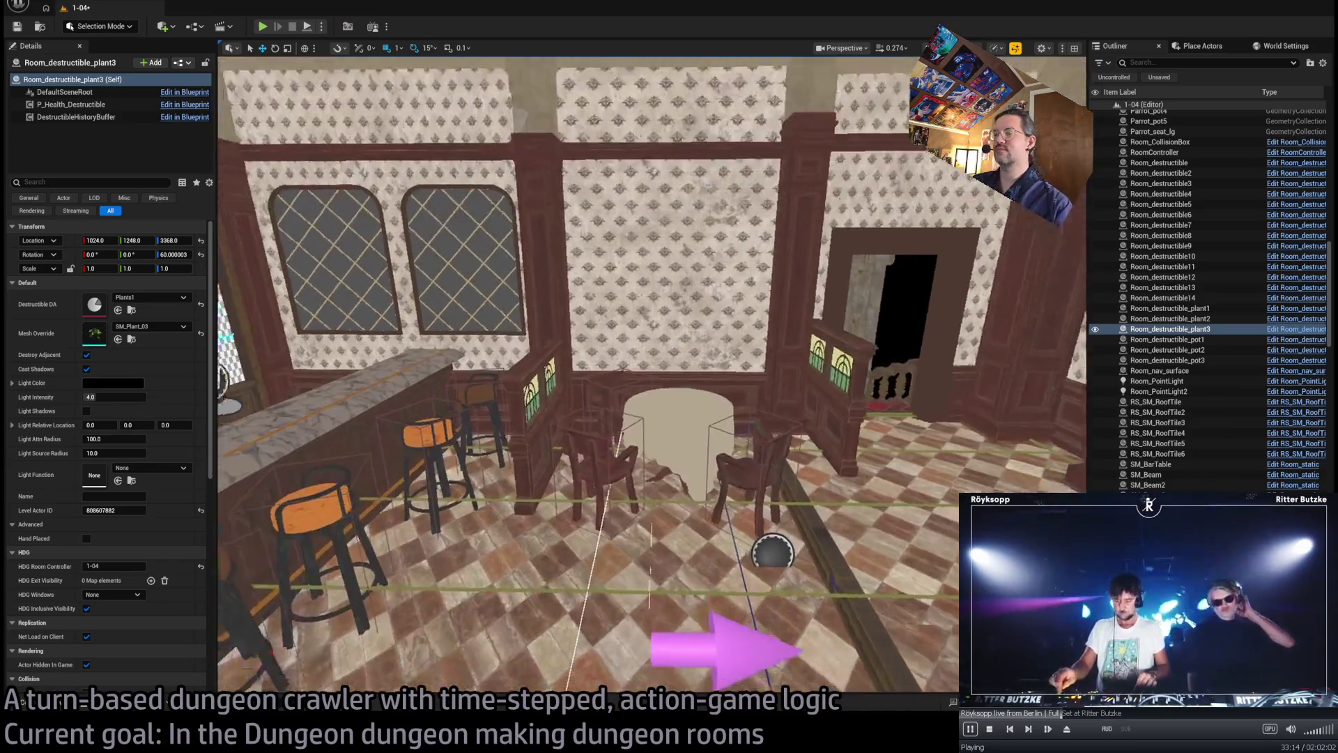
{"action": "scroll", "coordinate": [651, 373], "scroll_direction": "down", "scroll_amount": 5}
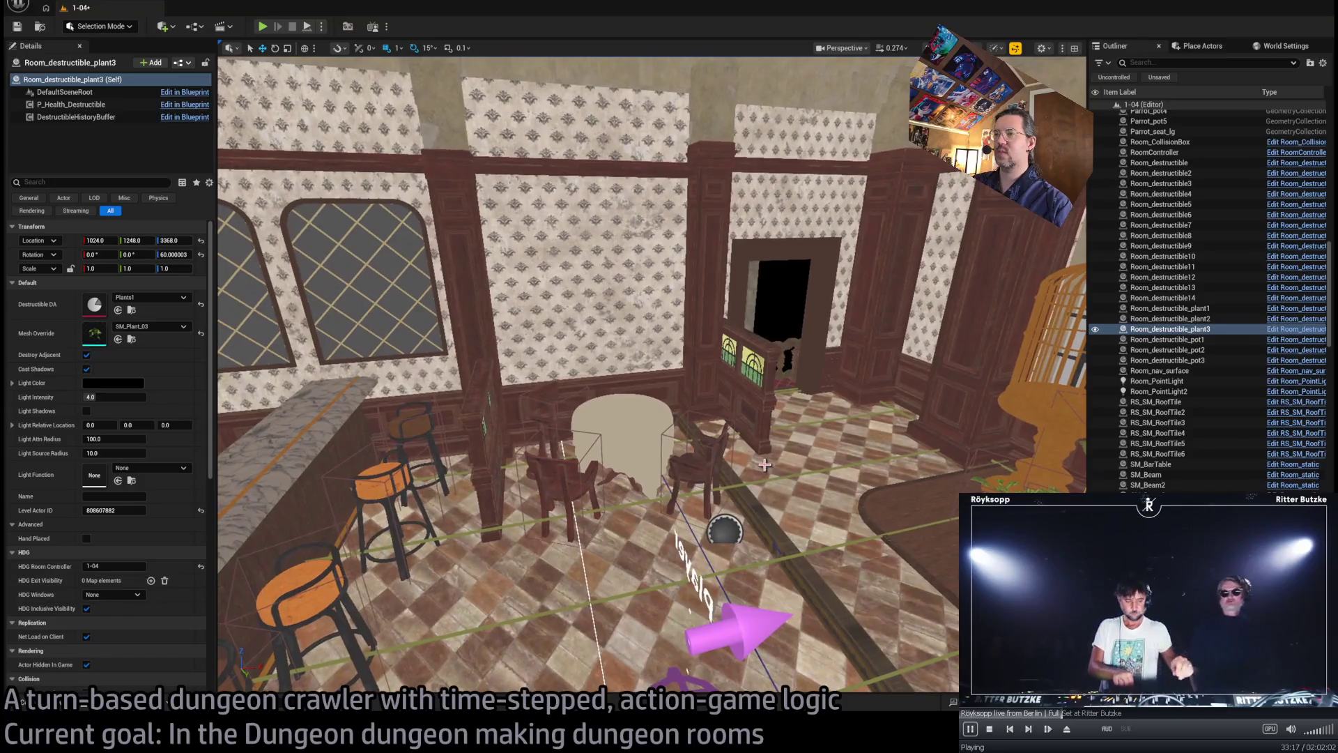
{"action": "mouse_move", "coordinate": [765, 465]}
{"action": "left_mouse_down"}
{"action": "mouse_move", "coordinate": [727, 419]}
{"action": "mouse_move", "coordinate": [683, 417]}
{"action": "mouse_move", "coordinate": [749, 407]}
{"action": "left_mouse_up"}
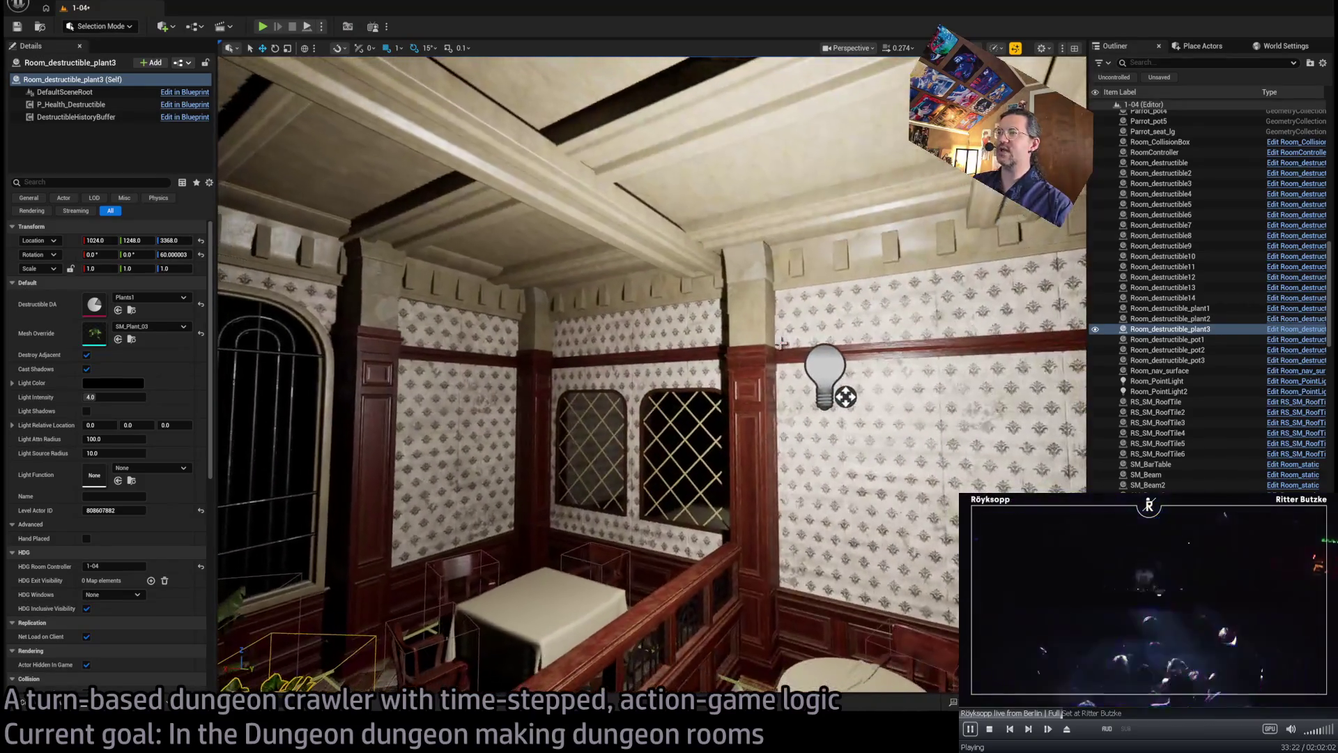
{"action": "left_click", "coordinate": [822, 359]}
{"action": "mouse_move", "coordinate": [823, 359]}
{"action": "left_mouse_down"}
{"action": "mouse_move", "coordinate": [783, 301]}
{"action": "mouse_move", "coordinate": [378, 304]}
{"action": "left_mouse_up"}
{"action": "key", "text": "Delete"}
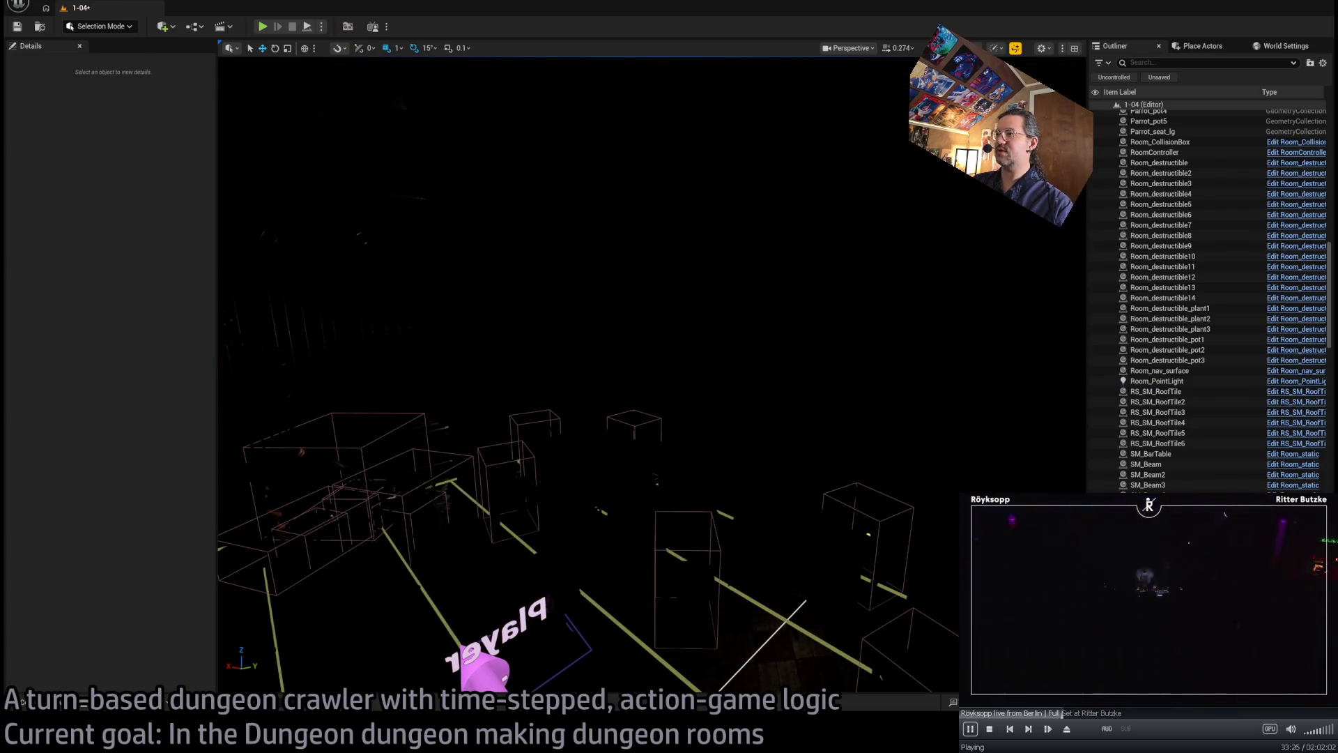
{"action": "key", "text": "ctrl+z"}
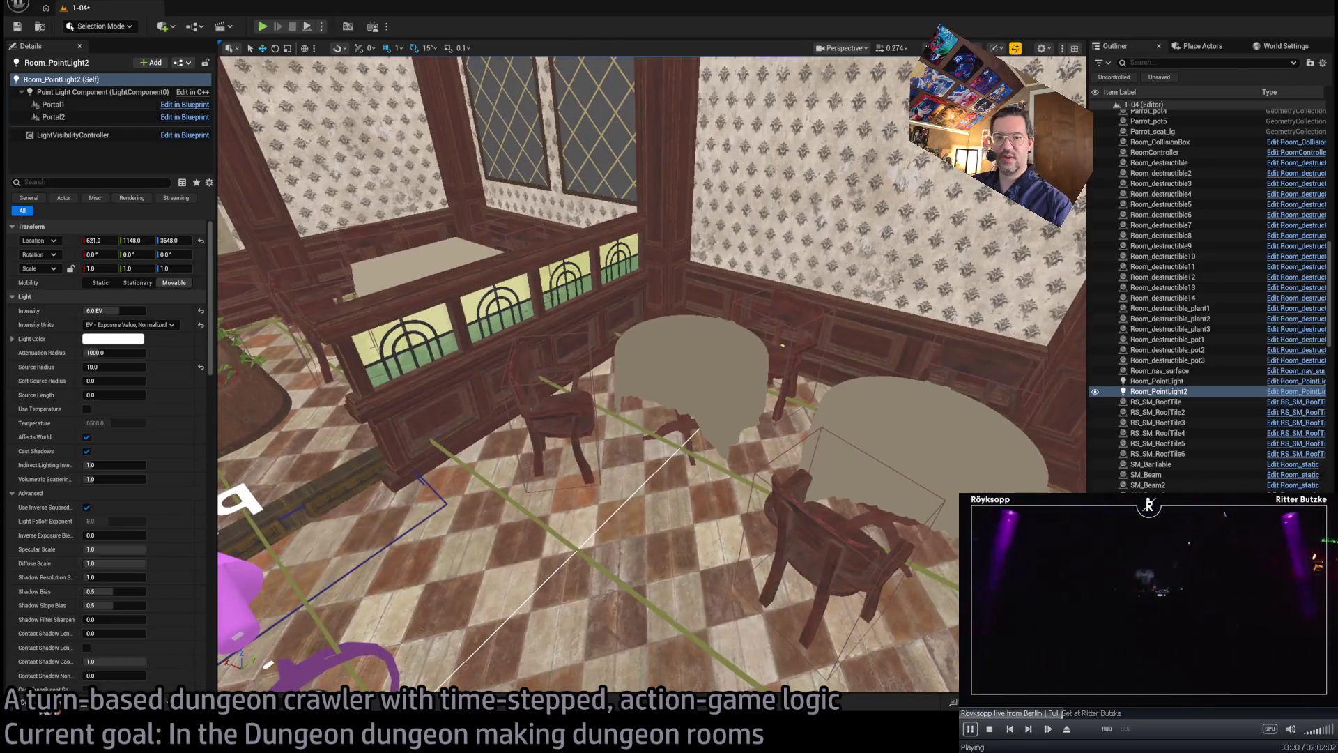
{"action": "key", "text": "ctrl+space"}
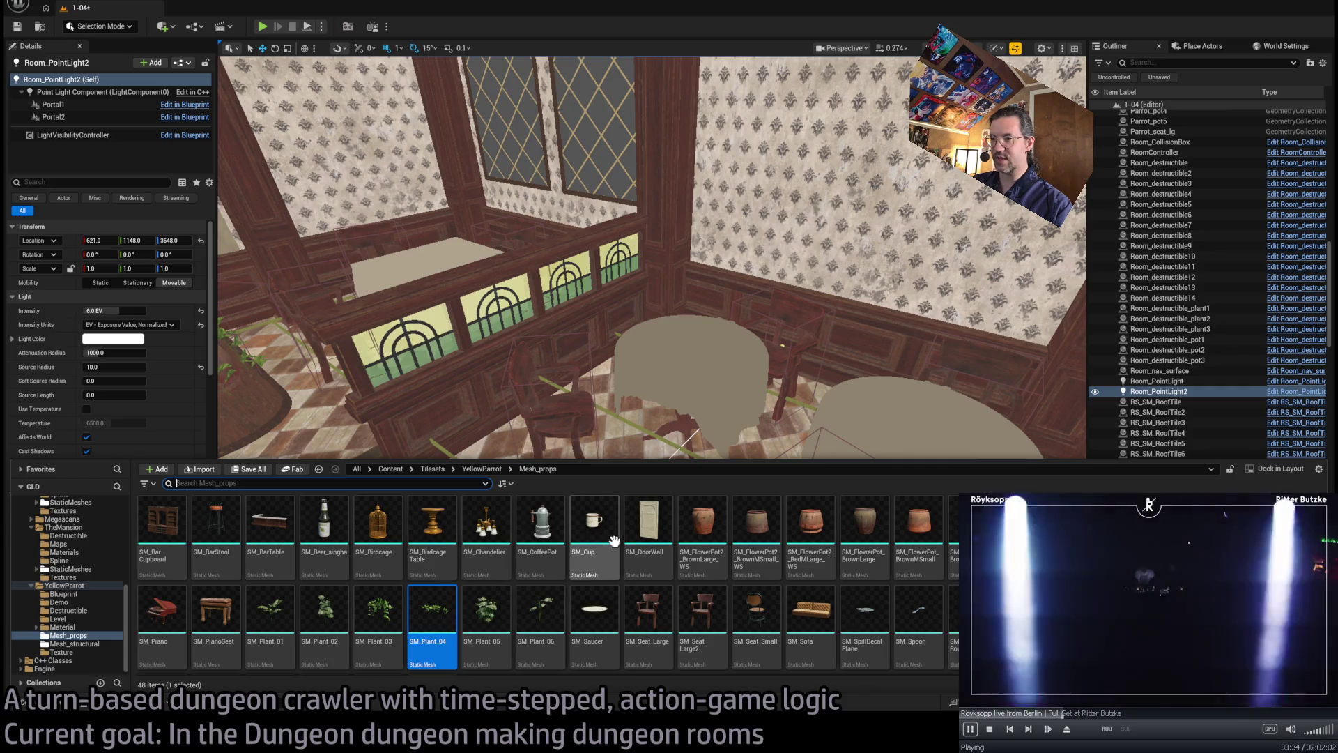
{"action": "scroll", "coordinate": [512, 547], "scroll_direction": "down", "scroll_amount": 2}
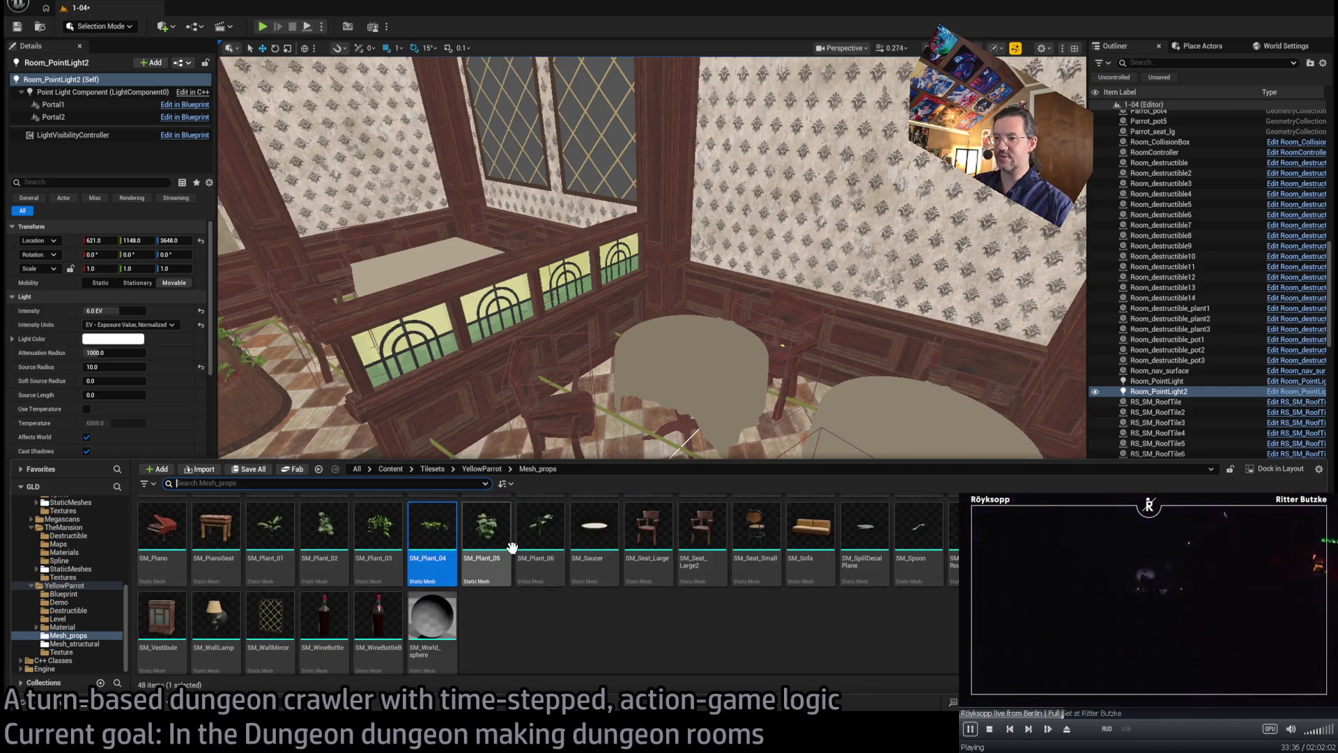
{"action": "scroll", "coordinate": [812, 550], "scroll_direction": "up", "scroll_amount": 2}
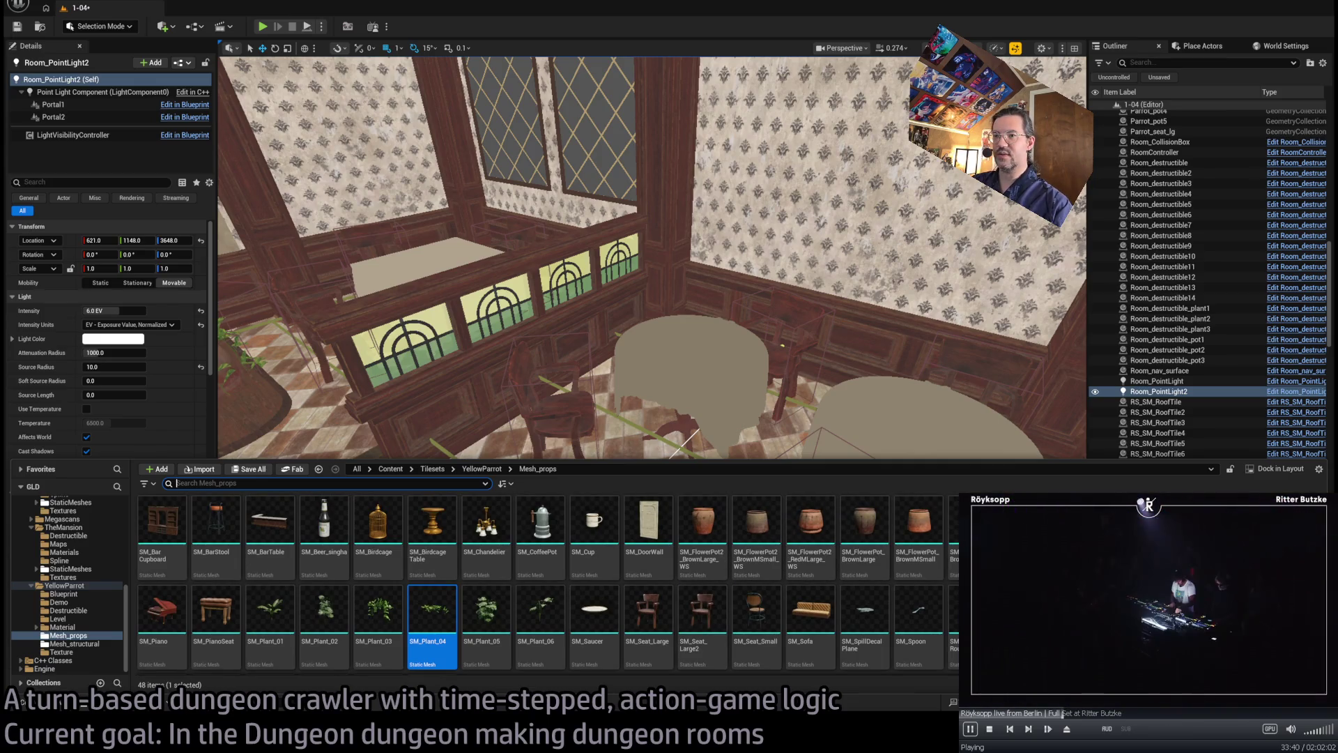
{"action": "scroll", "coordinate": [490, 589], "scroll_direction": "down", "scroll_amount": 2}
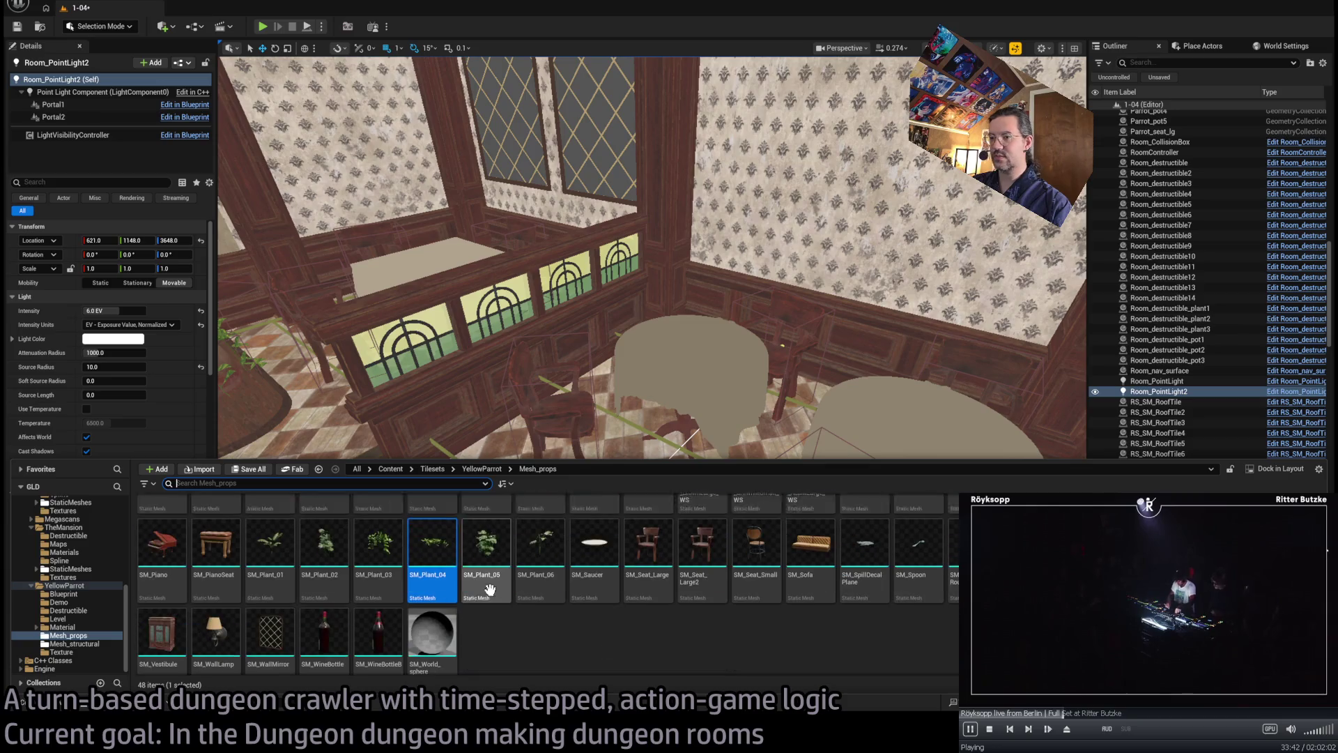
{"action": "key", "text": "ctrl+space"}
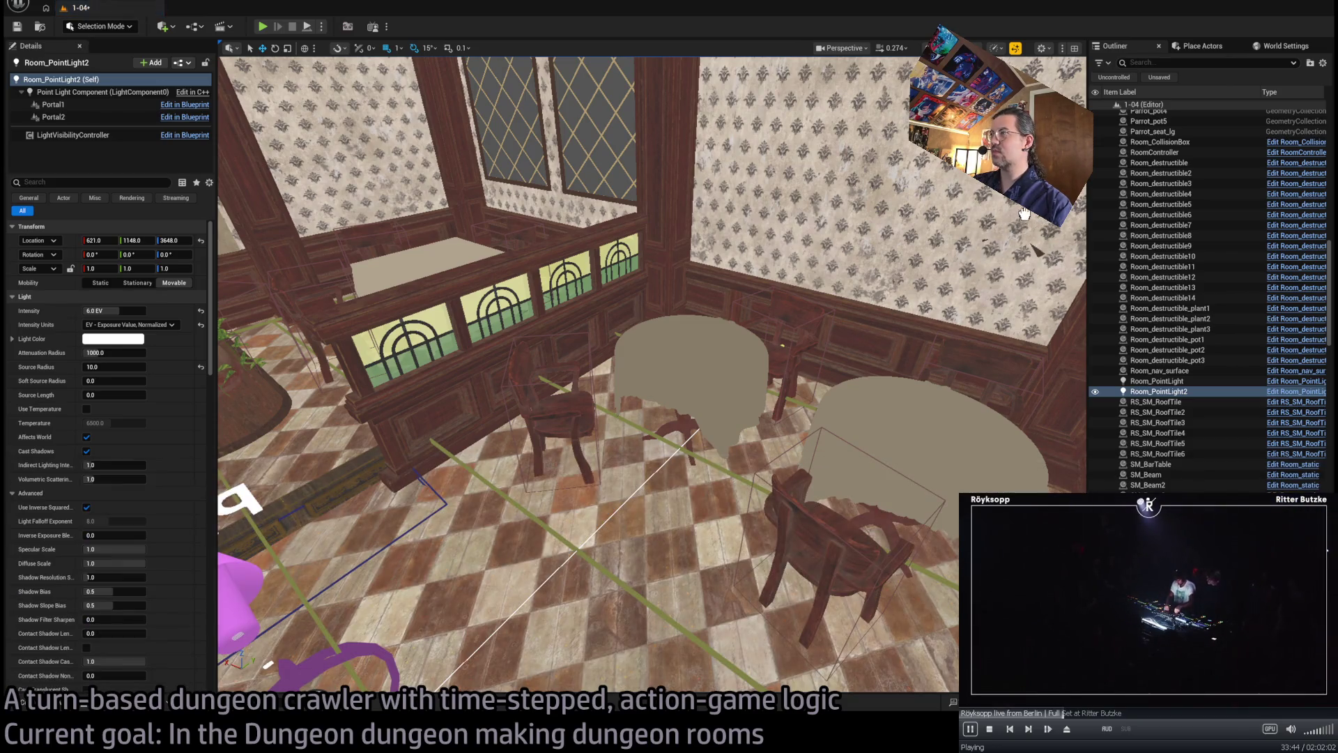
- Select SM_WallLamp and rotate it 180° around Z to face into the room
{"action": "left_click", "coordinate": [1024, 214]}
{"action": "mouse_move", "coordinate": [760, 311]}
{"action": "left_mouse_down"}
{"action": "mouse_move", "coordinate": [812, 324]}
{"action": "mouse_move", "coordinate": [773, 446]}
{"action": "mouse_move", "coordinate": [766, 418]}
{"action": "mouse_move", "coordinate": [777, 460]}
{"action": "mouse_move", "coordinate": [742, 306]}
{"action": "left_mouse_up"}
{"action": "mouse_move", "coordinate": [512, 300]}
{"action": "left_mouse_down"}
{"action": "mouse_move", "coordinate": [516, 310]}
{"action": "mouse_move", "coordinate": [512, 299]}
{"action": "left_mouse_up"}
{"action": "left_click_drag", "start_coordinate": [365, 336], "coordinate": [351, 367]}
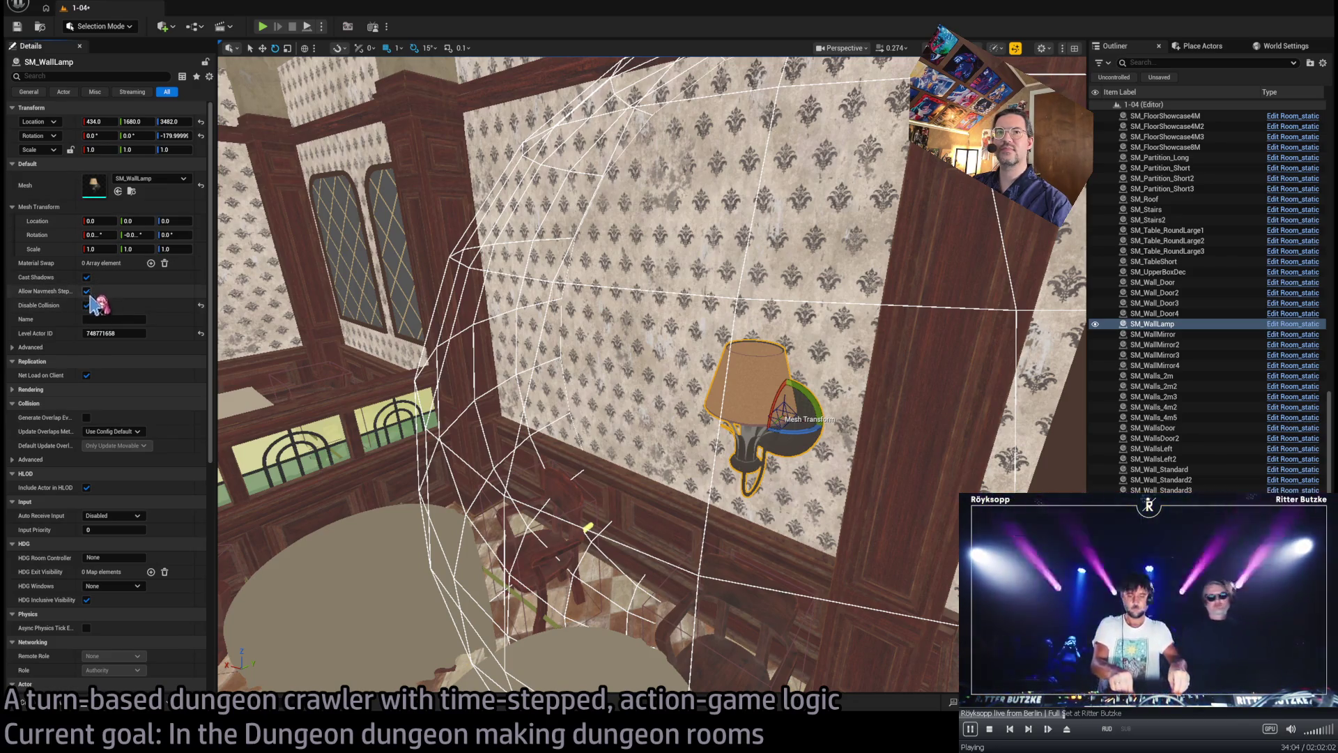
{"action": "left_click_drag", "start_coordinate": [723, 416], "coordinate": [674, 438]}
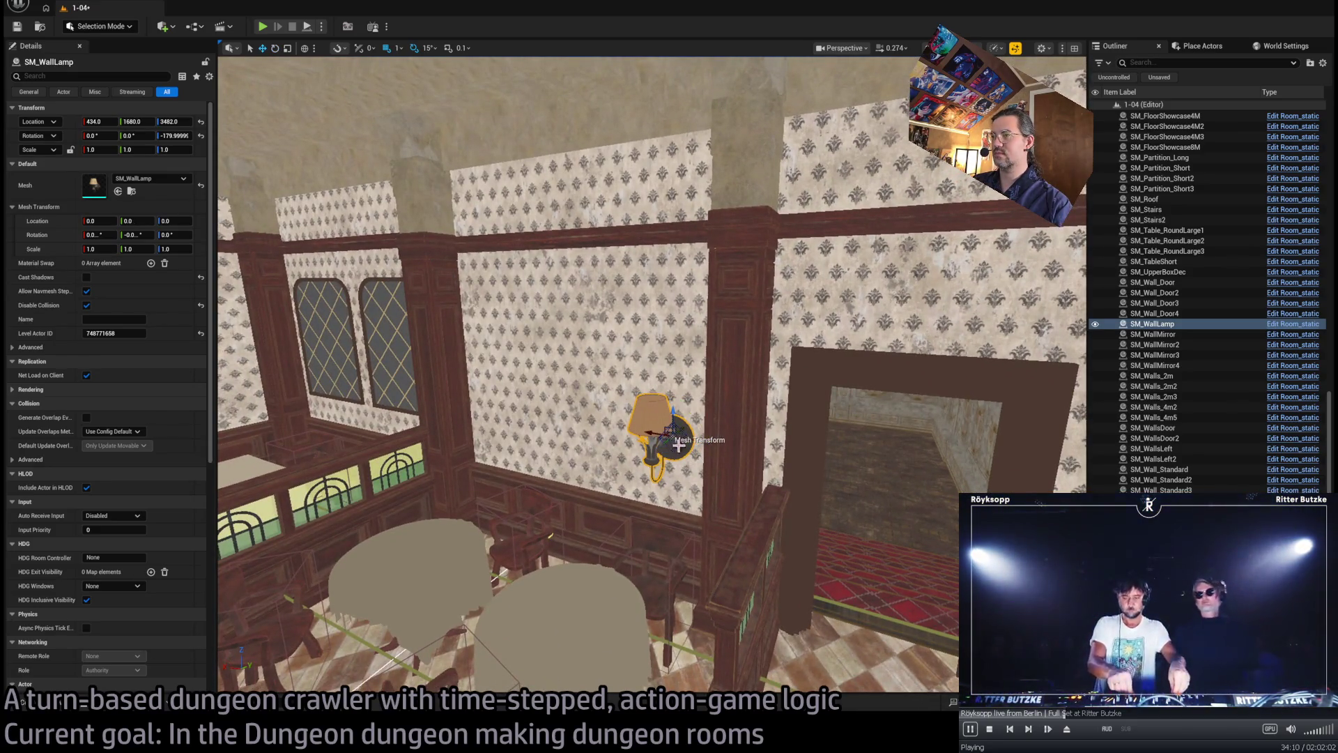
{"action": "mouse_move", "coordinate": [717, 444]}
{"action": "left_mouse_down"}
{"action": "mouse_move", "coordinate": [774, 470]}
{"action": "mouse_move", "coordinate": [734, 497]}
{"action": "mouse_move", "coordinate": [673, 446]}
{"action": "mouse_move", "coordinate": [664, 583]}
{"action": "mouse_move", "coordinate": [688, 576]}
{"action": "mouse_move", "coordinate": [696, 618]}
{"action": "mouse_move", "coordinate": [816, 649]}
{"action": "mouse_move", "coordinate": [676, 439]}
{"action": "left_mouse_up"}
{"action": "scroll", "coordinate": [715, 490], "scroll_direction": "up", "scroll_amount": 2}
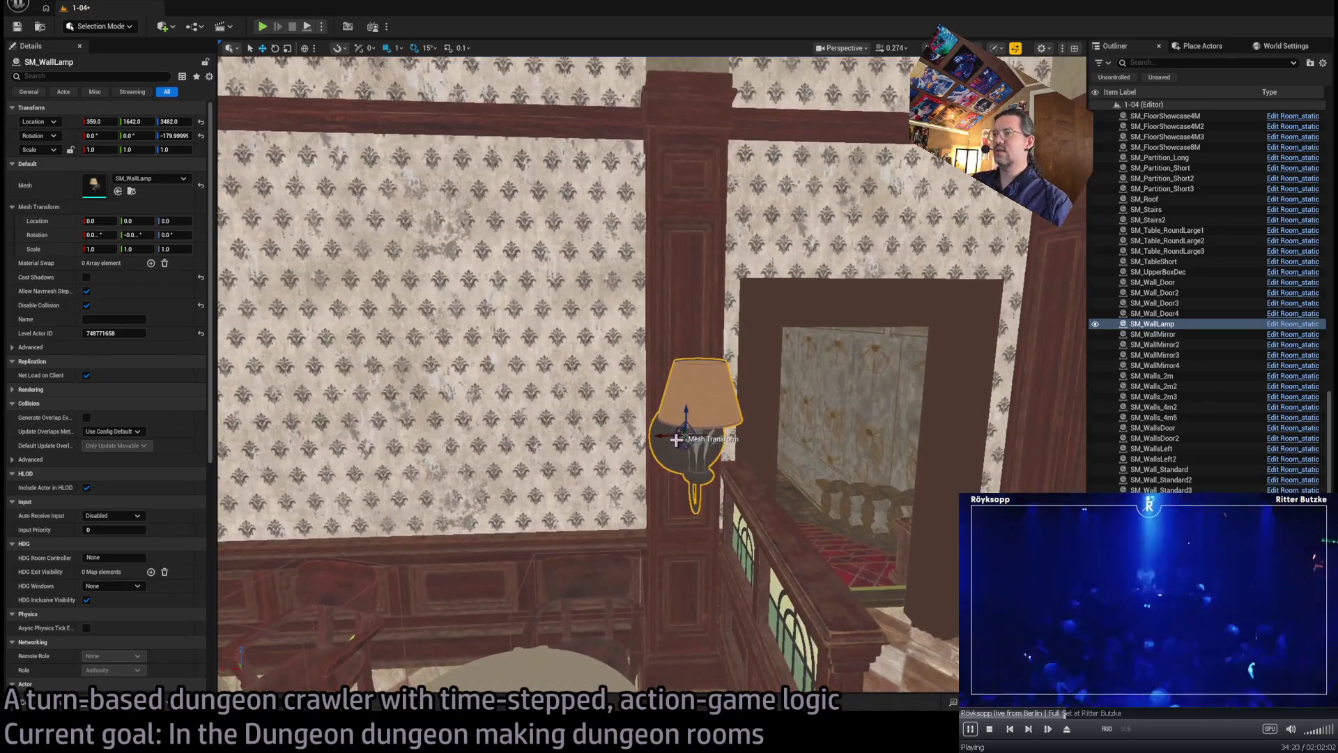
- Slide the wall lamp along Y onto the wall, ending at 440, 1680, 3567
{"action": "left_click_drag", "start_coordinate": [592, 433], "coordinate": [867, 404]}
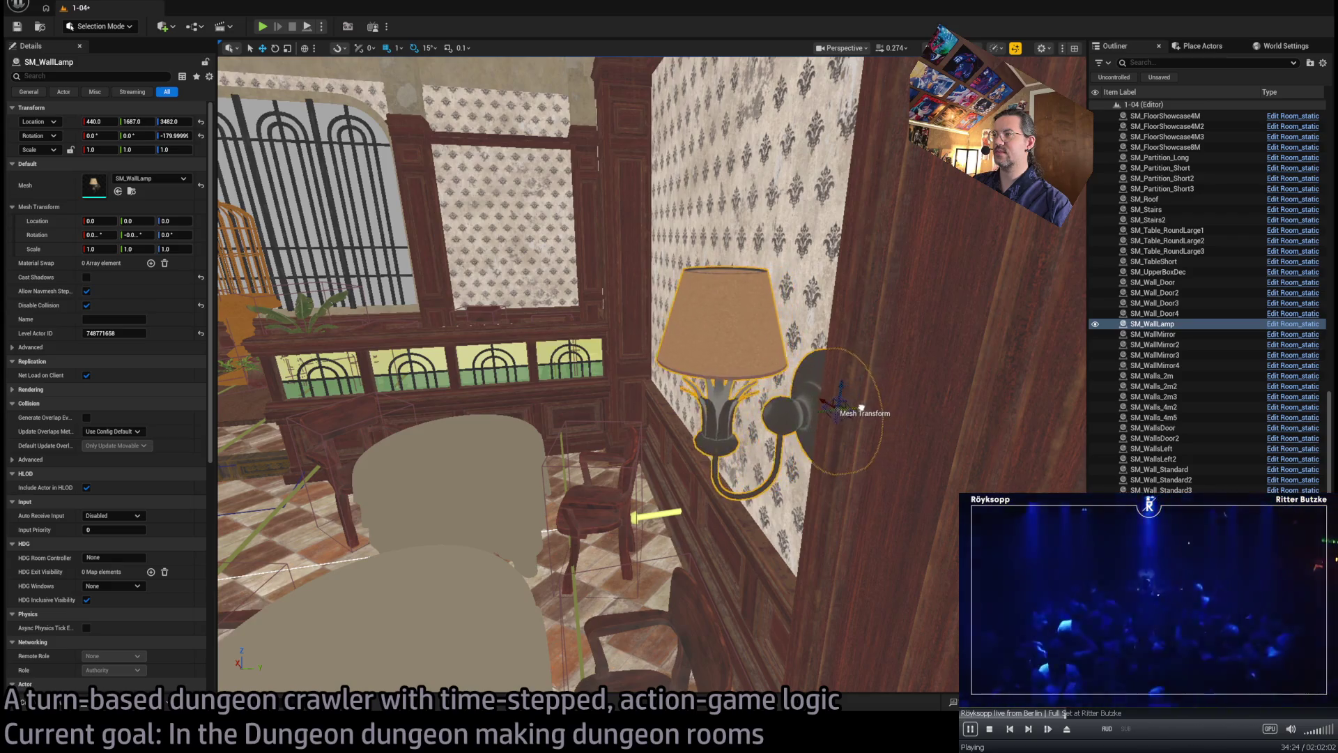
{"action": "key", "text": "f"}
{"action": "left_click_drag", "start_coordinate": [567, 380], "coordinate": [573, 383]}
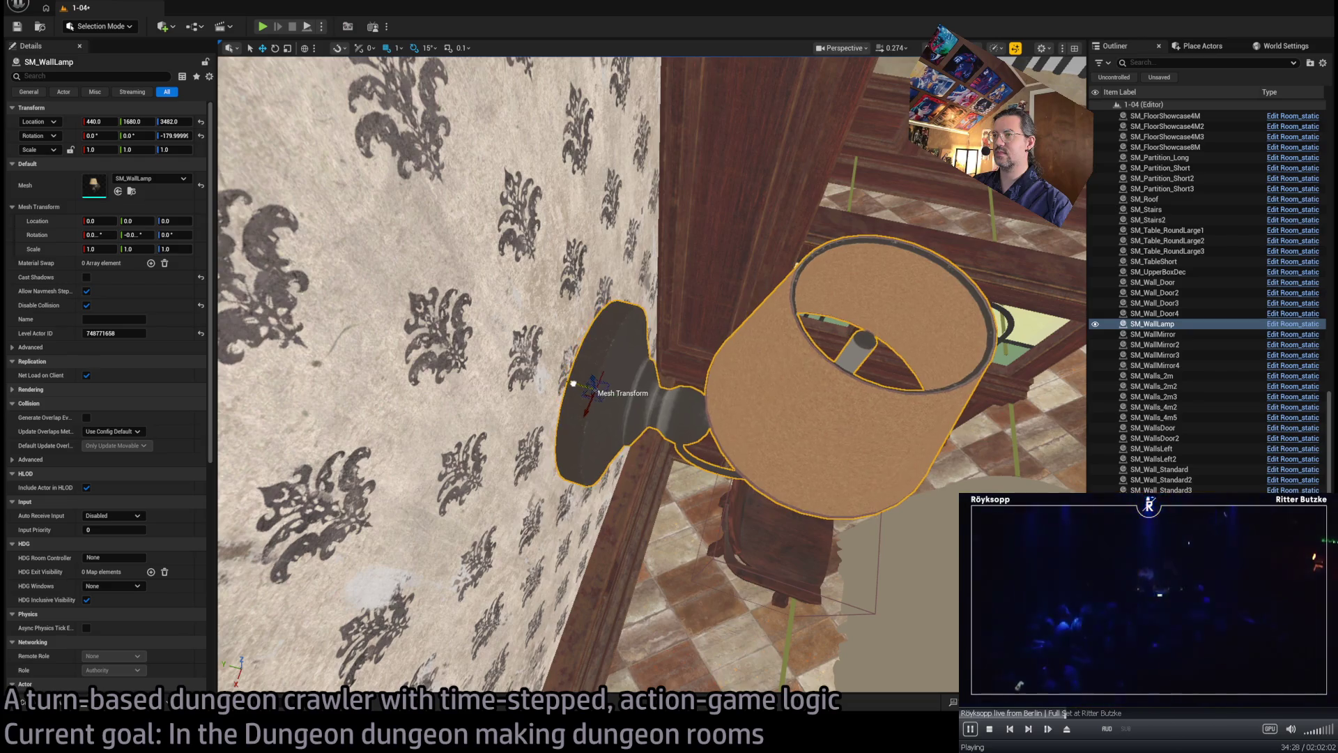
{"action": "scroll", "coordinate": [573, 383], "scroll_direction": "down", "scroll_amount": 10}
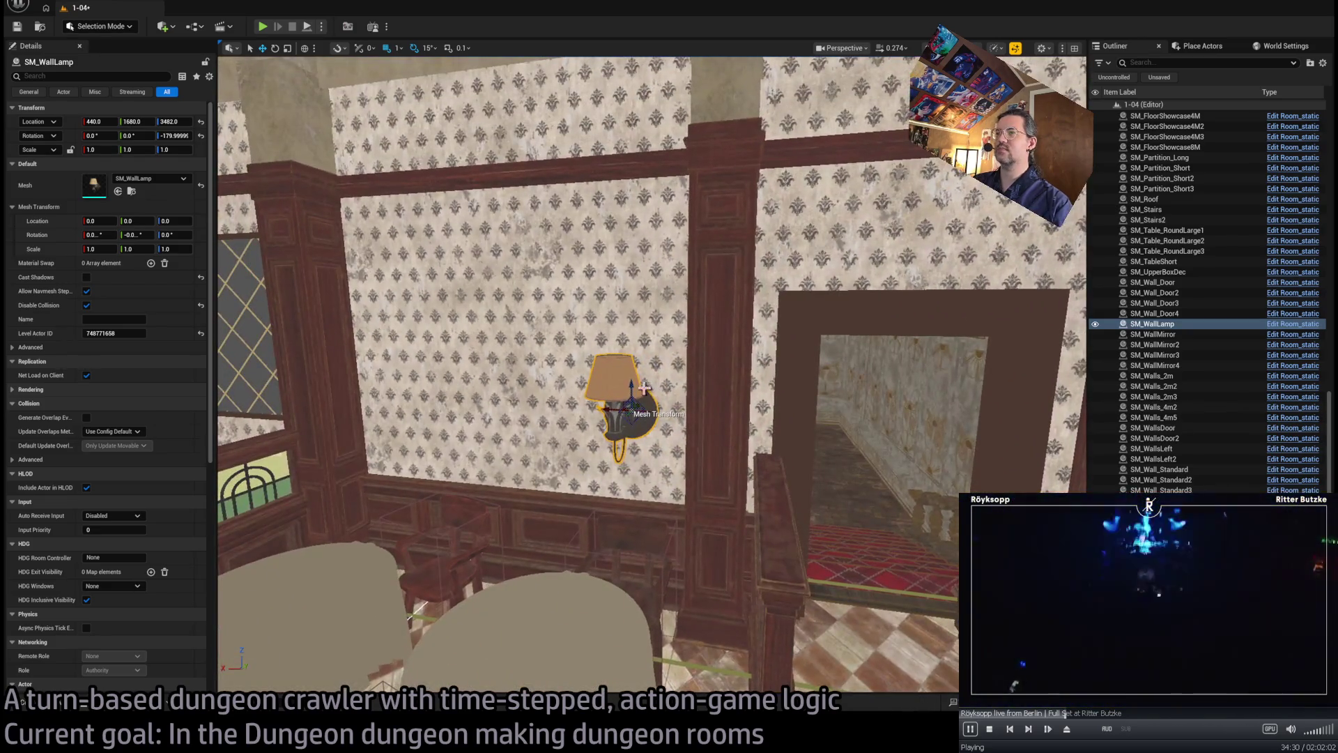
{"action": "mouse_move", "coordinate": [673, 343]}
{"action": "left_mouse_down"}
{"action": "mouse_move", "coordinate": [627, 342]}
{"action": "mouse_move", "coordinate": [673, 342]}
{"action": "left_mouse_up"}
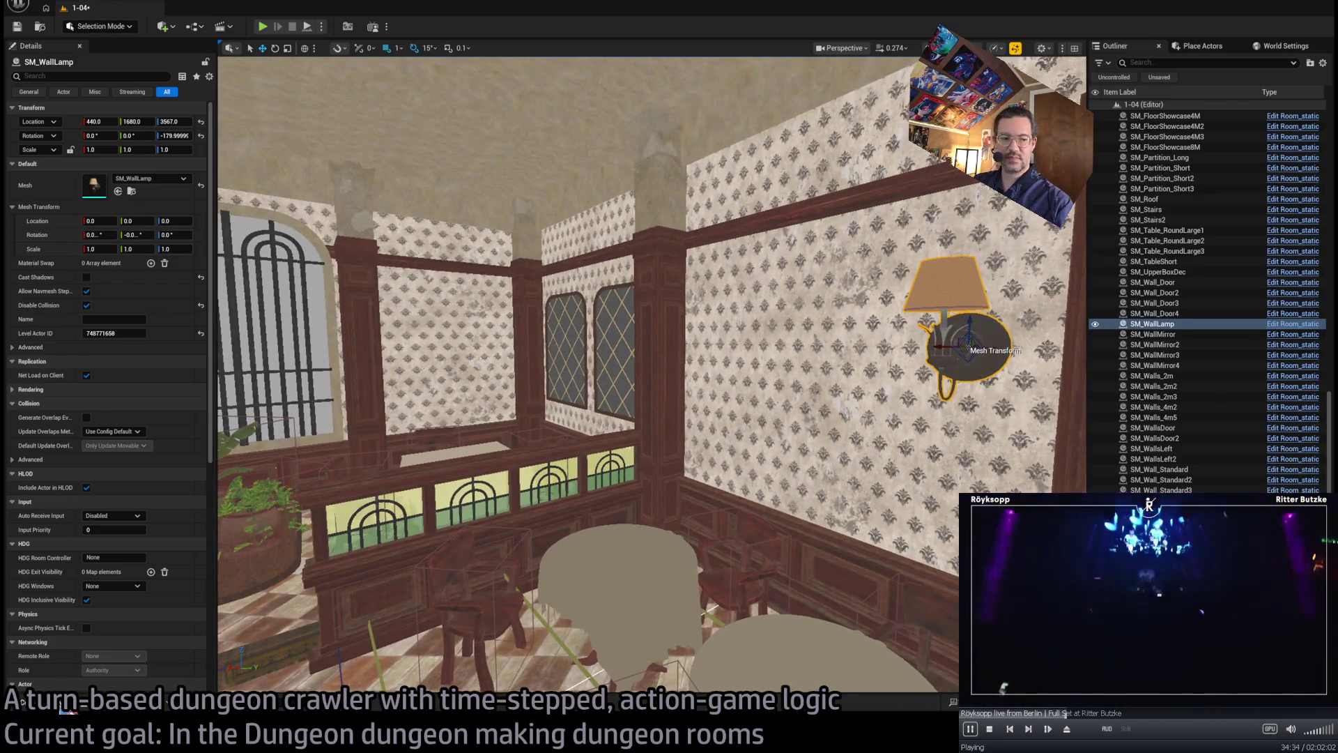
{"action": "key", "text": "ctrl+space"}
{"action": "mouse_move", "coordinate": [298, 354]}
{"action": "left_mouse_down"}
{"action": "mouse_move", "coordinate": [348, 364]}
{"action": "mouse_move", "coordinate": [488, 352]}
{"action": "left_mouse_up"}
{"action": "mouse_move", "coordinate": [588, 335]}
{"action": "left_mouse_down"}
{"action": "mouse_move", "coordinate": [587, 390]}
{"action": "mouse_move", "coordinate": [575, 390]}
{"action": "left_mouse_up"}
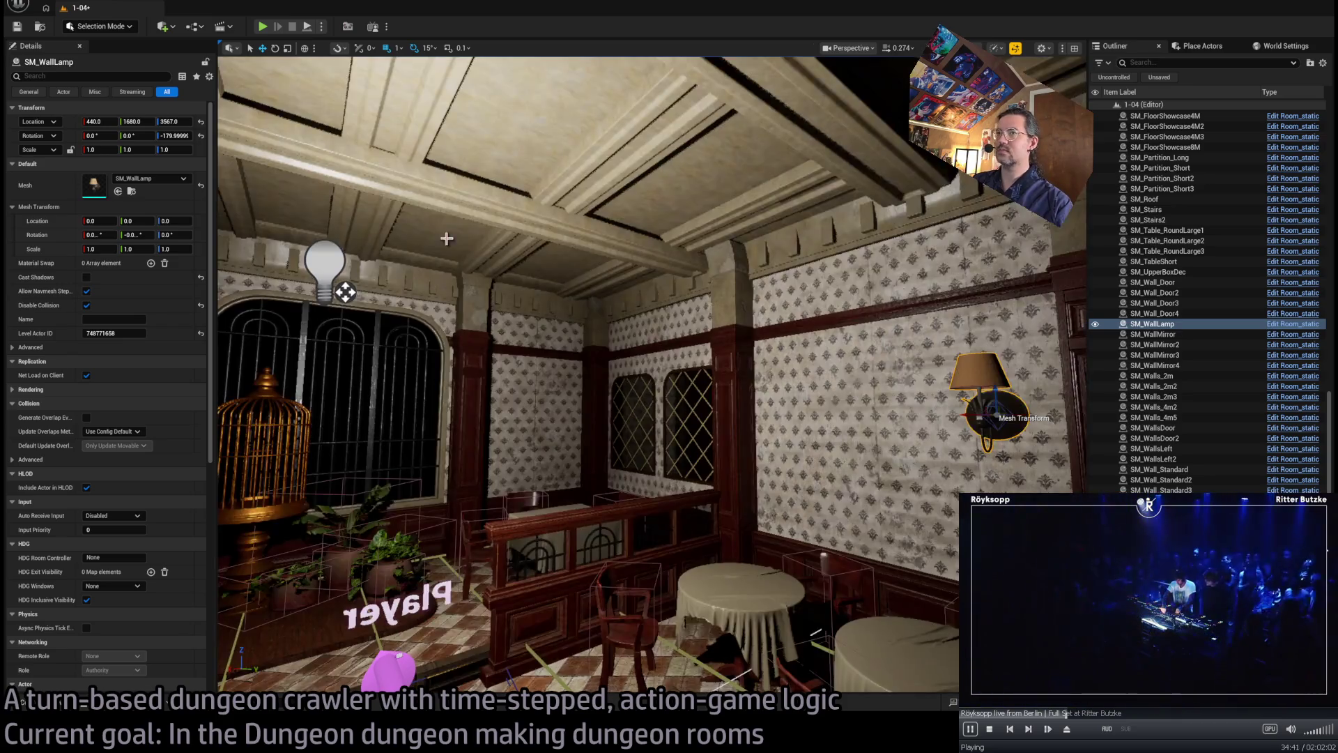
- Move Room_PointLight2 over to the right wall and down inside the wall lamp's shade
{"action": "left_click", "coordinate": [343, 290]}
{"action": "key", "text": "f"}
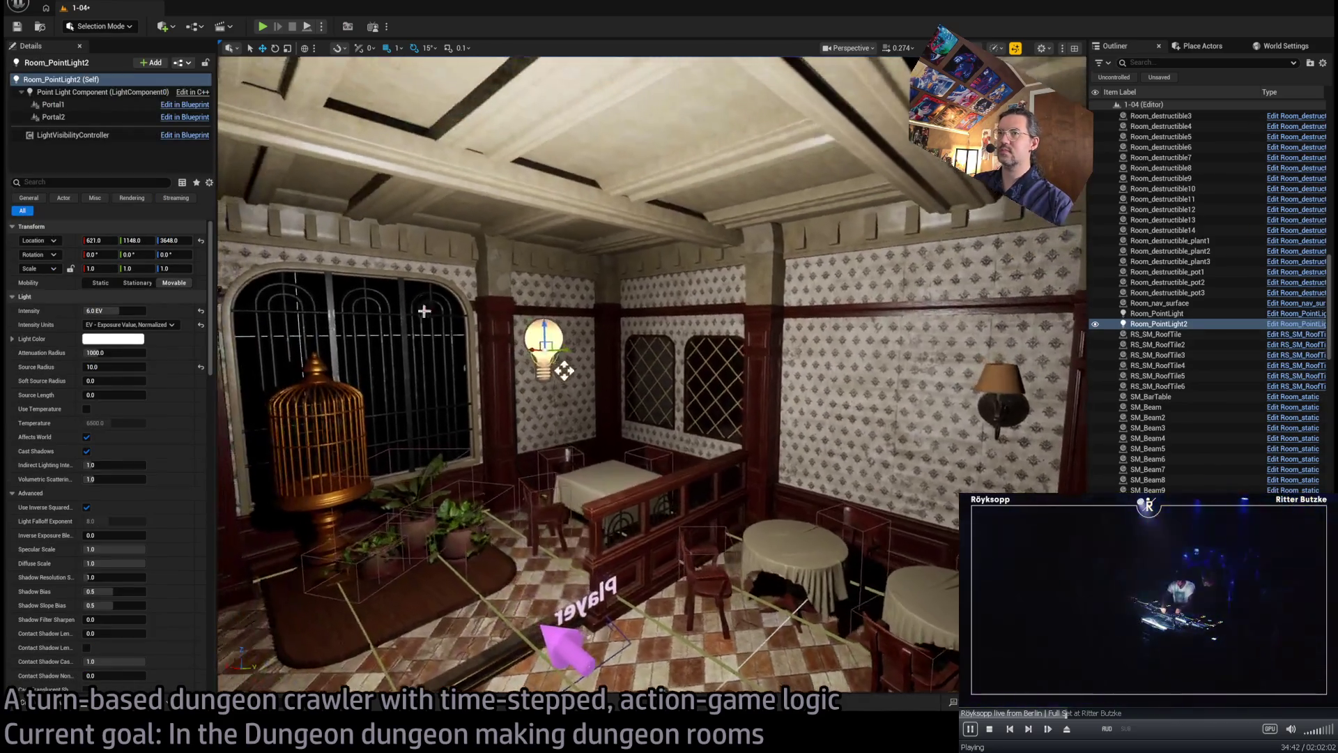
{"action": "mouse_move", "coordinate": [571, 377]}
{"action": "left_mouse_down"}
{"action": "mouse_move", "coordinate": [840, 357]}
{"action": "mouse_move", "coordinate": [732, 377]}
{"action": "left_mouse_up"}
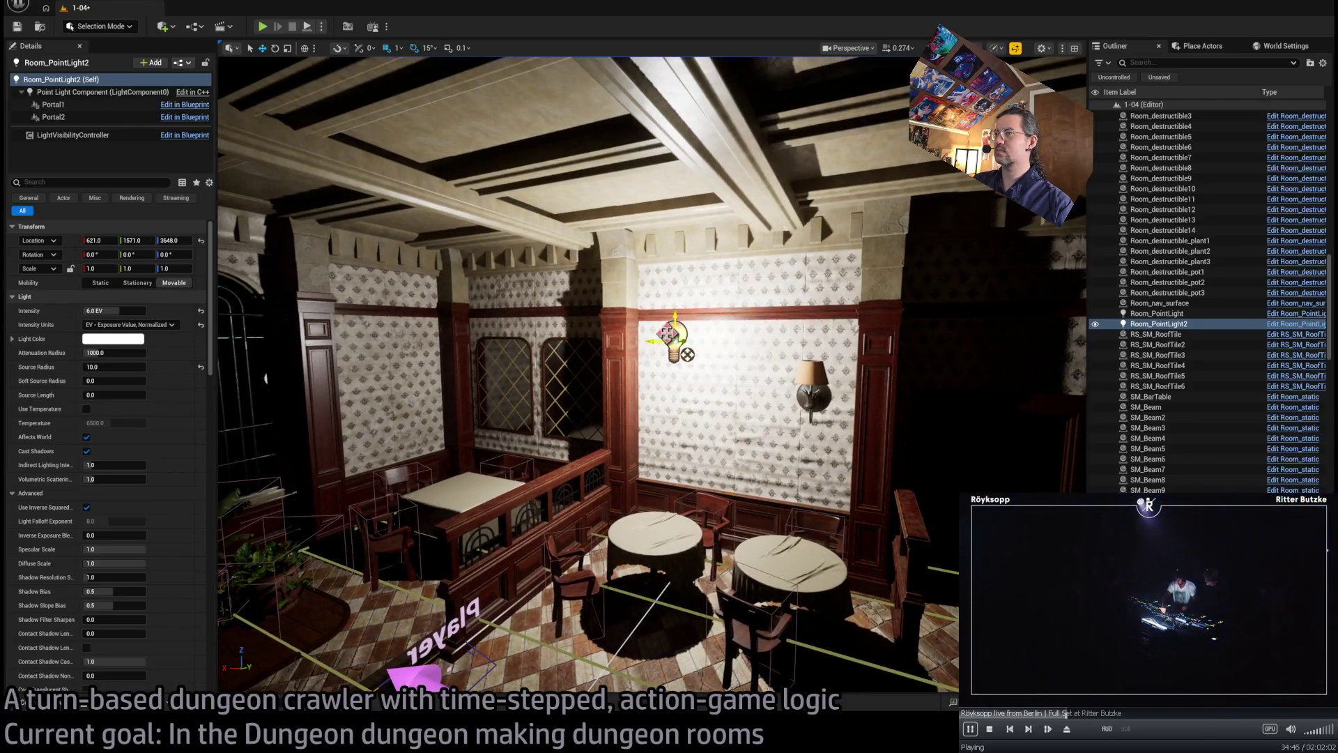
{"action": "left_click_drag", "start_coordinate": [667, 334], "coordinate": [807, 388]}
{"action": "key", "text": "f"}
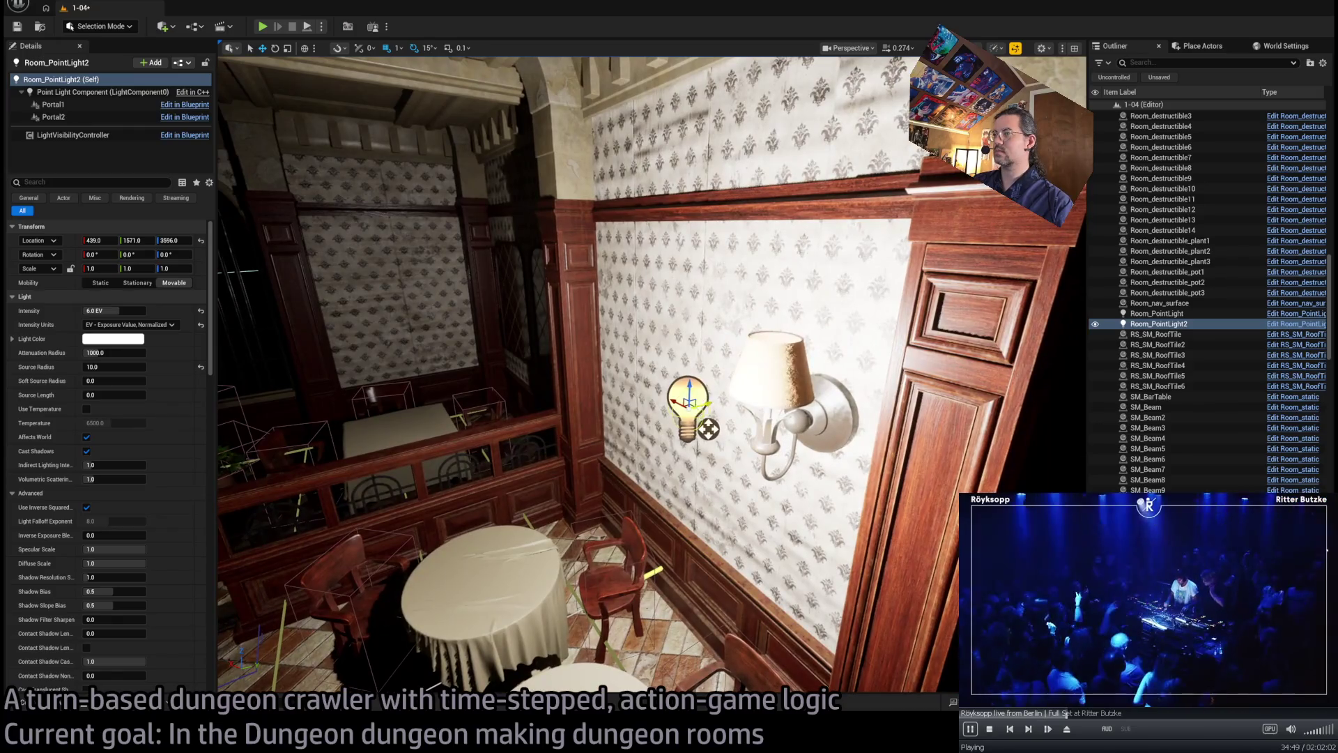
{"action": "mouse_move", "coordinate": [737, 438]}
{"action": "left_mouse_down"}
{"action": "mouse_move", "coordinate": [782, 375]}
{"action": "mouse_move", "coordinate": [755, 362]}
{"action": "left_mouse_up"}
{"action": "key", "text": "f"}
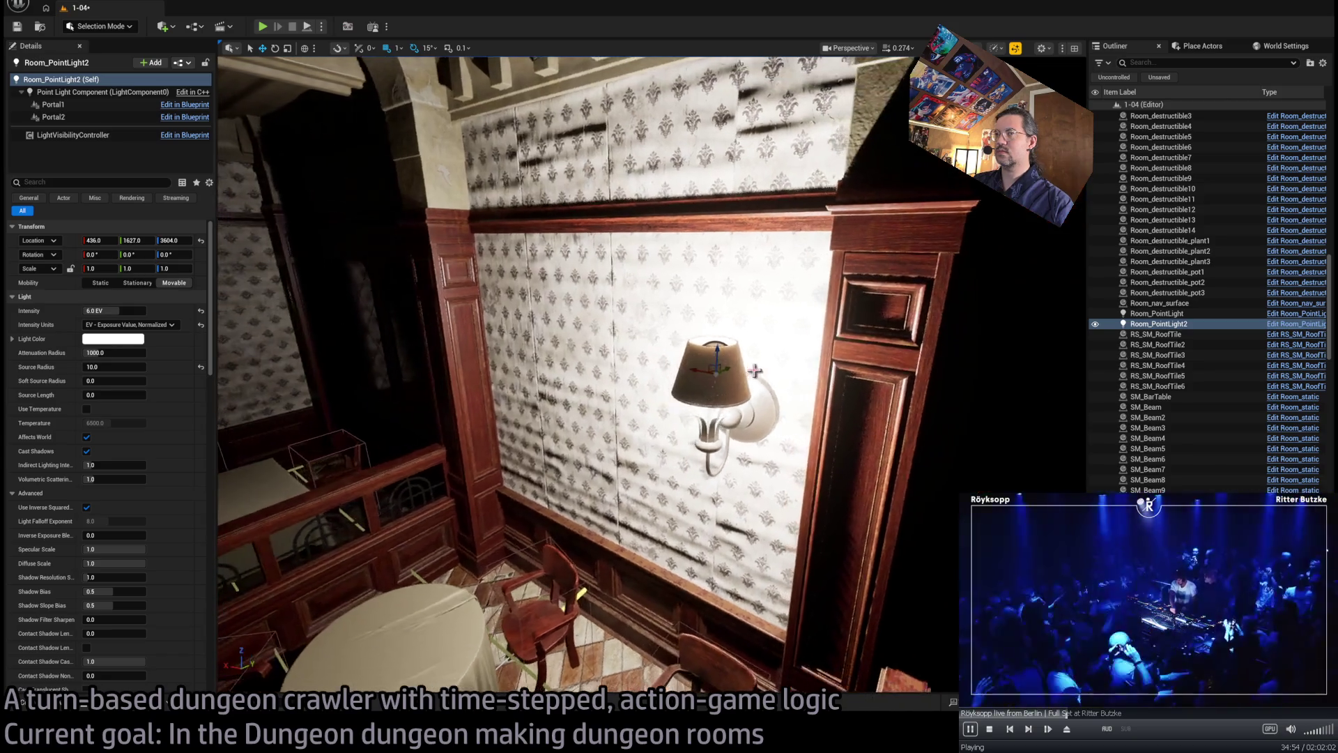
{"action": "scroll", "coordinate": [155, 432], "scroll_direction": "down", "scroll_amount": 15}
{"action": "scroll", "coordinate": [151, 426], "scroll_direction": "up", "scroll_amount": 1}
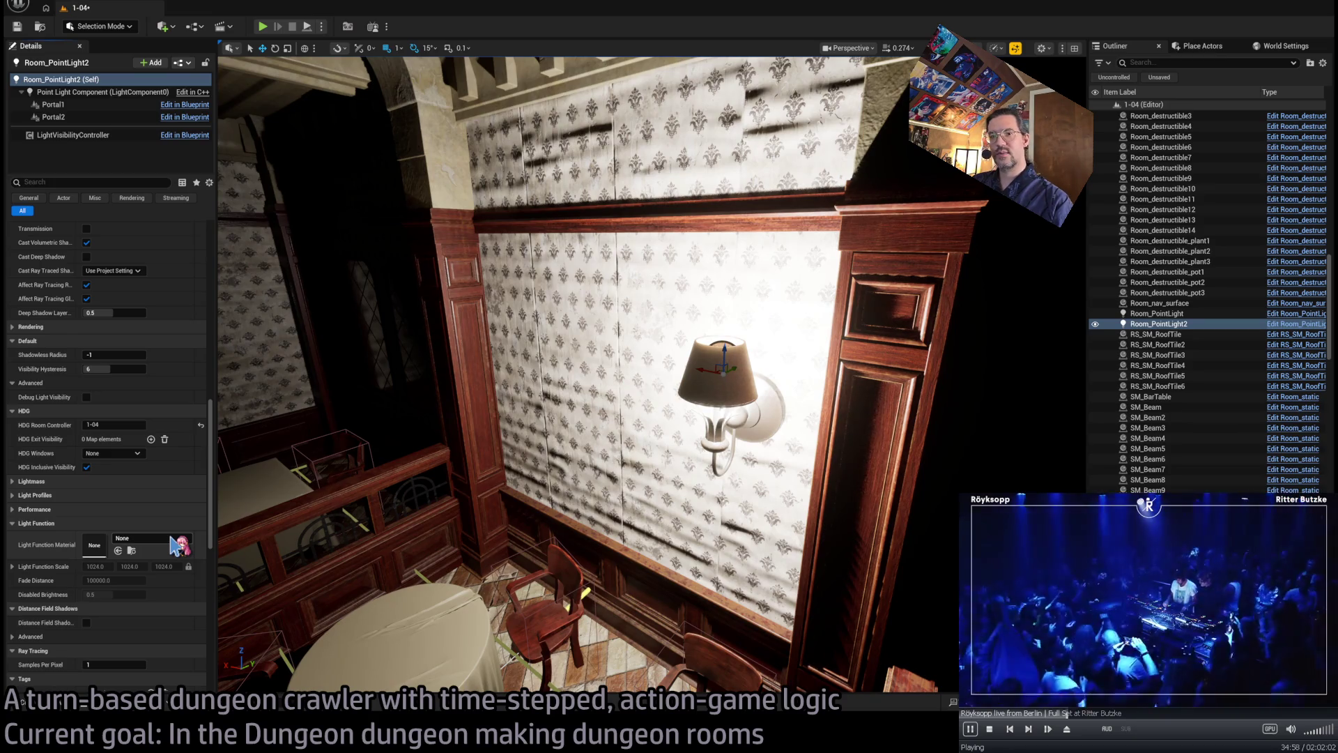
{"action": "scroll", "coordinate": [172, 536], "scroll_direction": "down", "scroll_amount": 5}
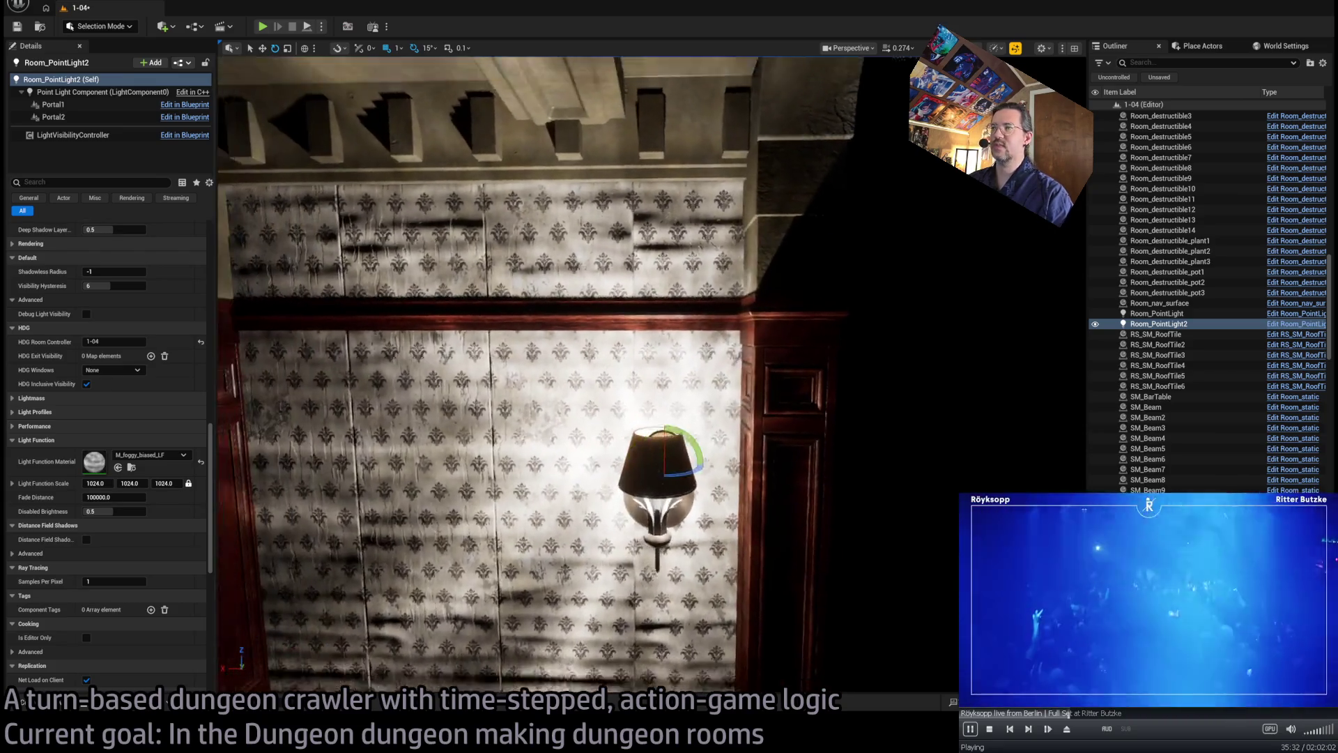
- Lower the point light's attenuation radius and intensity in Details
{"action": "scroll", "coordinate": [139, 347], "scroll_direction": "up", "scroll_amount": 10}
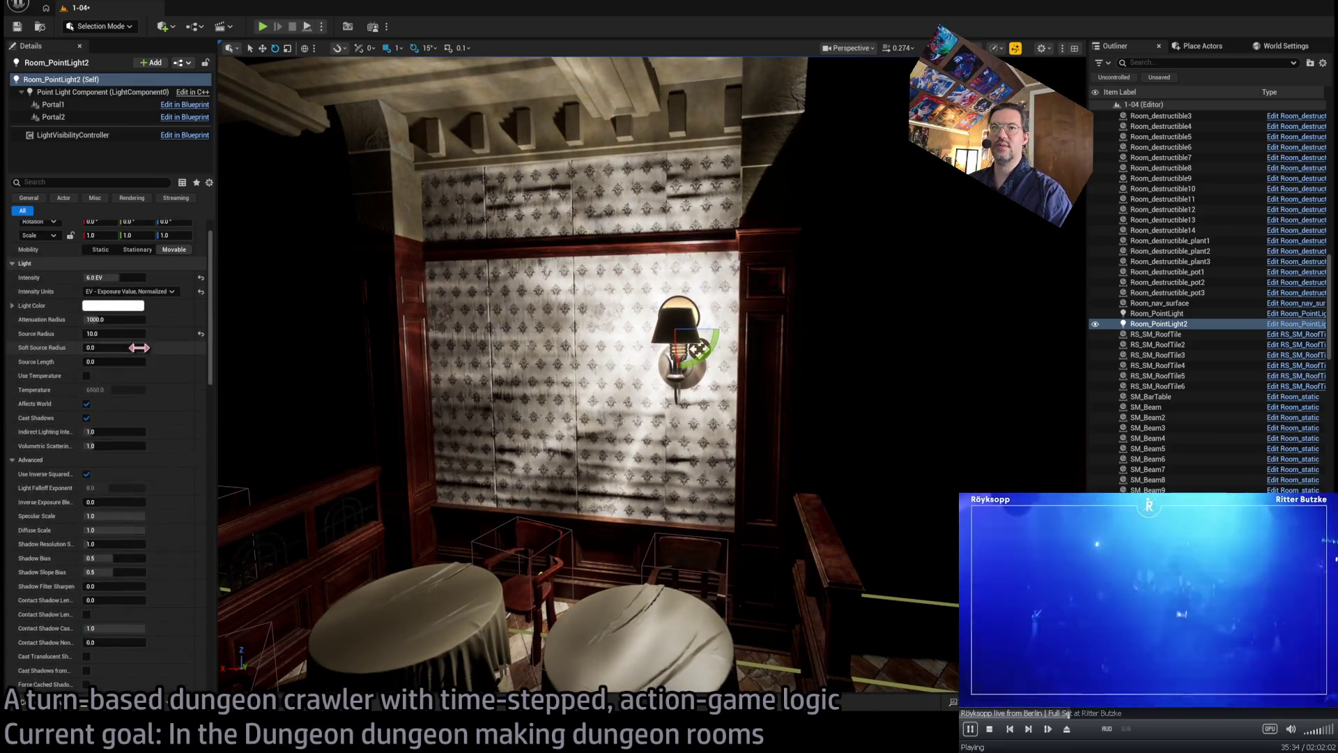
{"action": "scroll", "coordinate": [139, 348], "scroll_direction": "up", "scroll_amount": 2}
{"action": "left_click_drag", "start_coordinate": [98, 353], "coordinate": [66, 353]}
{"action": "left_click_drag", "start_coordinate": [115, 311], "coordinate": [87, 311]}
{"action": "left_click", "coordinate": [112, 311]}
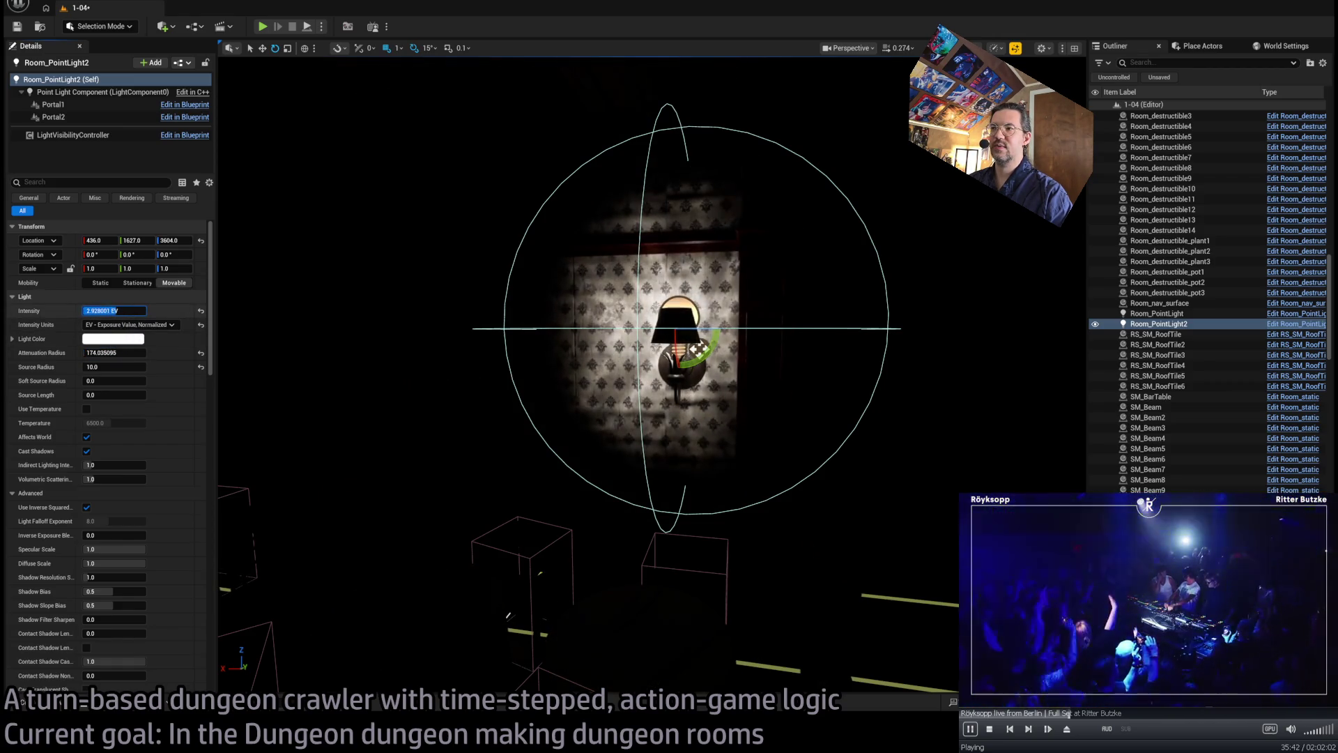
- Raise the light's Source Radius to about 32
{"action": "scroll", "coordinate": [435, 289], "scroll_direction": "up", "scroll_amount": 10}
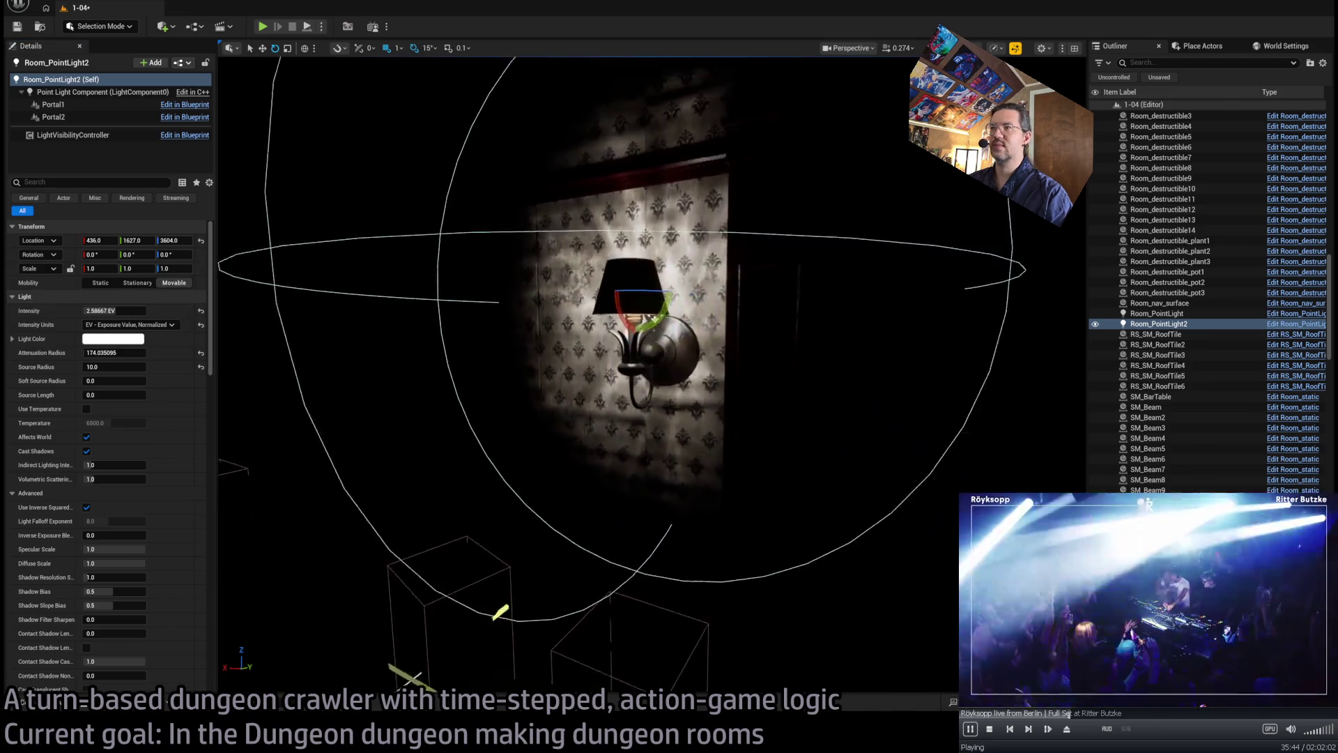
{"action": "scroll", "coordinate": [652, 376], "scroll_direction": "up", "scroll_amount": 5}
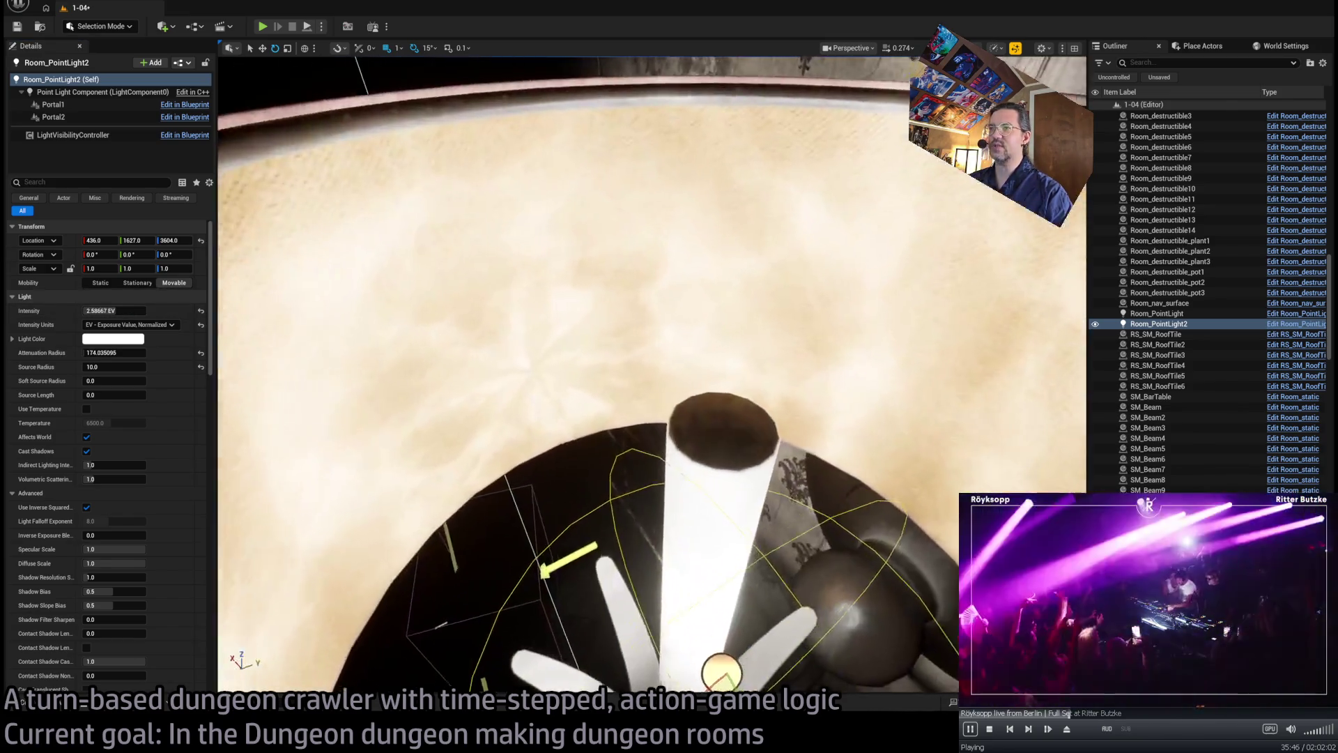
{"action": "scroll", "coordinate": [485, 290], "scroll_direction": "down", "scroll_amount": 8}
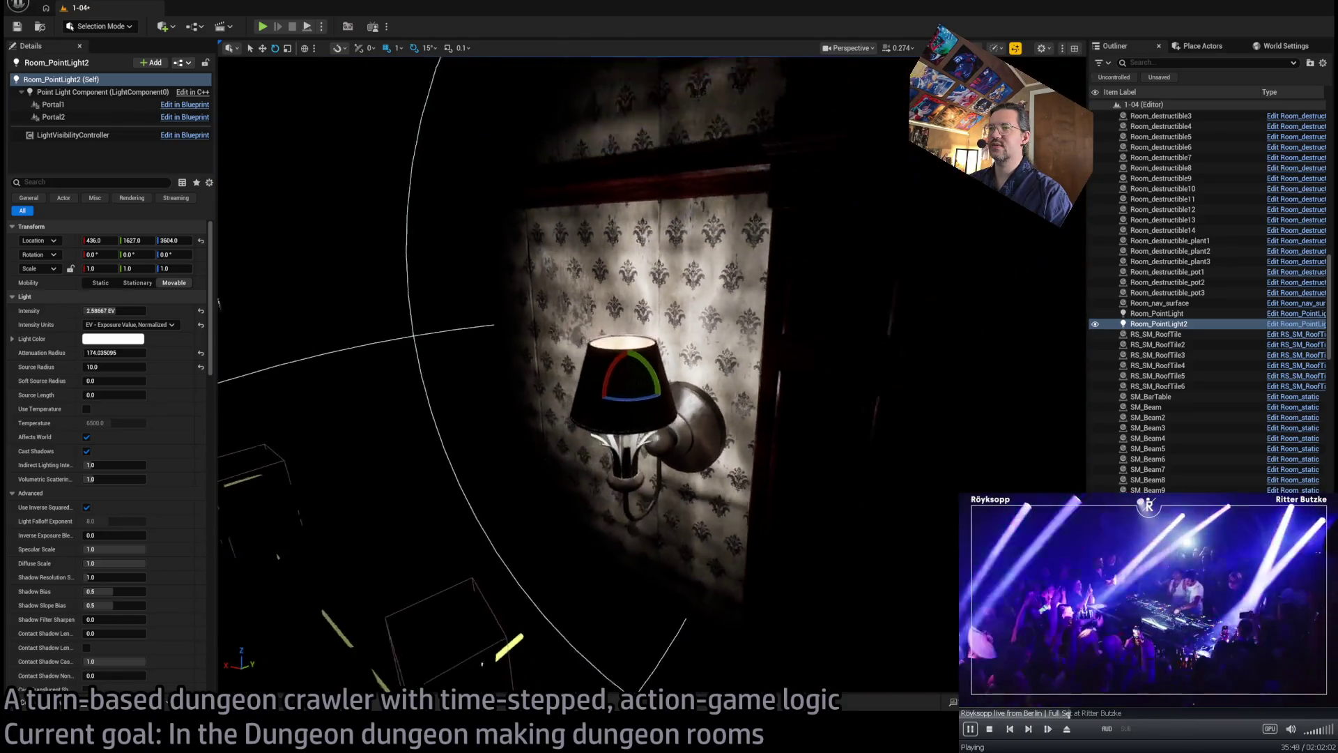
{"action": "scroll", "coordinate": [484, 290], "scroll_direction": "up", "scroll_amount": 3}
{"action": "scroll", "coordinate": [484, 290], "scroll_direction": "up", "scroll_amount": 1}
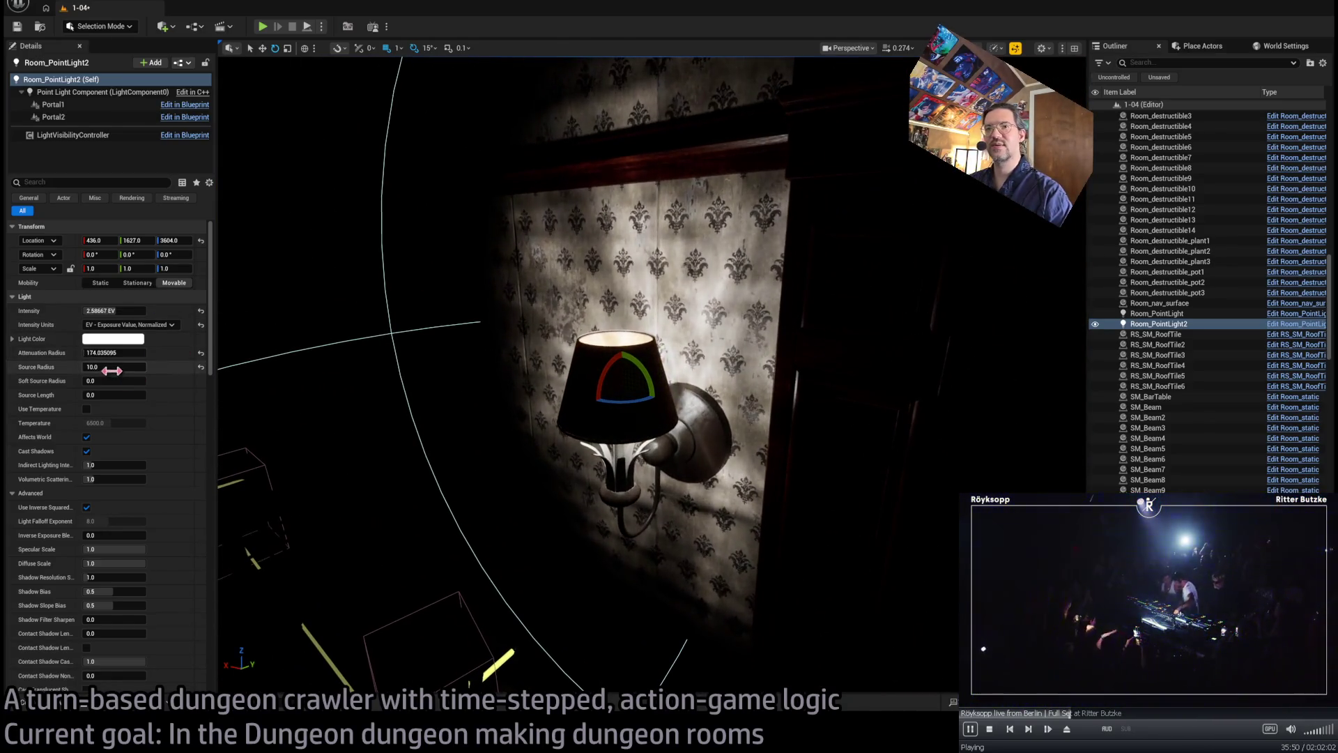
{"action": "mouse_move", "coordinate": [111, 367]}
{"action": "left_mouse_down"}
{"action": "mouse_move", "coordinate": [168, 367]}
{"action": "mouse_move", "coordinate": [132, 367]}
{"action": "left_mouse_up"}
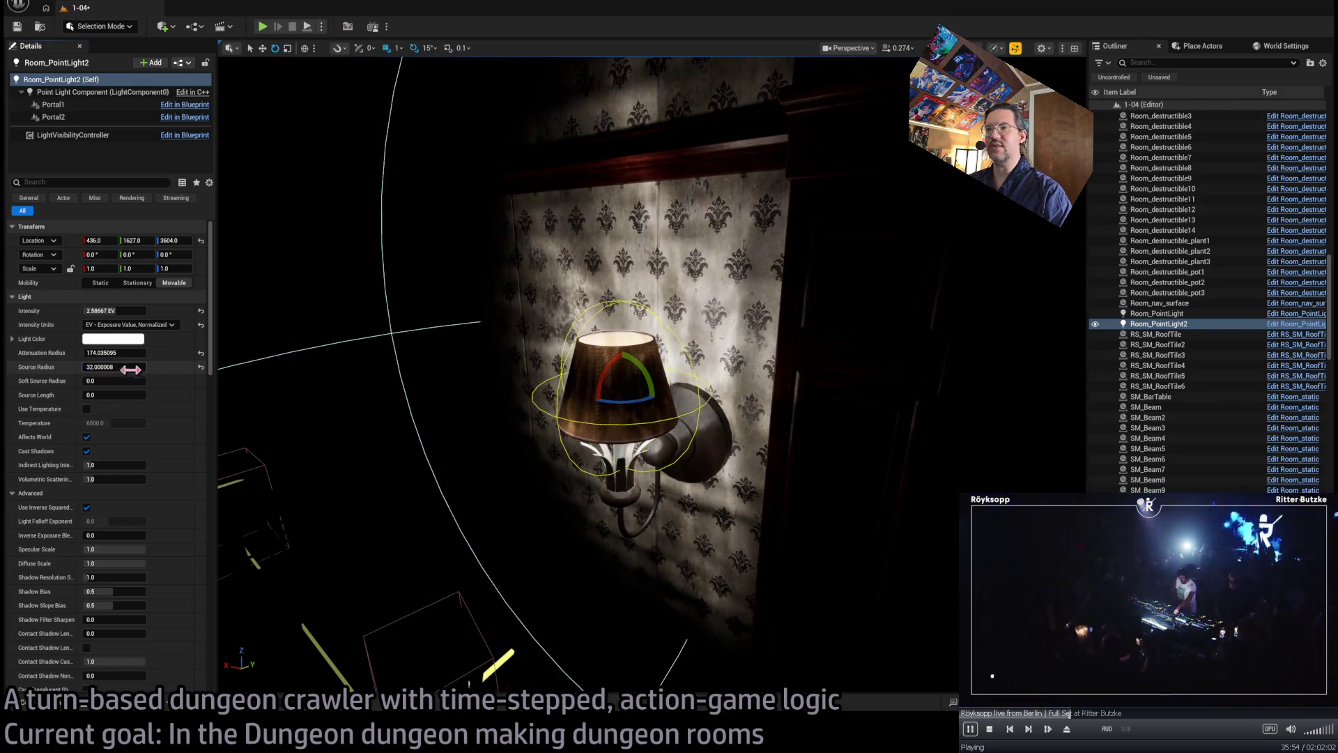
{"action": "key", "text": "f"}
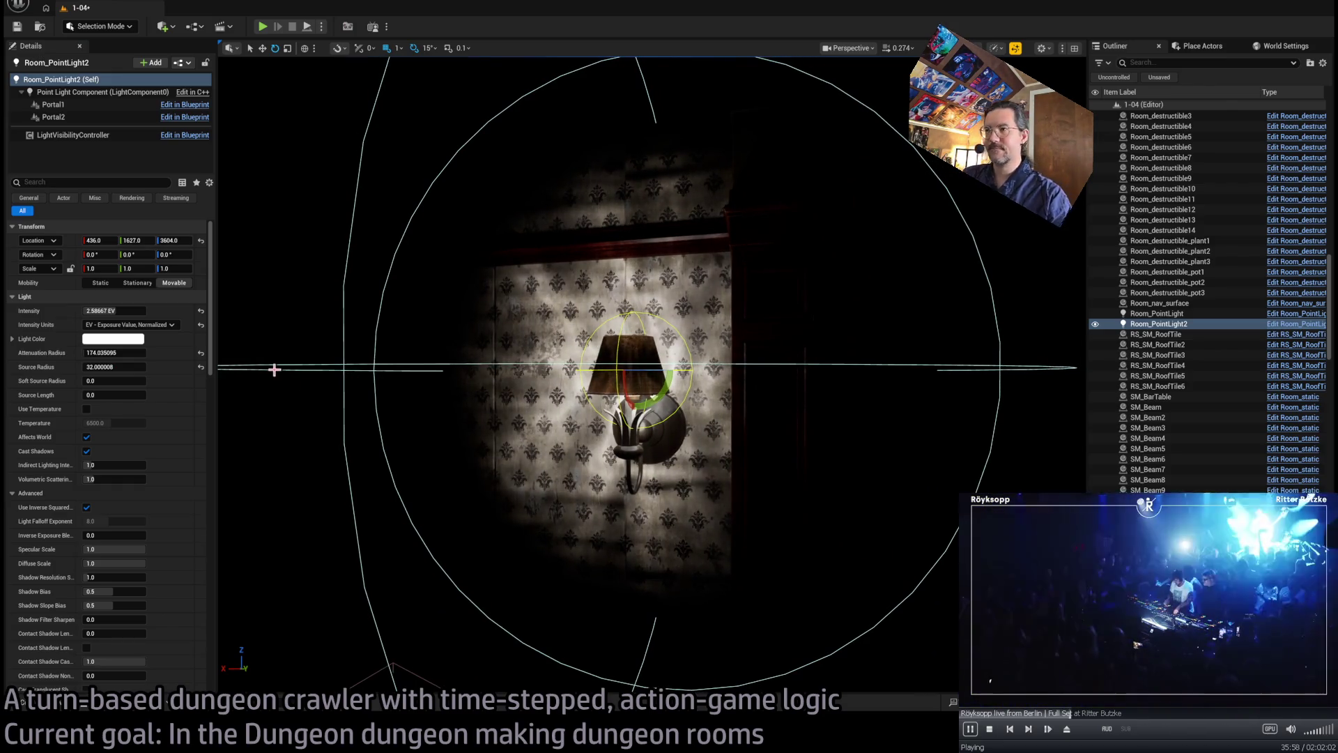
- Slide the light 30 units along Y, then return it to Y 1627
{"action": "mouse_move", "coordinate": [584, 404]}
{"action": "left_mouse_down"}
{"action": "mouse_move", "coordinate": [732, 637]}
{"action": "mouse_move", "coordinate": [618, 401]}
{"action": "mouse_move", "coordinate": [767, 432]}
{"action": "left_mouse_up"}
{"action": "key", "text": "w"}
{"action": "mouse_move", "coordinate": [899, 462]}
{"action": "left_mouse_down"}
{"action": "mouse_move", "coordinate": [837, 462]}
{"action": "mouse_move", "coordinate": [838, 478]}
{"action": "left_mouse_up"}
{"action": "key", "text": "f"}
{"action": "left_click_drag", "start_coordinate": [709, 455], "coordinate": [626, 439]}
- Open SM_WallLamp's MM_Lamps material and switch its preview to a plane
{"action": "left_click", "coordinate": [653, 466]}
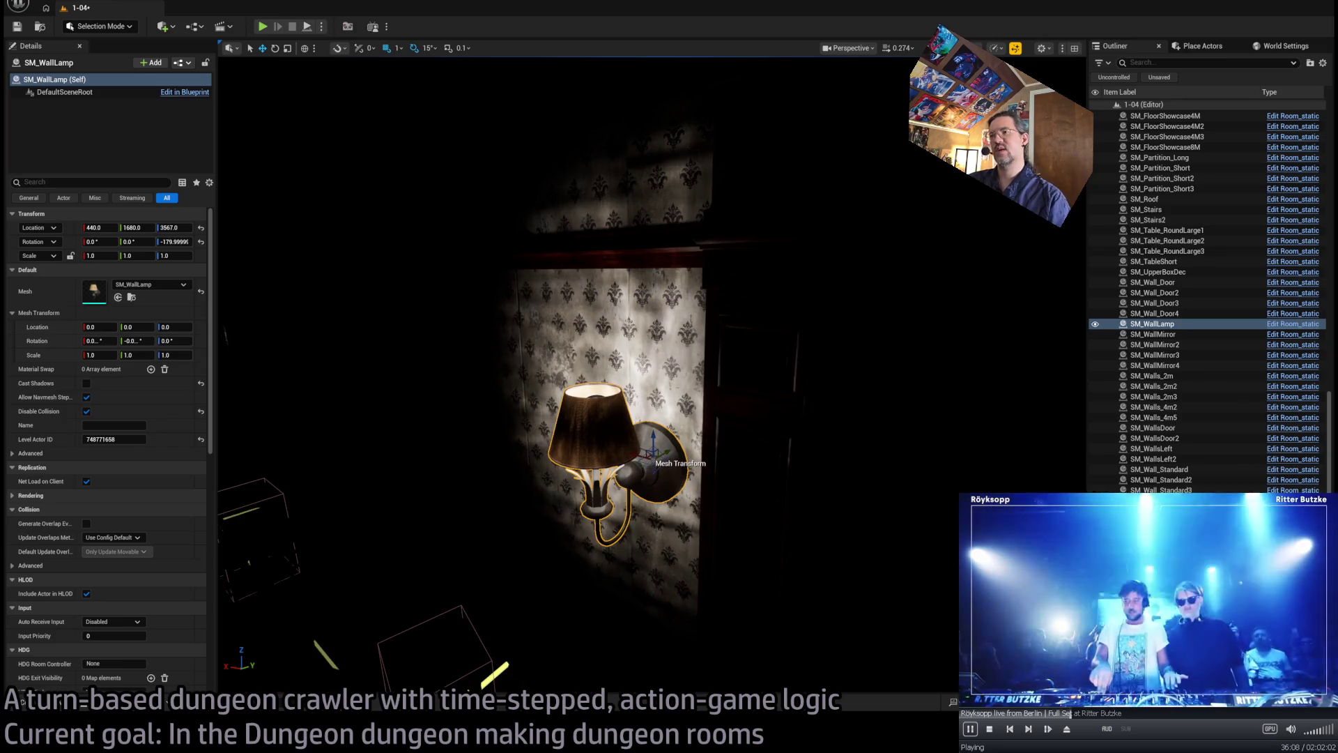
{"action": "key", "text": "ctrl+b"}
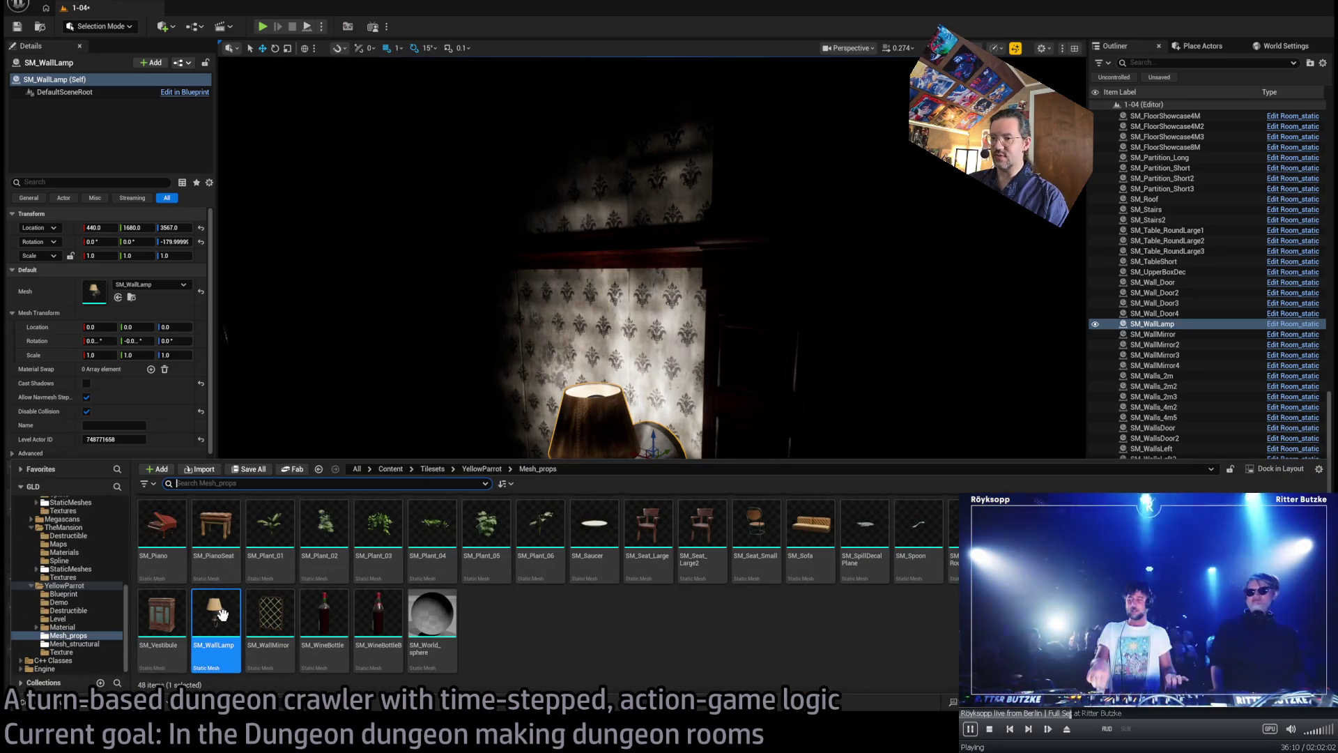
{"action": "key", "text": "ctrl+e"}
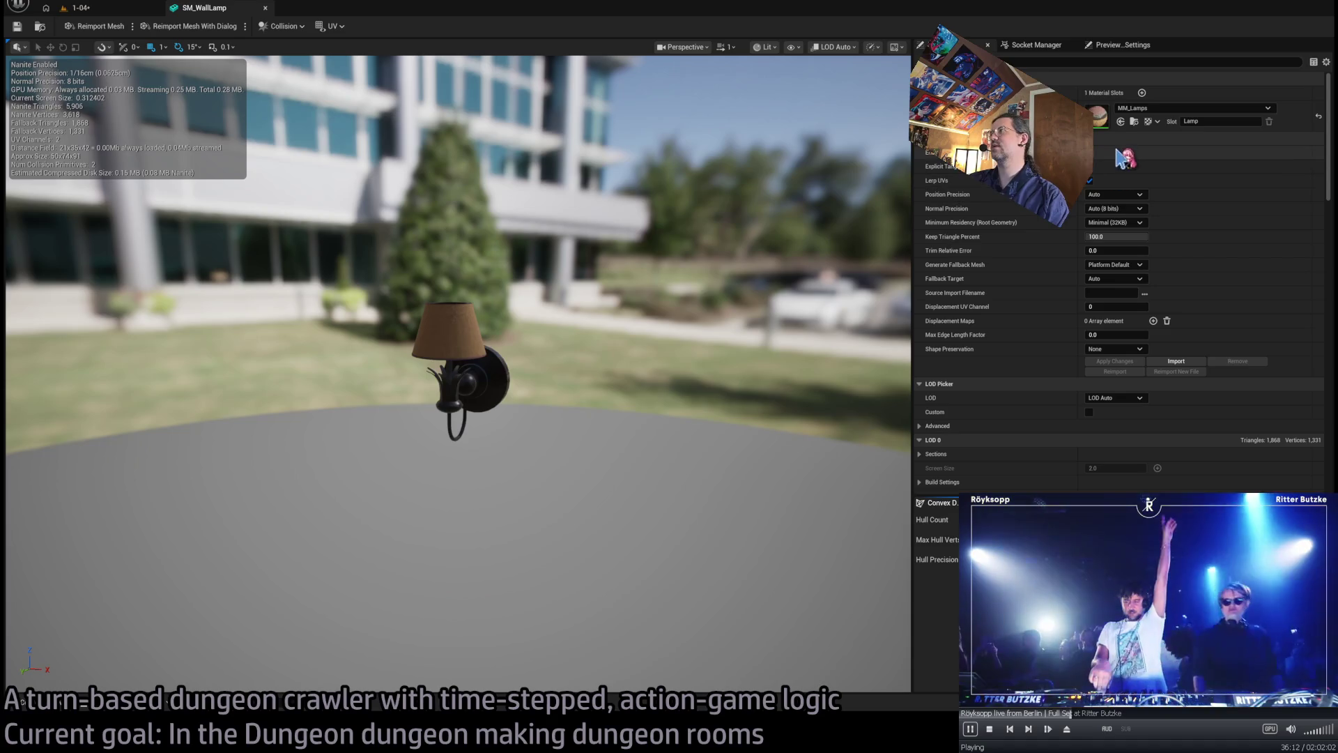
{"action": "double_click", "coordinate": [1096, 118]}
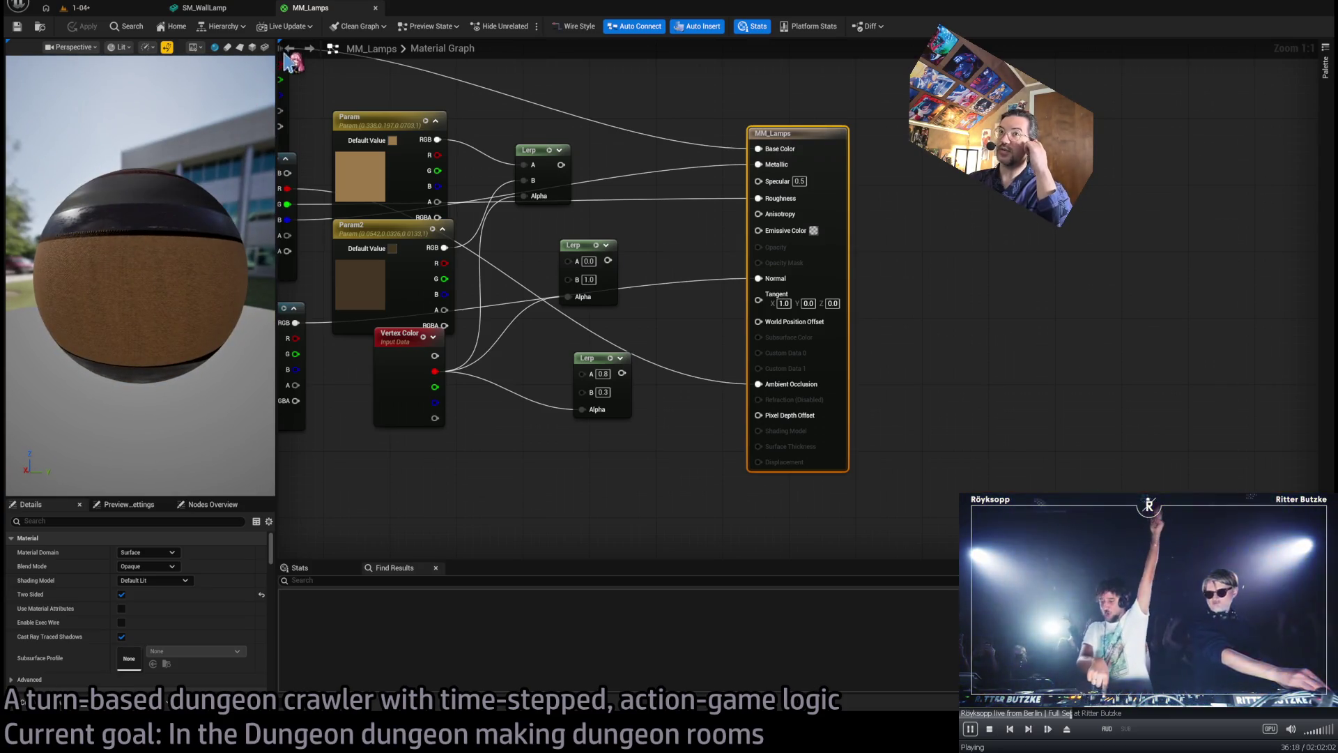
{"action": "left_click", "coordinate": [240, 47]}
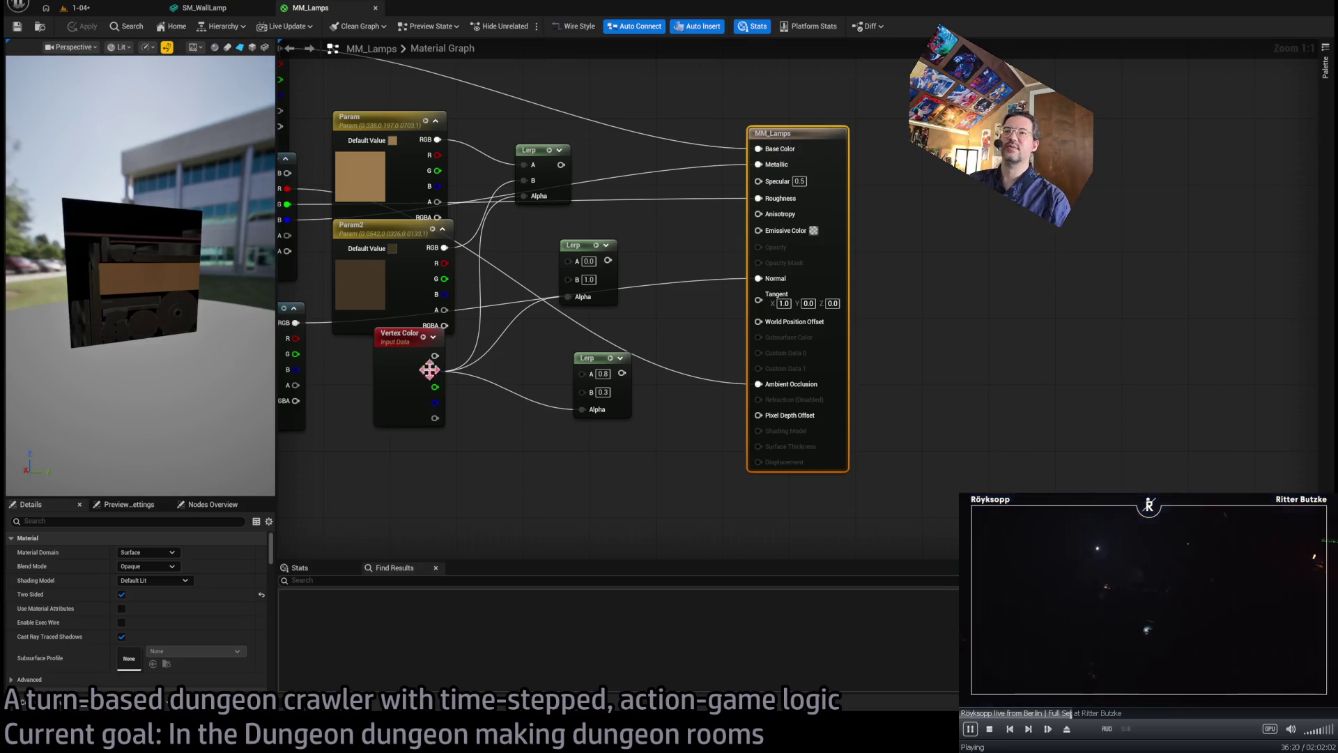
- Move the three texture sample nodes to the left of the graph
{"action": "left_click_drag", "start_coordinate": [453, 382], "coordinate": [816, 446]}
{"action": "scroll", "coordinate": [661, 423], "scroll_direction": "down", "scroll_amount": 4}
{"action": "mouse_move", "coordinate": [537, 388]}
{"action": "left_mouse_down"}
{"action": "mouse_move", "coordinate": [502, 323]}
{"action": "mouse_move", "coordinate": [509, 272]}
{"action": "left_mouse_up"}
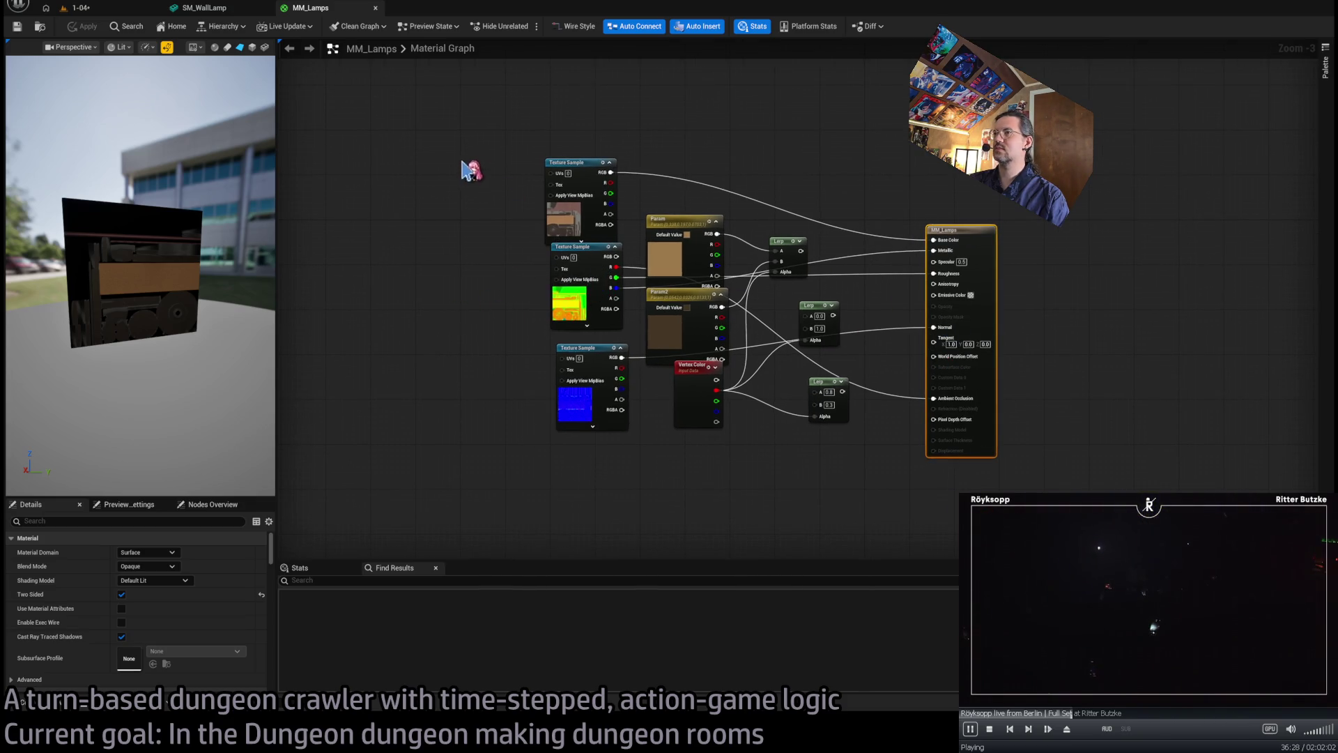
{"action": "left_click_drag", "start_coordinate": [466, 170], "coordinate": [631, 442]}
{"action": "left_click_drag", "start_coordinate": [566, 177], "coordinate": [390, 194]}
{"action": "left_click", "coordinate": [479, 310]}
{"action": "left_click_drag", "start_coordinate": [402, 331], "coordinate": [395, 374]}
- Delete the Param, Param2, Vertex Color and all Lerp nodes from MM_Lamps
{"action": "left_click_drag", "start_coordinate": [614, 212], "coordinate": [679, 373]}
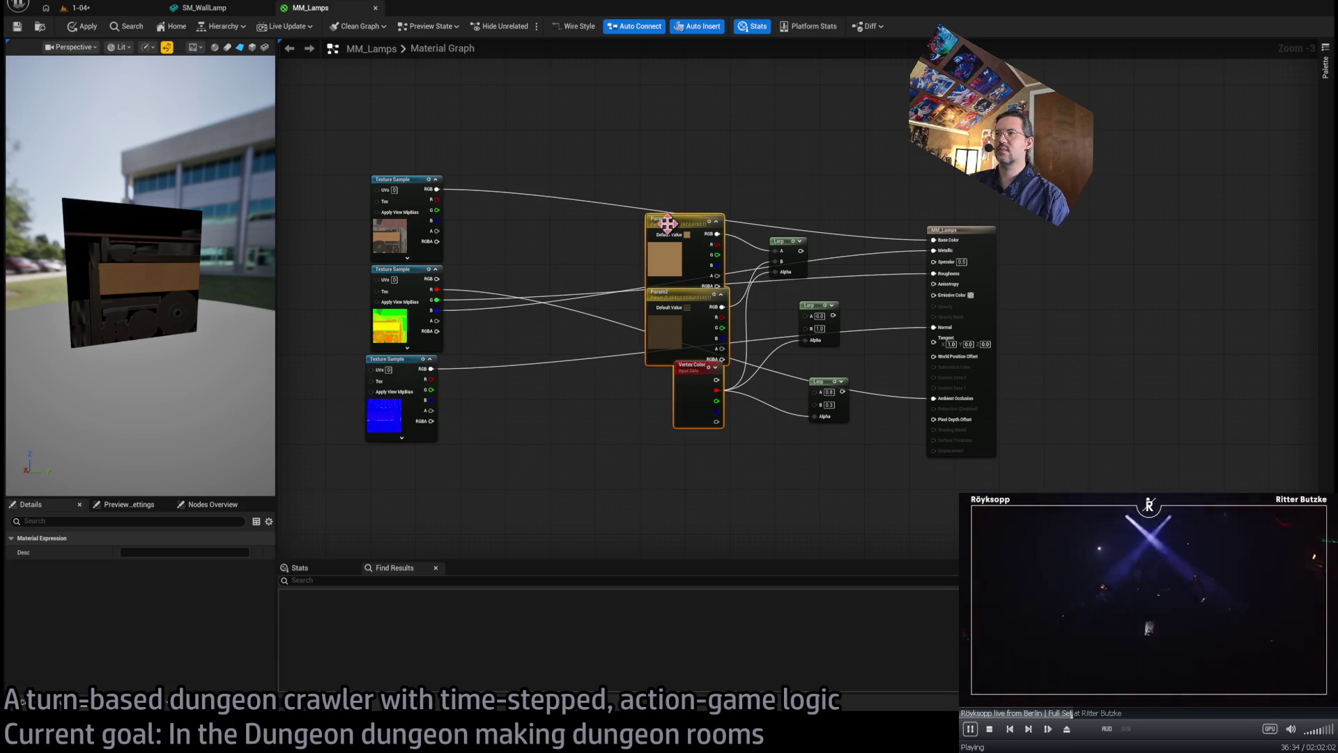
{"action": "mouse_move", "coordinate": [667, 223]}
{"action": "left_mouse_down"}
{"action": "mouse_move", "coordinate": [510, 185]}
{"action": "mouse_move", "coordinate": [526, 185]}
{"action": "left_mouse_up"}
{"action": "left_click", "coordinate": [662, 176]}
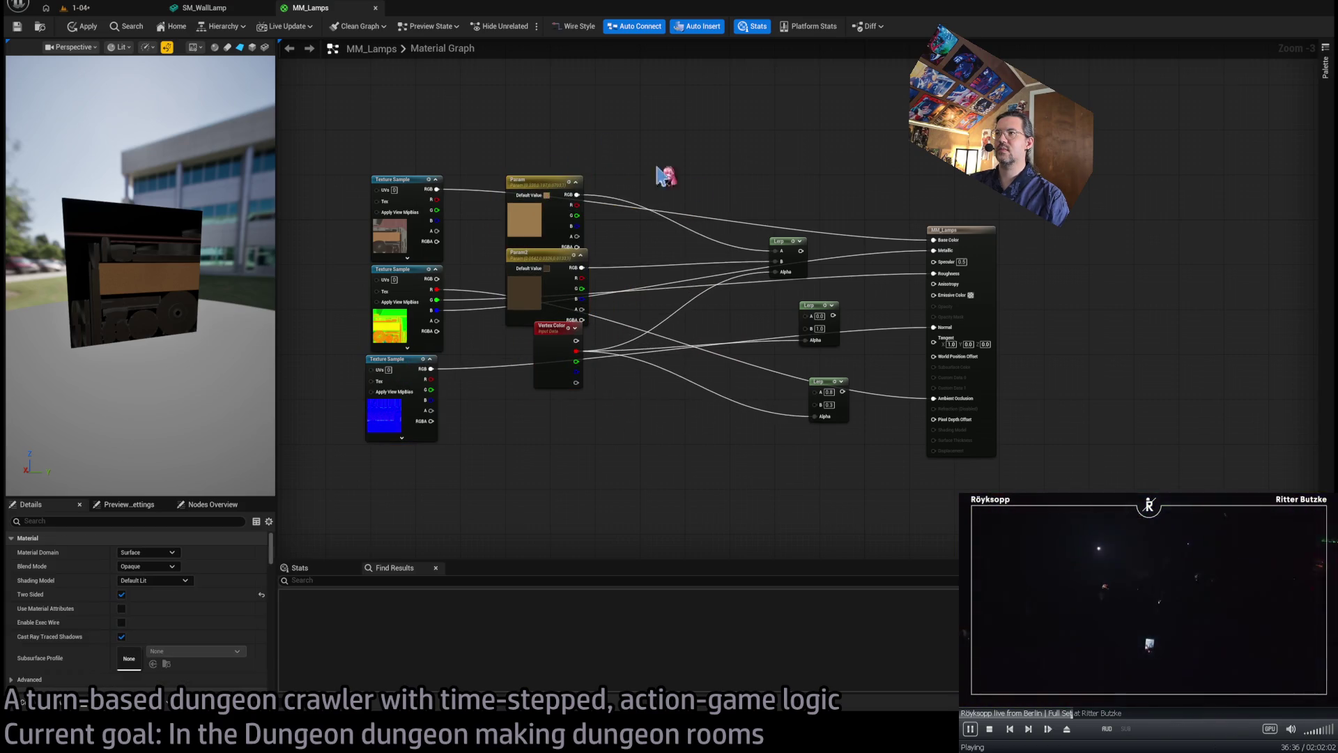
{"action": "left_click_drag", "start_coordinate": [784, 250], "coordinate": [657, 188]}
{"action": "mouse_move", "coordinate": [738, 134]}
{"action": "left_mouse_down"}
{"action": "mouse_move", "coordinate": [588, 299]}
{"action": "mouse_move", "coordinate": [530, 328]}
{"action": "left_mouse_up"}
{"action": "key", "text": "Delete"}
{"action": "left_click_drag", "start_coordinate": [756, 163], "coordinate": [830, 469]}
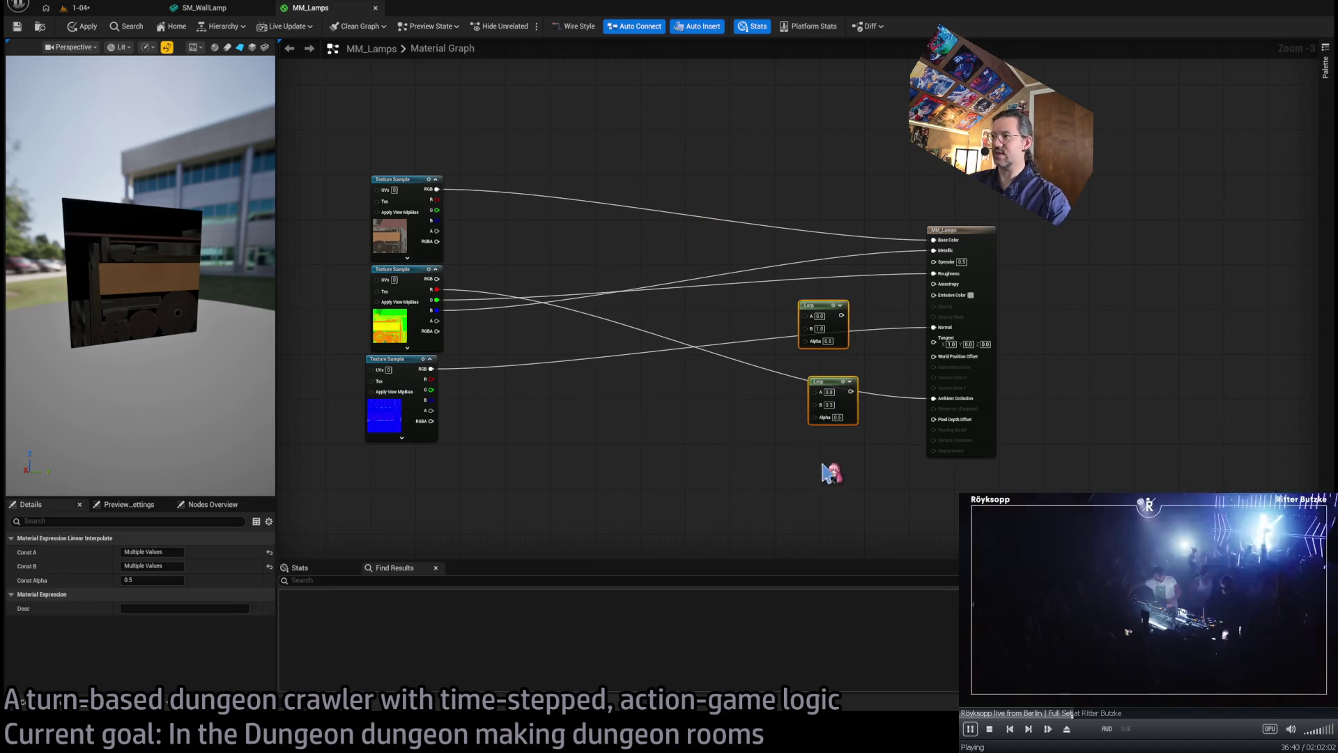
{"action": "key", "text": "Delete"}
{"action": "left_click_drag", "start_coordinate": [394, 358], "coordinate": [403, 359]}
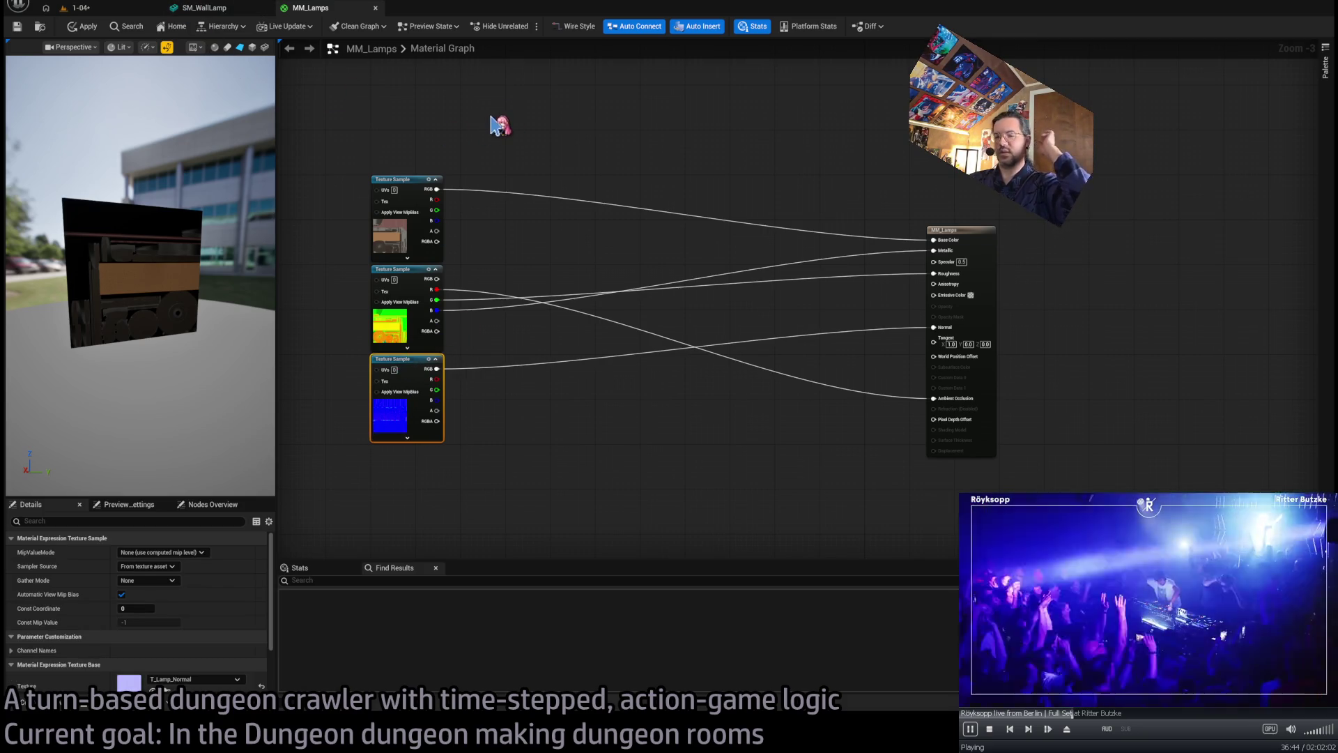
{"action": "left_click", "coordinate": [49, 701]}
{"action": "scroll", "coordinate": [67, 593], "scroll_direction": "up", "scroll_amount": 5}
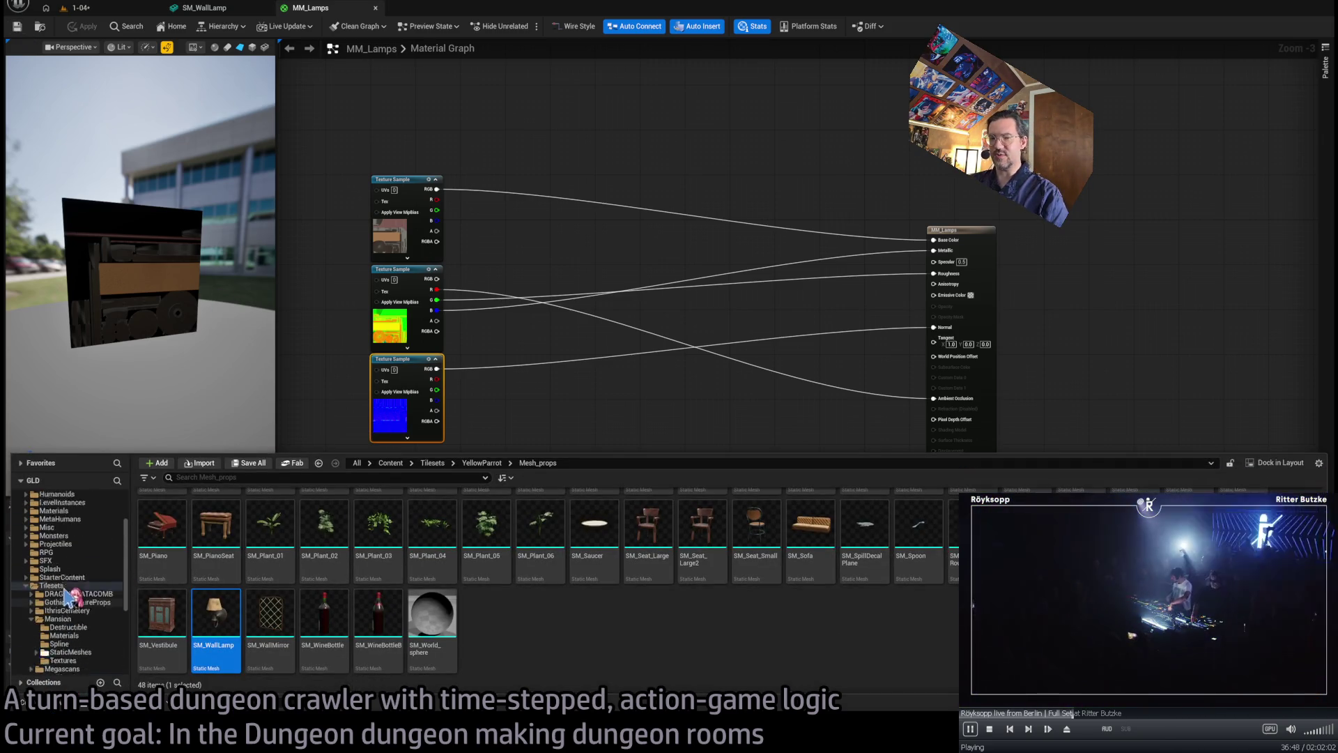
- Collapse Tilesets and navigate Base_classes > HDG > Atmospherics in the folder tree
{"action": "left_click", "coordinate": [28, 611]}
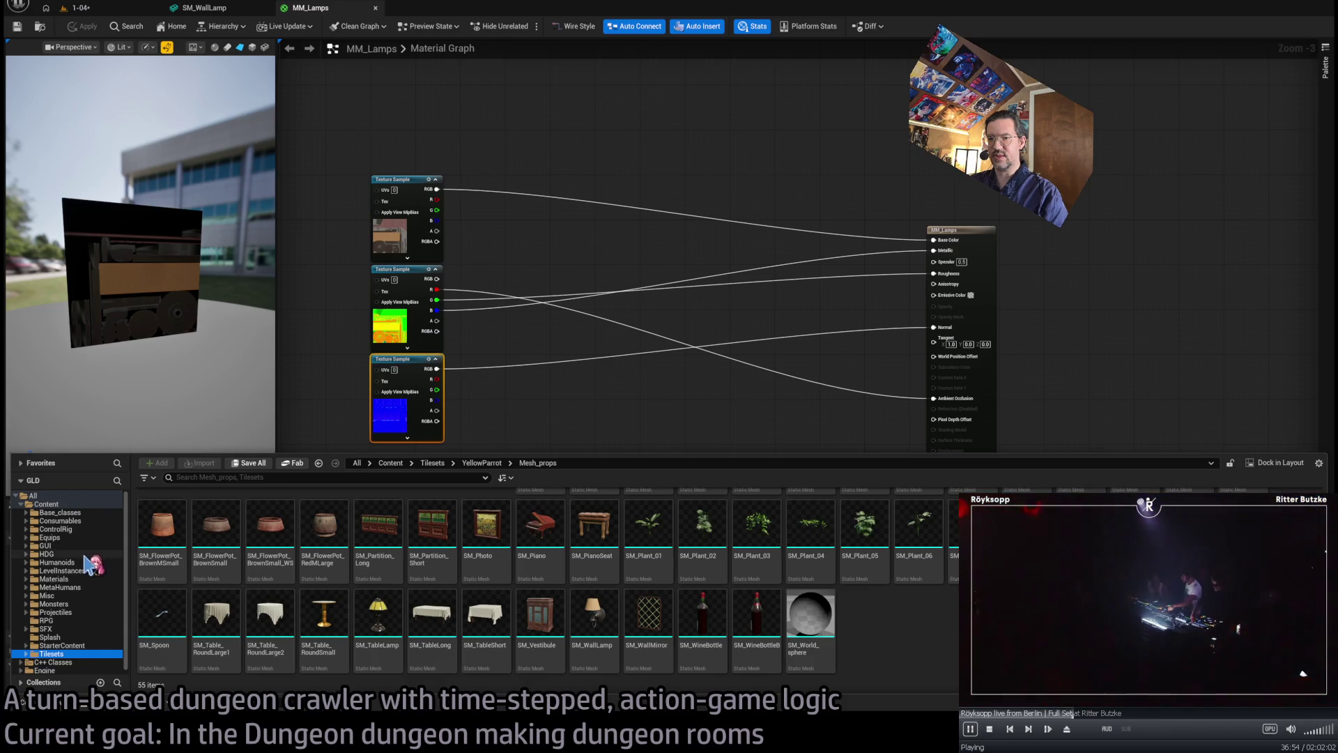
{"action": "left_click", "coordinate": [70, 512]}
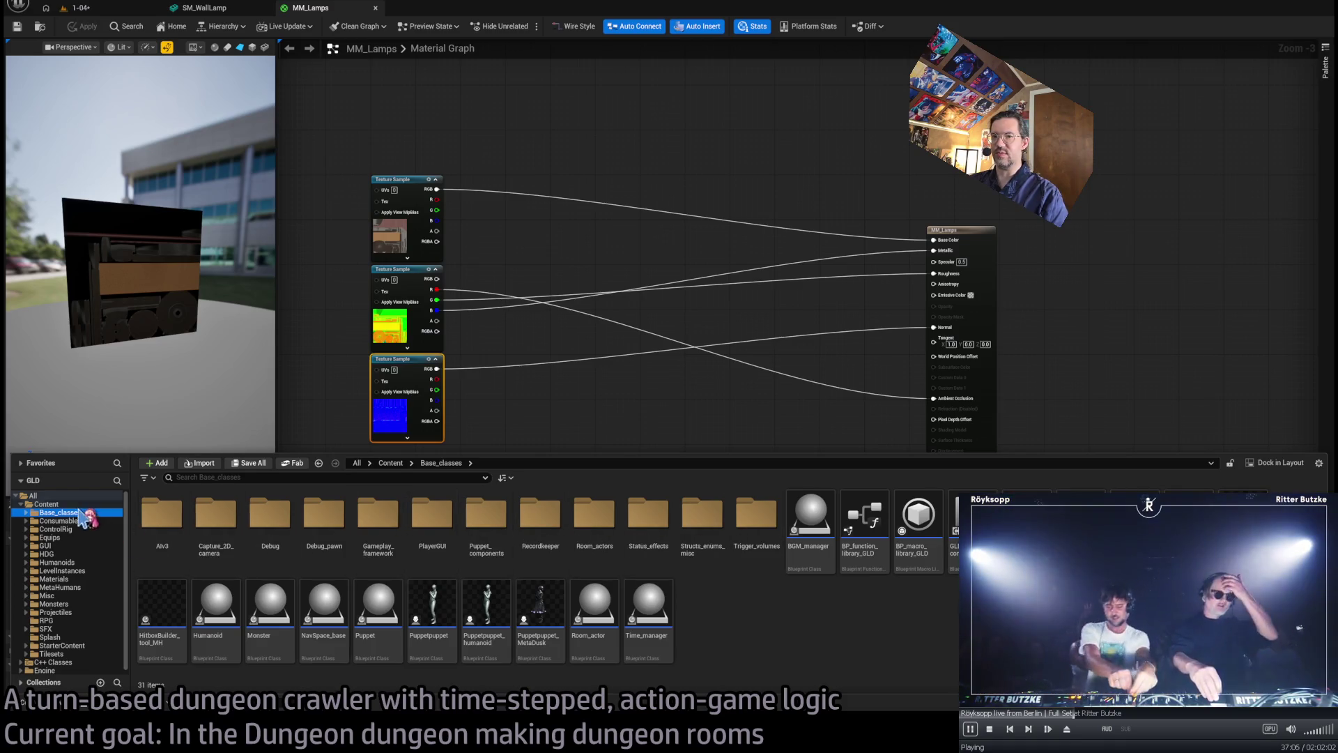
{"action": "left_click", "coordinate": [83, 554]}
{"action": "double_click", "coordinate": [139, 557]}
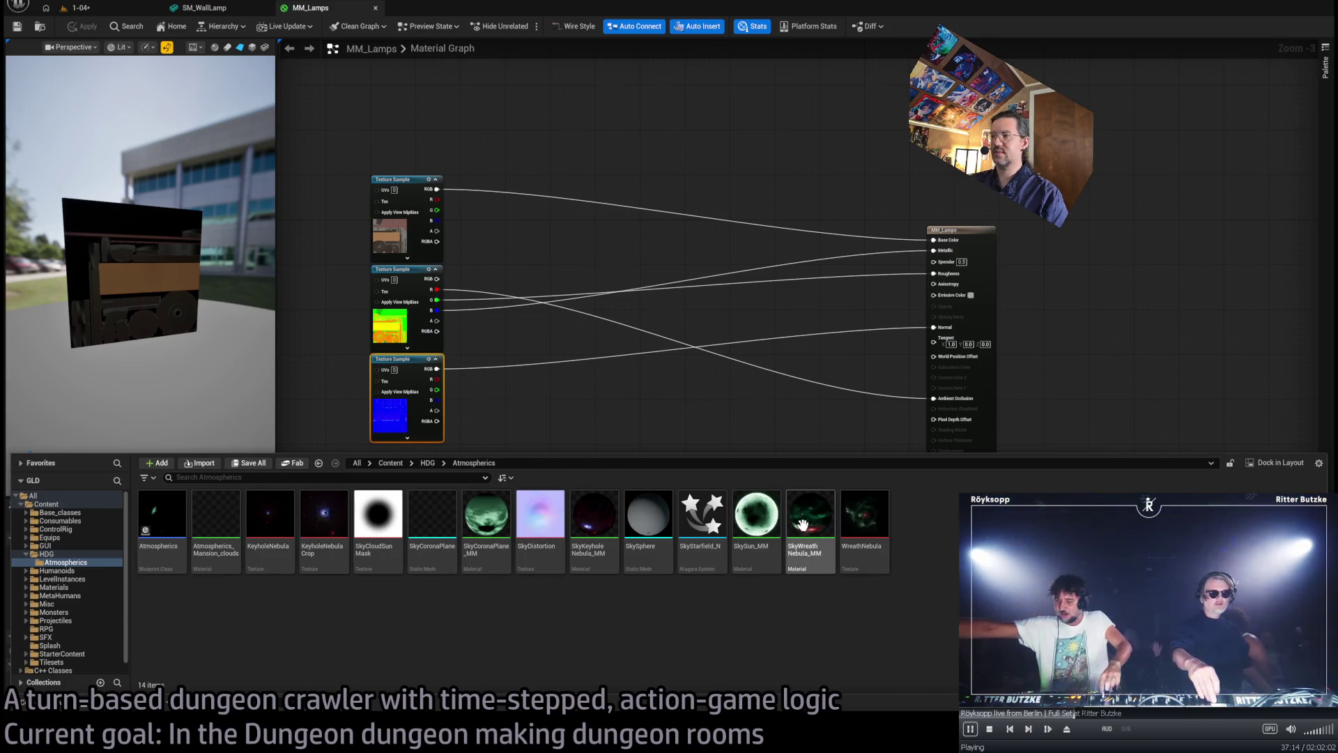
- Open the SkyKeyholeNebula_MM material and preview it on a plane
{"action": "double_click", "coordinate": [592, 526]}
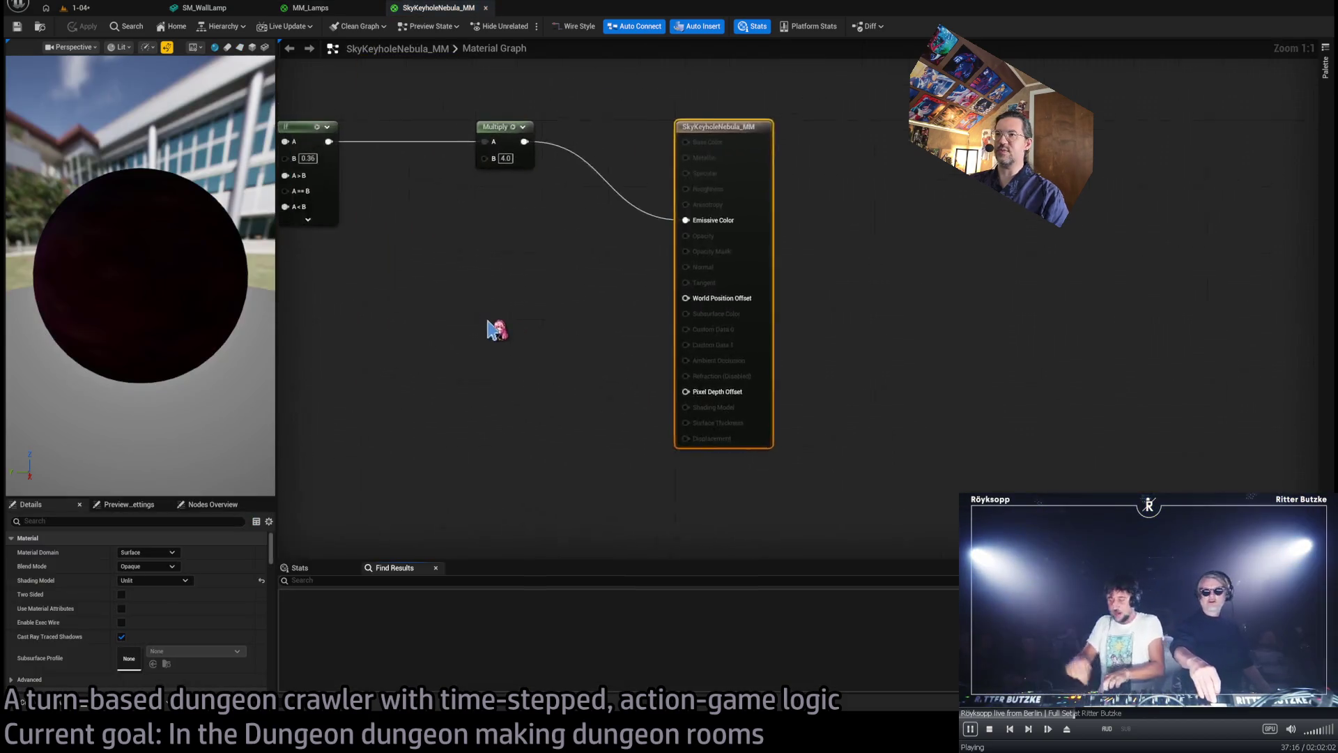
{"action": "scroll", "coordinate": [909, 377], "scroll_direction": "down", "scroll_amount": 3}
{"action": "scroll", "coordinate": [551, 312], "scroll_direction": "up", "scroll_amount": 2}
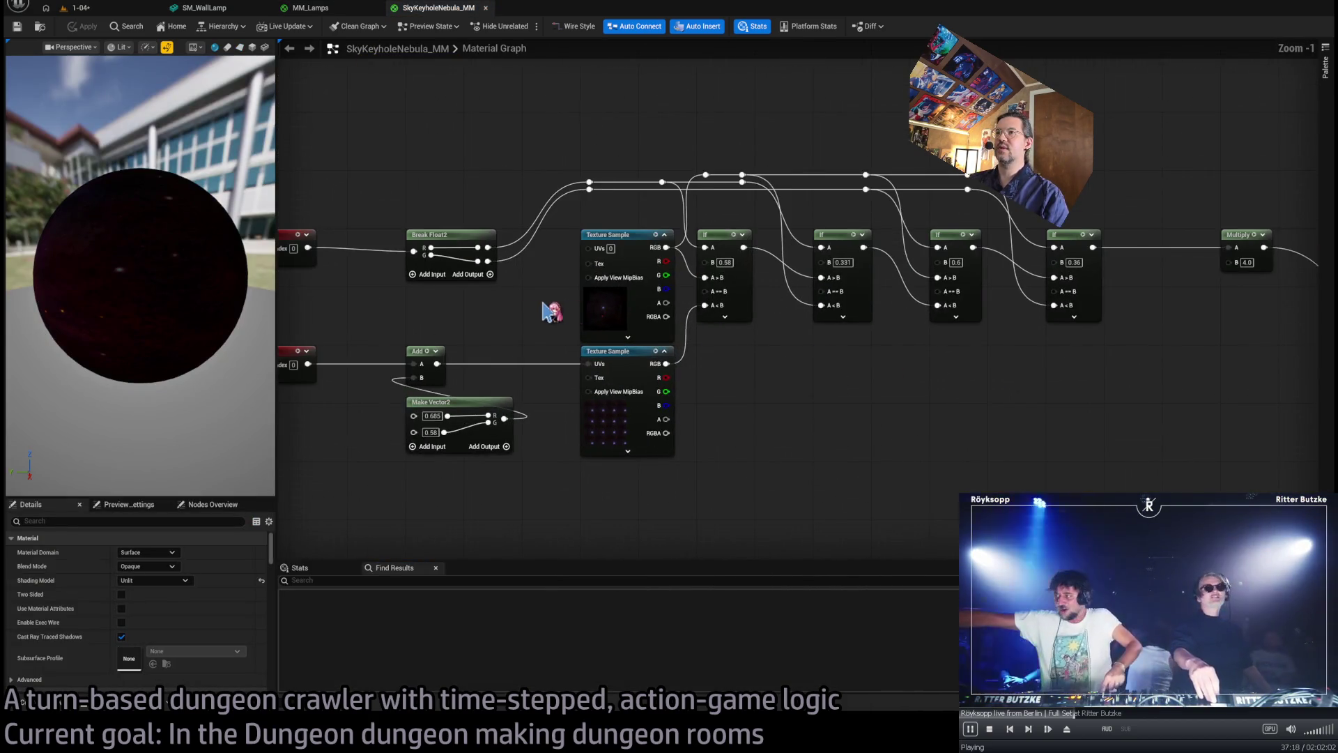
{"action": "left_click_drag", "start_coordinate": [463, 287], "coordinate": [503, 283]}
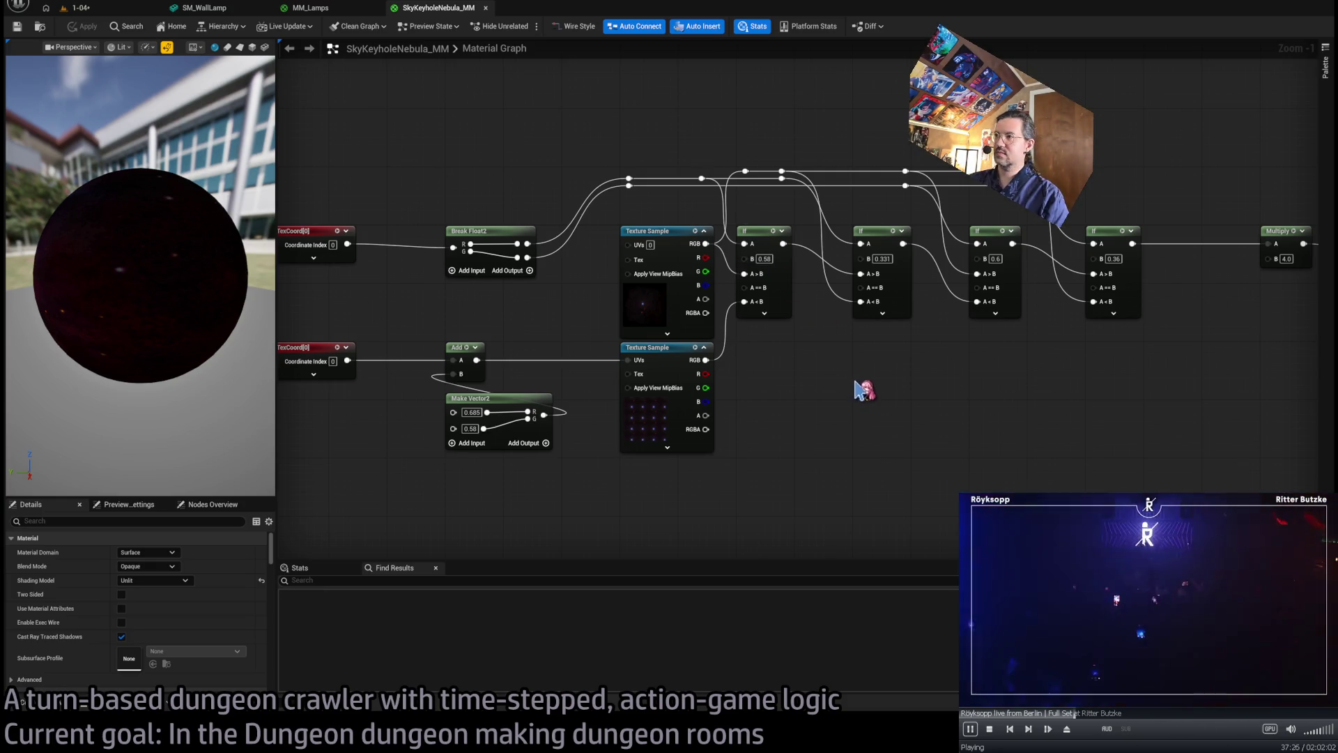
{"action": "left_click_drag", "start_coordinate": [855, 380], "coordinate": [869, 347]}
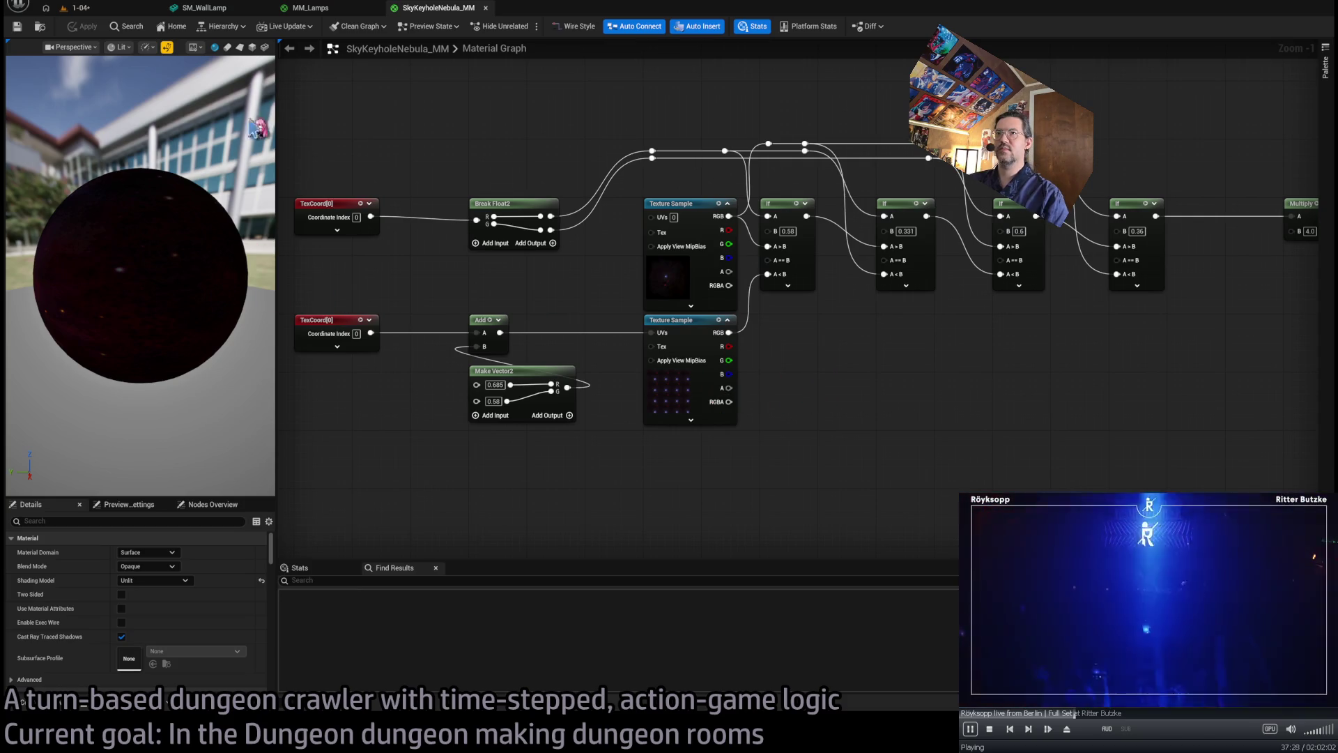
{"action": "left_click", "coordinate": [241, 48]}
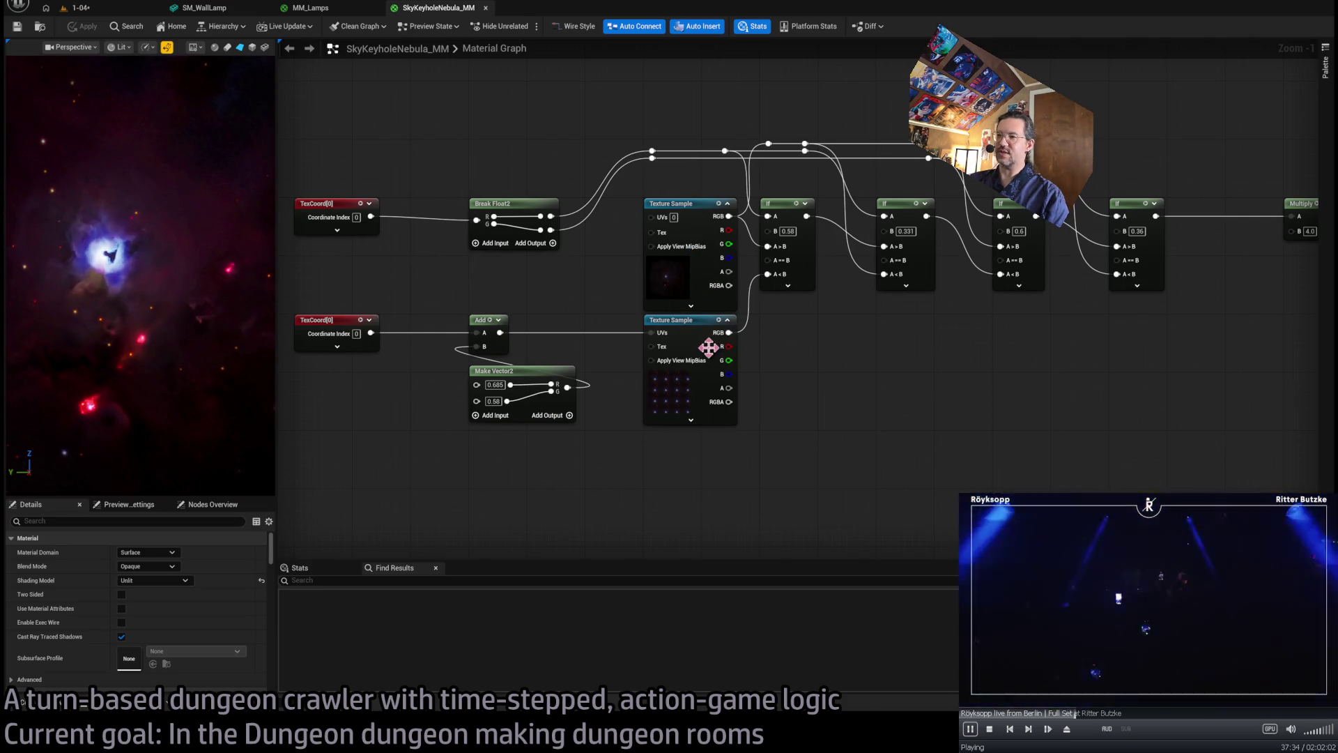
{"action": "scroll", "coordinate": [220, 279], "scroll_direction": "down", "scroll_amount": 5}
{"action": "scroll", "coordinate": [220, 278], "scroll_direction": "up", "scroll_amount": 7}
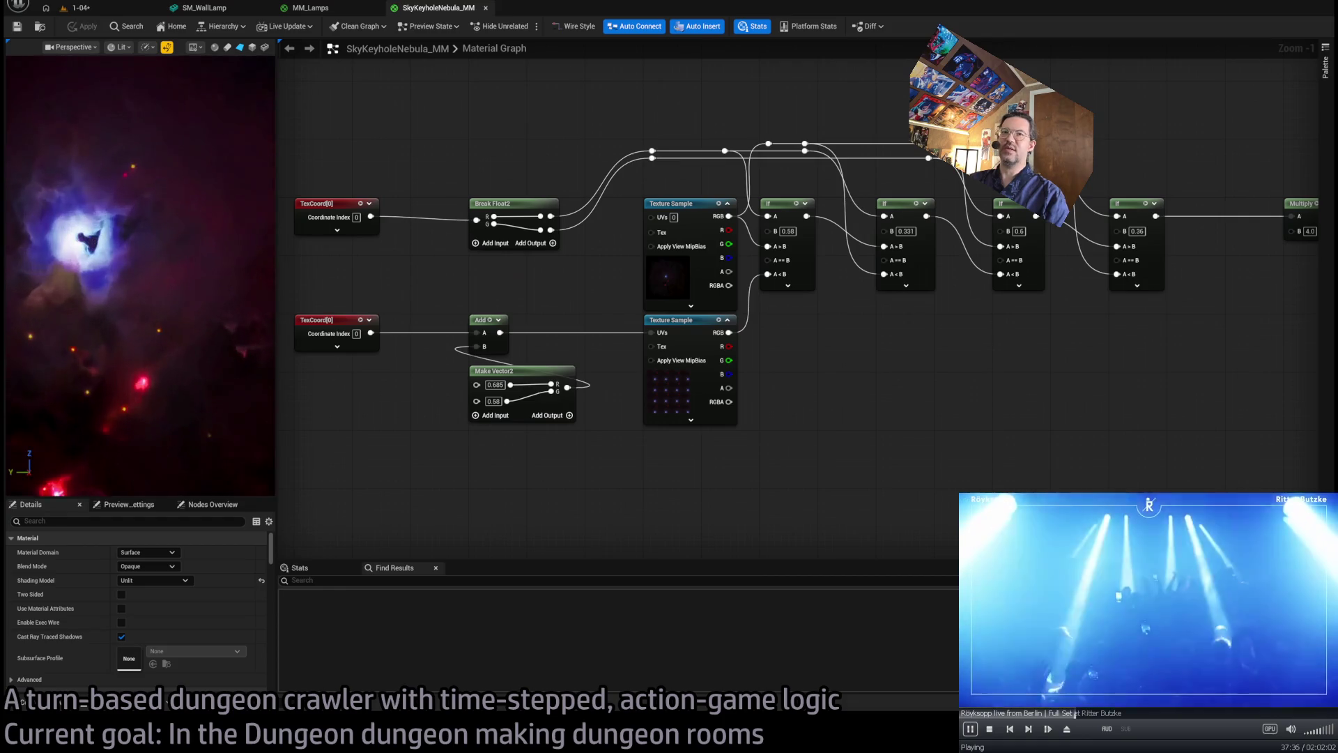
{"action": "scroll", "coordinate": [242, 303], "scroll_direction": "down", "scroll_amount": 5}
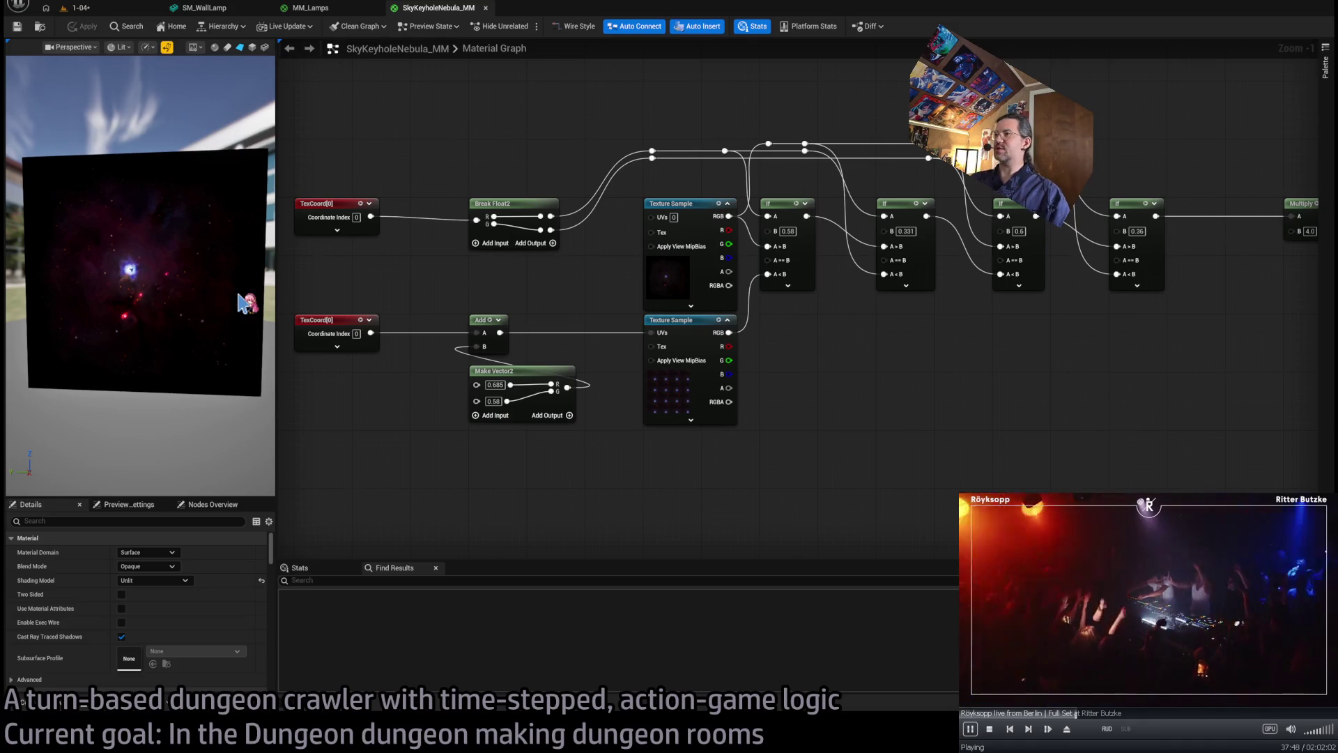
- Select the TexCoord, Break Float2, Add, Make Vector2, texture sample and If nodes, then show the Content Drawer
{"action": "left_click_drag", "start_coordinate": [580, 220], "coordinate": [889, 341]}
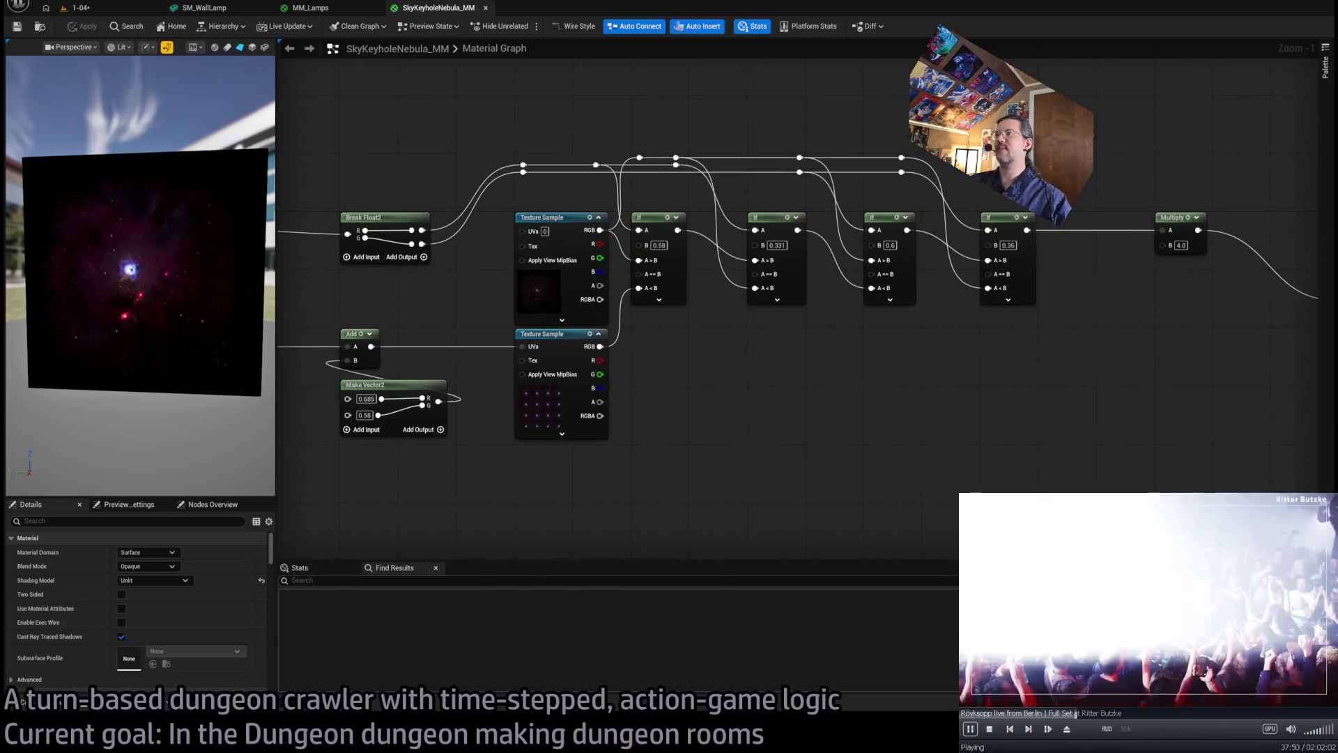
{"action": "left_click_drag", "start_coordinate": [745, 375], "coordinate": [771, 369]}
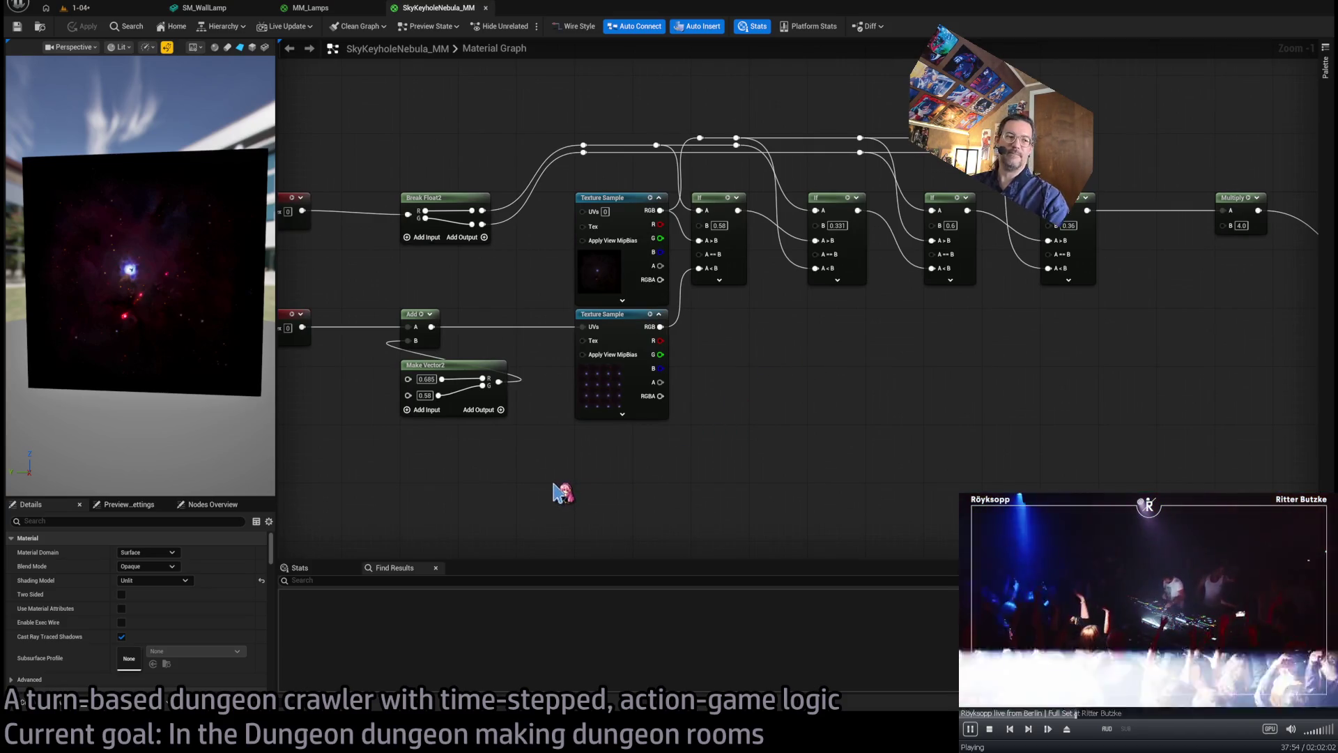
{"action": "mouse_move", "coordinate": [557, 496]}
{"action": "left_mouse_down"}
{"action": "mouse_move", "coordinate": [585, 488]}
{"action": "mouse_move", "coordinate": [581, 502]}
{"action": "left_mouse_up"}
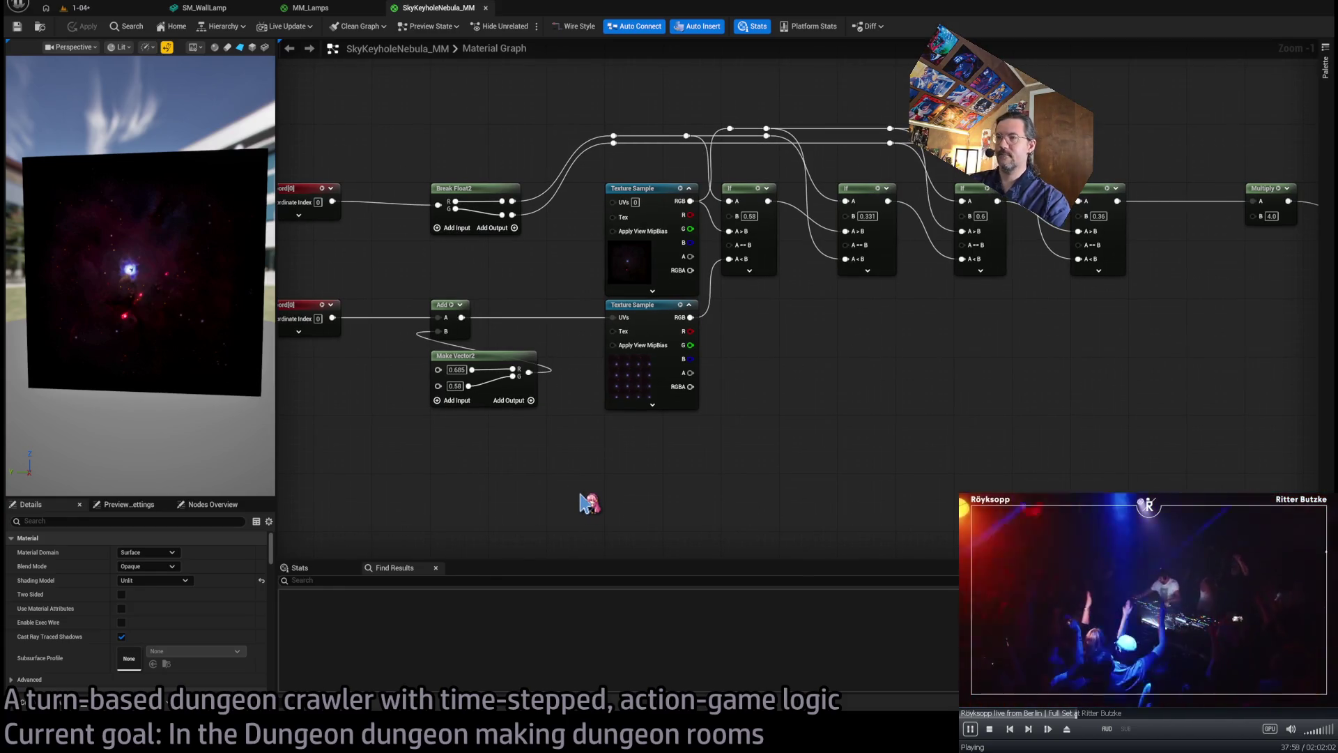
{"action": "scroll", "coordinate": [782, 413], "scroll_direction": "down", "scroll_amount": 2}
{"action": "mouse_move", "coordinate": [1087, 177]}
{"action": "left_mouse_down"}
{"action": "mouse_move", "coordinate": [798, 427]}
{"action": "mouse_move", "coordinate": [638, 474]}
{"action": "left_mouse_up"}
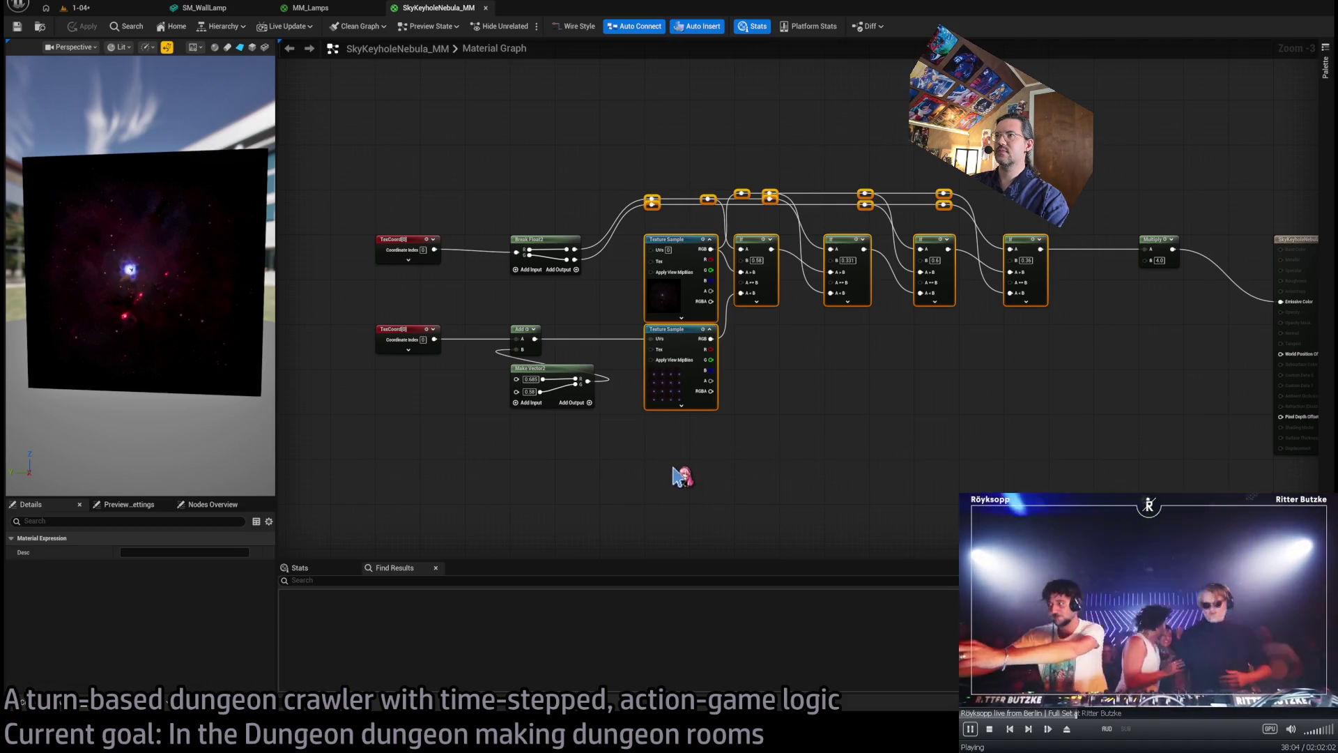
{"action": "left_click_drag", "start_coordinate": [361, 195], "coordinate": [591, 302]}
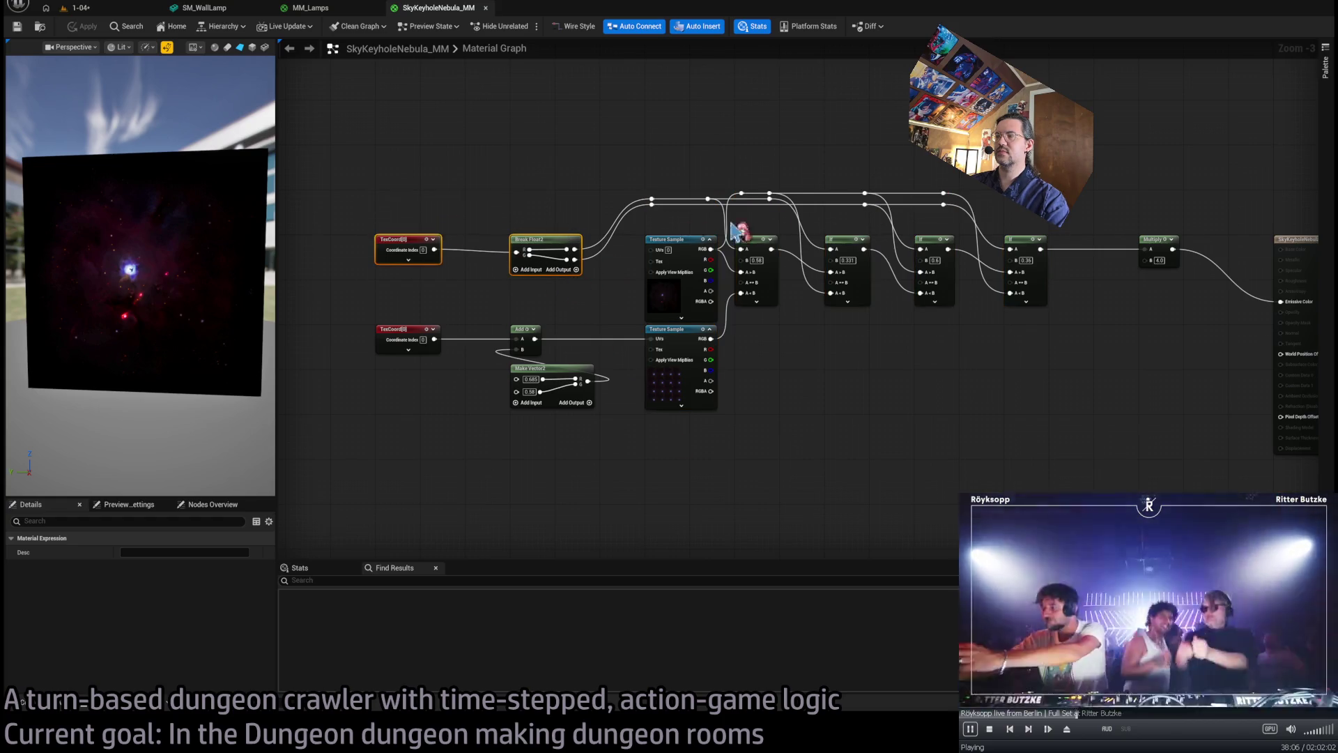
{"action": "left_click_drag", "start_coordinate": [1004, 146], "coordinate": [637, 484], "text": "shift"}
{"action": "mouse_move", "coordinate": [305, 309]}
{"action": "left_mouse_down", "text": "shift"}
{"action": "mouse_move", "coordinate": [448, 361]}
{"action": "mouse_move", "coordinate": [593, 446]}
{"action": "left_mouse_up", "text": "shift"}
{"action": "mouse_move", "coordinate": [1106, 206]}
{"action": "left_mouse_down", "text": "shift"}
{"action": "mouse_move", "coordinate": [1194, 289]}
{"action": "mouse_move", "coordinate": [1161, 277]}
{"action": "left_mouse_up", "text": "shift"}
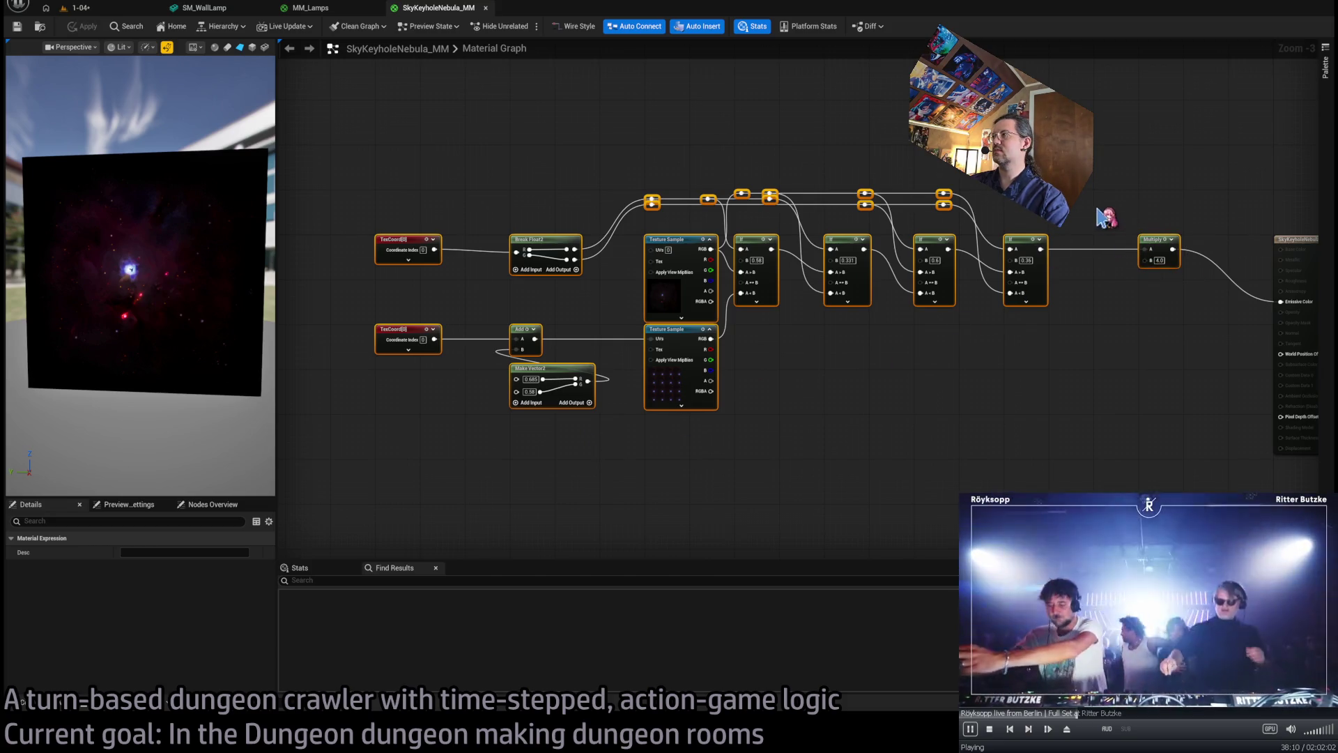
{"action": "left_click", "coordinate": [1146, 243], "text": "ctrl"}
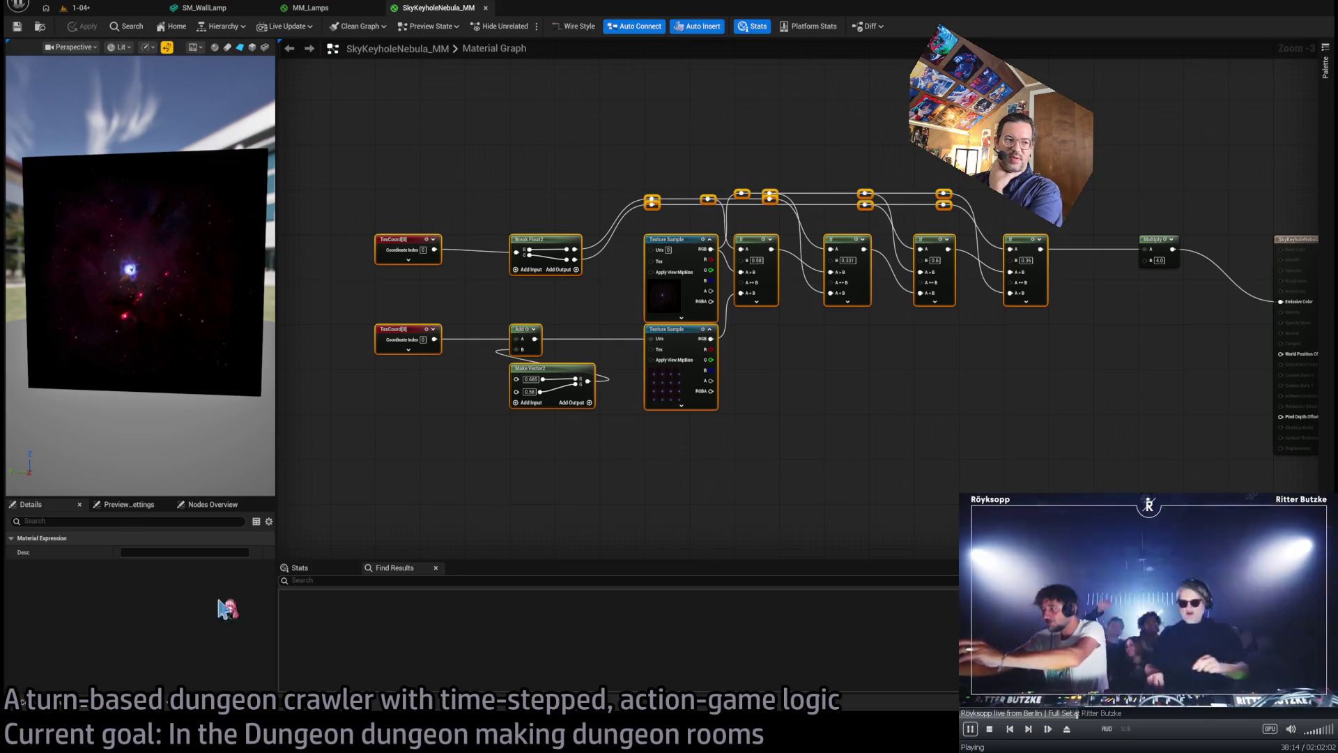
{"action": "left_click", "coordinate": [65, 705]}
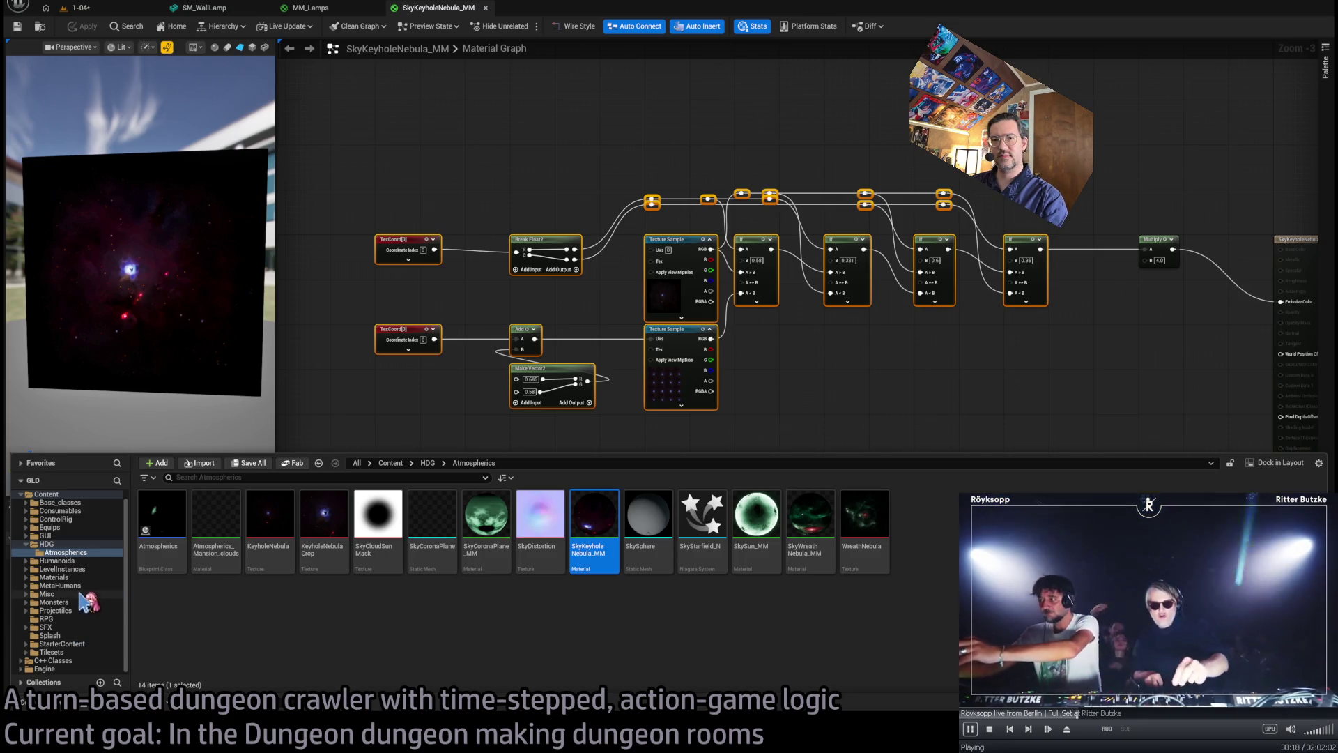
- Browse to Misc > Material_functions and test-place a BoxMask-2D node, then remove it
{"action": "left_click", "coordinate": [78, 595]}
{"action": "double_click", "coordinate": [269, 516]}
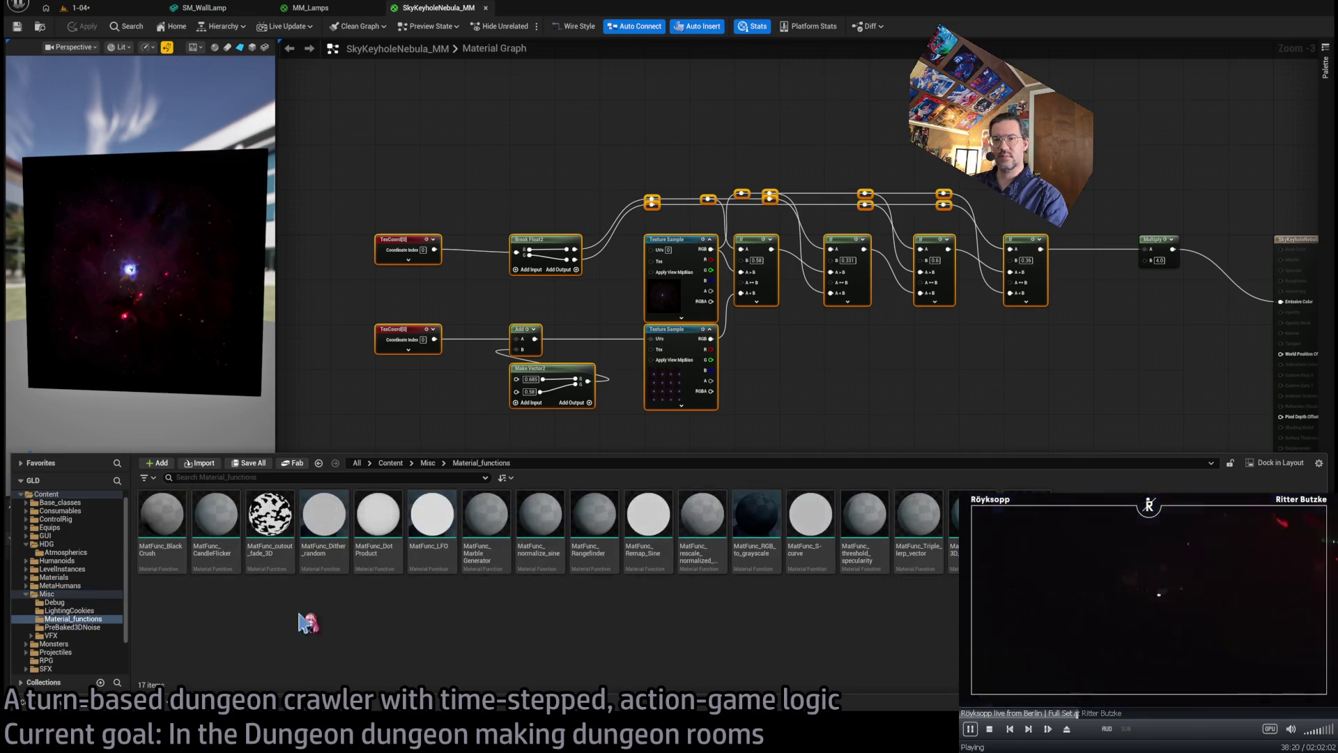
{"action": "left_click", "coordinate": [216, 520]}
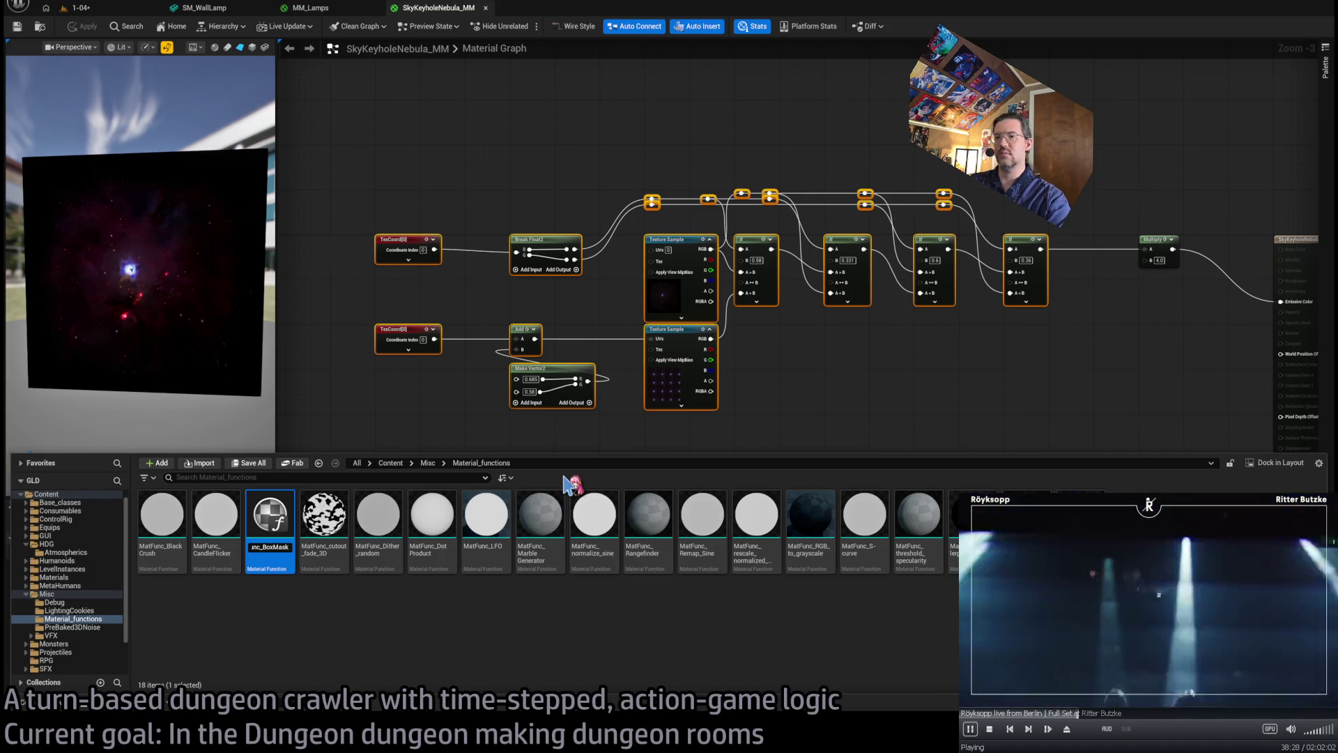
{"action": "left_click", "coordinate": [924, 368]}
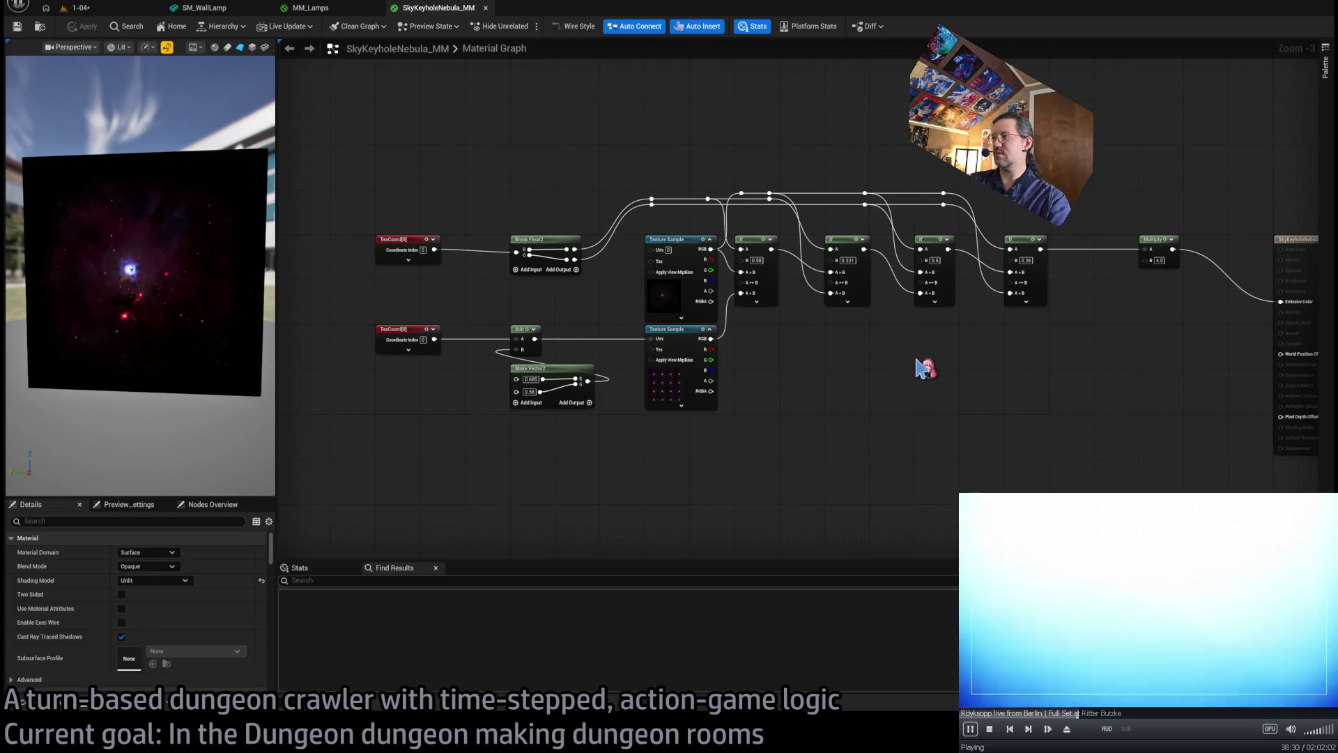
{"action": "key", "text": "ctrl+v"}
{"action": "scroll", "coordinate": [851, 410], "scroll_direction": "up", "scroll_amount": 4}
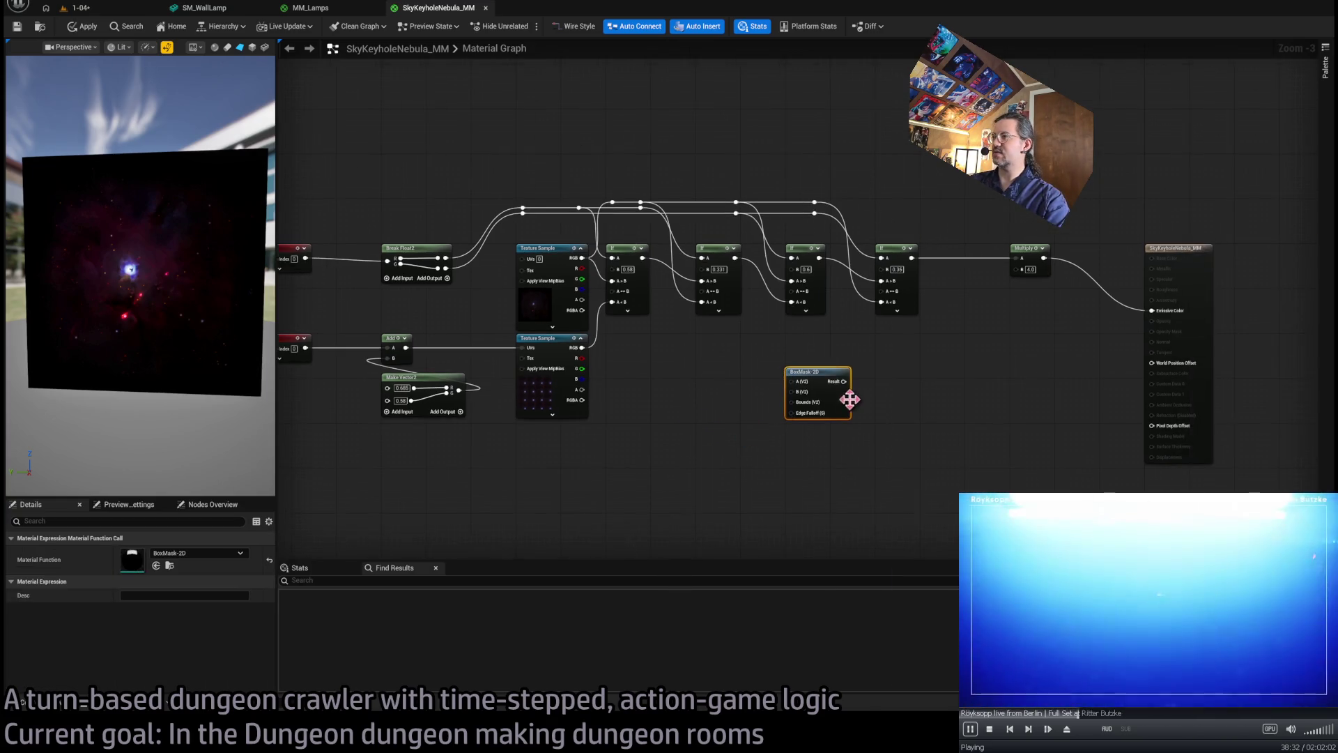
{"action": "key", "text": "Delete"}
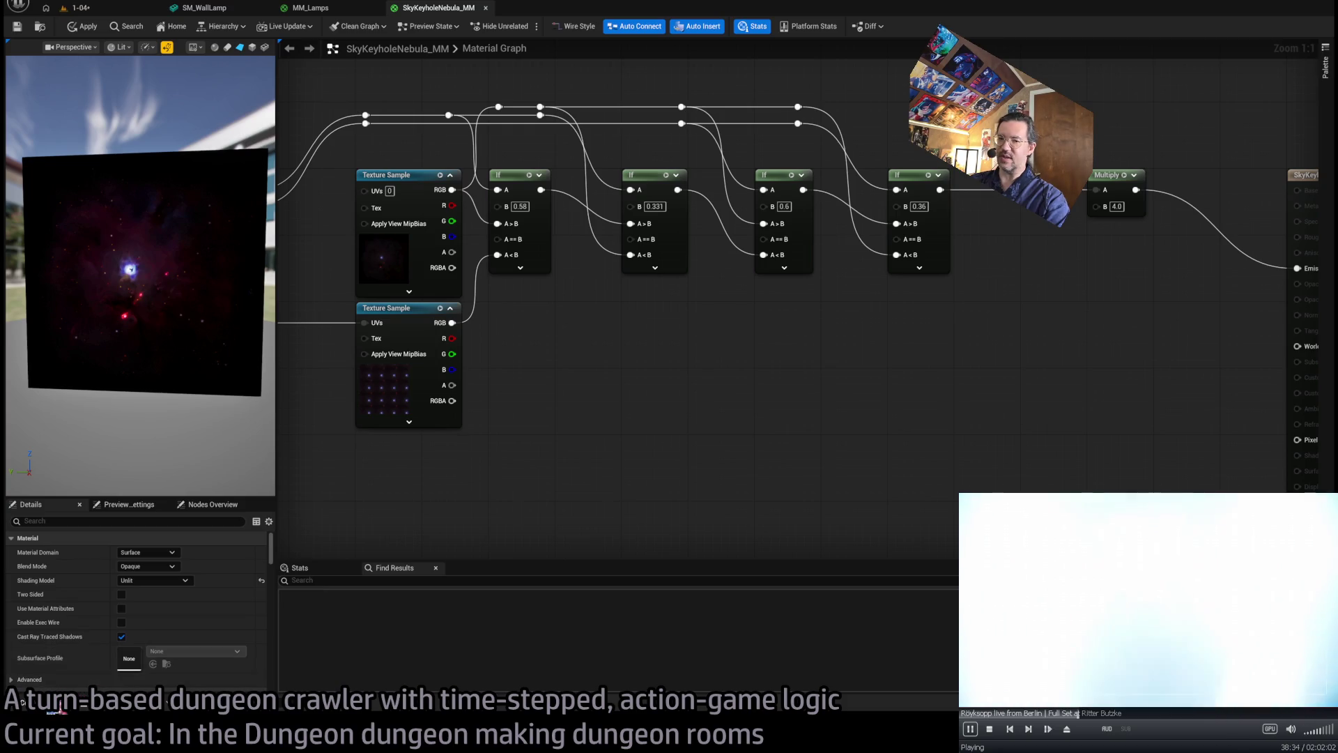
- Delete the extra MatFunc_Box Mask asset and close SkyKeyholeNebula_MM
{"action": "key", "text": "ctrl+space"}
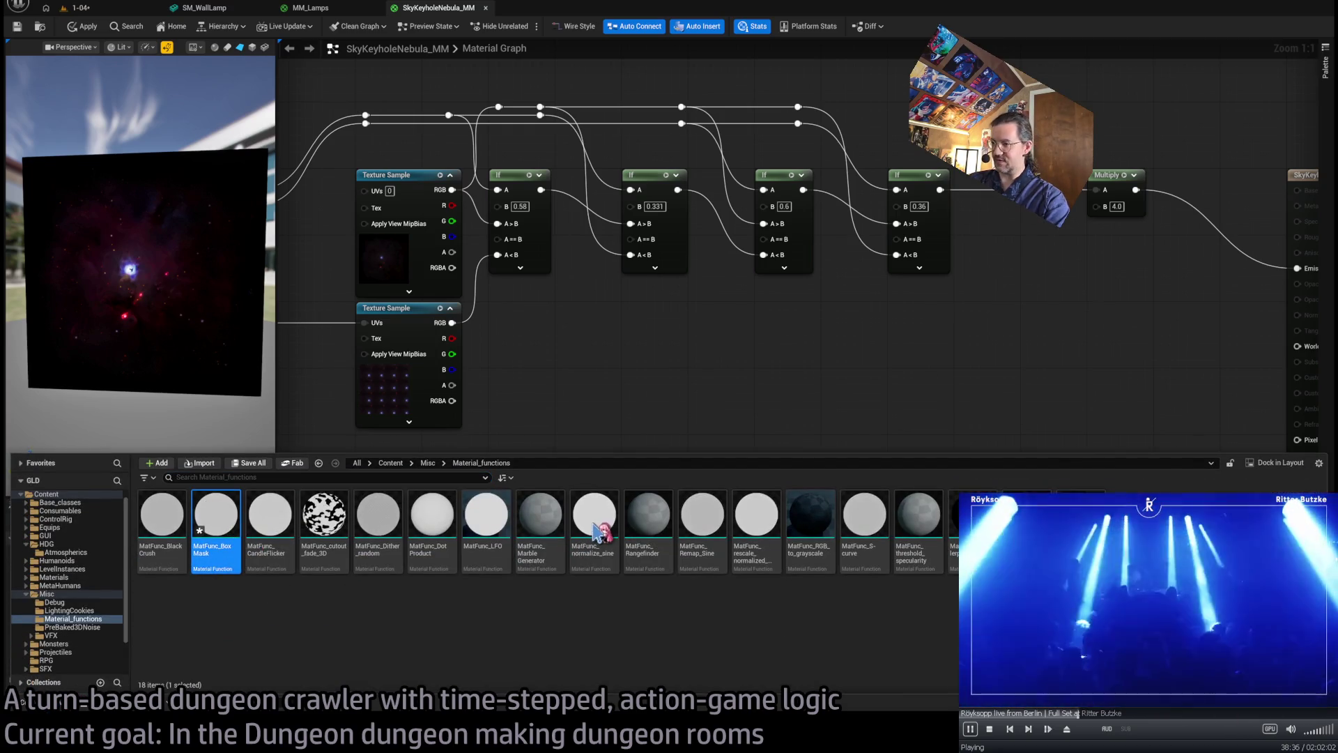
{"action": "key", "text": "Delete"}
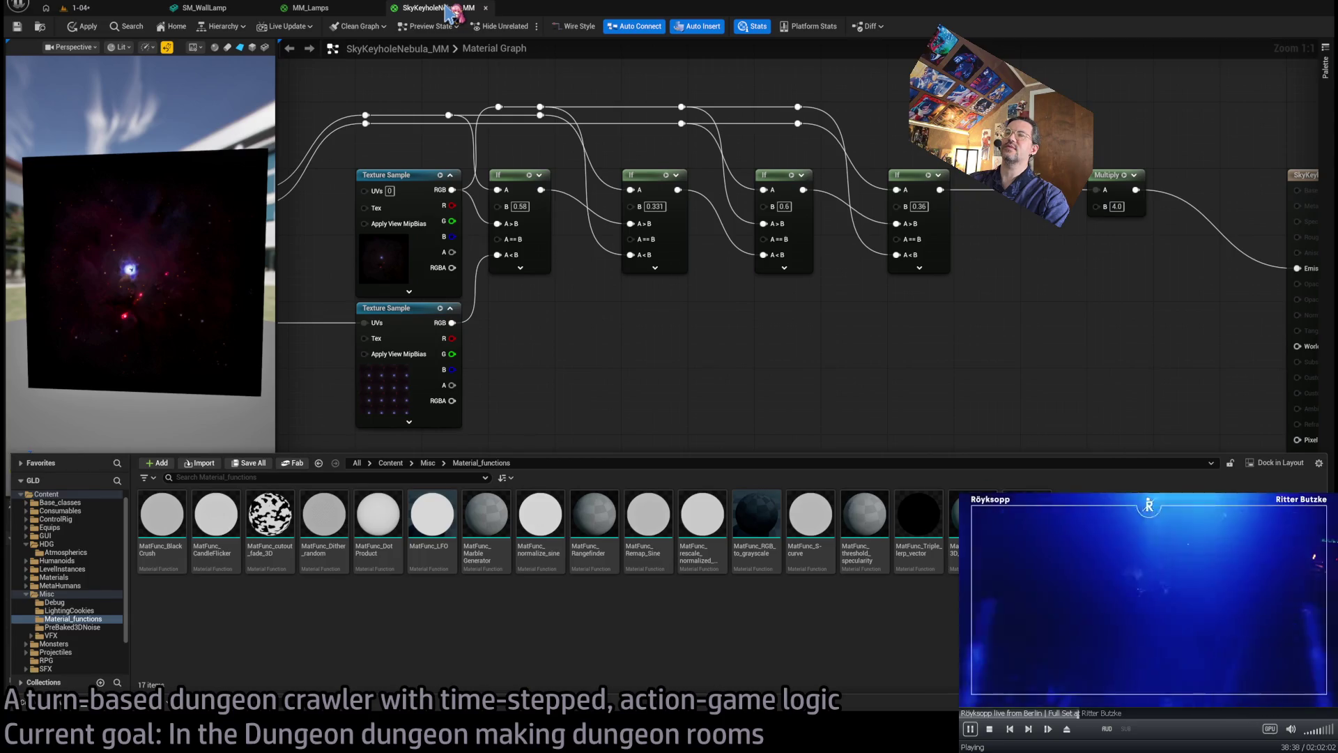
{"action": "left_click", "coordinate": [633, 368]}
{"action": "key", "text": "ctrl+w"}
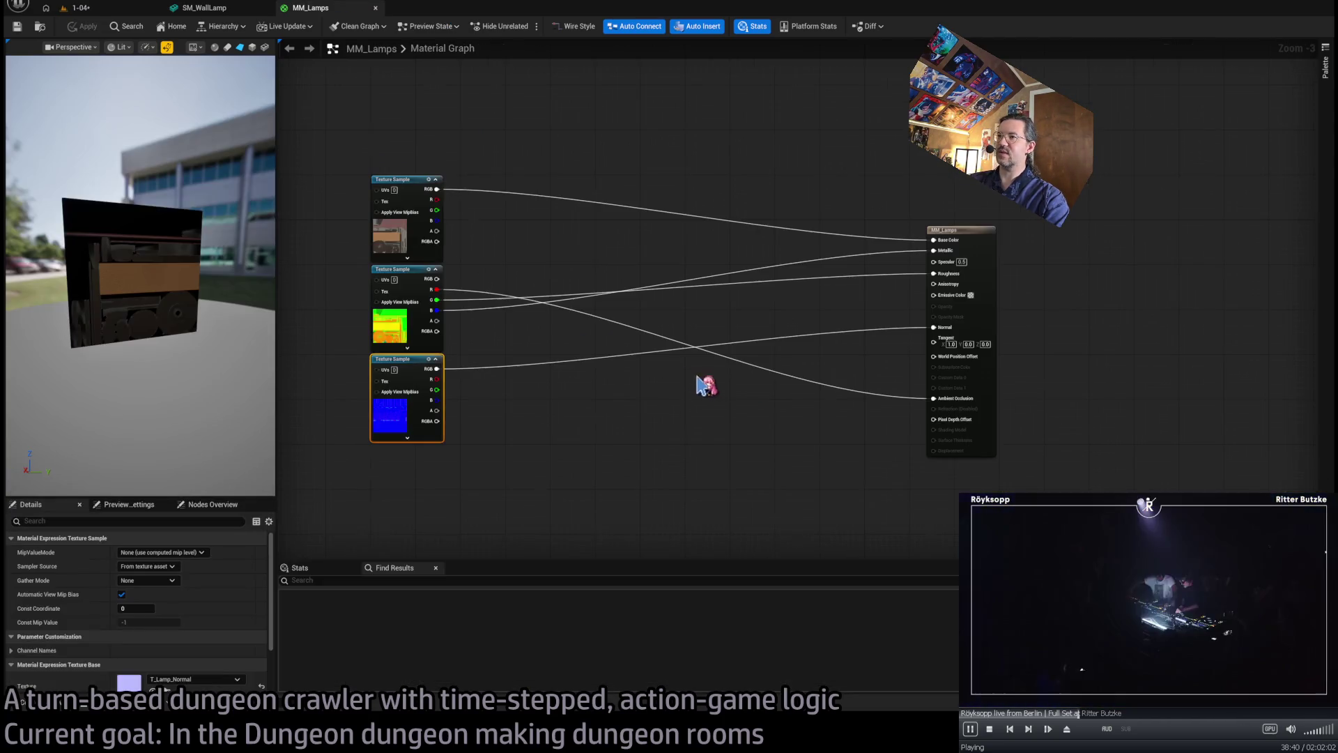
- Place a BoxMask-2D node below the lamp textures, inspect its function graph, and add a TexCoord
{"action": "key", "text": "ctrl+v"}
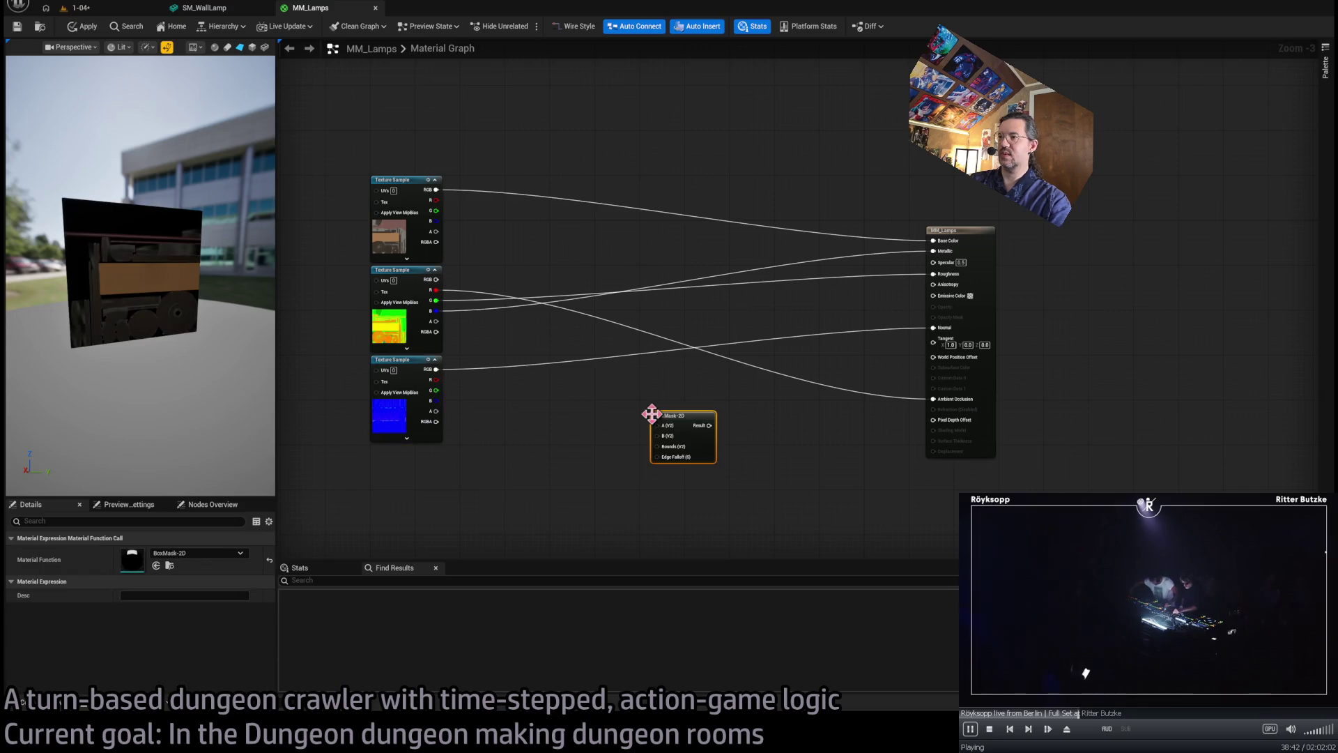
{"action": "scroll", "coordinate": [744, 418], "scroll_direction": "up", "scroll_amount": 2}
{"action": "left_click_drag", "start_coordinate": [671, 412], "coordinate": [642, 398]}
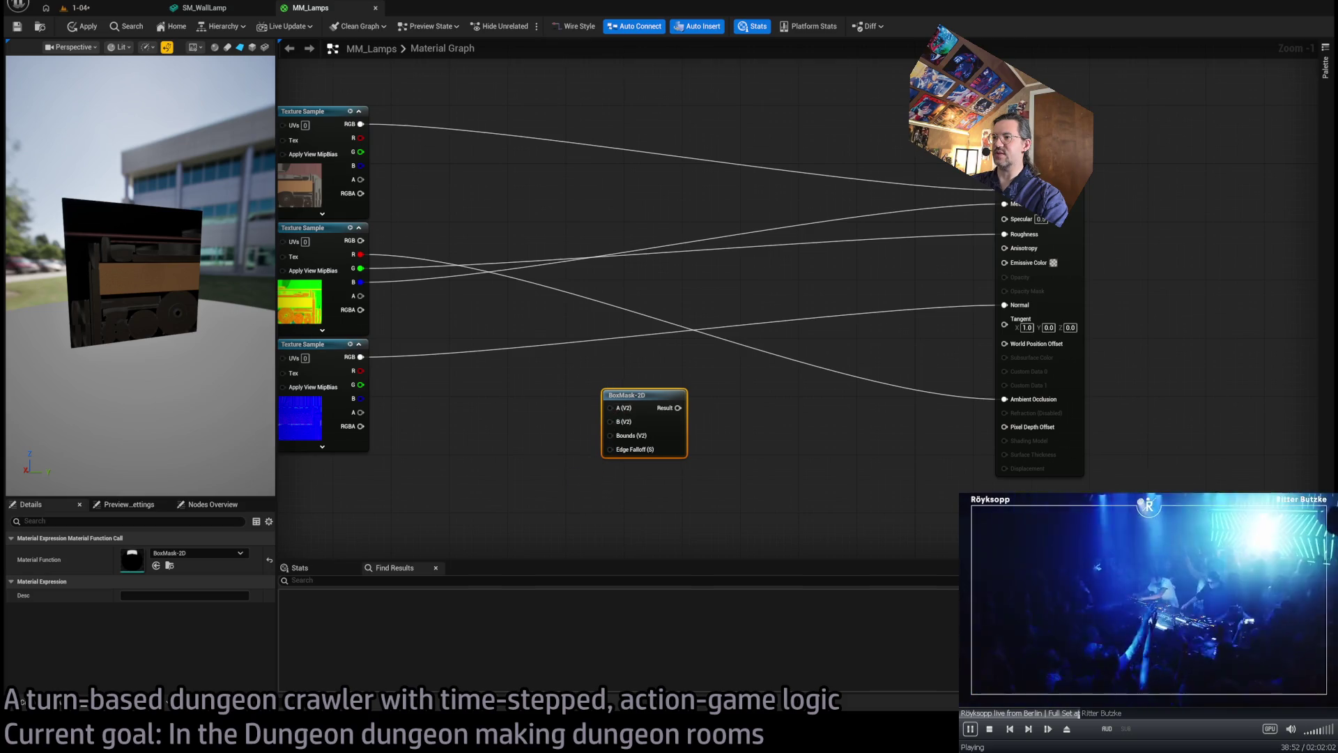
{"action": "left_click_drag", "start_coordinate": [612, 422], "coordinate": [688, 401]}
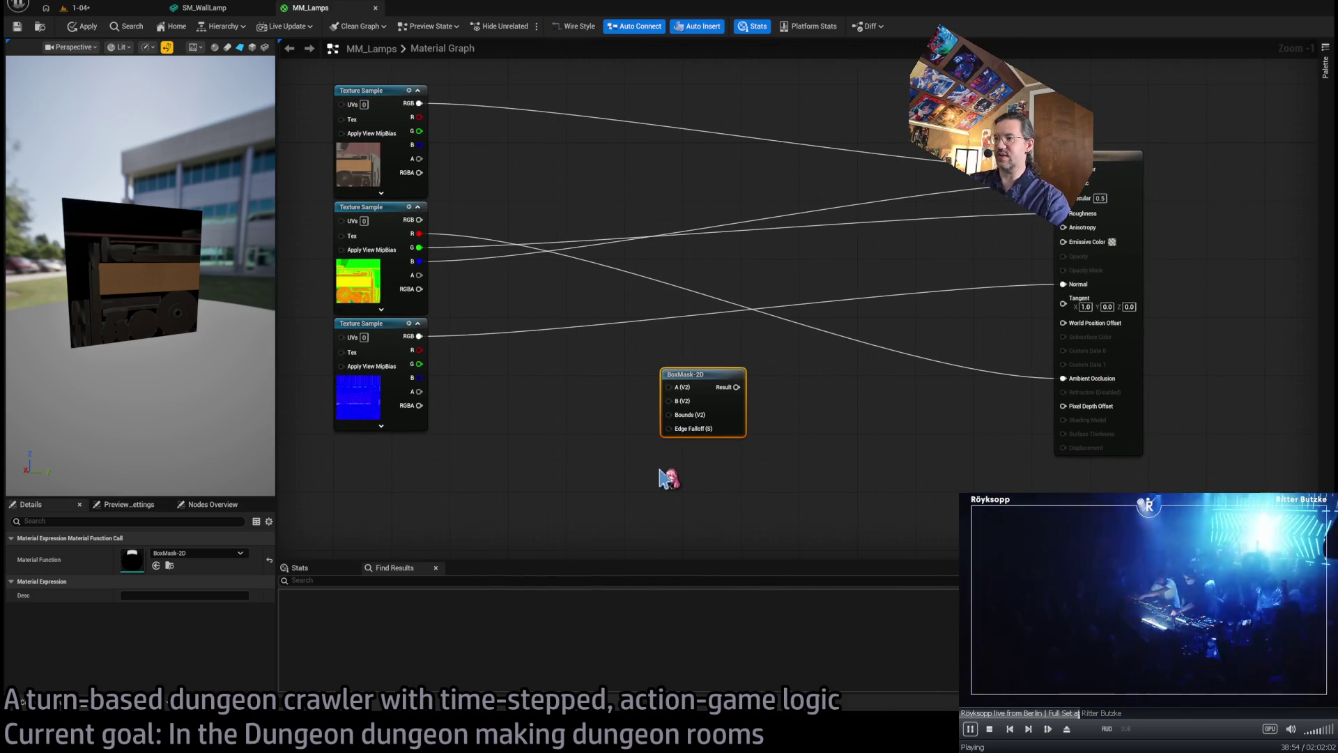
{"action": "left_click", "coordinate": [761, 450]}
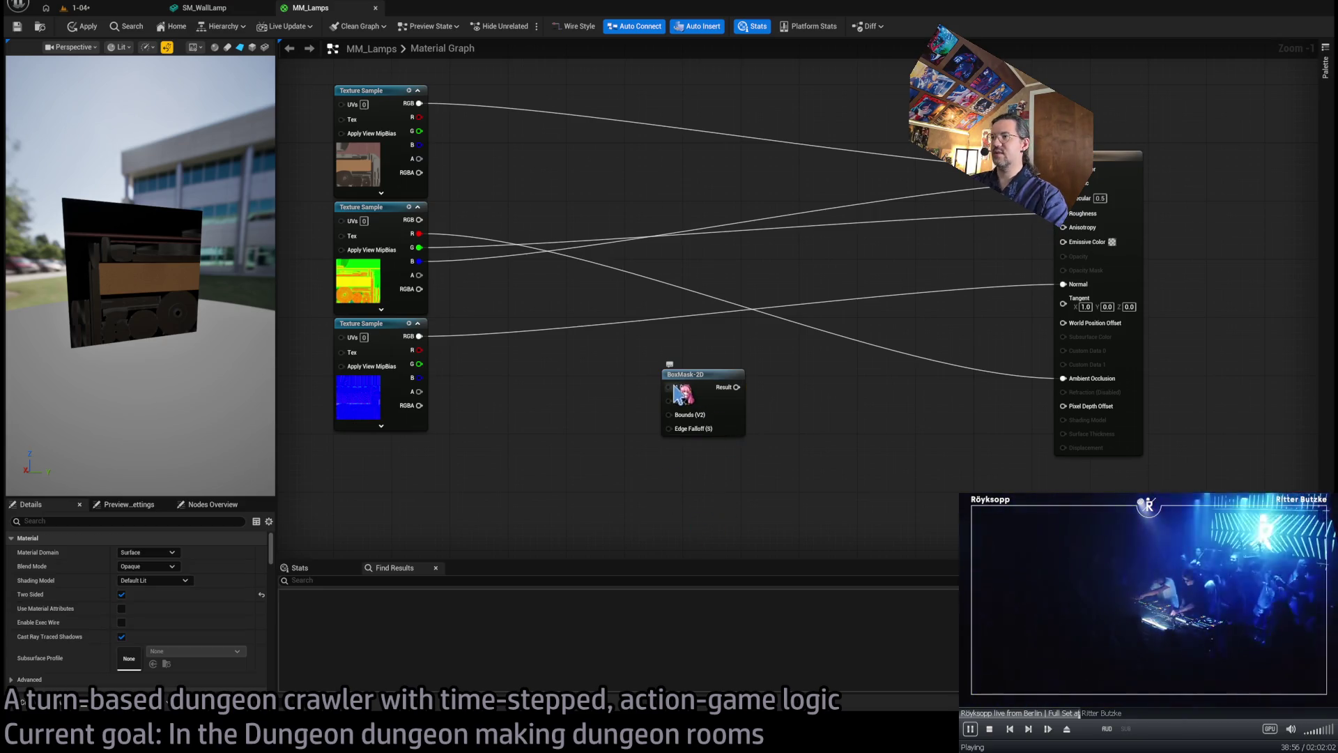
{"action": "double_click", "coordinate": [697, 380]}
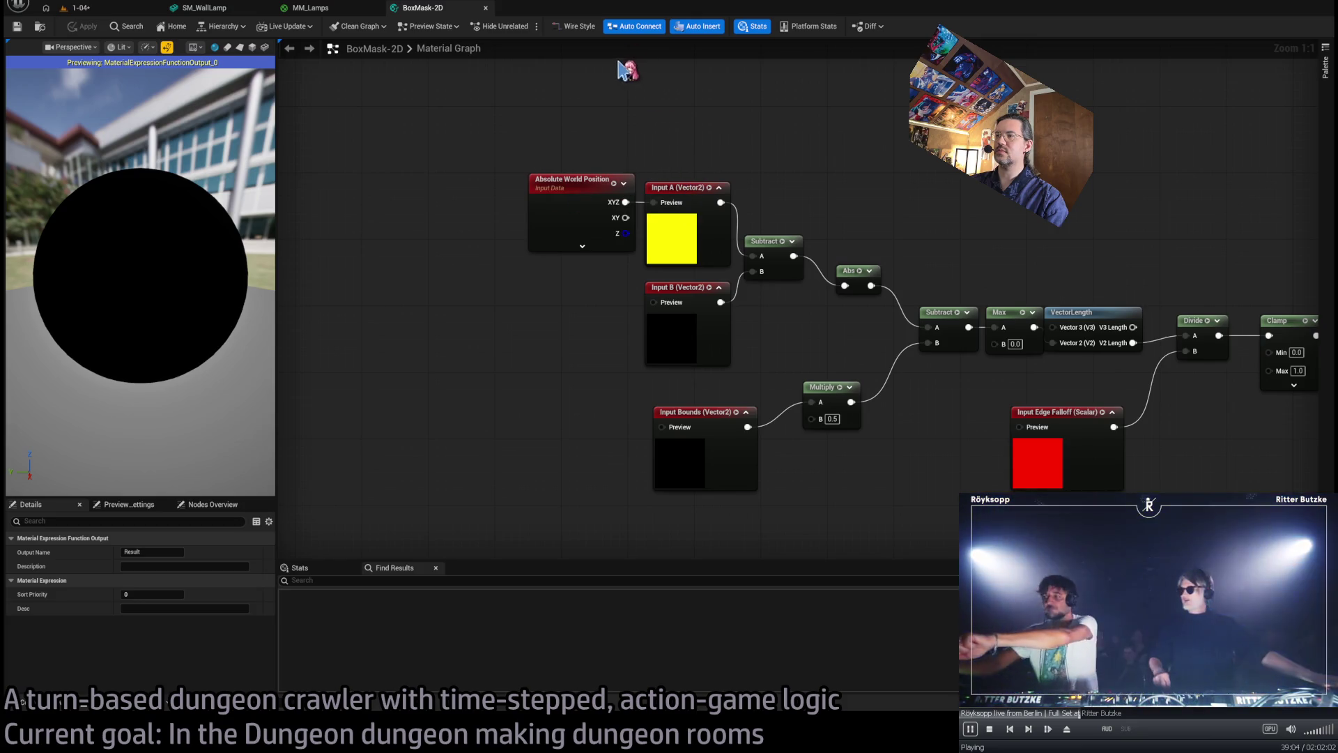
{"action": "middle_click", "coordinate": [428, 13]}
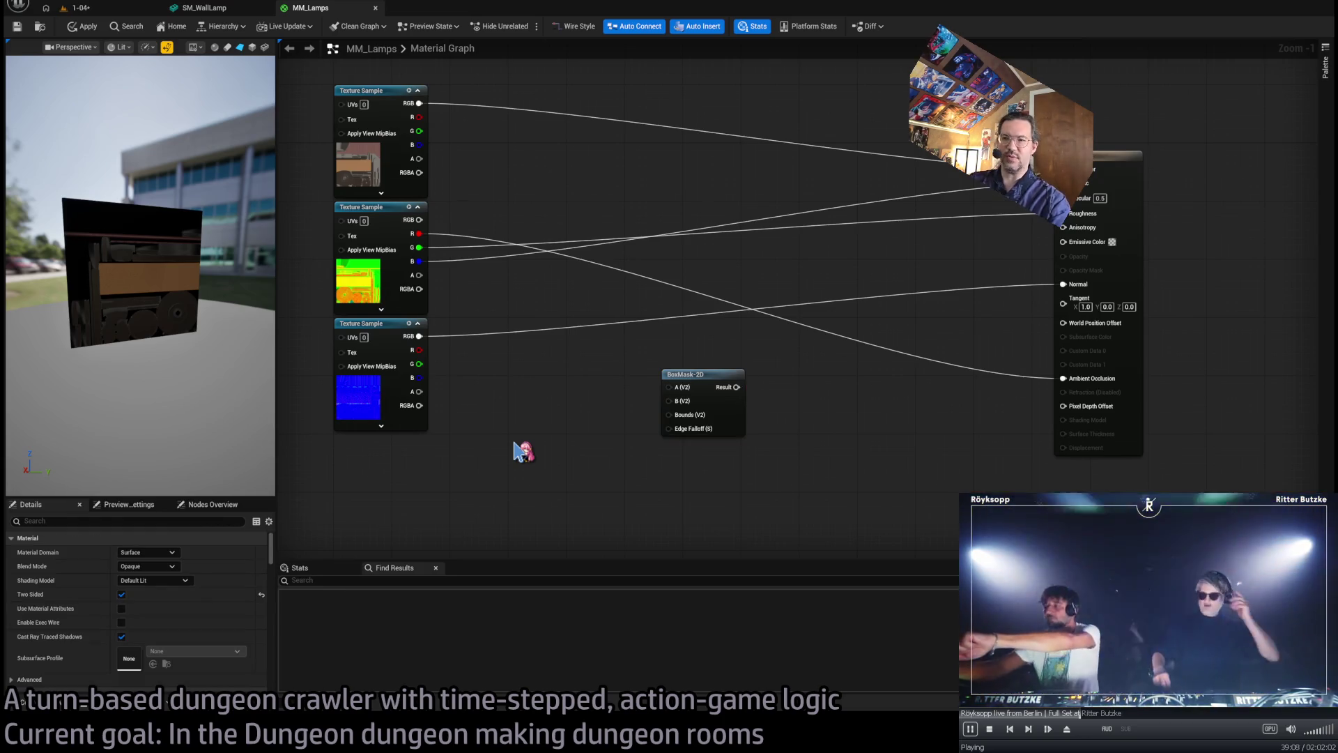
{"action": "left_click", "coordinate": [520, 452]}
- Wire the TexCoord node into BoxMask-2D's A input
{"action": "mouse_move", "coordinate": [585, 460]}
{"action": "left_mouse_down"}
{"action": "mouse_move", "coordinate": [687, 375]}
{"action": "mouse_move", "coordinate": [649, 438]}
{"action": "left_mouse_up"}
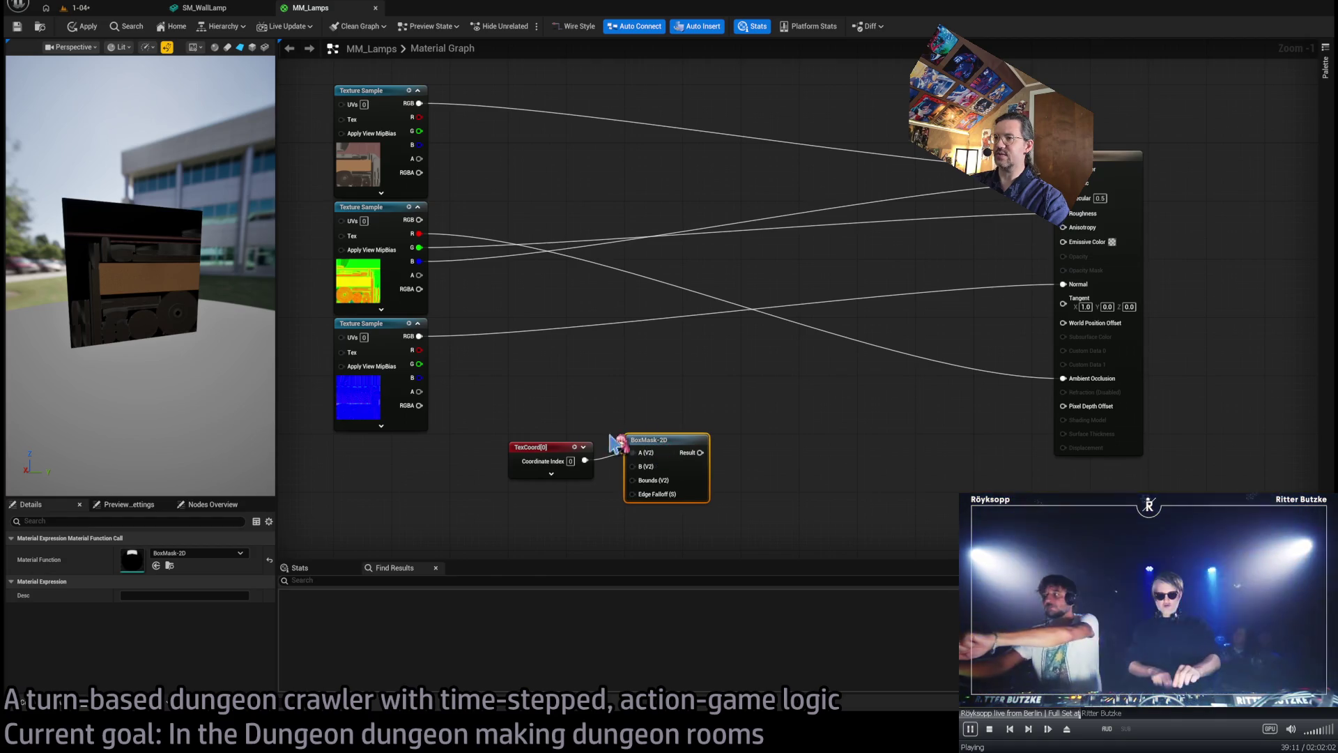
{"action": "left_click", "coordinate": [548, 453]}
{"action": "scroll", "coordinate": [638, 394], "scroll_direction": "up", "scroll_amount": 2}
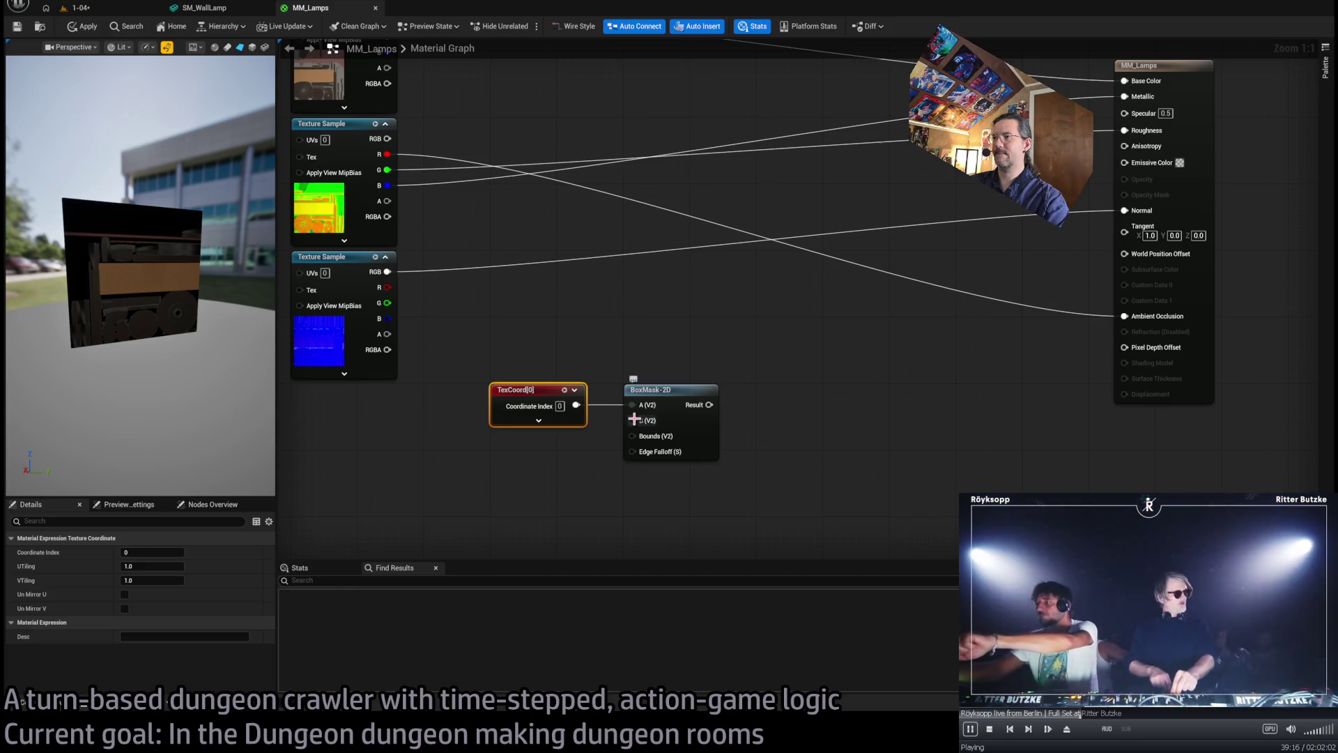
{"action": "mouse_move", "coordinate": [641, 488]}
{"action": "left_mouse_down"}
{"action": "mouse_move", "coordinate": [617, 389]}
{"action": "mouse_move", "coordinate": [483, 454]}
{"action": "mouse_move", "coordinate": [519, 467]}
{"action": "left_mouse_up"}
{"action": "left_click", "coordinate": [457, 469]}
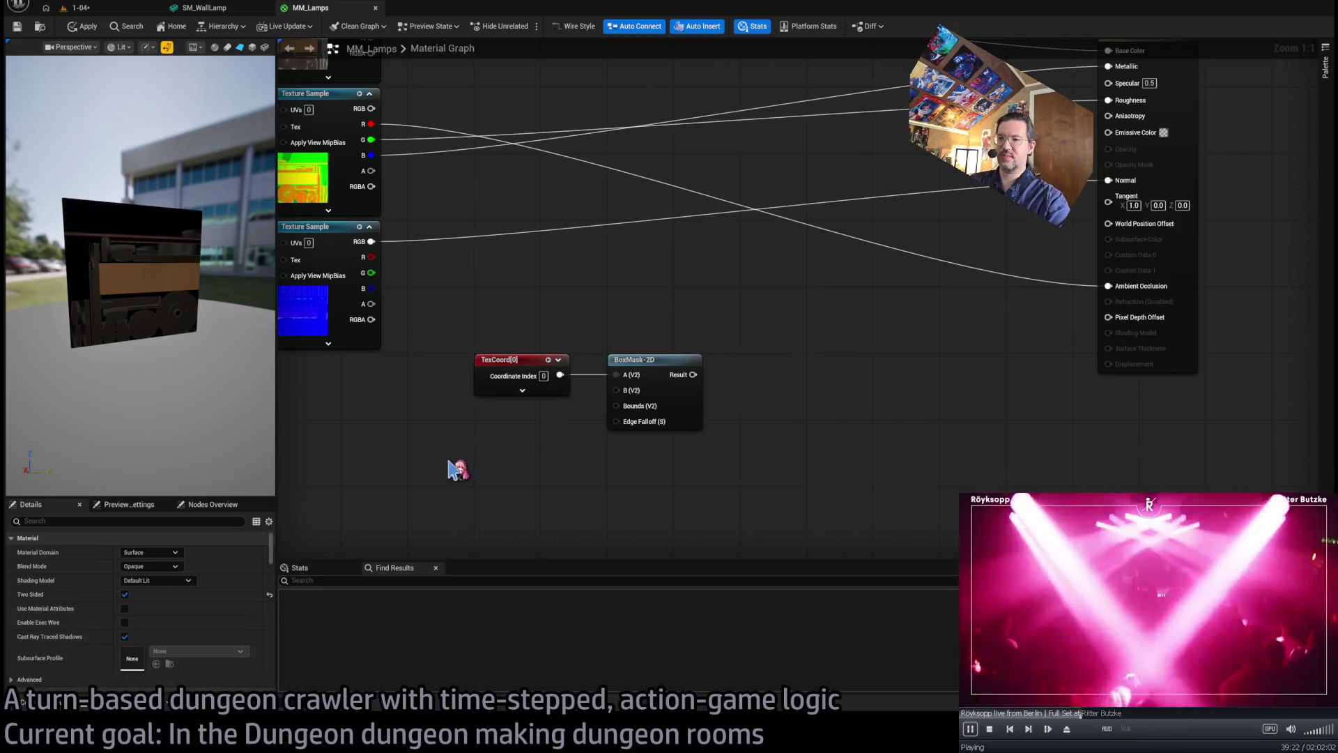
- Feed a 0.5, 0.5 Make Vector2 into BoxMask-2D's B and wire its result to the output
{"action": "key", "text": "ctrl+v"}
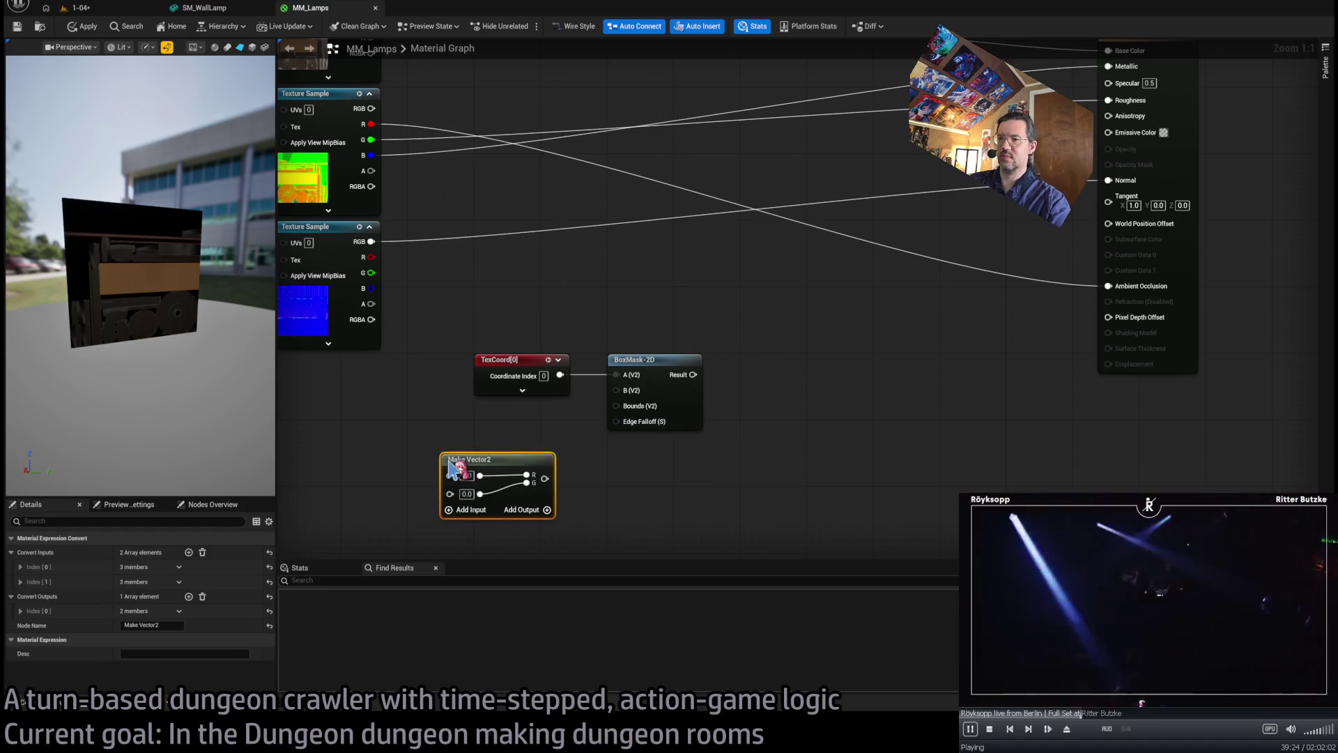
{"action": "left_click_drag", "start_coordinate": [545, 479], "coordinate": [616, 391]}
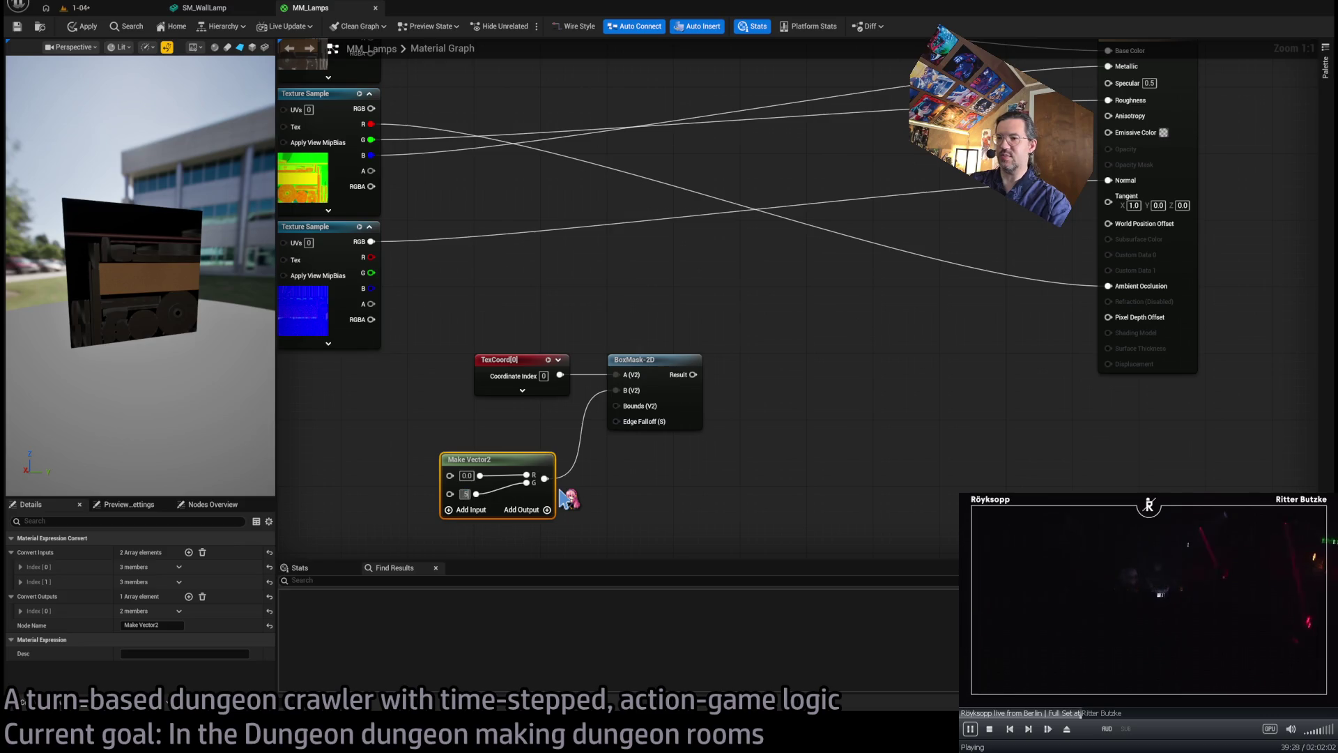
{"action": "left_click", "coordinate": [449, 424]}
{"action": "type", "text": "5"}
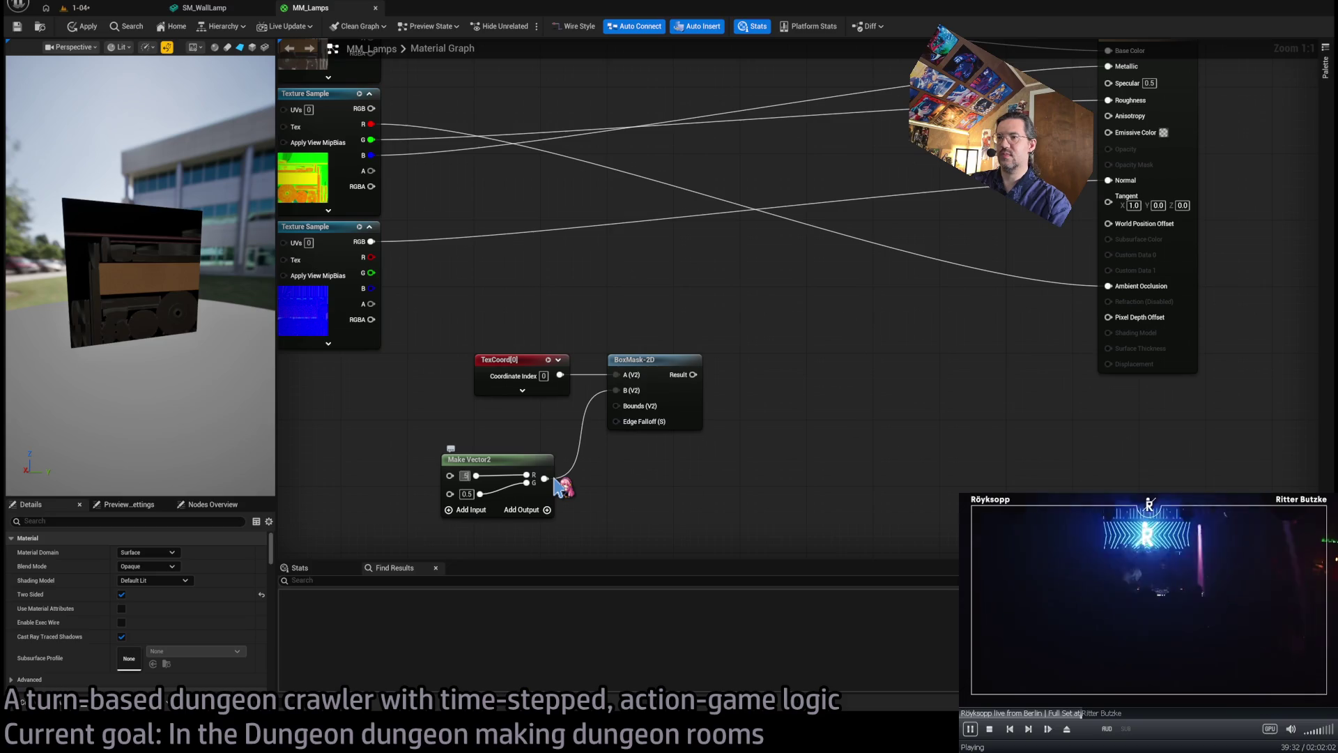
{"action": "mouse_move", "coordinate": [645, 427]}
{"action": "left_mouse_down"}
{"action": "mouse_move", "coordinate": [897, 256]}
{"action": "mouse_move", "coordinate": [1004, 196]}
{"action": "mouse_move", "coordinate": [1060, 185]}
{"action": "left_mouse_up"}
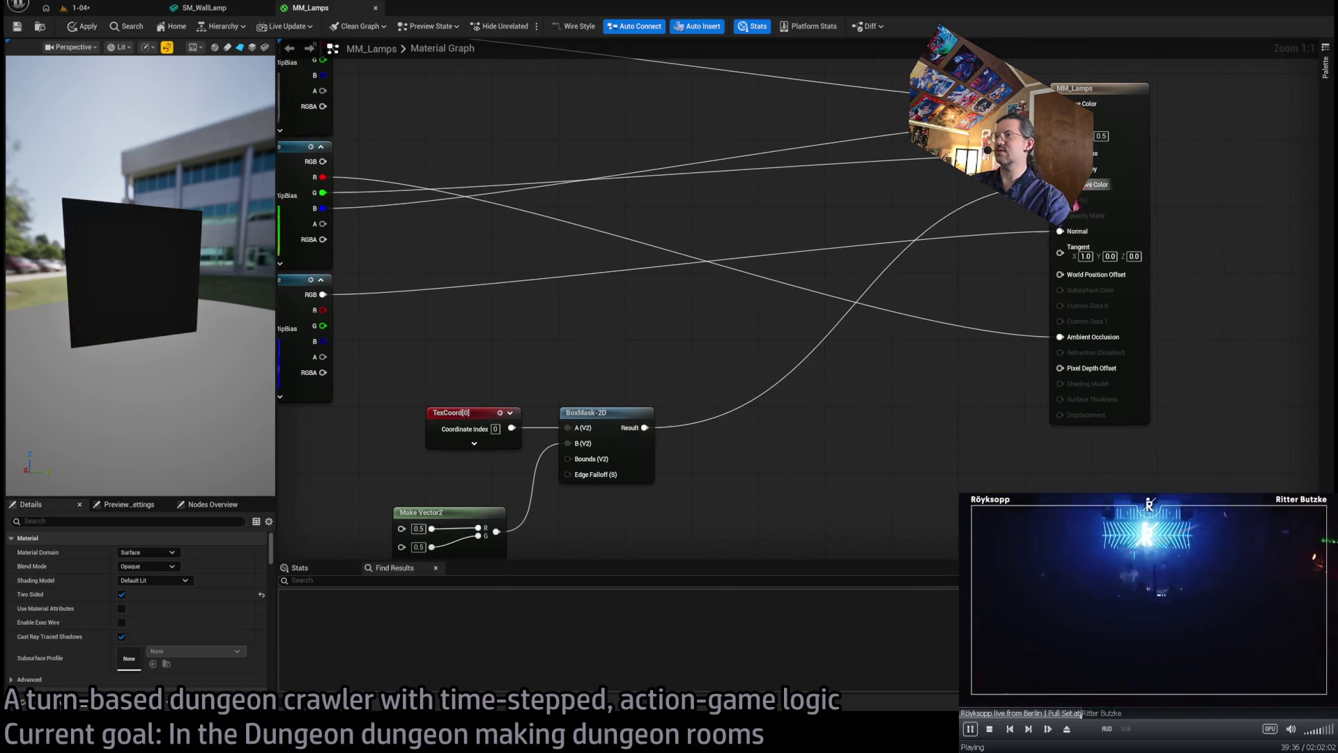
{"action": "left_click_drag", "start_coordinate": [613, 362], "coordinate": [688, 298]}
{"action": "mouse_move", "coordinate": [659, 488]}
{"action": "left_mouse_down"}
{"action": "mouse_move", "coordinate": [719, 483]}
{"action": "mouse_move", "coordinate": [833, 410]}
{"action": "left_mouse_up"}
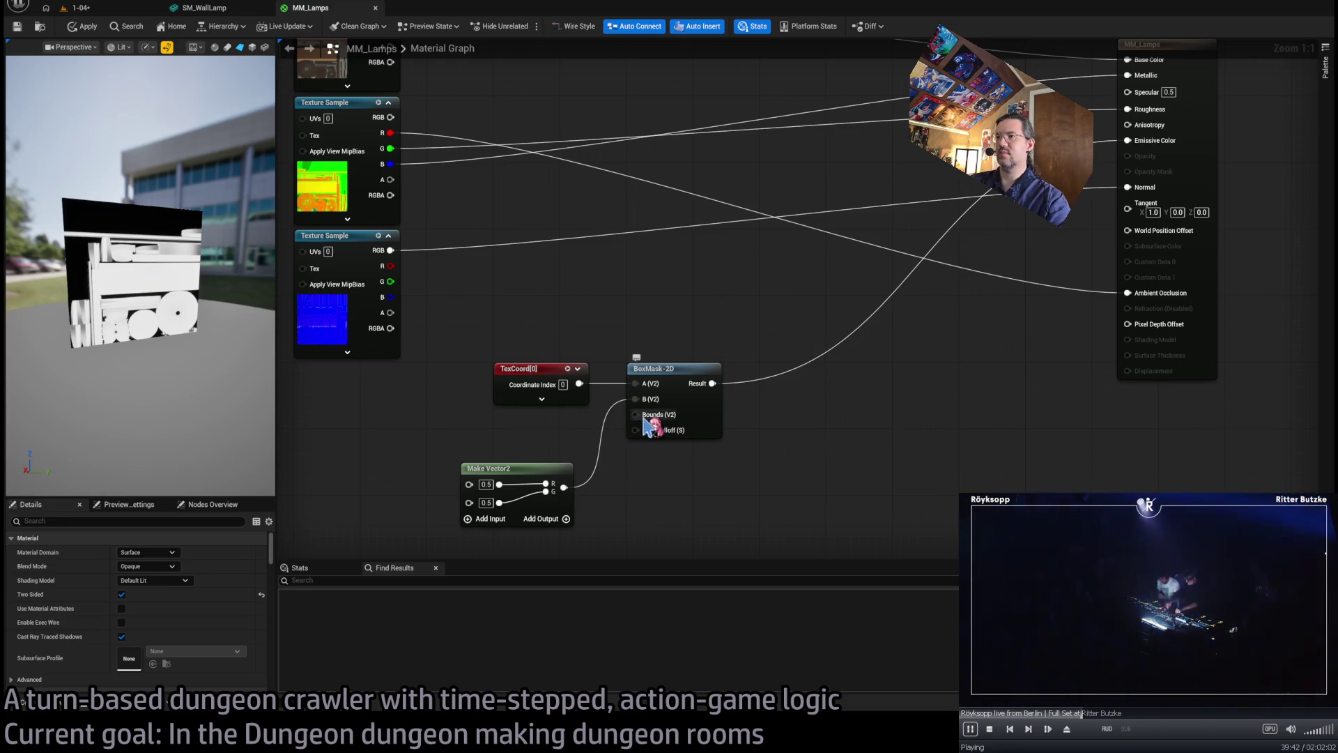
- Add a second Make Vector2 node for BoxMask-2D's Bounds input
{"action": "left_click_drag", "start_coordinate": [669, 468], "coordinate": [777, 374]}
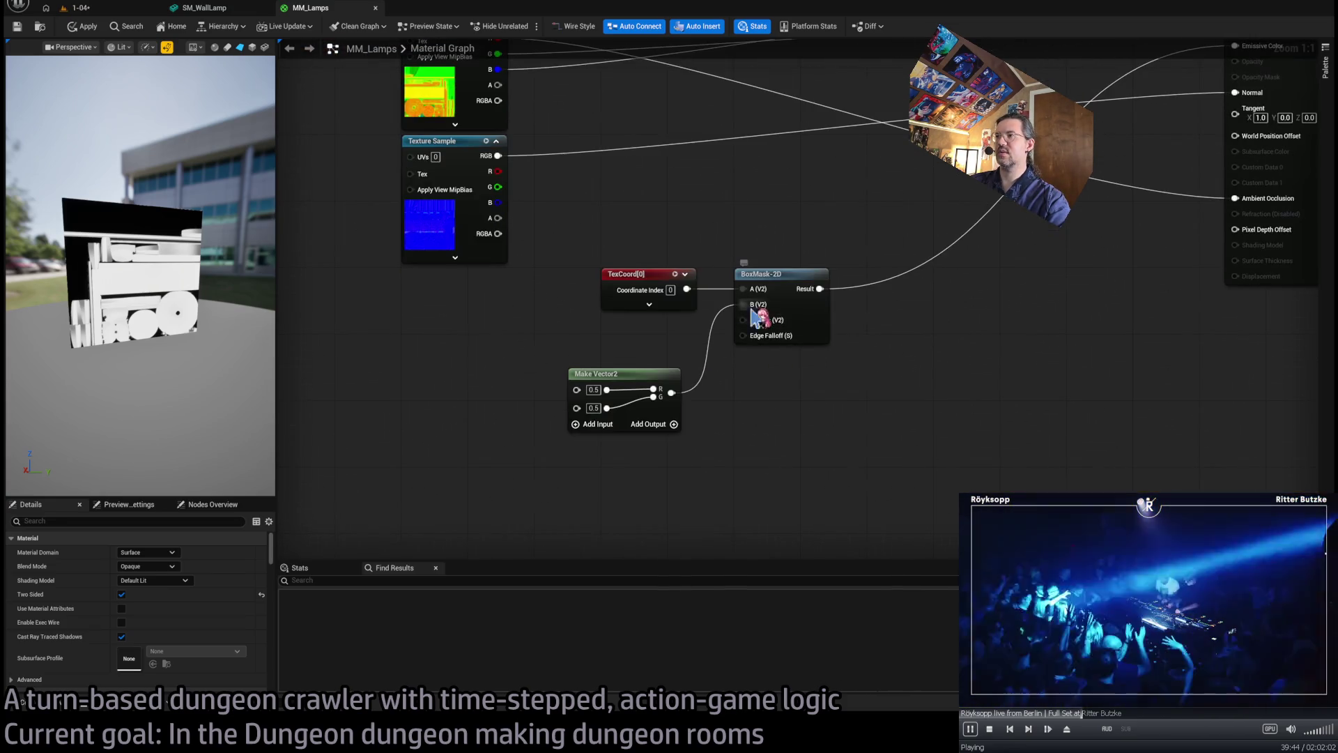
{"action": "left_click_drag", "start_coordinate": [743, 320], "coordinate": [659, 488]}
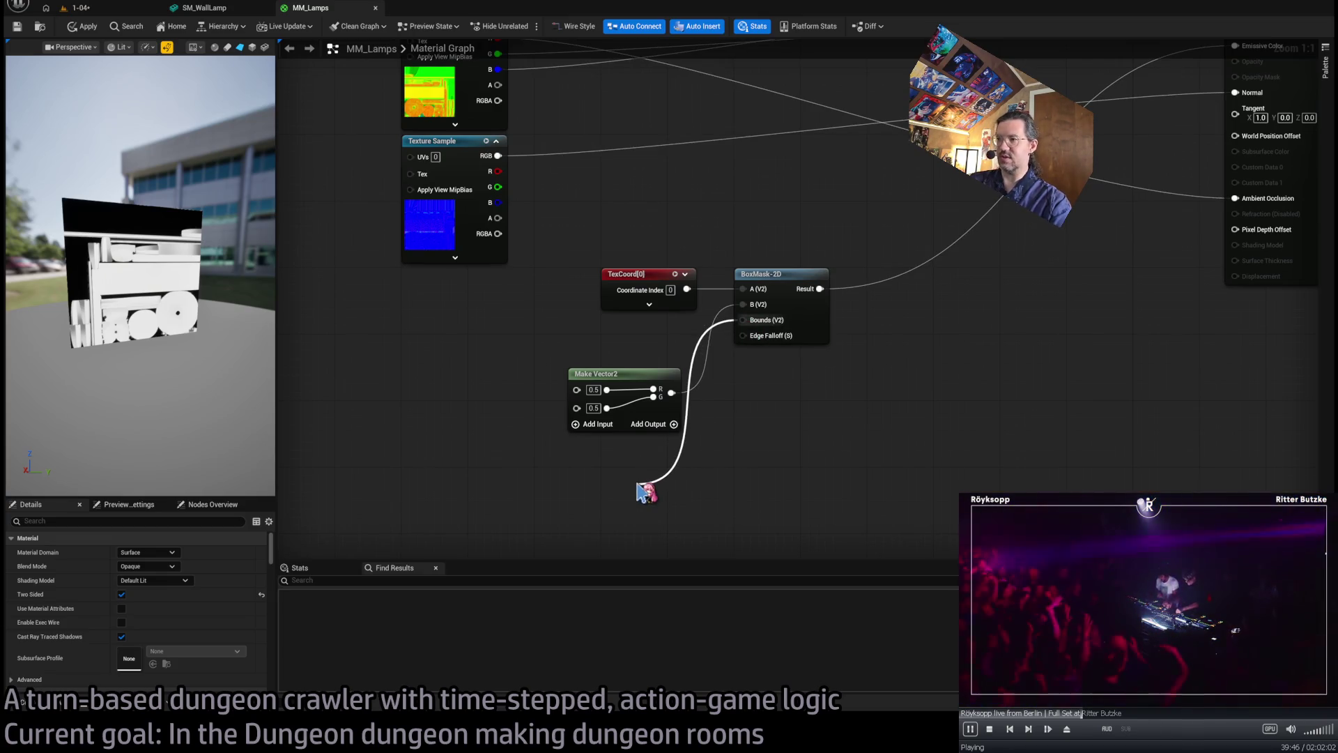
{"action": "left_click_drag", "start_coordinate": [610, 486], "coordinate": [603, 475]}
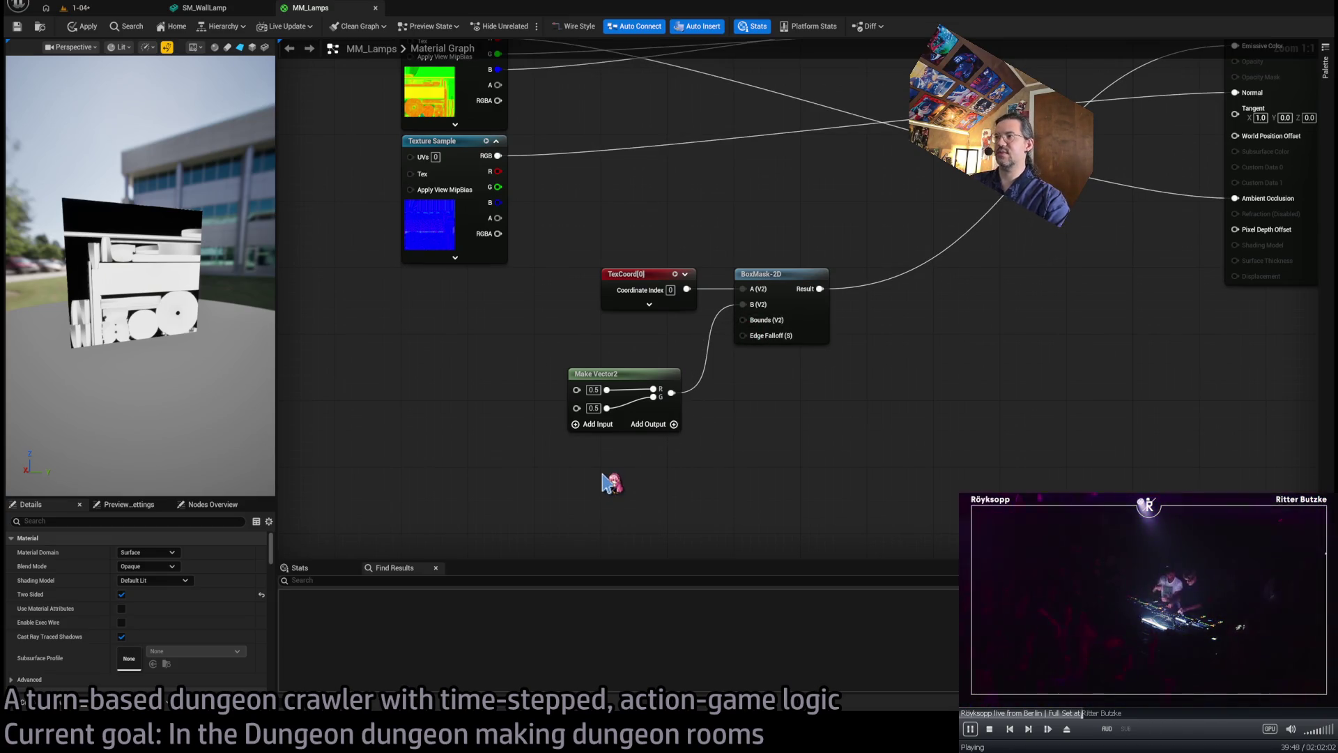
{"action": "key", "text": "ctrl+v"}
- Wire a new Make Vector2 into BoxMask-2D's Bounds and preview the mask on the plane
{"action": "left_click_drag", "start_coordinate": [704, 492], "coordinate": [743, 320]}
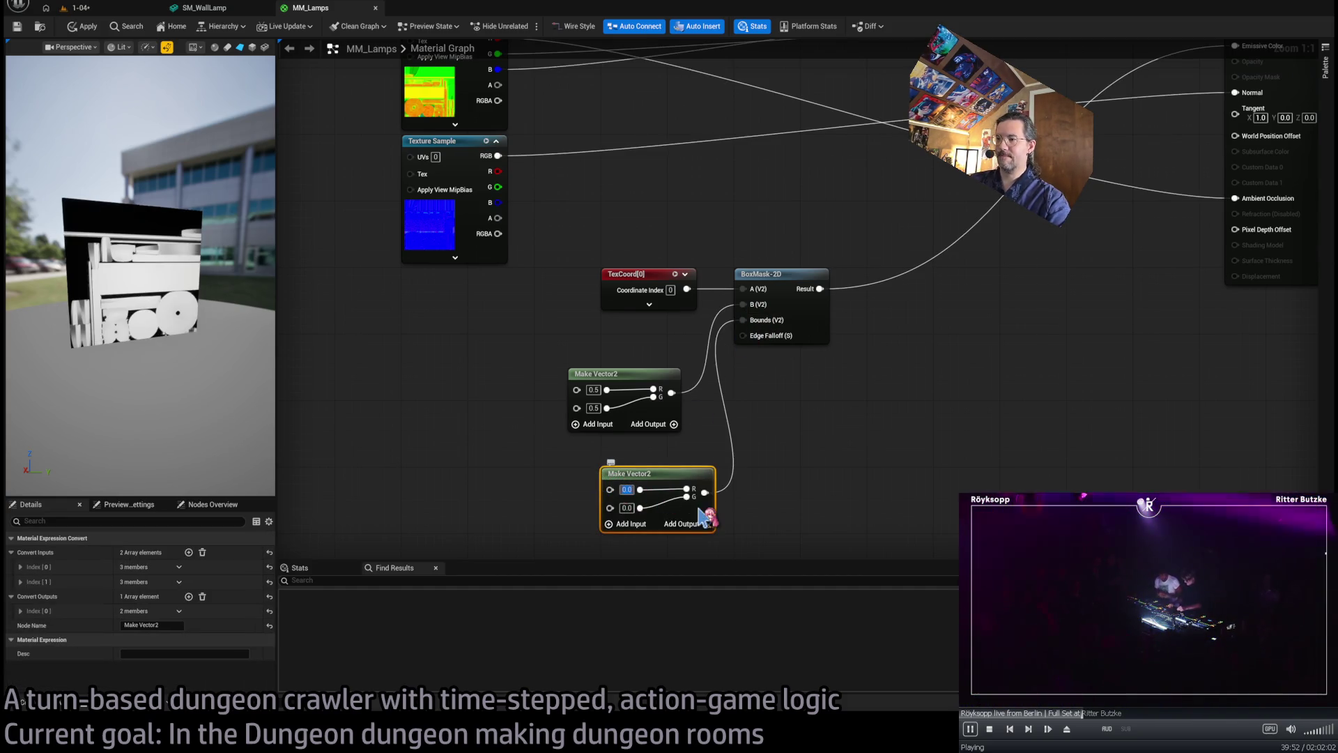
{"action": "key", "text": "Tab"}
{"action": "type", "text": "0.2"}
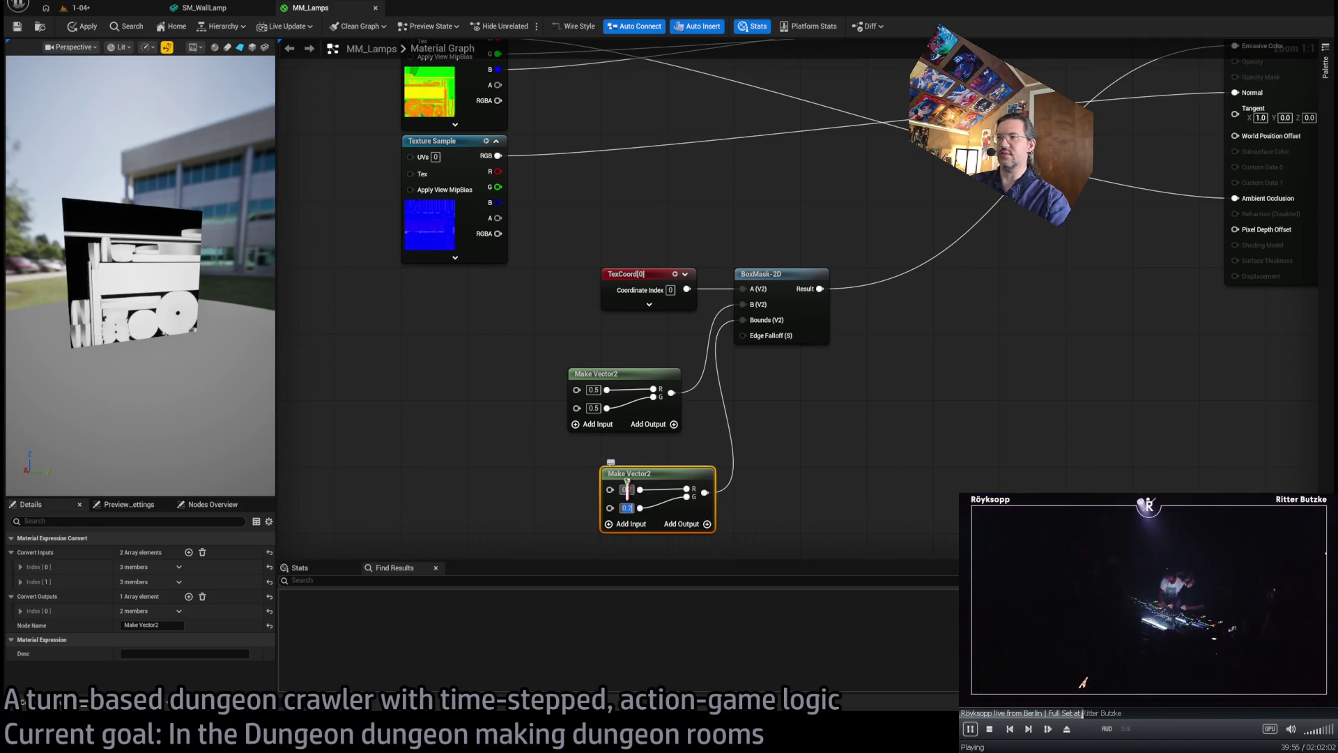
{"action": "left_click_drag", "start_coordinate": [661, 482], "coordinate": [627, 458]}
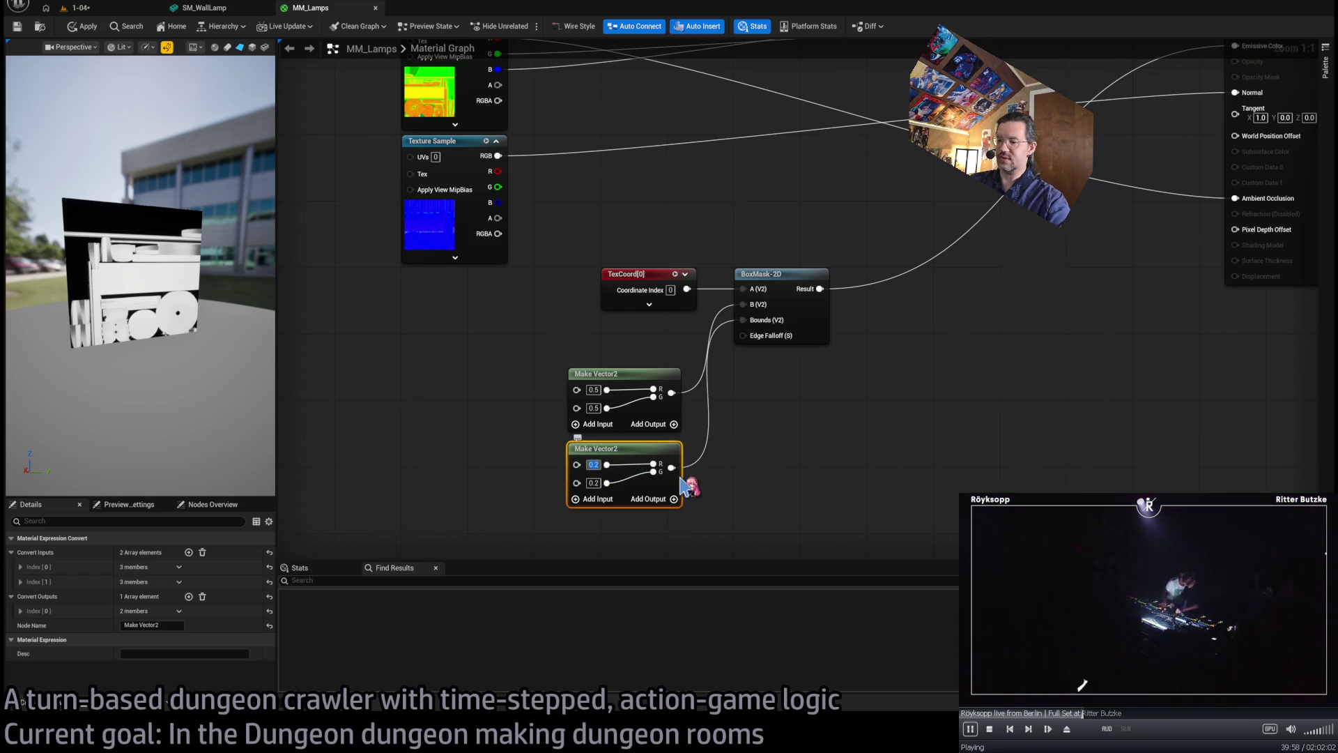
{"action": "type", "text": "1"}
{"action": "key", "text": "Tab"}
{"action": "type", "text": "0.1"}
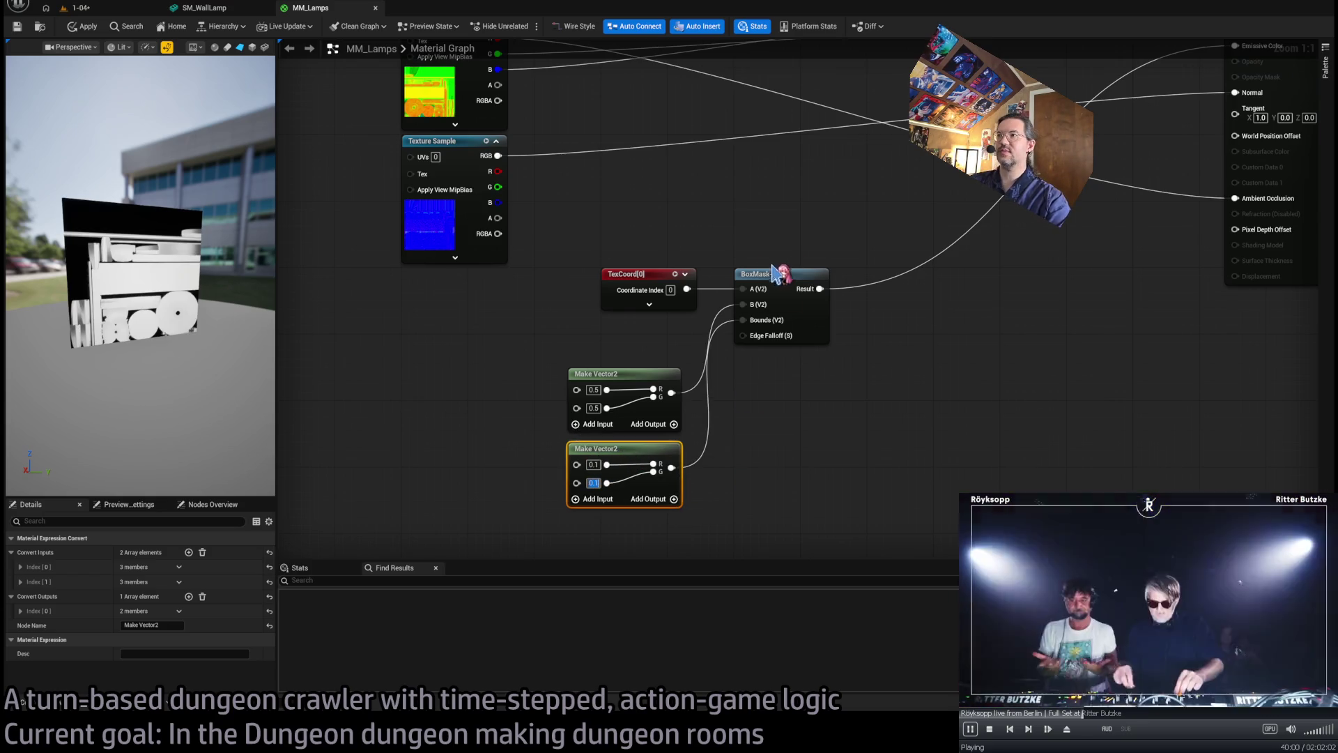
{"action": "left_click", "coordinate": [776, 274]}
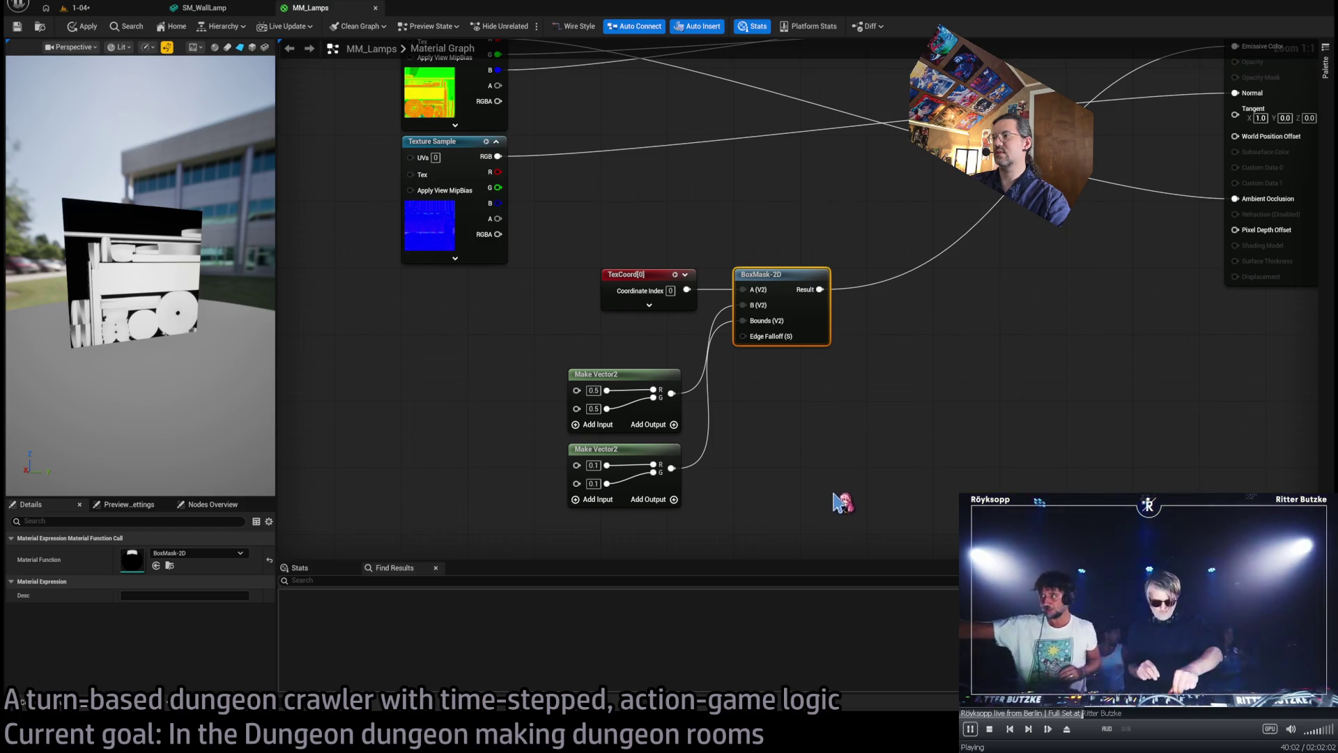
{"action": "key", "text": "space"}
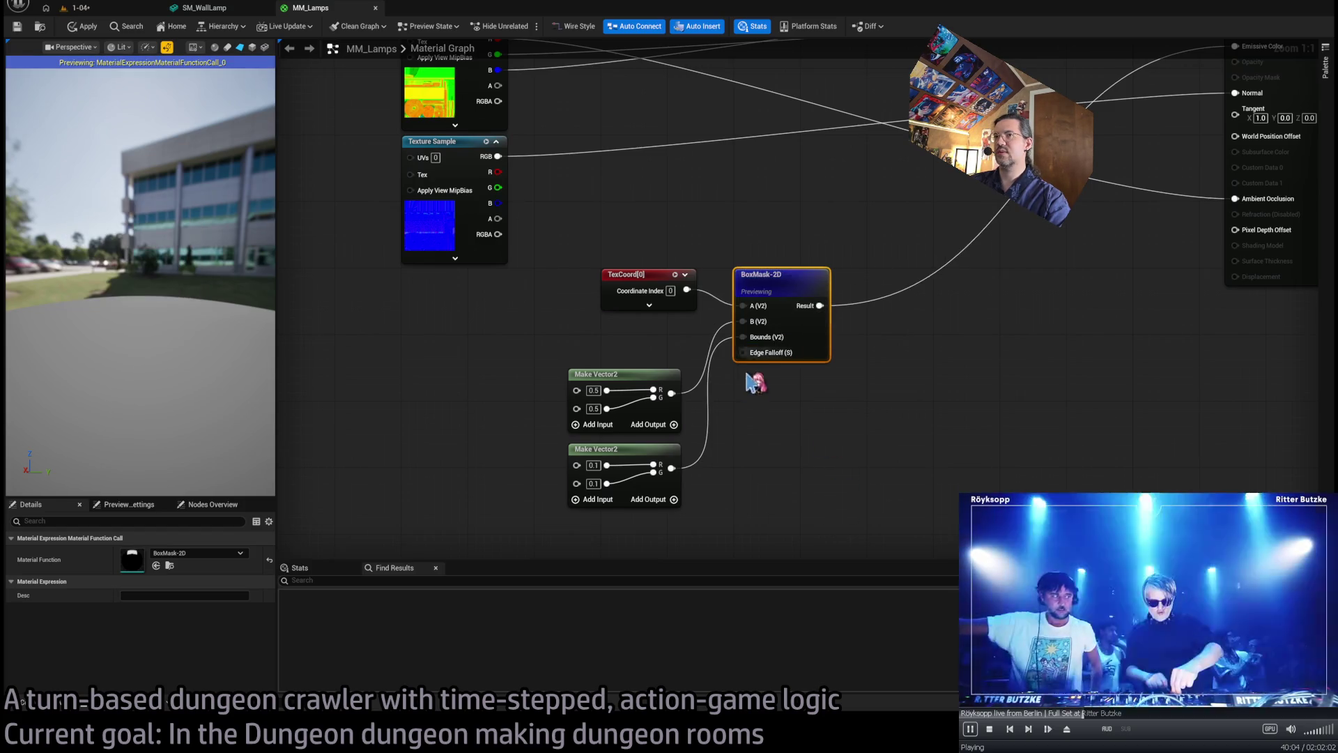
{"action": "mouse_move", "coordinate": [199, 318]}
{"action": "left_mouse_down"}
{"action": "mouse_move", "coordinate": [87, 323]}
{"action": "mouse_move", "coordinate": [129, 290]}
{"action": "left_mouse_up"}
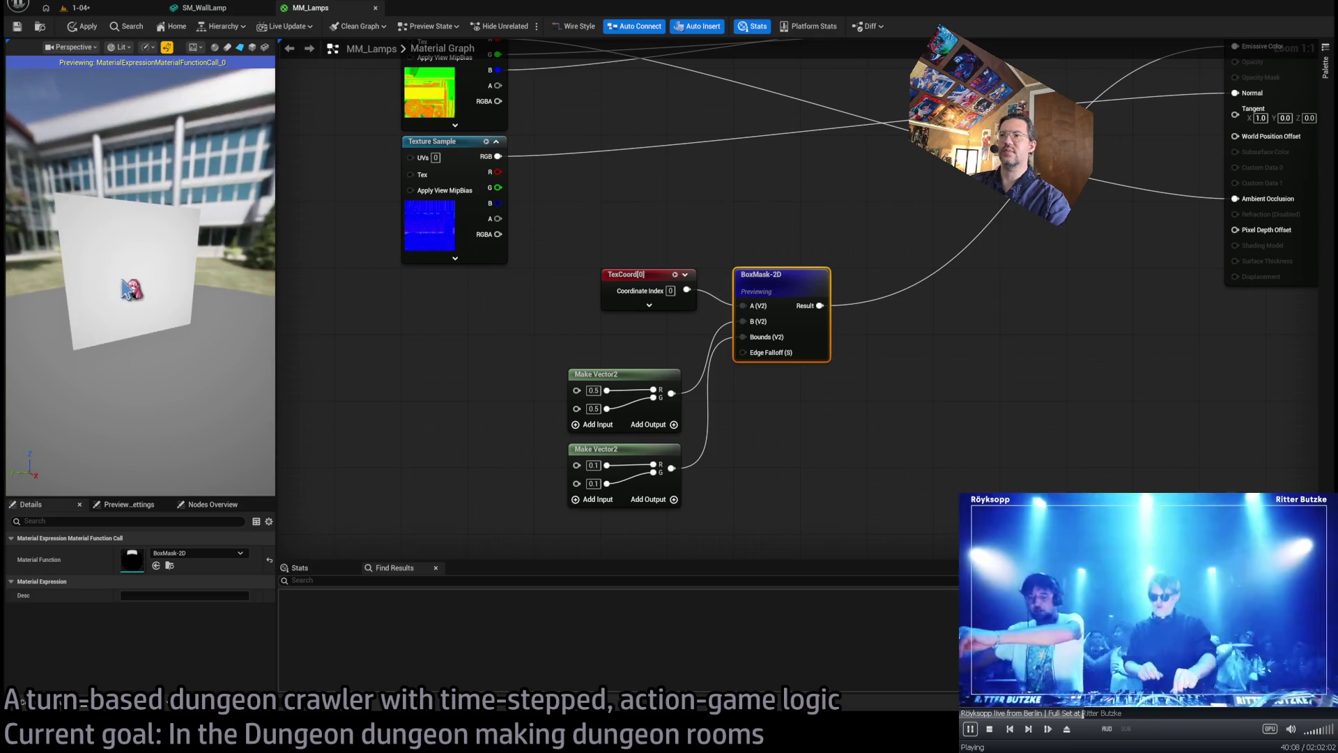
- Set the Bounds vector values to 0.0001 and 0.0001
{"action": "key", "text": "Return"}
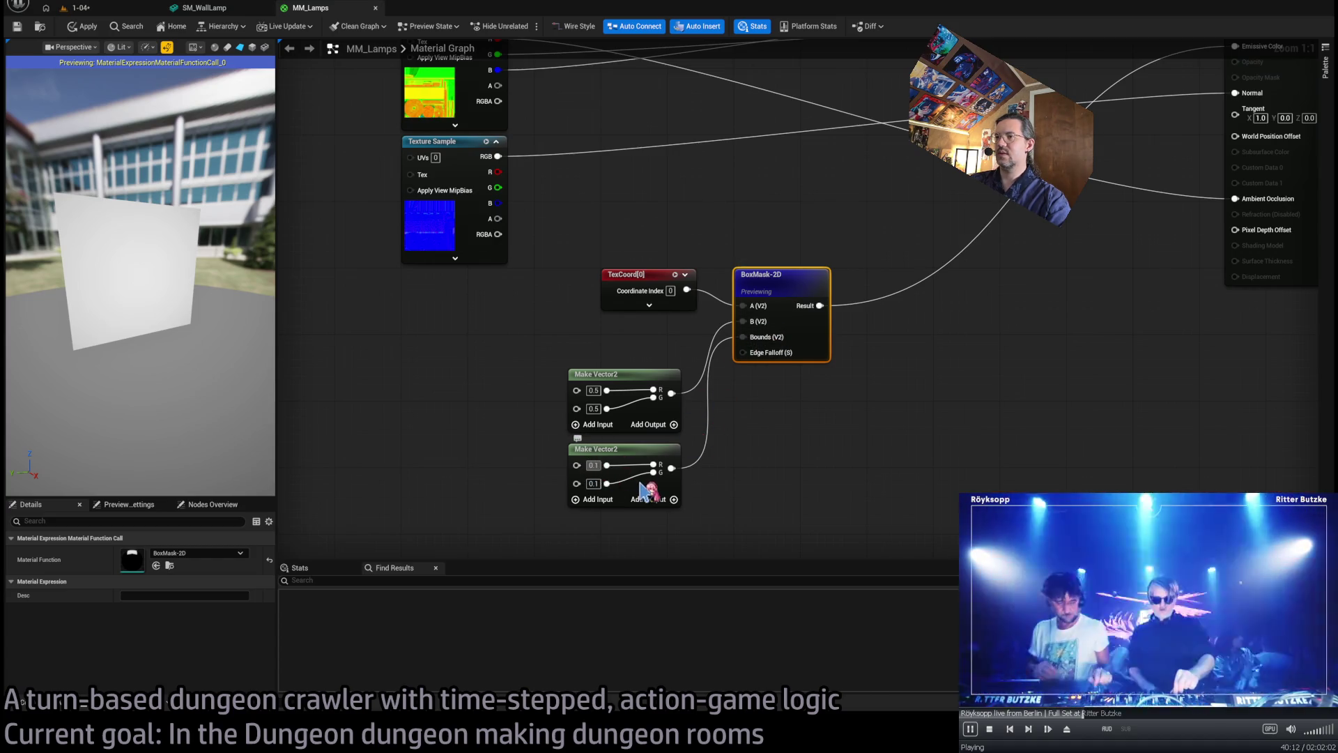
{"action": "type", "text": "0.0001"}
{"action": "left_click", "coordinate": [595, 466]}
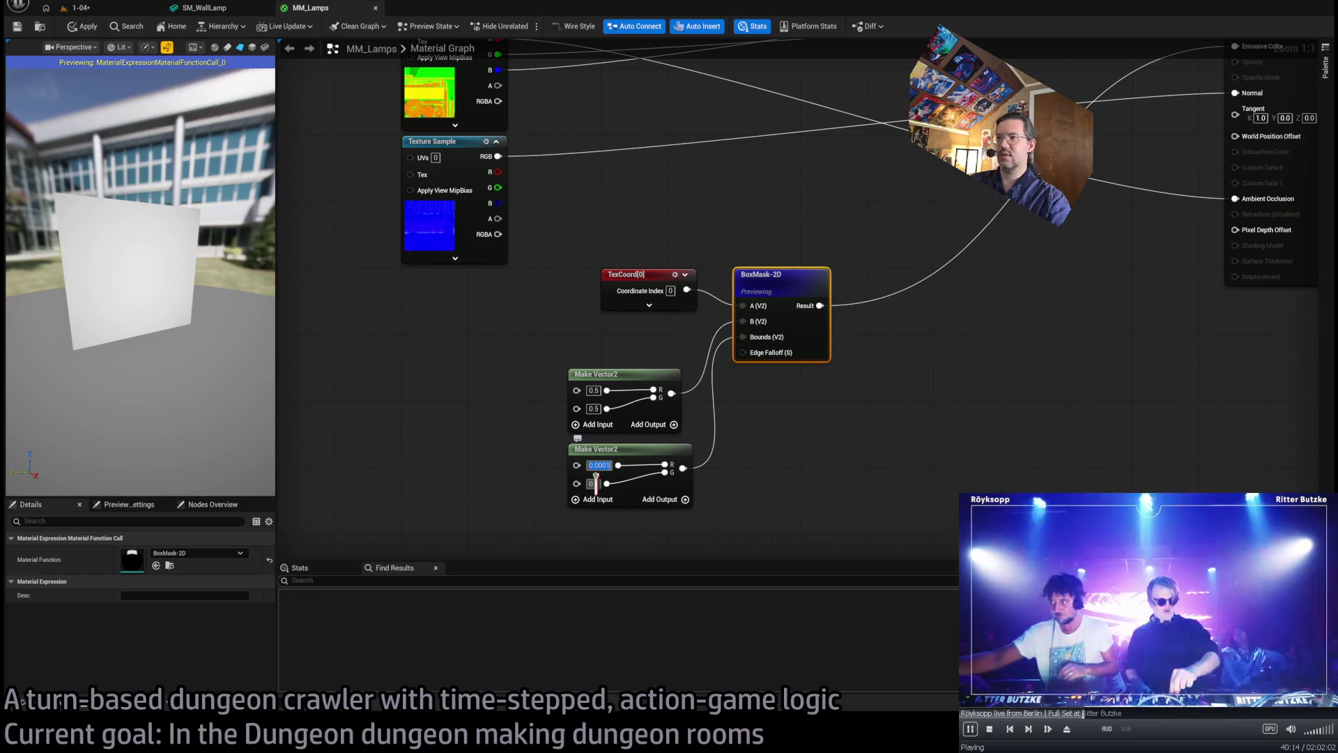
{"action": "type", "text": ".00001"}
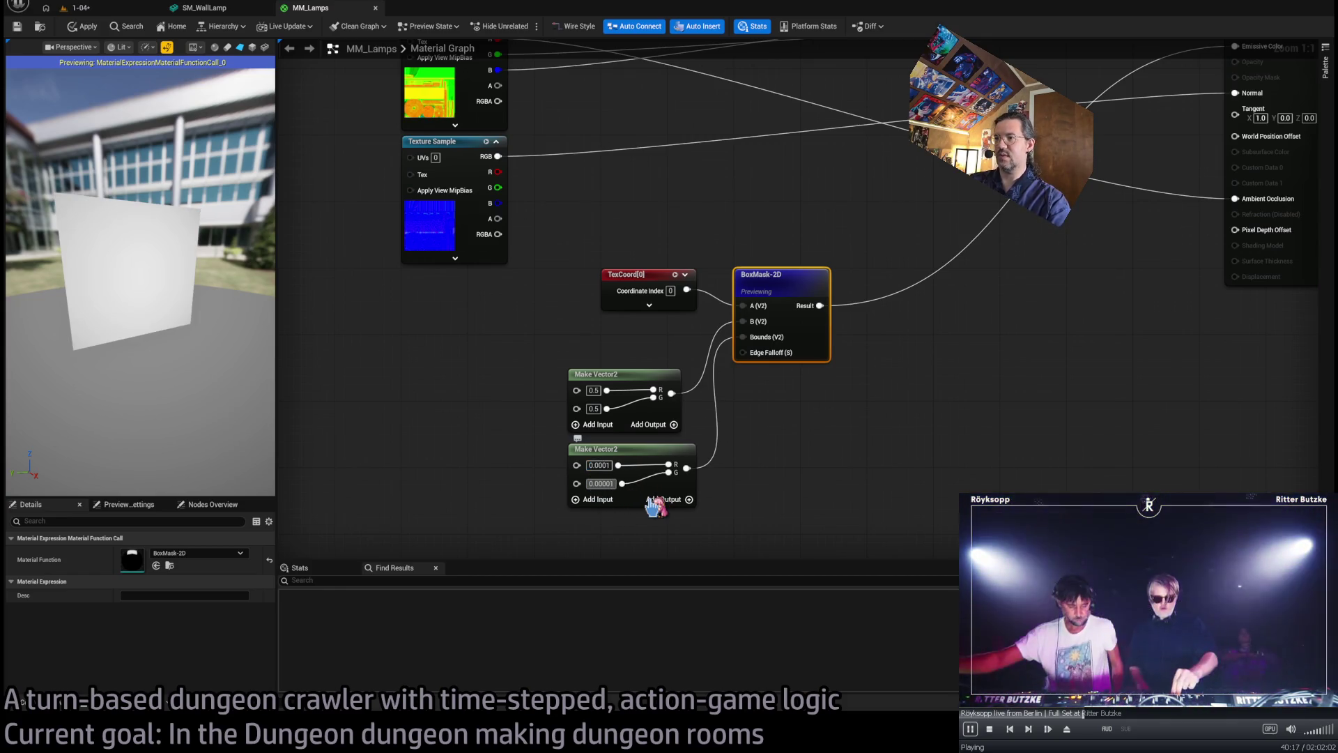
{"action": "key", "text": "Return"}
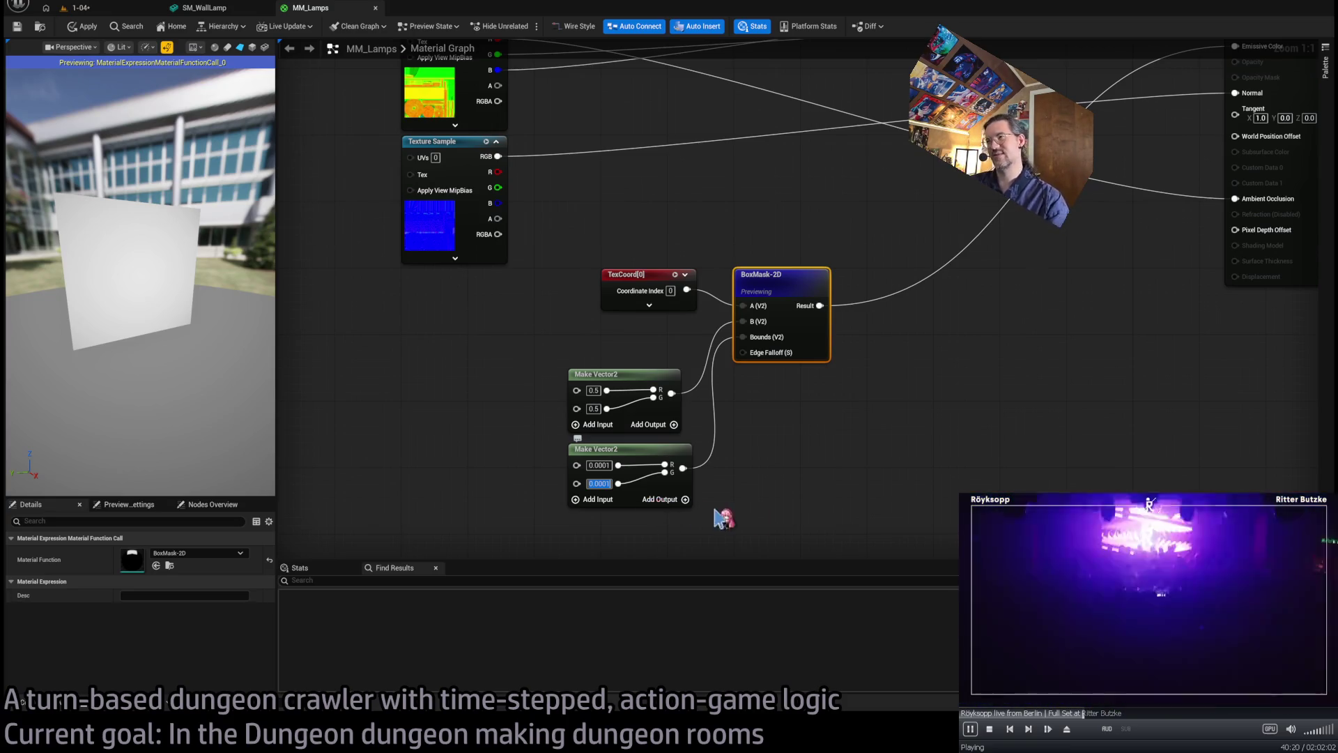
- Connect the 0.5 vector to B and TexCoord to A, then tidy the node layout
{"action": "left_click_drag", "start_coordinate": [751, 329], "coordinate": [745, 321]}
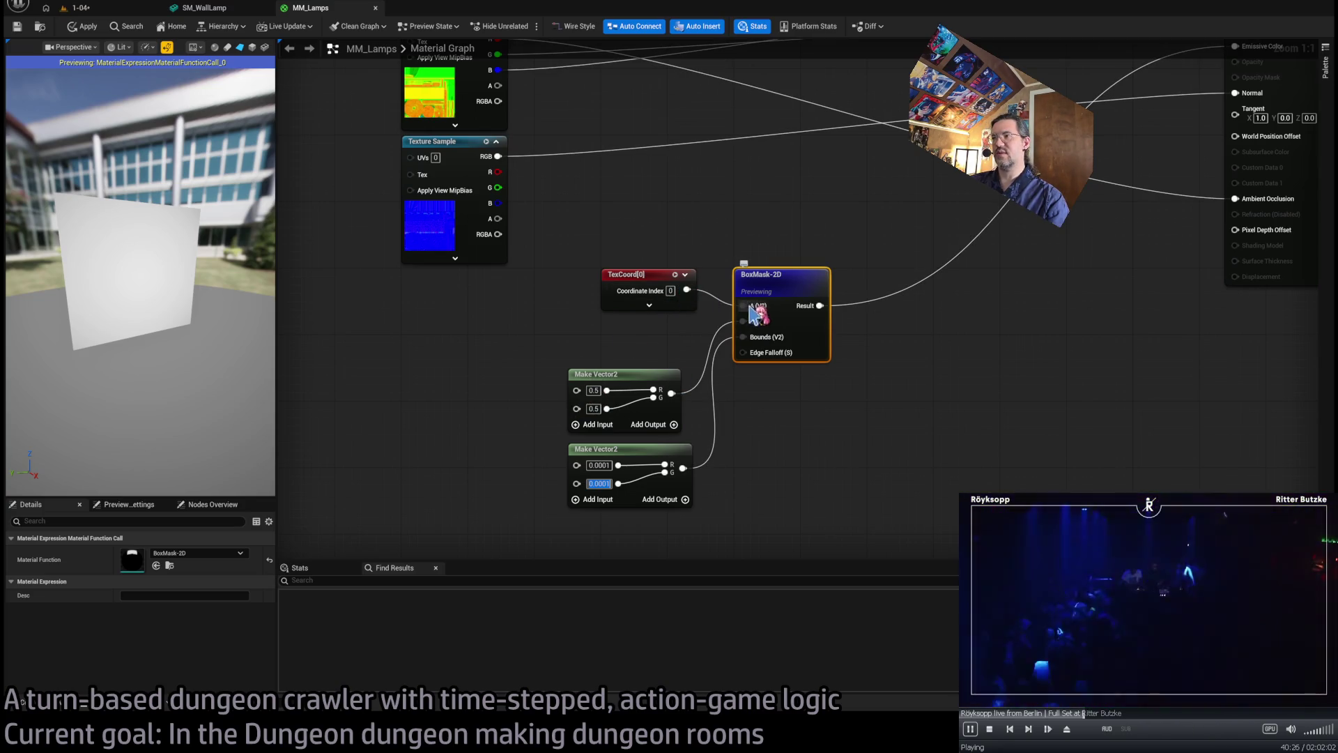
{"action": "left_click_drag", "start_coordinate": [753, 314], "coordinate": [745, 306]}
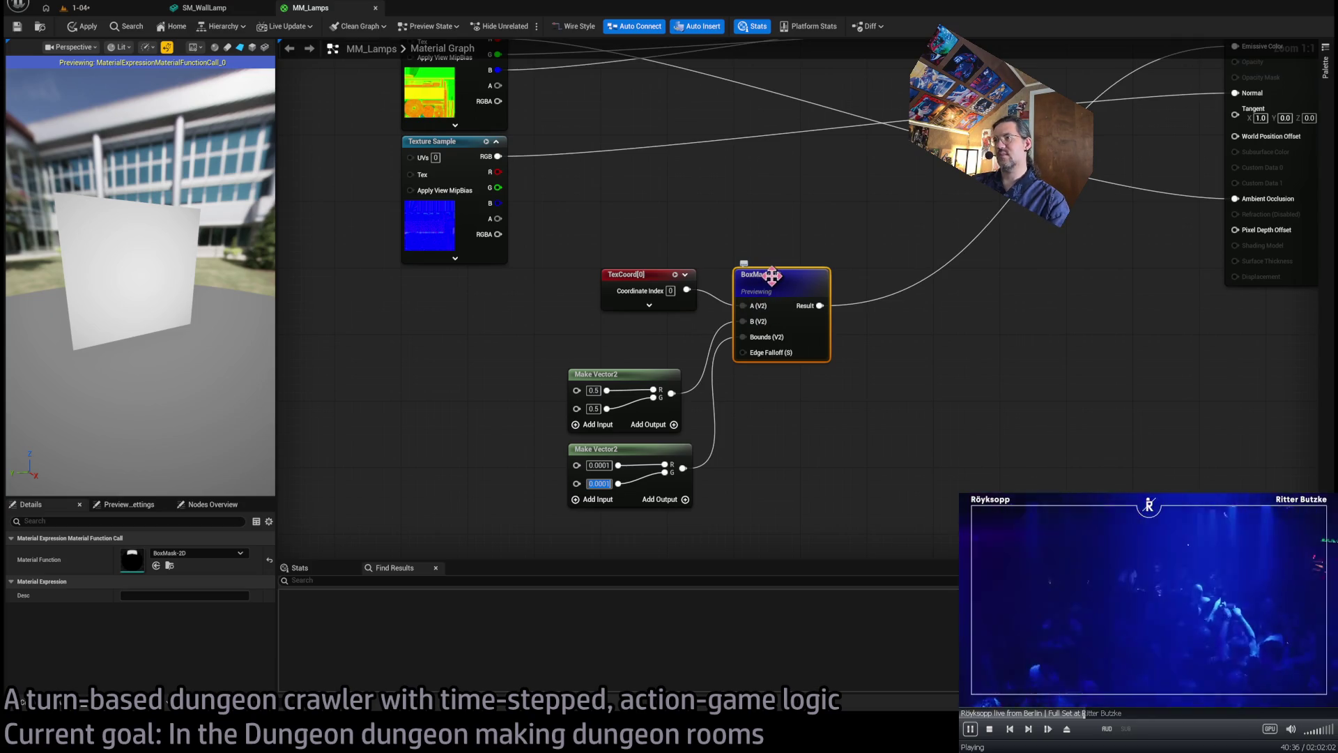
{"action": "left_click", "coordinate": [639, 280]}
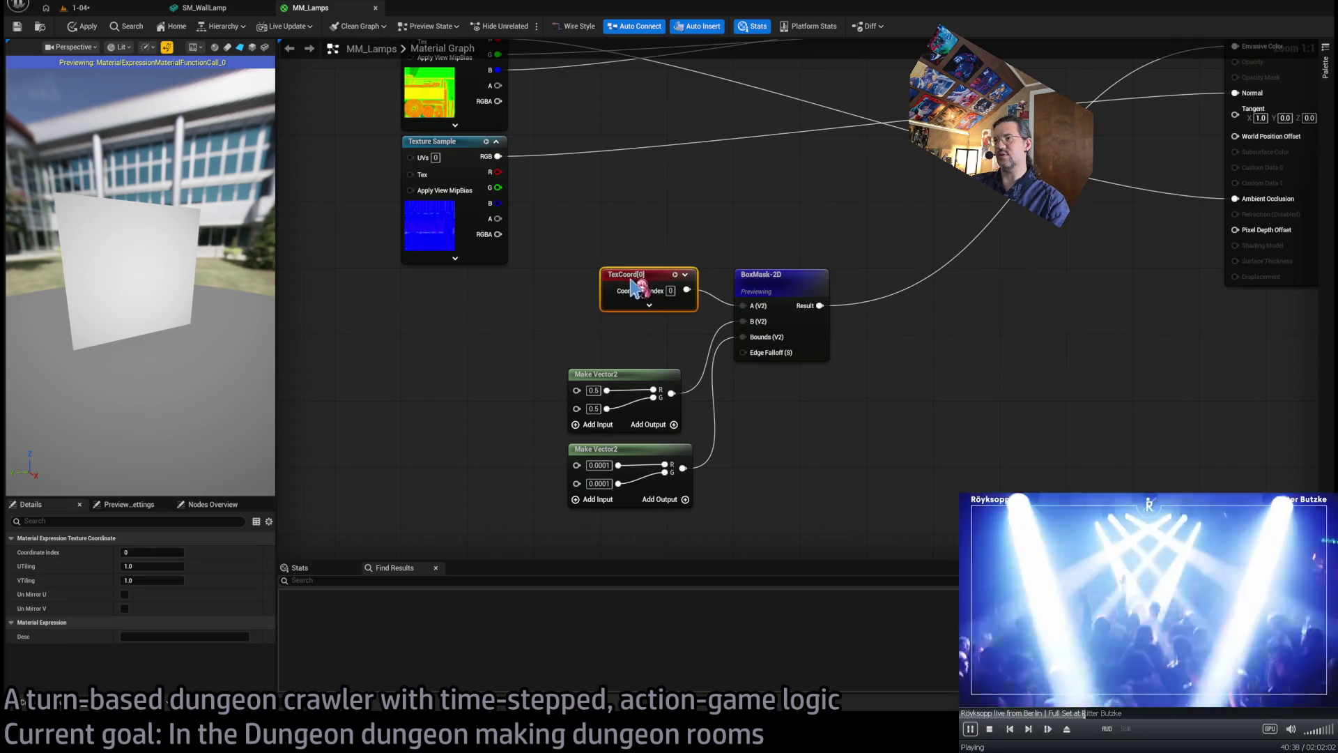
{"action": "left_click_drag", "start_coordinate": [601, 516], "coordinate": [568, 348]}
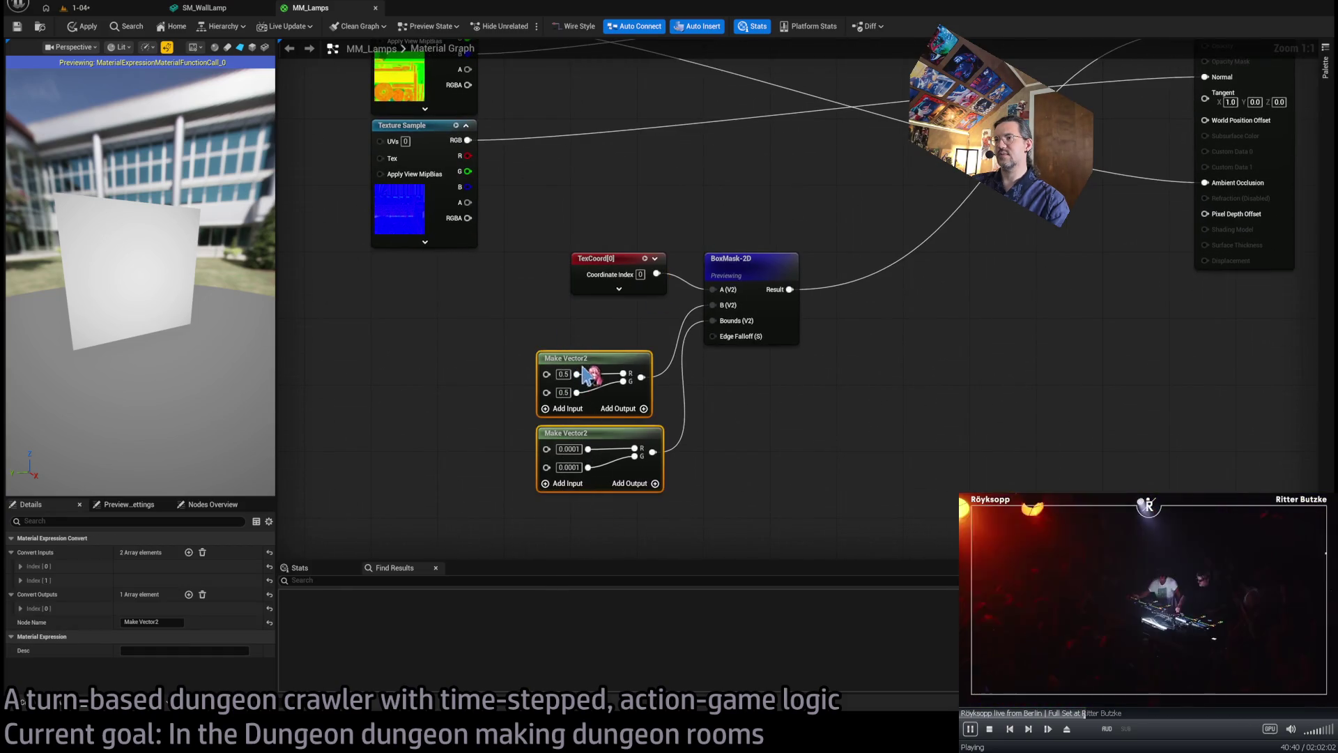
{"action": "mouse_move", "coordinate": [509, 290]}
{"action": "left_mouse_down"}
{"action": "mouse_move", "coordinate": [478, 554]}
{"action": "mouse_move", "coordinate": [487, 328]}
{"action": "mouse_move", "coordinate": [545, 277]}
{"action": "left_mouse_up"}
{"action": "left_click", "coordinate": [549, 234]}
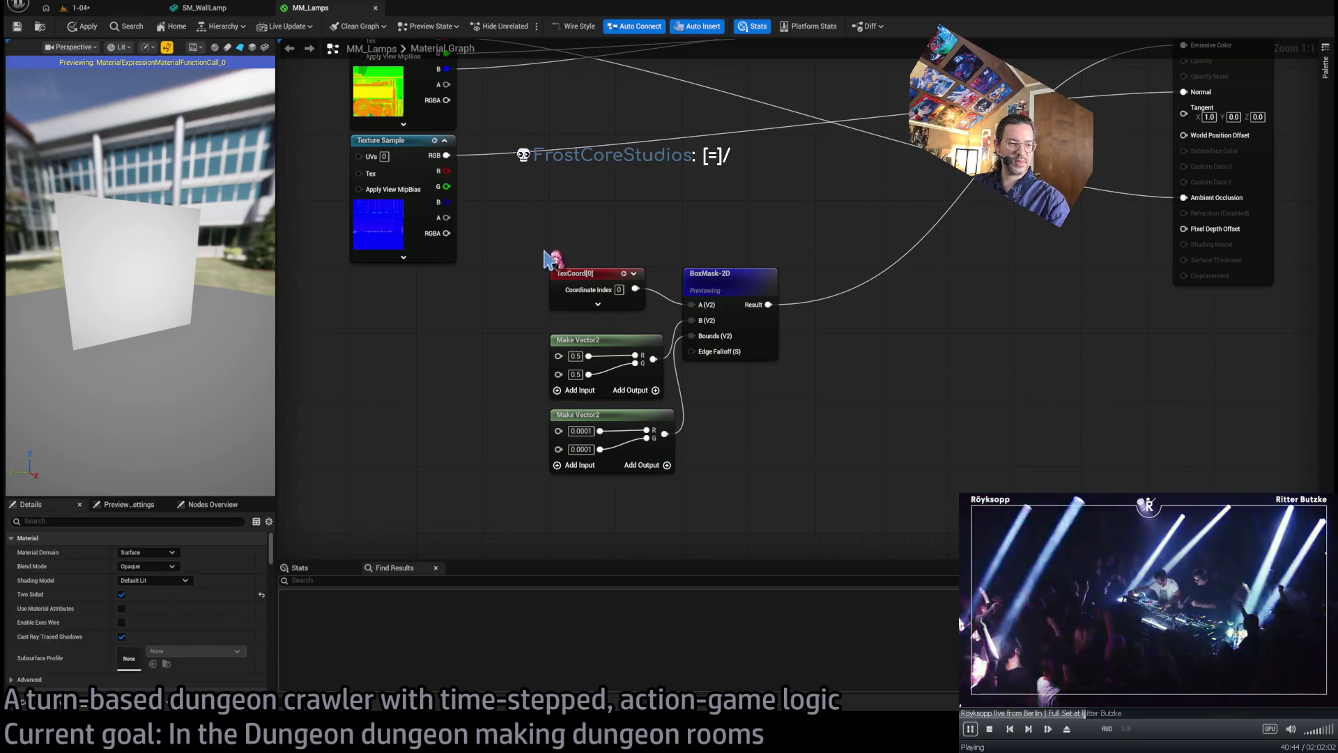
{"action": "mouse_move", "coordinate": [718, 285]}
{"action": "left_mouse_down"}
{"action": "mouse_move", "coordinate": [782, 285]}
{"action": "mouse_move", "coordinate": [694, 302]}
{"action": "left_mouse_up"}
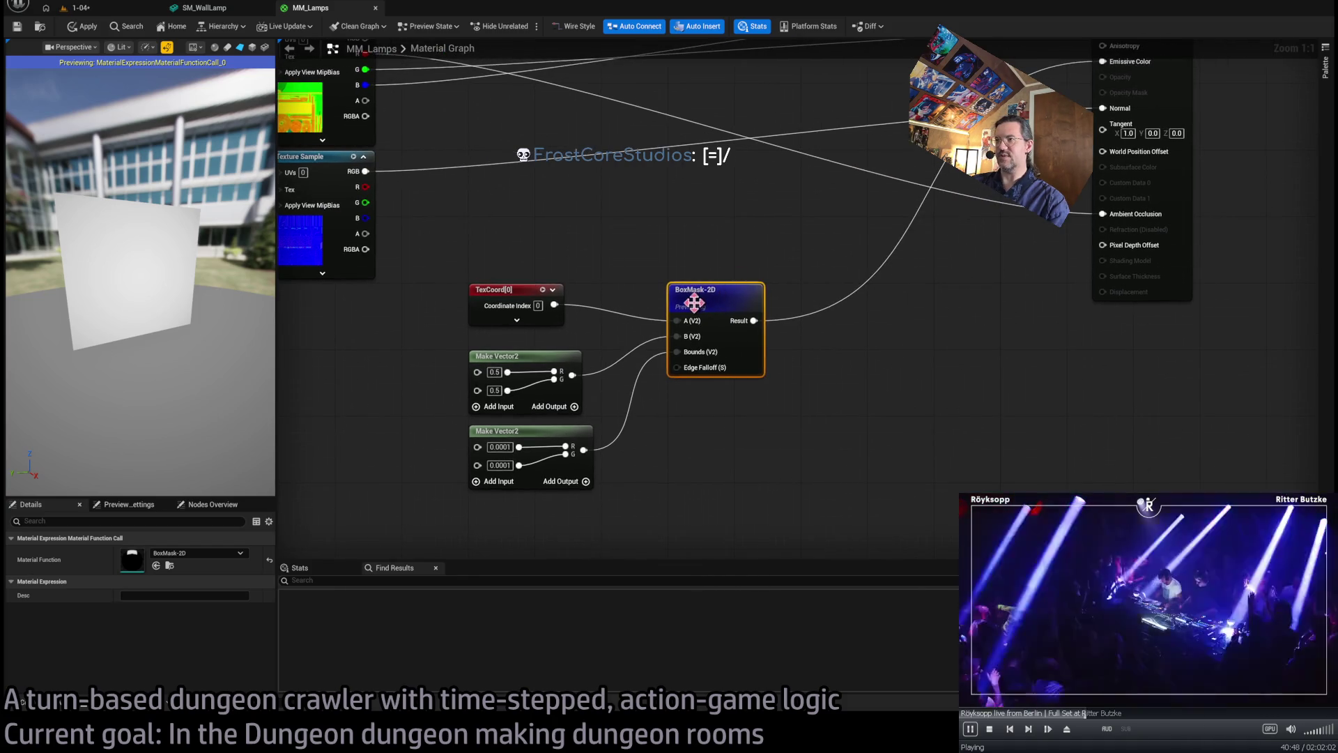
- Inspect the BoxMask-2D function's Subtract–Abs–Max–VectorLength–Divide–Clamp chain up to Output Result, then close it
{"action": "double_click", "coordinate": [744, 322]}
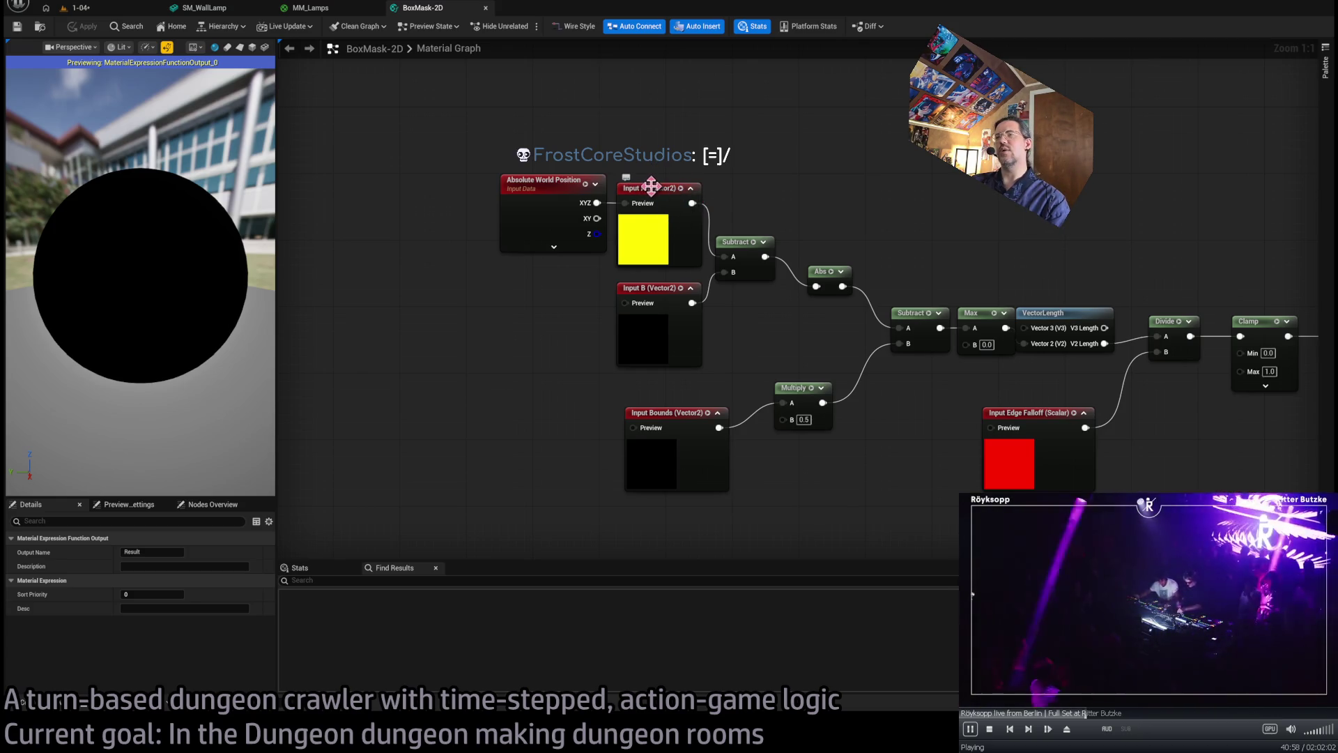
{"action": "left_click_drag", "start_coordinate": [735, 143], "coordinate": [674, 150]}
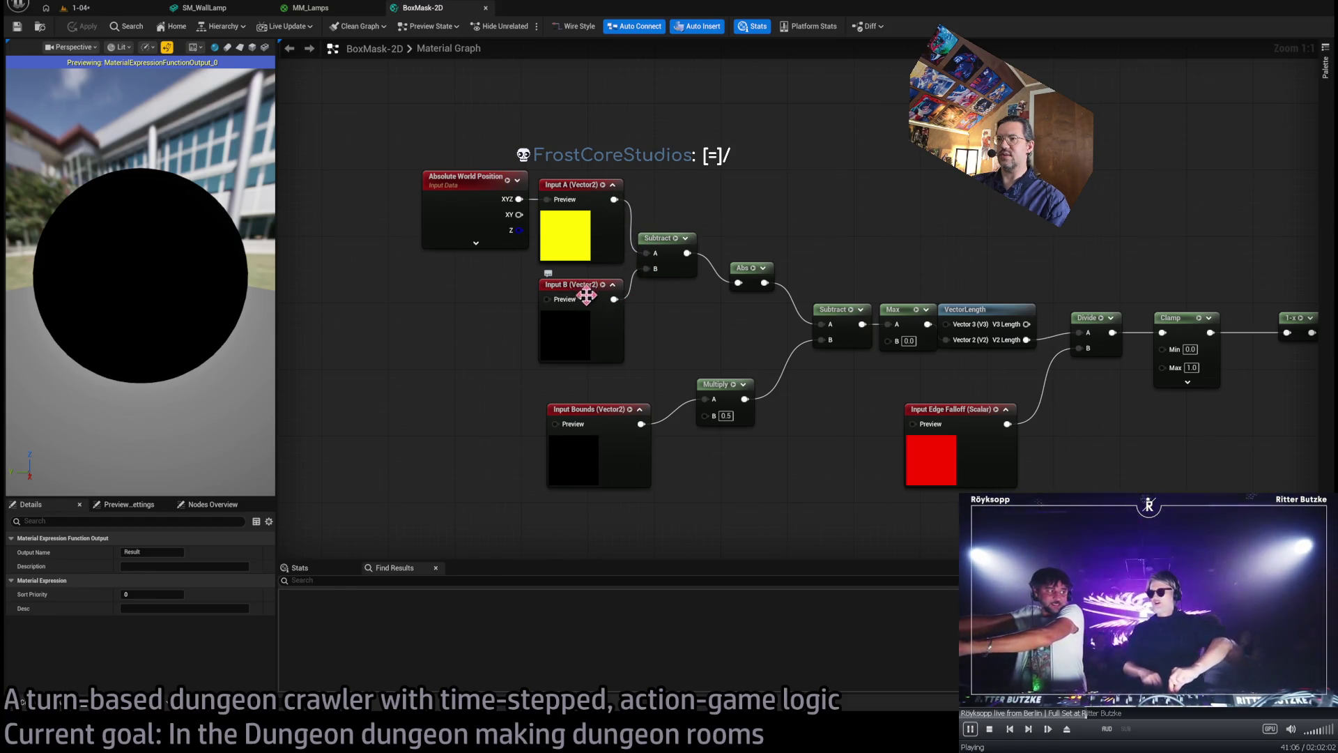
{"action": "left_click_drag", "start_coordinate": [660, 261], "coordinate": [594, 218]}
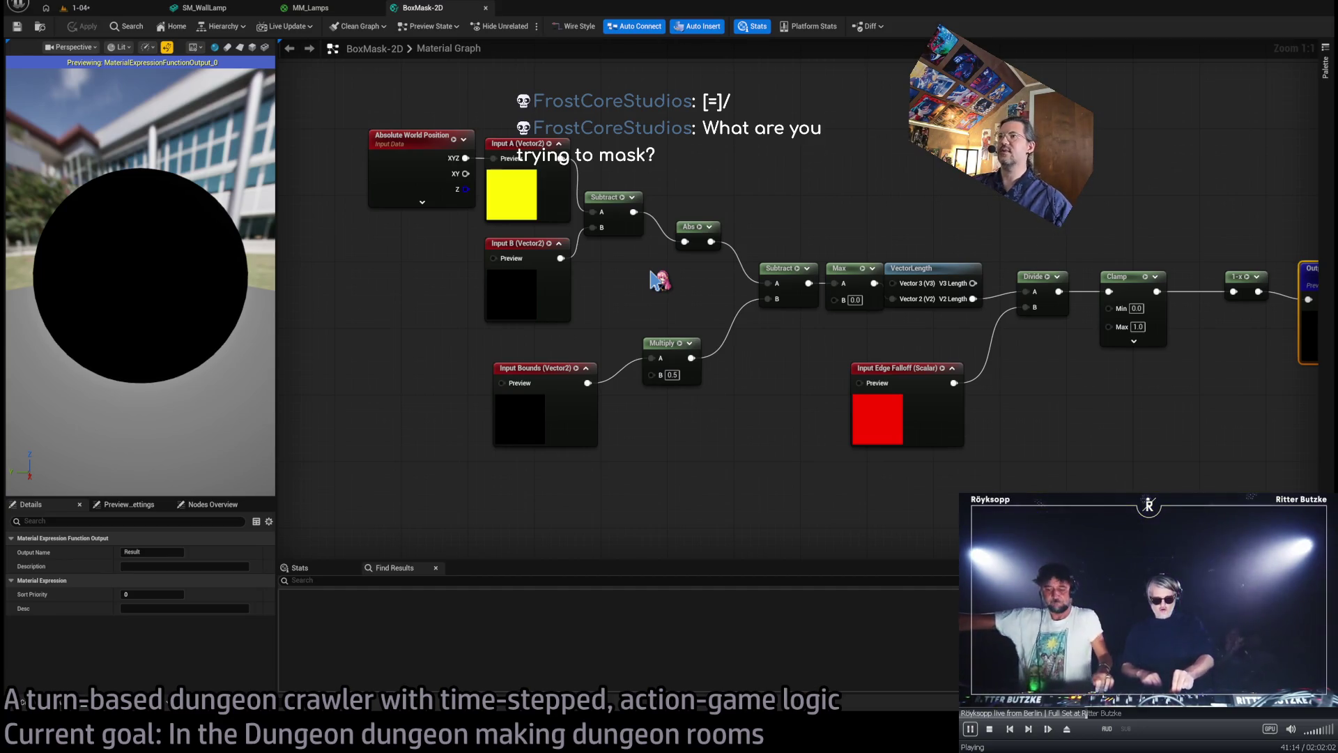
{"action": "left_click_drag", "start_coordinate": [697, 234], "coordinate": [721, 286]}
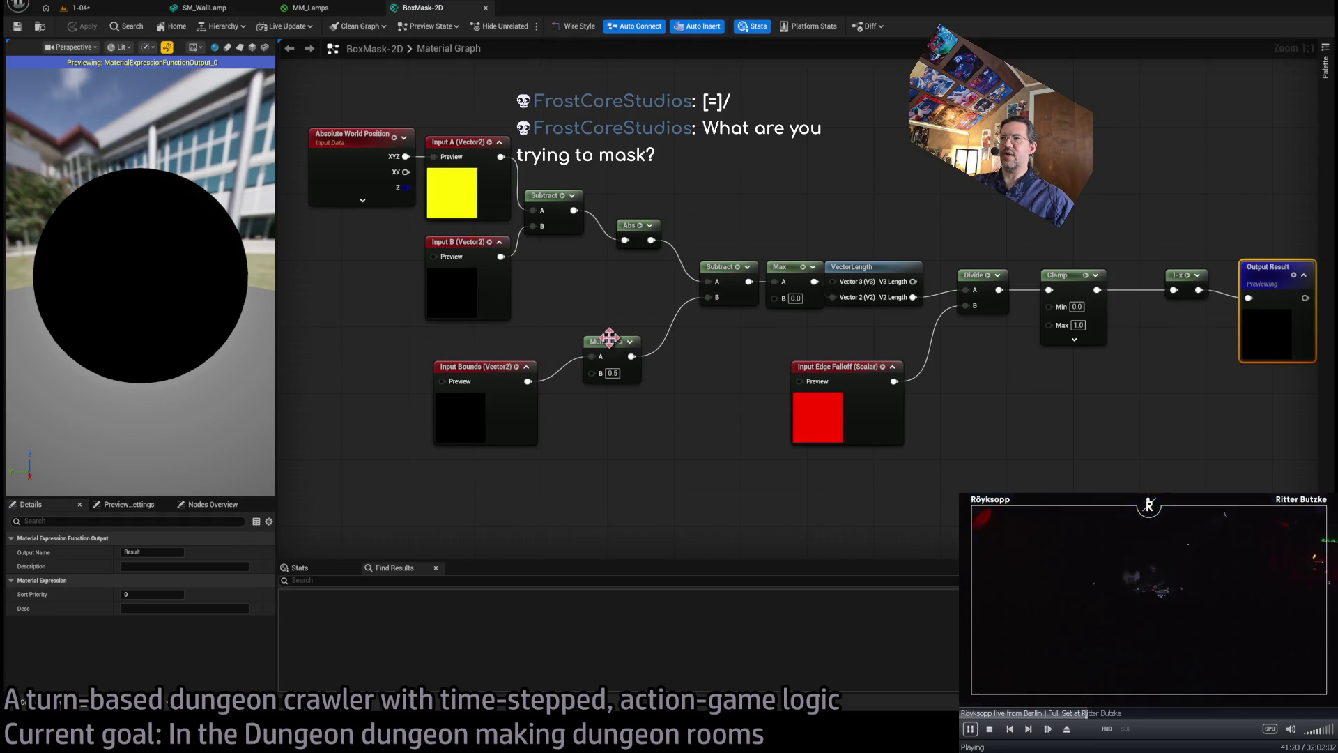
{"action": "left_click_drag", "start_coordinate": [746, 316], "coordinate": [694, 290]}
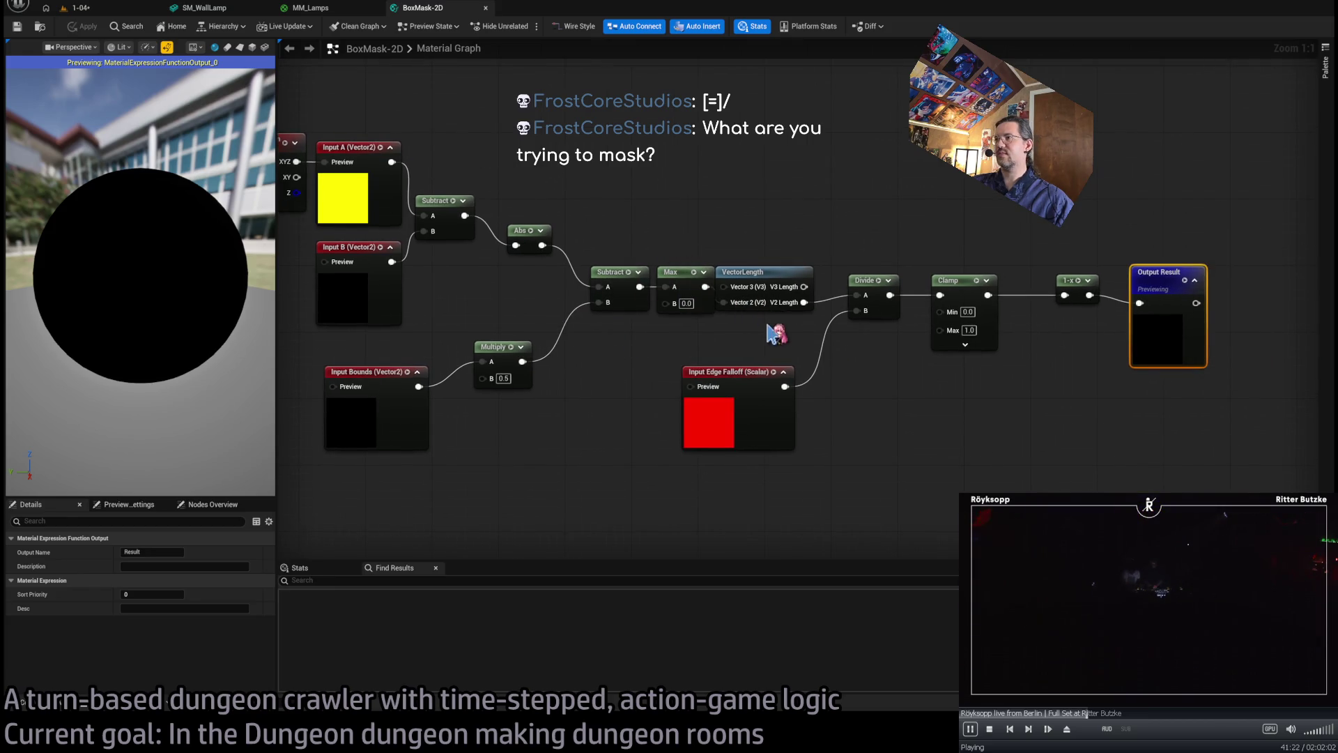
{"action": "left_click_drag", "start_coordinate": [848, 388], "coordinate": [771, 395]}
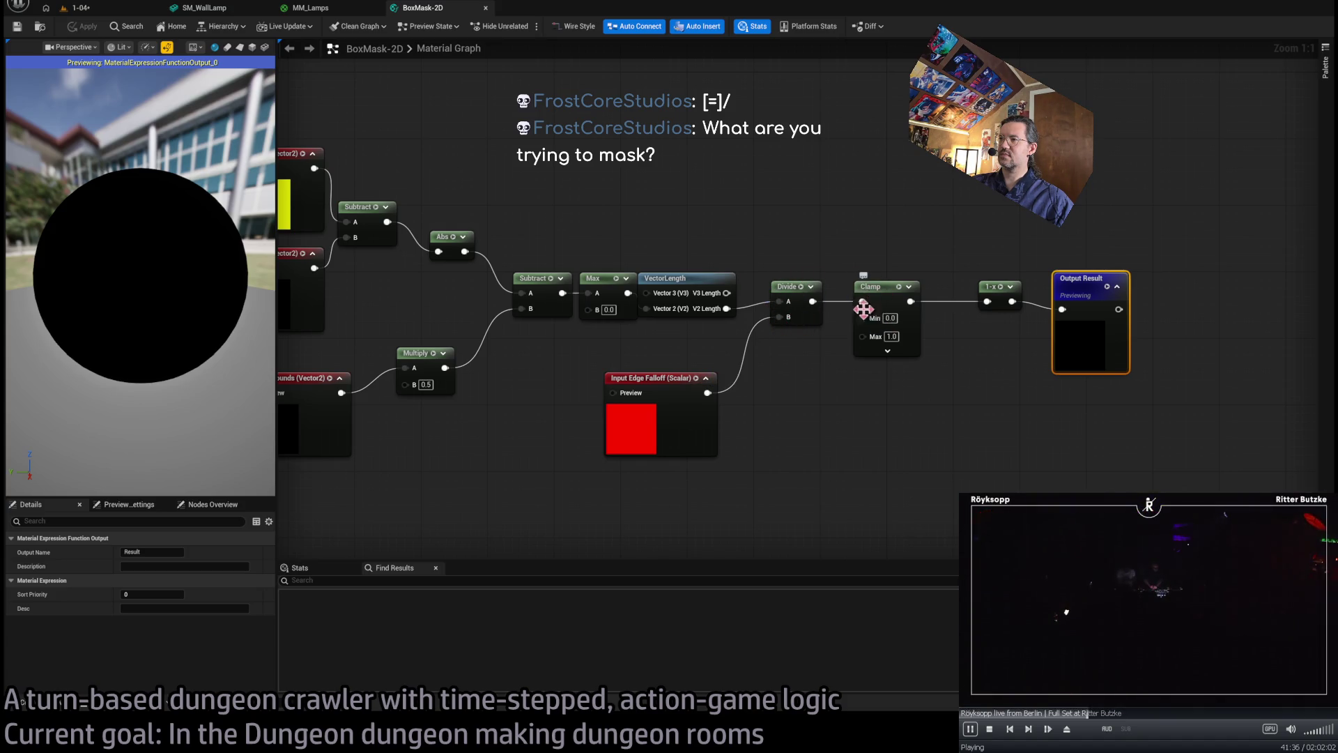
{"action": "middle_click", "coordinate": [438, 13]}
- Deselect BoxMask-2D and glance at the 1-04 level viewport
{"action": "left_click", "coordinate": [204, 8]}
{"action": "left_click", "coordinate": [310, 8]}
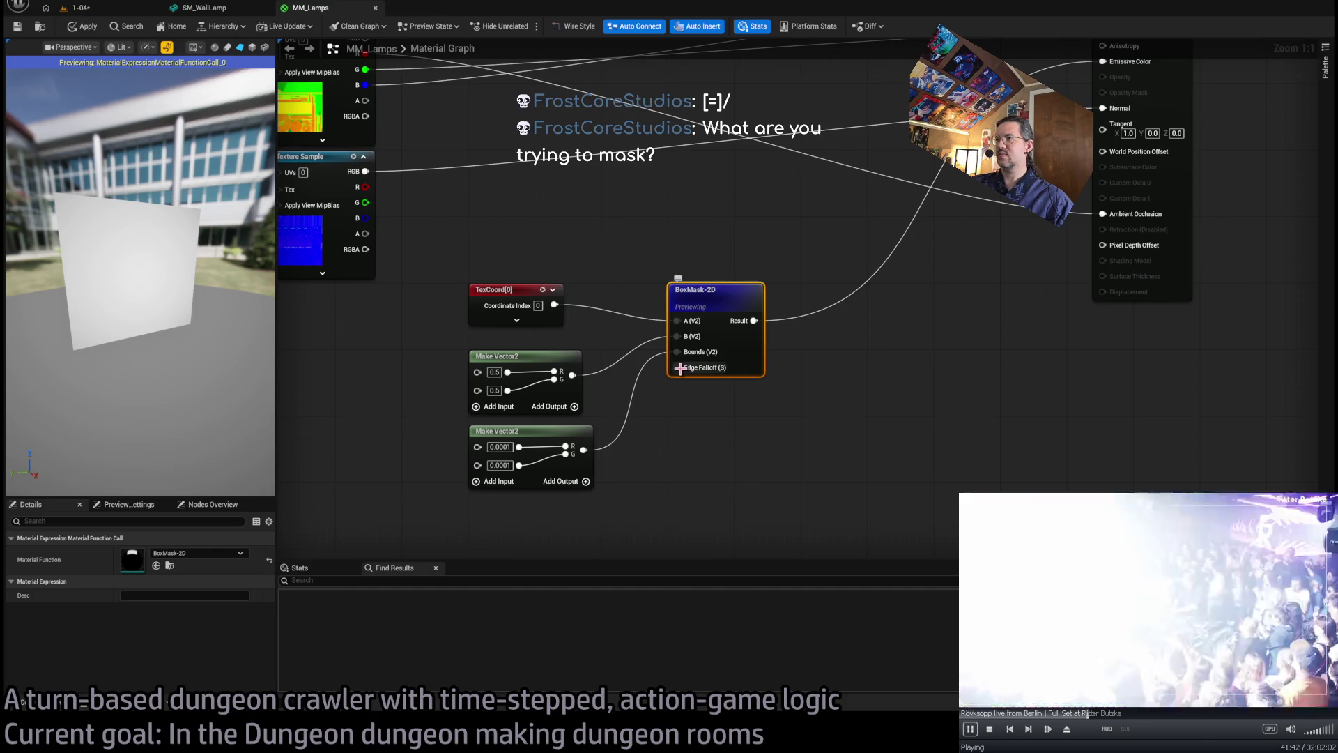
{"action": "left_click", "coordinate": [781, 394]}
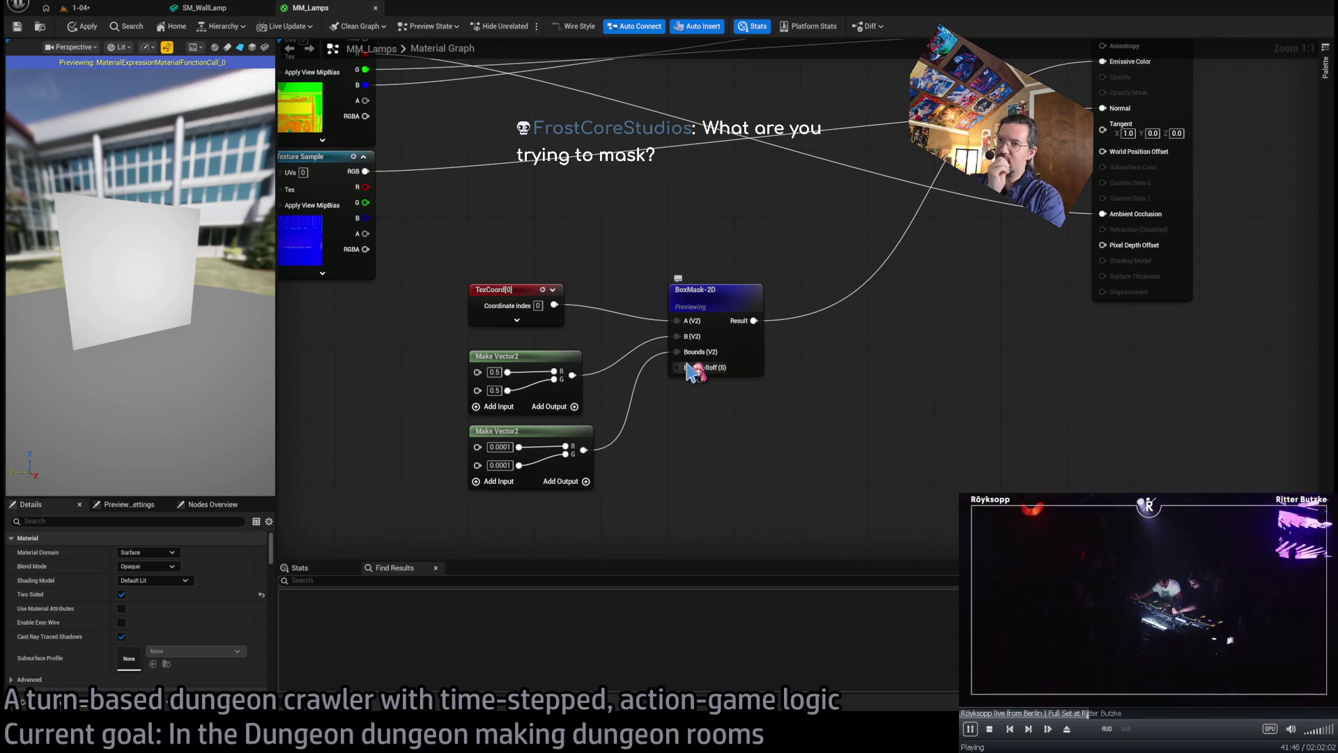
{"action": "left_click", "coordinate": [103, 10]}
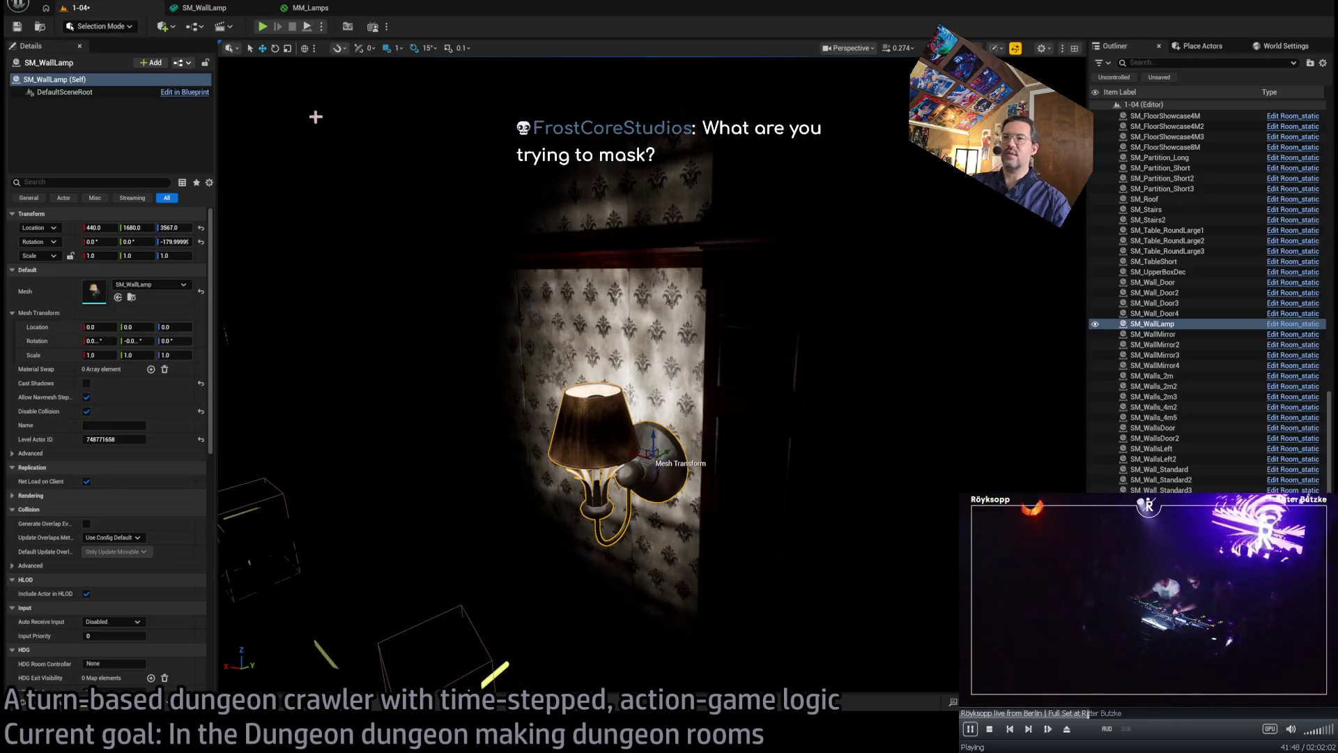
{"action": "scroll", "coordinate": [626, 347], "scroll_direction": "up", "scroll_amount": 5}
{"action": "scroll", "coordinate": [626, 347], "scroll_direction": "down", "scroll_amount": 5}
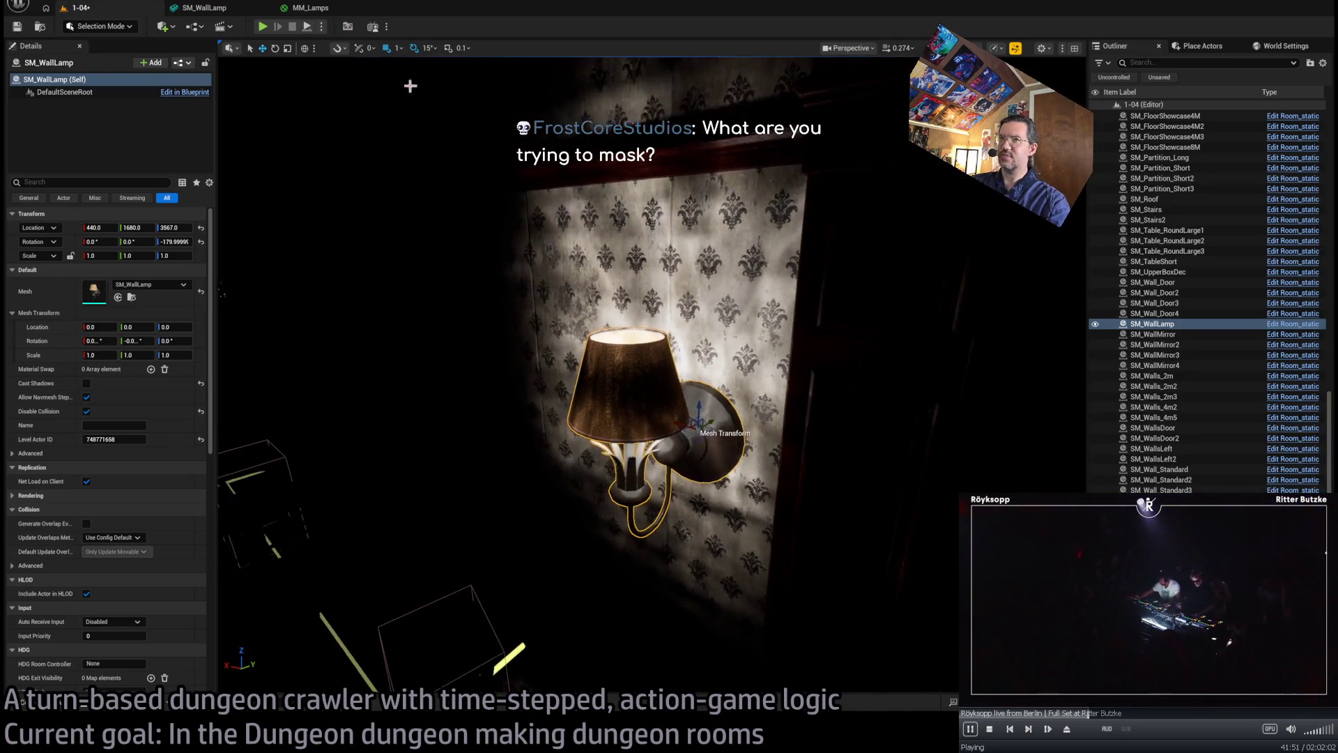
- View the 1024x1024 DXT1 T_Lamp_Basecolor_Opacity texture from the top Texture Sample, then close it
{"action": "left_click", "coordinate": [309, 9]}
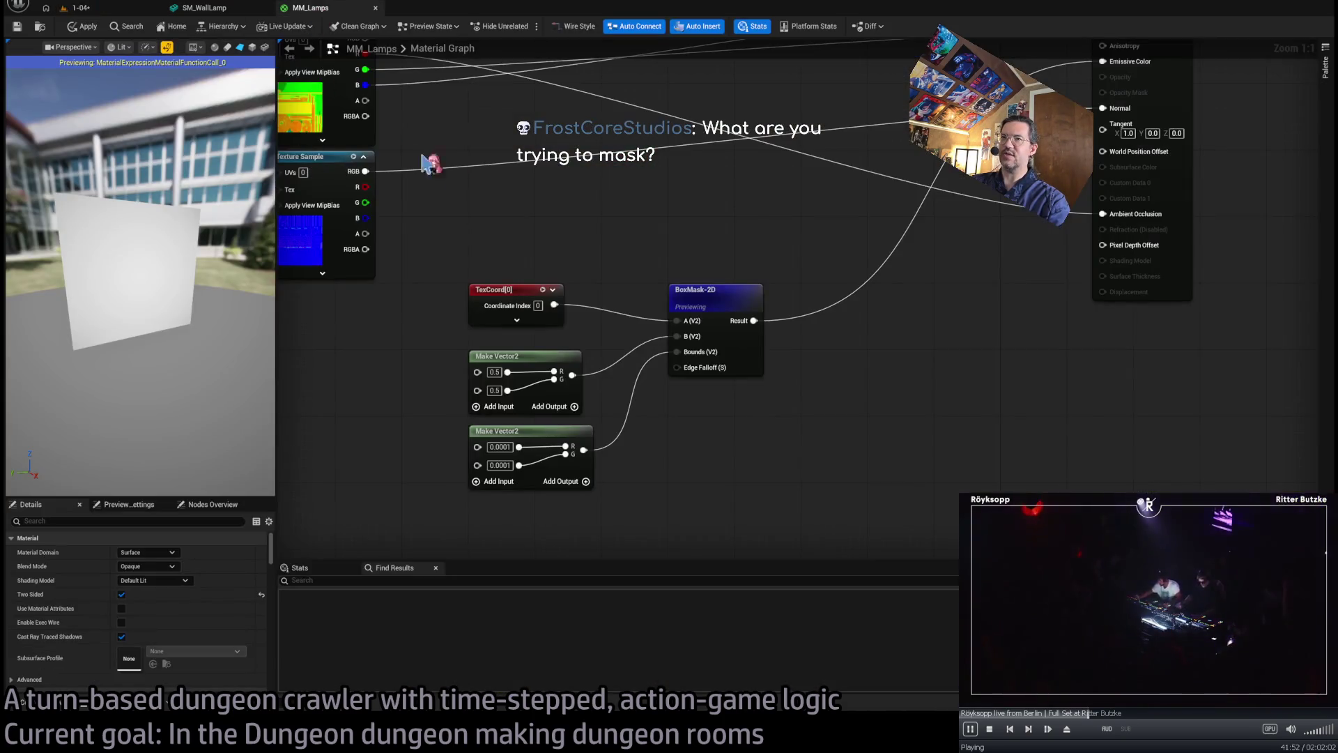
{"action": "left_click_drag", "start_coordinate": [432, 164], "coordinate": [732, 203]}
{"action": "left_click", "coordinate": [711, 174]}
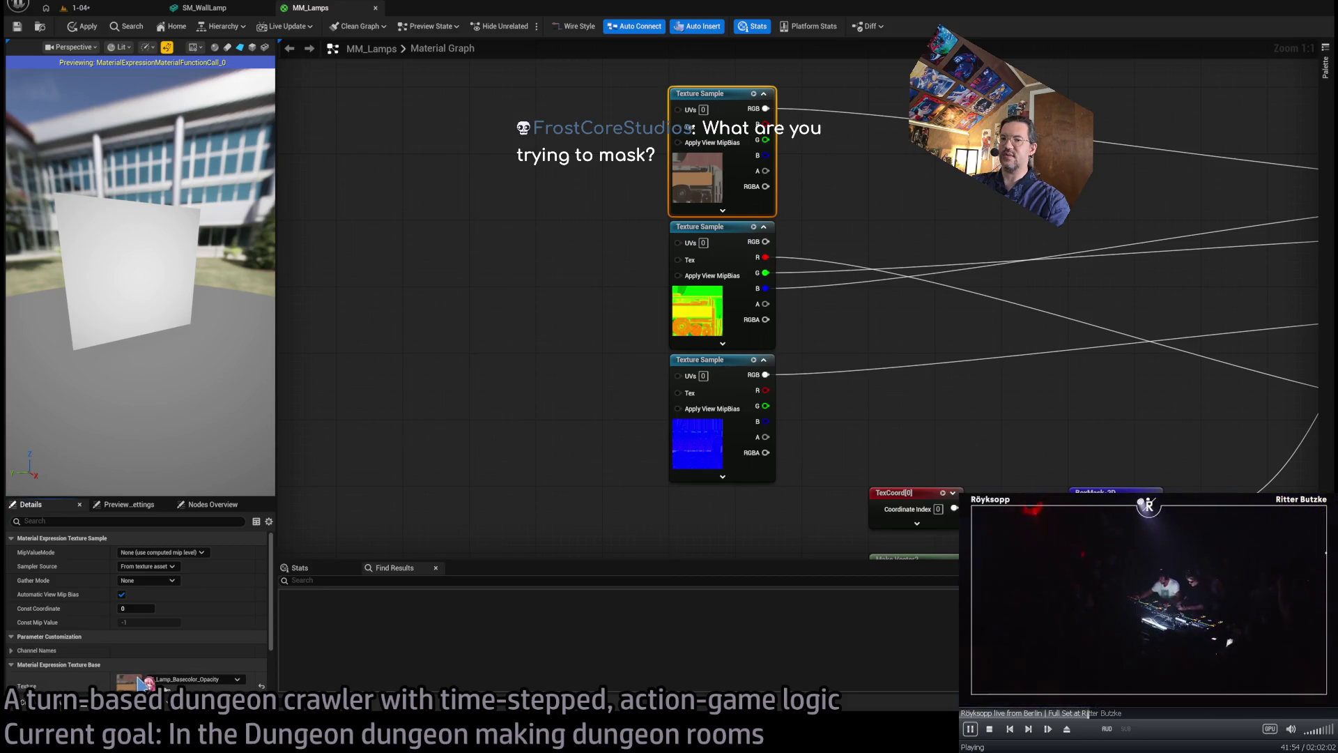
{"action": "double_click", "coordinate": [132, 682]}
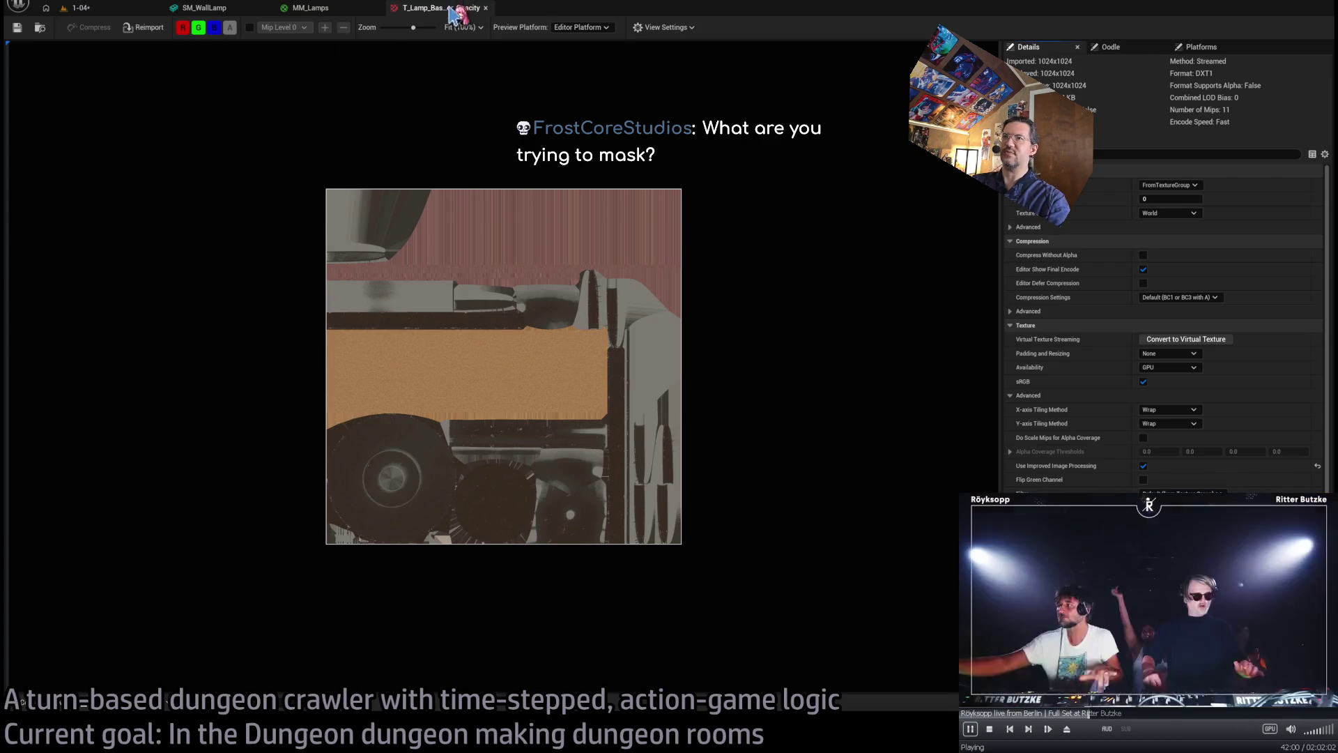
{"action": "left_click", "coordinate": [486, 8]}
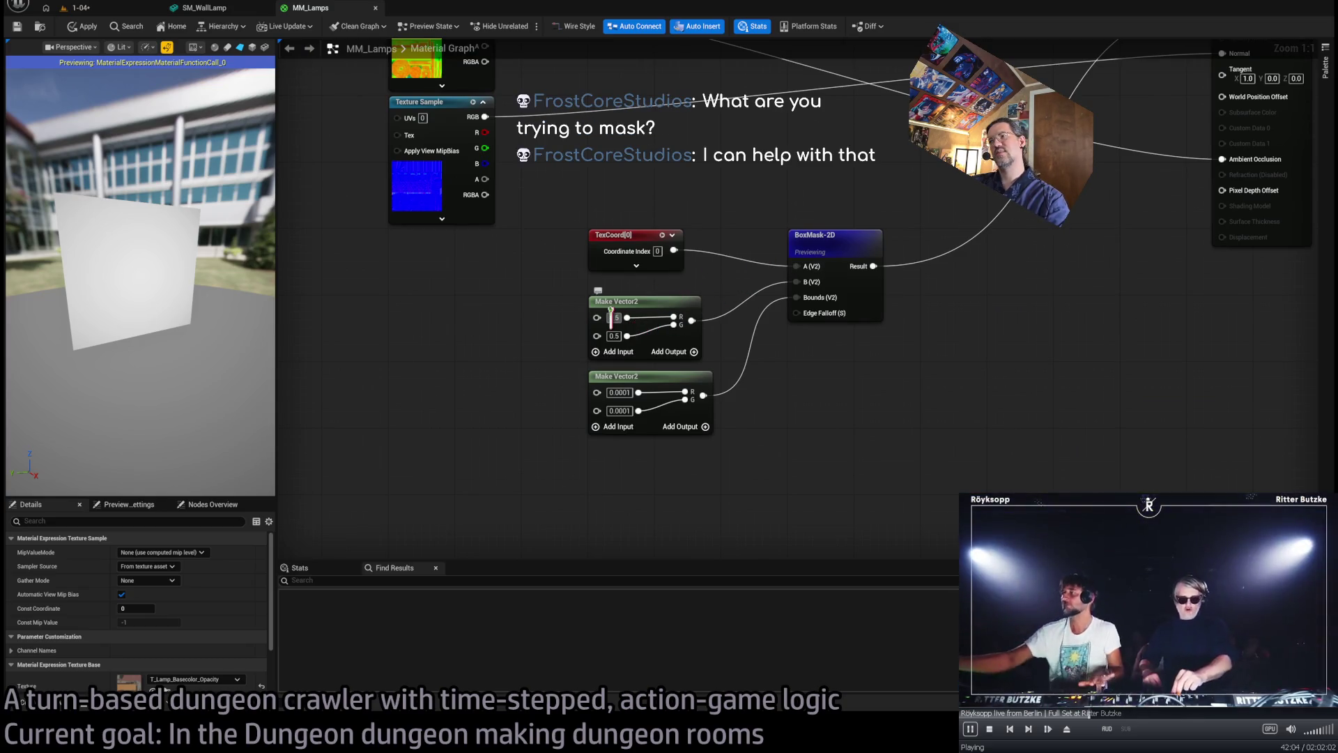
- Set the mask size vector to 0.2, 0.2
{"action": "left_click", "coordinate": [619, 392]}
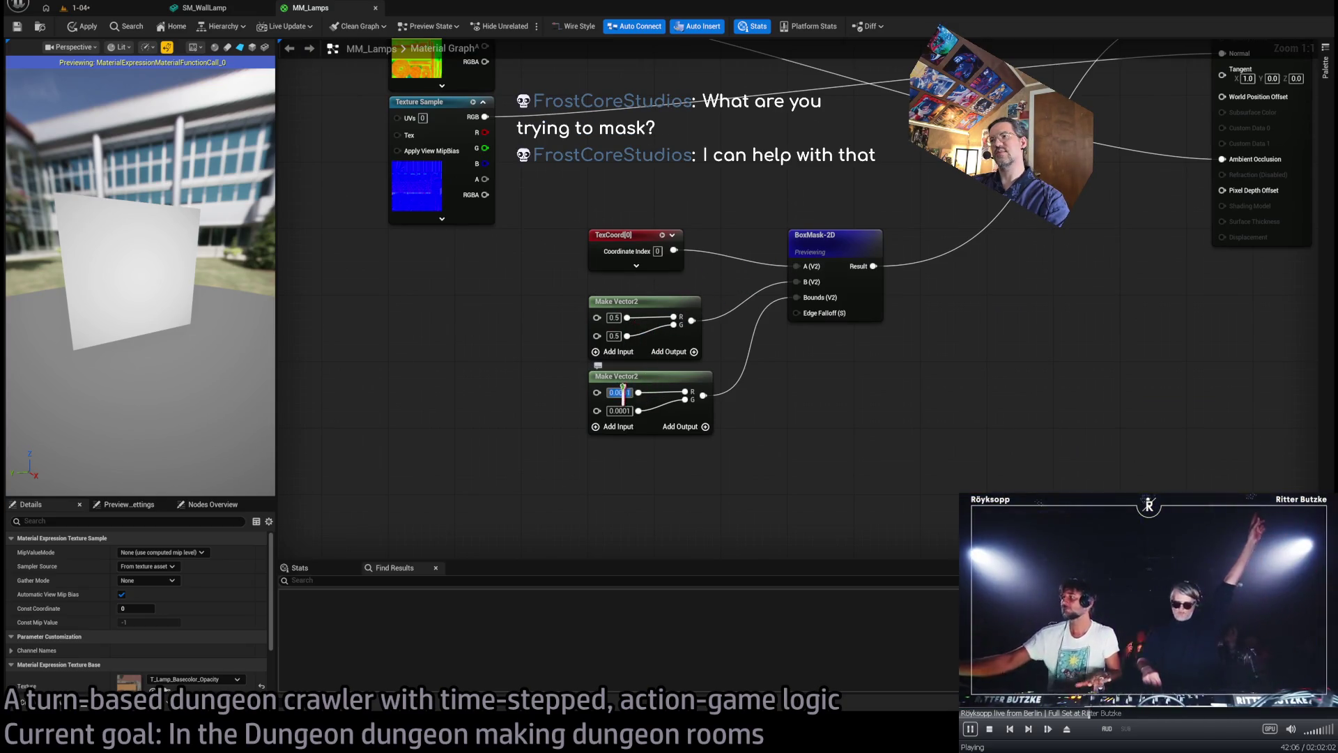
{"action": "type", "text": "0.2"}
{"action": "key", "text": "Return"}
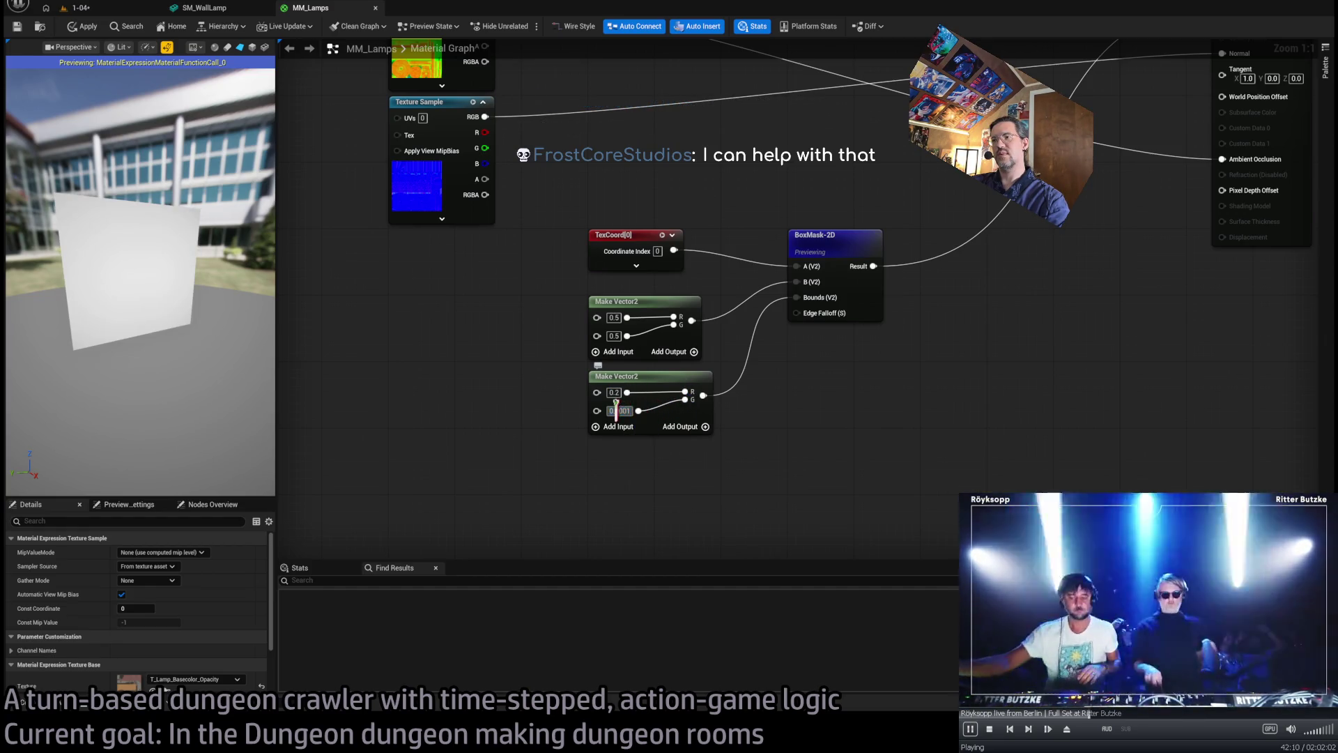
{"action": "type", "text": "0.2"}
{"action": "key", "text": "Return"}
{"action": "left_click", "coordinate": [613, 318]}
{"action": "type", "text": "0"}
{"action": "key", "text": "Tab"}
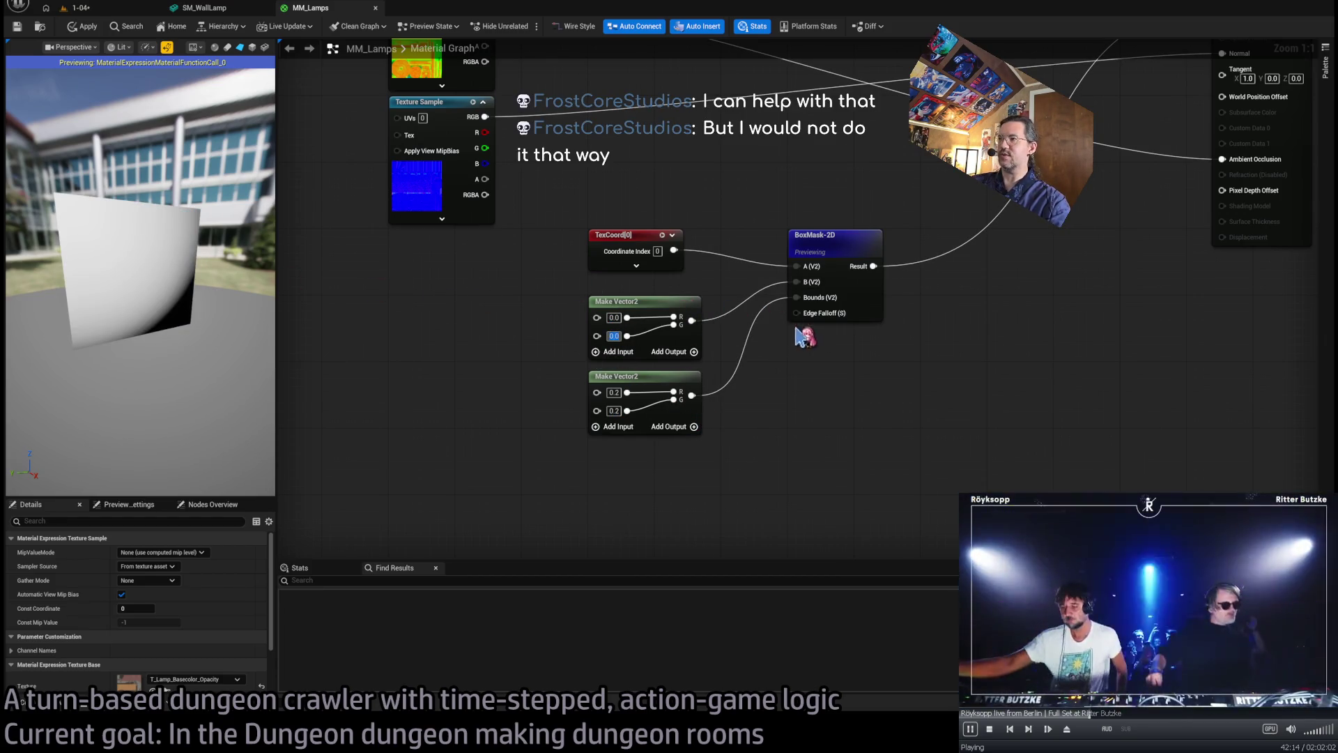
- Add a 0 Constant at Edge Falloff and set the box centre vector to 0.2, 0.2
{"action": "mouse_move", "coordinate": [799, 316]}
{"action": "left_mouse_down"}
{"action": "mouse_move", "coordinate": [783, 432]}
{"action": "mouse_move", "coordinate": [773, 424]}
{"action": "mouse_move", "coordinate": [781, 458]}
{"action": "mouse_move", "coordinate": [608, 468]}
{"action": "left_mouse_up"}
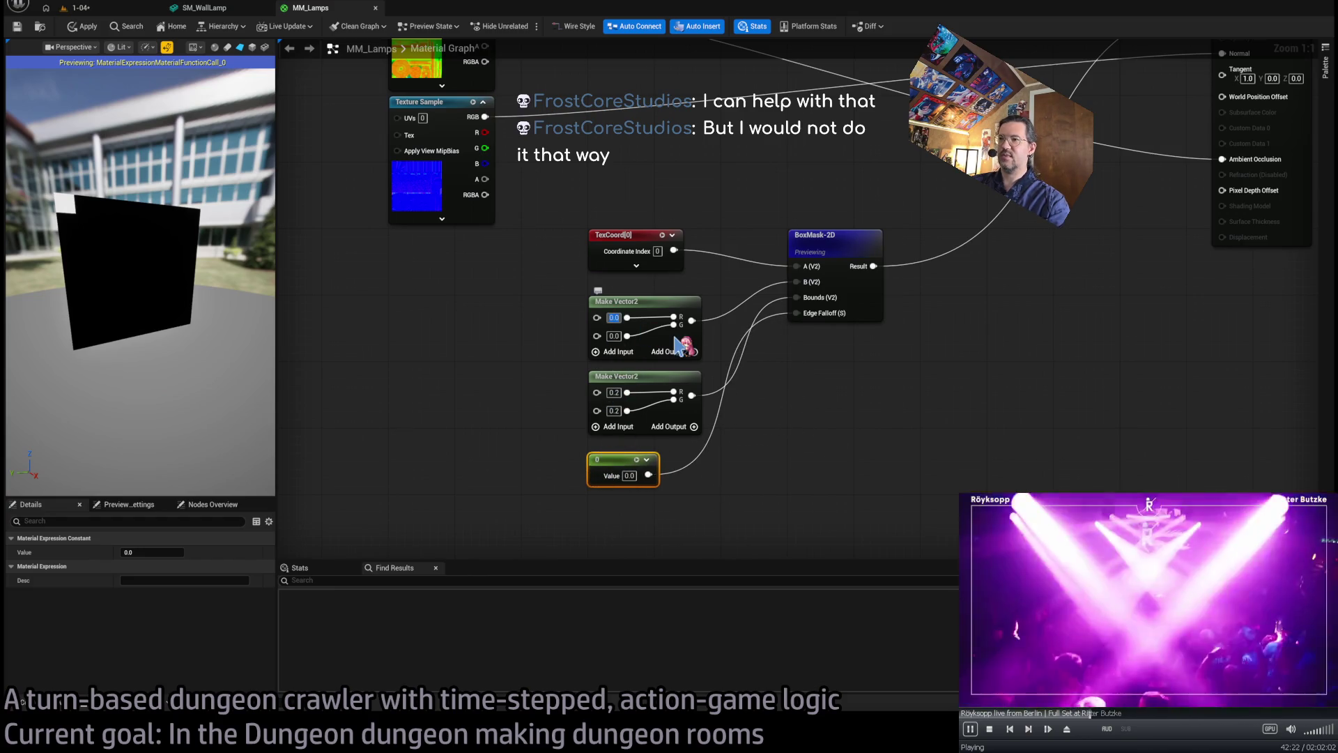
{"action": "type", "text": "0.01"}
{"action": "key", "text": "Return"}
{"action": "left_click", "coordinate": [612, 336]}
{"action": "left_click", "coordinate": [622, 335]}
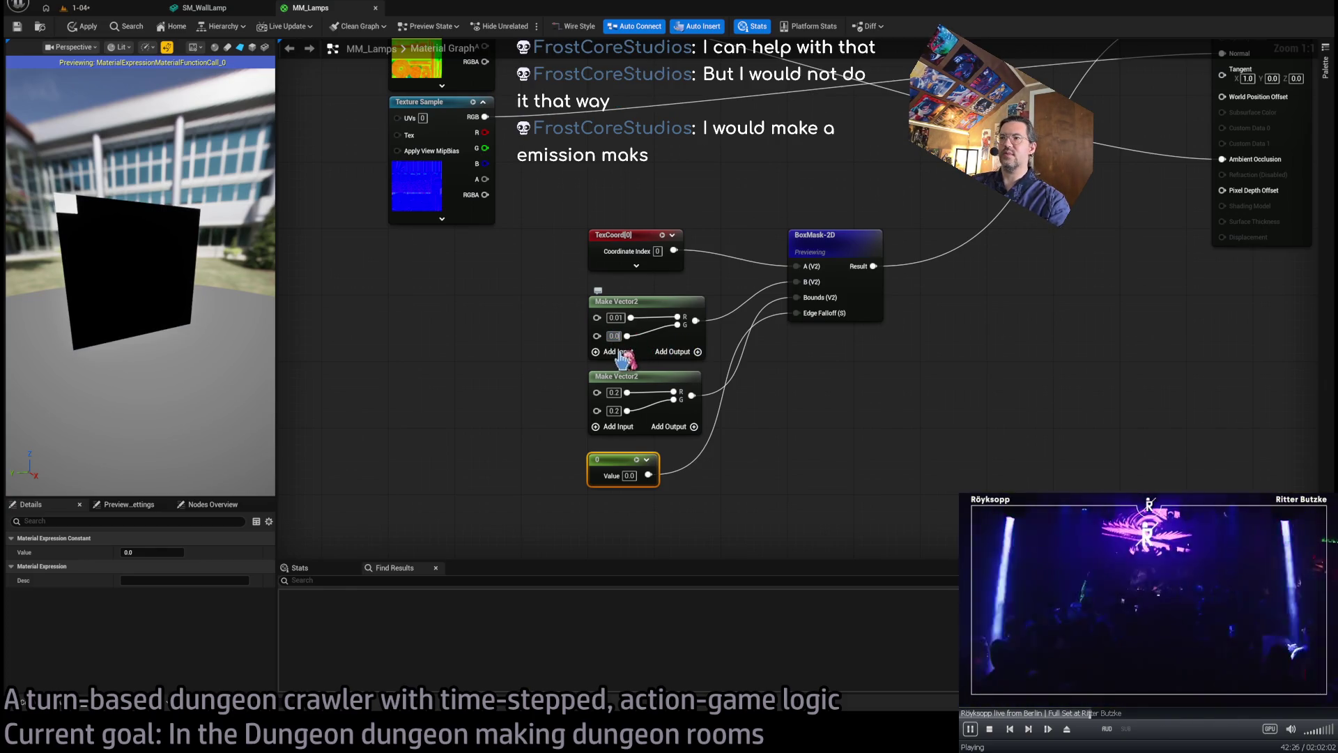
{"action": "type", "text": "0.01"}
{"action": "key", "text": "Tab"}
{"action": "type", "text": "0.2"}
{"action": "key", "text": "Tab"}
{"action": "type", "text": "0.2"}
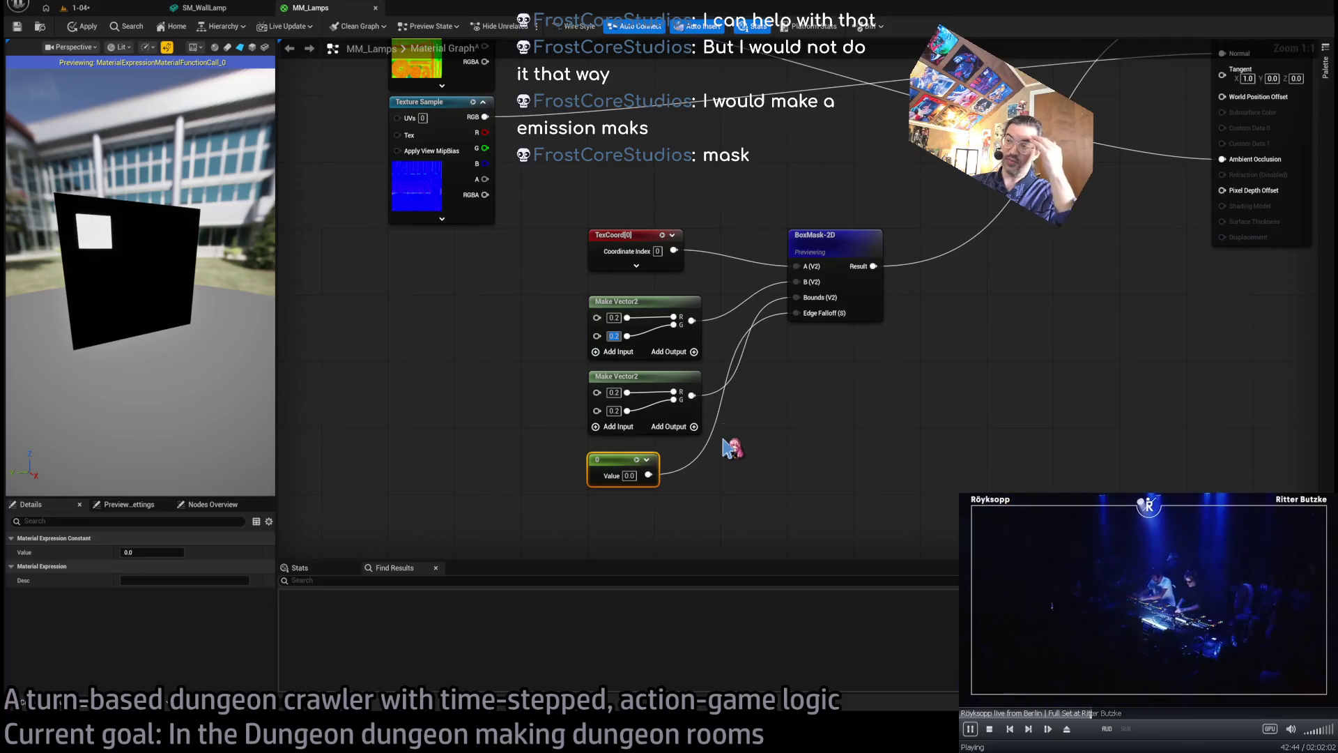
- Move the five mask nodes further left in the graph
{"action": "left_click_drag", "start_coordinate": [541, 204], "coordinate": [890, 502]}
{"action": "left_click_drag", "start_coordinate": [830, 261], "coordinate": [630, 261]}
{"action": "left_click", "coordinate": [638, 363]}
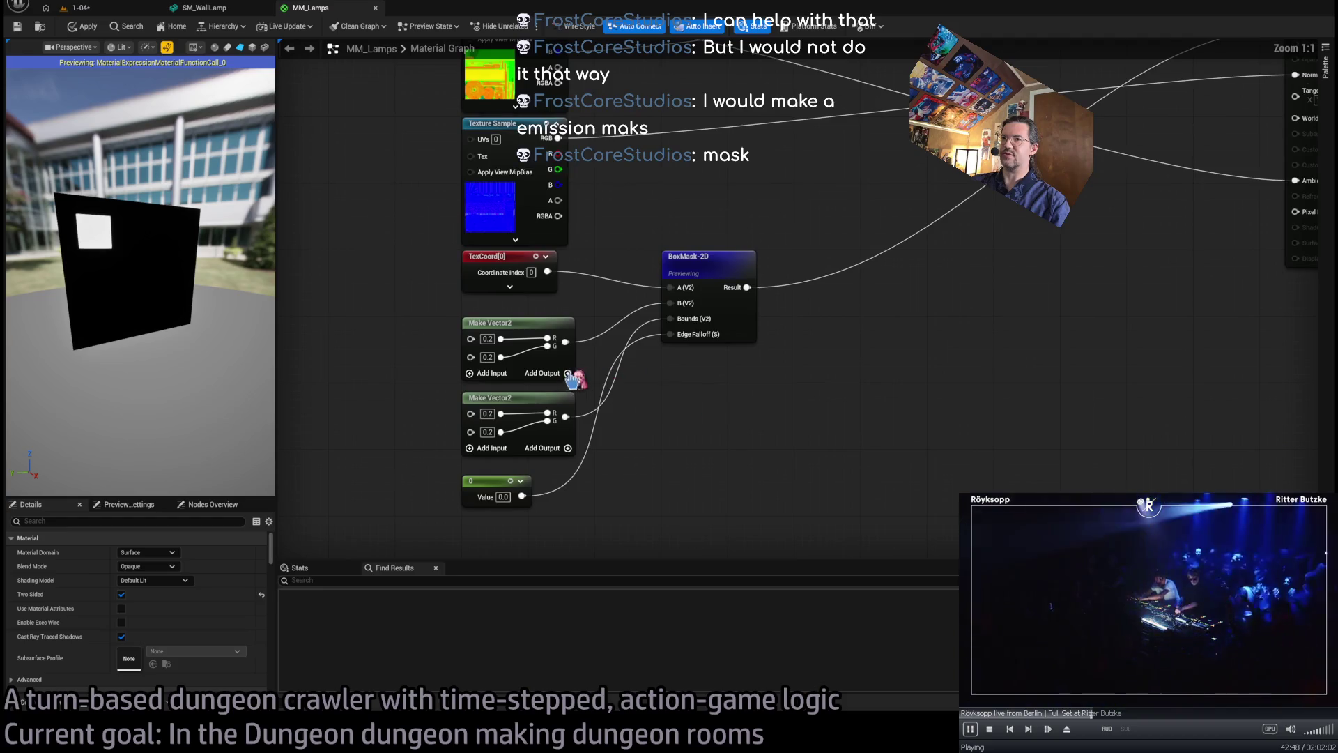
{"action": "mouse_move", "coordinate": [888, 357]}
{"action": "left_mouse_down"}
{"action": "mouse_move", "coordinate": [789, 476]}
{"action": "mouse_move", "coordinate": [911, 355]}
{"action": "left_mouse_up"}
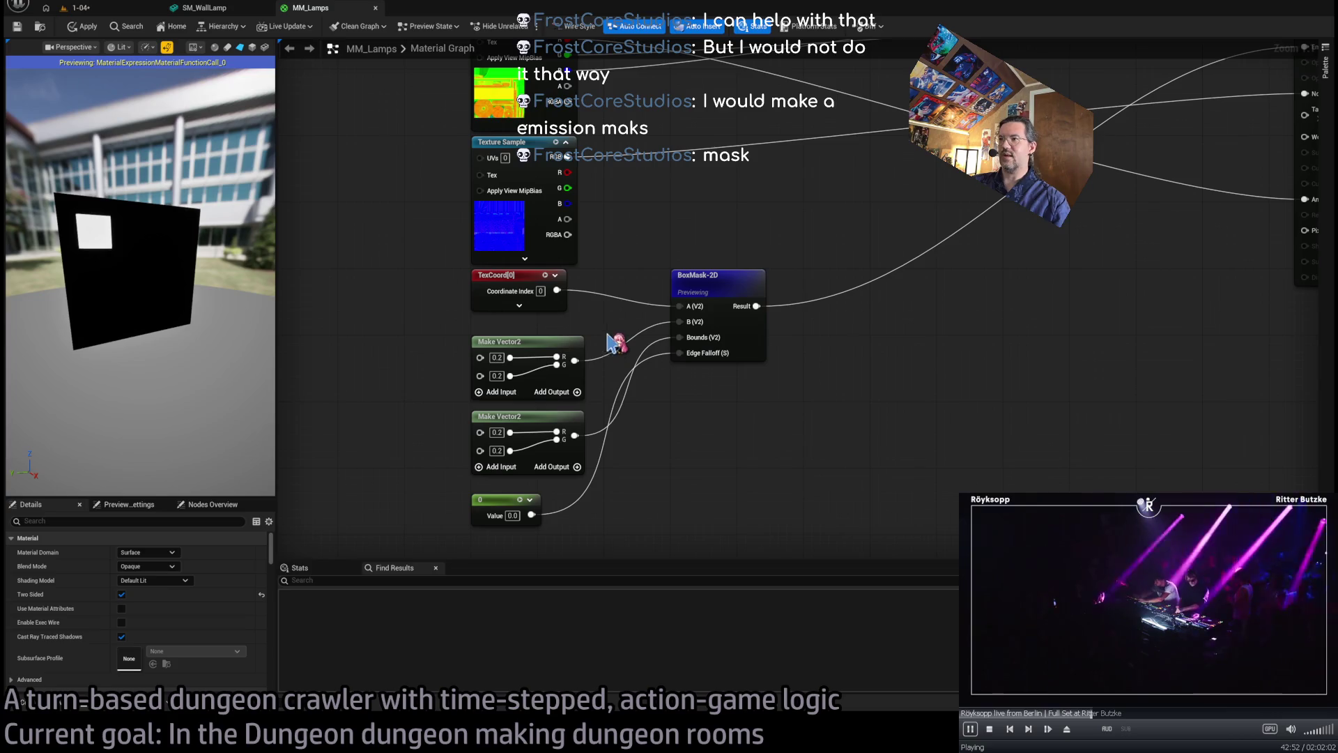
{"action": "left_click", "coordinate": [497, 357]}
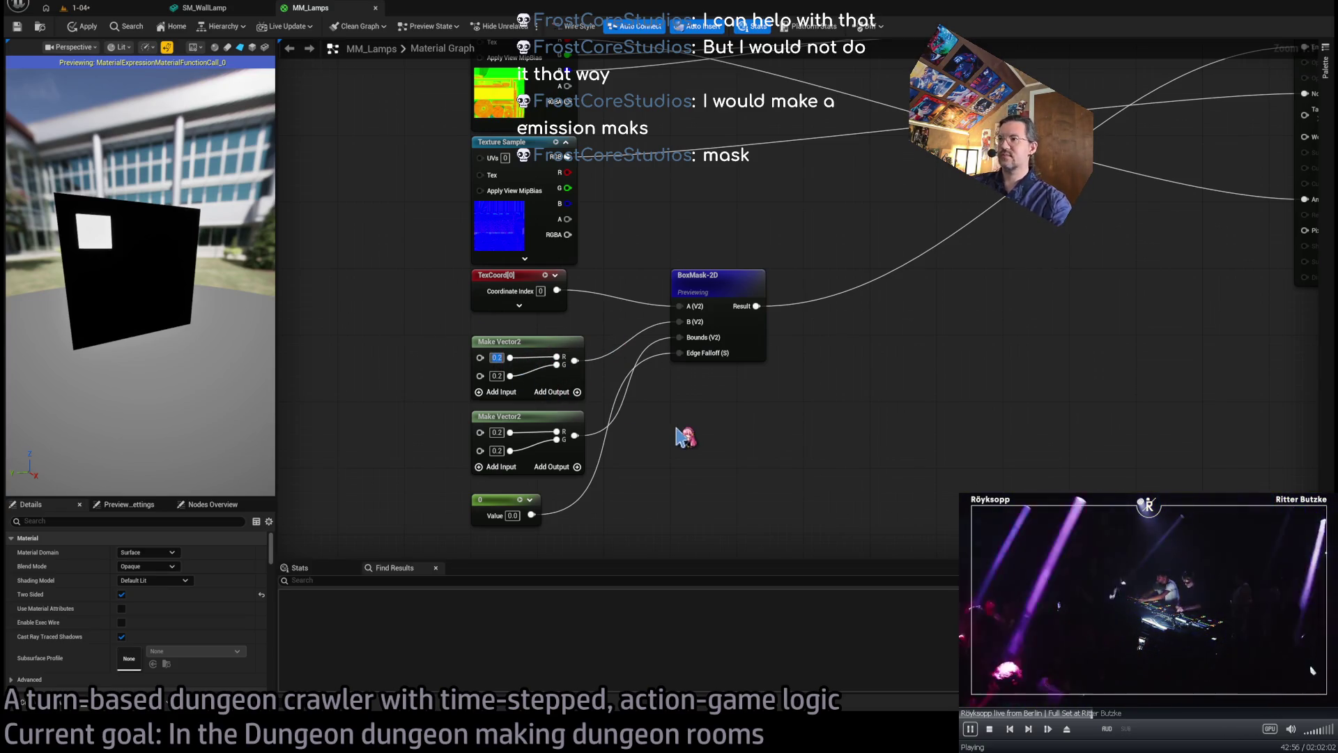
- Connect BoxMask-2D Result to MM_Lamps Emissive Color and end the mask-only preview
{"action": "left_click_drag", "start_coordinate": [800, 248], "coordinate": [555, 383]}
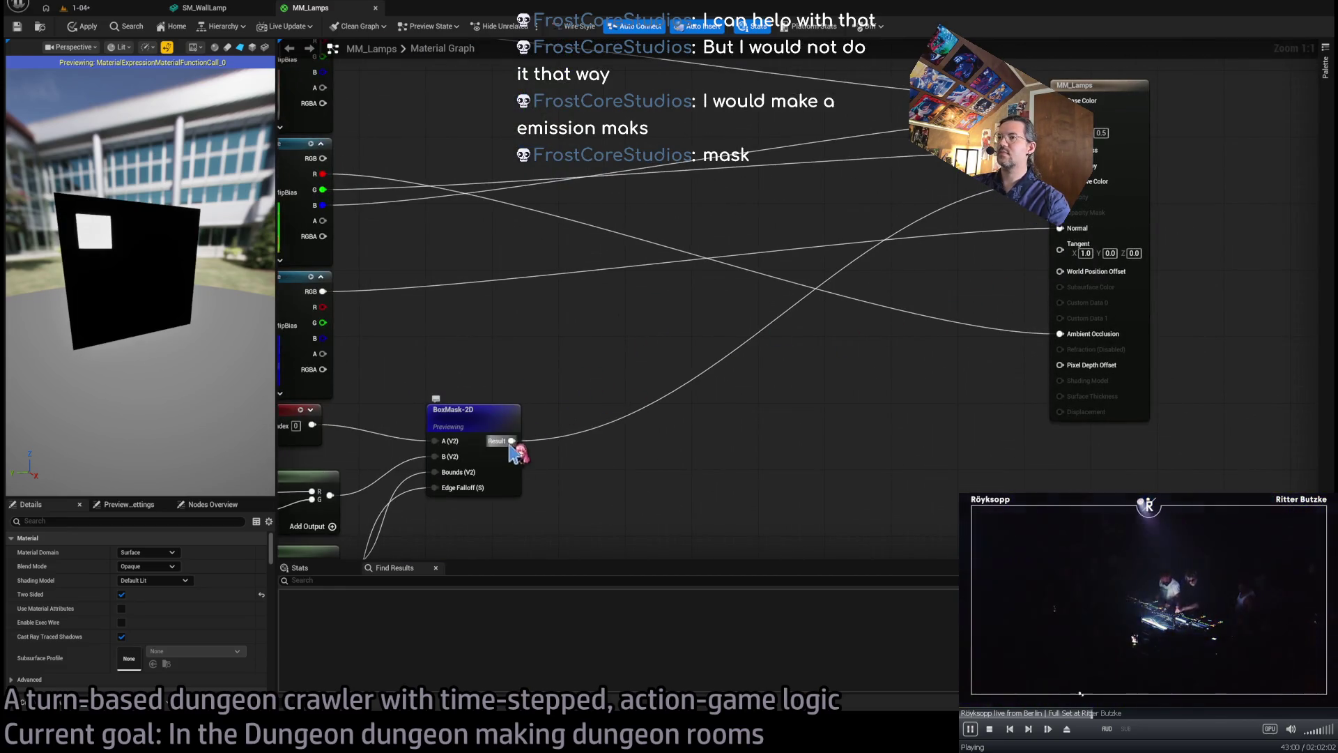
{"action": "left_click", "coordinate": [512, 441], "text": "alt"}
{"action": "left_click_drag", "start_coordinate": [635, 358], "coordinate": [688, 374]}
{"action": "mouse_move", "coordinate": [564, 457]}
{"action": "left_mouse_down"}
{"action": "mouse_move", "coordinate": [1066, 195]}
{"action": "mouse_move", "coordinate": [1112, 198]}
{"action": "left_mouse_up"}
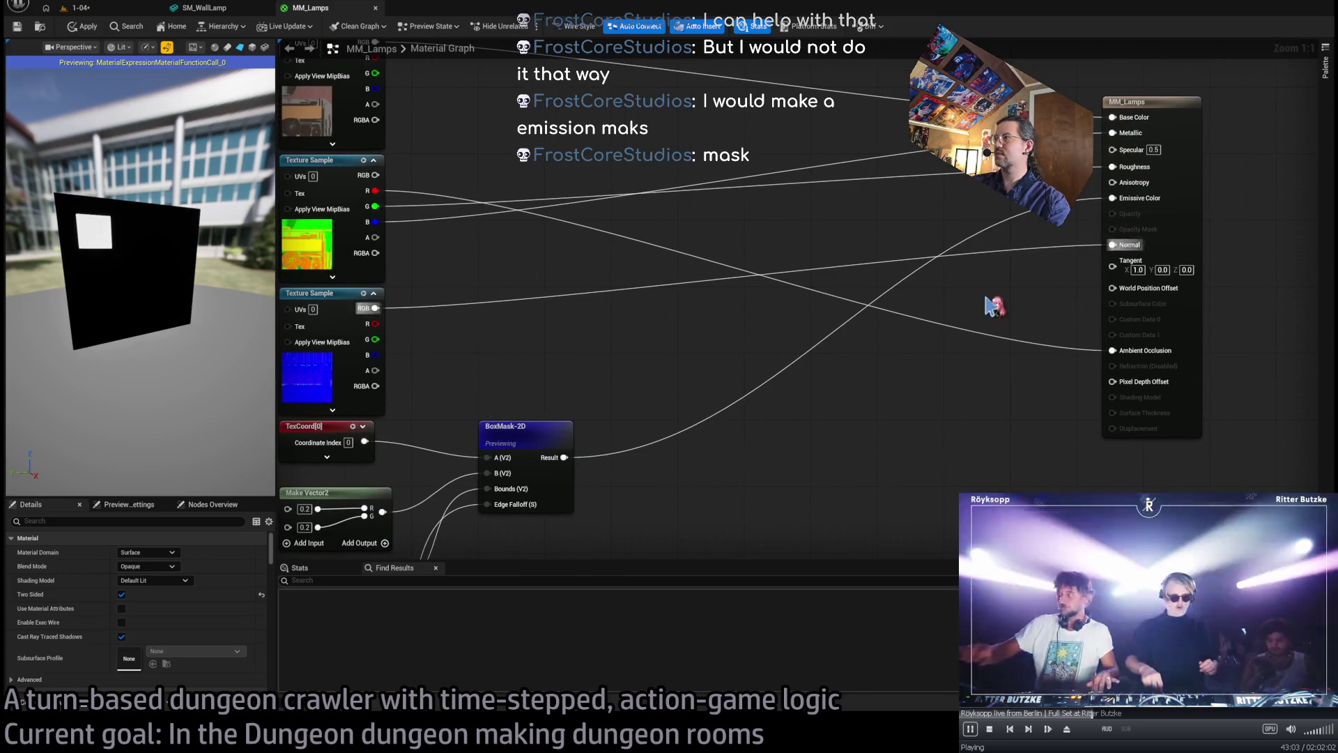
{"action": "left_click", "coordinate": [526, 437]}
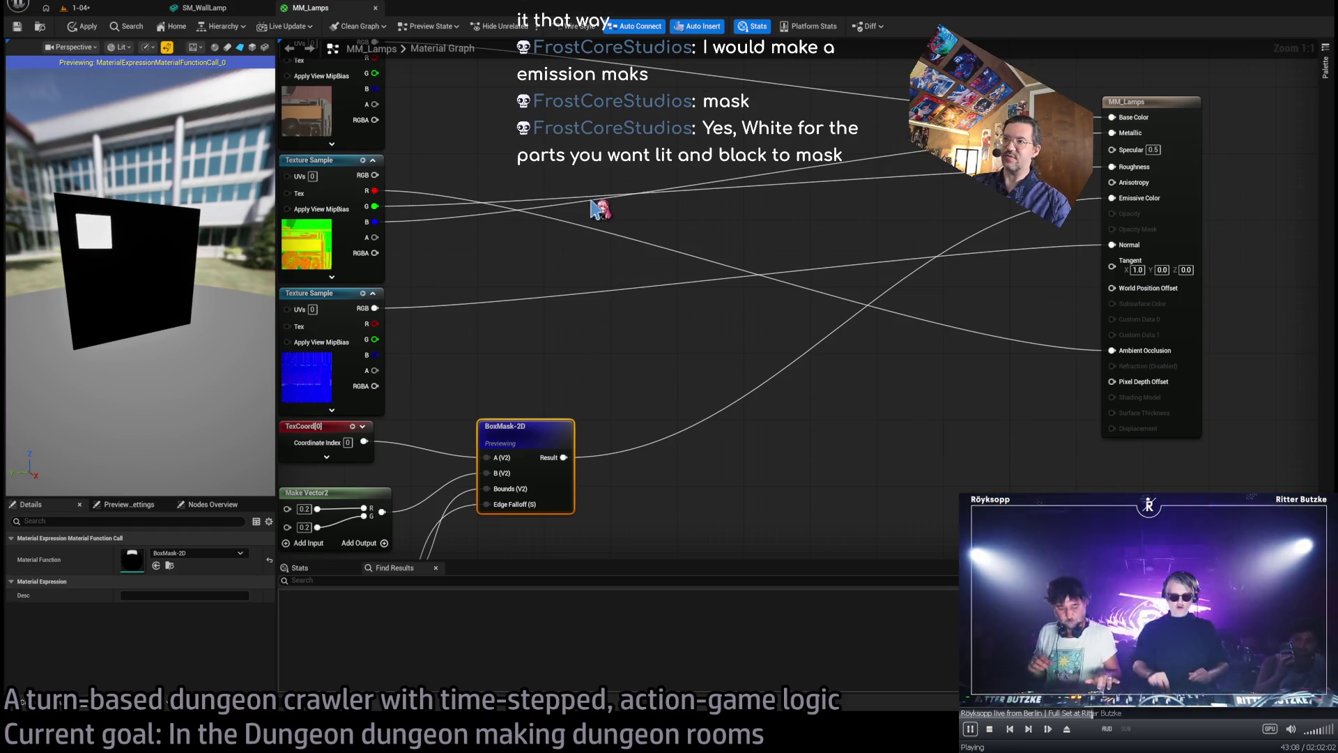
{"action": "key", "text": "space"}
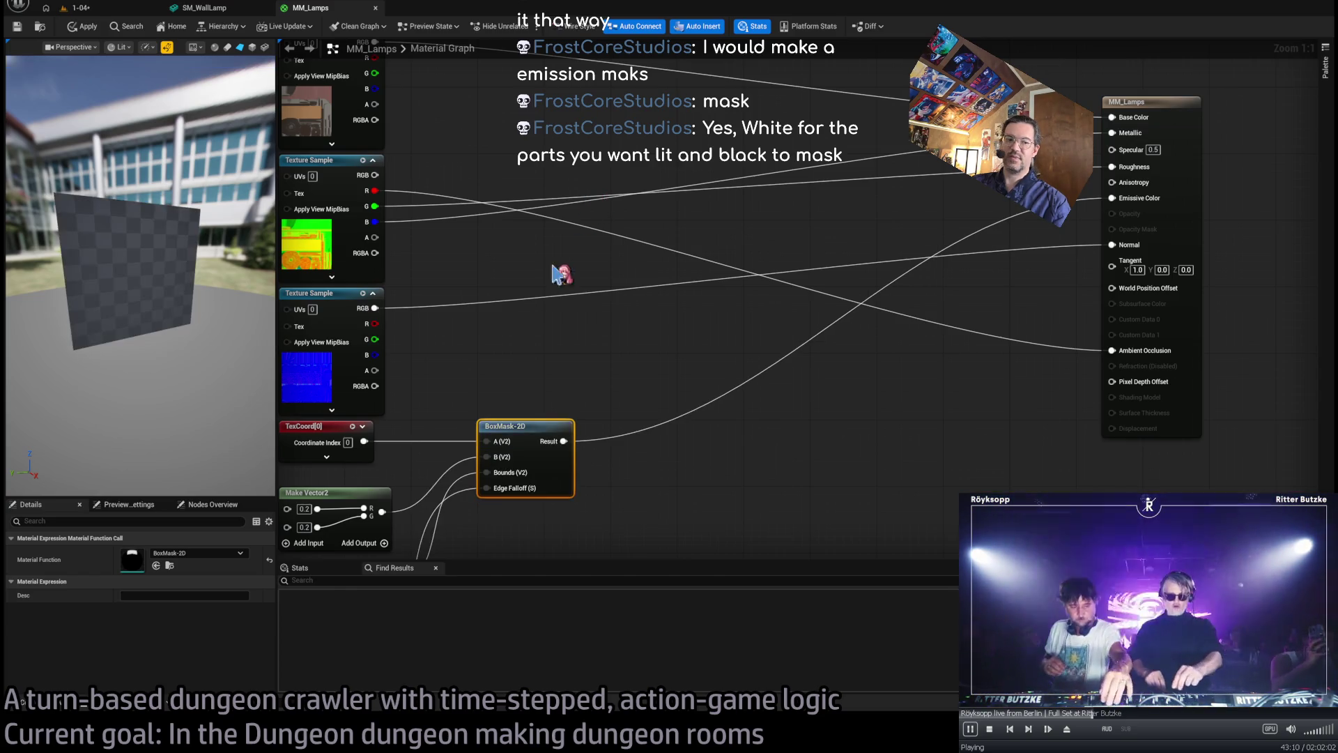
- Set the box centre vector to 0.5, 0.5
{"action": "left_click_drag", "start_coordinate": [424, 397], "coordinate": [640, 332]}
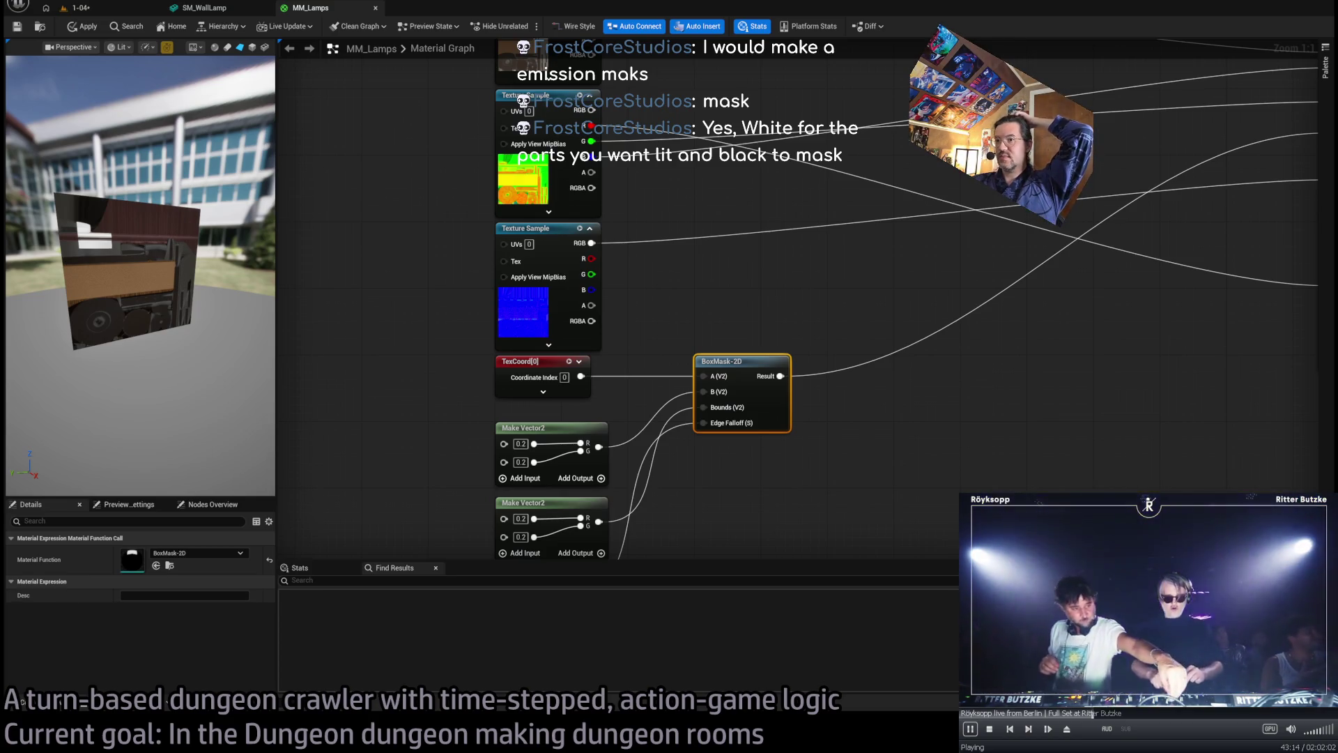
{"action": "left_click", "coordinate": [442, 409]}
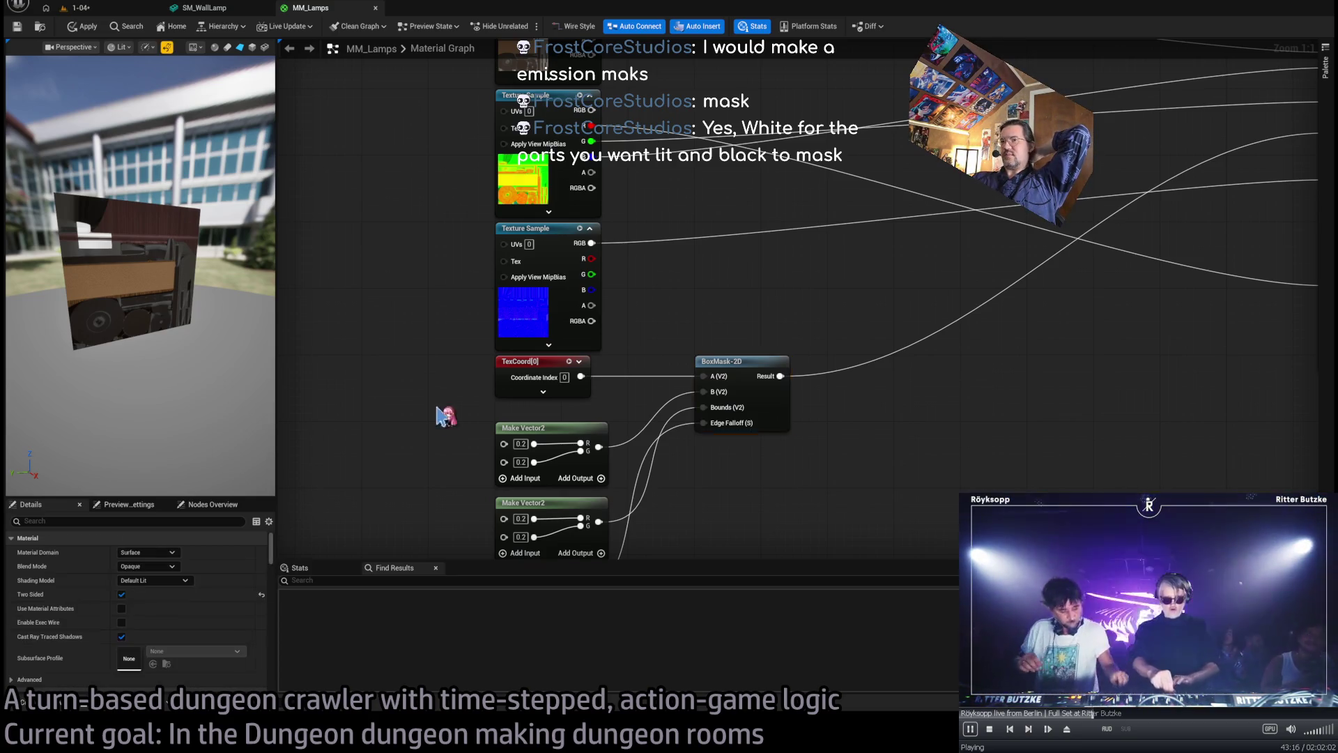
{"action": "left_click_drag", "start_coordinate": [442, 409], "coordinate": [432, 343]}
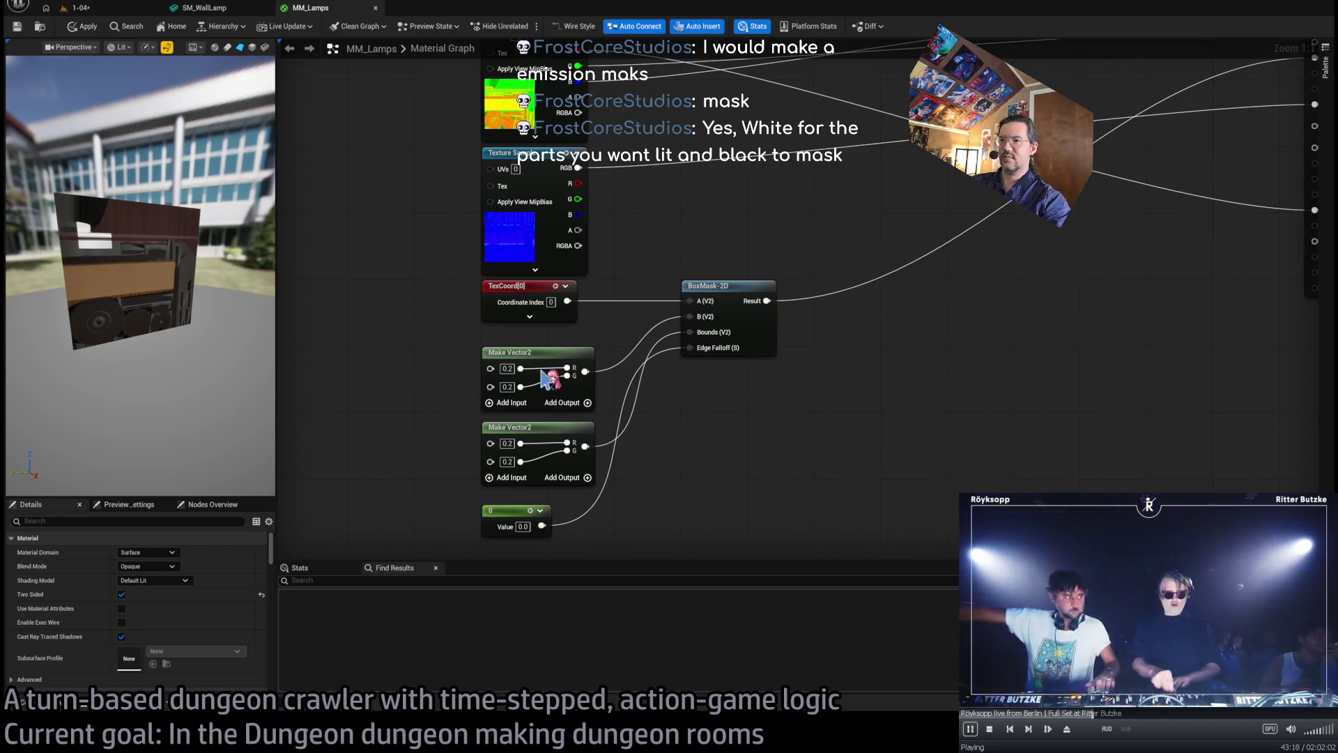
{"action": "left_click", "coordinate": [505, 369]}
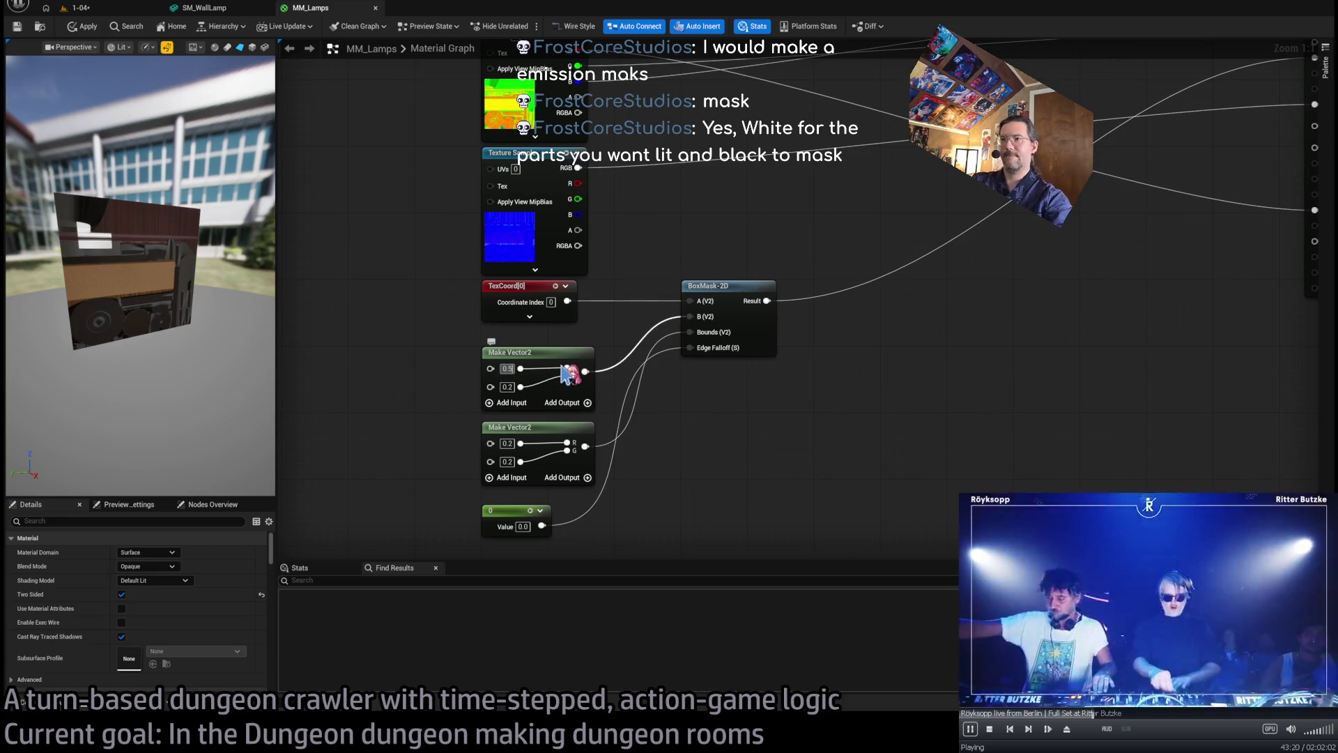
{"action": "type", "text": "0.5"}
{"action": "key", "text": "Return"}
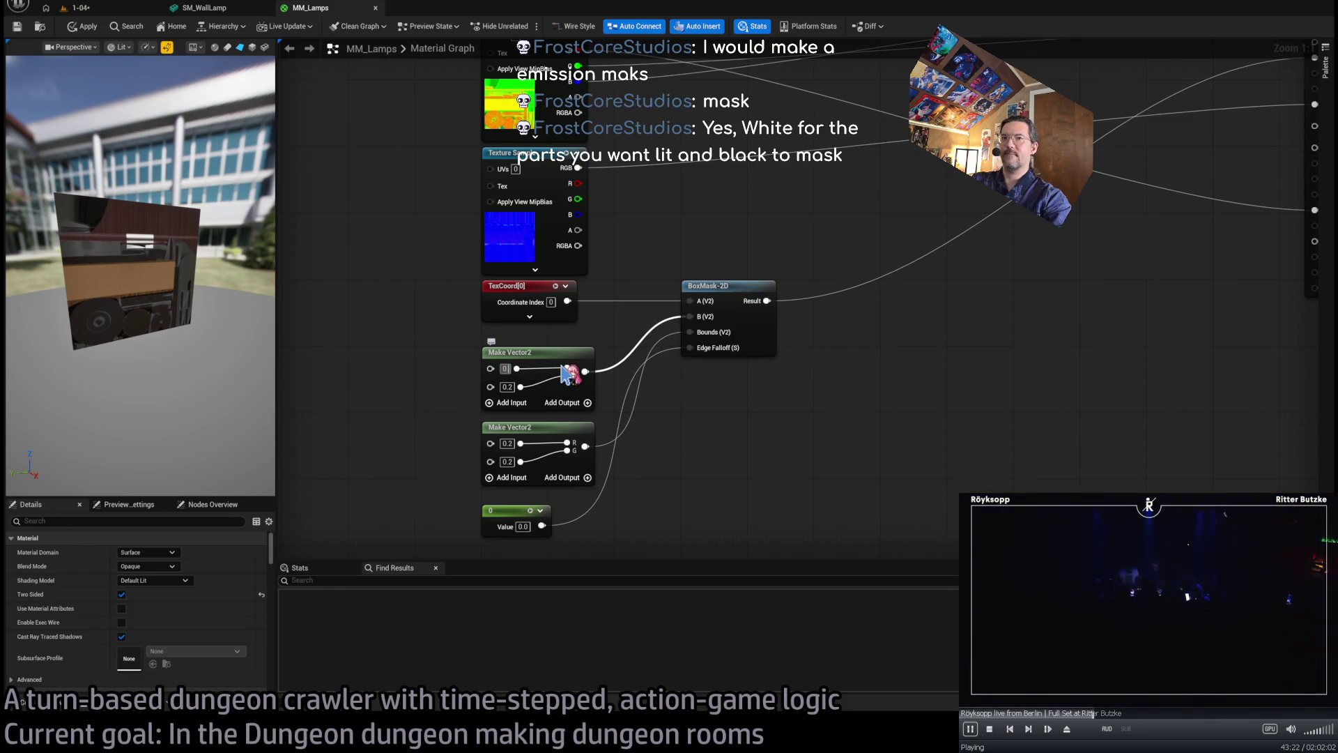
{"action": "left_click", "coordinate": [507, 370]}
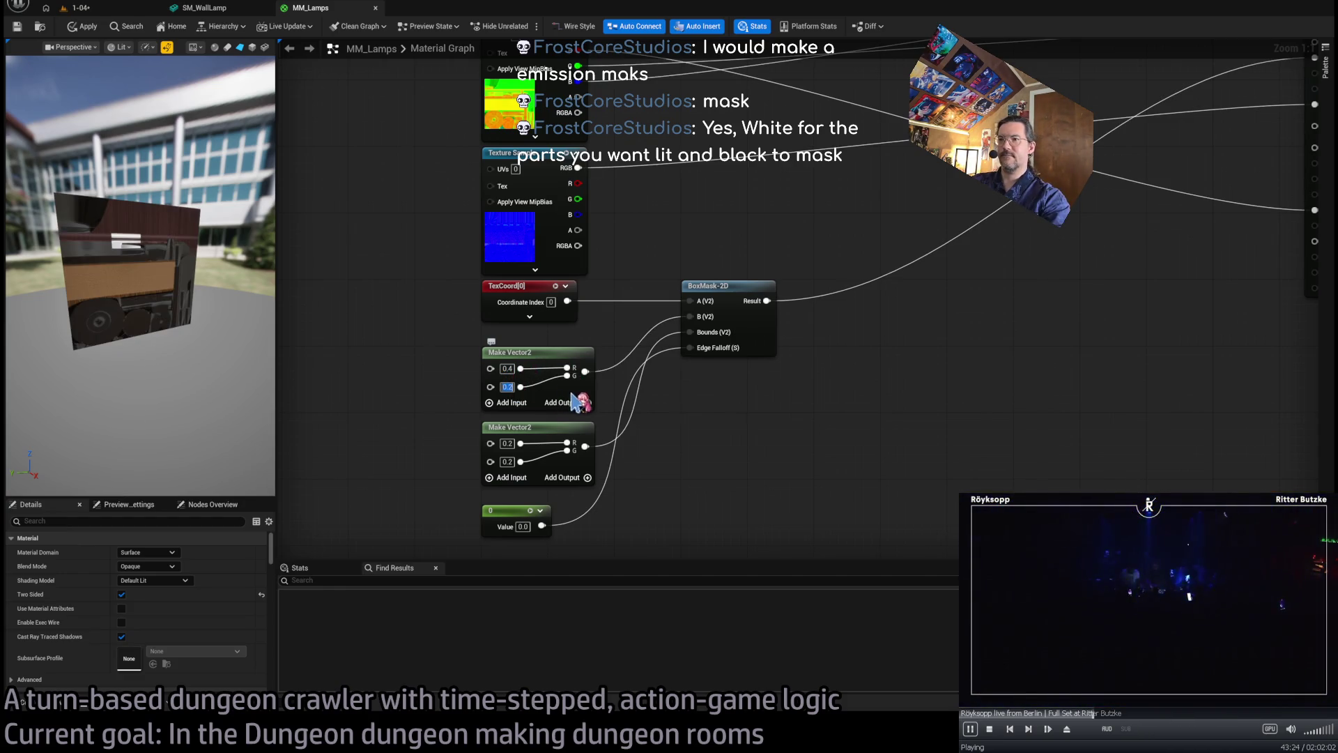
{"action": "type", "text": "0.5"}
{"action": "key", "text": "Return"}
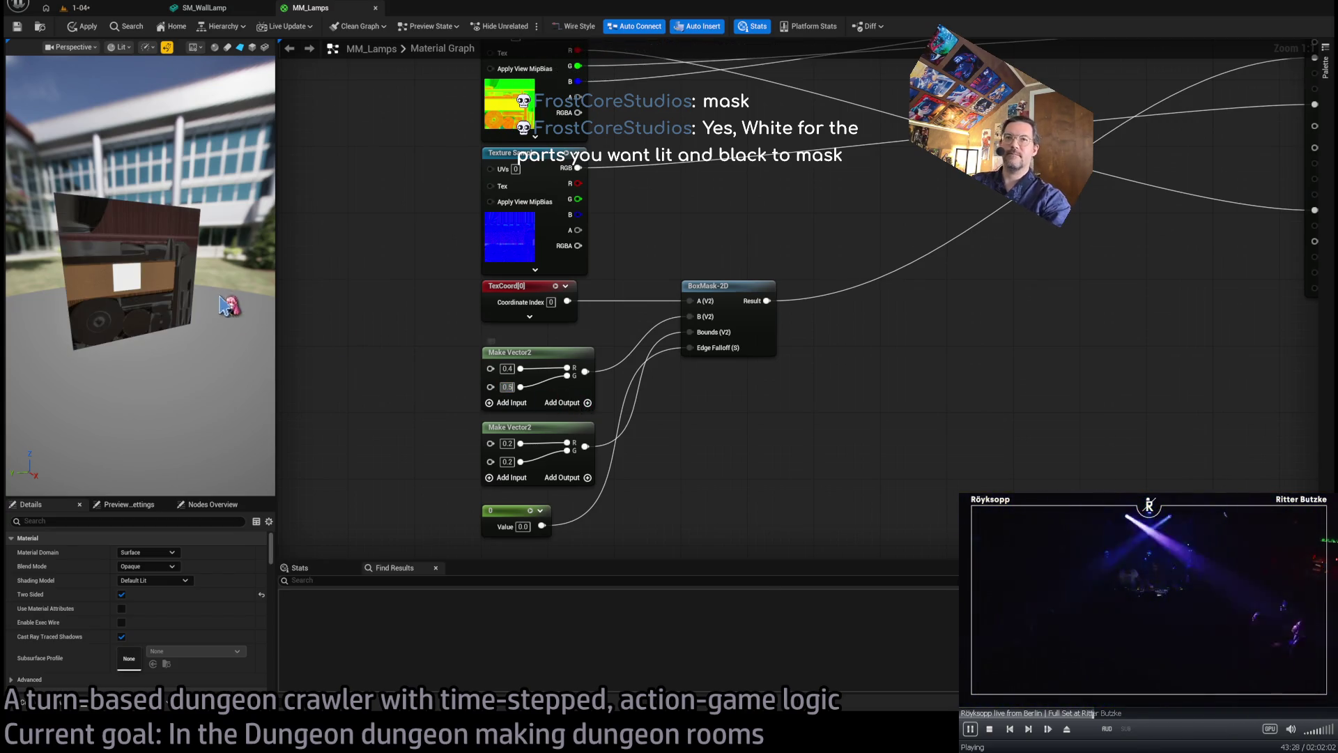
- Shift the centre X to 0.4 and widen the mask to 0.7, checking the preview
{"action": "left_click_drag", "start_coordinate": [230, 307], "coordinate": [244, 310]}
{"action": "scroll", "coordinate": [139, 272], "scroll_direction": "up", "scroll_amount": 6}
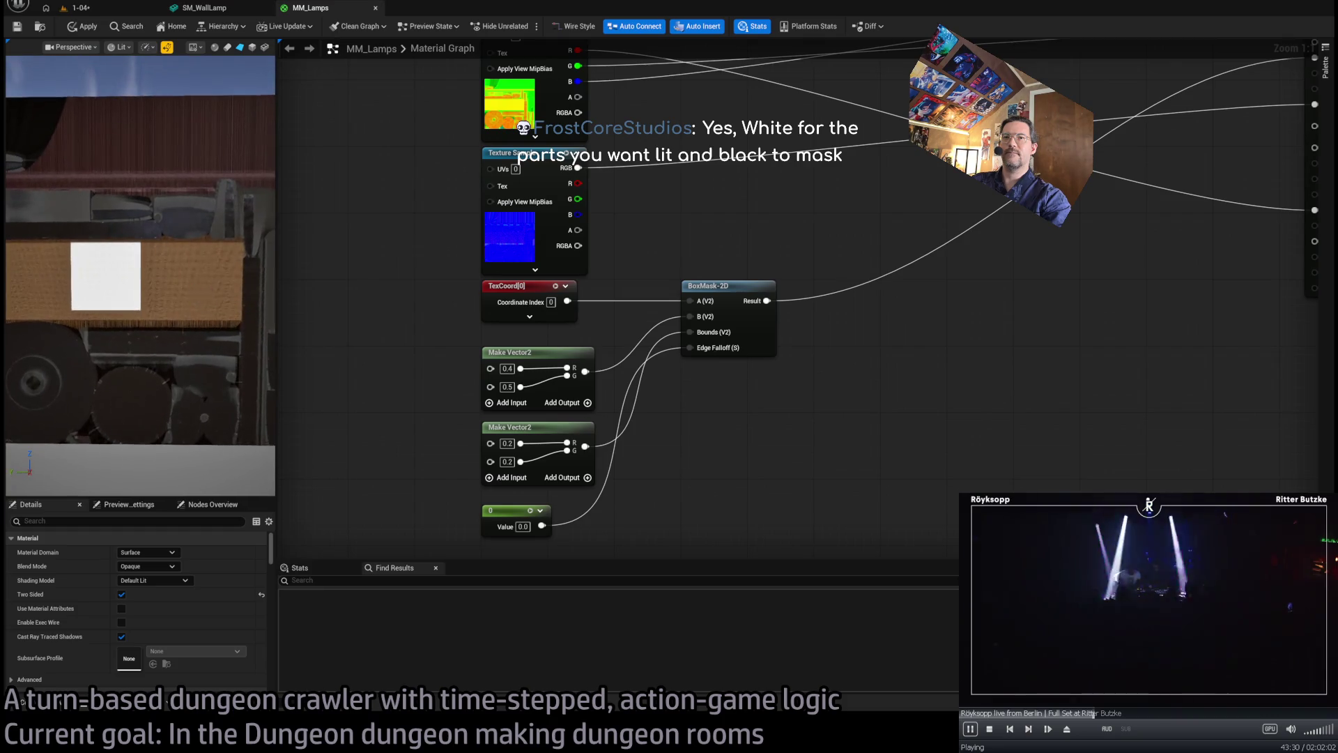
{"action": "type", "text": "0.4"}
{"action": "key", "text": "Return"}
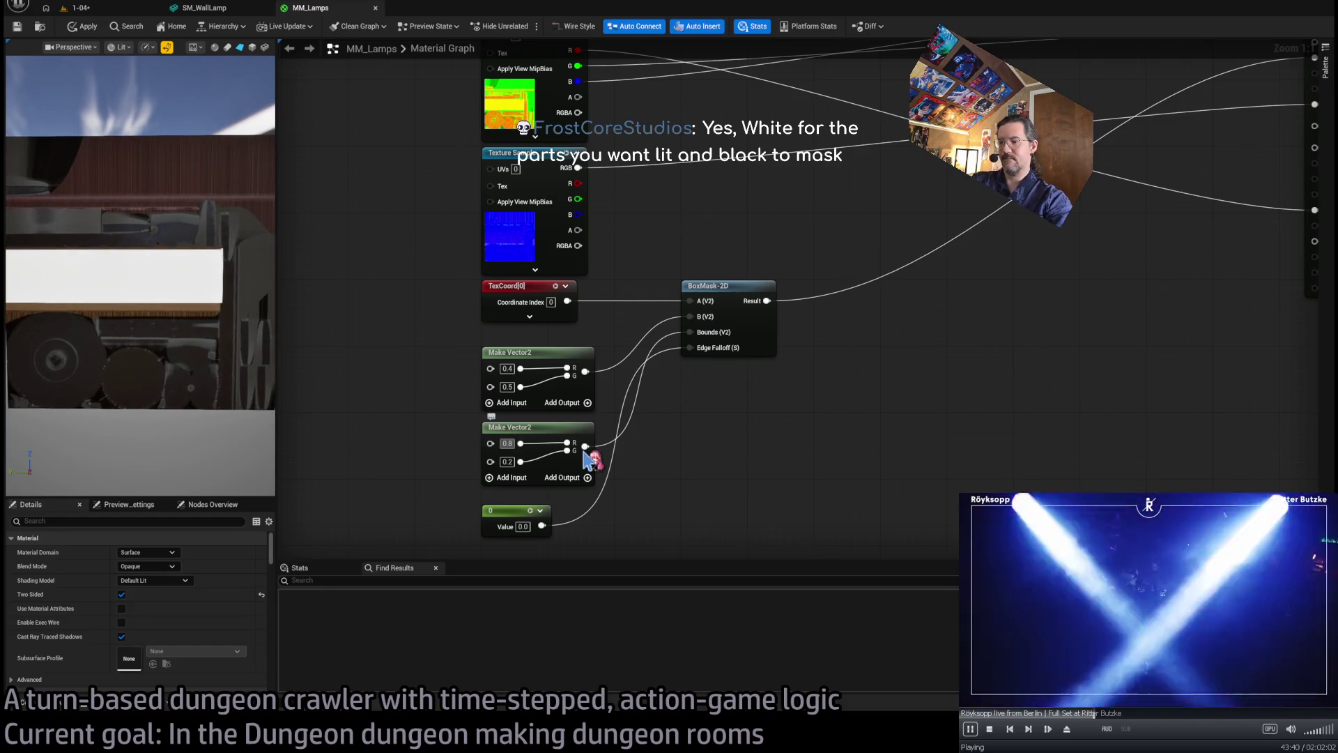
{"action": "type", "text": "0.7"}
{"action": "key", "text": "Return"}
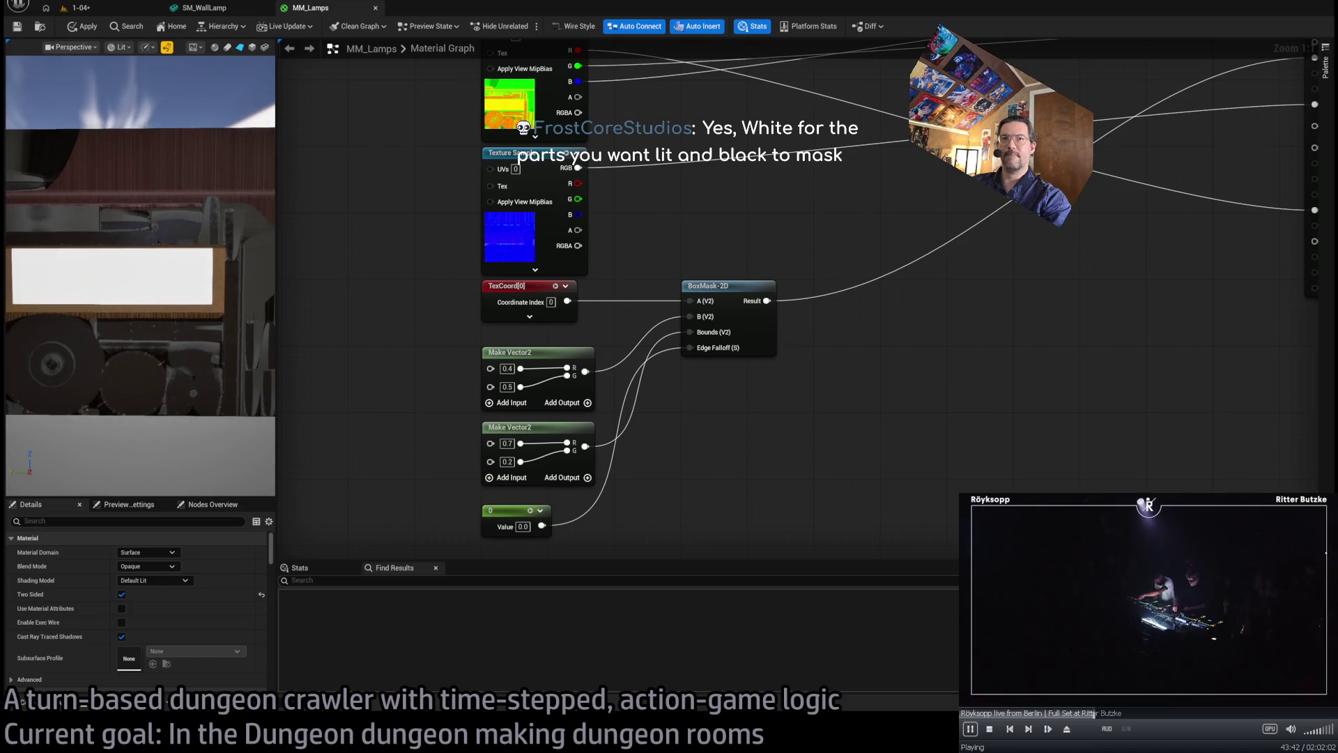
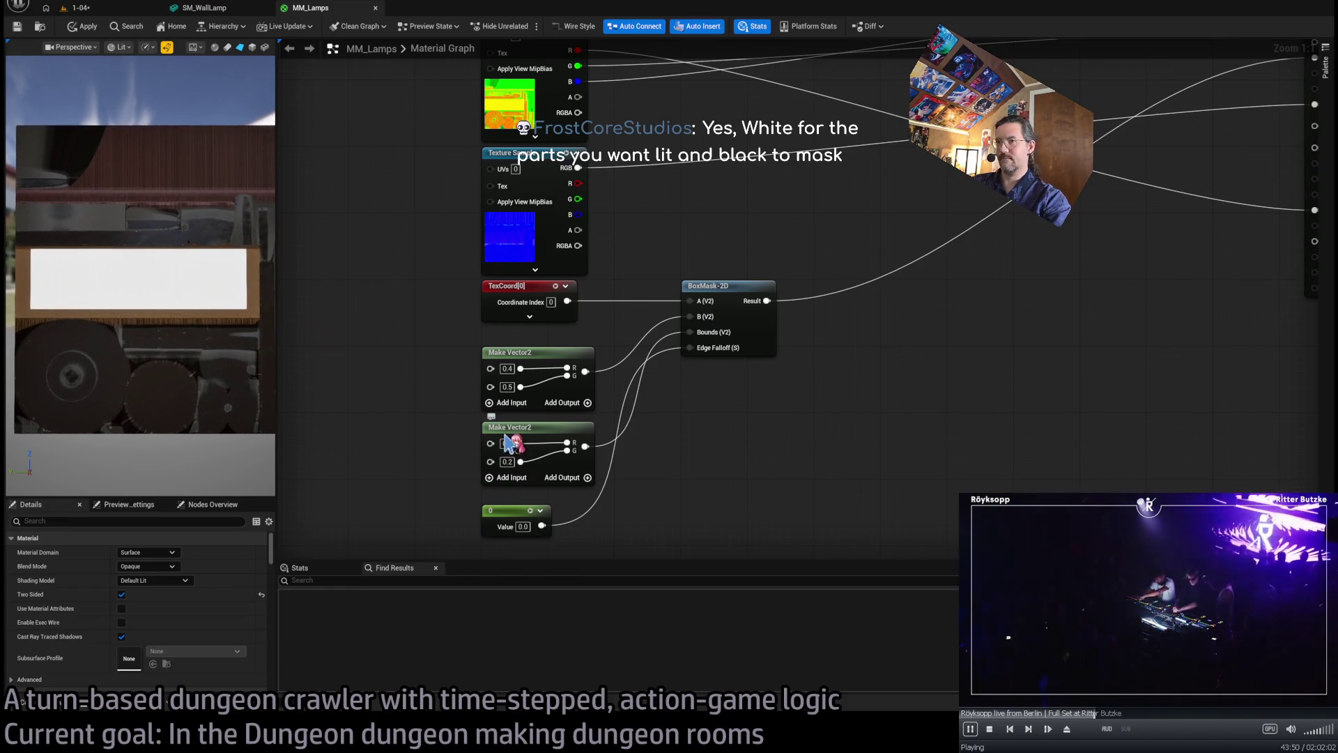
- Try values for the first Make Vector2, keeping 0.4 and testing 0.53, 0.52, 0.515 second
{"action": "type", "text": "2"}
{"action": "key", "text": "Return"}
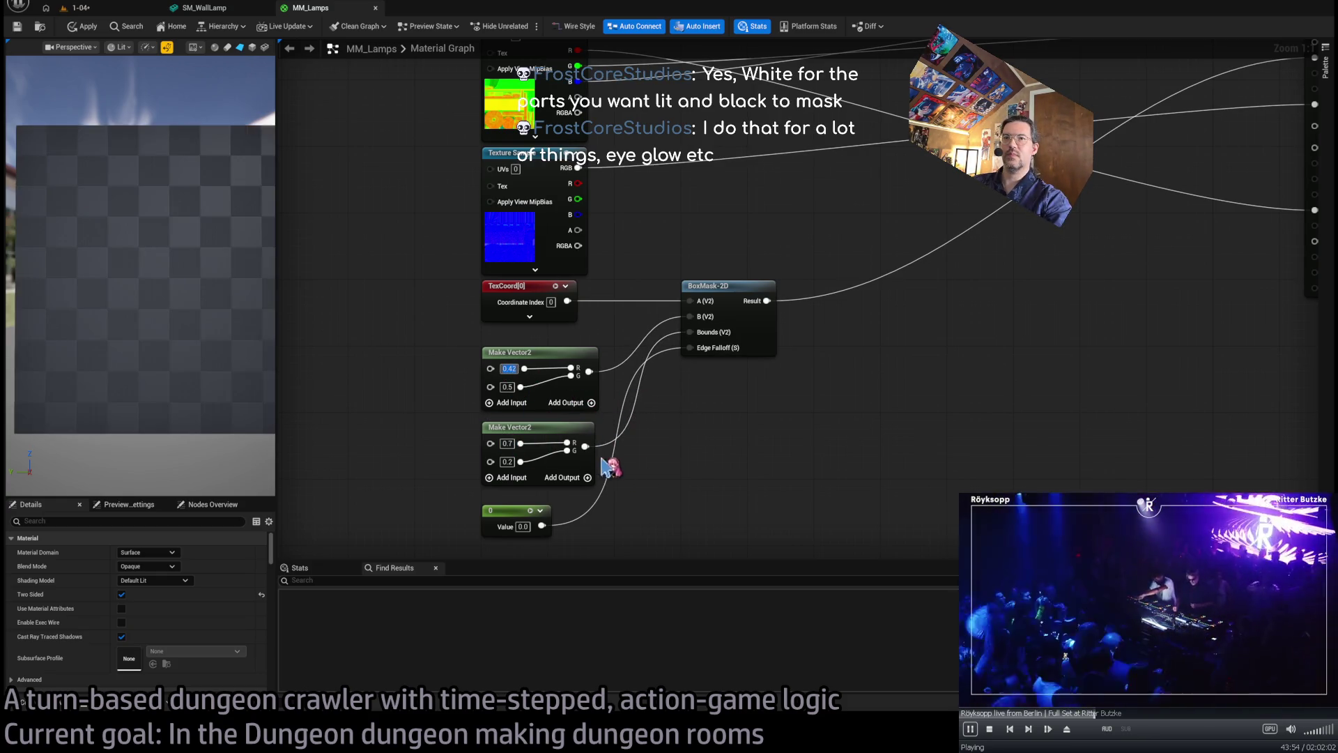
{"action": "key", "text": "ctrl+z"}
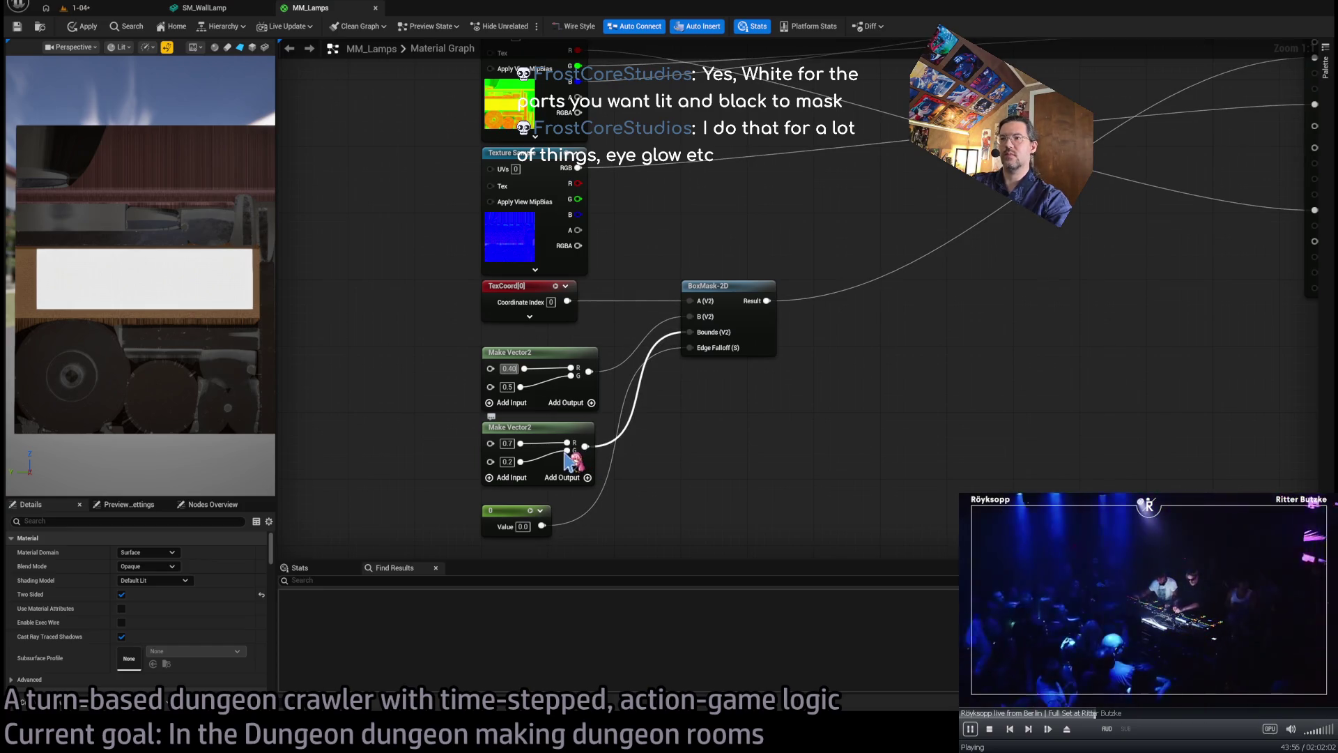
{"action": "key", "text": "Tab"}
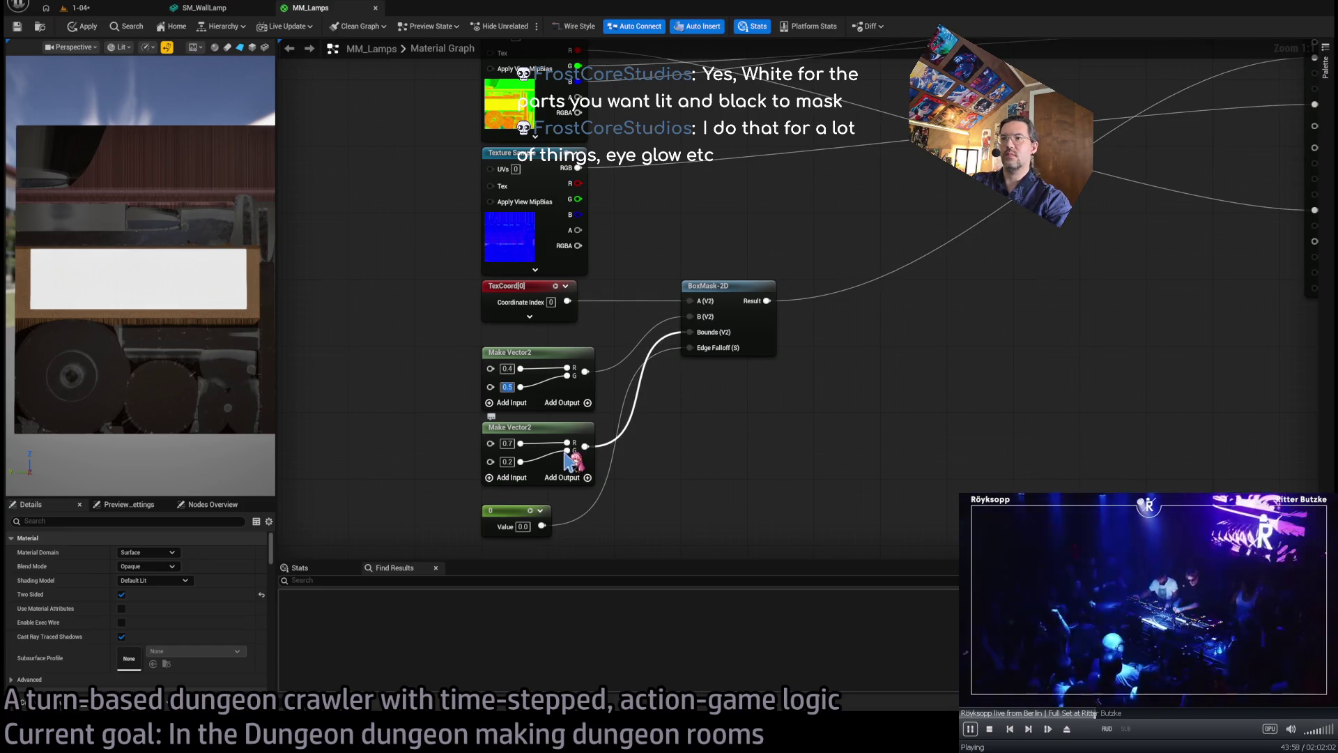
{"action": "type", "text": "0.53"}
{"action": "key", "text": "Return"}
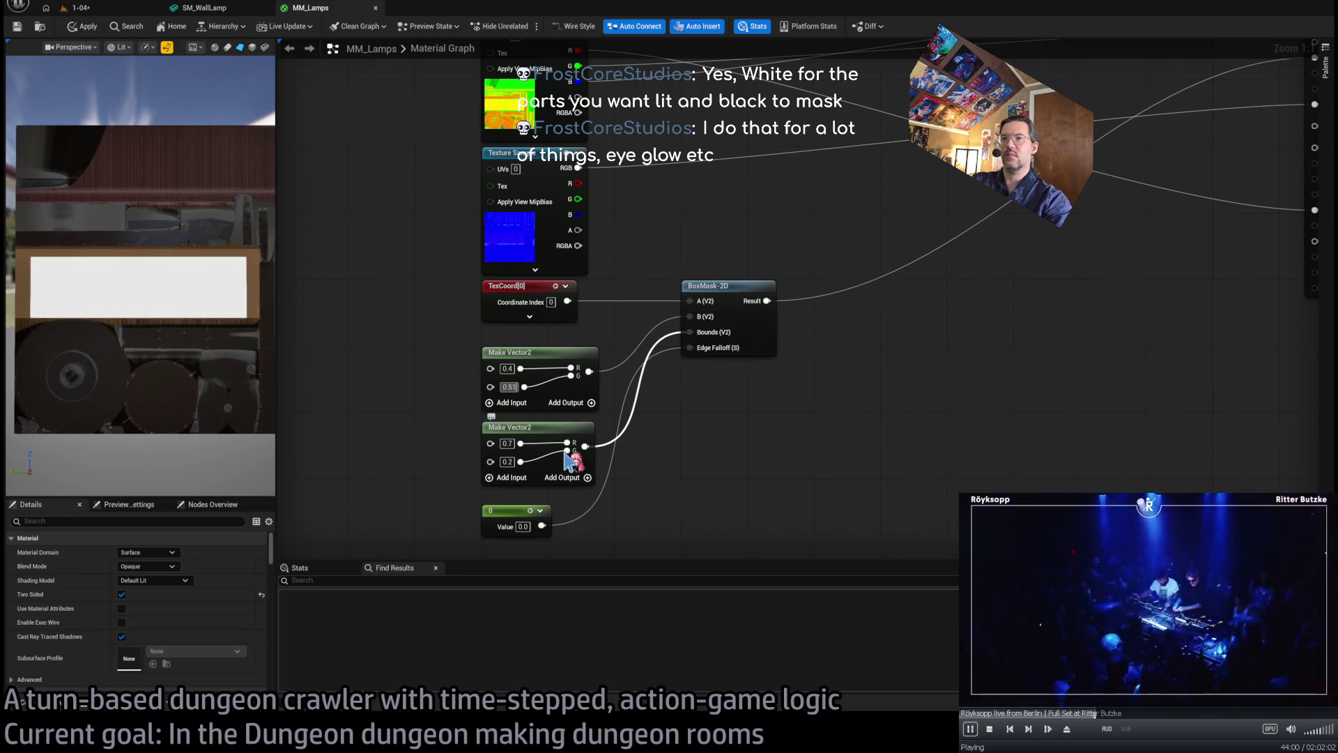
{"action": "key", "text": "Return"}
{"action": "type", "text": "0.52"}
{"action": "key", "text": "Return"}
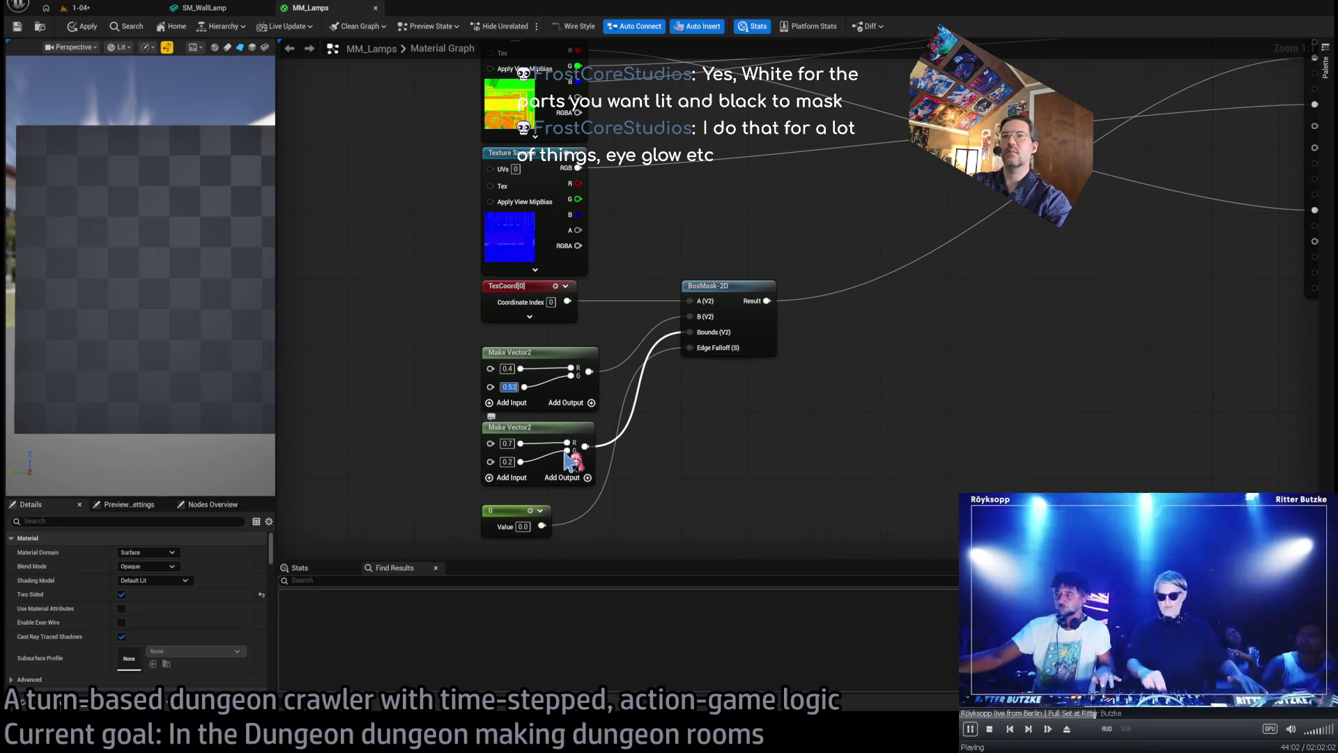
{"action": "type", "text": "0.515"}
{"action": "key", "text": "Return"}
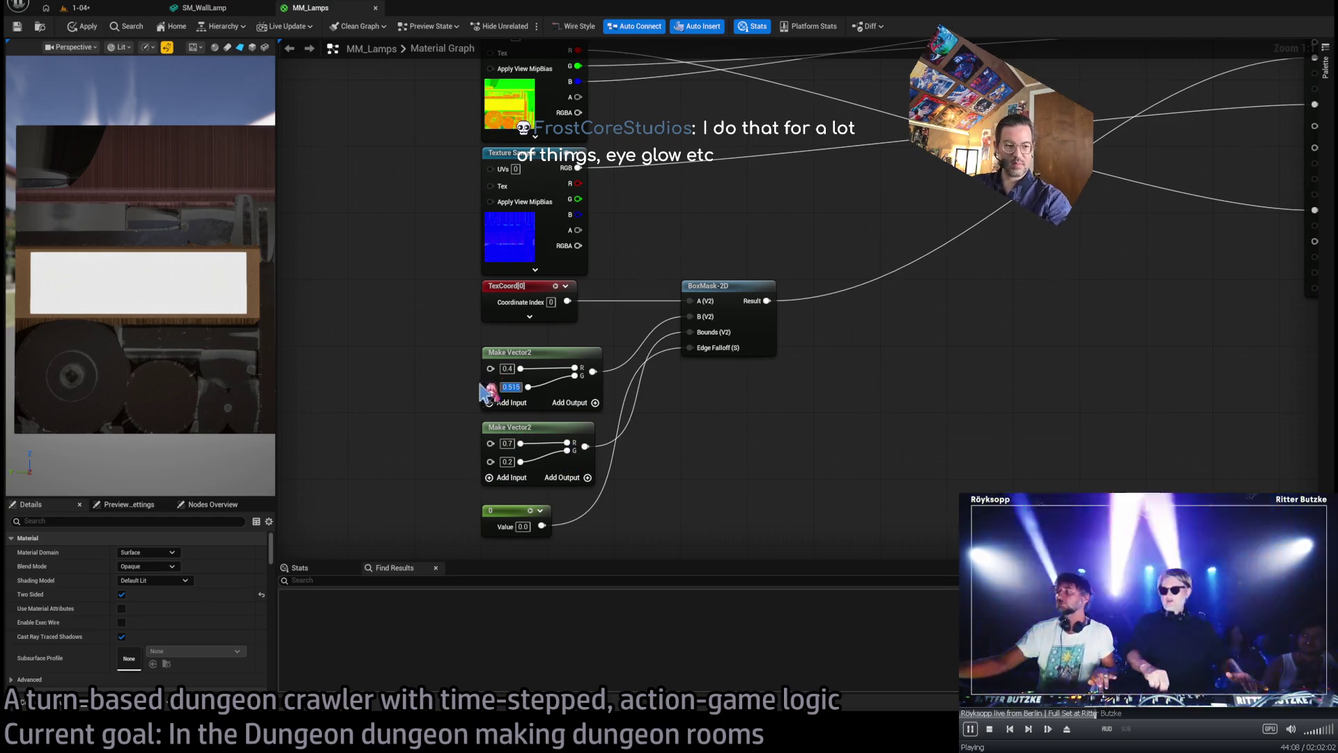
- Test 0.25, 0.2 and 0.15 for the second Make Vector2's second value
{"action": "left_click", "coordinate": [508, 460]}
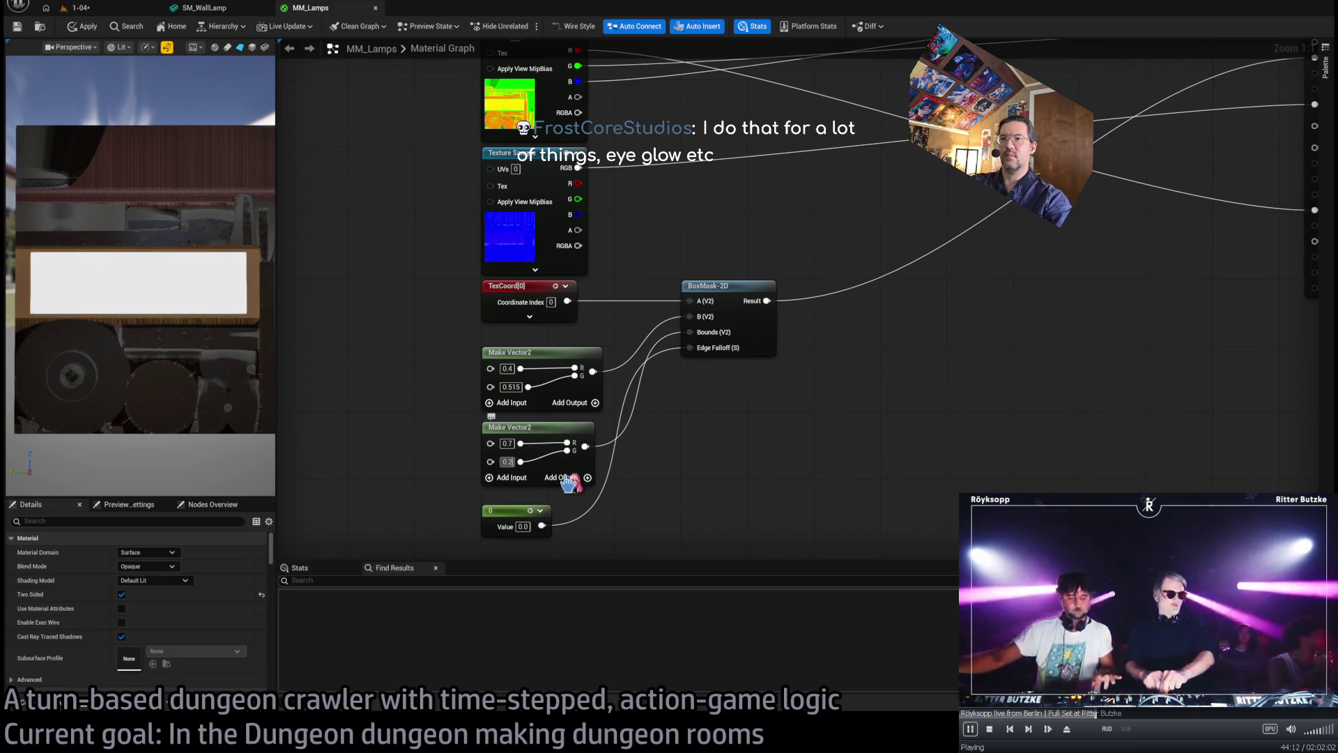
{"action": "type", "text": "5"}
{"action": "key", "text": "Return"}
{"action": "key", "text": "BackSpace"}
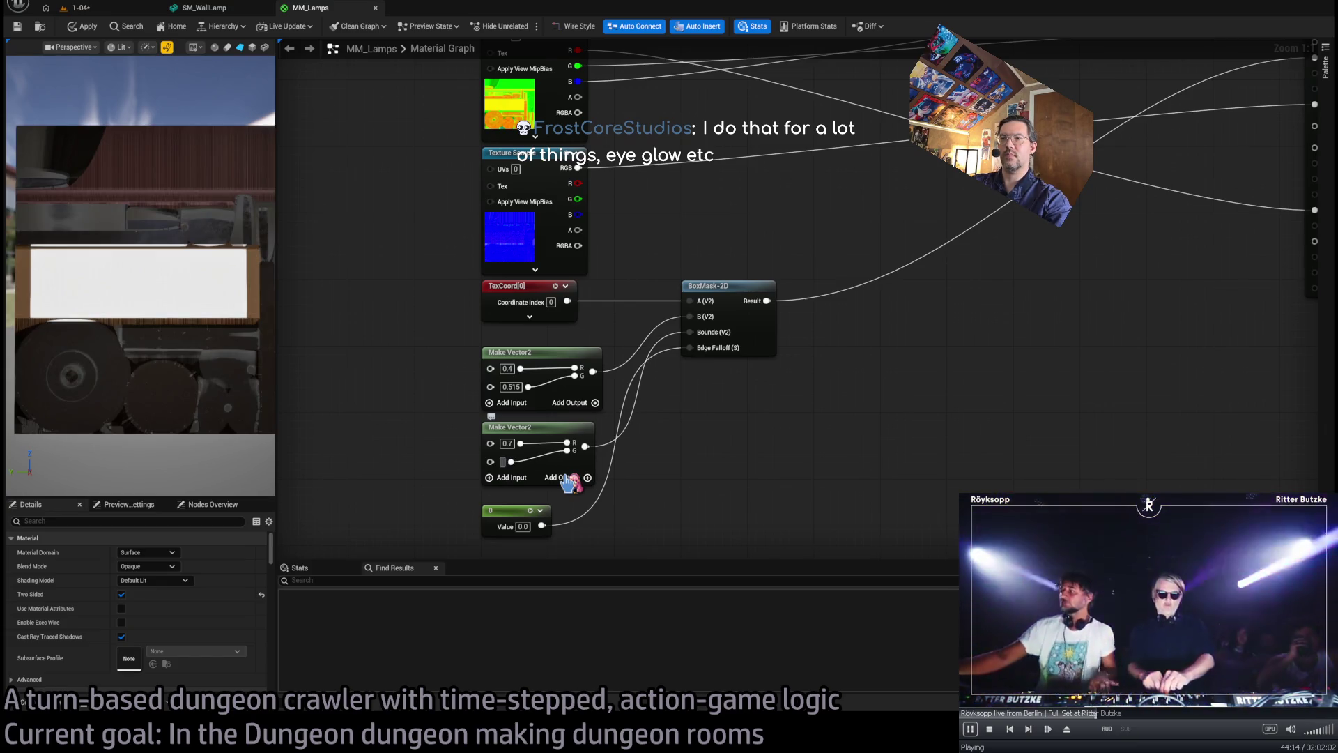
{"action": "type", "text": ".2"}
{"action": "key", "text": "Return"}
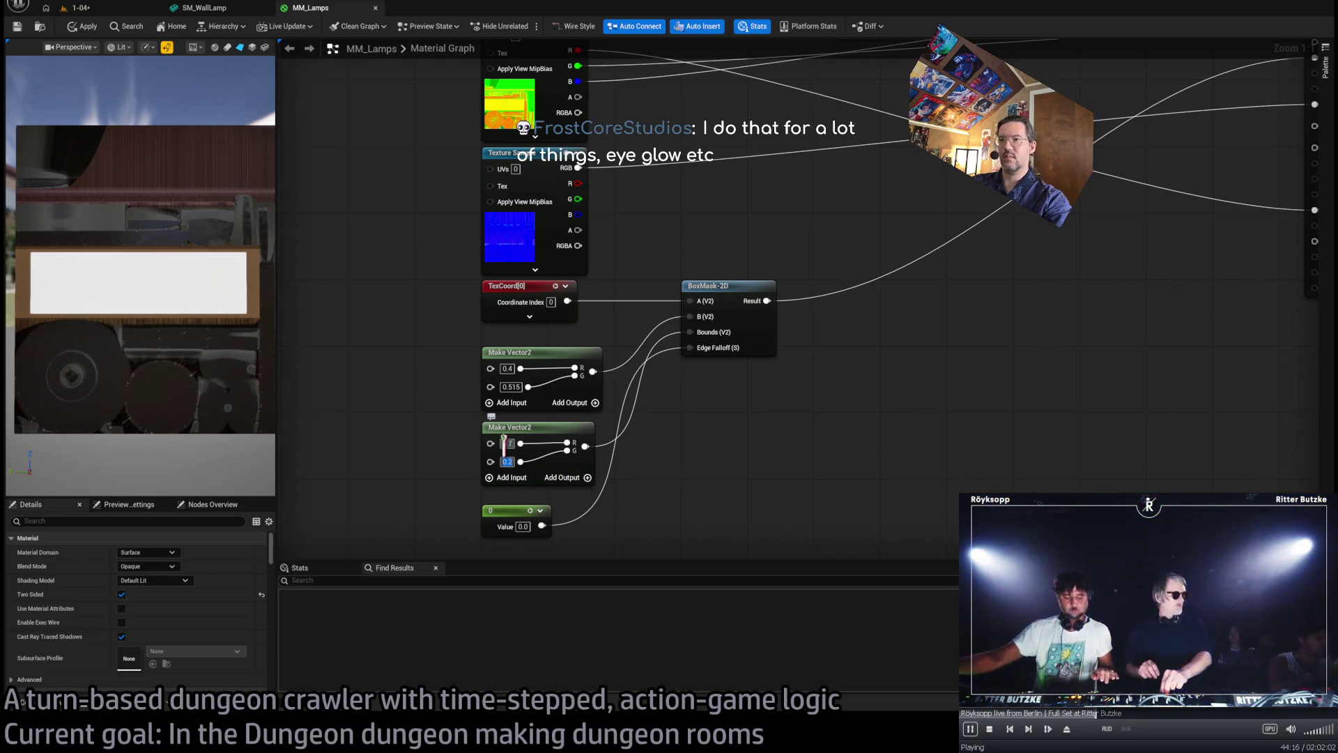
{"action": "type", "text": "0.15"}
{"action": "key", "text": "Return"}
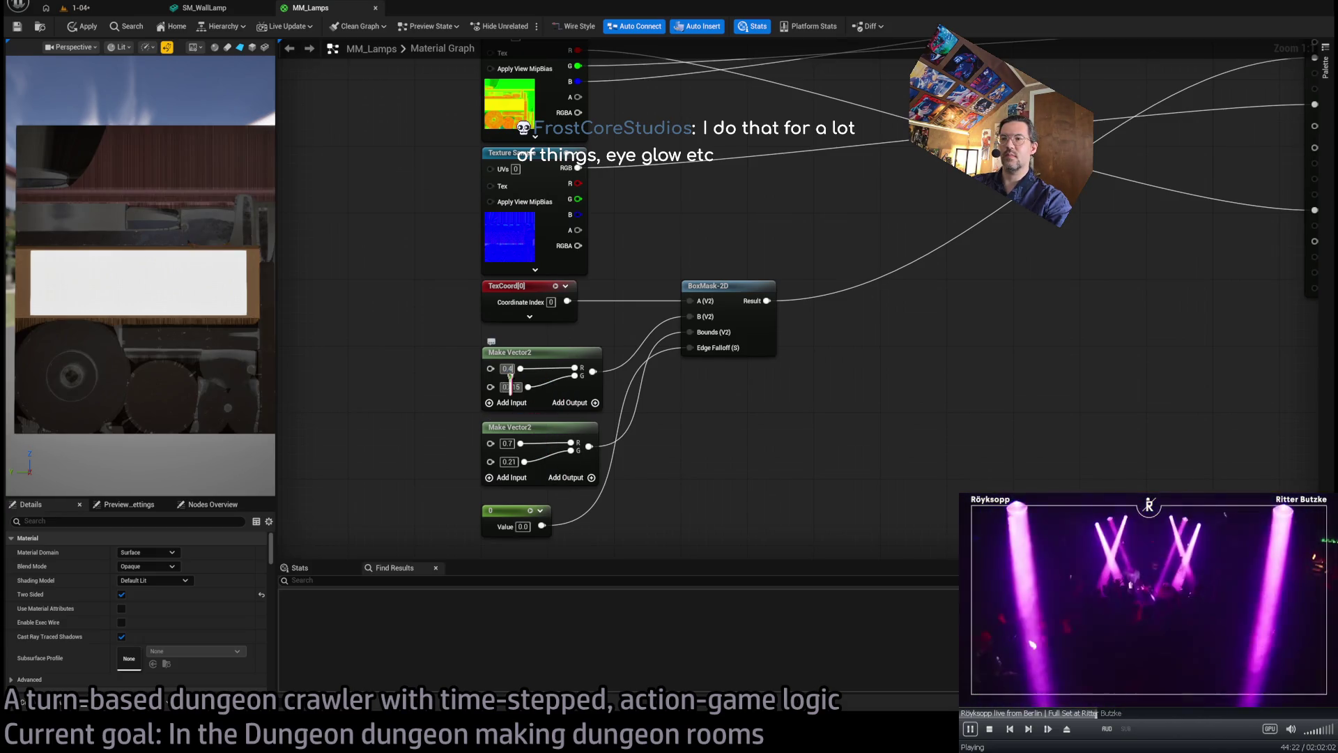
- Set the first vector's second value to 0.517 and the second vector's second to 0.23
{"action": "type", "text": "0.516"}
{"action": "key", "text": "Return"}
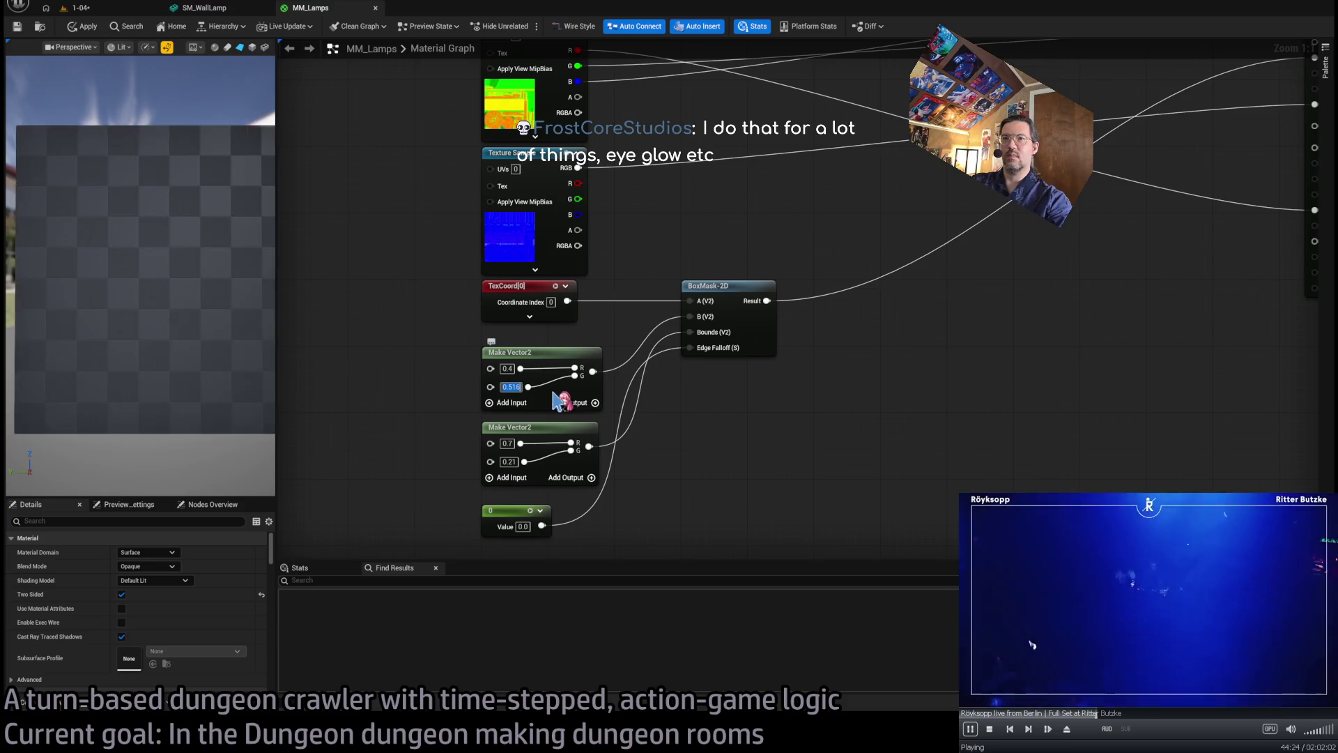
{"action": "key", "text": "BackSpace"}
{"action": "type", "text": "7"}
{"action": "key", "text": "Return"}
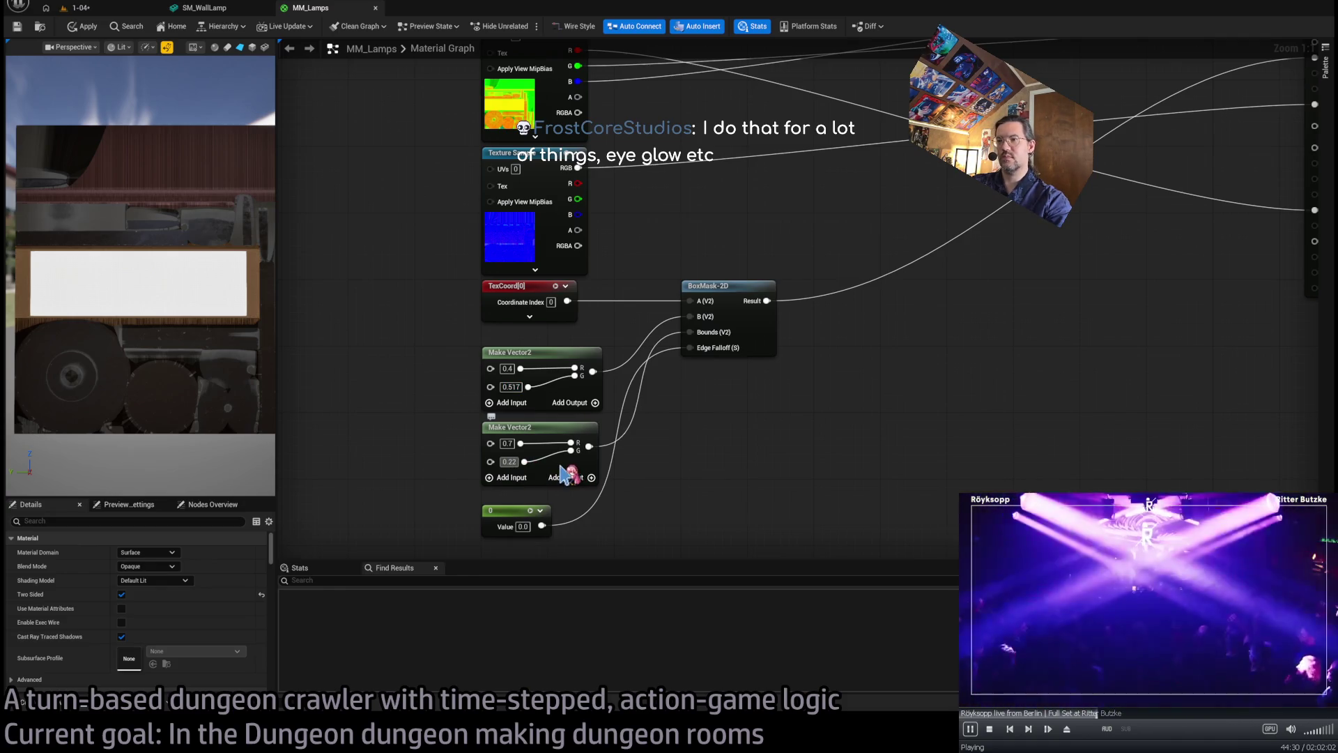
{"action": "type", "text": "0.23"}
{"action": "key", "text": "Return"}
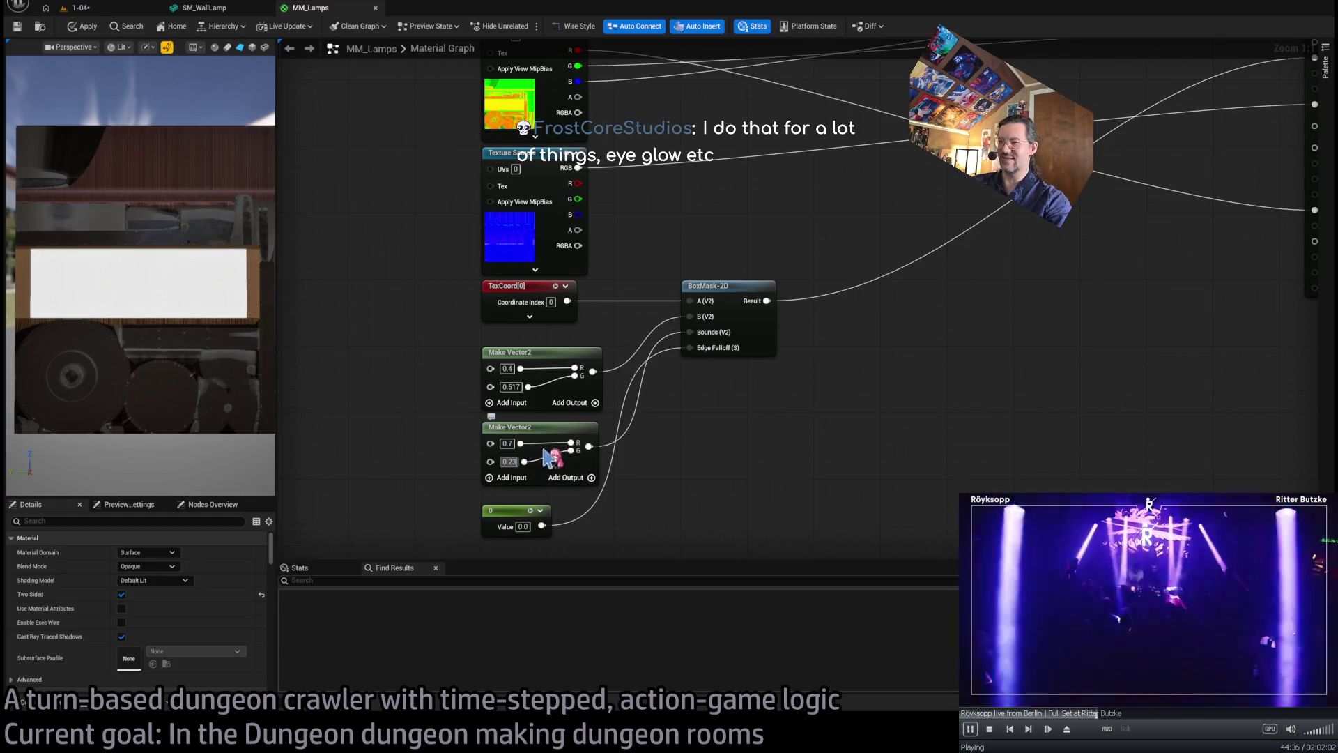
- Refine the first vector's first value to 0.396, keeping the second vector's second at 0.23
{"action": "left_click", "coordinate": [507, 443]}
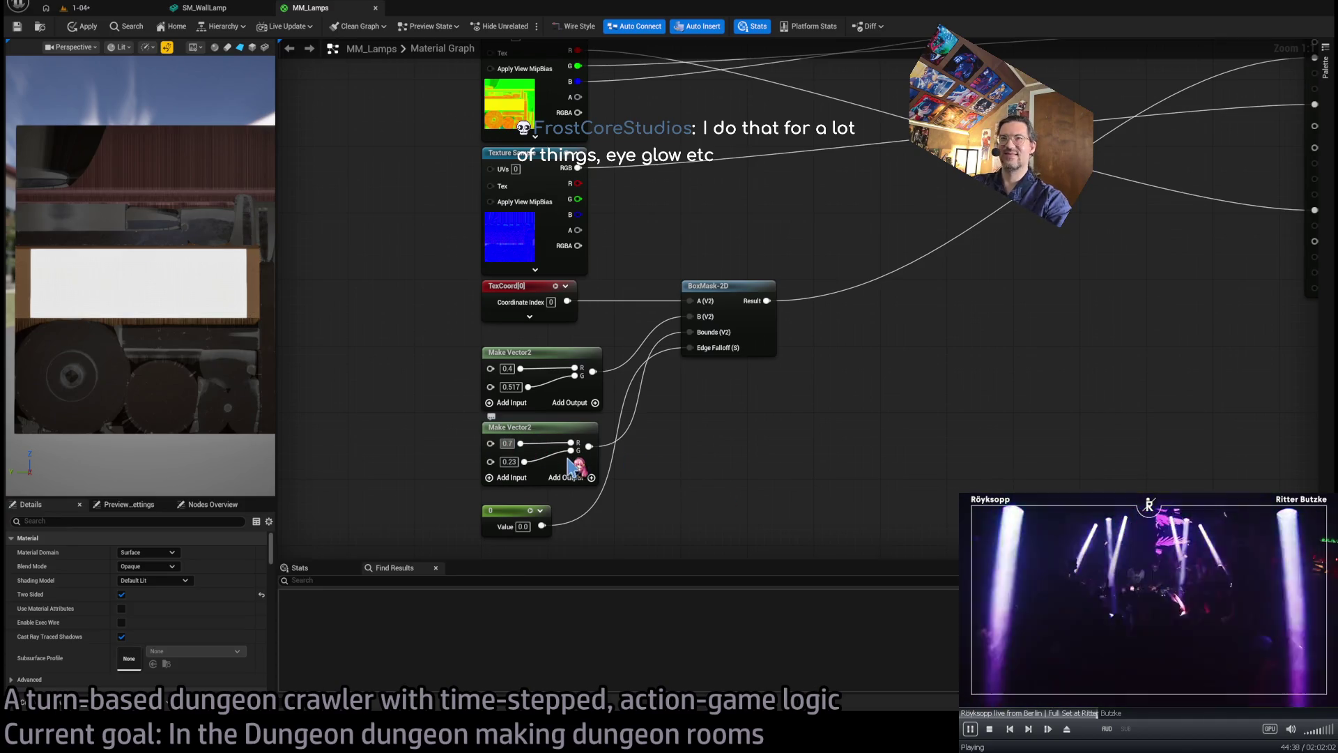
{"action": "key", "text": "Return"}
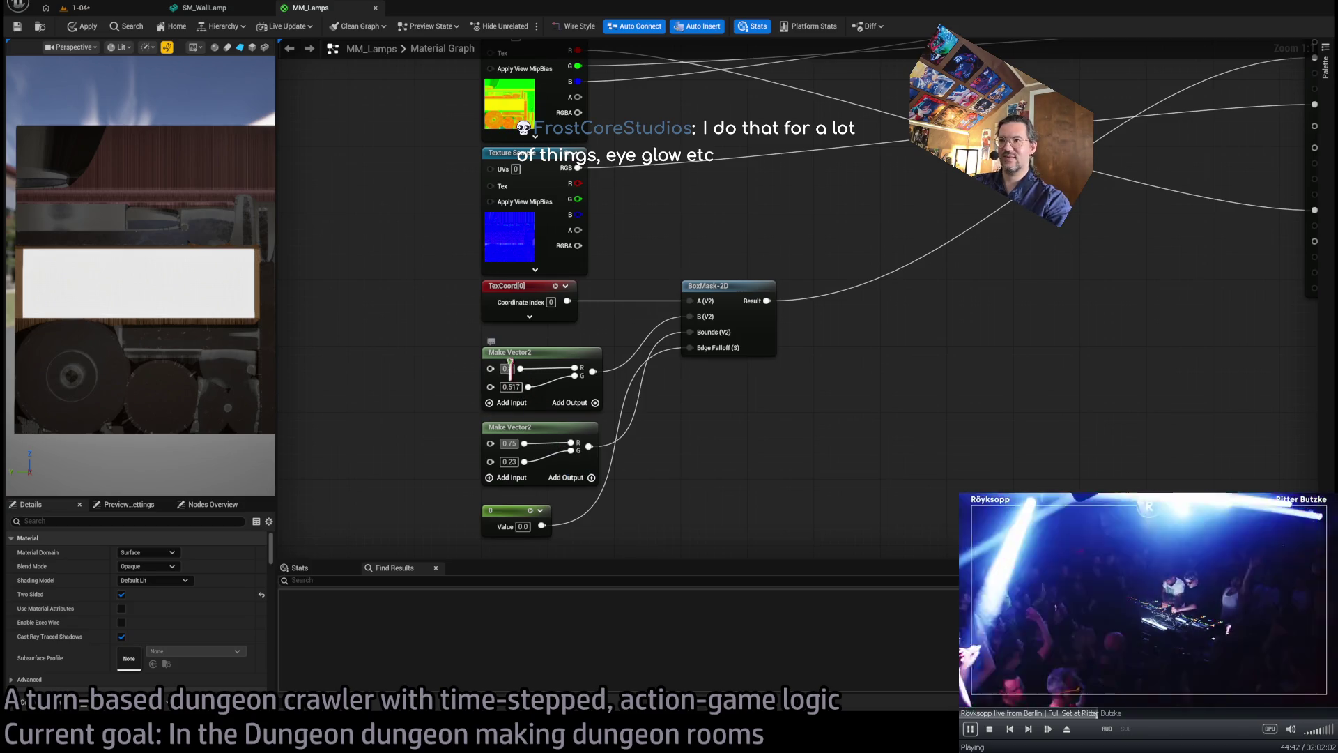
{"action": "key", "text": "Return"}
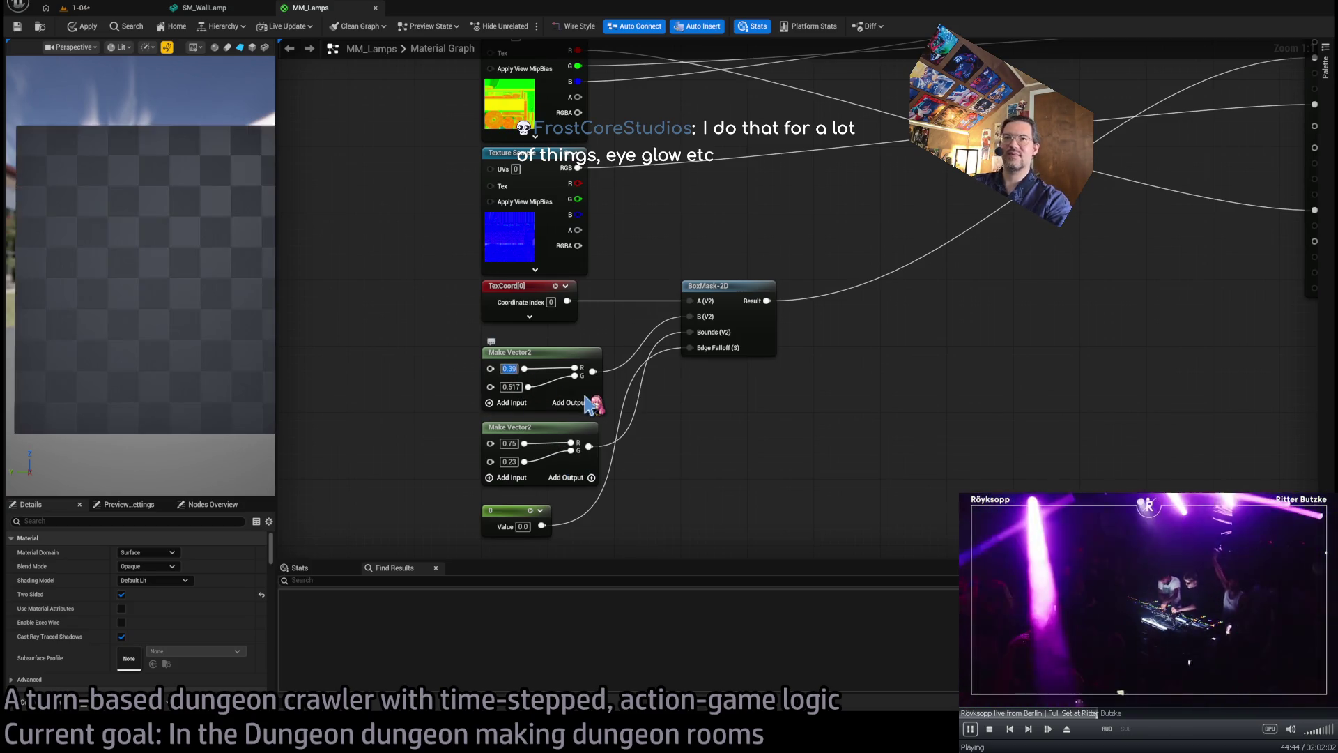
{"action": "key", "text": "Return"}
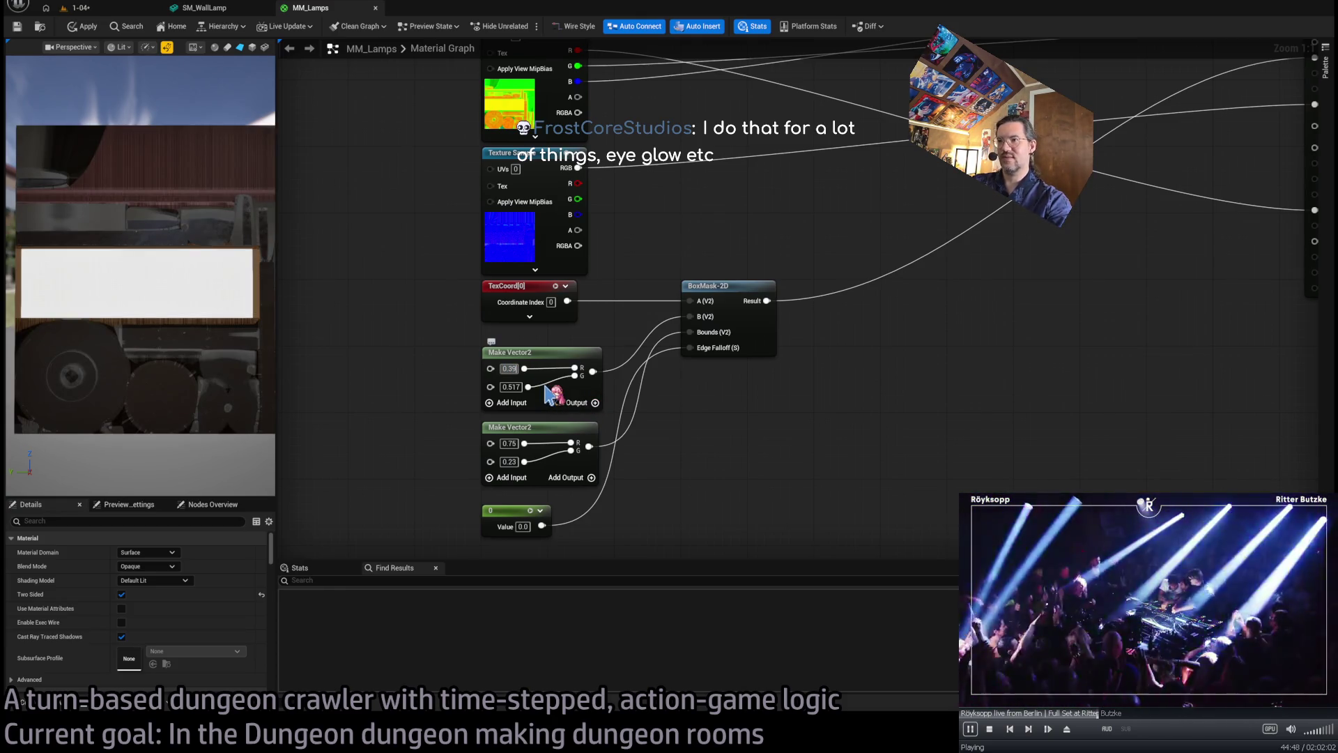
{"action": "key", "text": "Return"}
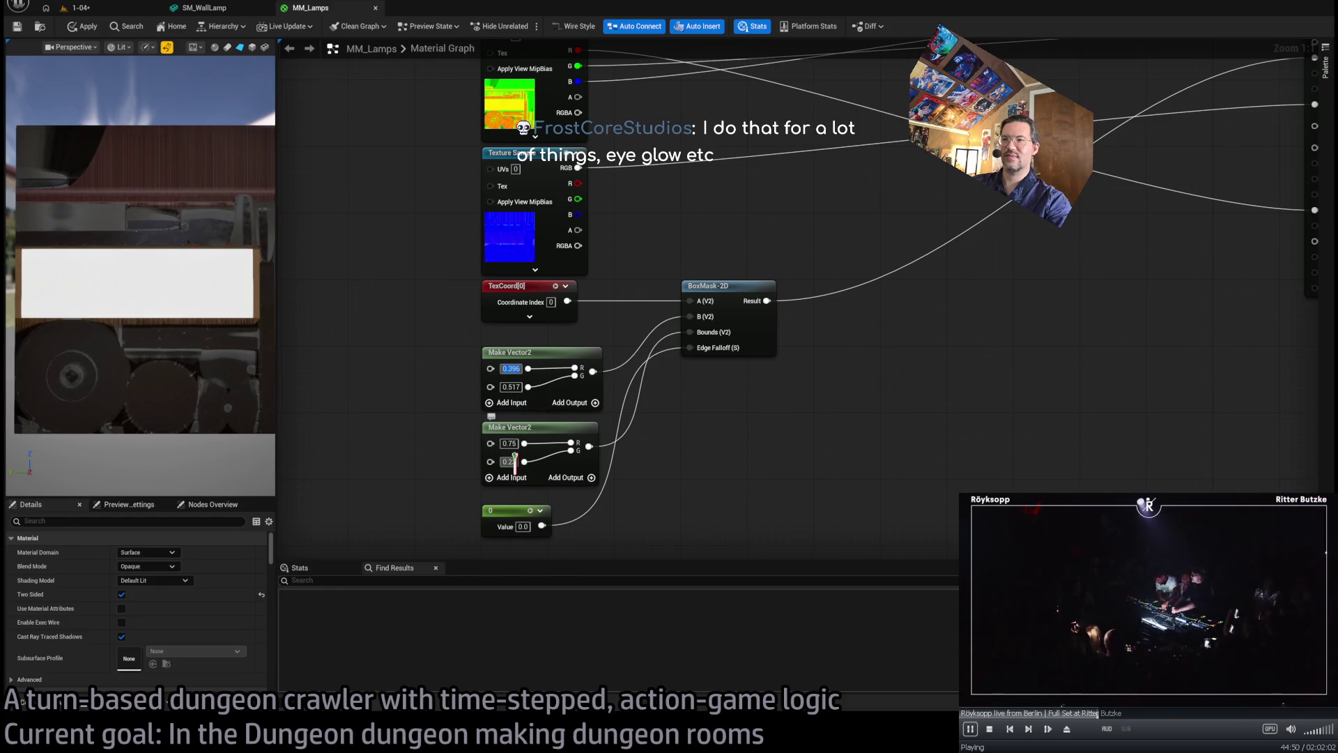
{"action": "type", "text": "0.25"}
{"action": "key", "text": "Return"}
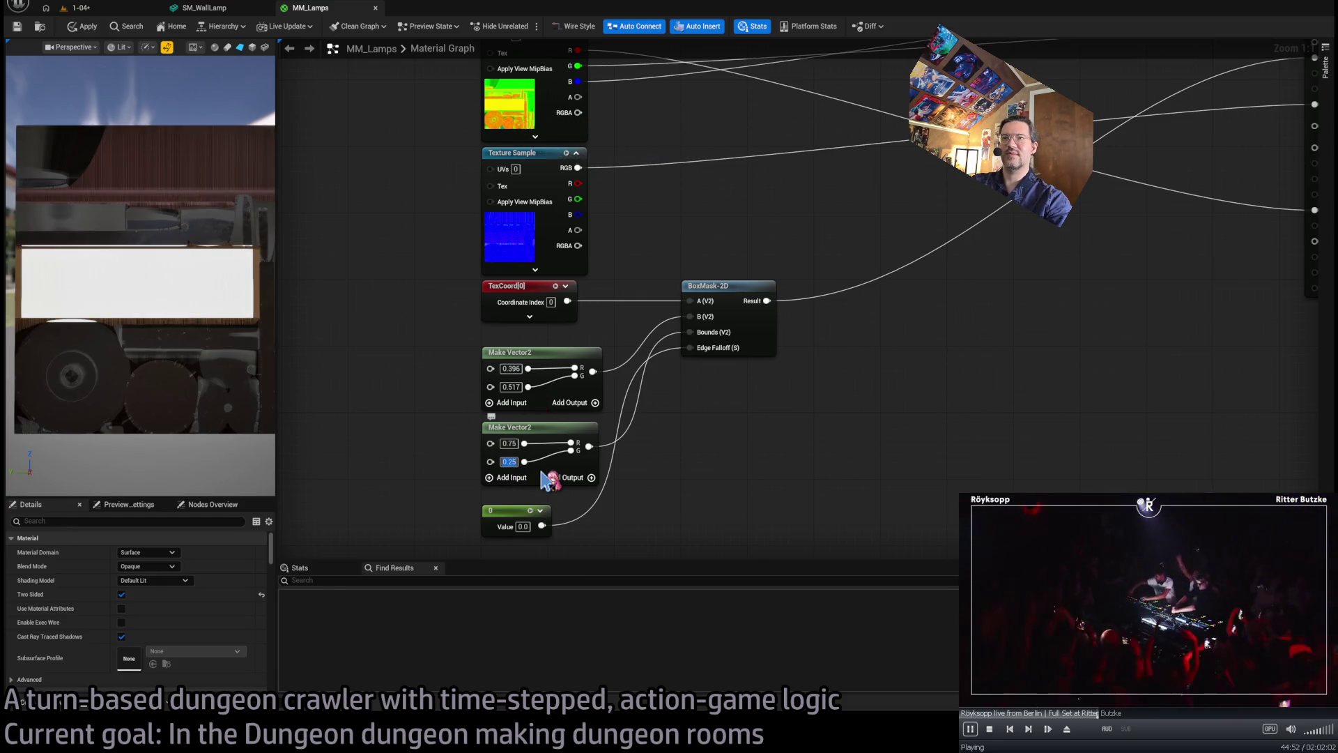
{"action": "type", "text": "0.23"}
{"action": "key", "text": "Return"}
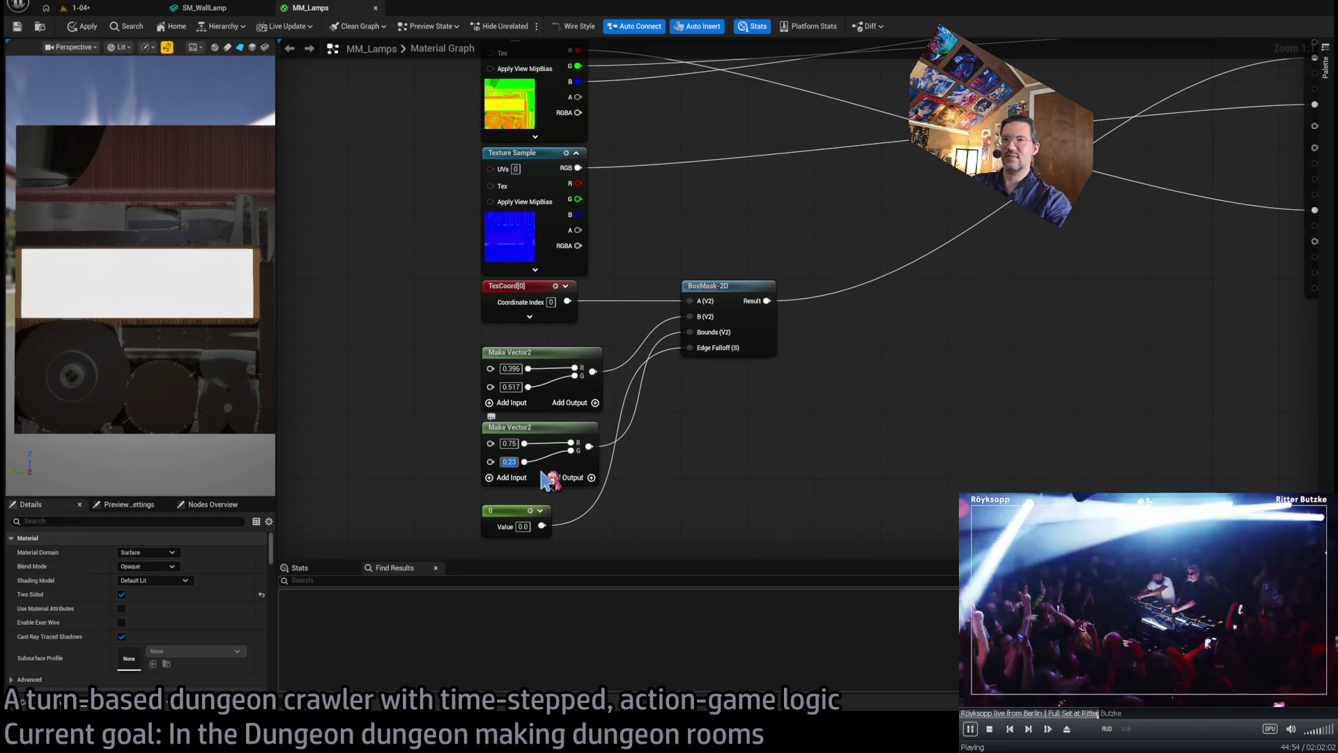
- Set the second vector's first value to 0.78 and pan to the material output node
{"action": "left_click_drag", "start_coordinate": [566, 447], "coordinate": [567, 446]}
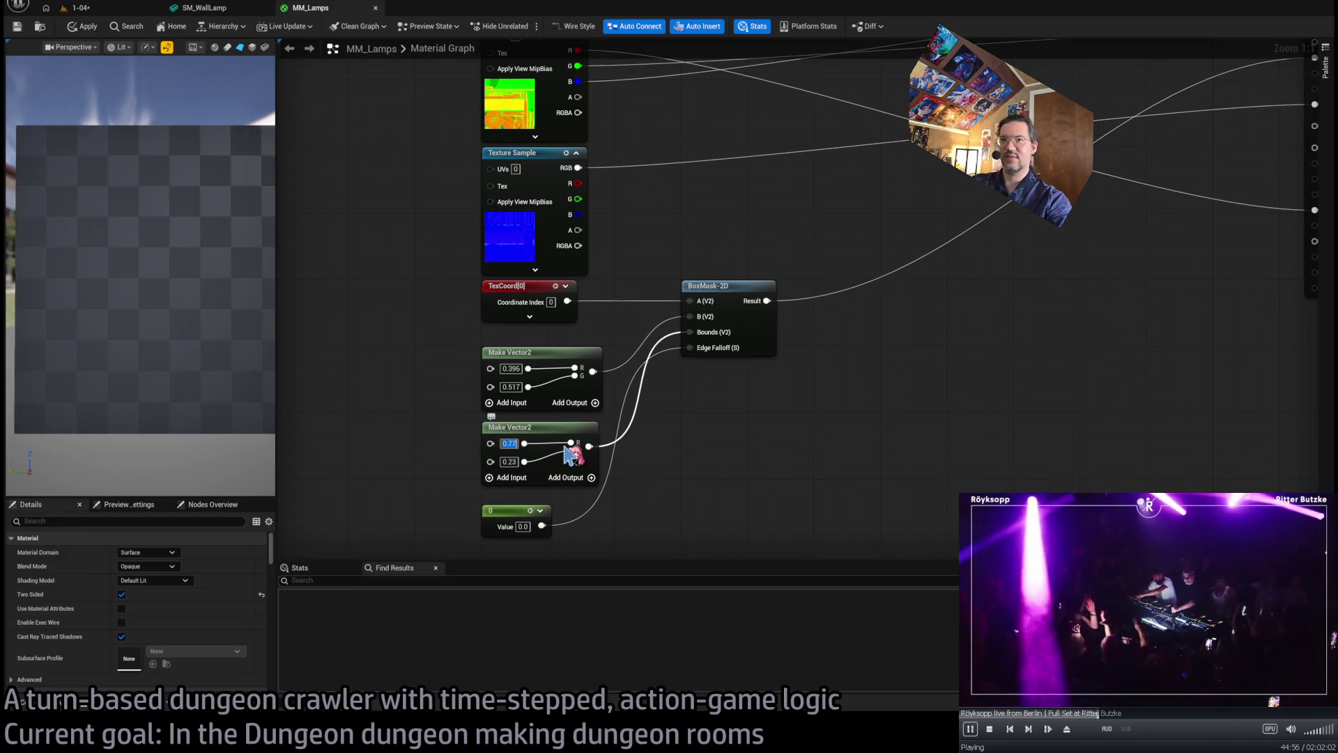
{"action": "type", "text": "8"}
{"action": "key", "text": "Return"}
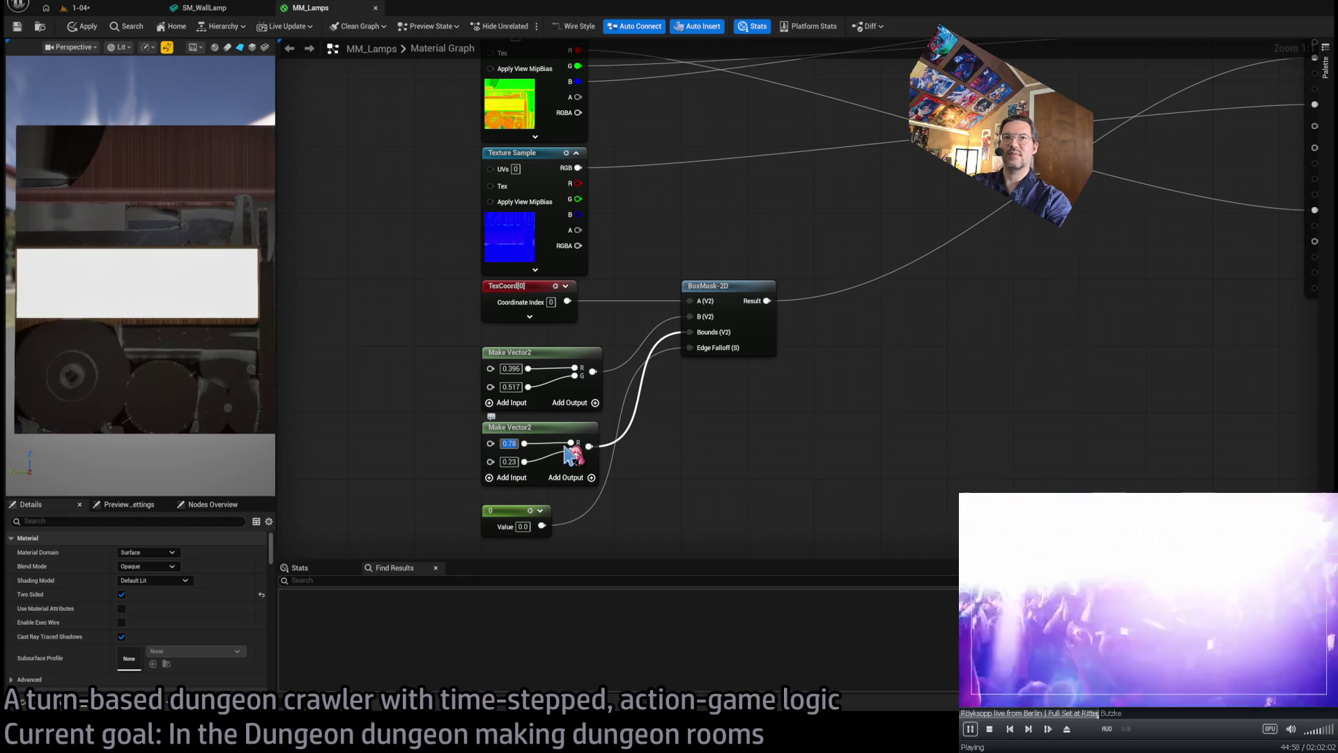
{"action": "left_click", "coordinate": [663, 437]}
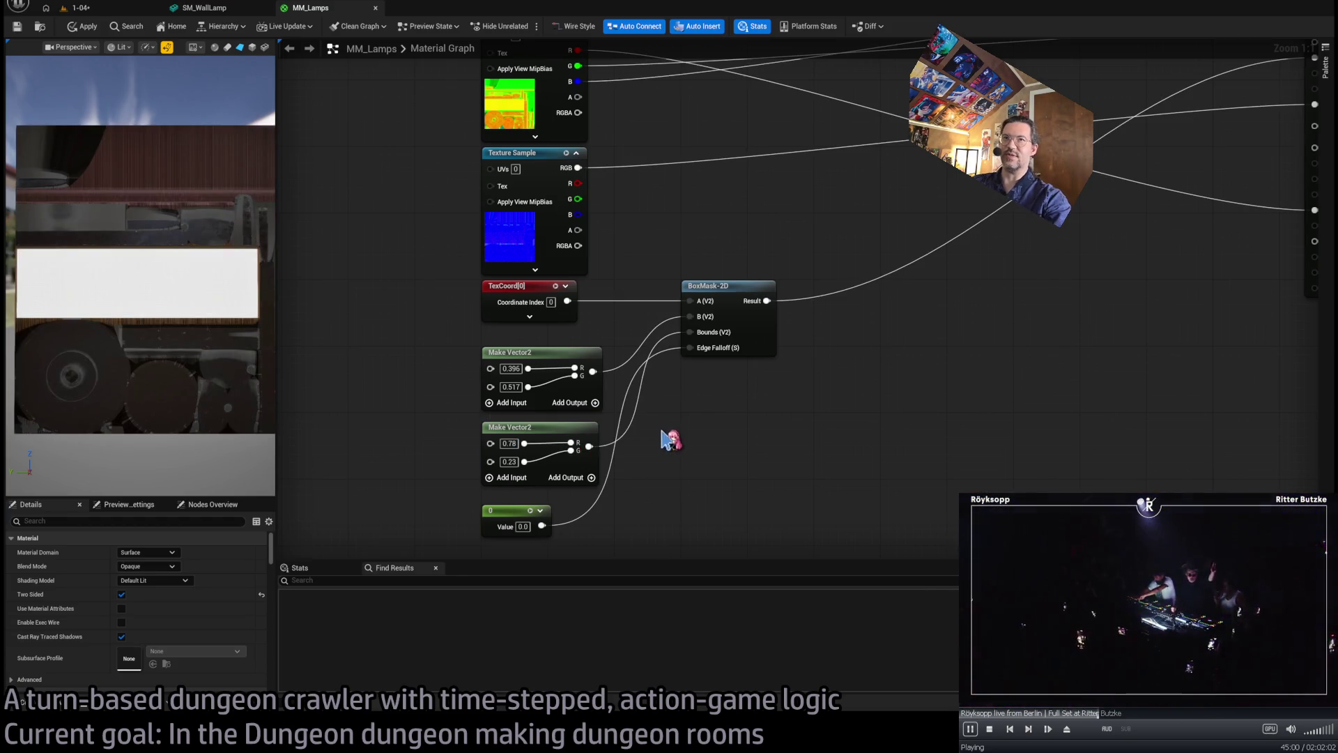
{"action": "mouse_move", "coordinate": [830, 296]}
{"action": "left_mouse_down"}
{"action": "mouse_move", "coordinate": [730, 348]}
{"action": "mouse_move", "coordinate": [671, 402]}
{"action": "left_mouse_up"}
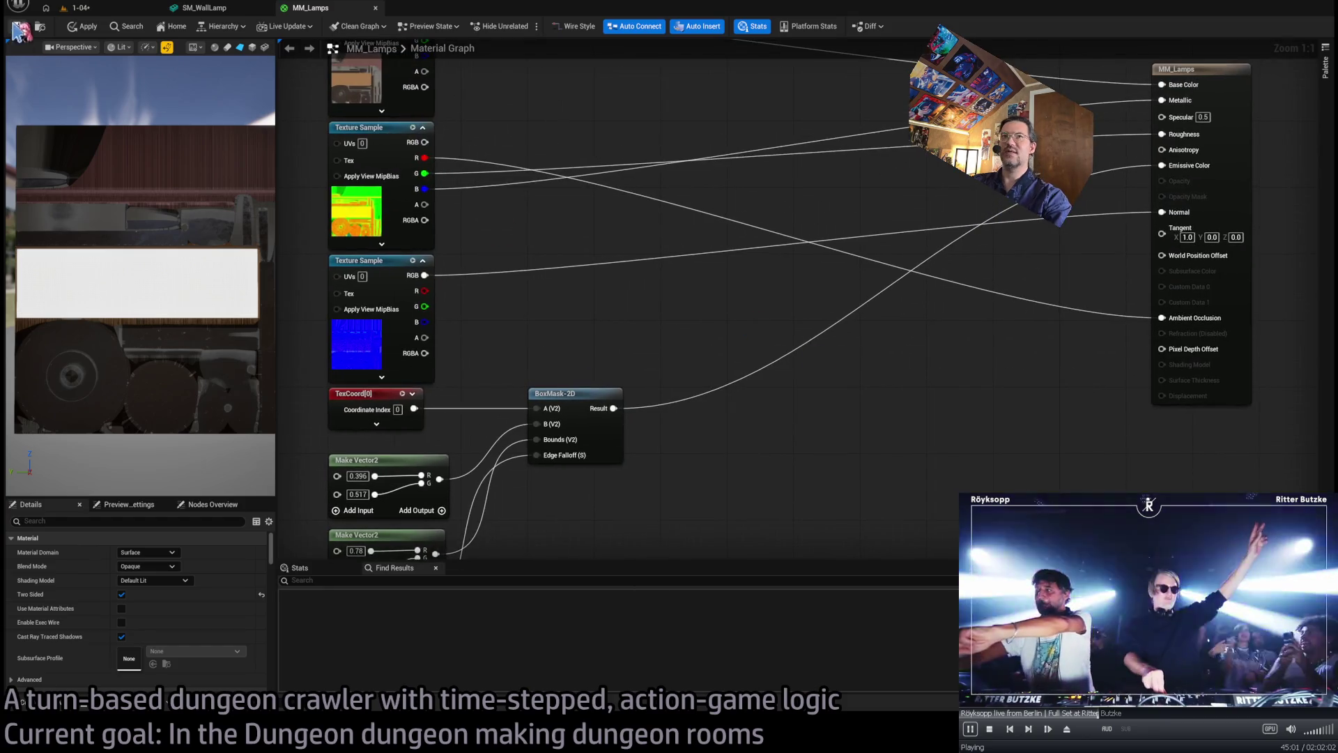
- Drag the lower Make Vector2 X from 0.78 to 0.795, comparing the wall lamp in 1-04
{"action": "left_click", "coordinate": [80, 7]}
{"action": "scroll", "coordinate": [635, 419], "scroll_direction": "up", "scroll_amount": 5}
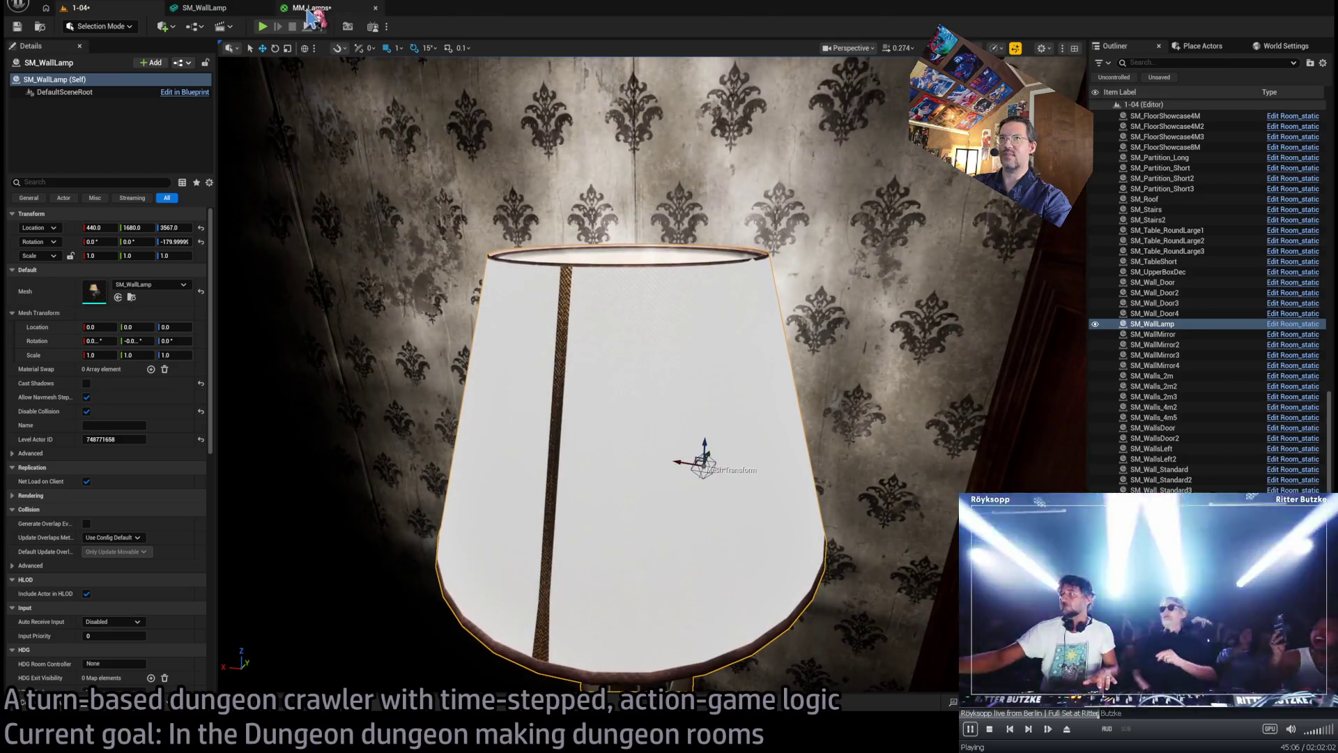
{"action": "left_click", "coordinate": [311, 8]}
{"action": "left_click_drag", "start_coordinate": [592, 493], "coordinate": [652, 418]}
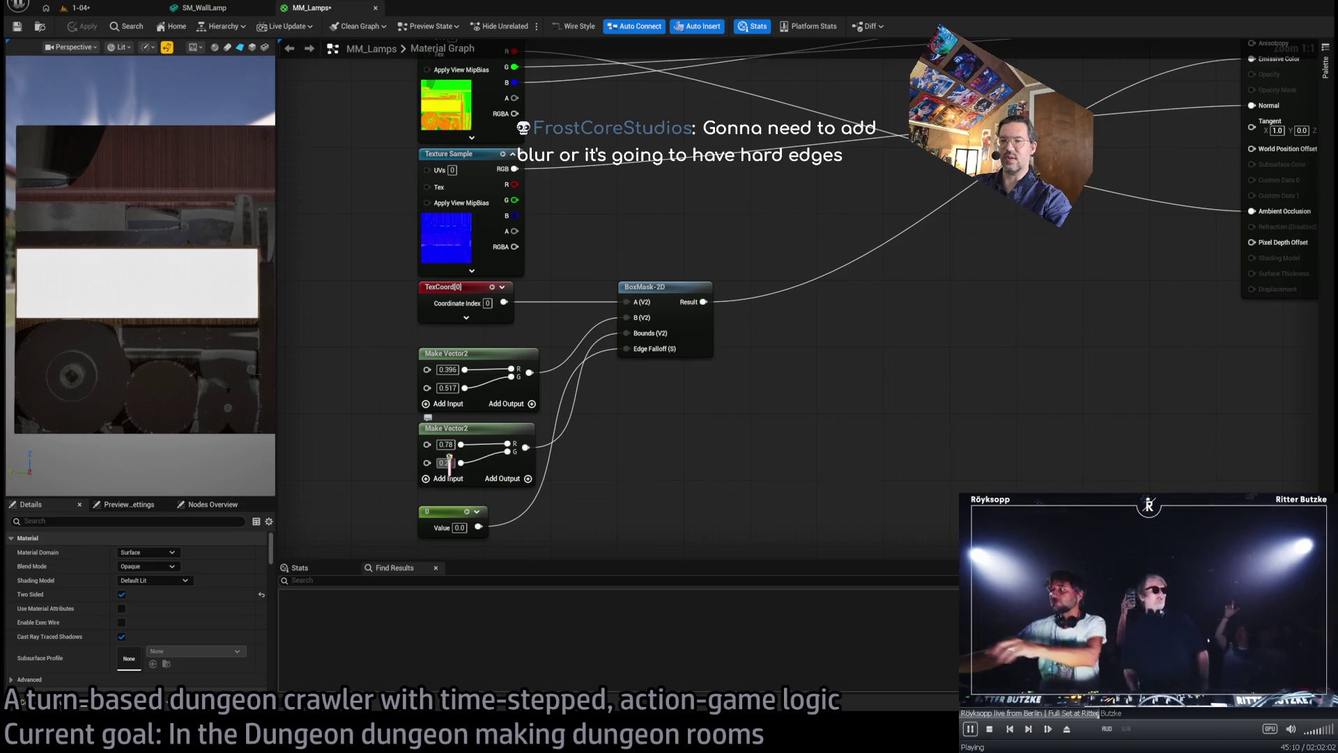
{"action": "left_click_drag", "start_coordinate": [446, 445], "coordinate": [522, 453]}
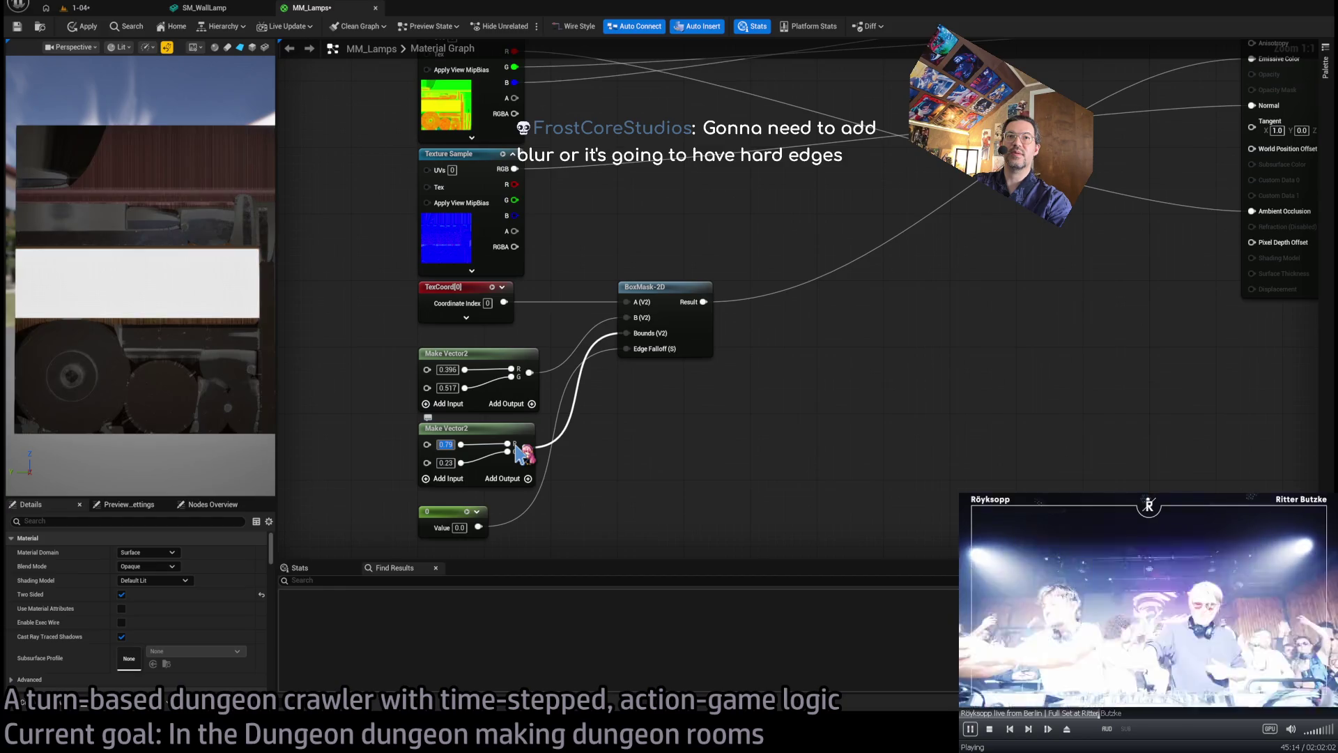
{"action": "left_click_drag", "start_coordinate": [522, 453], "coordinate": [523, 448]}
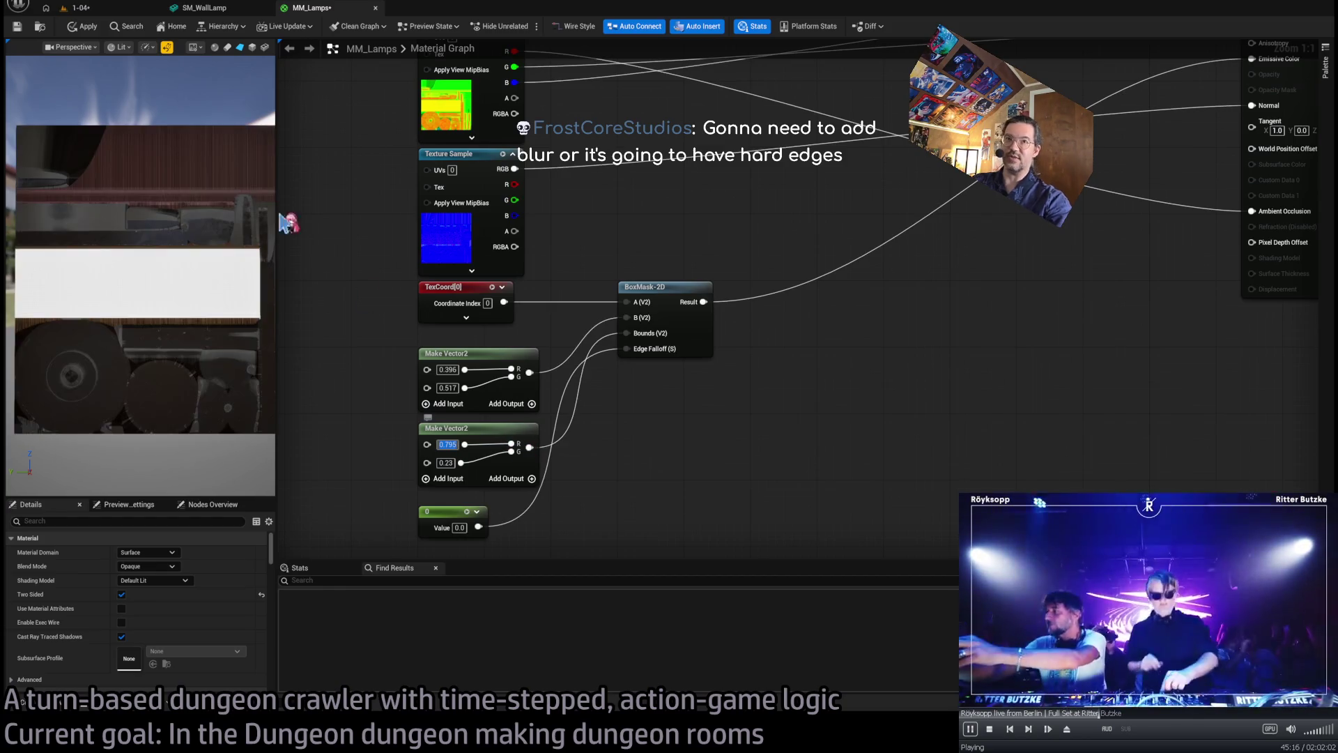
{"action": "left_click", "coordinate": [91, 8]}
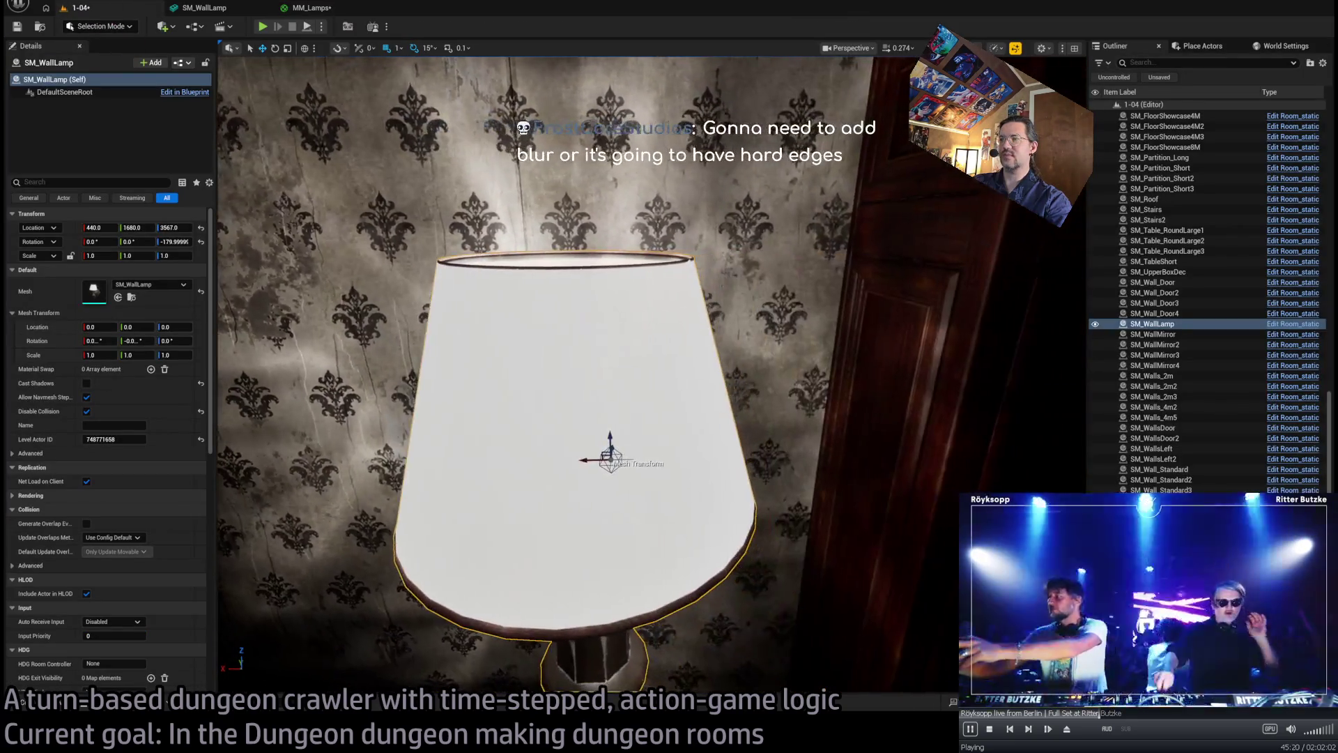
{"action": "left_click", "coordinate": [324, 10]}
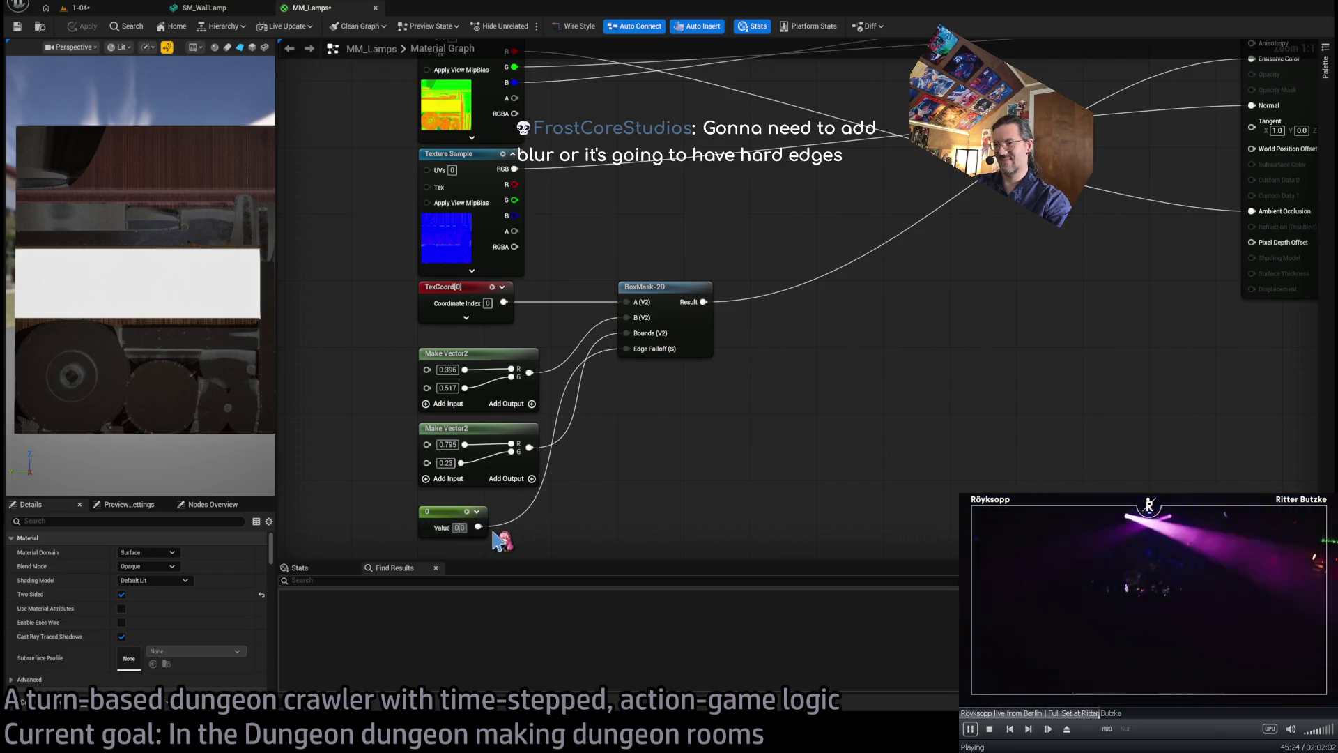
- Try 0.05 and 0.01, settle the lower vector's second value at 0.2, and apply
{"action": "type", "text": "0.05"}
{"action": "key", "text": "Return"}
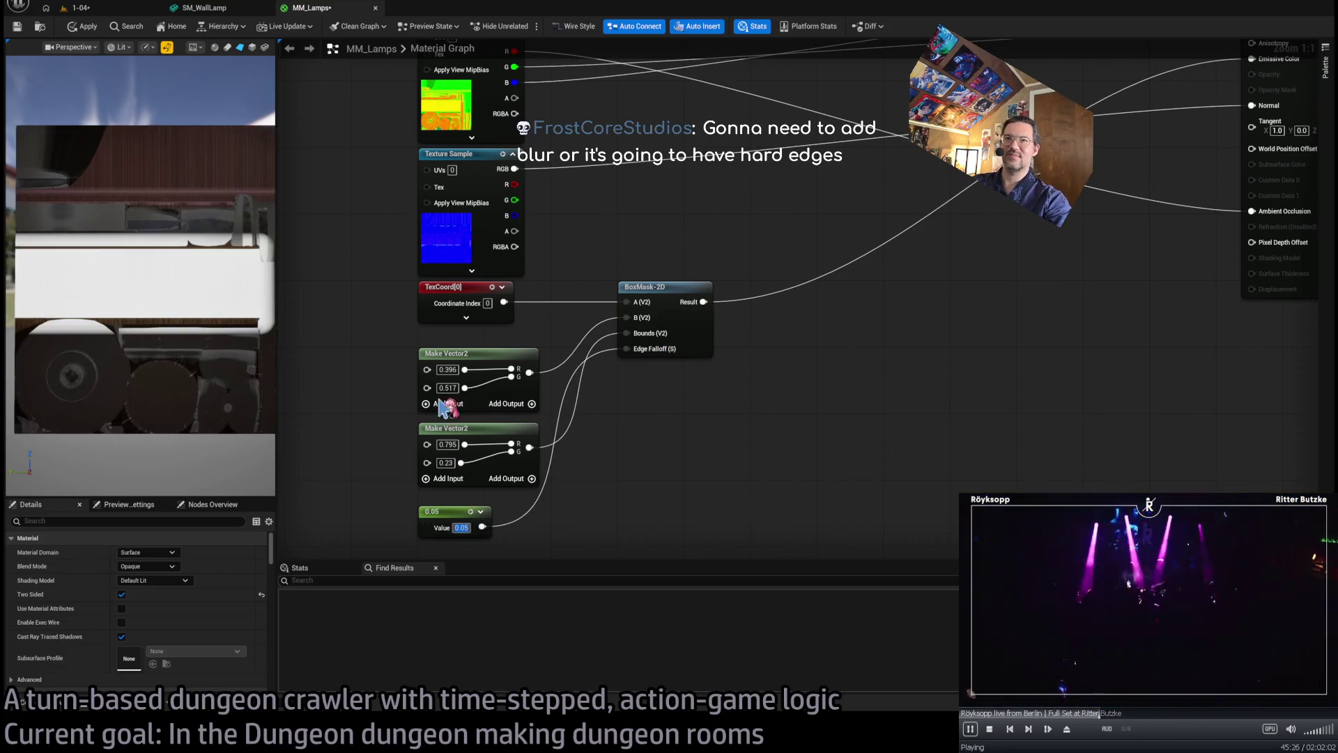
{"action": "type", "text": "0.01"}
{"action": "key", "text": "Return"}
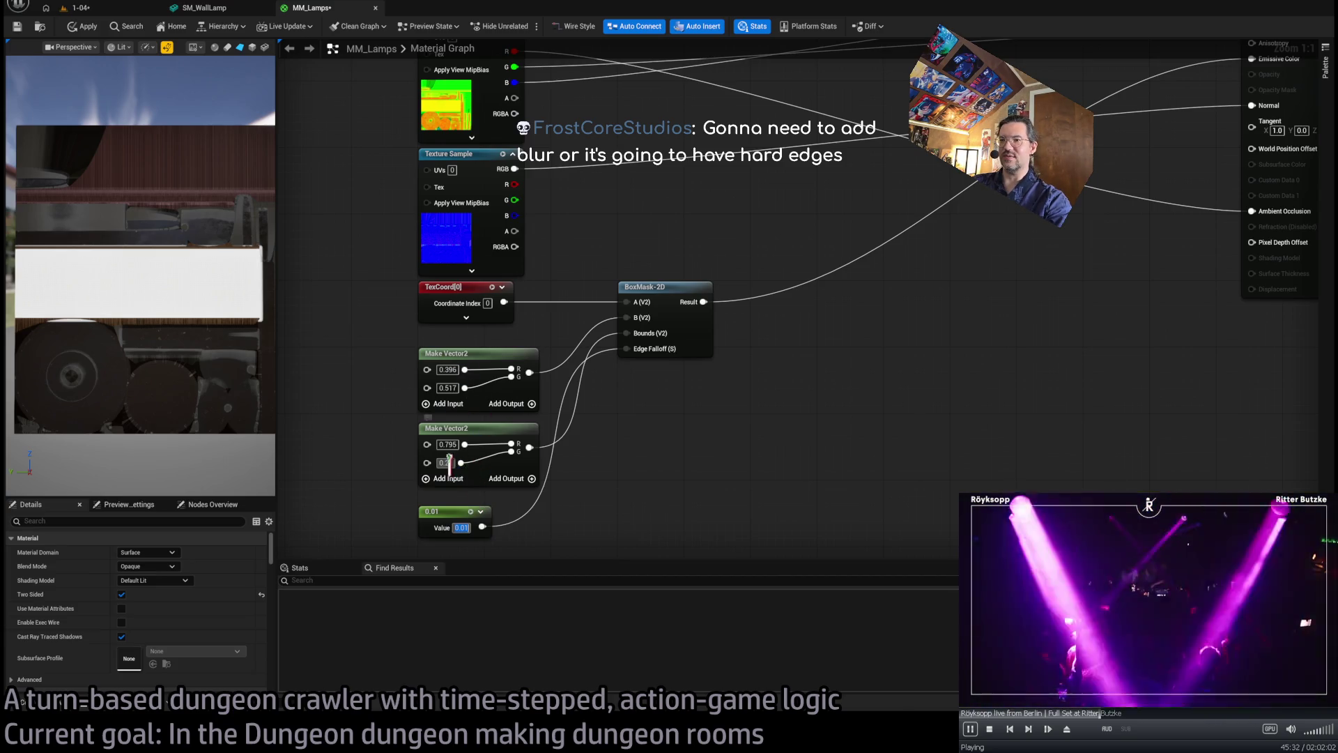
{"action": "key", "text": "ctrl+z"}
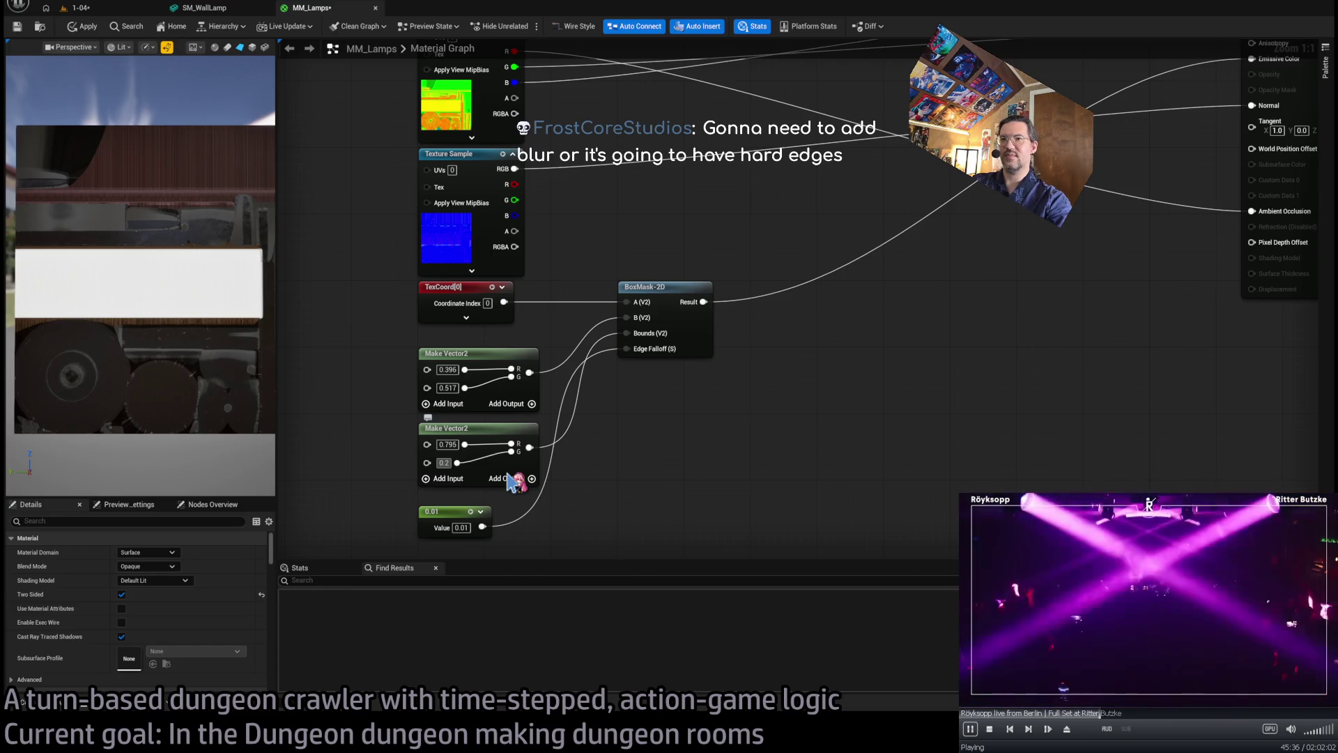
{"action": "key", "text": "ctrl+z"}
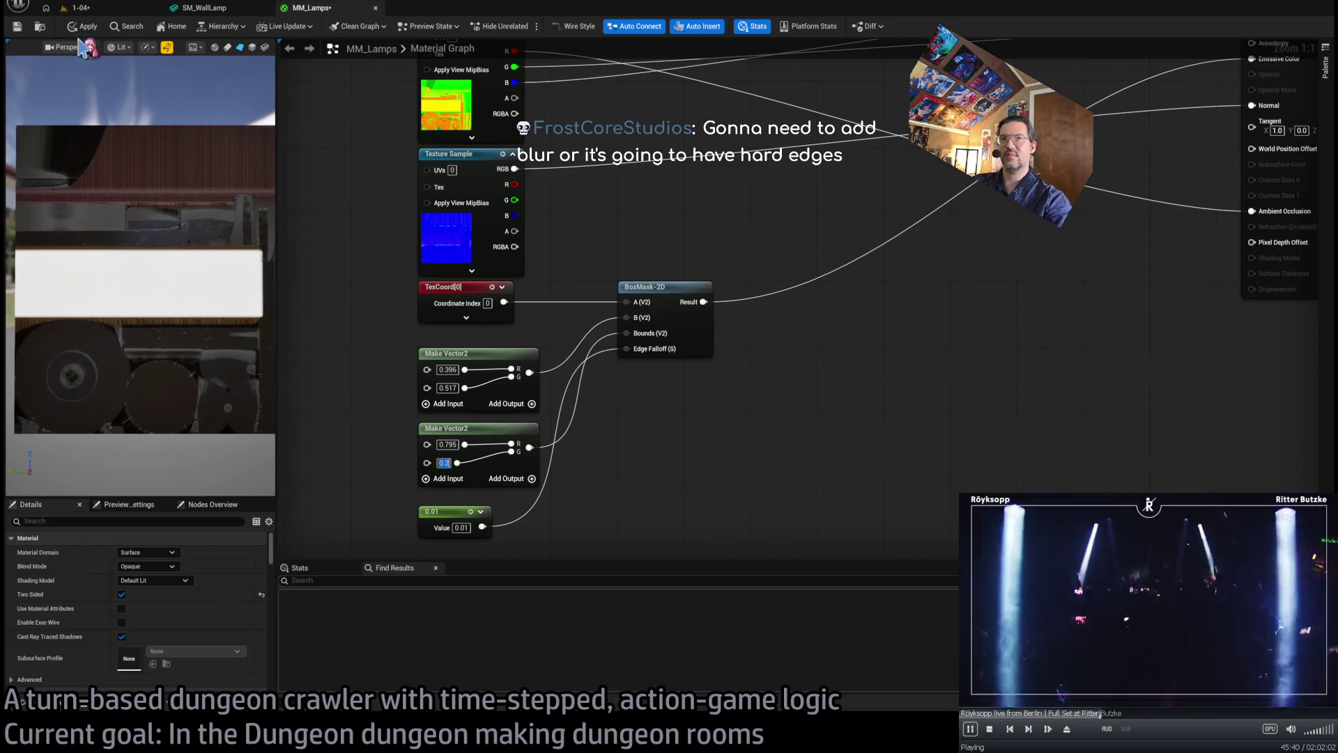
{"action": "left_click", "coordinate": [104, 19]}
- Check the lamp in 1-04, then place a Multiply node near the MM_Lamps output
{"action": "left_click", "coordinate": [78, 7]}
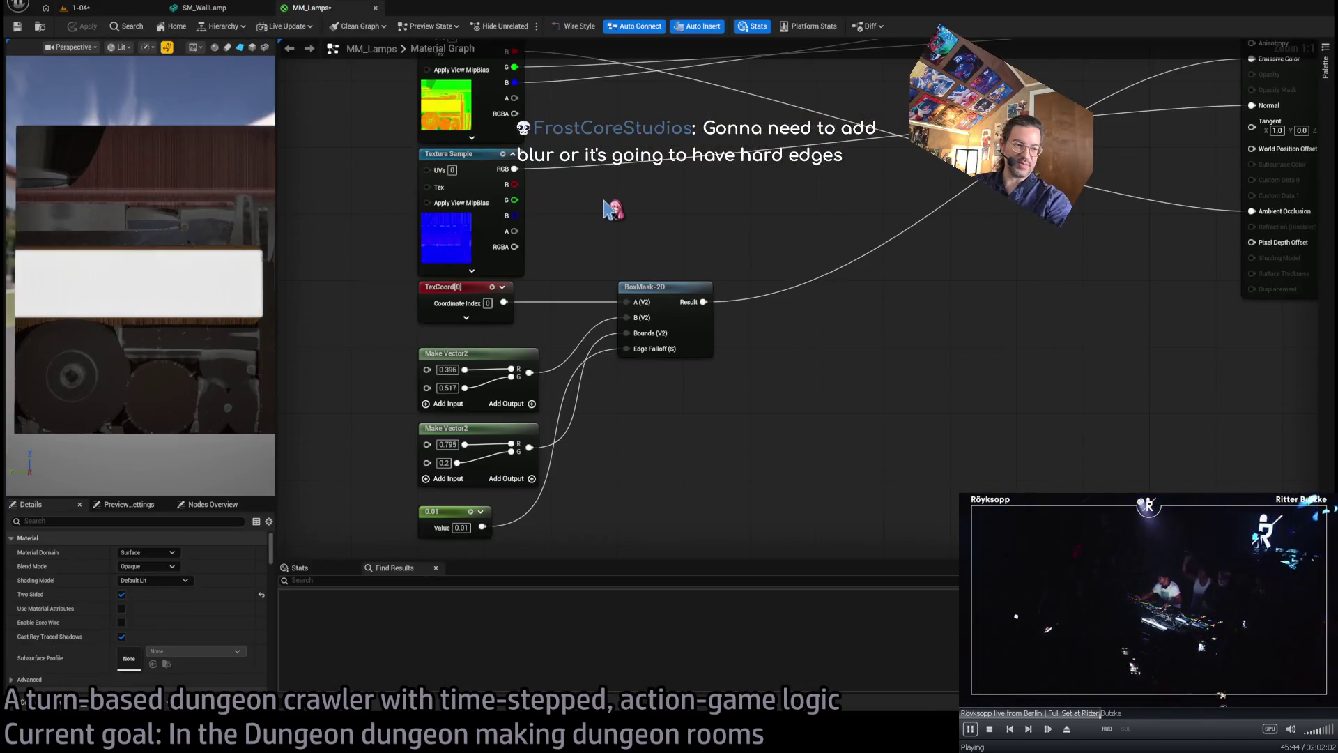
{"action": "left_click", "coordinate": [311, 8]}
{"action": "mouse_move", "coordinate": [834, 325]}
{"action": "left_mouse_down"}
{"action": "mouse_move", "coordinate": [732, 388]}
{"action": "mouse_move", "coordinate": [827, 254]}
{"action": "mouse_move", "coordinate": [858, 305]}
{"action": "left_mouse_up"}
{"action": "left_click_drag", "start_coordinate": [773, 293], "coordinate": [936, 235]}
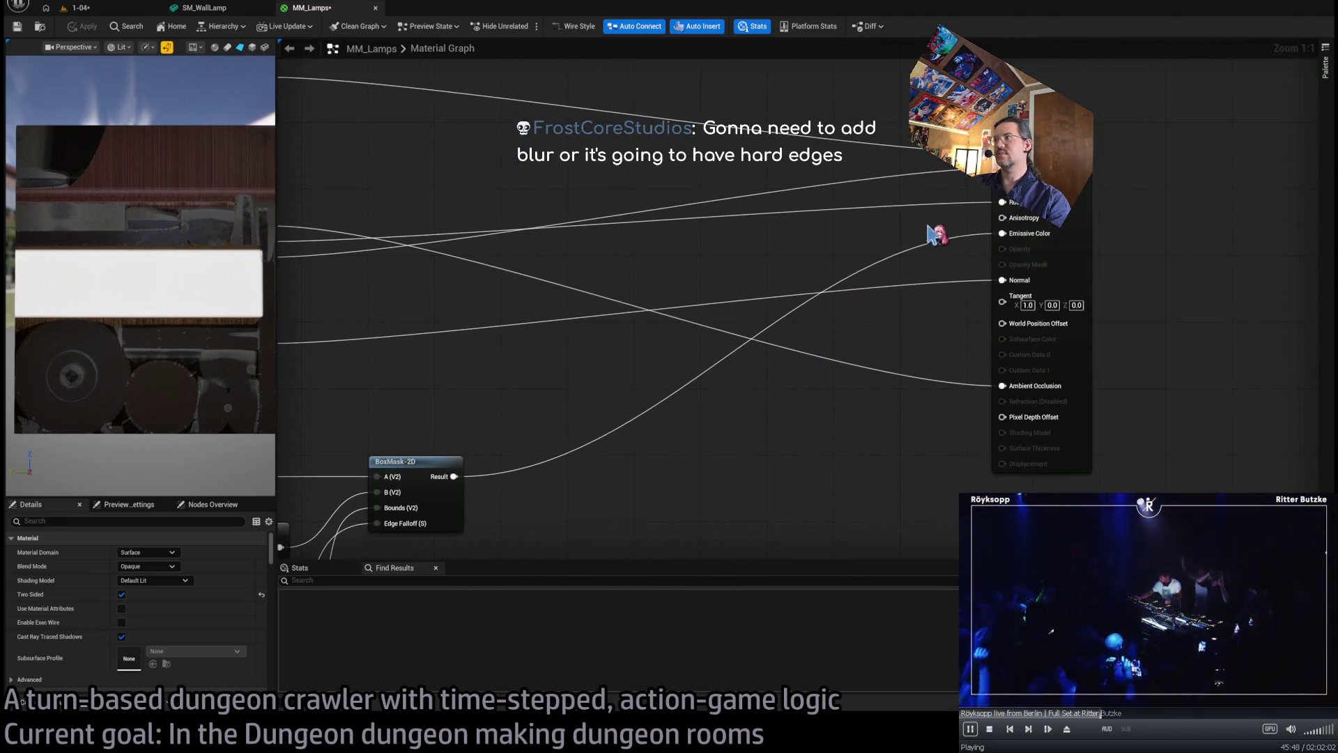
{"action": "scroll", "coordinate": [720, 358], "scroll_direction": "down", "scroll_amount": 1}
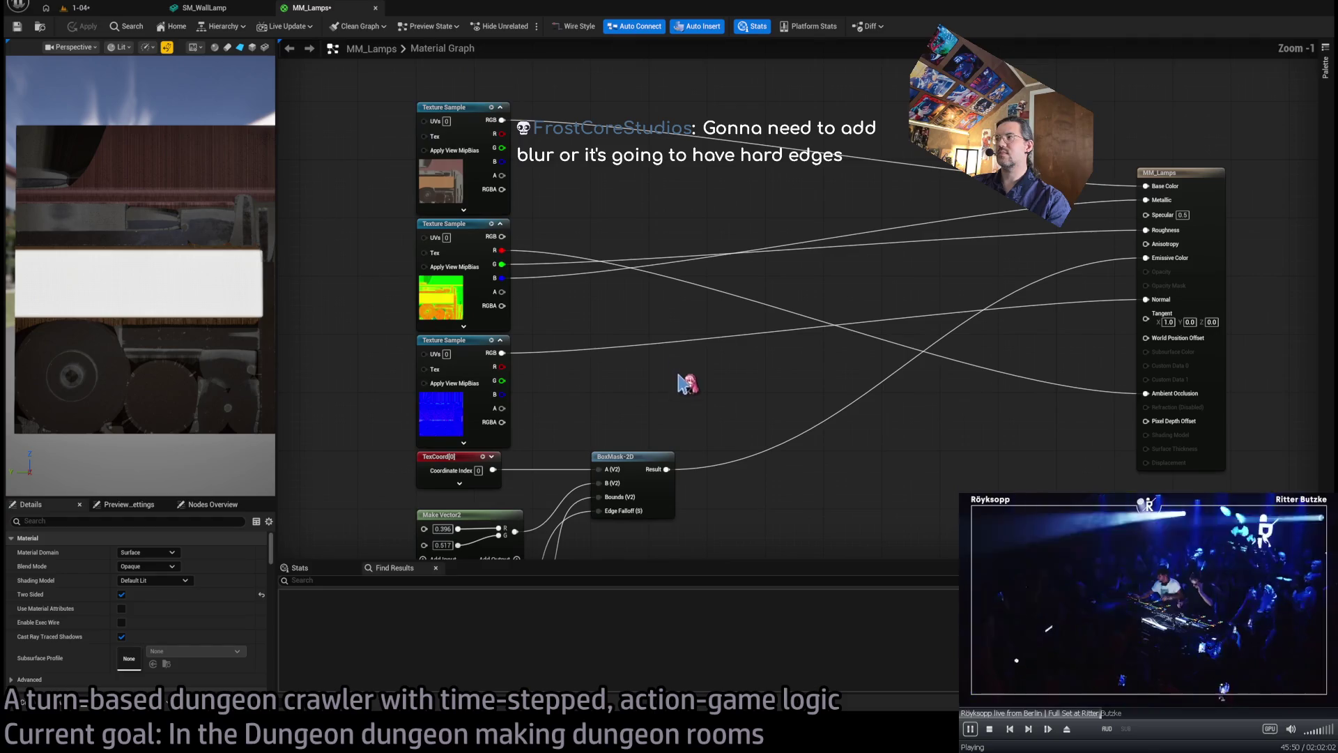
{"action": "left_click_drag", "start_coordinate": [708, 467], "coordinate": [686, 356]}
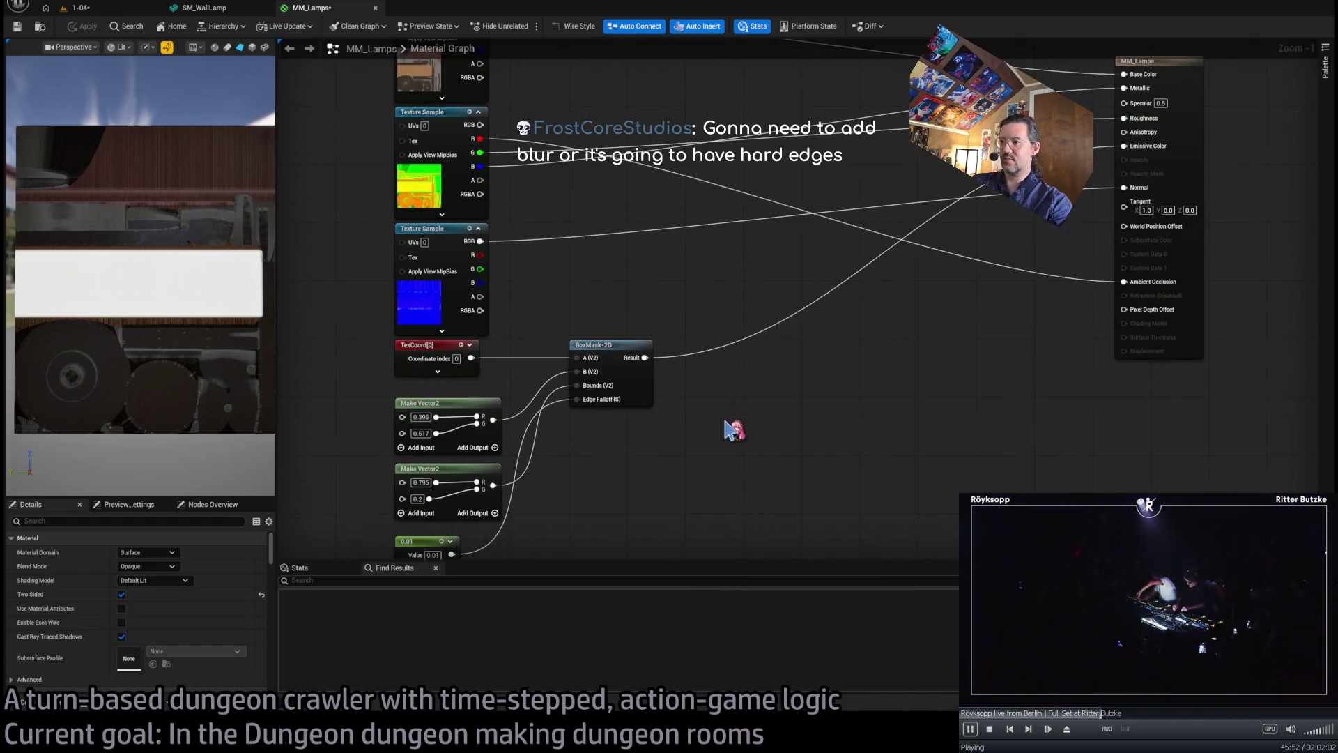
{"action": "left_click", "coordinate": [734, 430]}
- Insert the Multiply between BoxMask-2D and Emissive and feed a Constant3Vector into its B input
{"action": "mouse_move", "coordinate": [747, 430]}
{"action": "left_mouse_down"}
{"action": "mouse_move", "coordinate": [771, 343]}
{"action": "mouse_move", "coordinate": [727, 361]}
{"action": "mouse_move", "coordinate": [707, 345]}
{"action": "mouse_move", "coordinate": [675, 485]}
{"action": "mouse_move", "coordinate": [618, 433]}
{"action": "left_mouse_up"}
{"action": "left_click", "coordinate": [618, 433]}
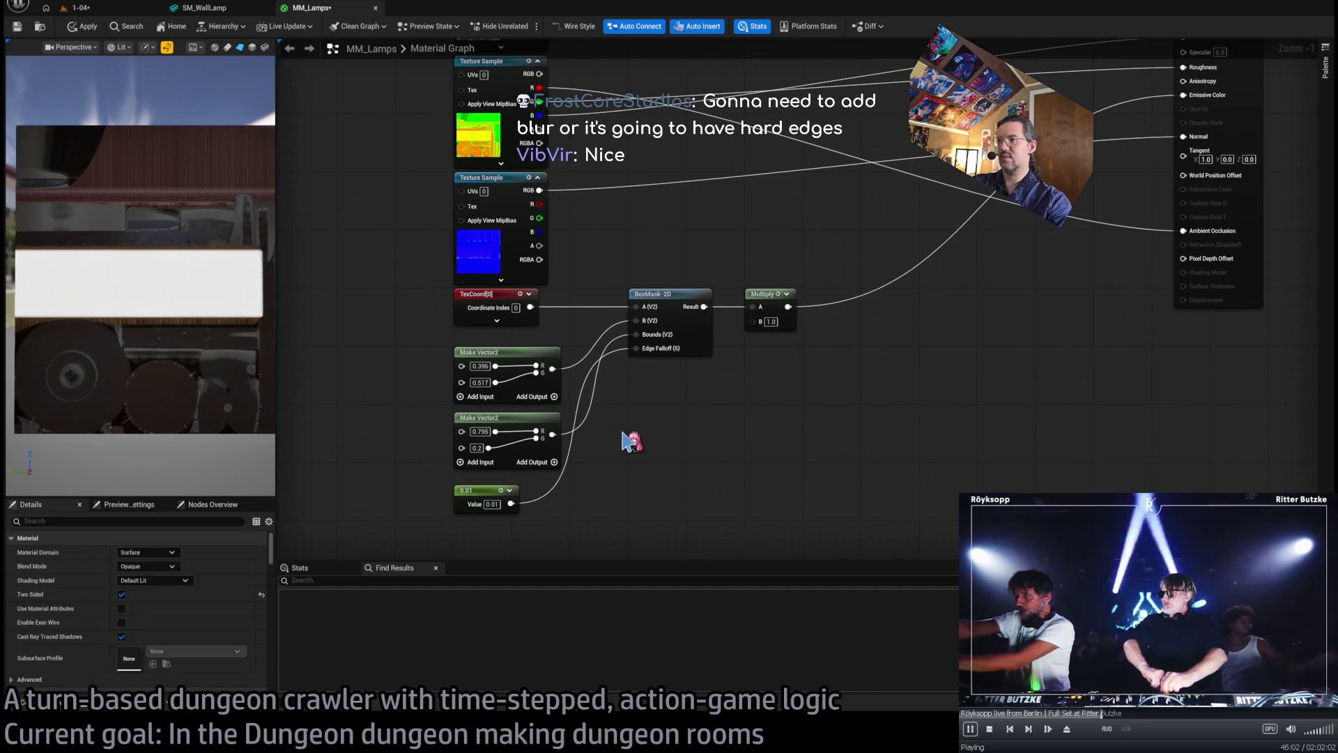
{"action": "left_click", "coordinate": [630, 440]}
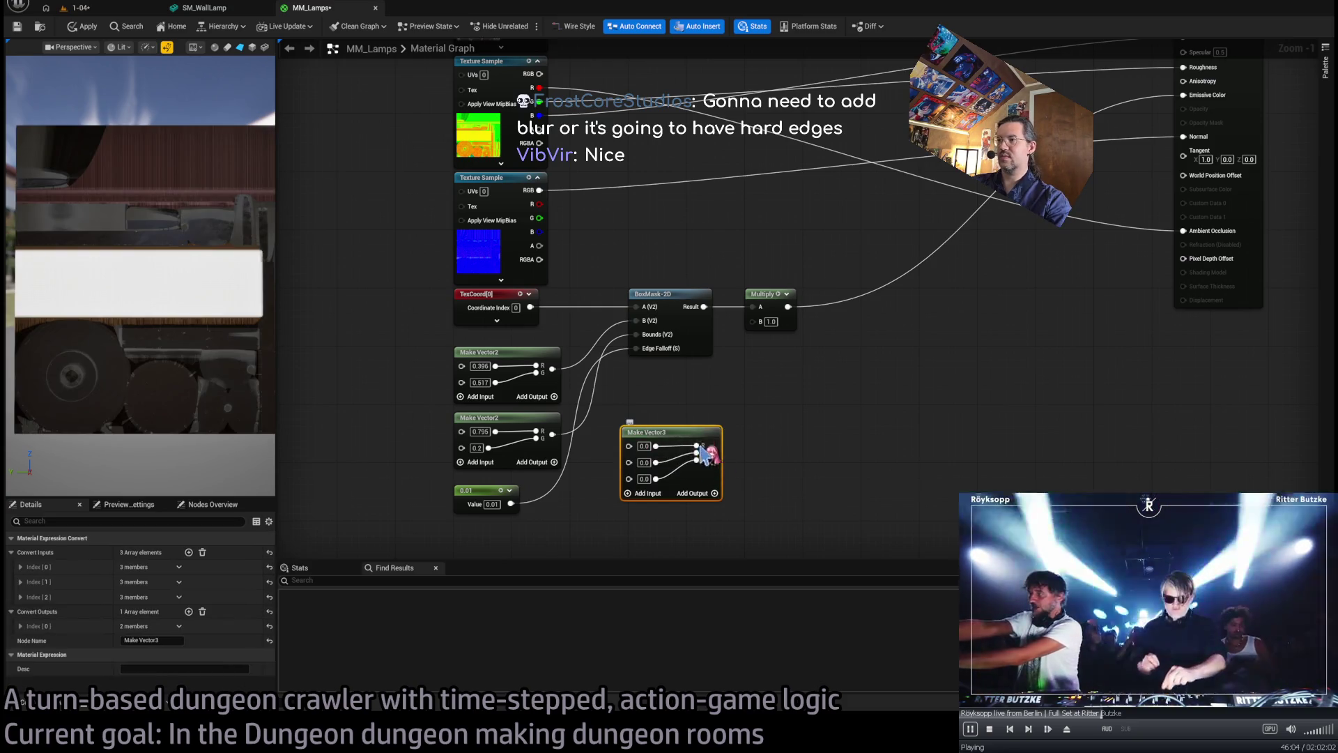
{"action": "key", "text": "Delete"}
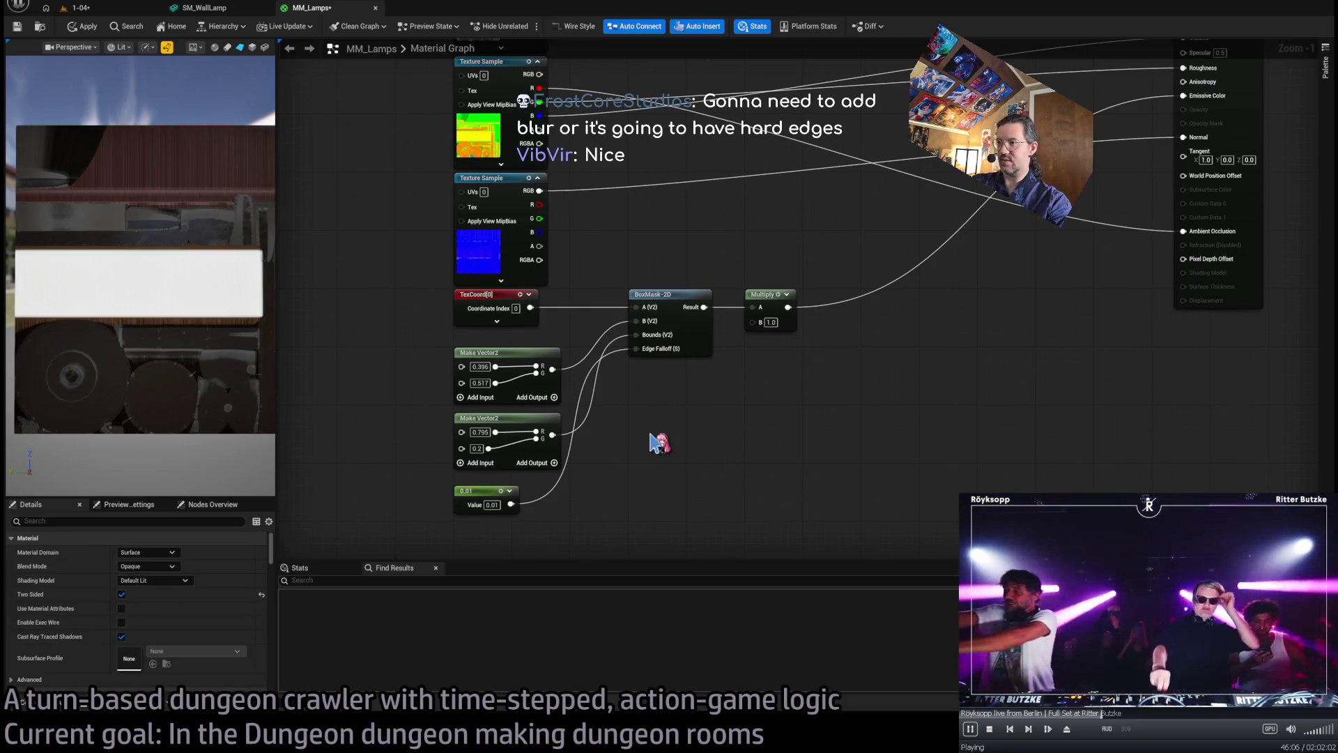
{"action": "left_click", "coordinate": [659, 443]}
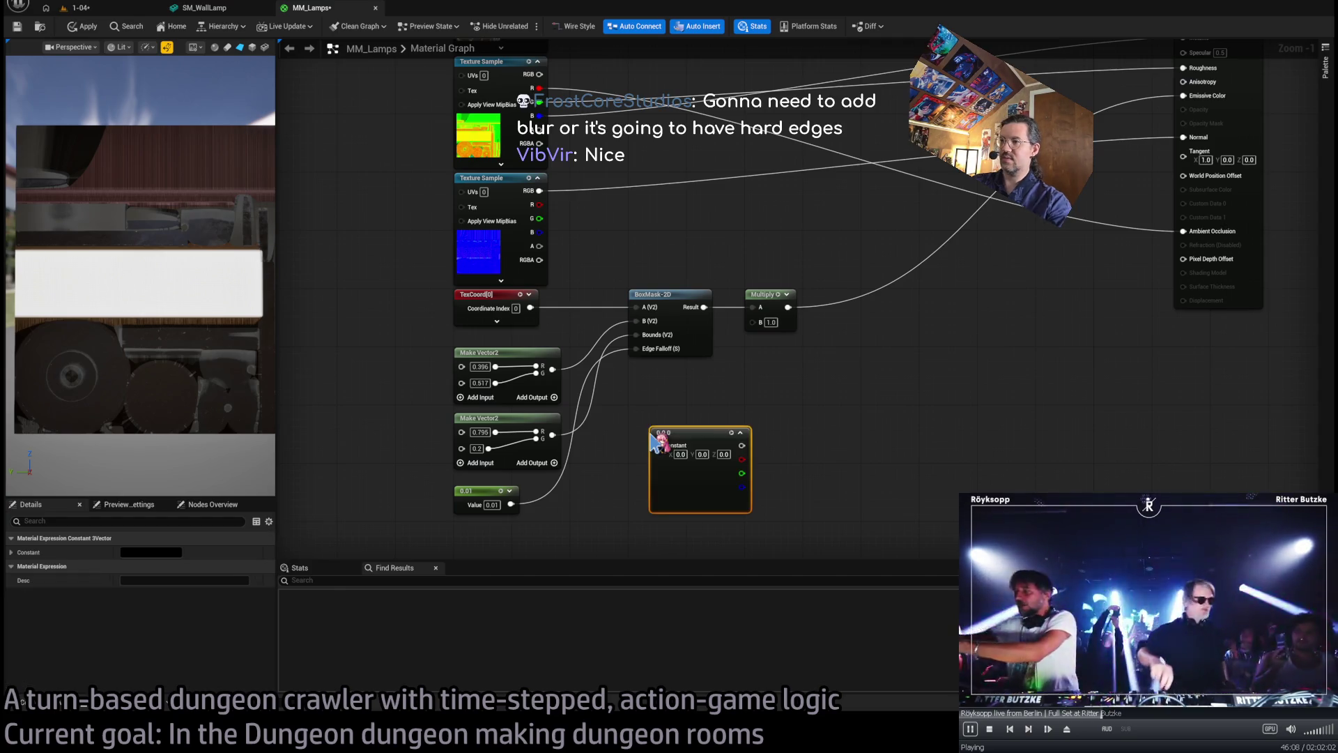
{"action": "mouse_move", "coordinate": [742, 445]}
{"action": "left_mouse_down"}
{"action": "mouse_move", "coordinate": [752, 322]}
{"action": "mouse_move", "coordinate": [700, 406]}
{"action": "left_mouse_up"}
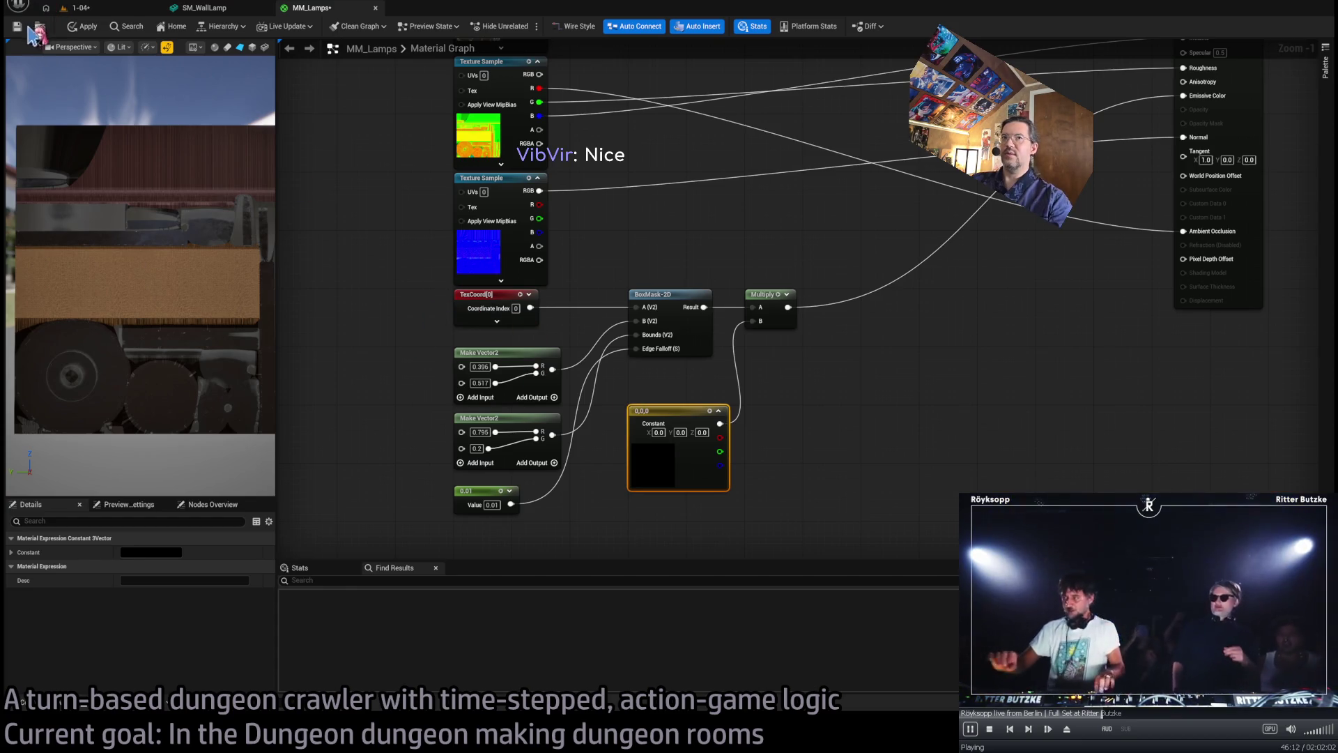
{"action": "left_click", "coordinate": [77, 8]}
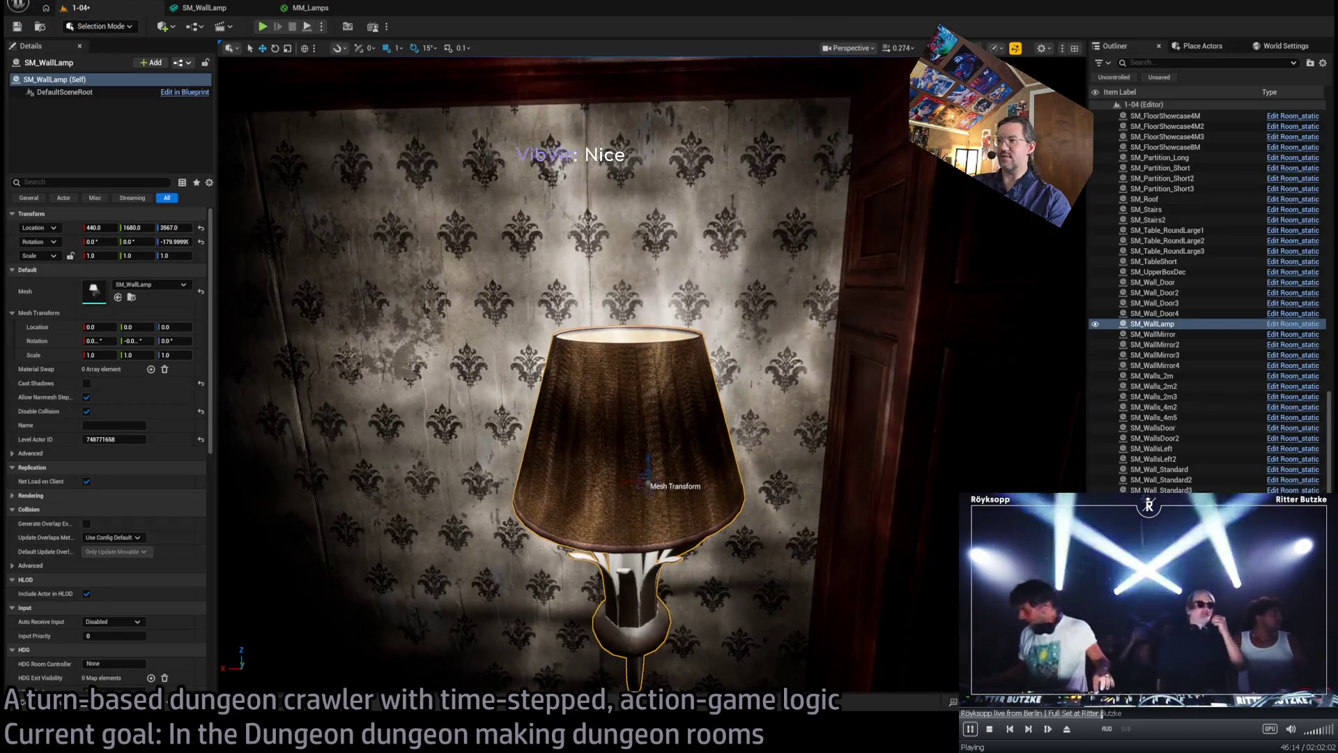
- Give Room_PointLight2 a warm yellow Light Color, frame it, and open the Content Drawer
{"action": "scroll", "coordinate": [655, 376], "scroll_direction": "down", "scroll_amount": 5}
{"action": "scroll", "coordinate": [655, 376], "scroll_direction": "up", "scroll_amount": 2}
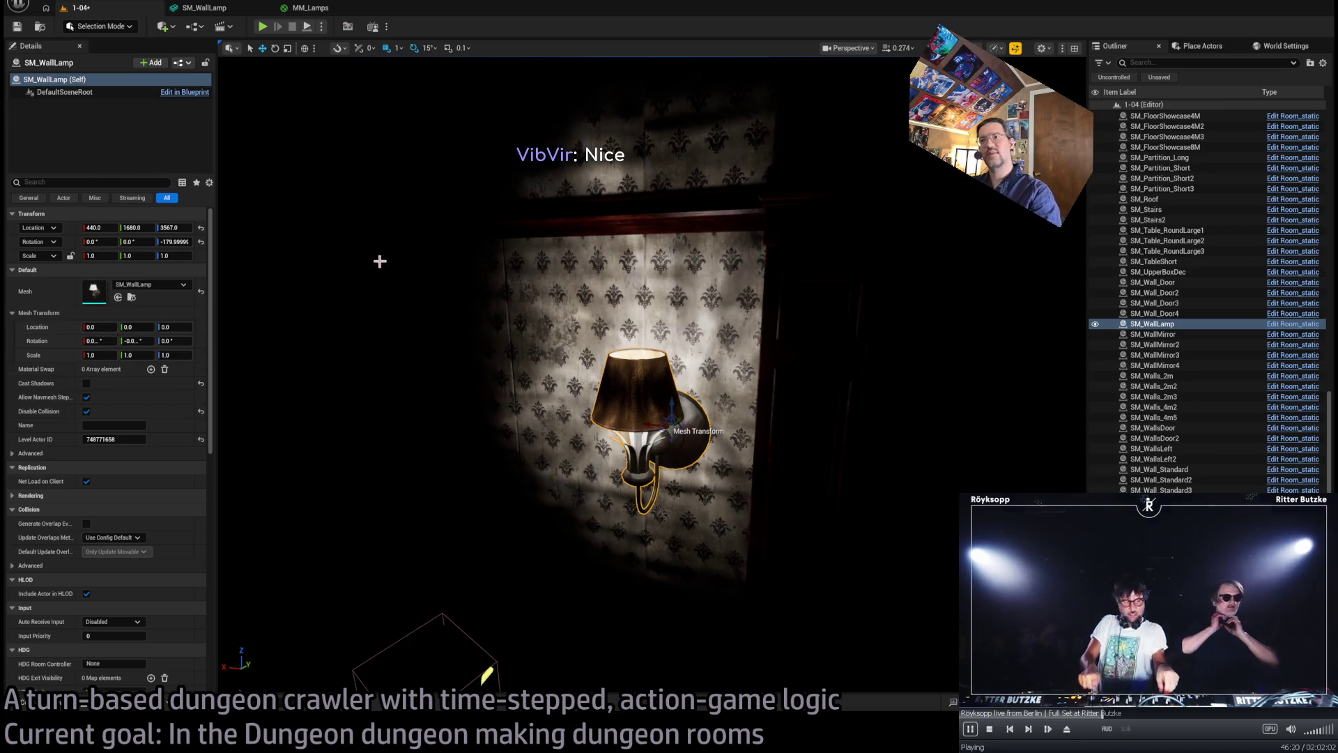
{"action": "mouse_move", "coordinate": [653, 392]}
{"action": "left_mouse_down"}
{"action": "mouse_move", "coordinate": [653, 488]}
{"action": "mouse_move", "coordinate": [646, 398]}
{"action": "left_mouse_up"}
{"action": "left_click", "coordinate": [646, 457]}
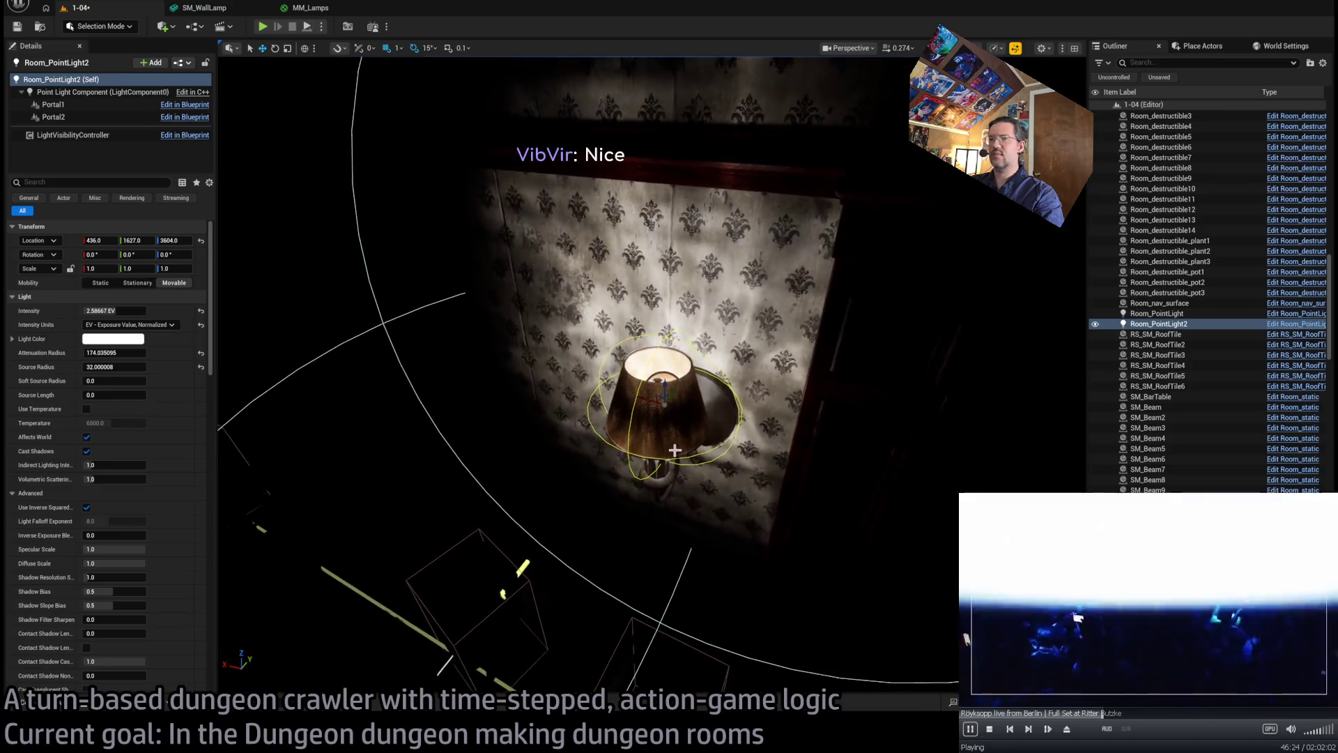
{"action": "left_click", "coordinate": [463, 367]}
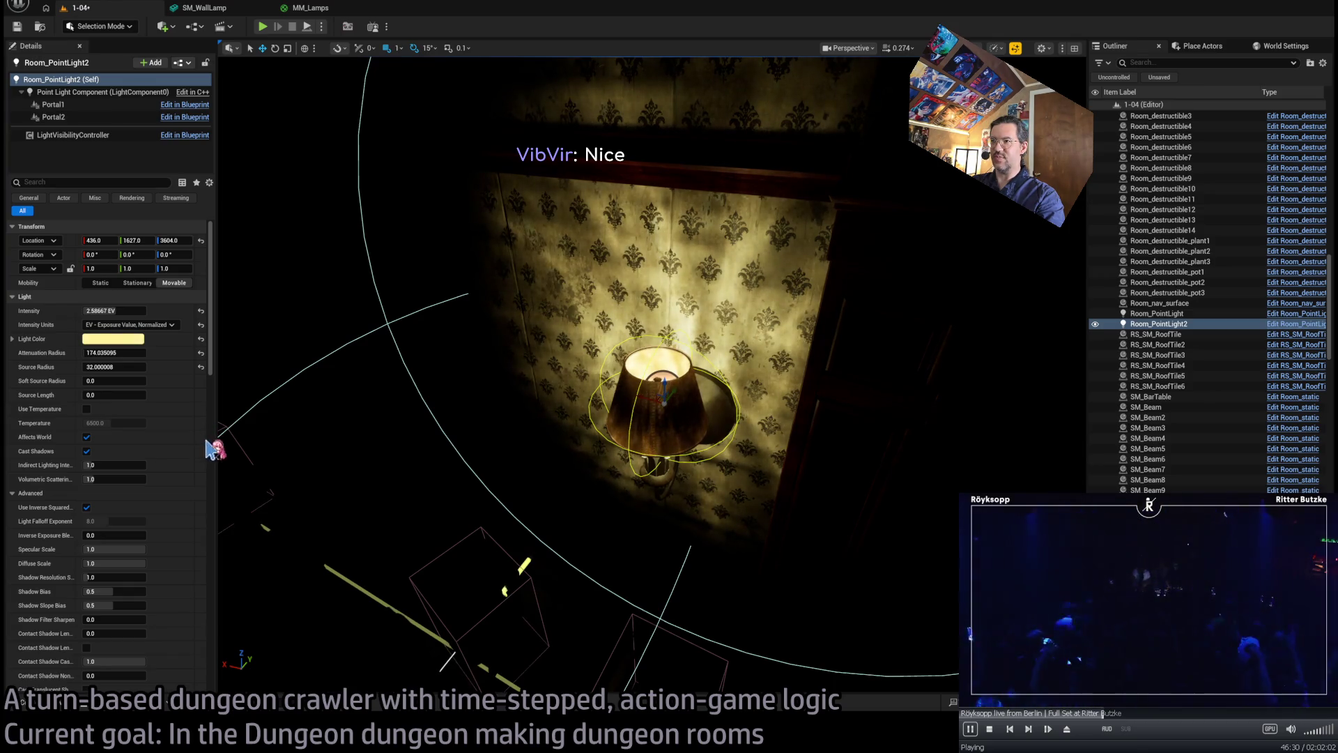
{"action": "key", "text": "ctrl+z"}
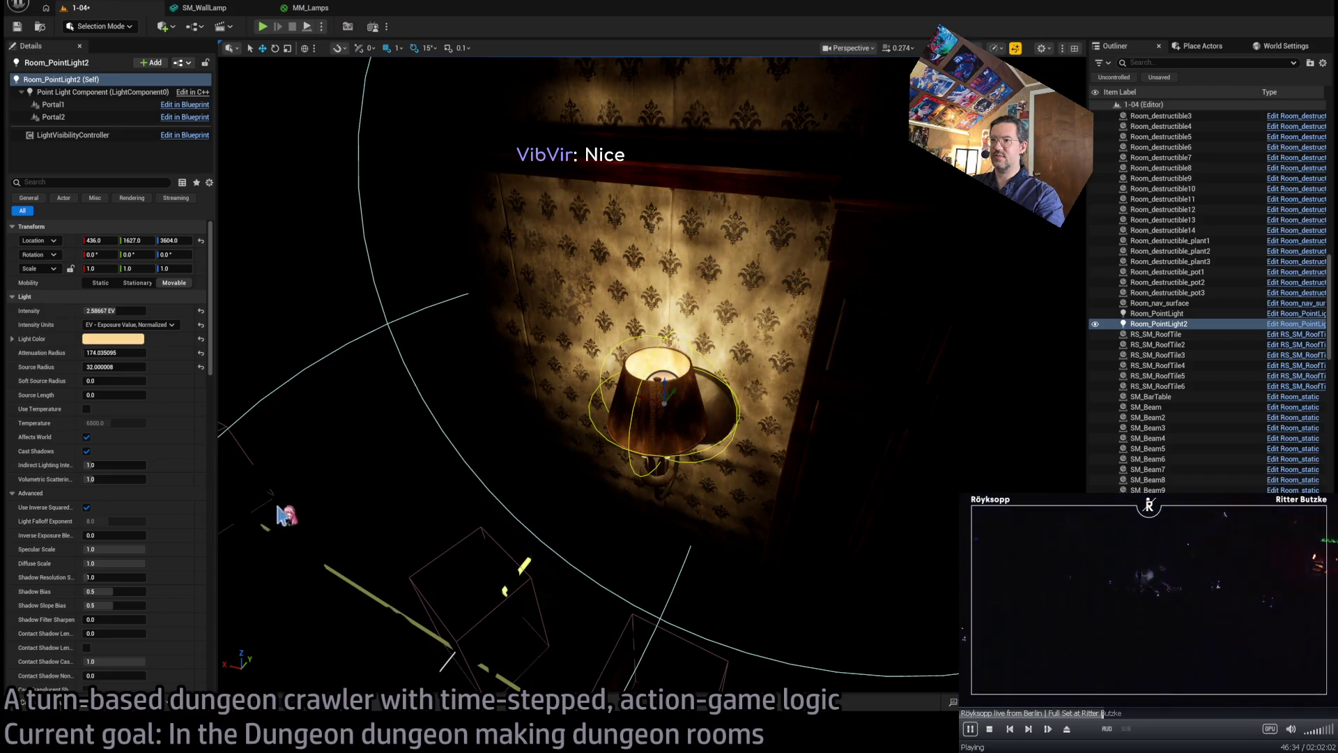
{"action": "key", "text": "f"}
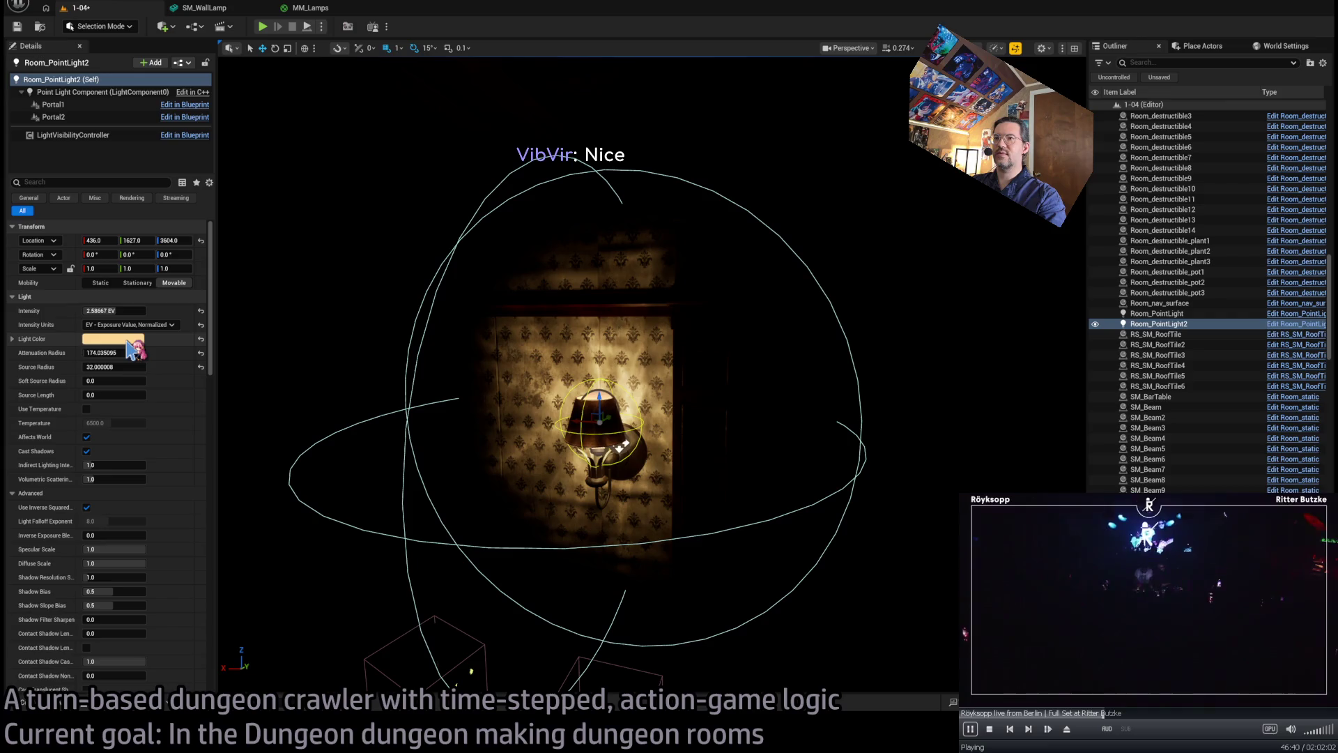
{"action": "left_click_drag", "start_coordinate": [275, 573], "coordinate": [233, 620]}
{"action": "left_click", "coordinate": [56, 710]}
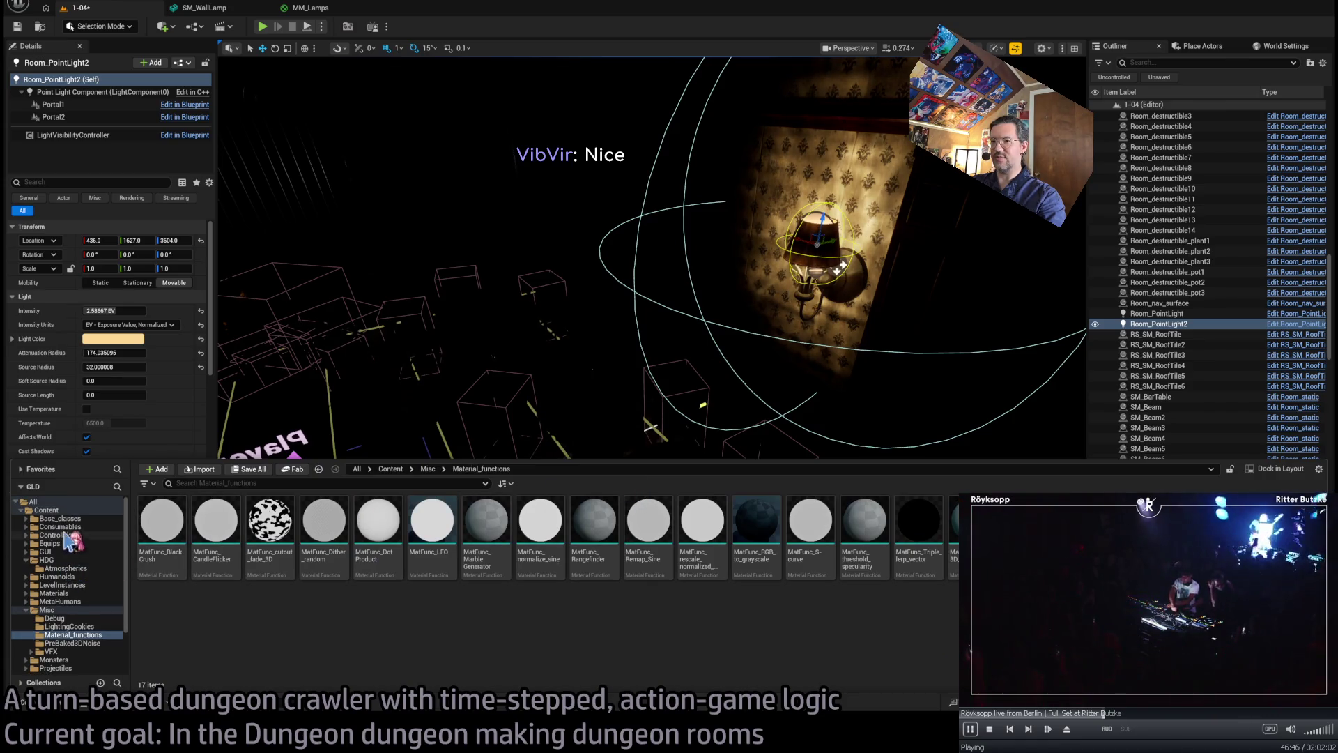
- Place a Room_SpotLight from Base_classes/Room_actors into the tavern room
{"action": "left_click", "coordinate": [60, 518]}
{"action": "left_click", "coordinate": [592, 532]}
{"action": "double_click", "coordinate": [591, 532]}
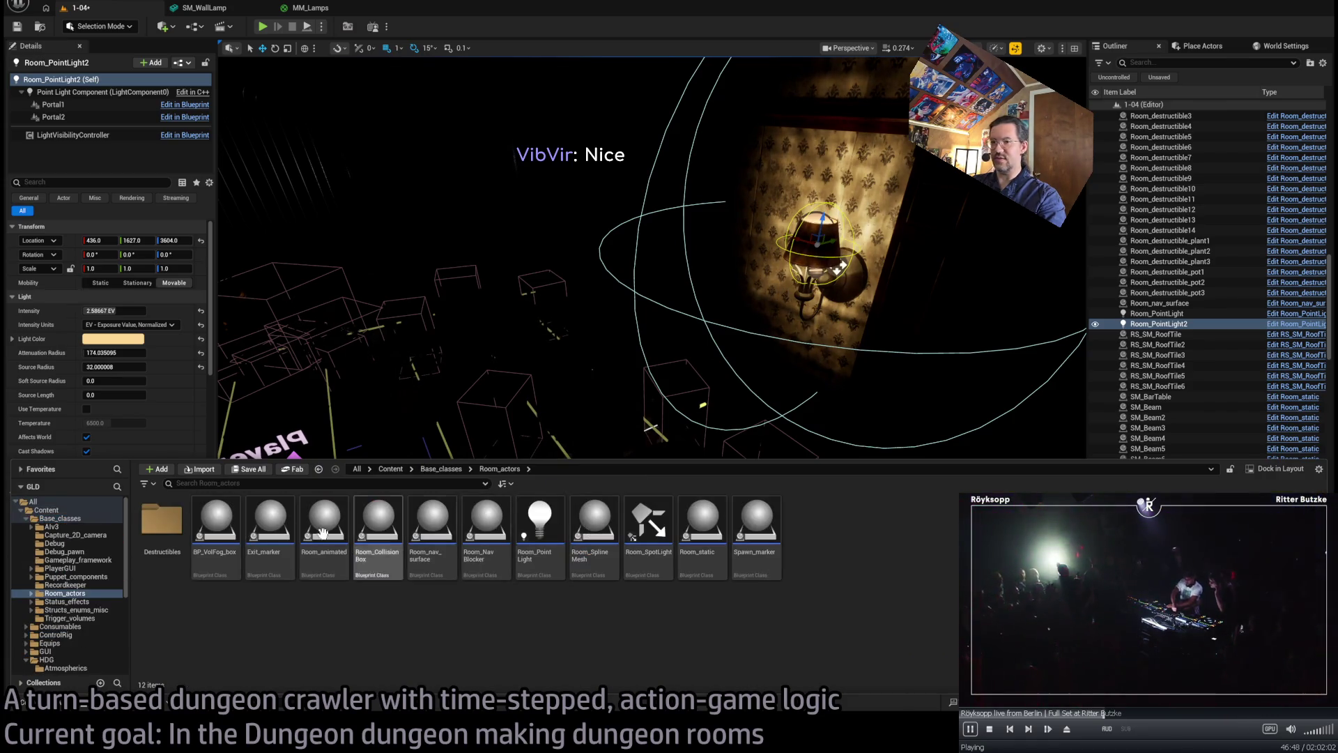
{"action": "mouse_move", "coordinate": [645, 540]}
{"action": "left_mouse_down"}
{"action": "mouse_move", "coordinate": [505, 503]}
{"action": "mouse_move", "coordinate": [411, 124]}
{"action": "left_mouse_up"}
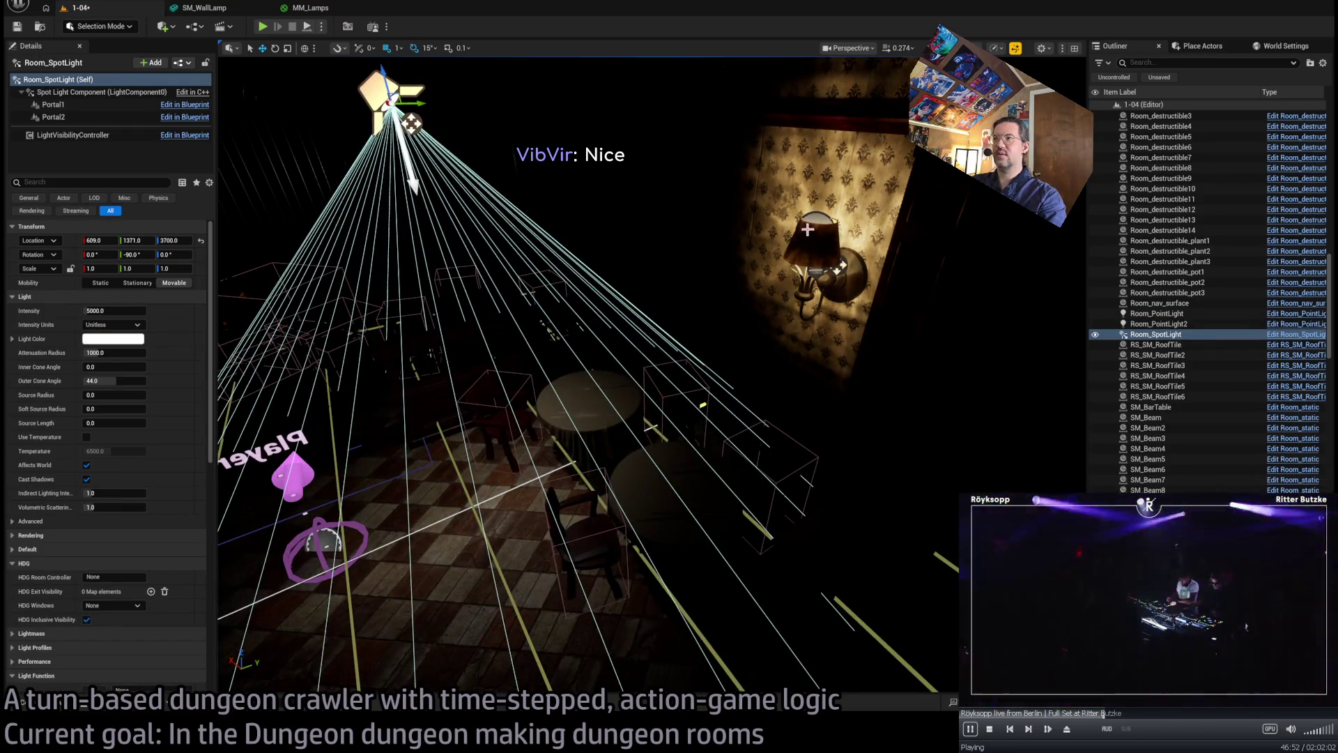
- Frame the Room_SpotLight and switch its Intensity Units to EV - Exposure Value, Normalized
{"action": "left_click", "coordinate": [816, 240]}
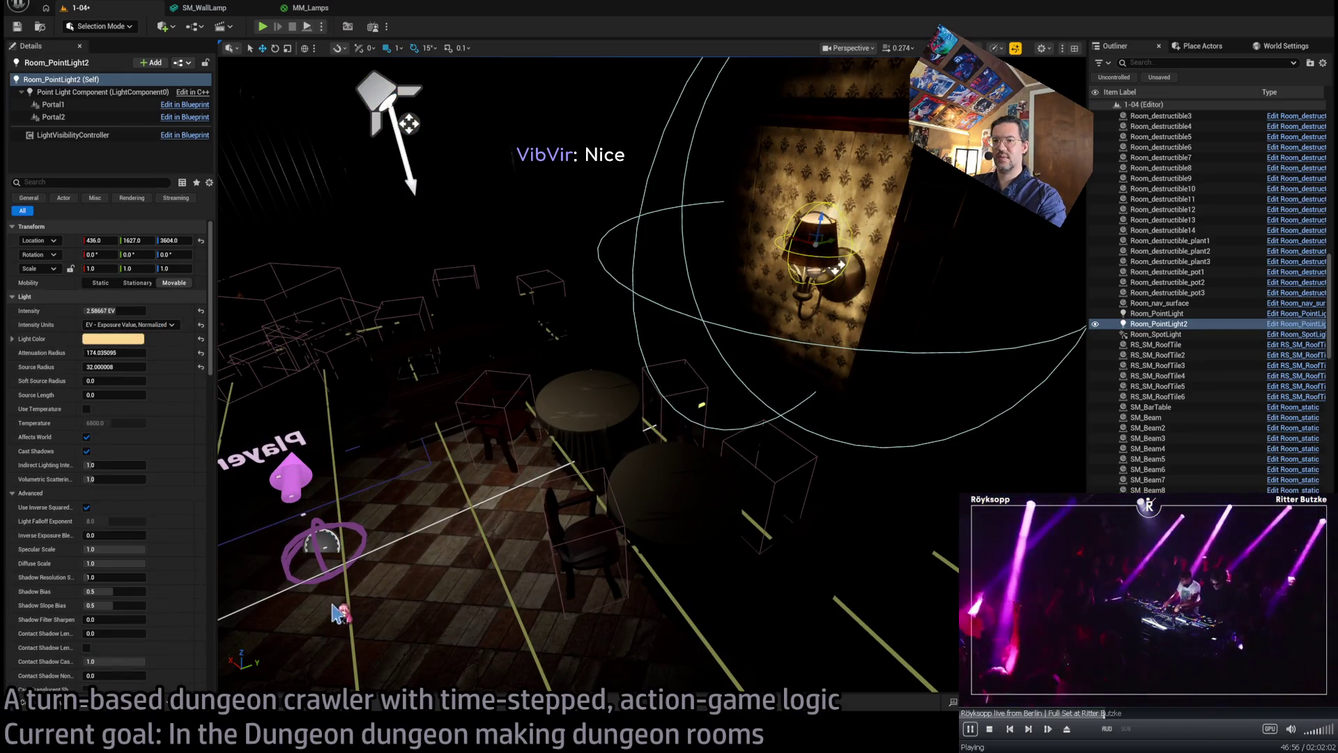
{"action": "key", "text": "ctrl+z"}
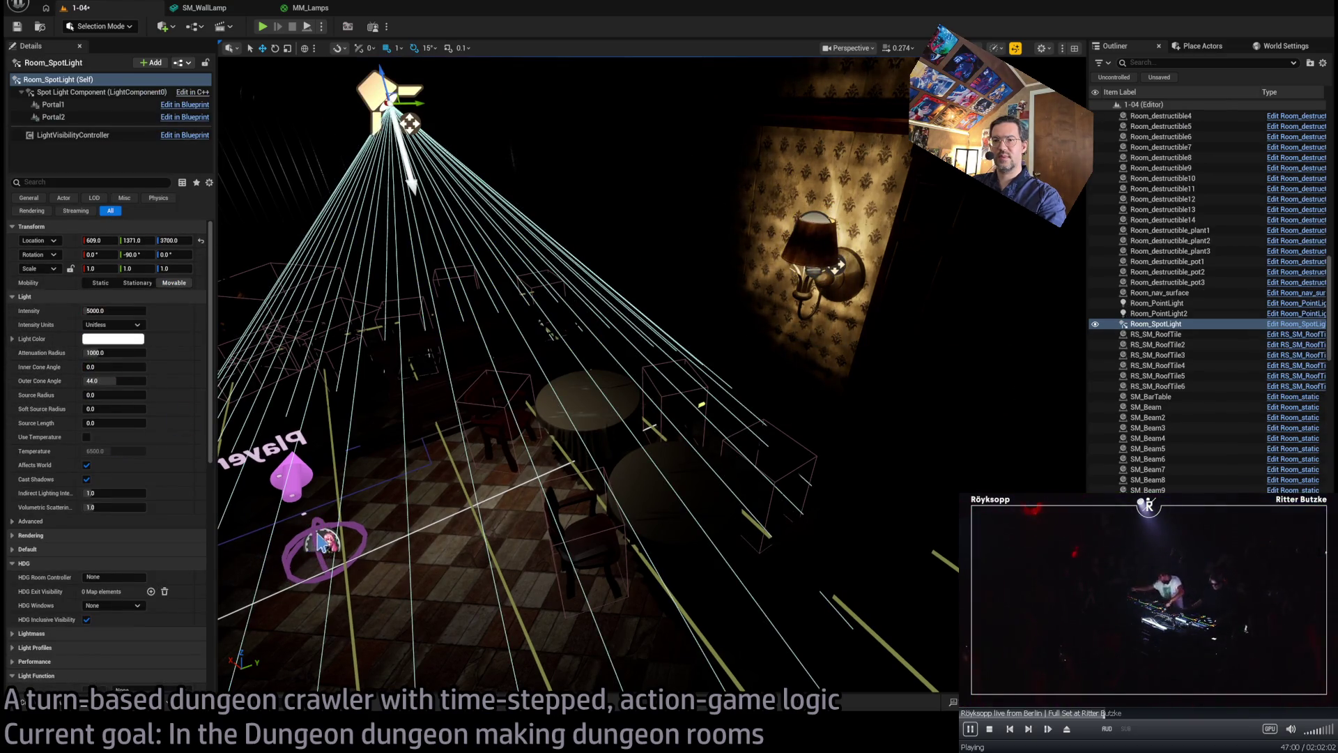
{"action": "key", "text": "f"}
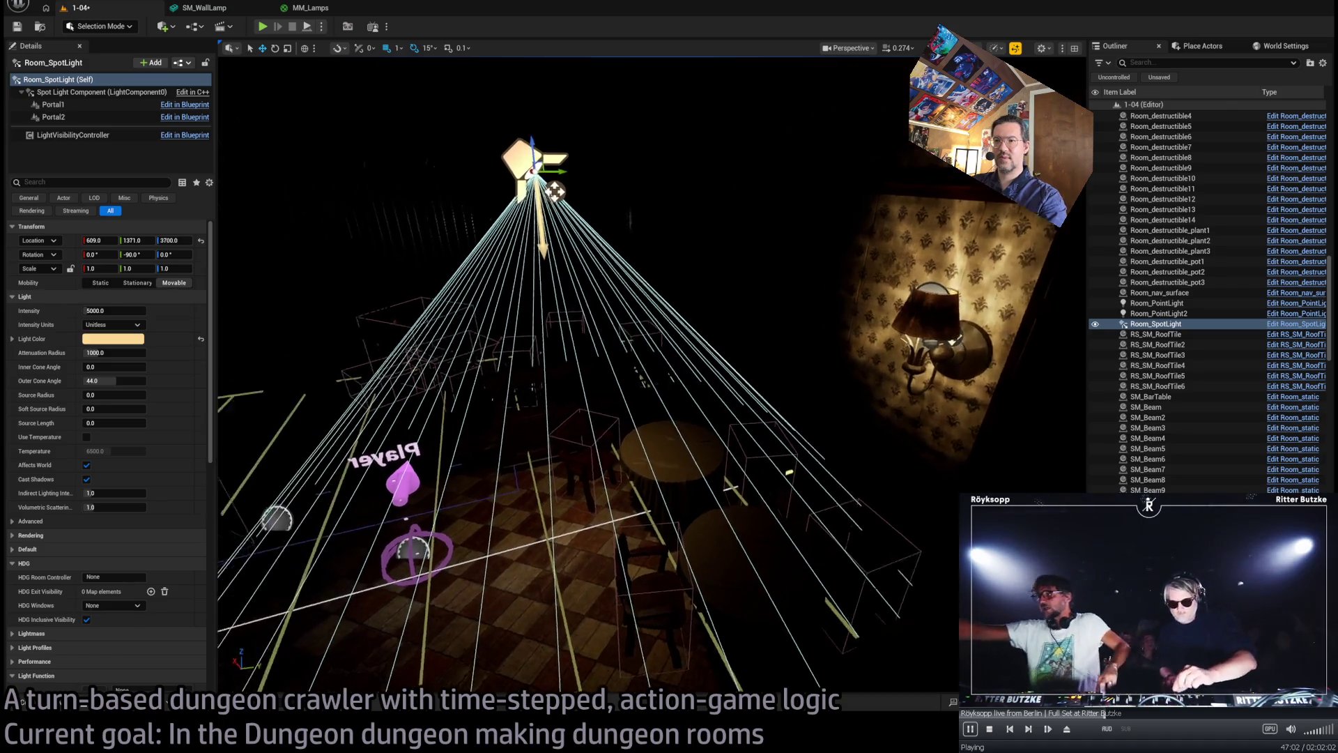
{"action": "left_click", "coordinate": [112, 325]}
{"action": "left_click", "coordinate": [115, 376]}
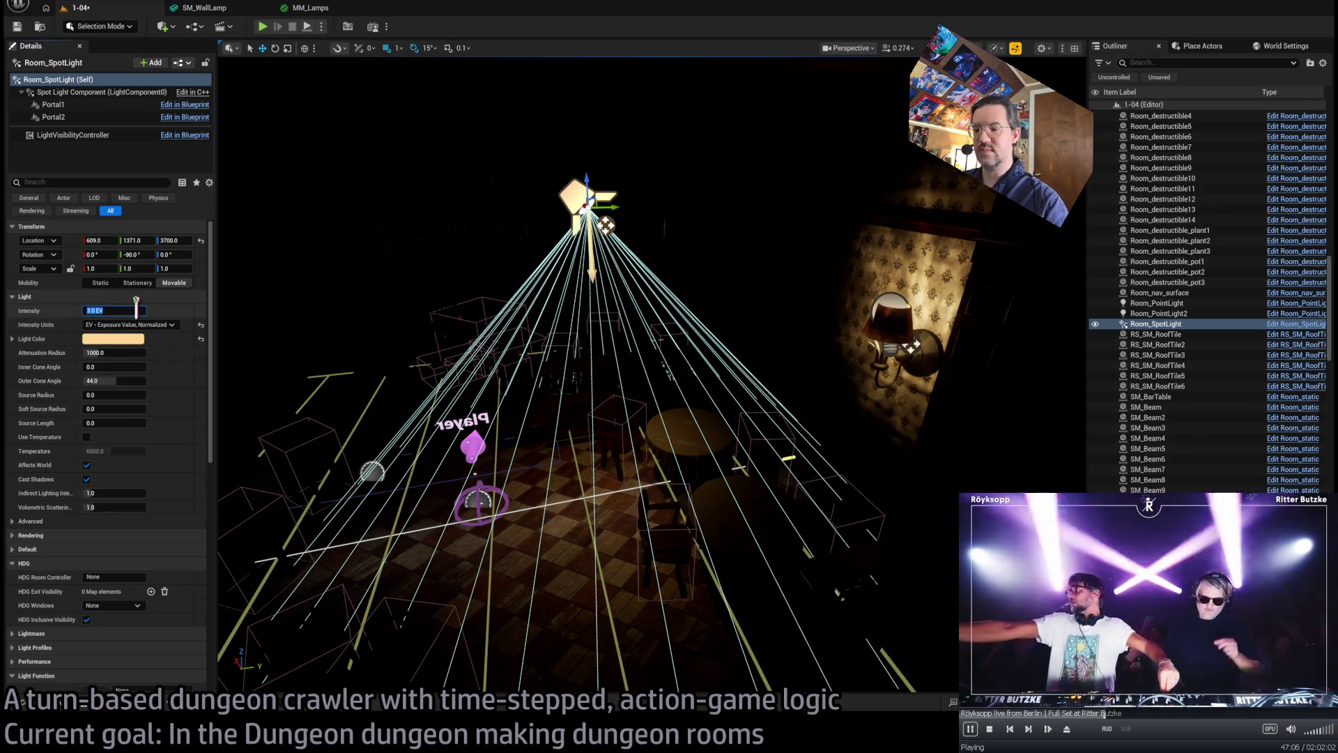
- Raise the Room_SpotLight intensity from 6.0 to 8.0 EV and survey the lit tavern tables
{"action": "type", "text": "6"}
{"action": "key", "text": "Return"}
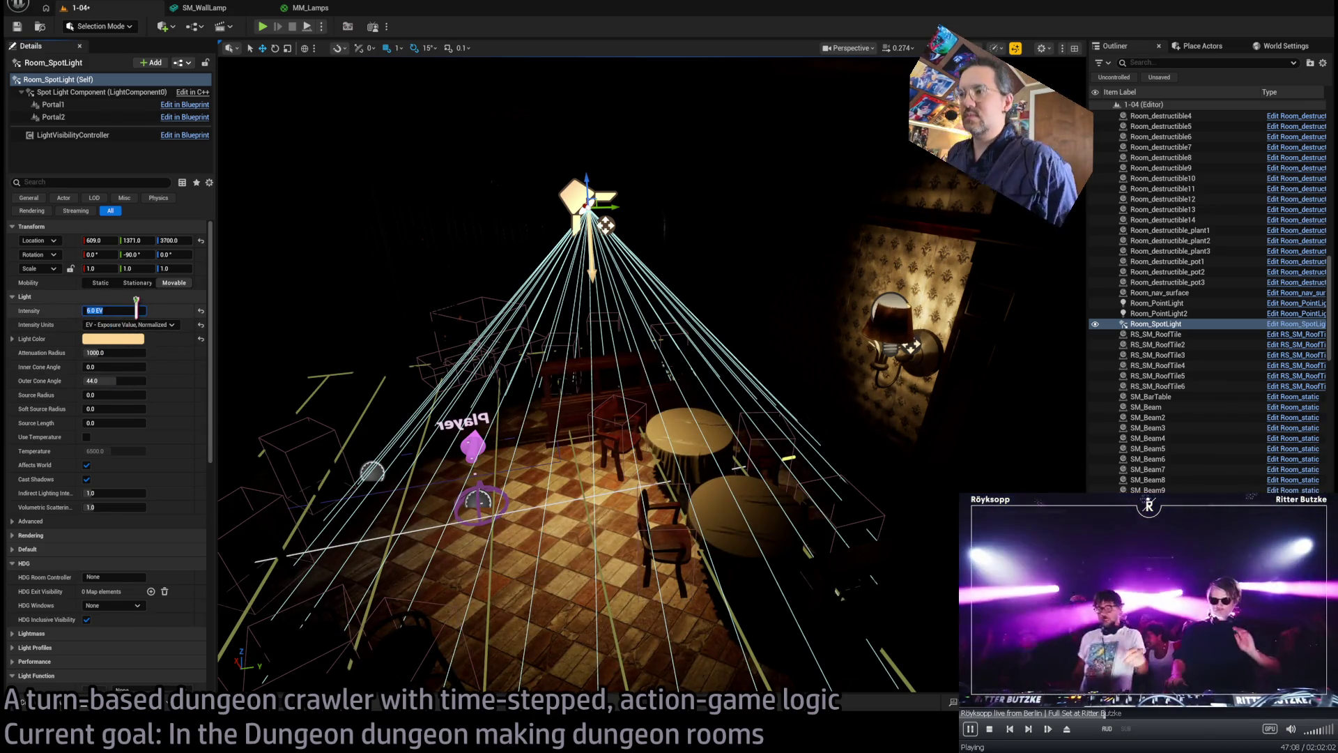
{"action": "key", "text": "Return"}
{"action": "mouse_move", "coordinate": [529, 230]}
{"action": "left_mouse_down"}
{"action": "mouse_move", "coordinate": [462, 334]}
{"action": "mouse_move", "coordinate": [678, 304]}
{"action": "mouse_move", "coordinate": [536, 358]}
{"action": "left_mouse_up"}
{"action": "left_click", "coordinate": [769, 428]}
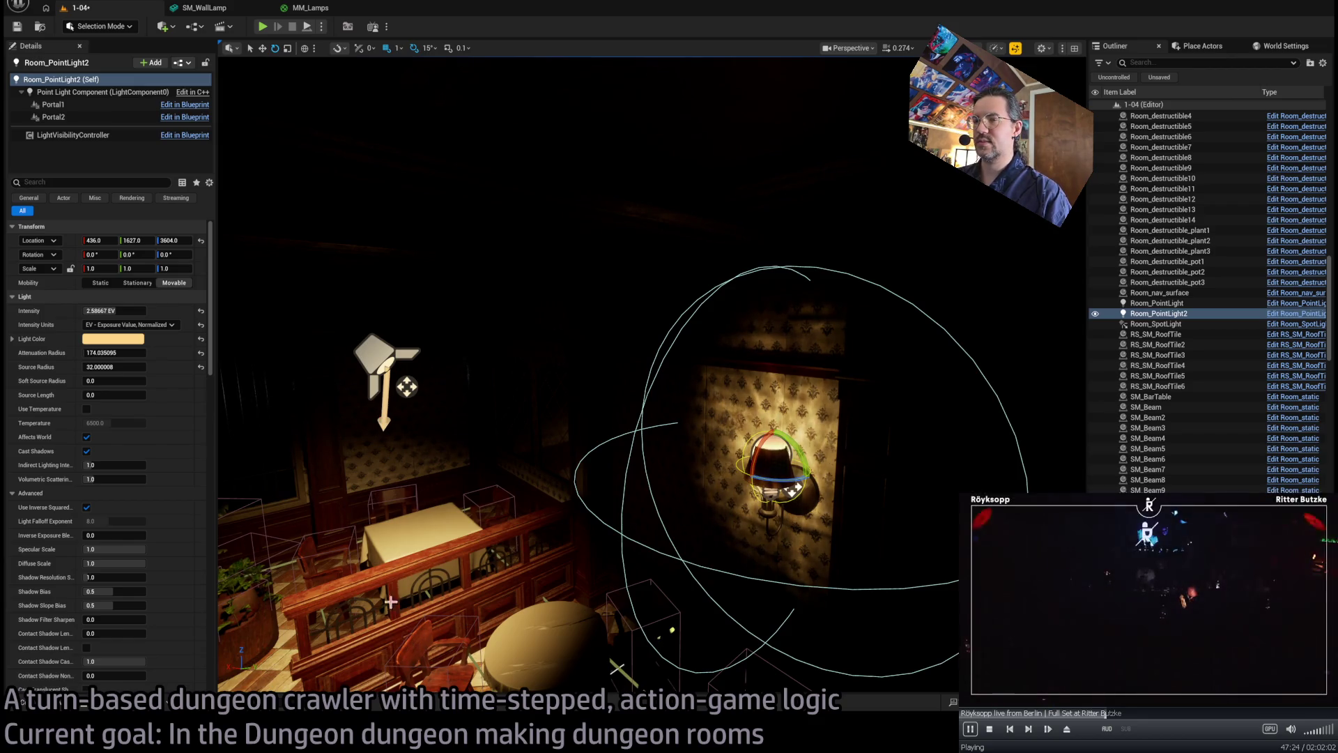
{"action": "left_click", "coordinate": [379, 366]}
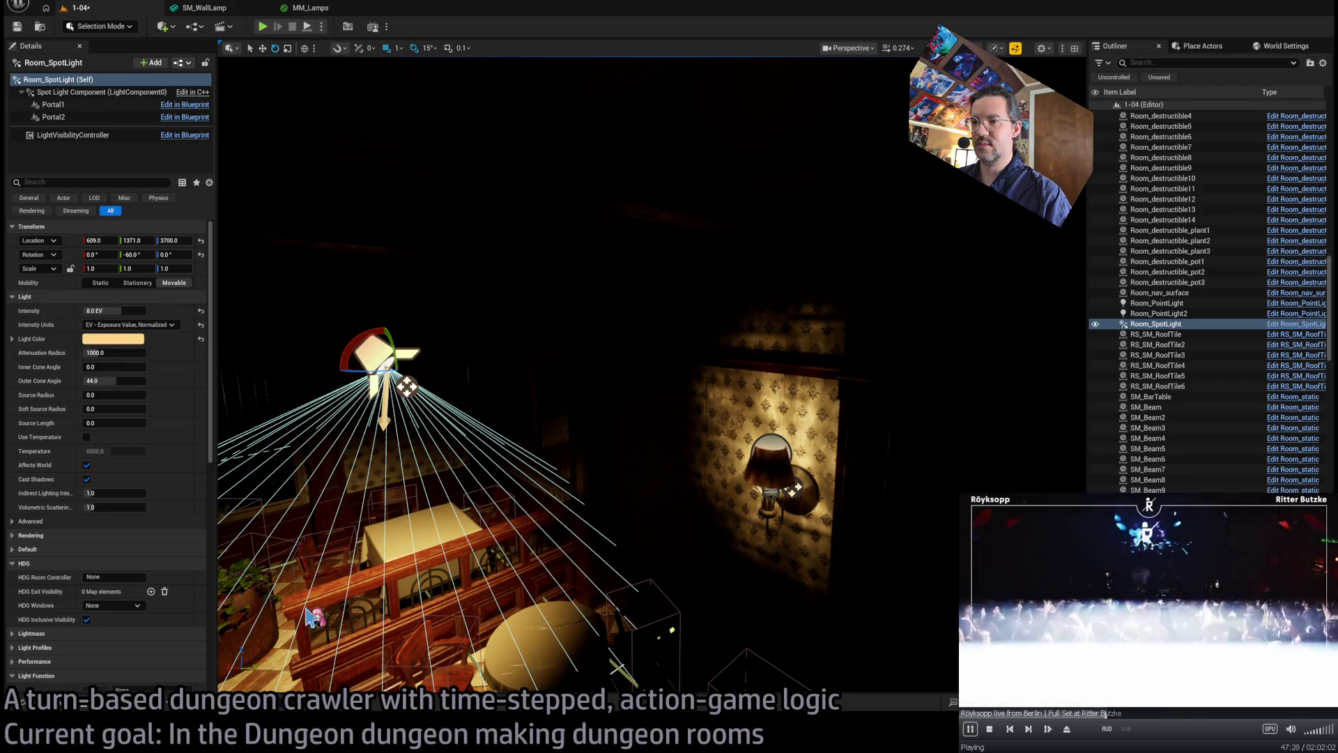
{"action": "mouse_move", "coordinate": [302, 612]}
{"action": "left_mouse_down"}
{"action": "mouse_move", "coordinate": [562, 523]}
{"action": "mouse_move", "coordinate": [562, 487]}
{"action": "mouse_move", "coordinate": [574, 555]}
{"action": "left_mouse_up"}
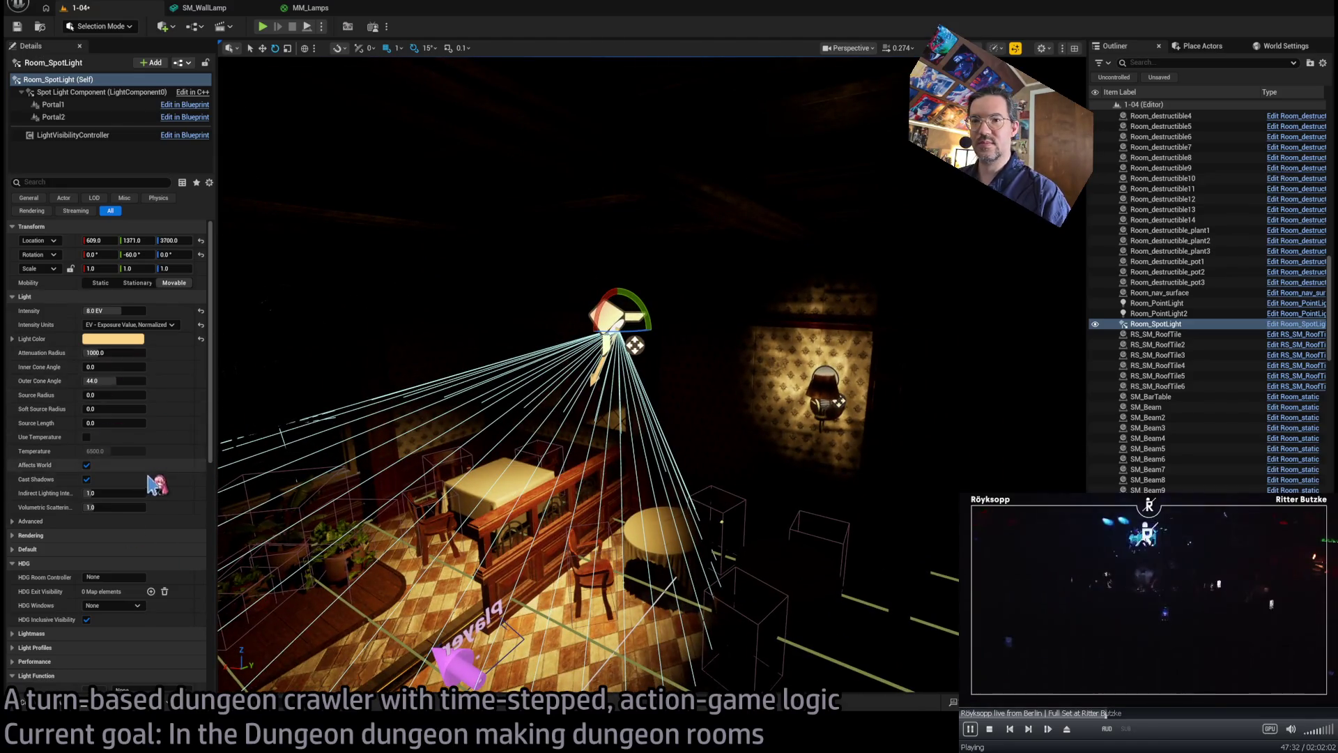
{"action": "scroll", "coordinate": [148, 543], "scroll_direction": "down", "scroll_amount": 10}
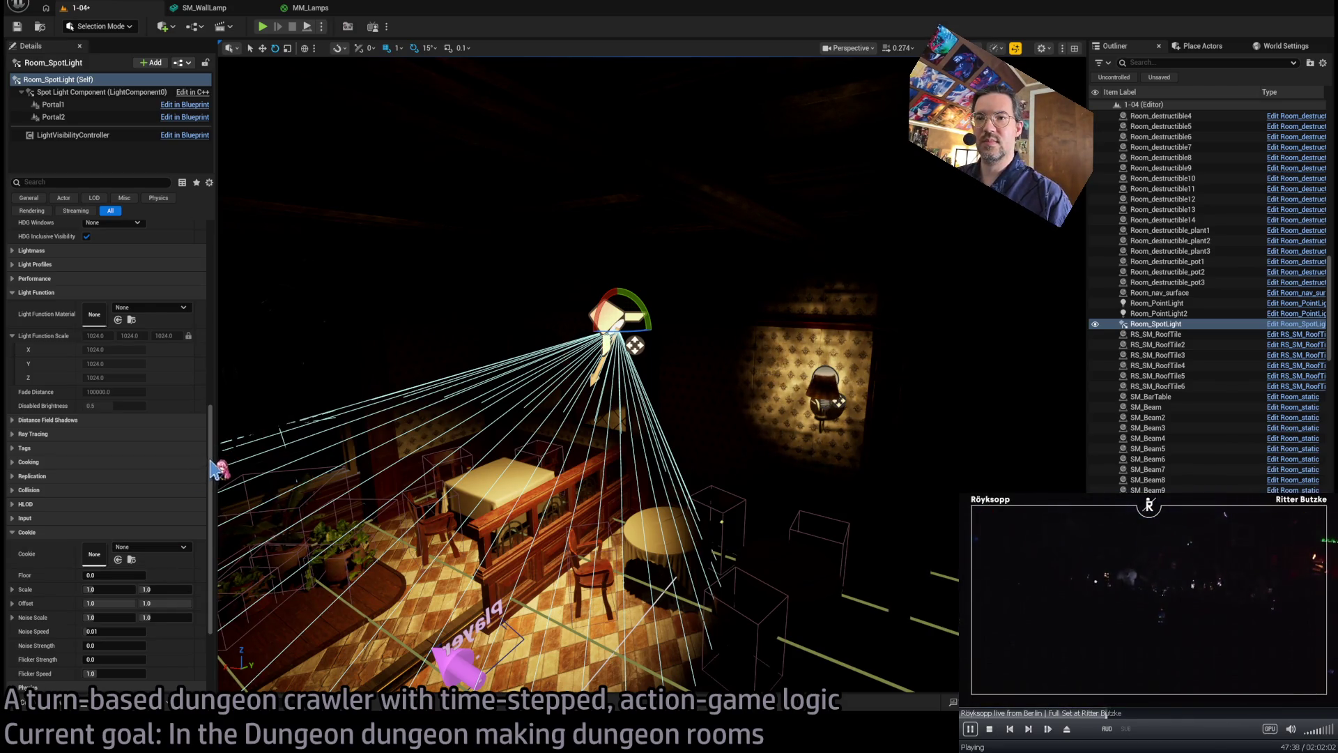
- Move the camera over the lit tables and preview the Cookie_foliage2A cookie texture
{"action": "mouse_move", "coordinate": [512, 510]}
{"action": "left_mouse_down"}
{"action": "mouse_move", "coordinate": [515, 495]}
{"action": "mouse_move", "coordinate": [511, 510]}
{"action": "left_mouse_up"}
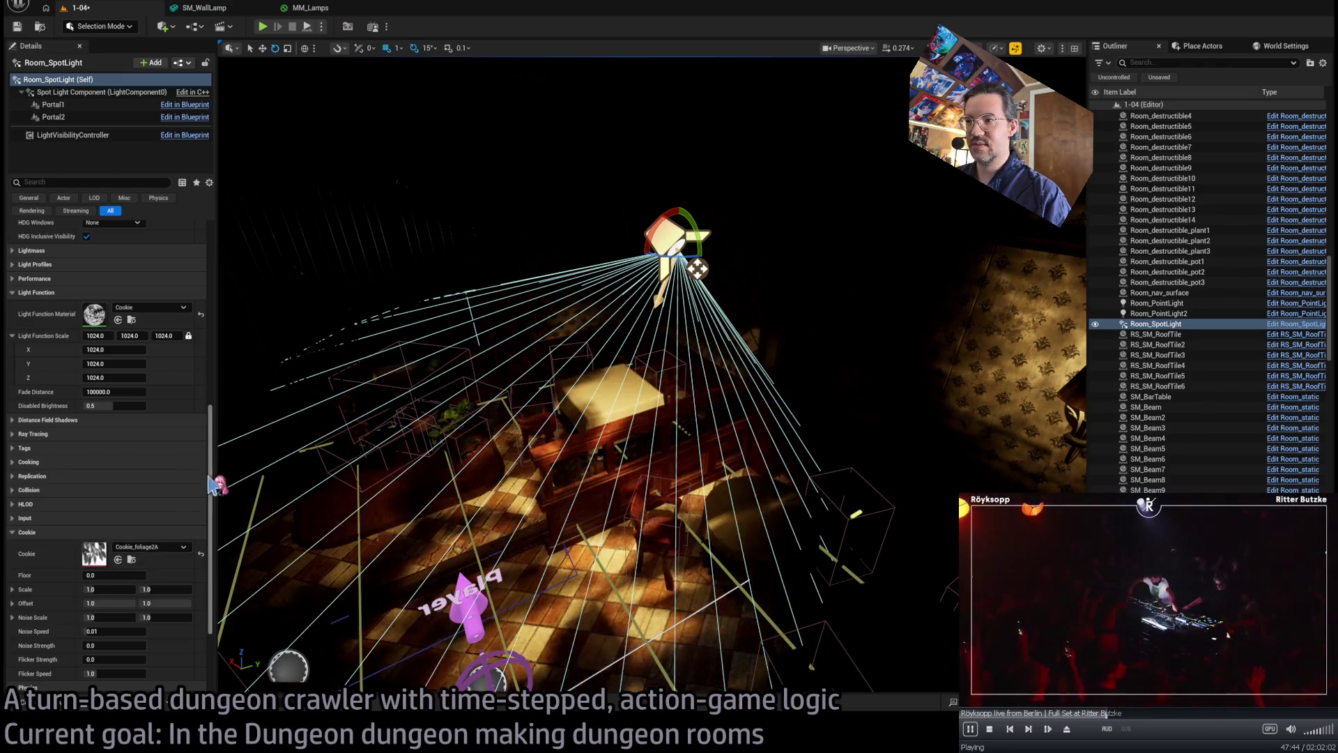
{"action": "left_click_drag", "start_coordinate": [319, 510], "coordinate": [319, 484]}
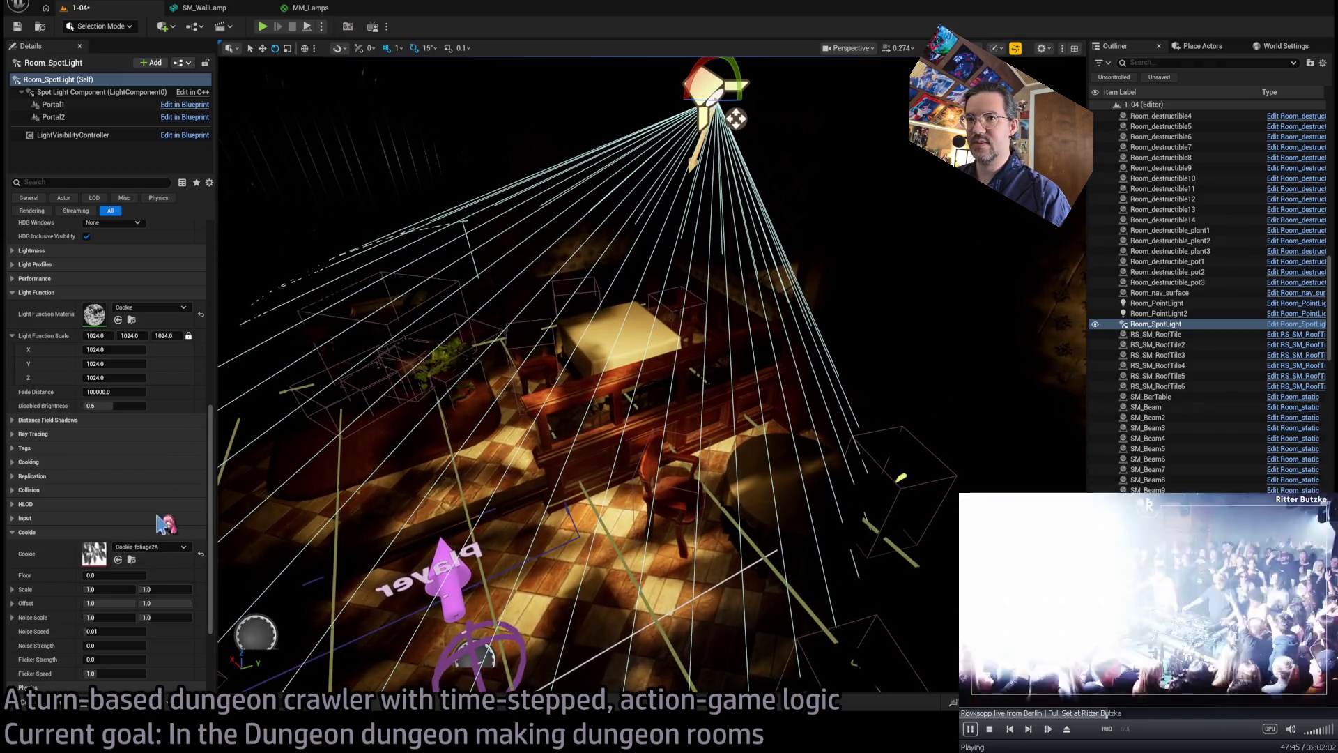
{"action": "double_click", "coordinate": [96, 554]}
{"action": "left_click", "coordinate": [491, 7]}
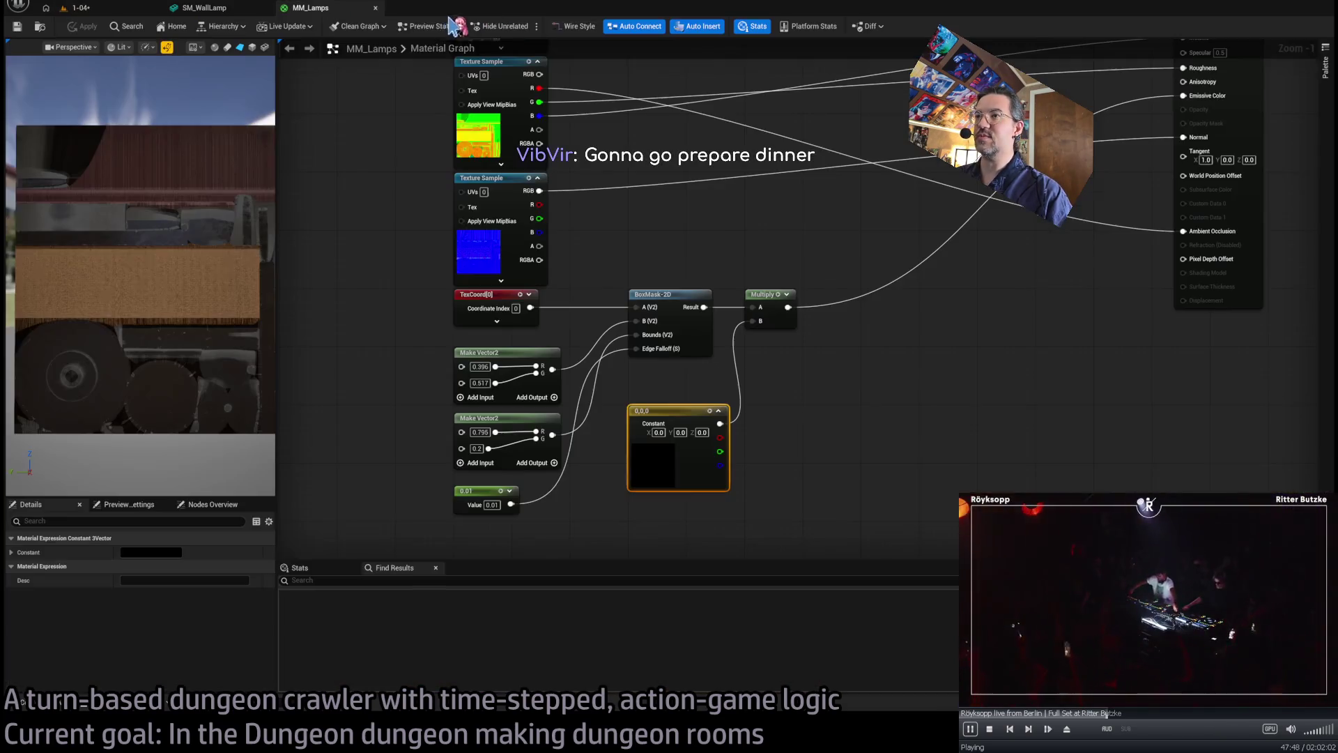
{"action": "left_click", "coordinate": [77, 8]}
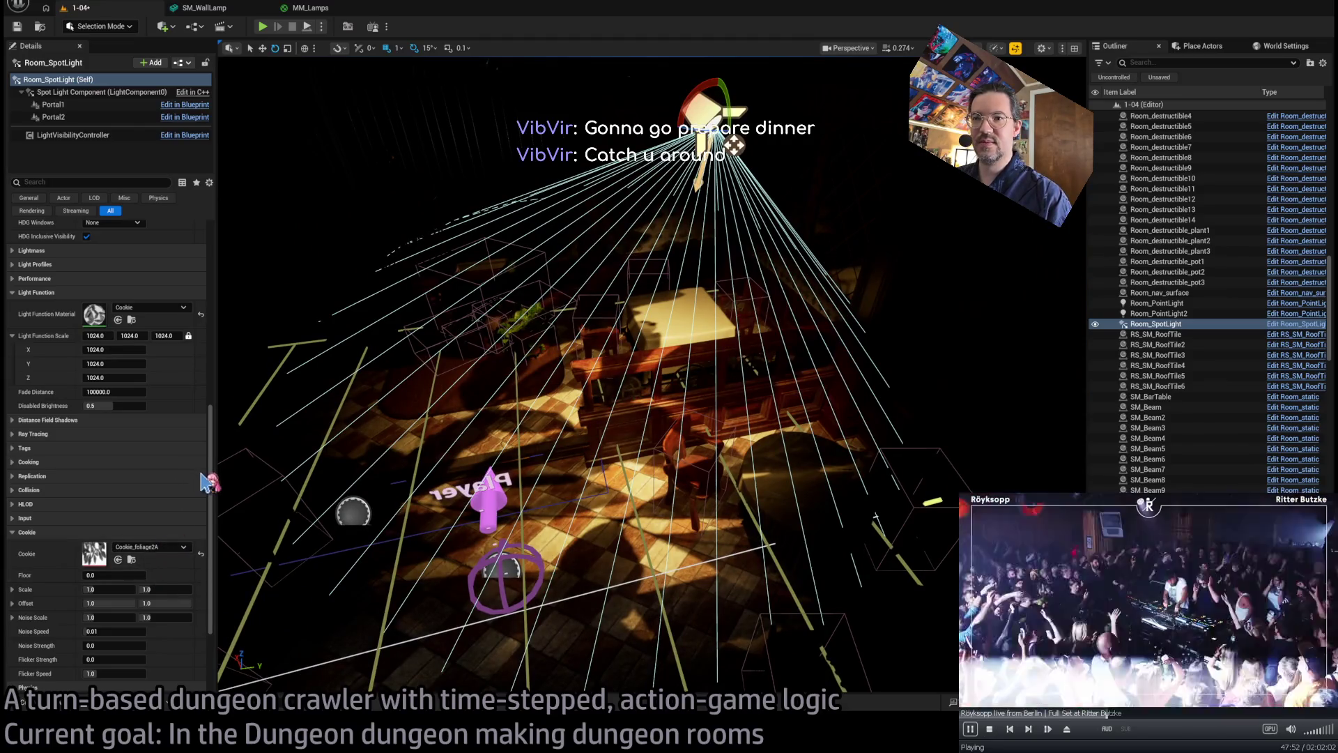
- Swap the spotlight cookie to Cookie_foliage3A, then open Cookie_foliage4A in the texture editor
{"action": "left_click_drag", "start_coordinate": [205, 481], "coordinate": [95, 554]}
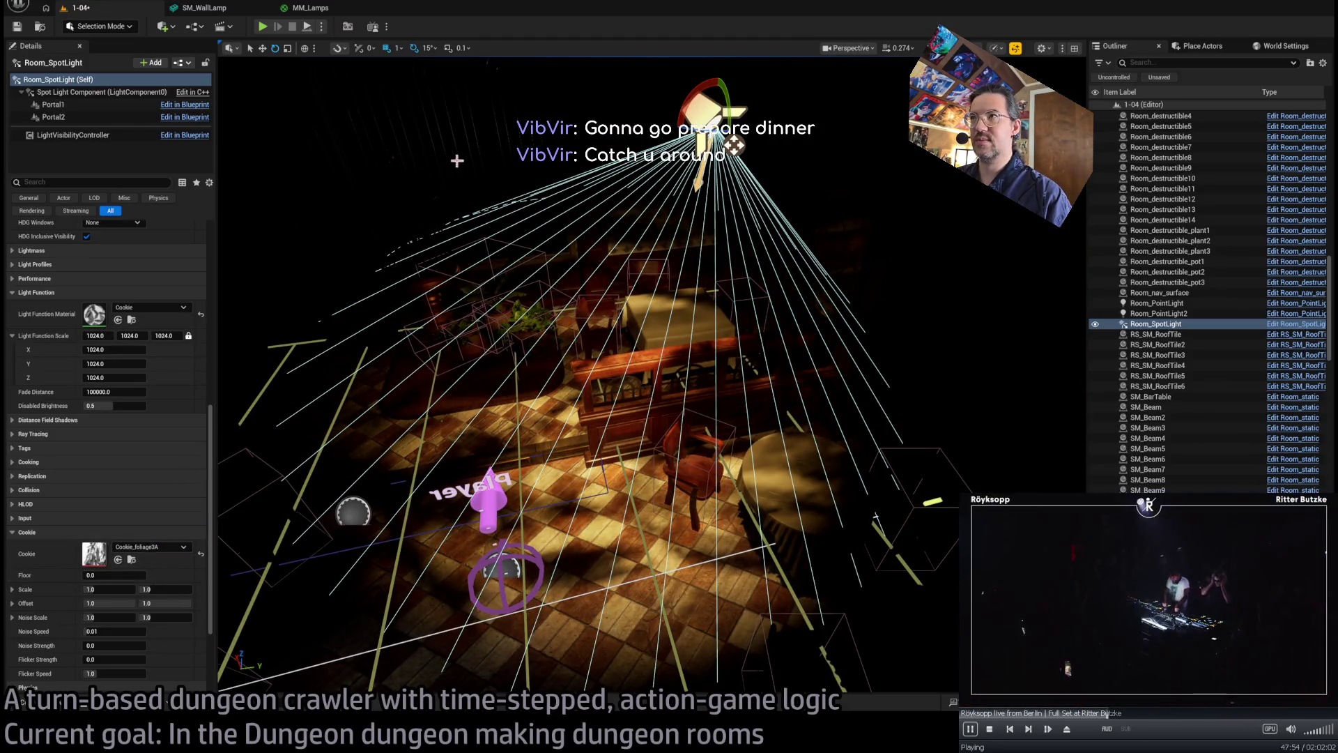
{"action": "double_click", "coordinate": [94, 554]}
{"action": "left_click", "coordinate": [486, 8]}
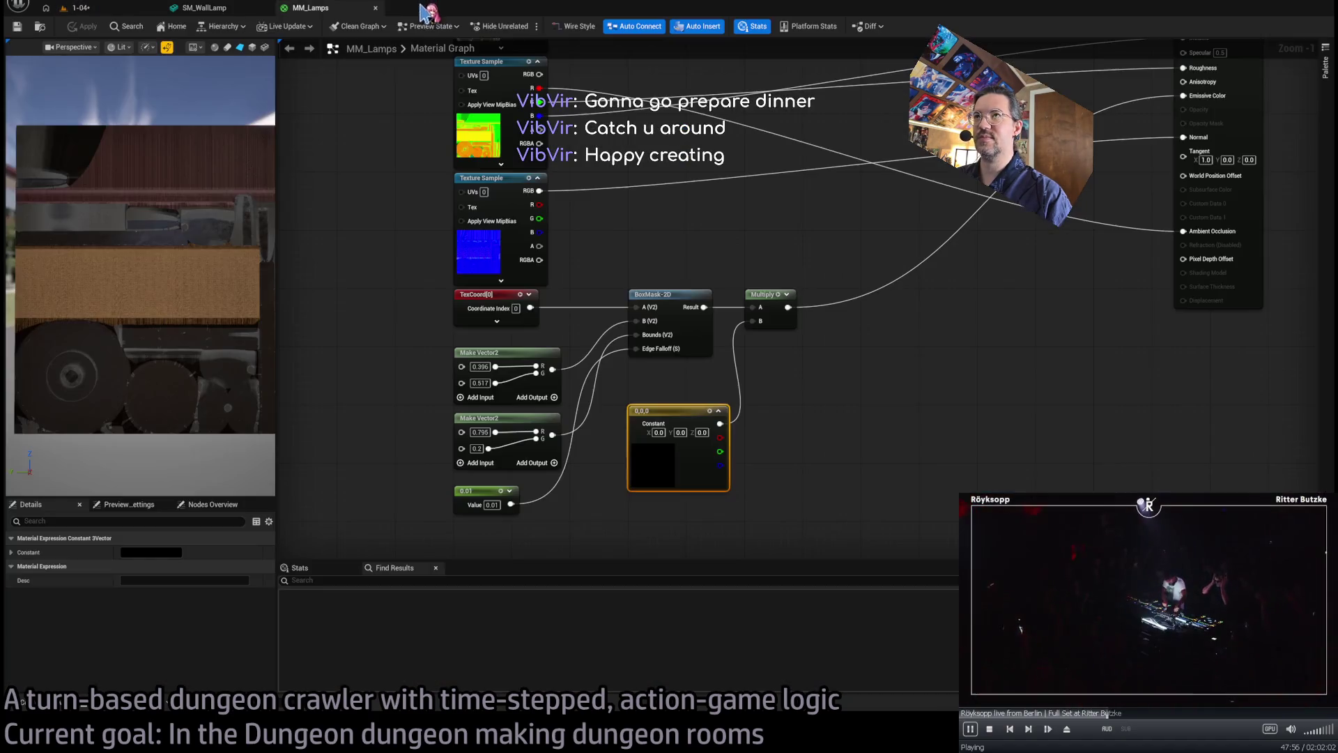
{"action": "left_click", "coordinate": [135, 12]}
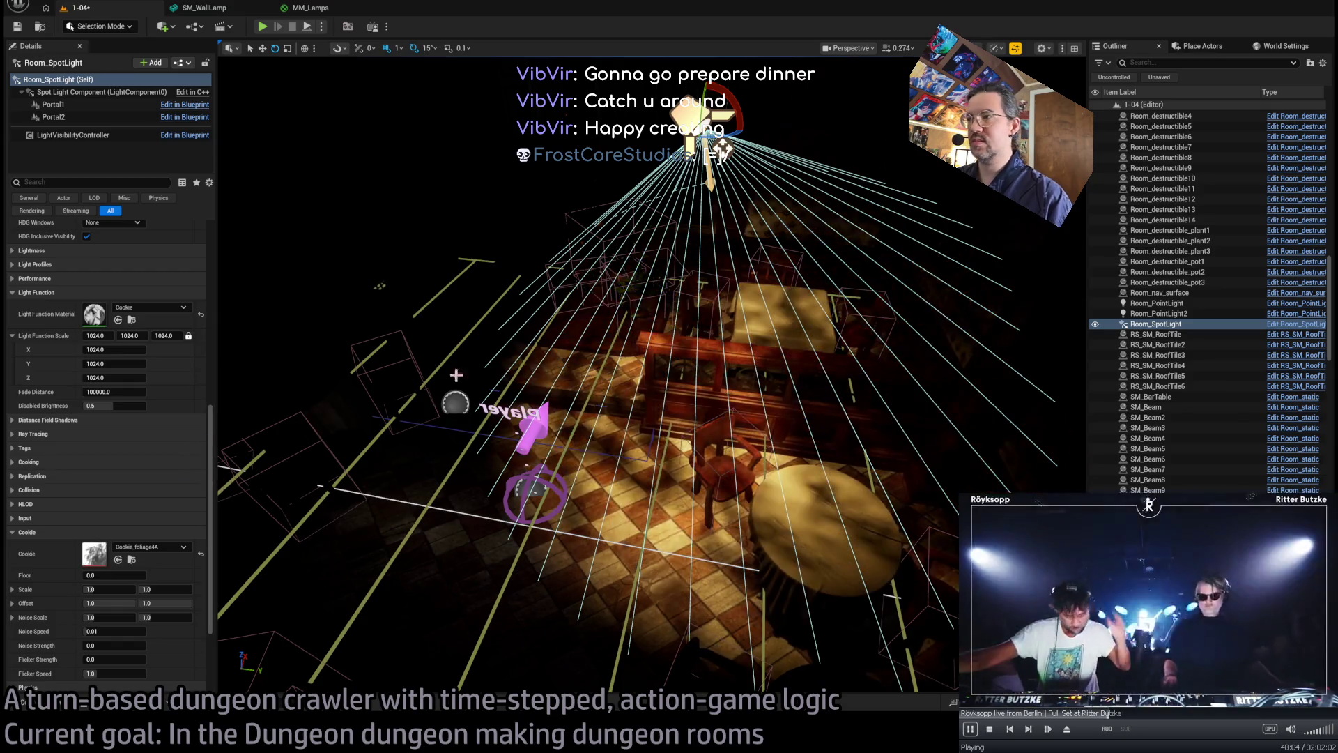
{"action": "double_click", "coordinate": [94, 553]}
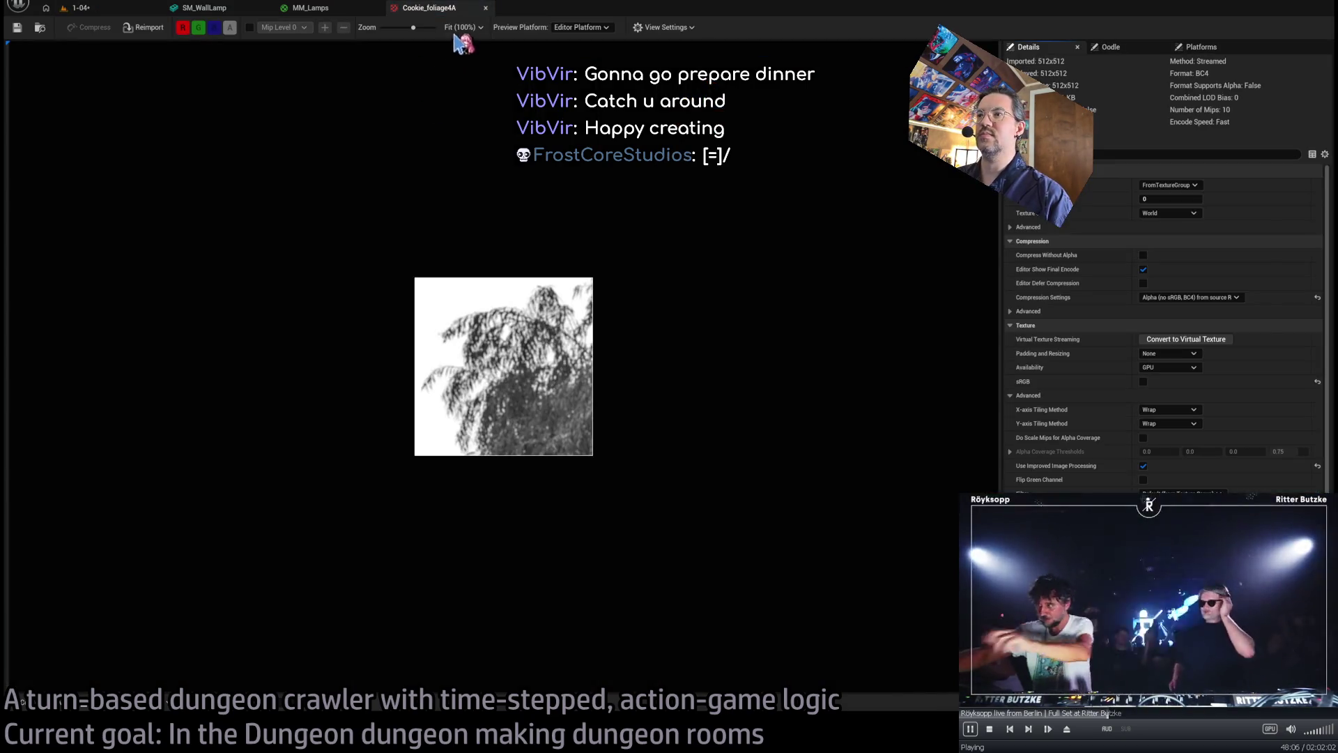
- Assign Cookie_foliage6A to the spotlight's Cookie slot, preview it, and collapse the Cookie settings
{"action": "middle_click", "coordinate": [440, 7]}
{"action": "left_click", "coordinate": [80, 7]}
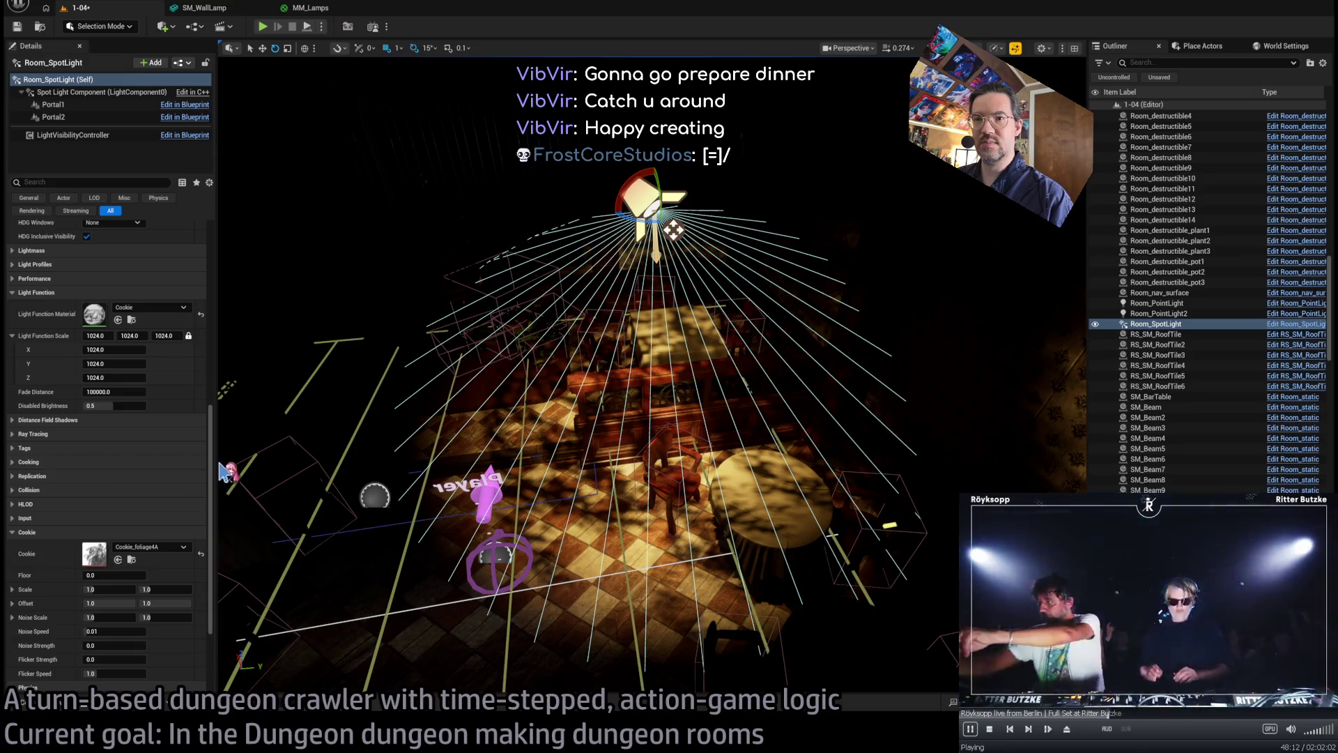
{"action": "left_click_drag", "start_coordinate": [221, 518], "coordinate": [97, 556]}
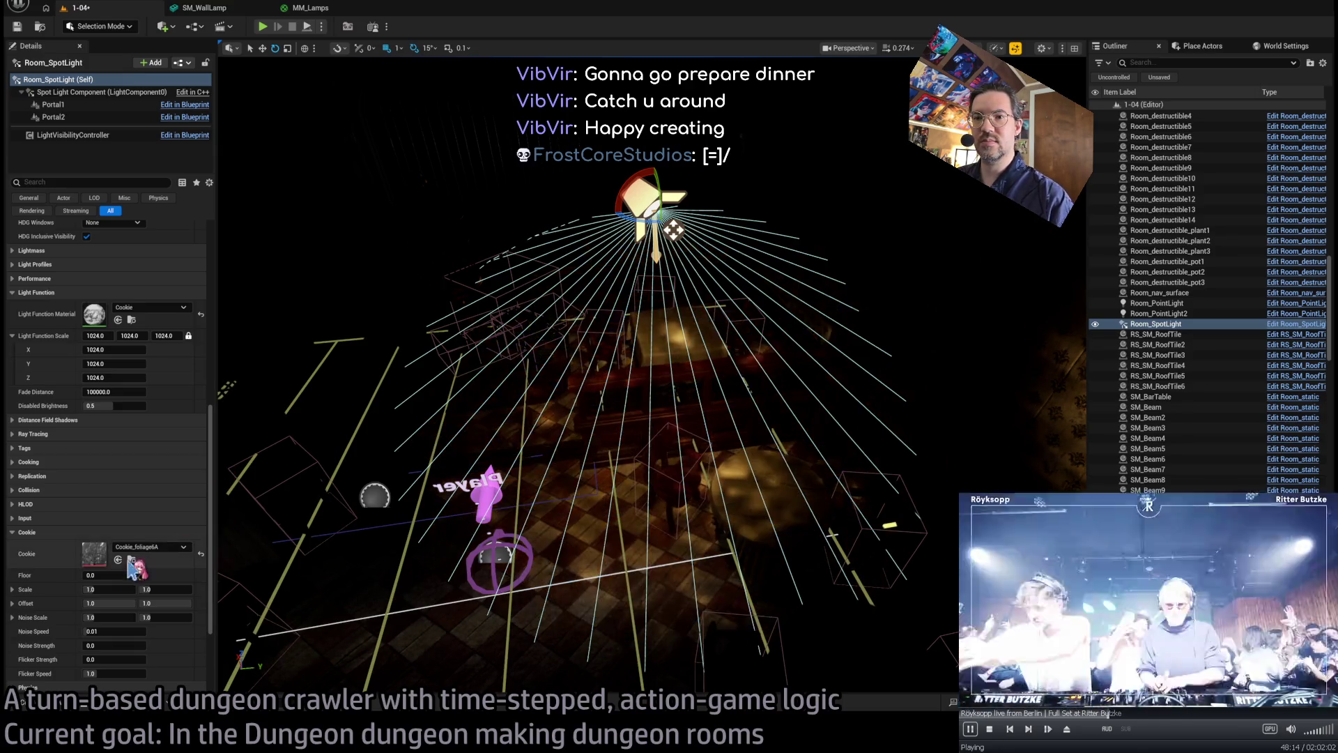
{"action": "double_click", "coordinate": [96, 557]}
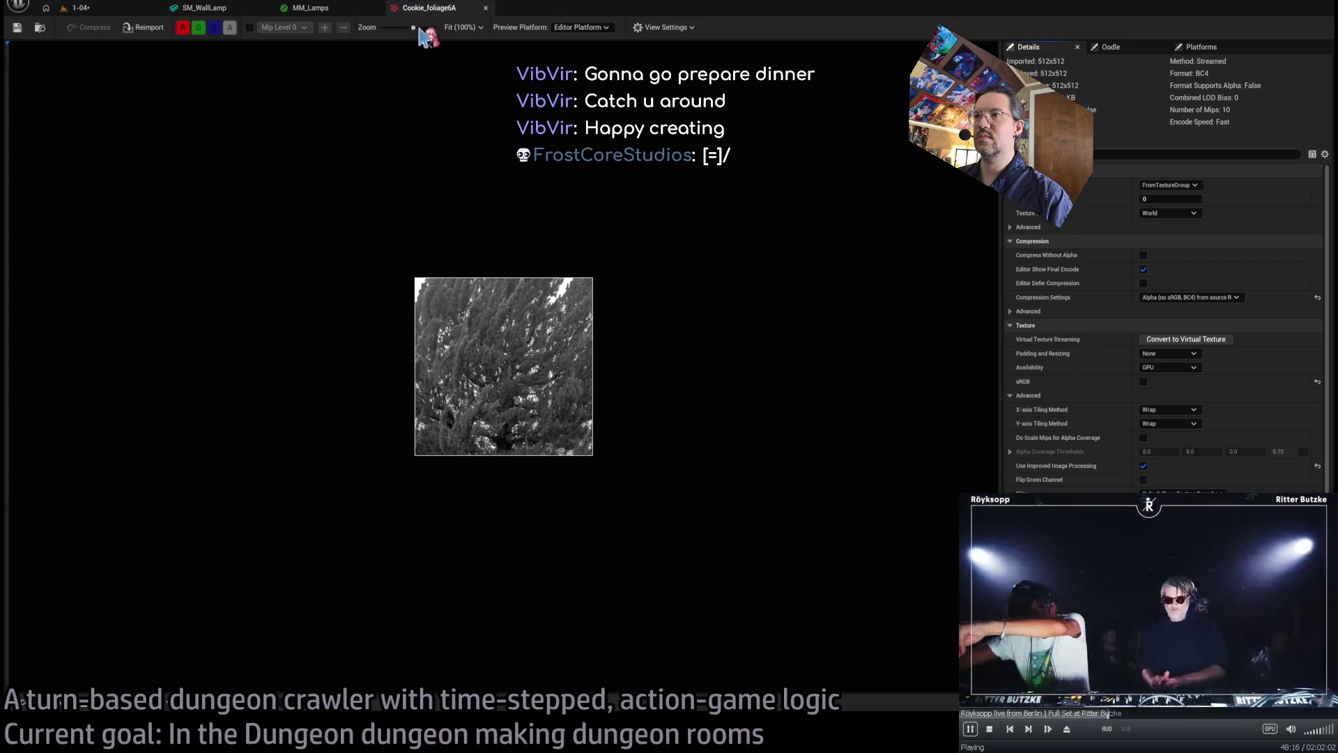
{"action": "middle_click", "coordinate": [442, 11]}
{"action": "left_click", "coordinate": [132, 14]}
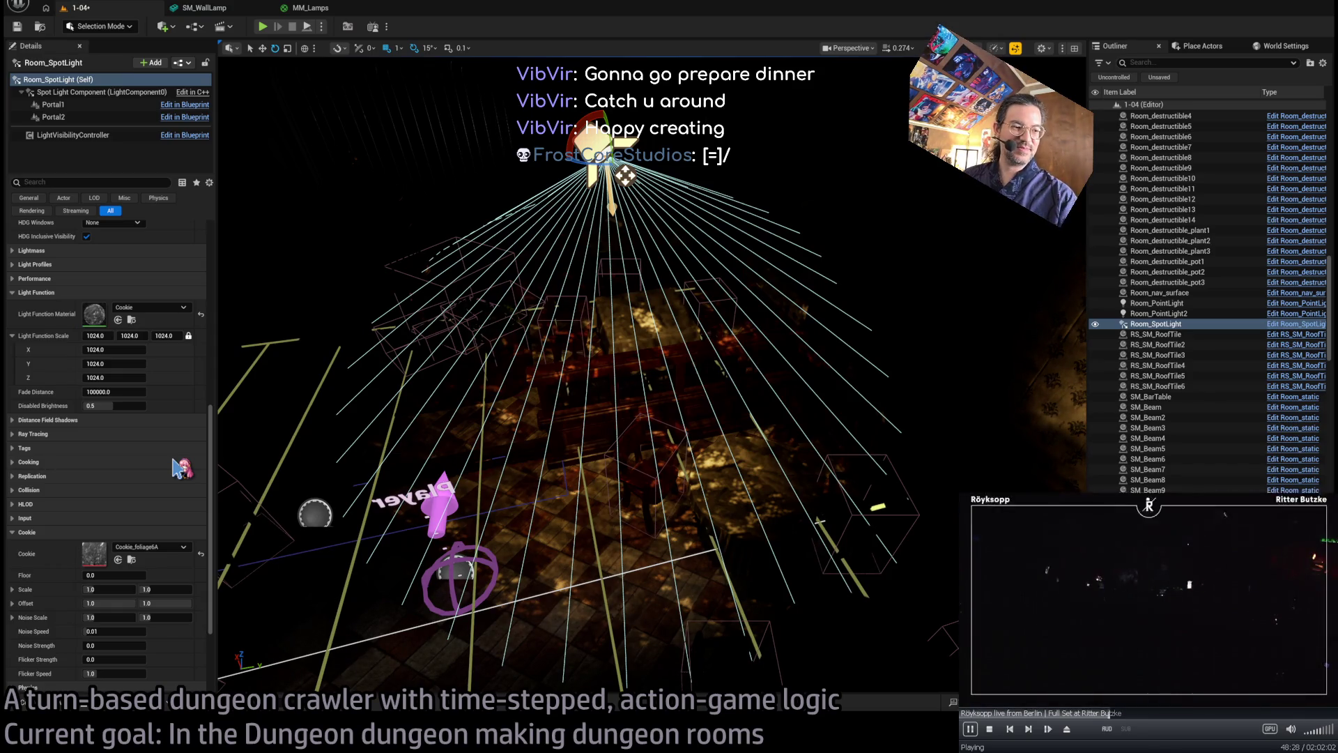
{"action": "left_click", "coordinate": [166, 555]}
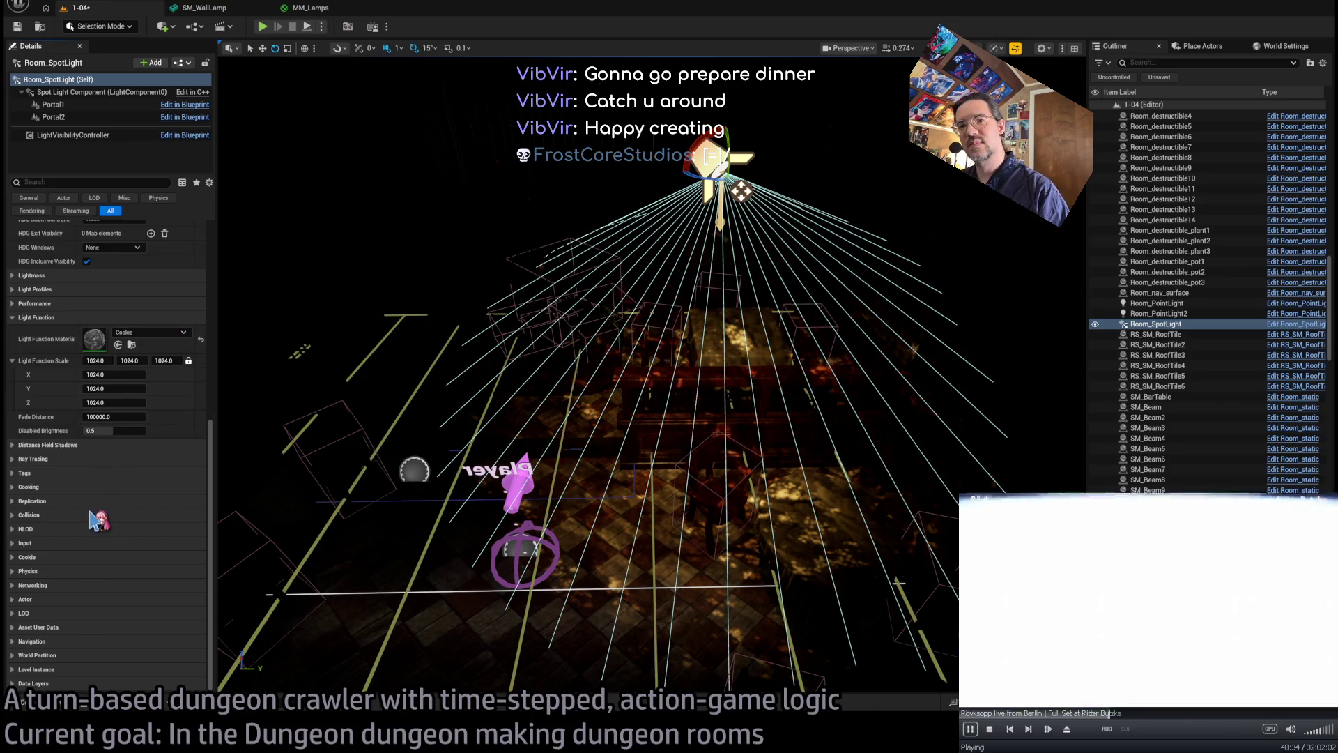
- Tilt the room spotlight about 15° to aim lower at the table
{"action": "left_click", "coordinate": [83, 557]}
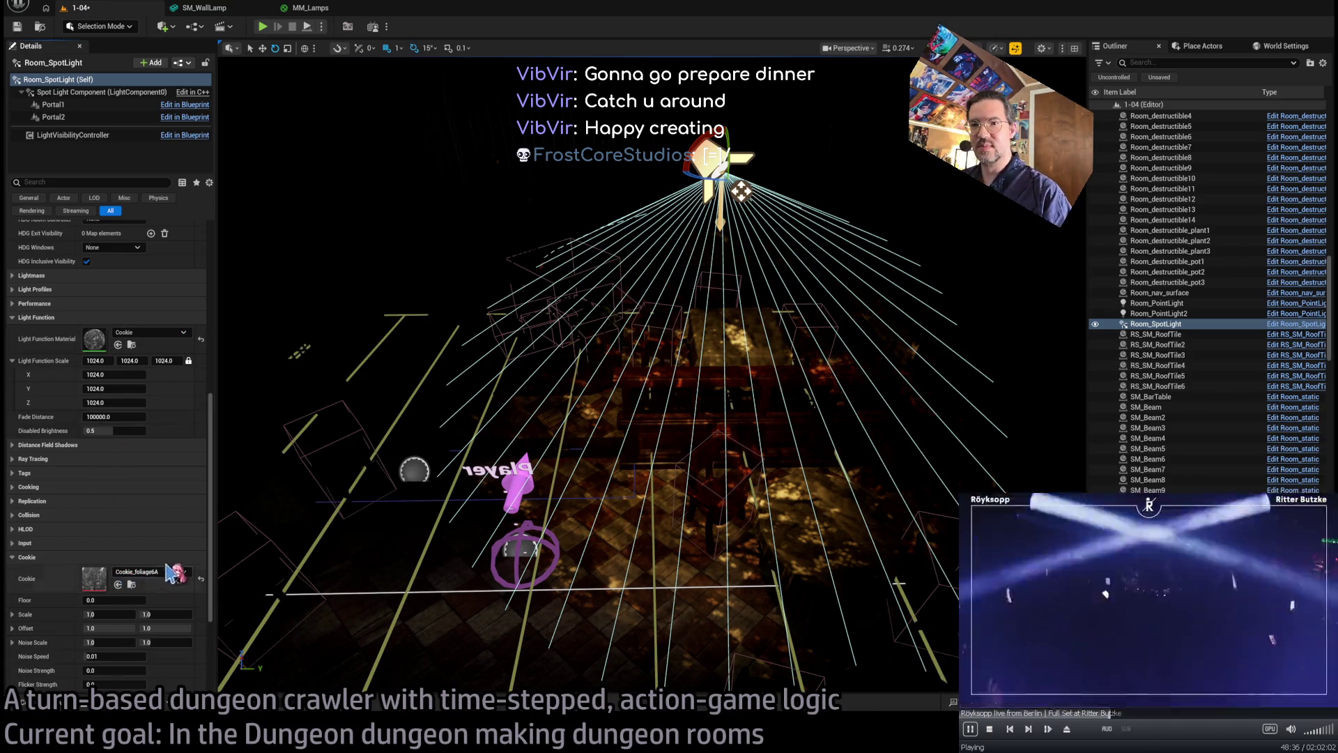
{"action": "left_click_drag", "start_coordinate": [287, 450], "coordinate": [644, 400]}
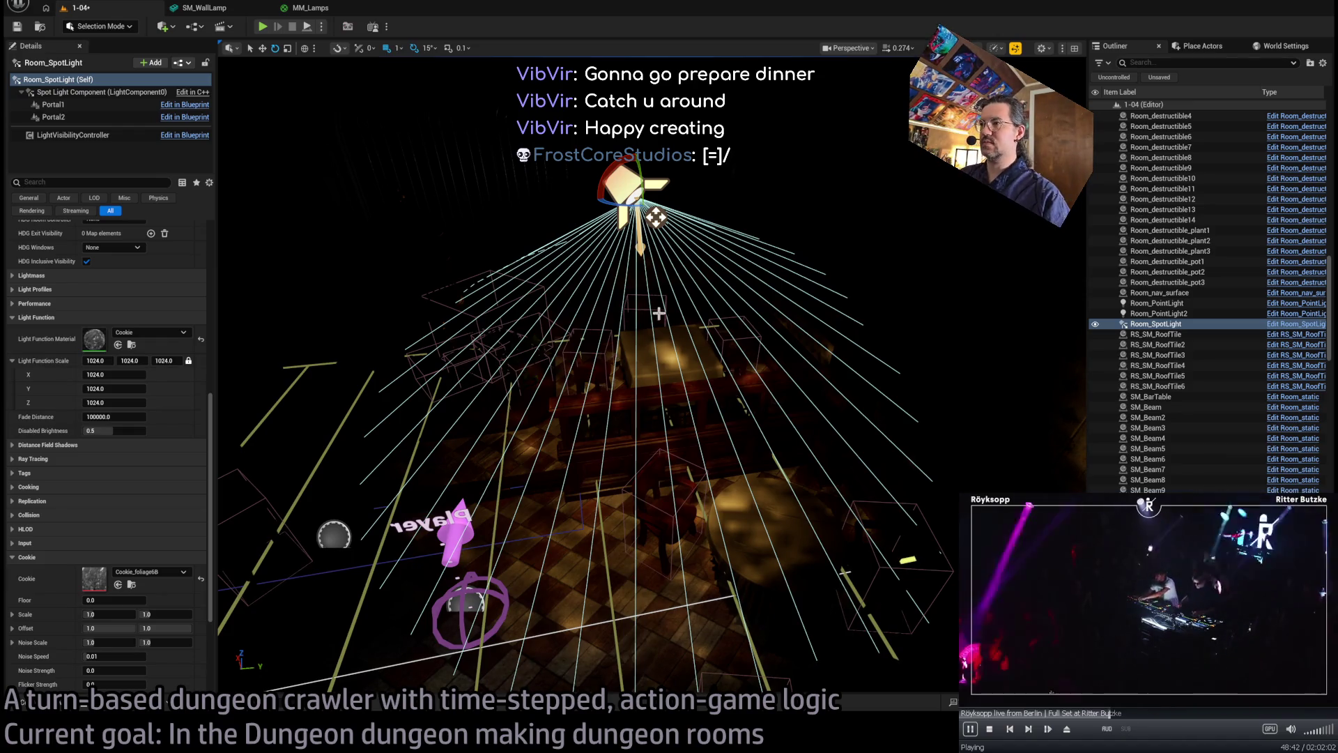
{"action": "mouse_move", "coordinate": [659, 312]}
{"action": "left_mouse_down"}
{"action": "mouse_move", "coordinate": [659, 160]}
{"action": "mouse_move", "coordinate": [659, 209]}
{"action": "mouse_move", "coordinate": [628, 182]}
{"action": "mouse_move", "coordinate": [613, 209]}
{"action": "left_mouse_up"}
{"action": "left_click_drag", "start_coordinate": [585, 324], "coordinate": [584, 387]}
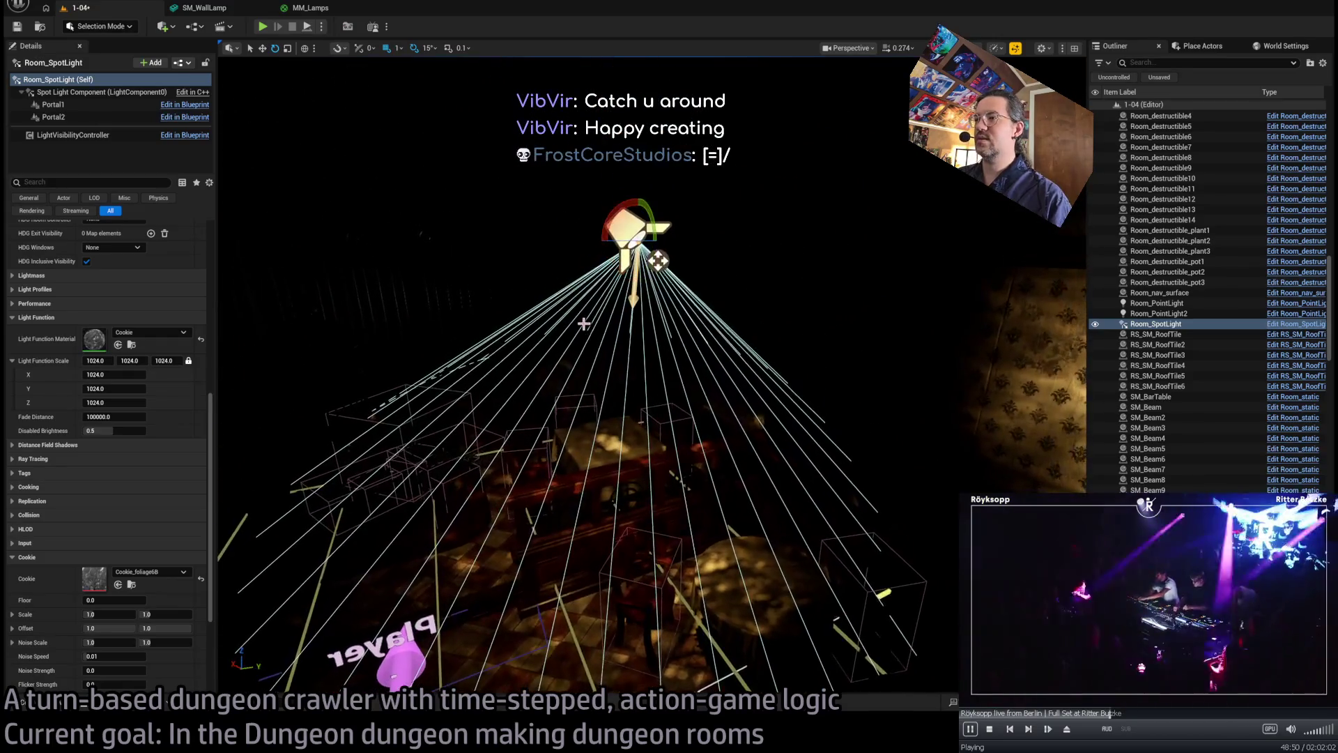
{"action": "mouse_move", "coordinate": [612, 335]}
{"action": "left_mouse_down"}
{"action": "mouse_move", "coordinate": [642, 330]}
{"action": "mouse_move", "coordinate": [558, 220]}
{"action": "mouse_move", "coordinate": [502, 226]}
{"action": "mouse_move", "coordinate": [848, 336]}
{"action": "left_mouse_up"}
{"action": "key", "text": "w"}
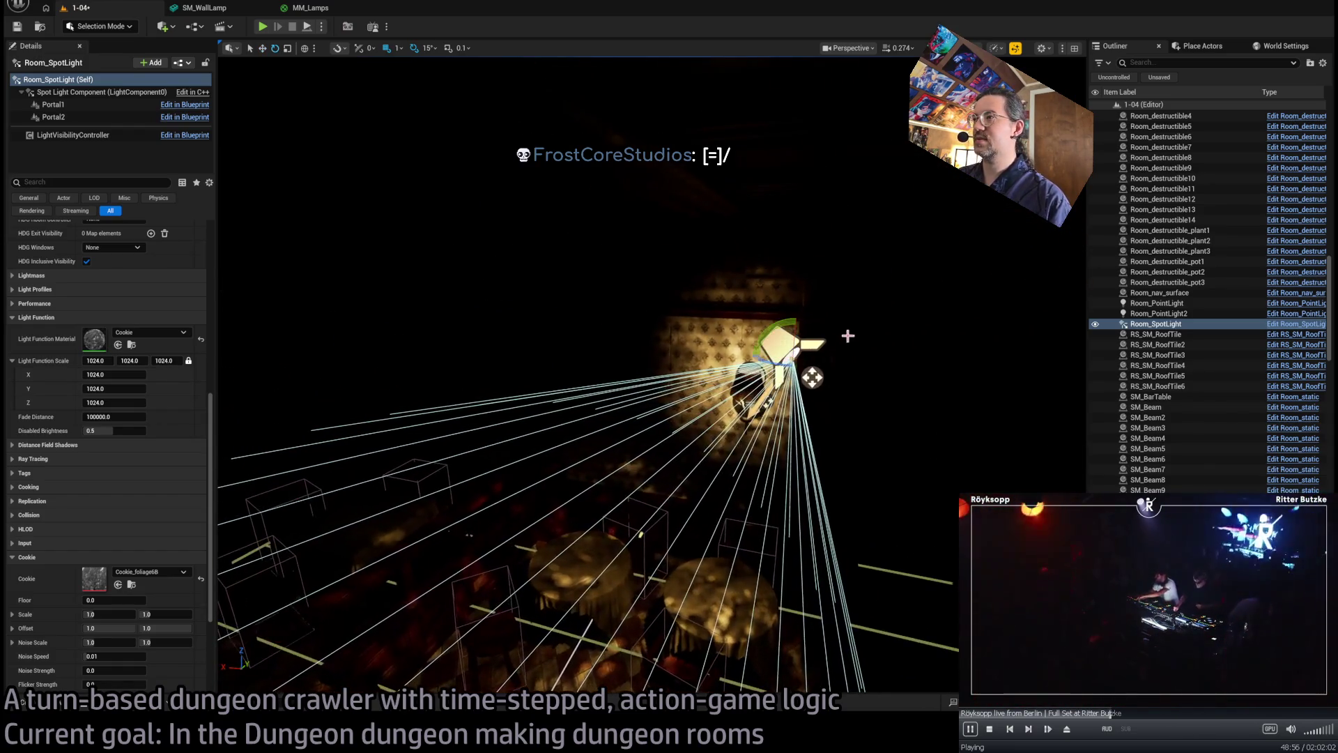
{"action": "mouse_move", "coordinate": [812, 377]}
{"action": "left_mouse_down"}
{"action": "mouse_move", "coordinate": [784, 182]}
{"action": "mouse_move", "coordinate": [814, 166]}
{"action": "mouse_move", "coordinate": [824, 244]}
{"action": "left_mouse_up"}
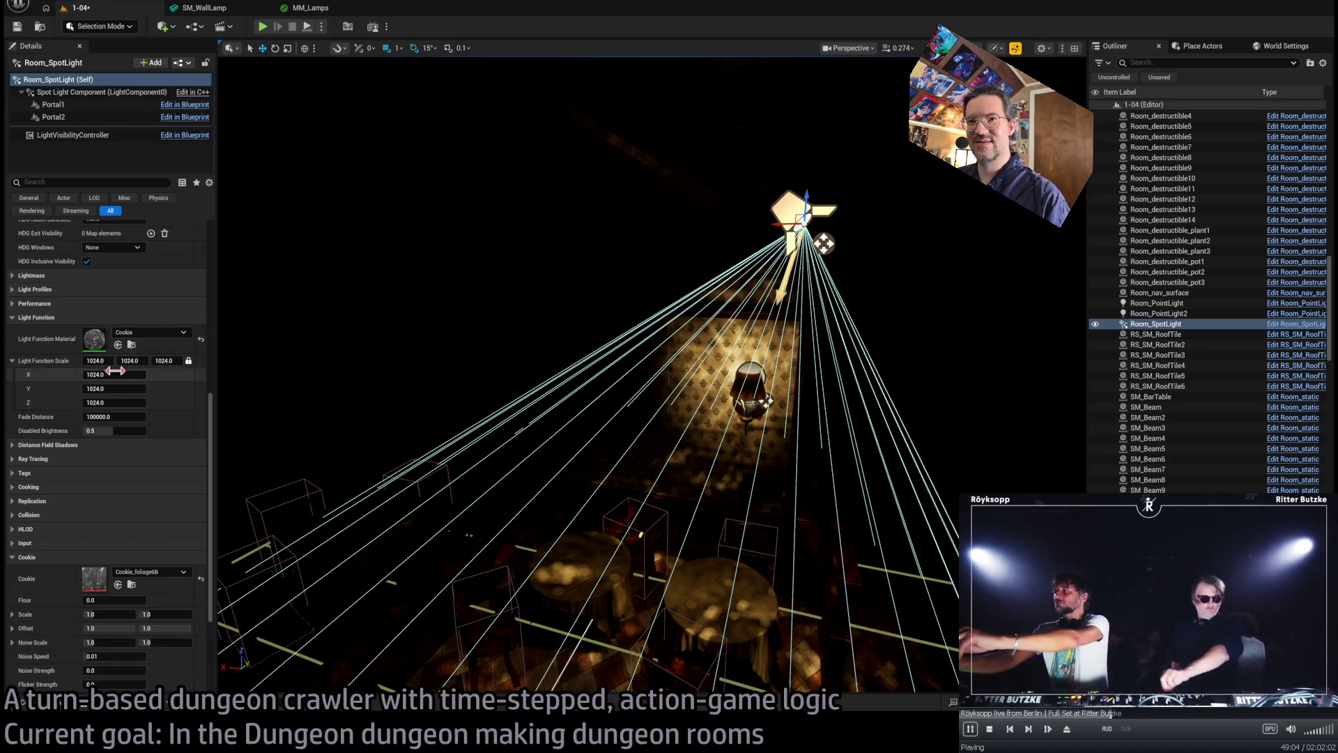
- Adjust the attenuation radius and set the outer cone to 34.3 and inner cone to 0.5
{"action": "scroll", "coordinate": [150, 332], "scroll_direction": "up", "scroll_amount": 5}
{"action": "mouse_move", "coordinate": [126, 356]}
{"action": "left_mouse_down"}
{"action": "mouse_move", "coordinate": [105, 356]}
{"action": "mouse_move", "coordinate": [143, 352]}
{"action": "mouse_move", "coordinate": [125, 352]}
{"action": "mouse_move", "coordinate": [120, 309]}
{"action": "left_mouse_up"}
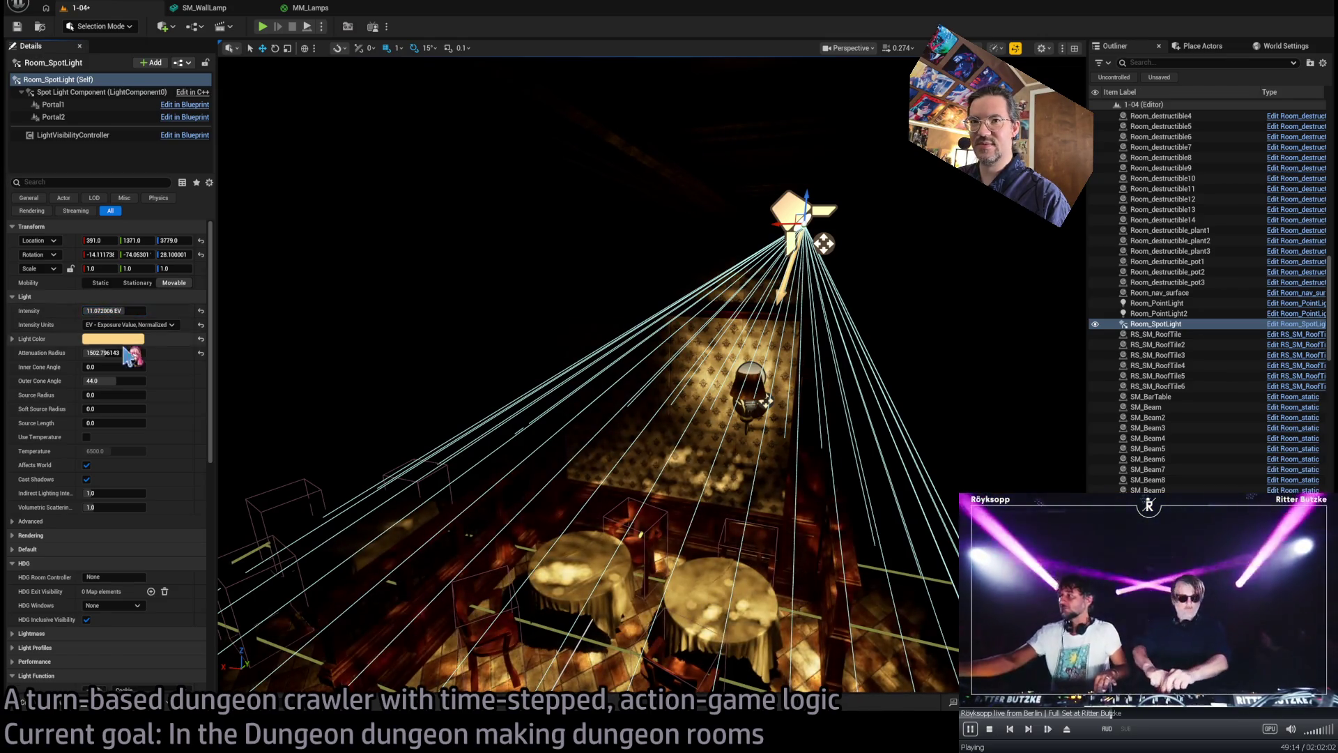
{"action": "left_click_drag", "start_coordinate": [127, 384], "coordinate": [117, 368]}
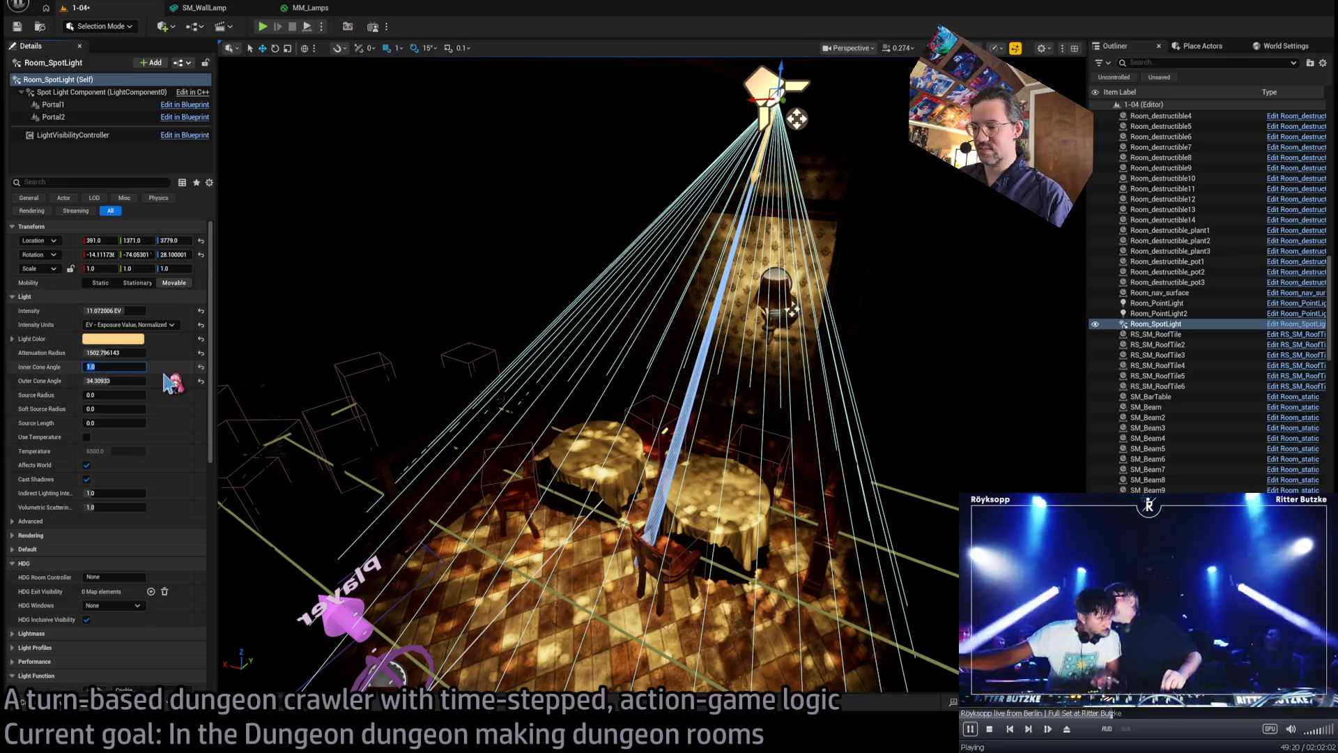
{"action": "type", "text": "0.5"}
{"action": "key", "text": "Return"}
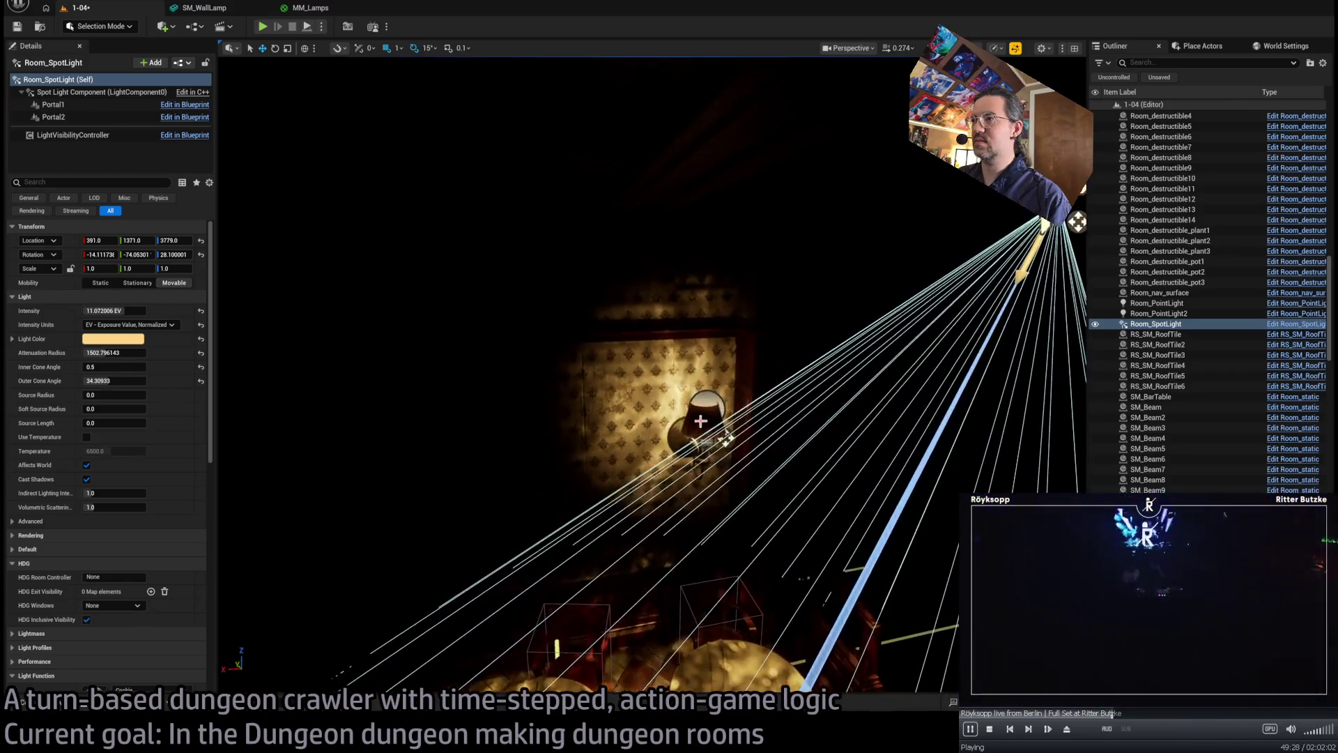
{"action": "left_click", "coordinate": [701, 420]}
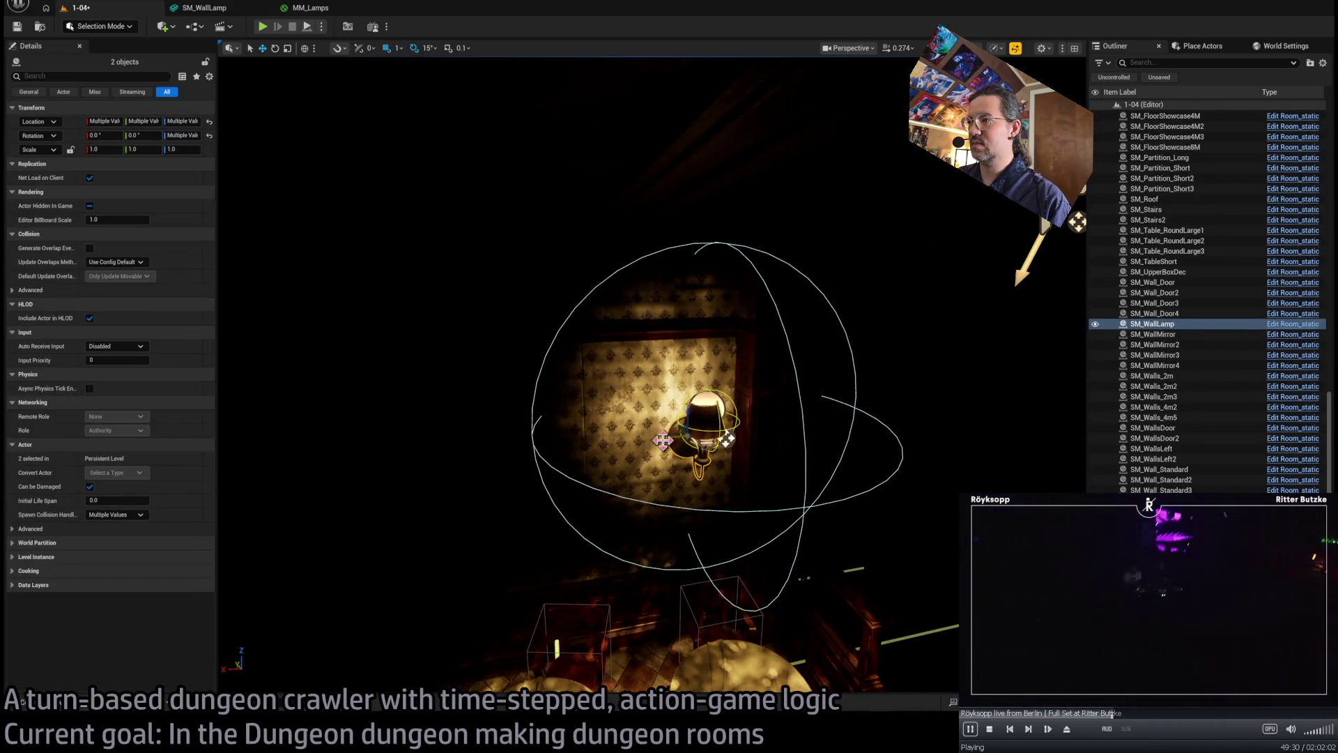
- Duplicate the wall lamp further left on the wall, and add a copy turned 90 degrees
{"action": "left_click_drag", "start_coordinate": [662, 440], "coordinate": [477, 462]}
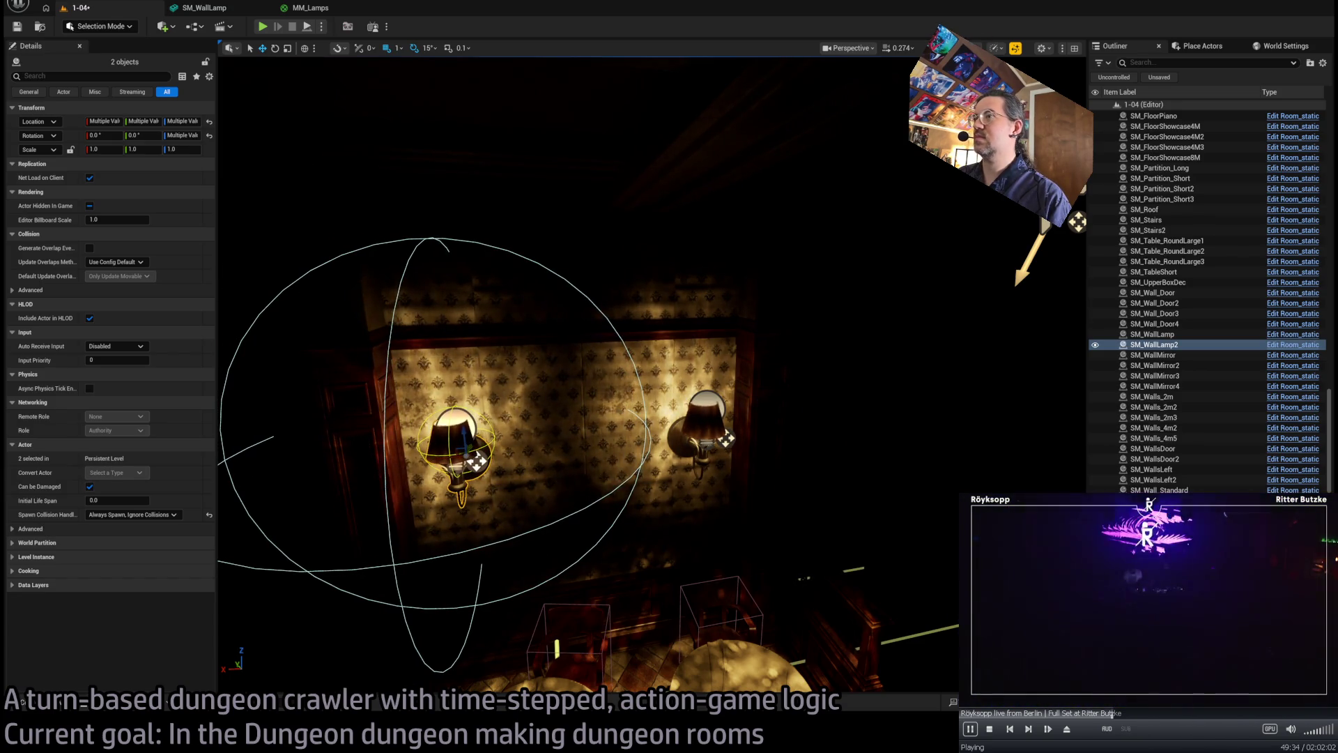
{"action": "key", "text": "alt+3"}
{"action": "key", "text": "f"}
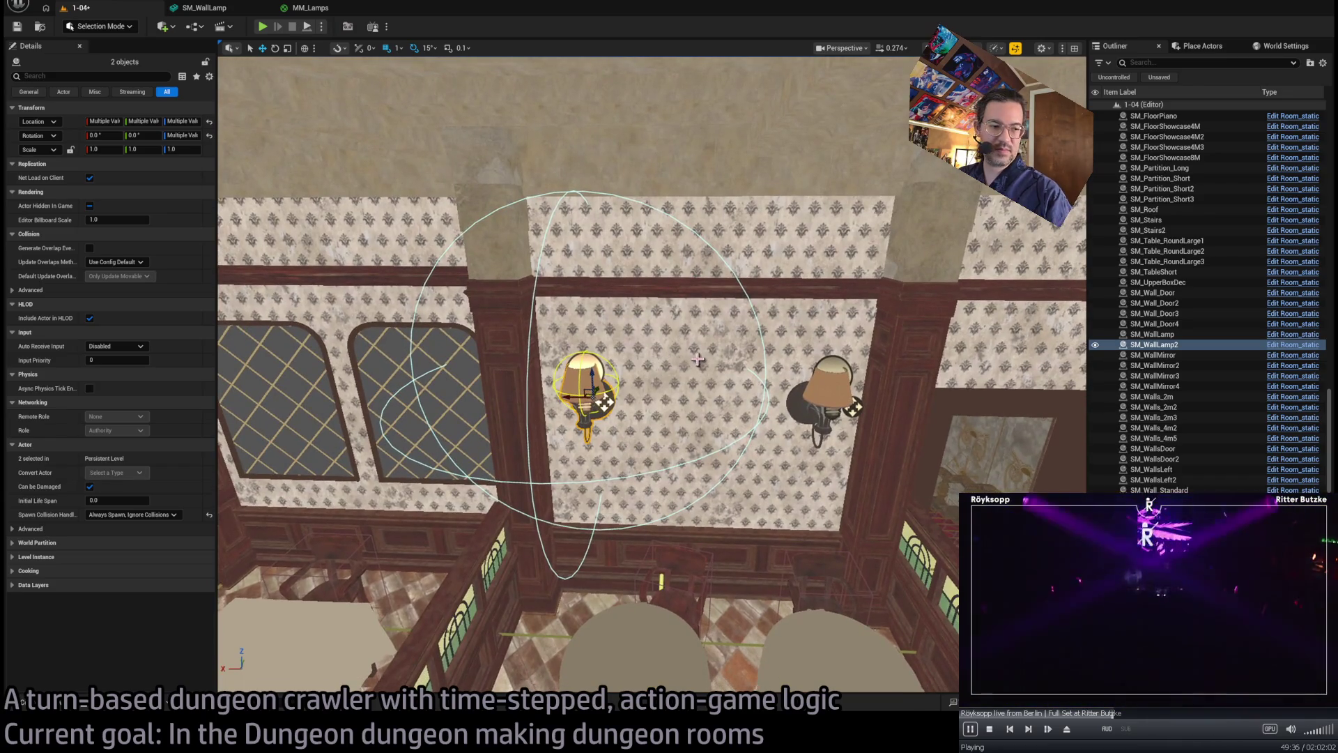
{"action": "left_click_drag", "start_coordinate": [697, 359], "coordinate": [572, 385]}
{"action": "mouse_move", "coordinate": [934, 395]}
{"action": "left_mouse_down"}
{"action": "mouse_move", "coordinate": [939, 383]}
{"action": "mouse_move", "coordinate": [906, 373]}
{"action": "mouse_move", "coordinate": [680, 345]}
{"action": "mouse_move", "coordinate": [631, 308]}
{"action": "mouse_move", "coordinate": [621, 319]}
{"action": "left_mouse_up"}
{"action": "scroll", "coordinate": [498, 379], "scroll_direction": "up", "scroll_amount": 5}
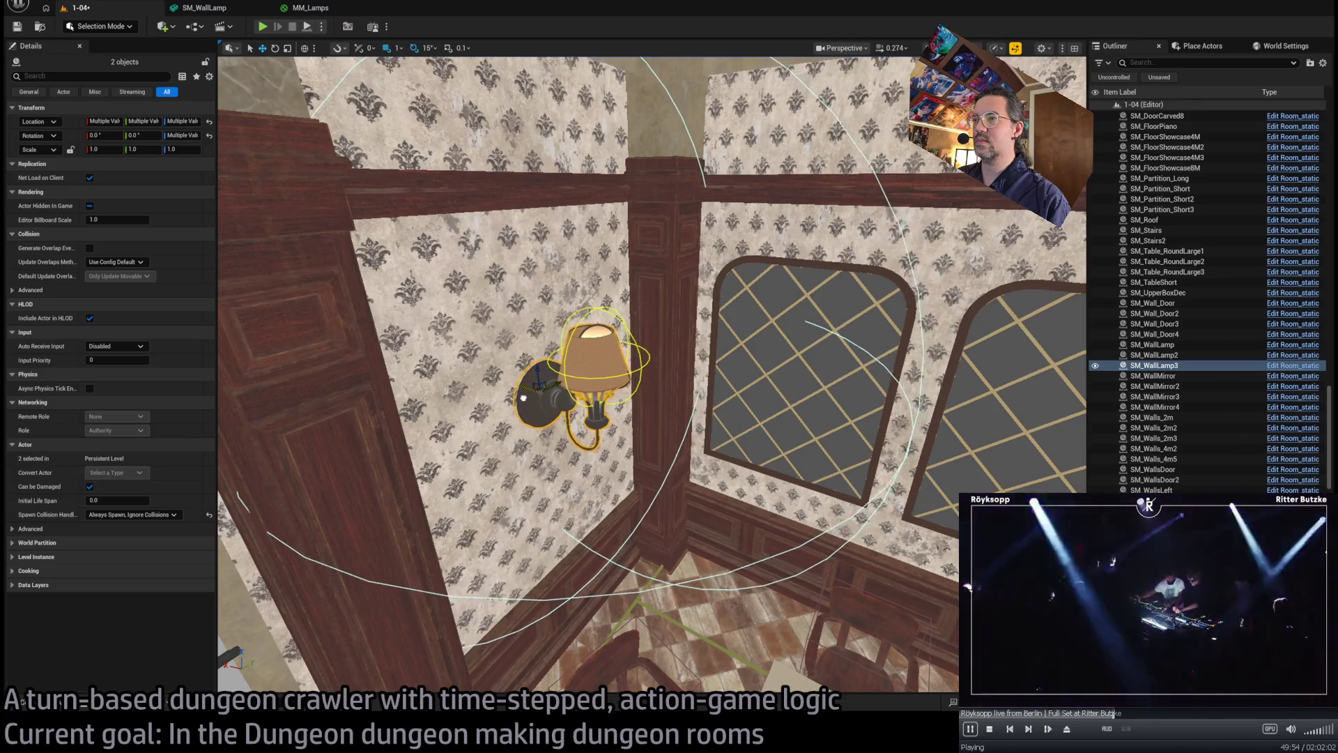
- Duplicate the wall lamp together with its point light, turning the copy 90 degrees
{"action": "mouse_move", "coordinate": [525, 398]}
{"action": "left_mouse_down"}
{"action": "mouse_move", "coordinate": [516, 446]}
{"action": "mouse_move", "coordinate": [446, 453]}
{"action": "mouse_move", "coordinate": [391, 446]}
{"action": "mouse_move", "coordinate": [377, 418]}
{"action": "mouse_move", "coordinate": [307, 418]}
{"action": "mouse_move", "coordinate": [362, 411]}
{"action": "mouse_move", "coordinate": [400, 359]}
{"action": "left_mouse_up"}
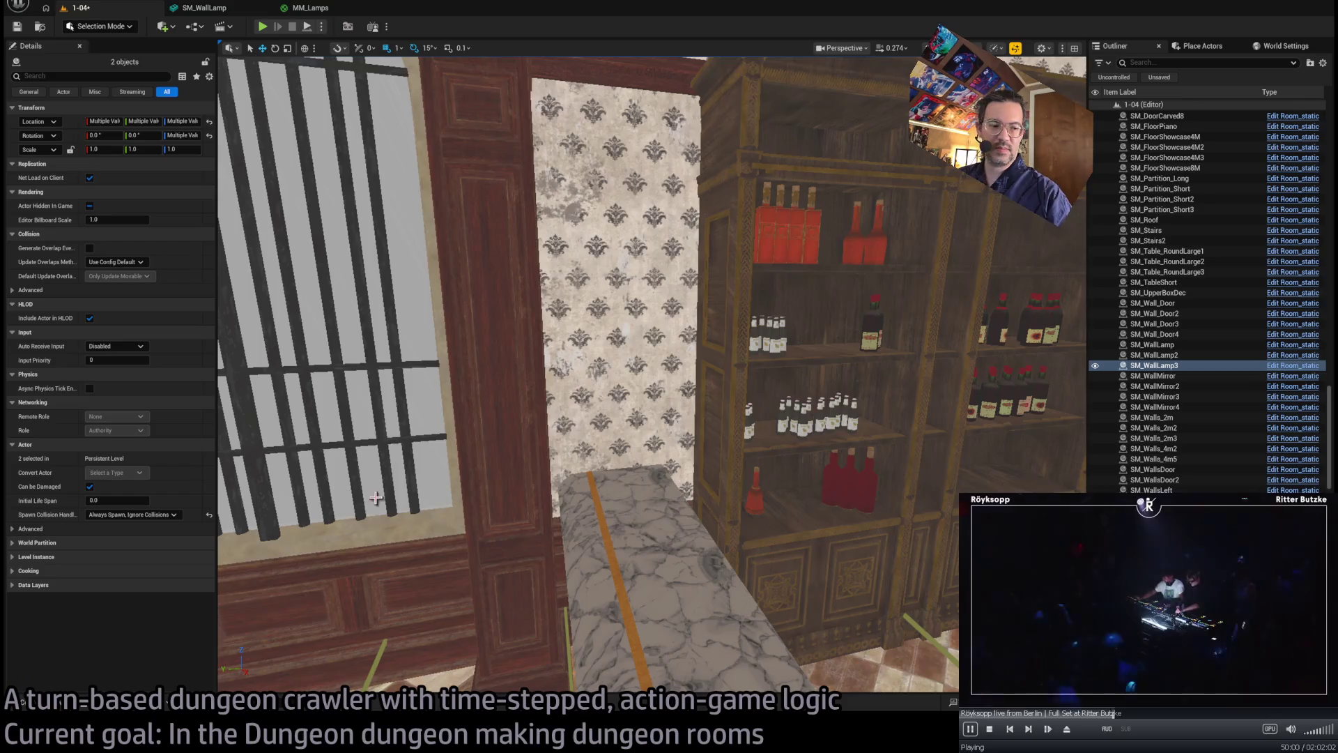
{"action": "key", "text": "f"}
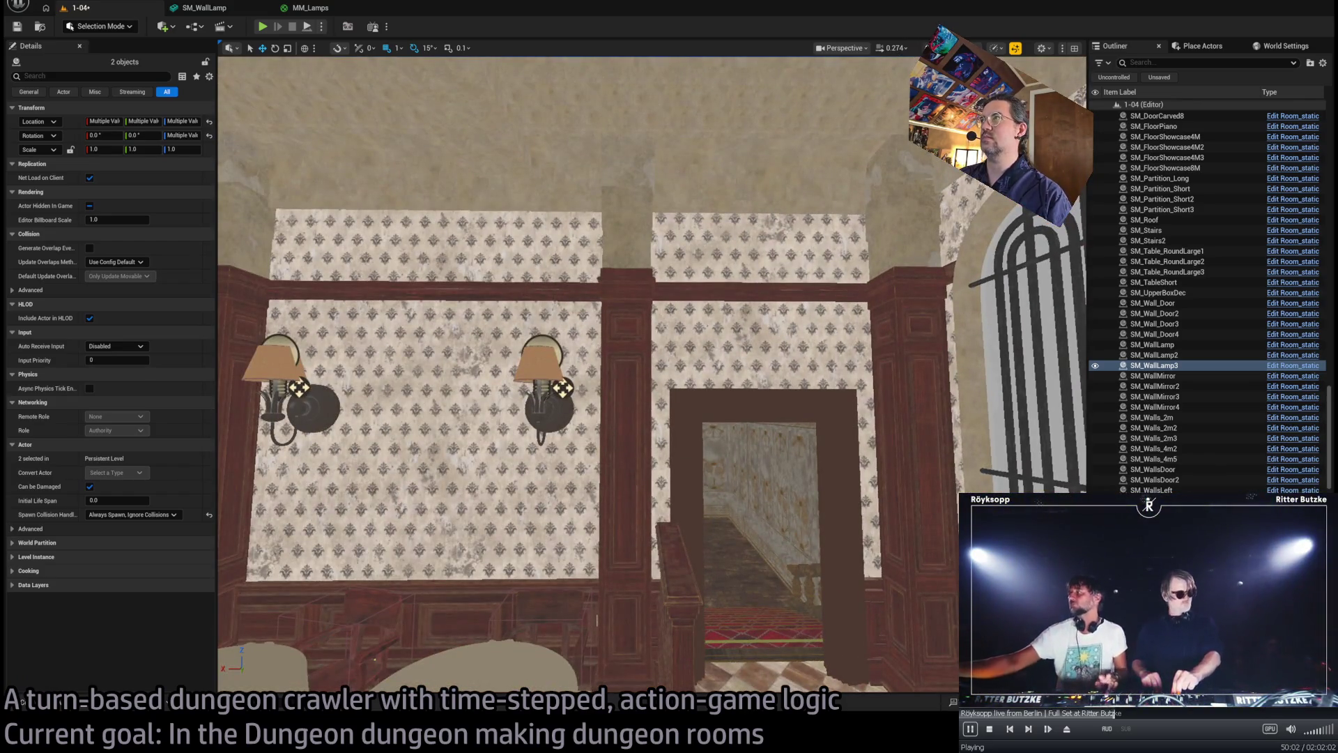
{"action": "key", "text": "alt+4"}
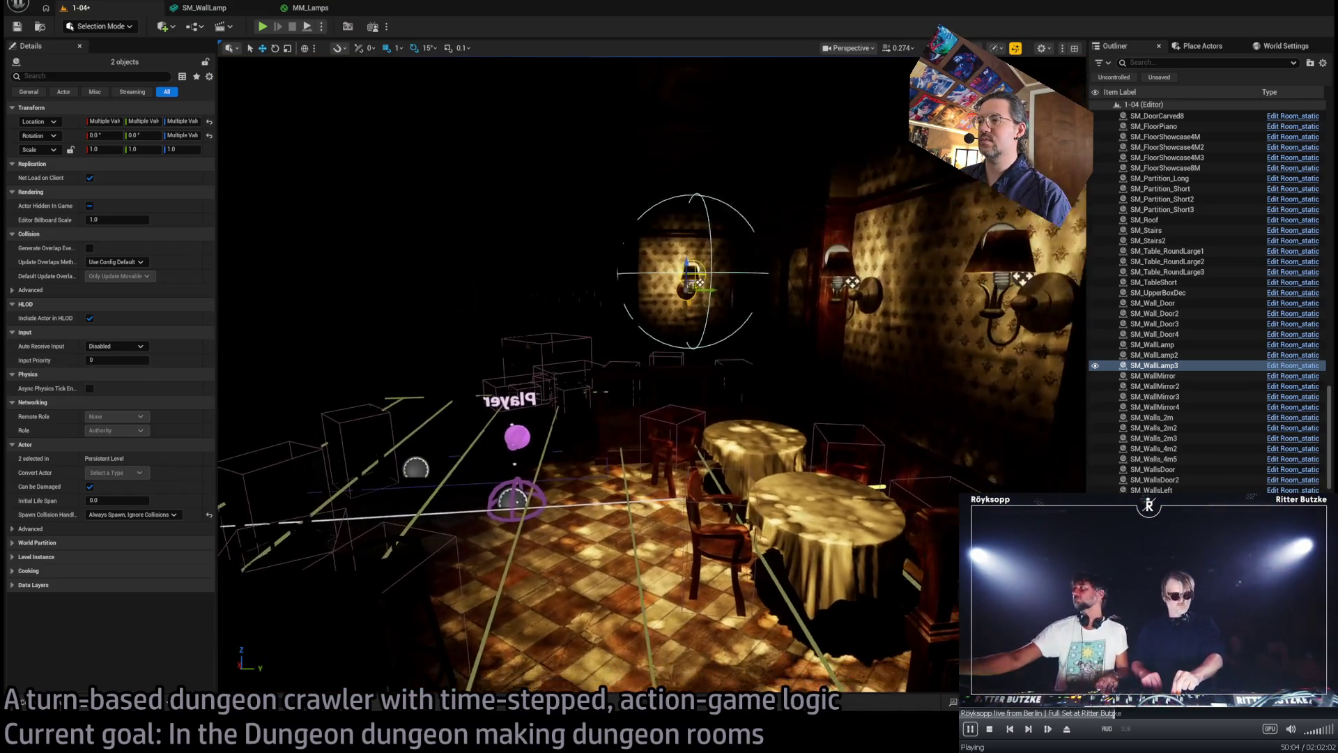
{"action": "key", "text": "f"}
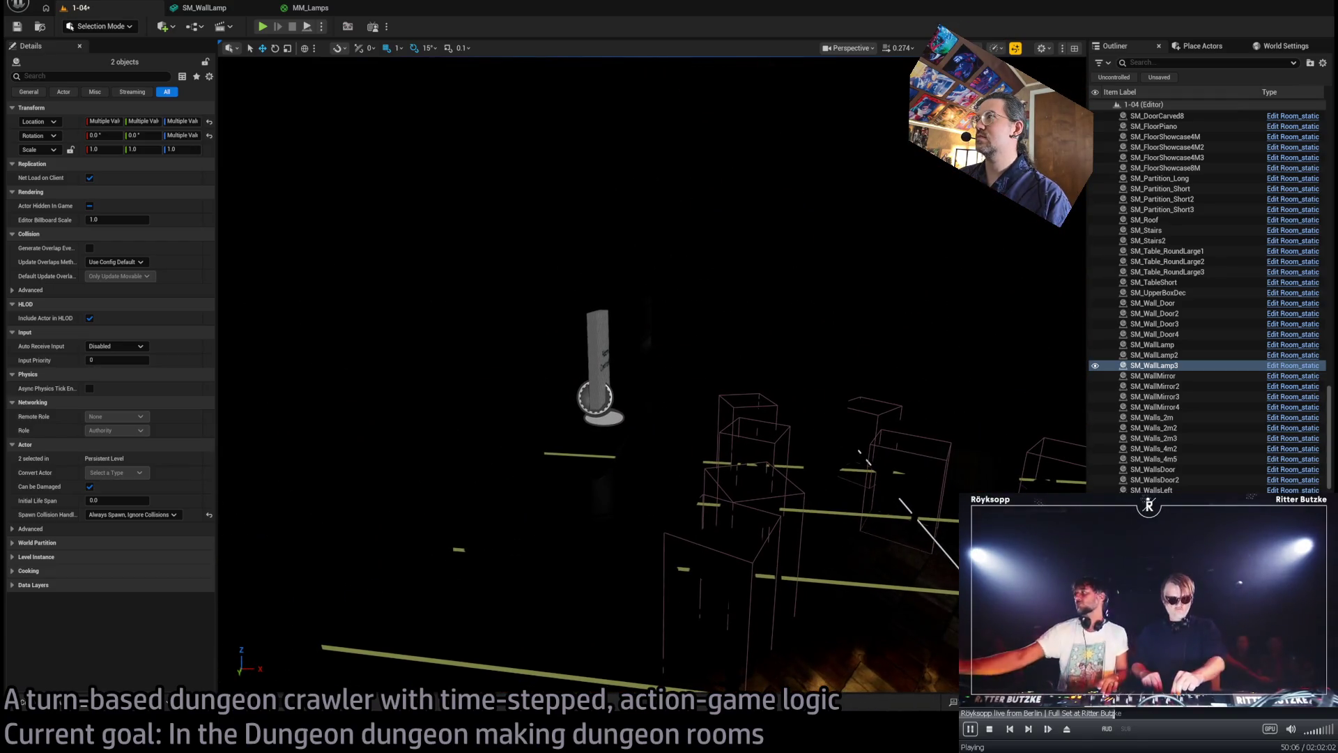
{"action": "key", "text": "alt+3"}
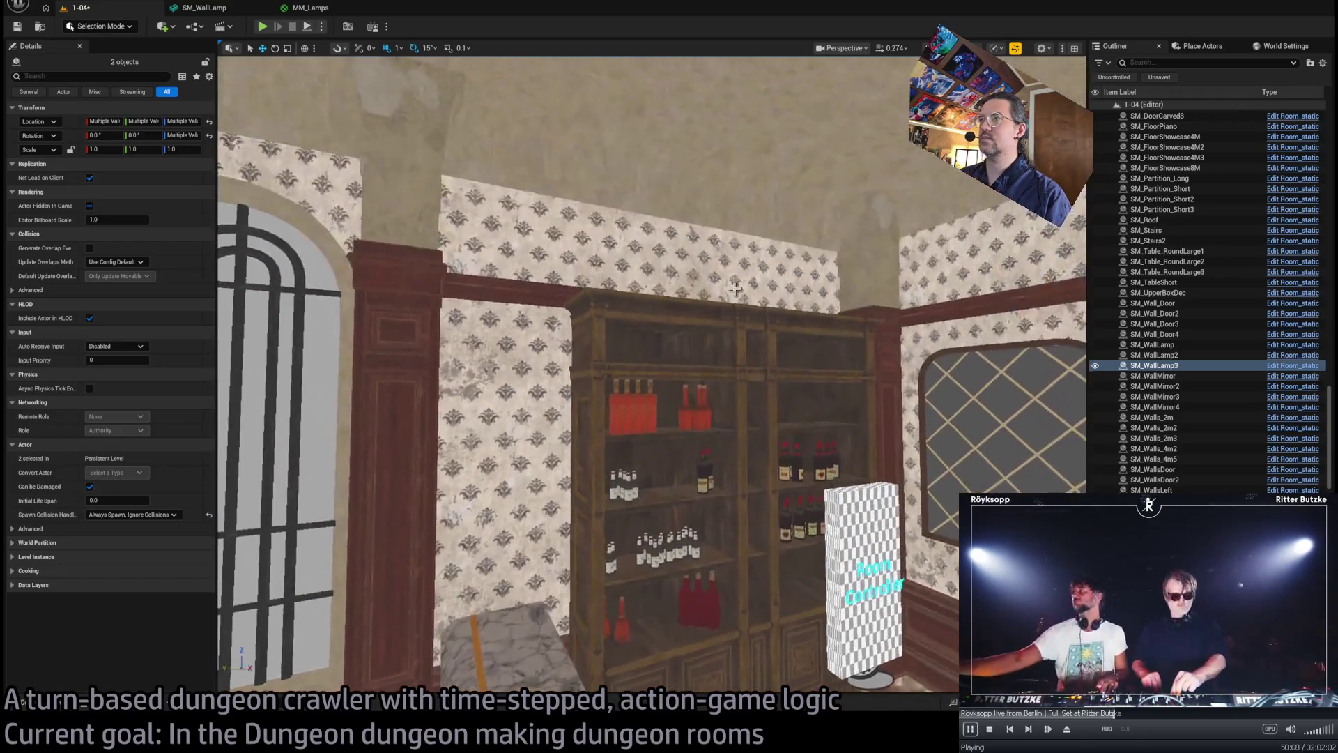
{"action": "left_click", "coordinate": [51, 687]}
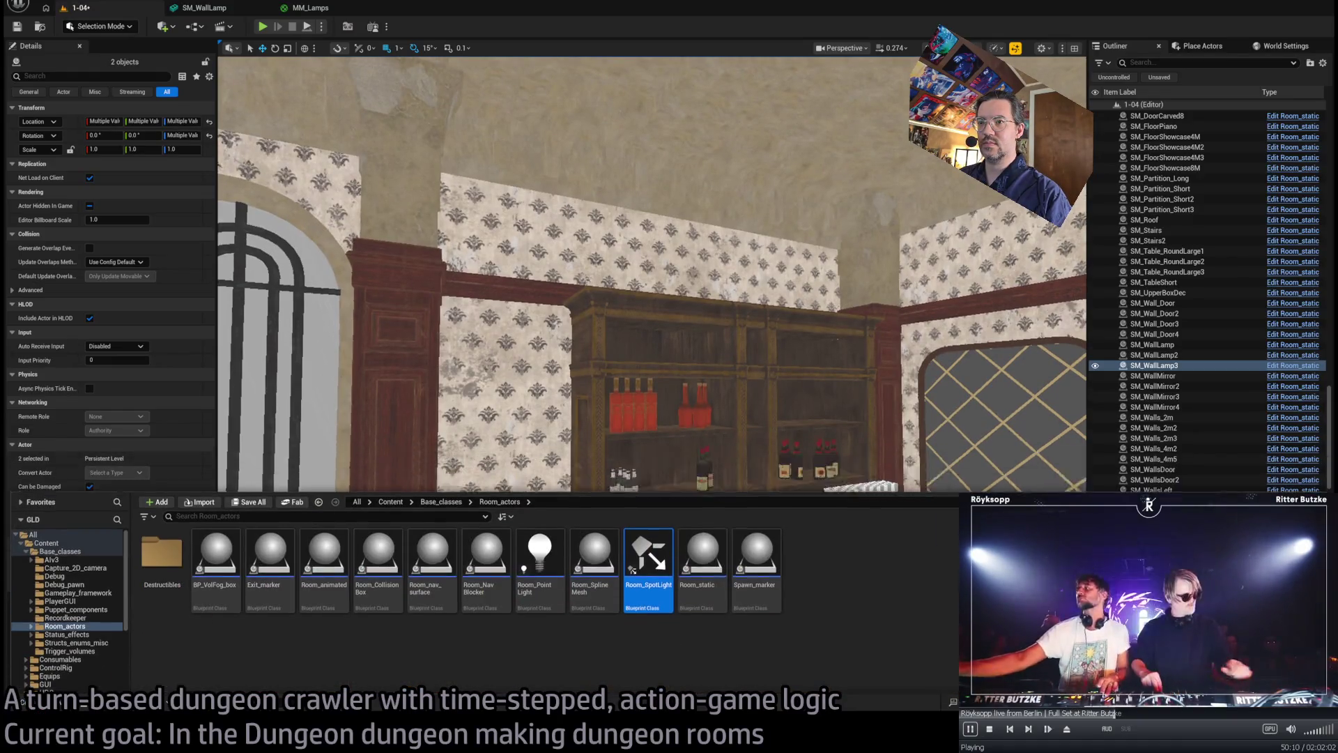
{"action": "key", "text": "f"}
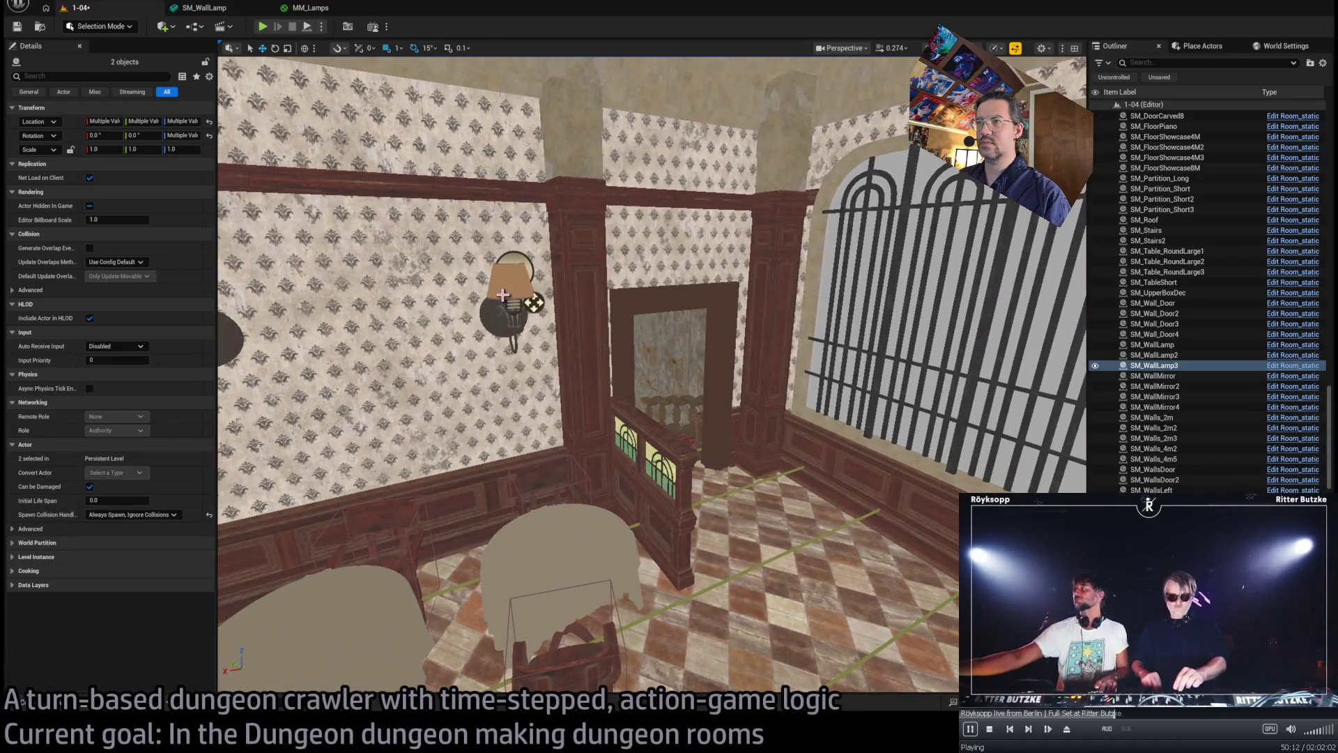
{"action": "left_click", "coordinate": [499, 317]}
{"action": "key", "text": "ctrl+z"}
{"action": "key", "text": "f"}
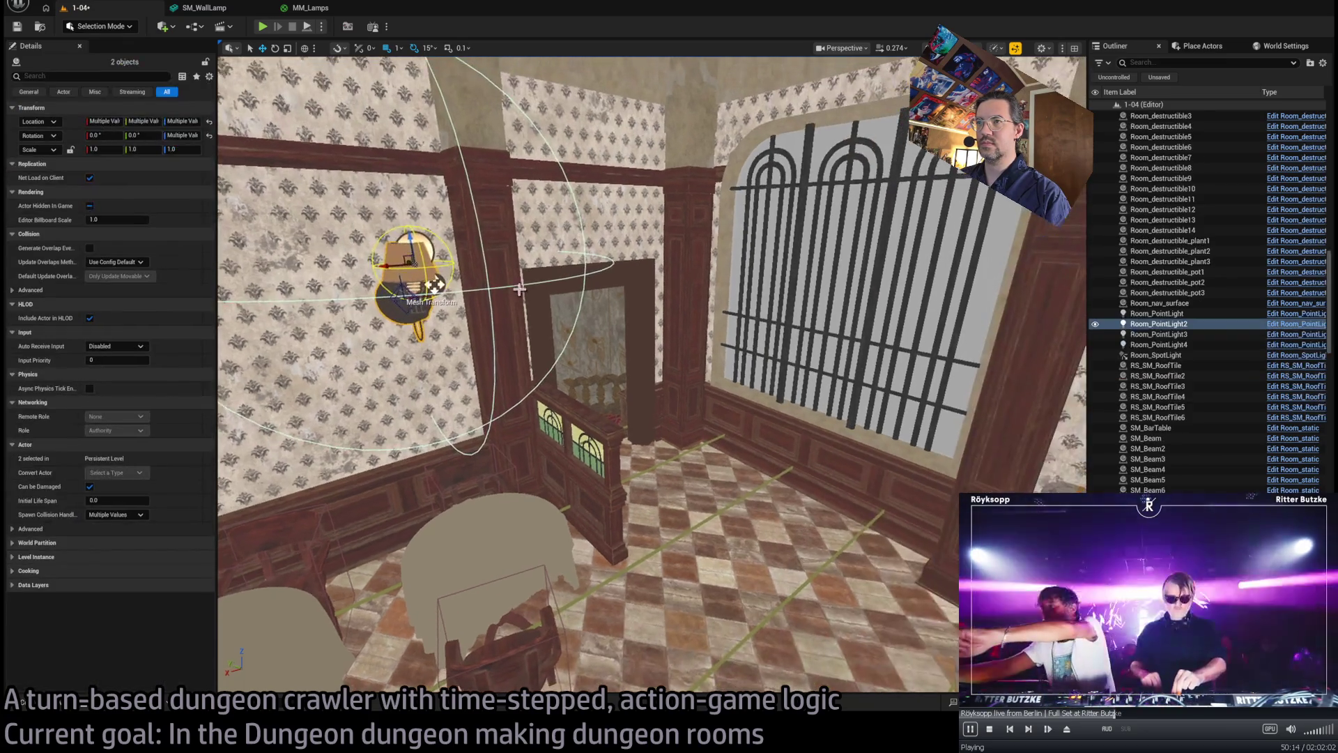
{"action": "left_click_drag", "start_coordinate": [434, 284], "coordinate": [435, 284]}
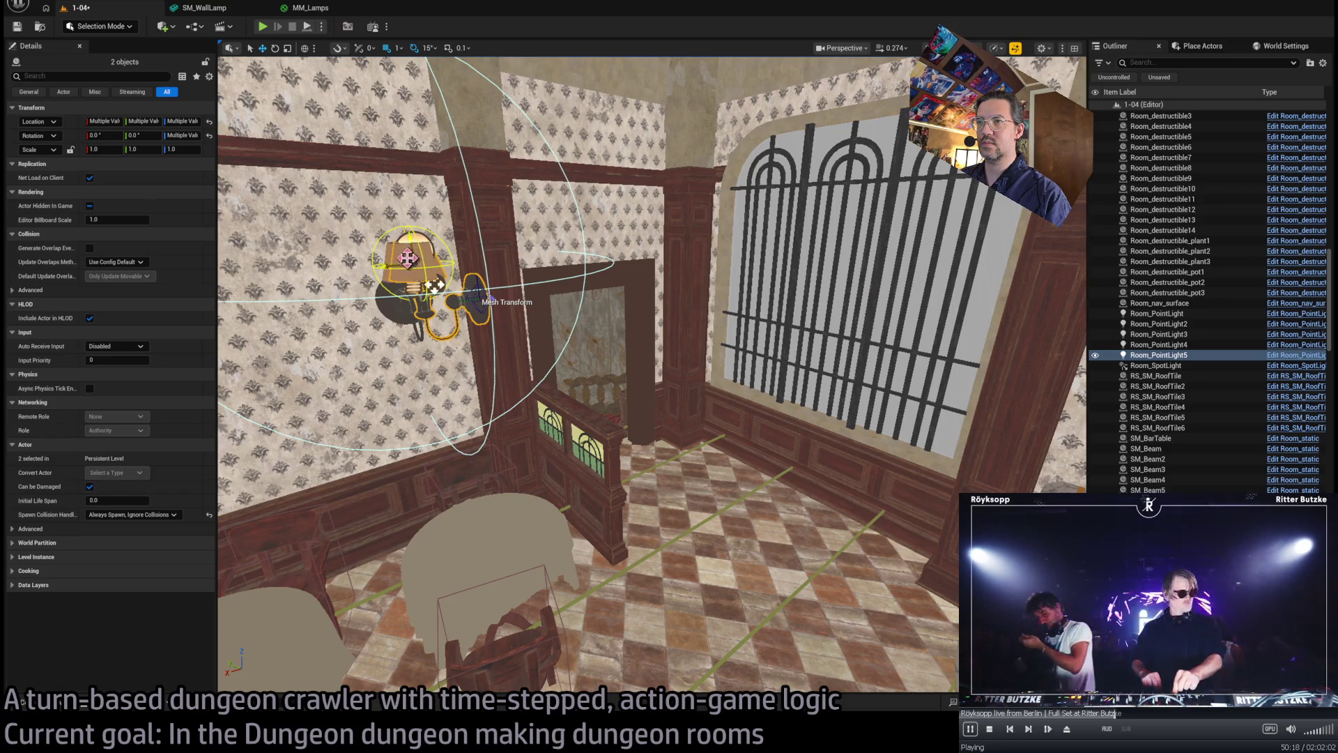
- Lower the lamp slightly, then select SM_WallLamp4 and show the Room_actors classes folder
{"action": "mouse_move", "coordinate": [434, 284]}
{"action": "left_mouse_down"}
{"action": "mouse_move", "coordinate": [480, 320]}
{"action": "mouse_move", "coordinate": [442, 302]}
{"action": "mouse_move", "coordinate": [906, 349]}
{"action": "mouse_move", "coordinate": [851, 359]}
{"action": "mouse_move", "coordinate": [752, 258]}
{"action": "mouse_move", "coordinate": [763, 338]}
{"action": "left_mouse_up"}
{"action": "key", "text": "f"}
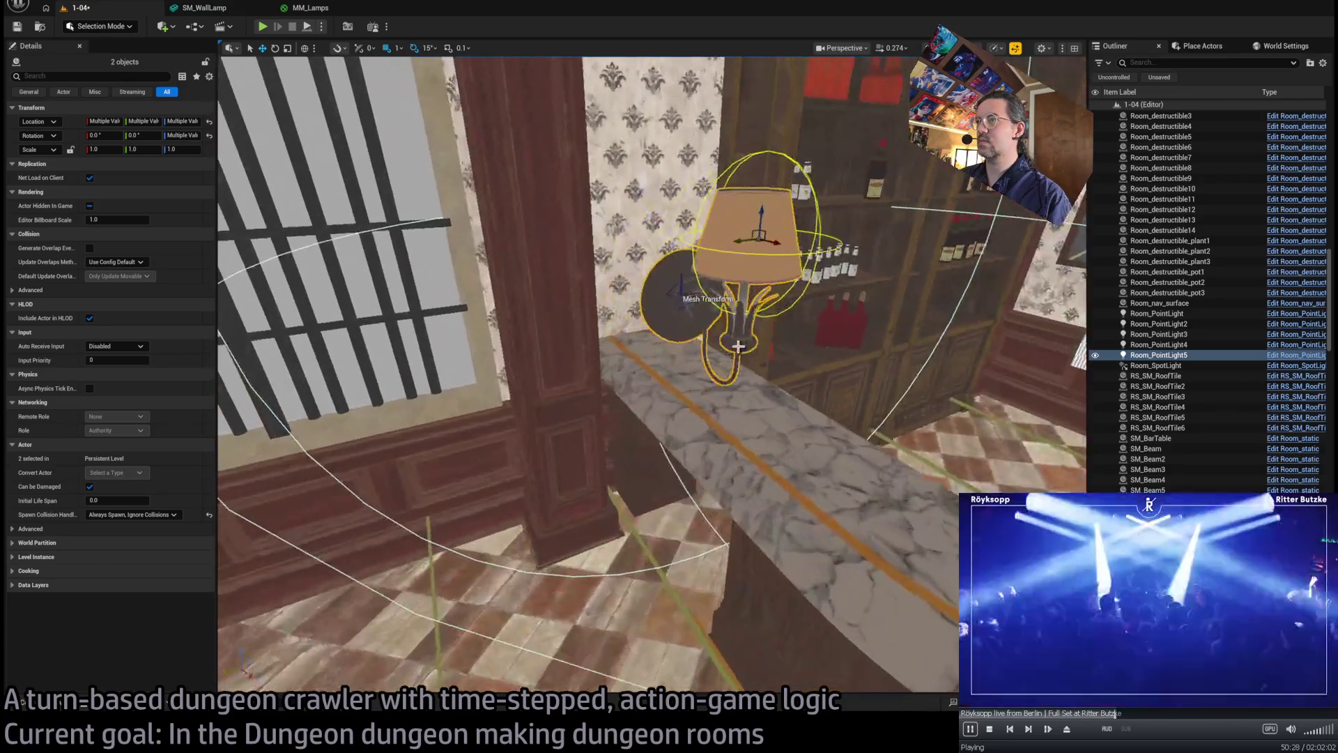
{"action": "left_click", "coordinate": [697, 329]}
{"action": "left_click", "coordinate": [24, 703]}
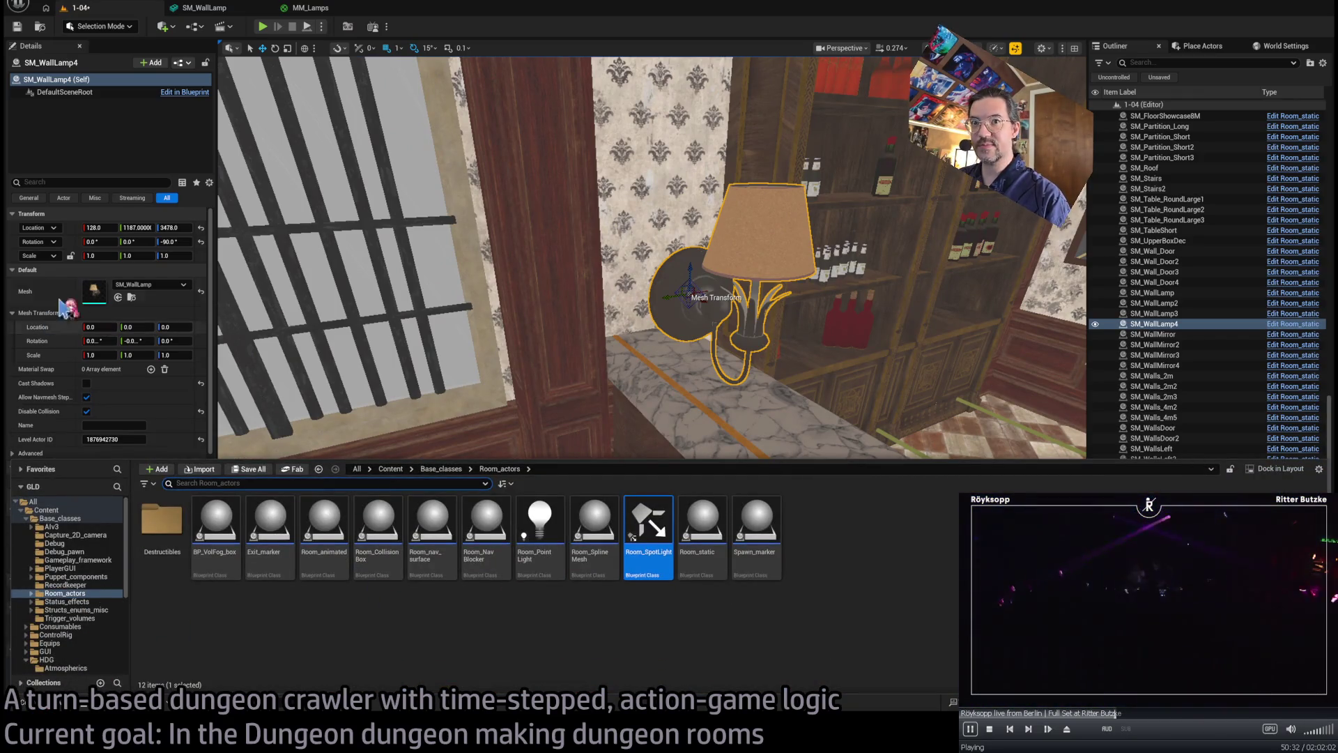
{"action": "key", "text": "ctrl+space"}
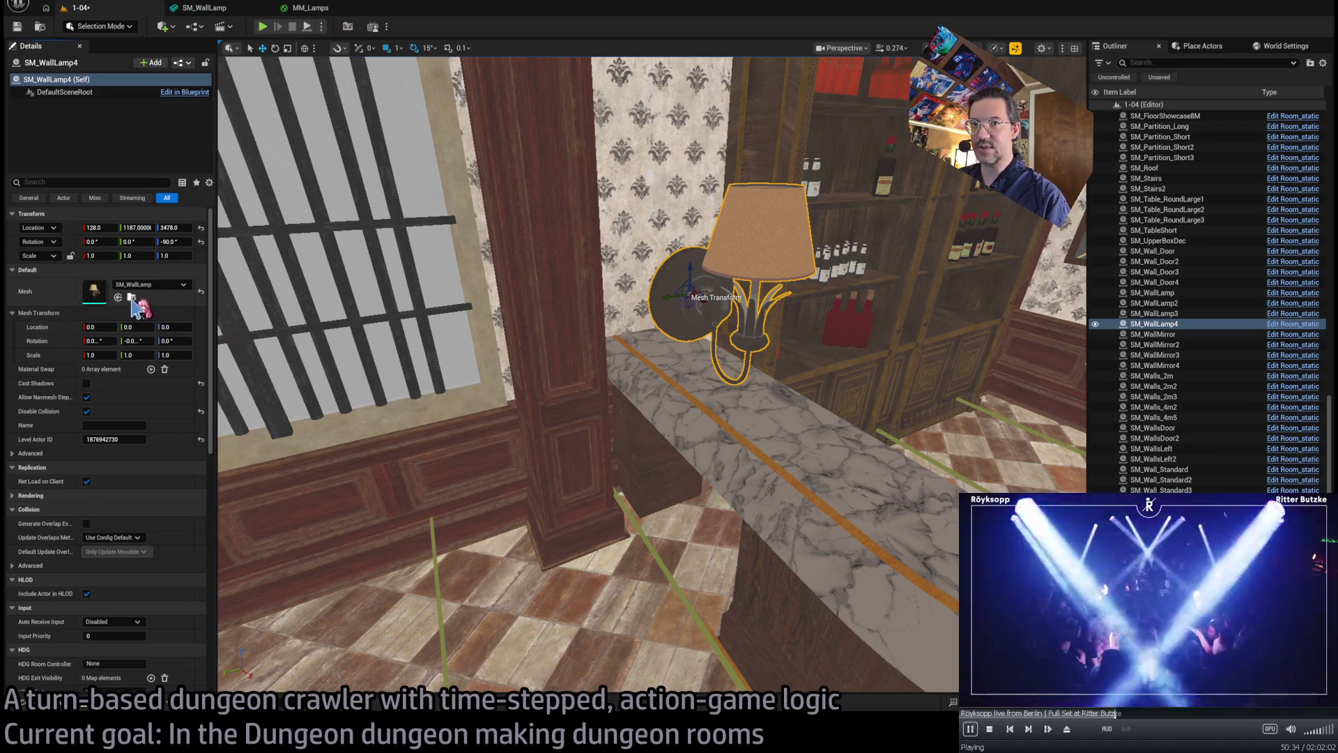
- Swap SM_WallLamp4's mesh for SM_TableLamp and lower it onto the bar counter
{"action": "left_click", "coordinate": [131, 297]}
{"action": "scroll", "coordinate": [373, 600], "scroll_direction": "up", "scroll_amount": 2}
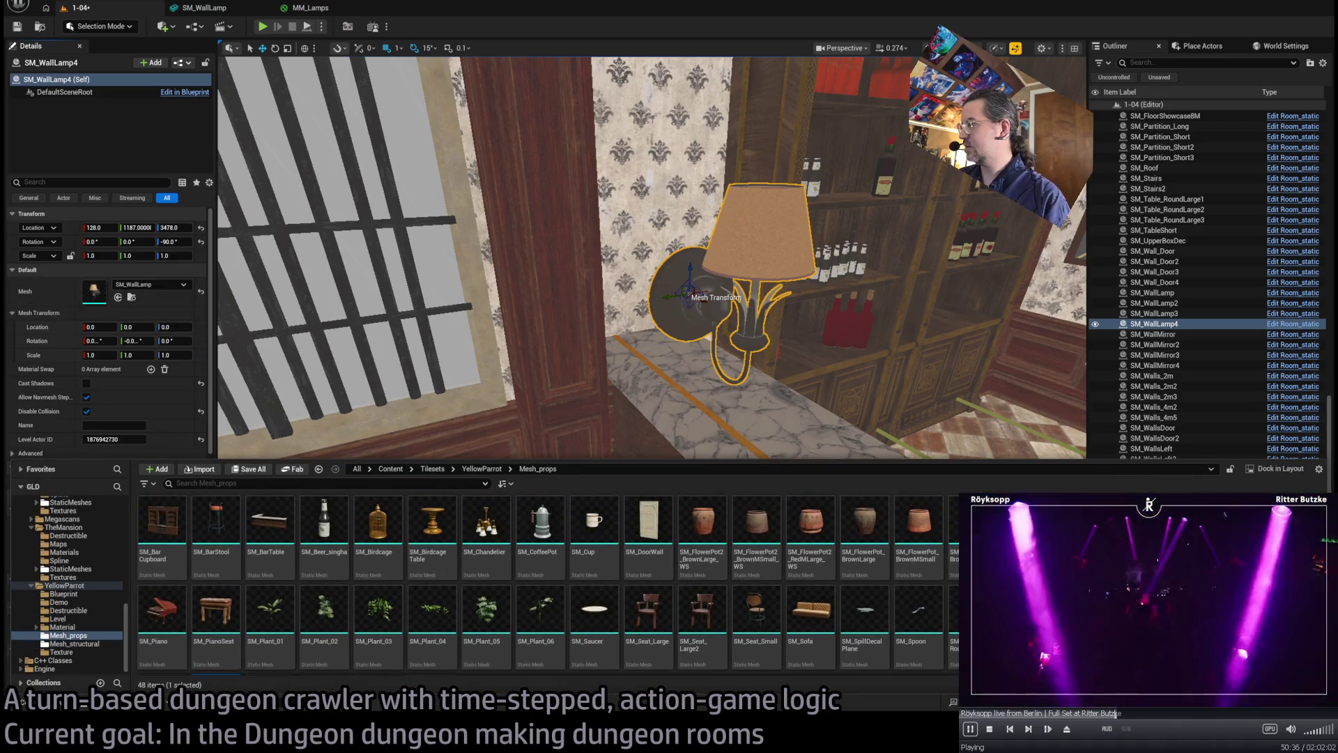
{"action": "left_click_drag", "start_coordinate": [68, 359], "coordinate": [97, 291]}
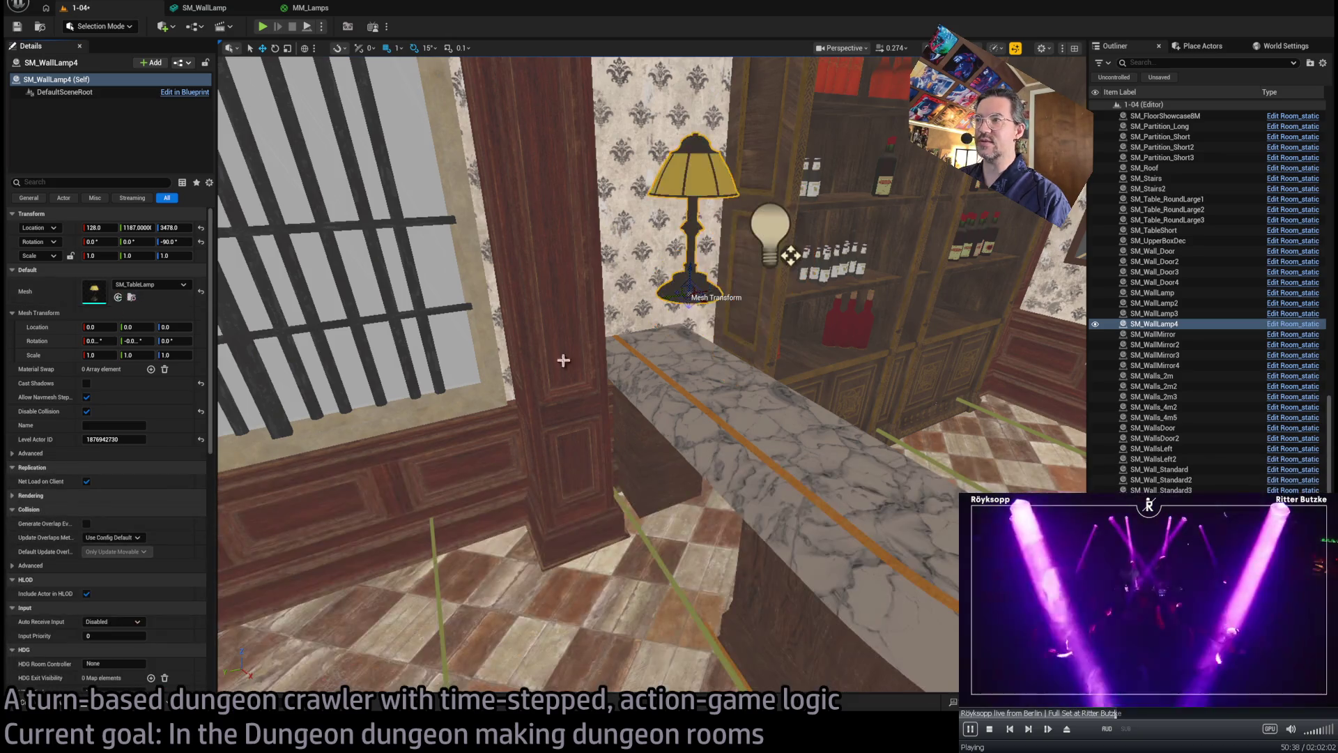
{"action": "mouse_move", "coordinate": [689, 275]}
{"action": "left_mouse_down"}
{"action": "mouse_move", "coordinate": [681, 380]}
{"action": "mouse_move", "coordinate": [613, 380]}
{"action": "left_mouse_up"}
- In lit view, lower Room_PointLight5 into the lampshade, then open the SM_TableLamp mesh
{"action": "scroll", "coordinate": [730, 380], "scroll_direction": "up", "scroll_amount": 3}
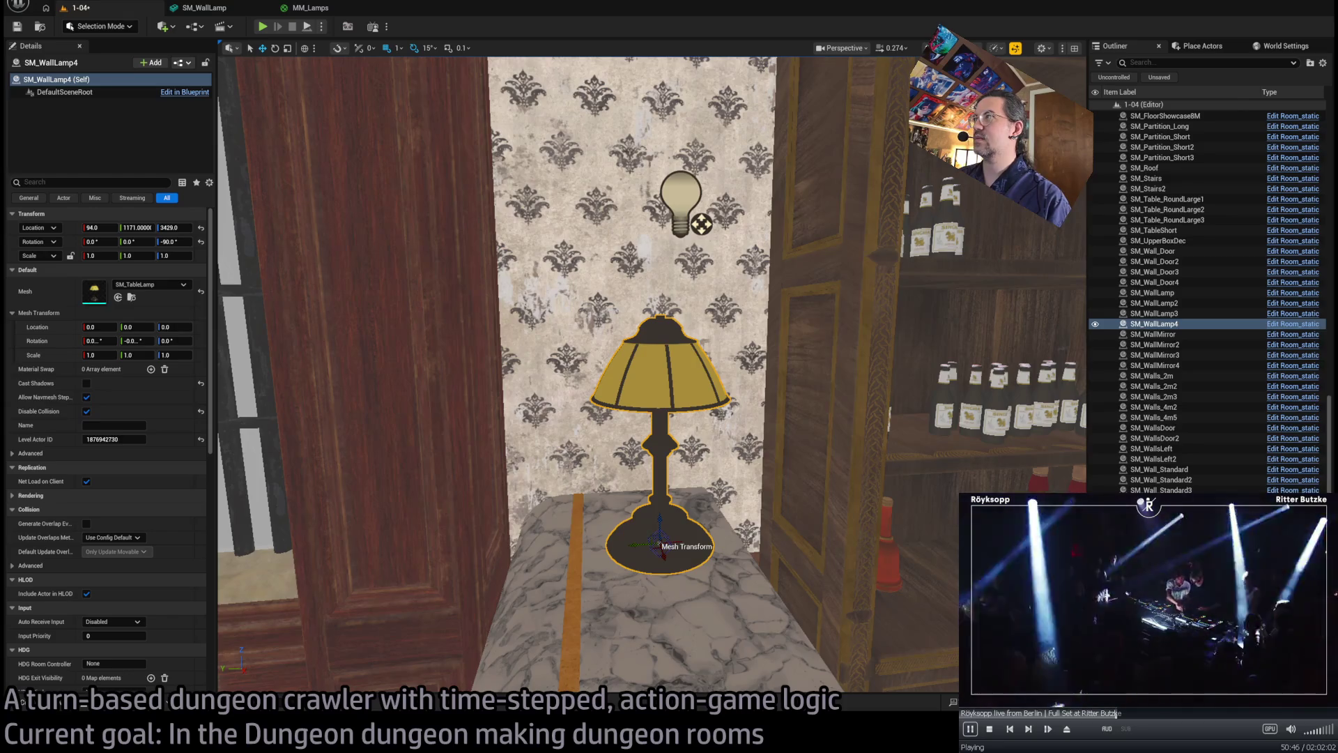
{"action": "key", "text": "alt+4"}
{"action": "left_click", "coordinate": [666, 195]}
{"action": "mouse_move", "coordinate": [703, 223]}
{"action": "left_mouse_down"}
{"action": "mouse_move", "coordinate": [700, 431]}
{"action": "mouse_move", "coordinate": [626, 385]}
{"action": "mouse_move", "coordinate": [611, 355]}
{"action": "mouse_move", "coordinate": [669, 471]}
{"action": "left_mouse_up"}
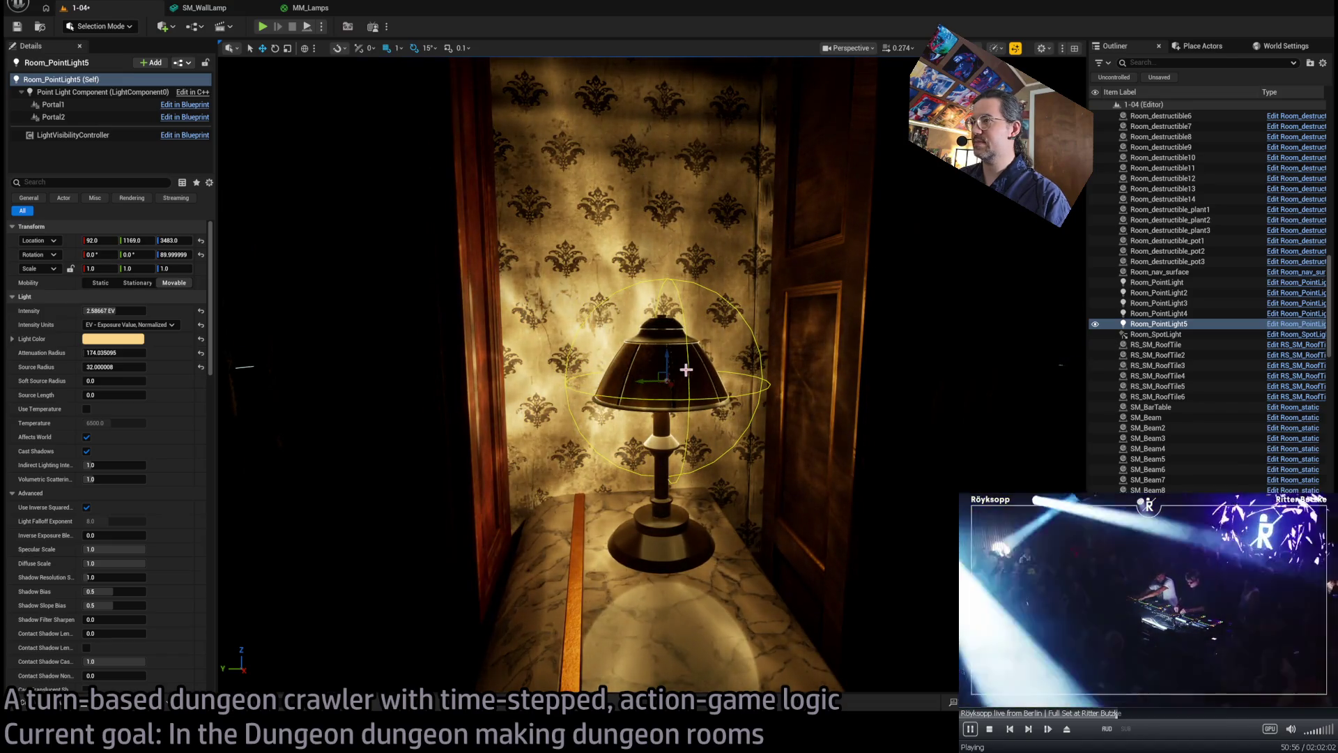
{"action": "left_click", "coordinate": [681, 539]}
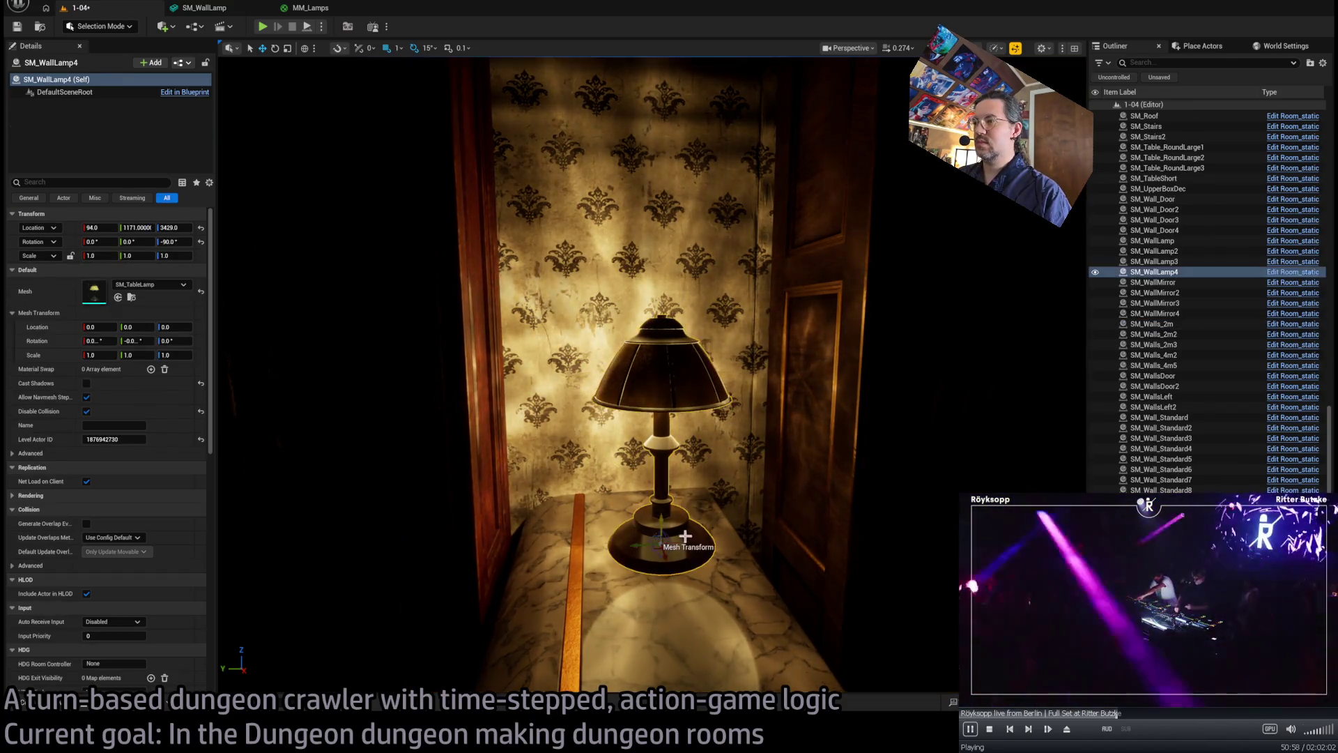
{"action": "left_click_drag", "start_coordinate": [524, 439], "coordinate": [524, 439]}
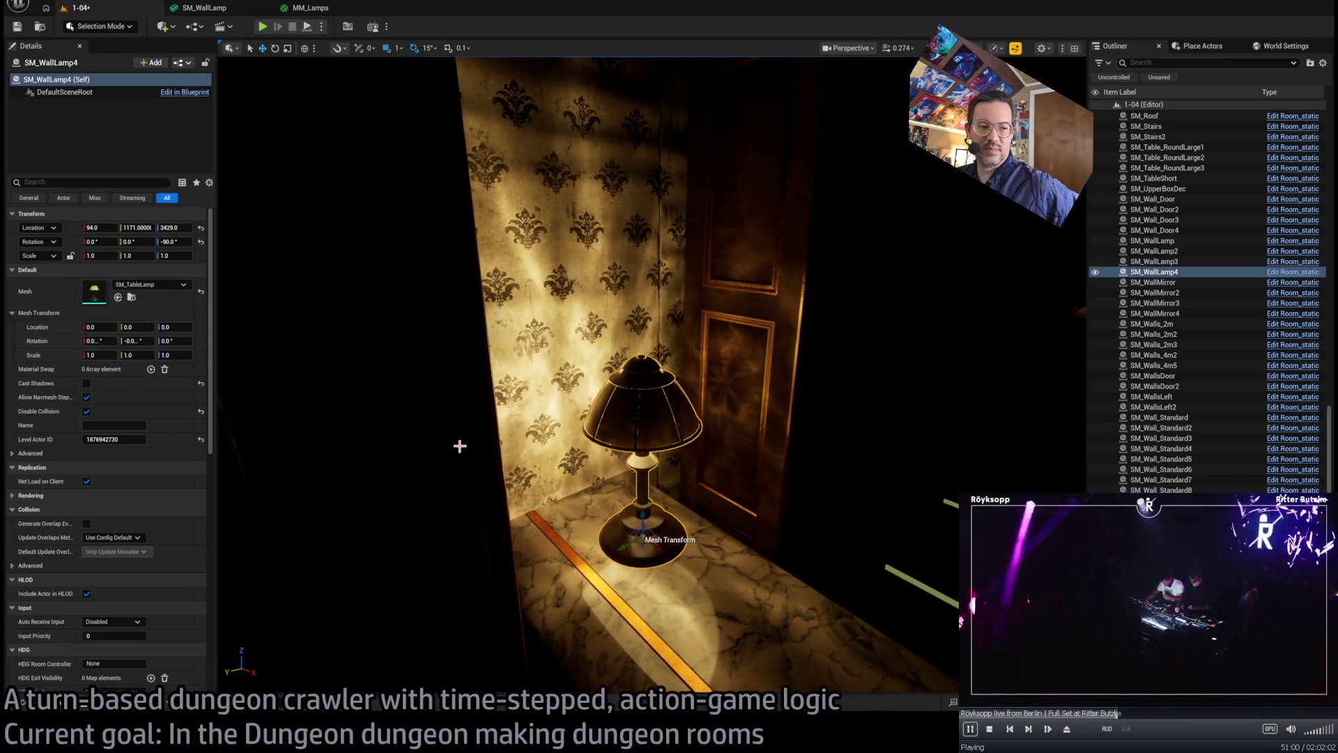
{"action": "double_click", "coordinate": [94, 291]}
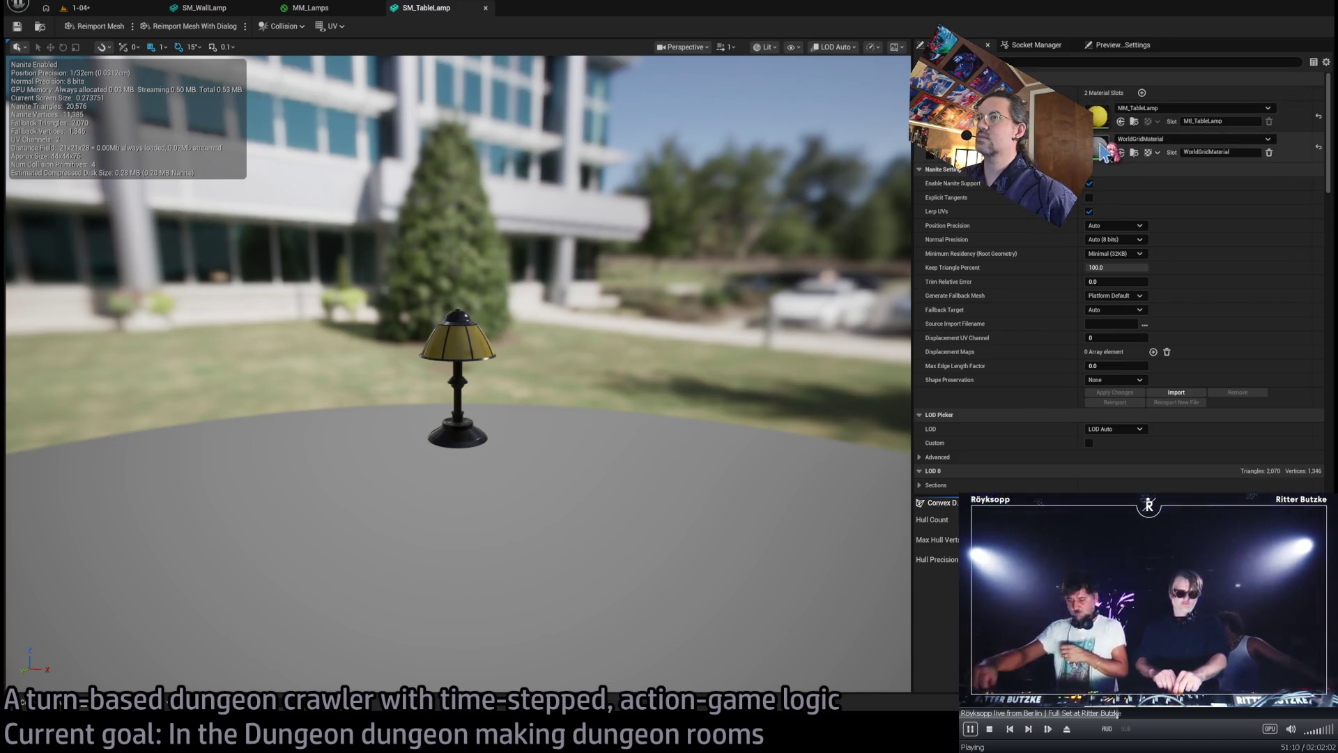
- Remove the extra WorldGridMaterial slot from SM_TableLamp and open the MM_TableLamp material
{"action": "mouse_move", "coordinate": [648, 260]}
{"action": "left_mouse_down"}
{"action": "mouse_move", "coordinate": [655, 335]}
{"action": "mouse_move", "coordinate": [749, 336]}
{"action": "left_mouse_up"}
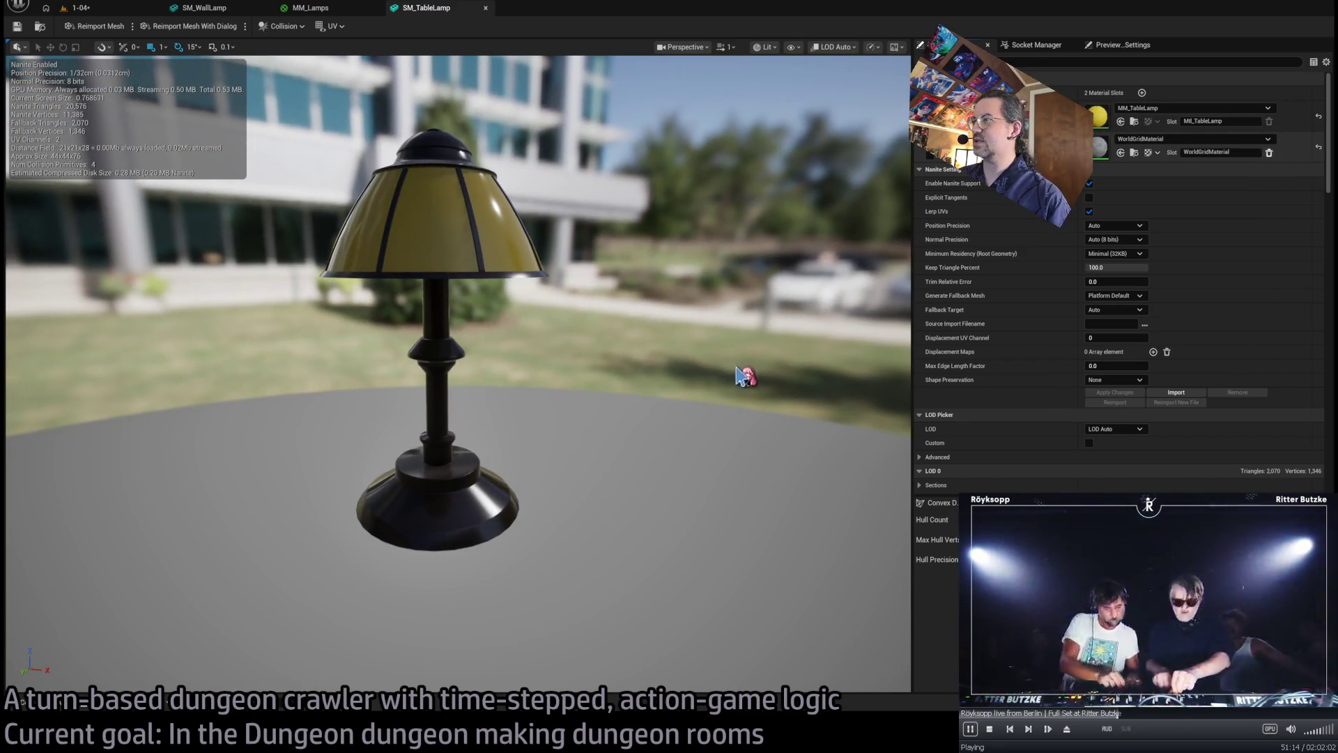
{"action": "key", "text": "ctrl+z"}
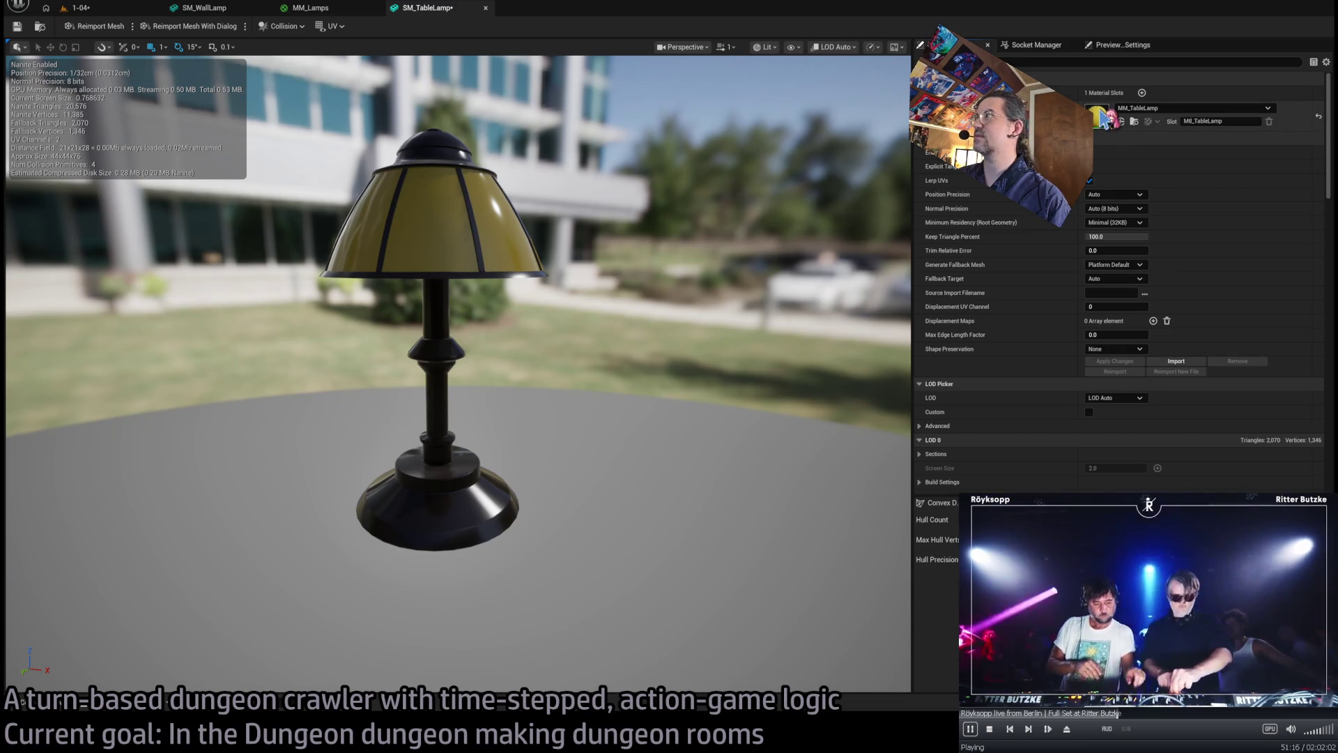
{"action": "double_click", "coordinate": [1096, 115]}
{"action": "left_click", "coordinate": [428, 7]}
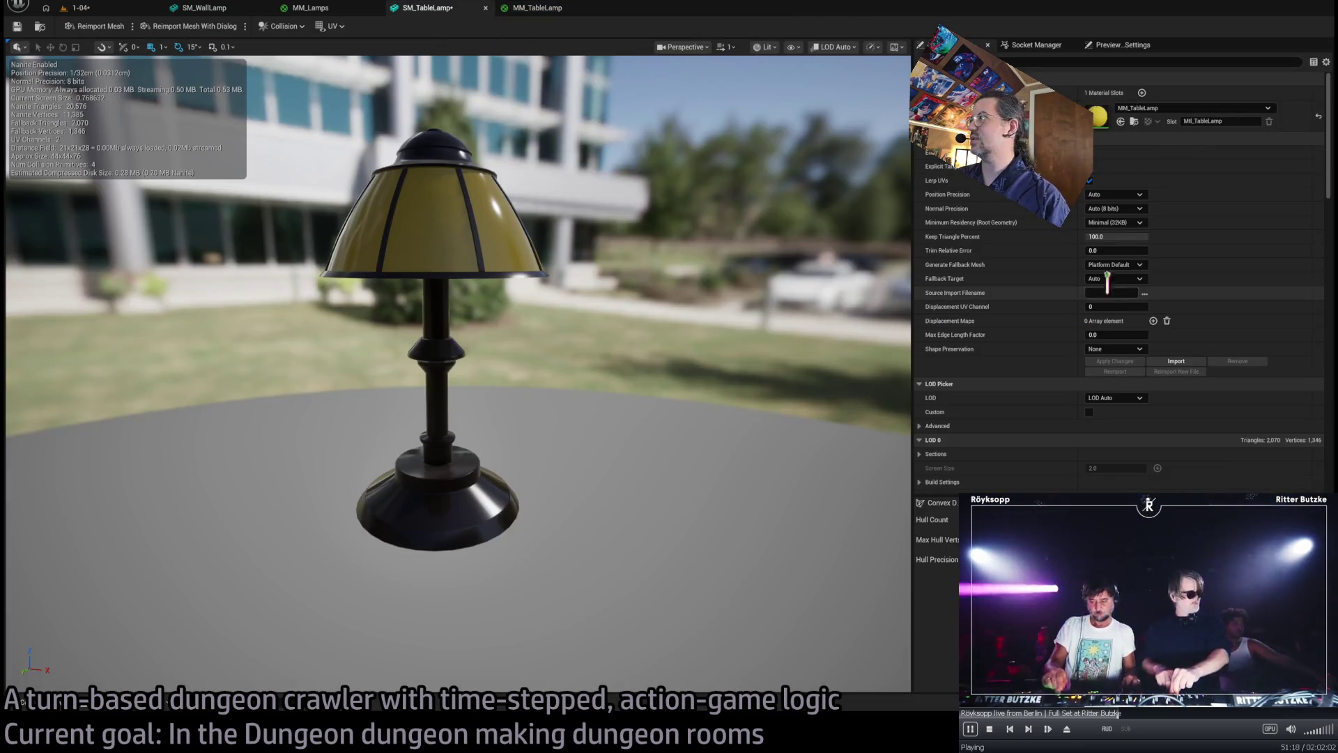
- Reposition the Vertex Color node in the MM_TableLamp material graph
{"action": "scroll", "coordinate": [761, 216], "scroll_direction": "down", "scroll_amount": 5}
{"action": "scroll", "coordinate": [762, 217], "scroll_direction": "up", "scroll_amount": 5}
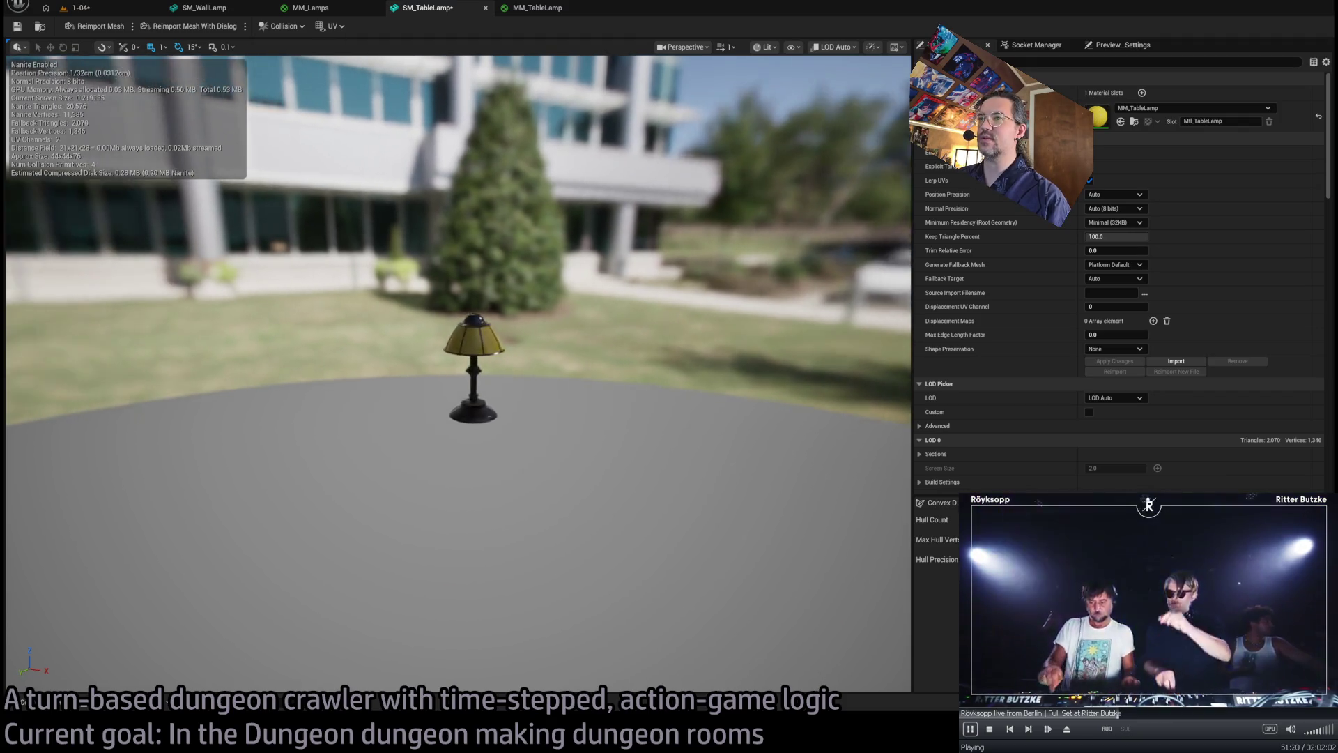
{"action": "scroll", "coordinate": [669, 203], "scroll_direction": "up", "scroll_amount": 5}
{"action": "scroll", "coordinate": [668, 203], "scroll_direction": "down", "scroll_amount": 5}
{"action": "scroll", "coordinate": [670, 203], "scroll_direction": "up", "scroll_amount": 5}
{"action": "scroll", "coordinate": [669, 204], "scroll_direction": "down", "scroll_amount": 5}
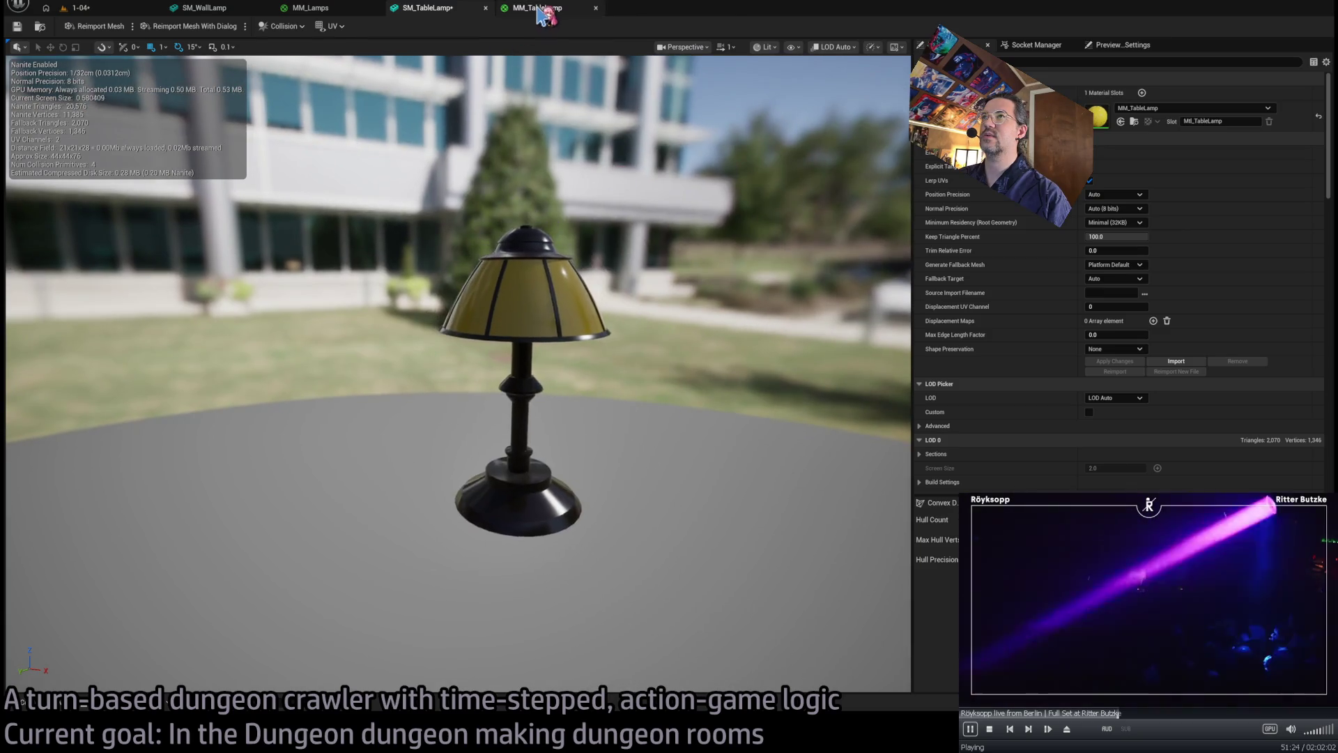
{"action": "left_click", "coordinate": [537, 7]}
{"action": "scroll", "coordinate": [585, 239], "scroll_direction": "down", "scroll_amount": 1}
{"action": "mouse_move", "coordinate": [566, 325]}
{"action": "left_mouse_down"}
{"action": "mouse_move", "coordinate": [502, 369]}
{"action": "mouse_move", "coordinate": [499, 352]}
{"action": "left_mouse_up"}
- Tidy the graph, stacking the three Lerp nodes in one column beside the parameters
{"action": "mouse_move", "coordinate": [426, 426]}
{"action": "left_mouse_down"}
{"action": "mouse_move", "coordinate": [460, 181]}
{"action": "mouse_move", "coordinate": [516, 110]}
{"action": "mouse_move", "coordinate": [446, 179]}
{"action": "left_mouse_up"}
{"action": "mouse_move", "coordinate": [672, 145]}
{"action": "left_mouse_down"}
{"action": "mouse_move", "coordinate": [624, 167]}
{"action": "mouse_move", "coordinate": [600, 160]}
{"action": "left_mouse_up"}
{"action": "left_click_drag", "start_coordinate": [716, 233], "coordinate": [610, 224]}
{"action": "mouse_move", "coordinate": [737, 333]}
{"action": "left_mouse_down"}
{"action": "mouse_move", "coordinate": [613, 282]}
{"action": "mouse_move", "coordinate": [706, 286]}
{"action": "left_mouse_up"}
{"action": "left_click", "coordinate": [720, 247]}
- Preview the material on a flat plane and check the lamp in the SM_TableLamp mesh view
{"action": "left_click", "coordinate": [240, 48]}
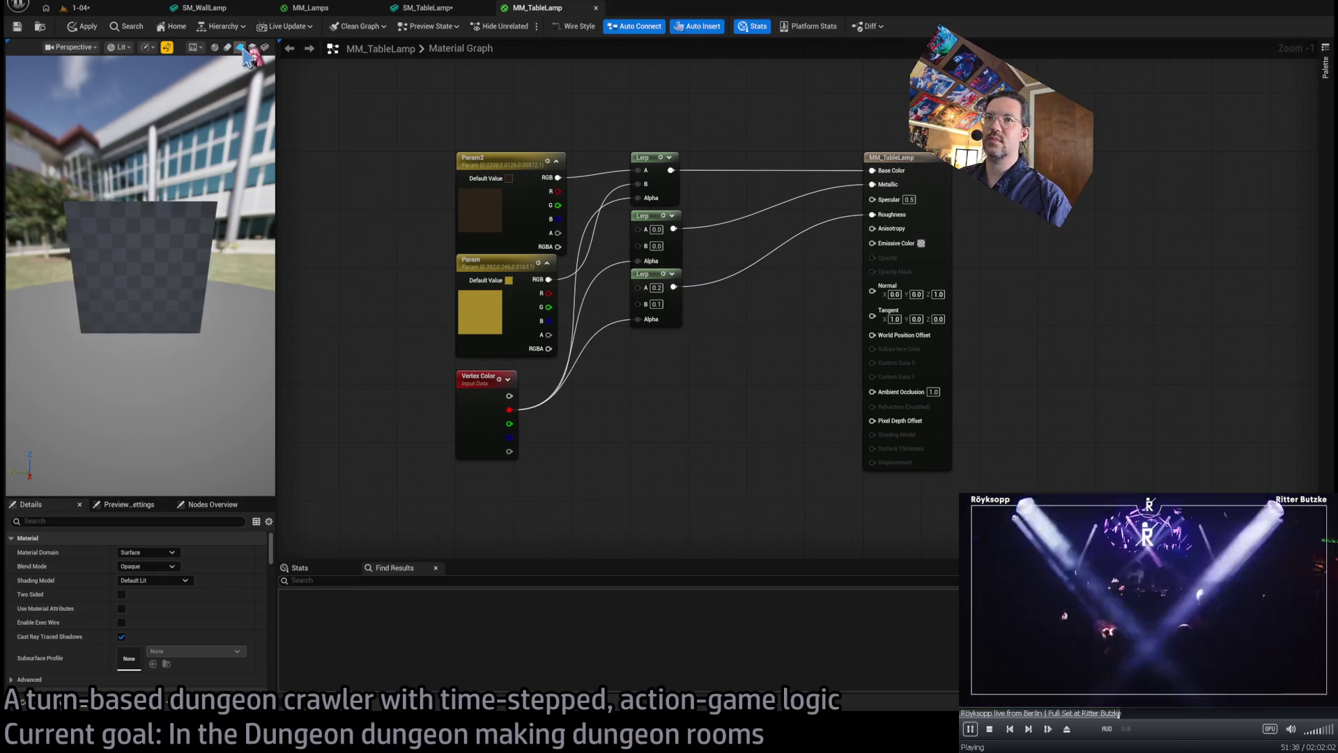
{"action": "left_click_drag", "start_coordinate": [174, 209], "coordinate": [265, 209]}
{"action": "mouse_move", "coordinate": [224, 272]}
{"action": "left_mouse_down"}
{"action": "mouse_move", "coordinate": [251, 273]}
{"action": "mouse_move", "coordinate": [225, 272]}
{"action": "left_mouse_up"}
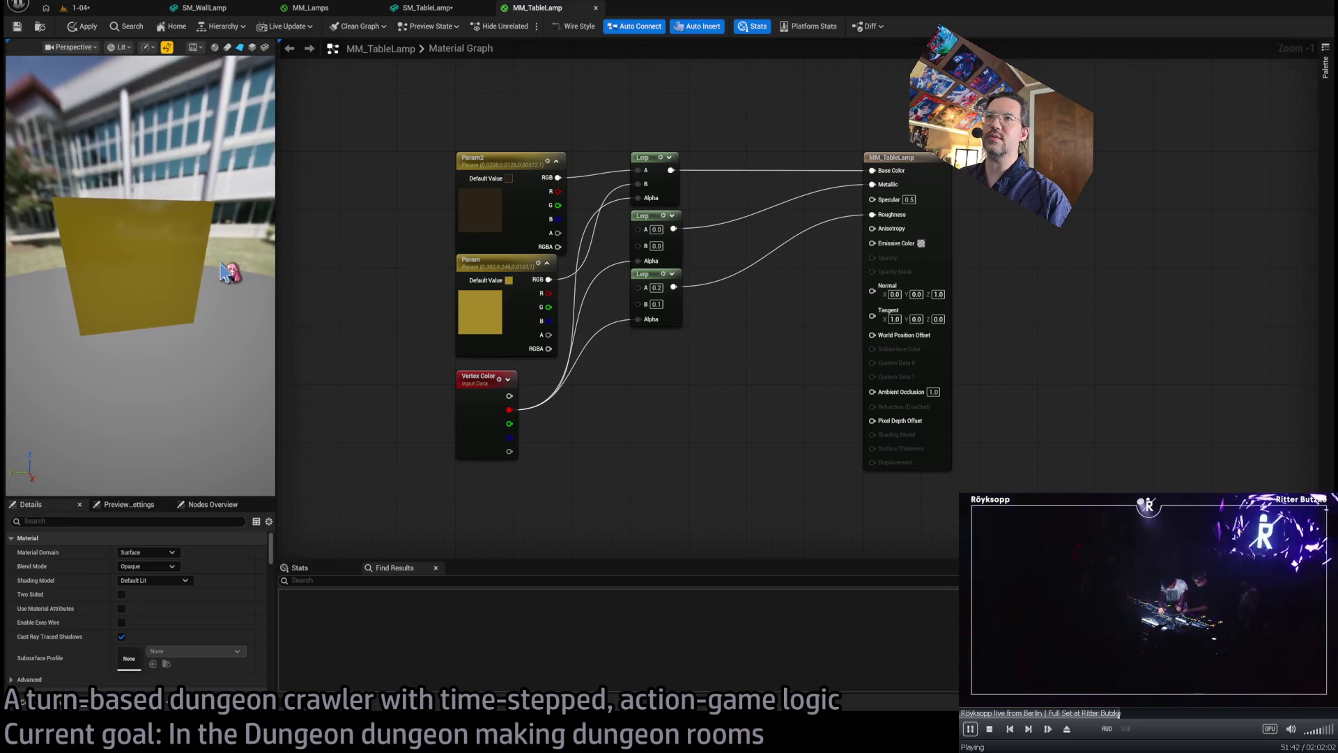
{"action": "left_click", "coordinate": [444, 12]}
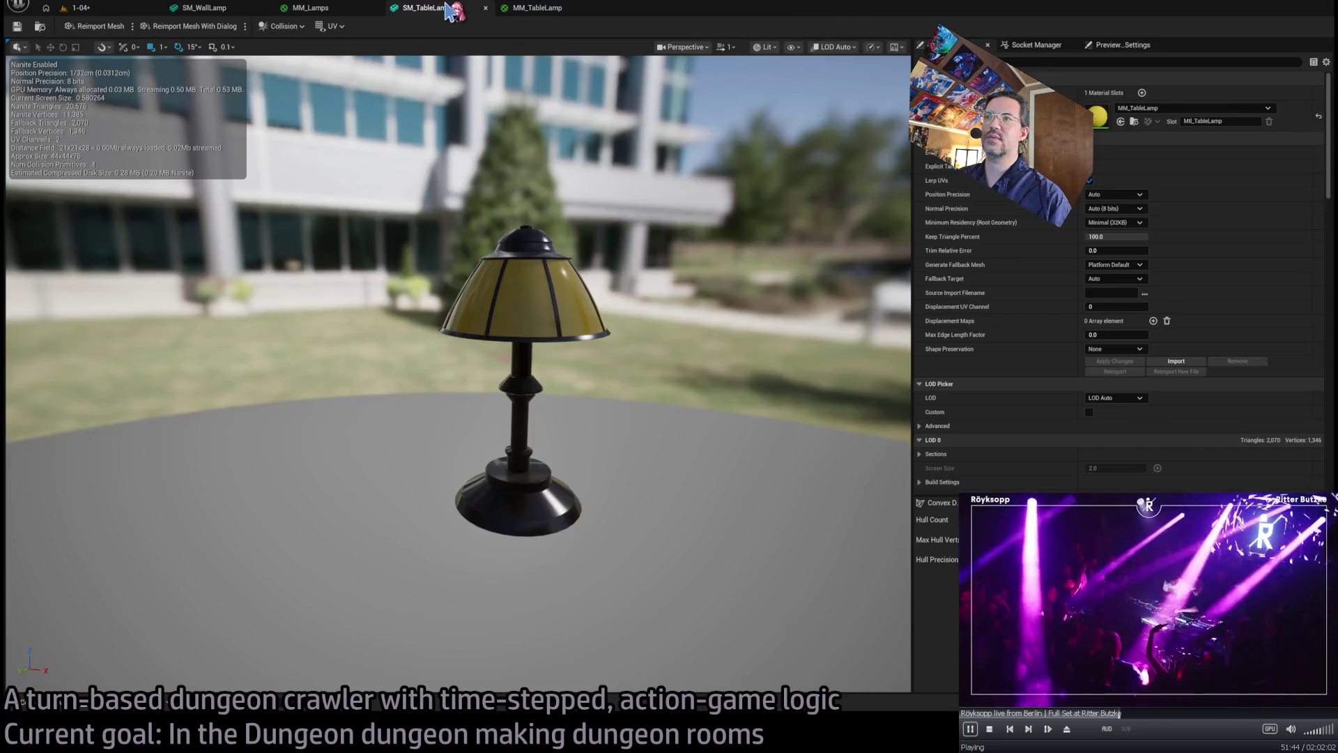
{"action": "left_click_drag", "start_coordinate": [523, 134], "coordinate": [523, 264]}
{"action": "key", "text": "f"}
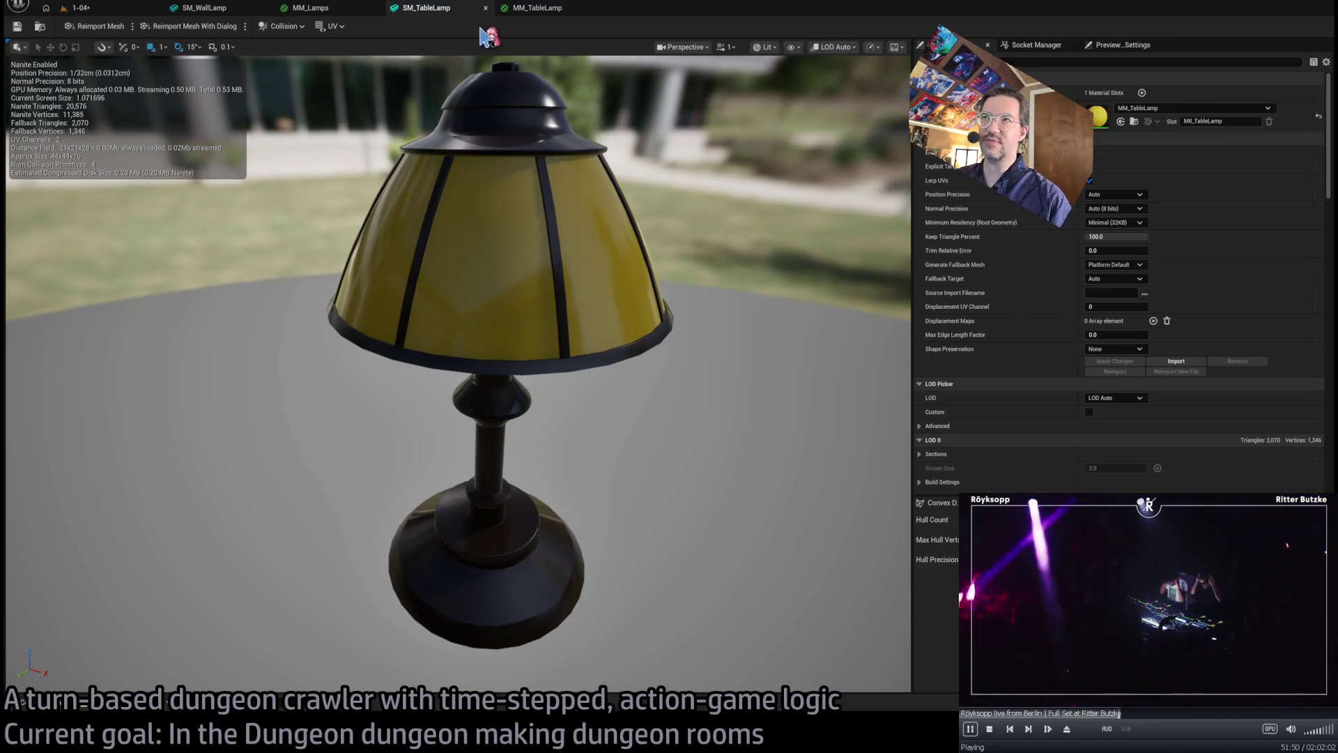
{"action": "left_click", "coordinate": [530, 8]}
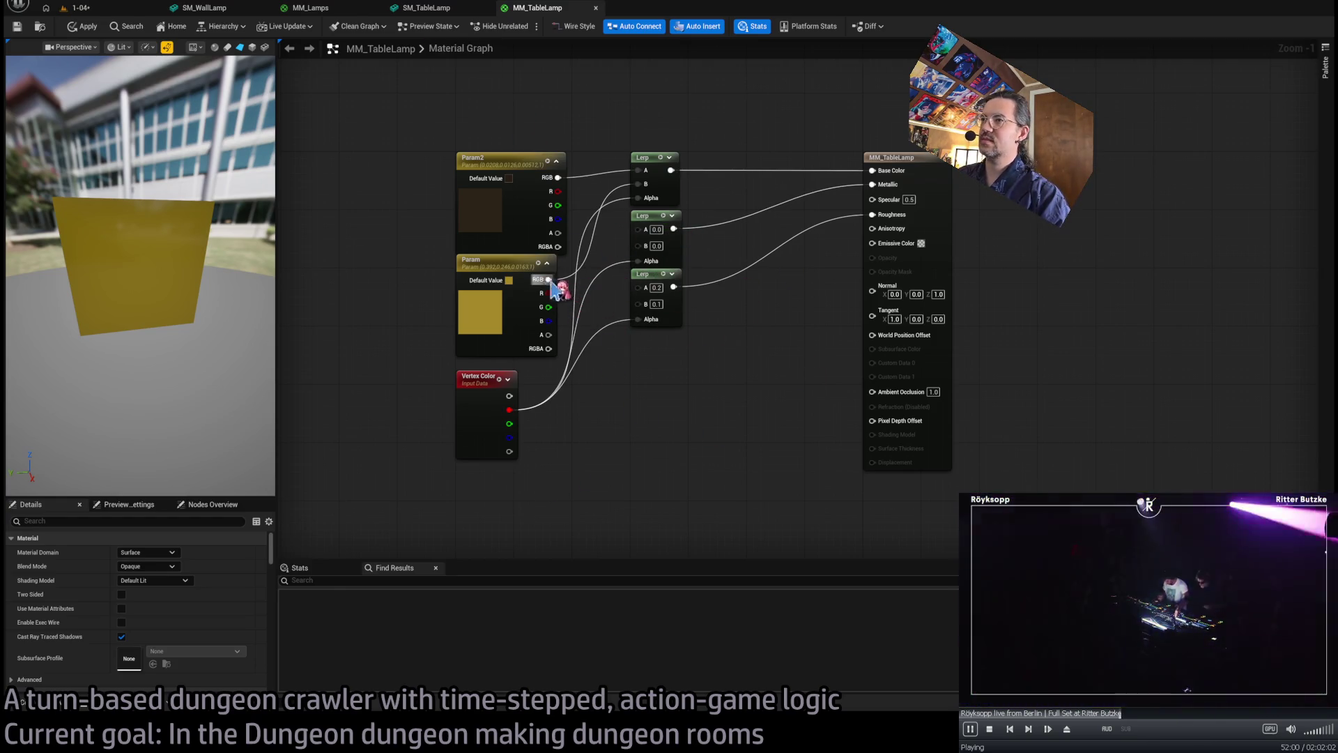
- Add a Lerp (A 0.0, B 1.0) masked by Vertex Color R and wire it to Emissive Color
{"action": "mouse_move", "coordinate": [508, 411]}
{"action": "left_mouse_down"}
{"action": "mouse_move", "coordinate": [632, 411]}
{"action": "mouse_move", "coordinate": [651, 391]}
{"action": "left_mouse_up"}
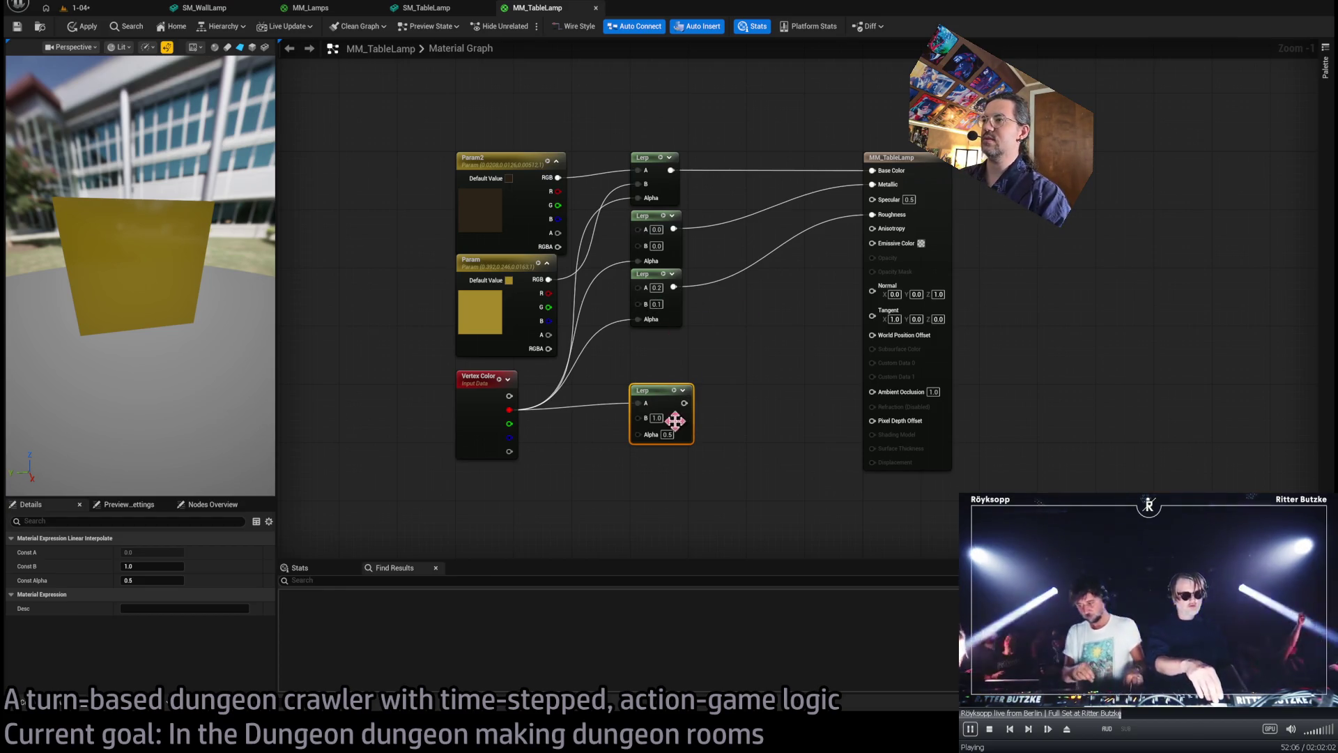
{"action": "mouse_move", "coordinate": [637, 403]}
{"action": "left_mouse_down"}
{"action": "mouse_move", "coordinate": [637, 435]}
{"action": "mouse_move", "coordinate": [877, 245]}
{"action": "left_mouse_up"}
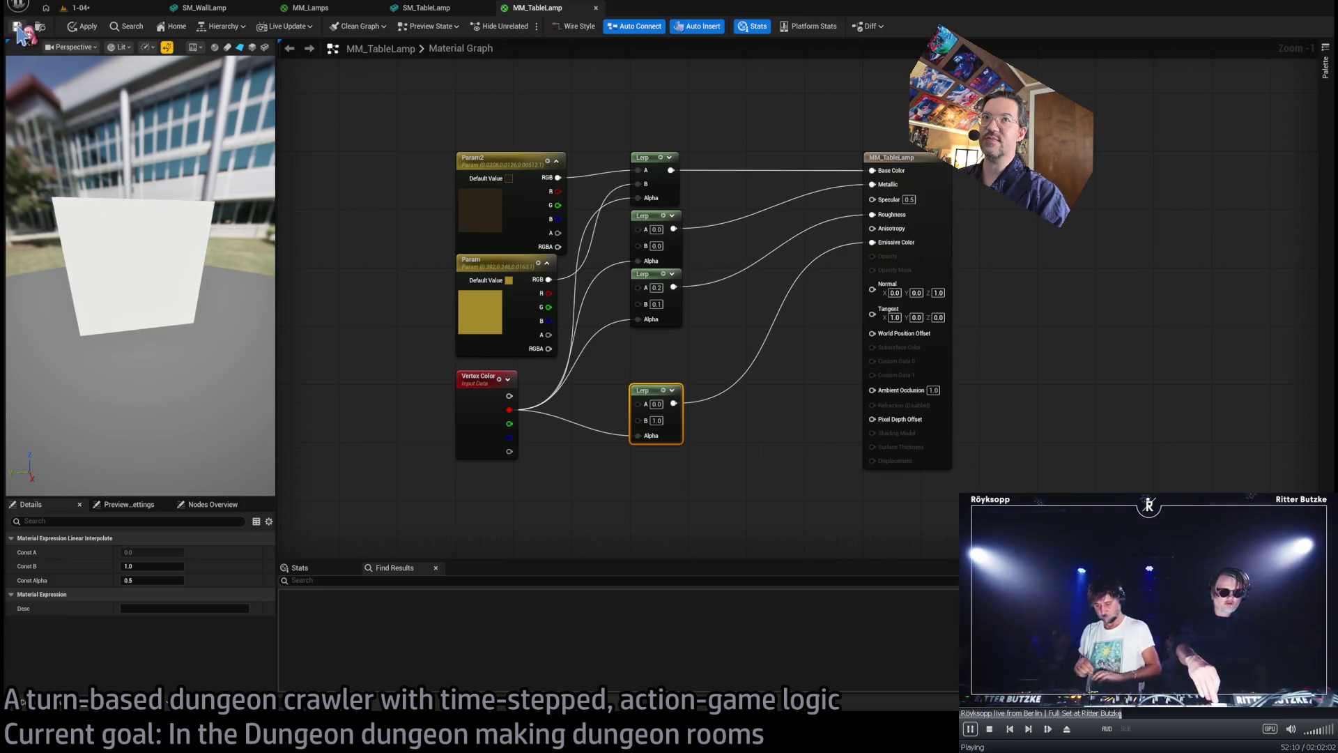
{"action": "left_click", "coordinate": [99, 15]}
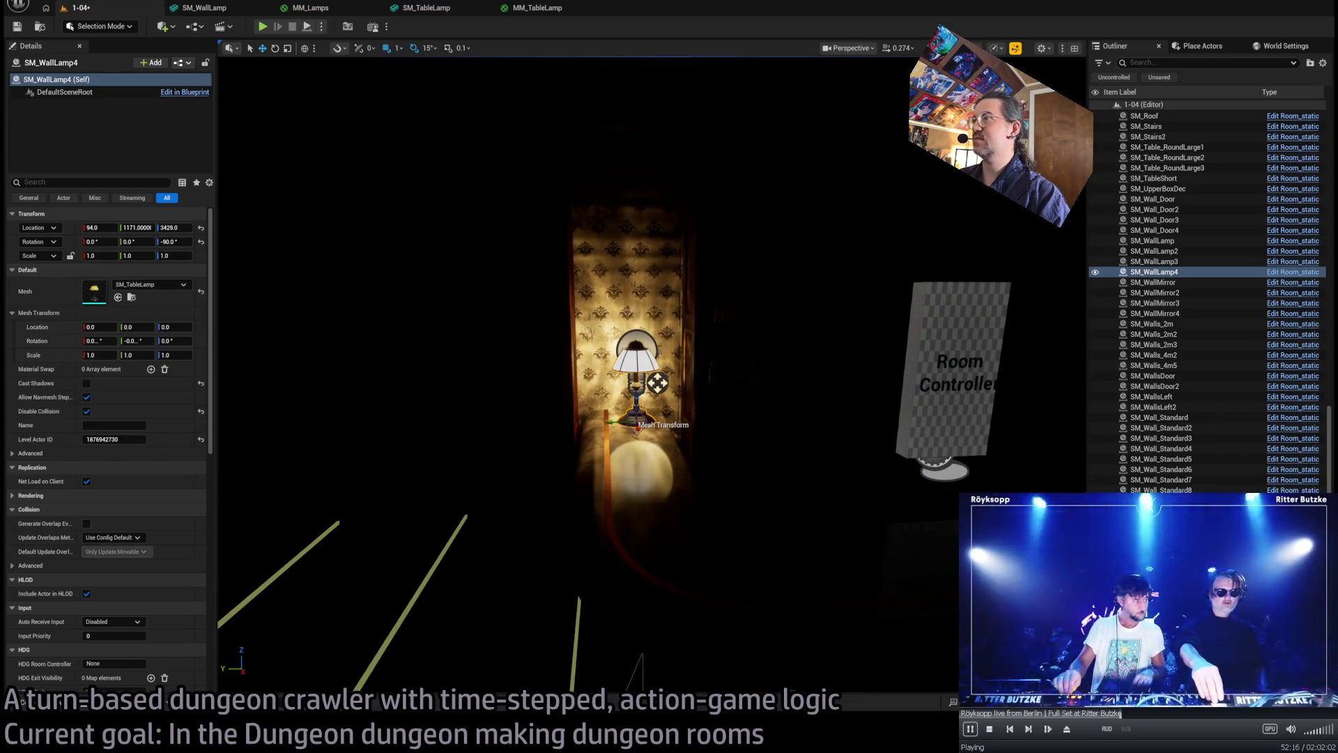
- View the level unlit, glance at SM_TableLamp and MM_Lamps, and select the sconce's Room_PointLight3
{"action": "key", "text": "alt+3"}
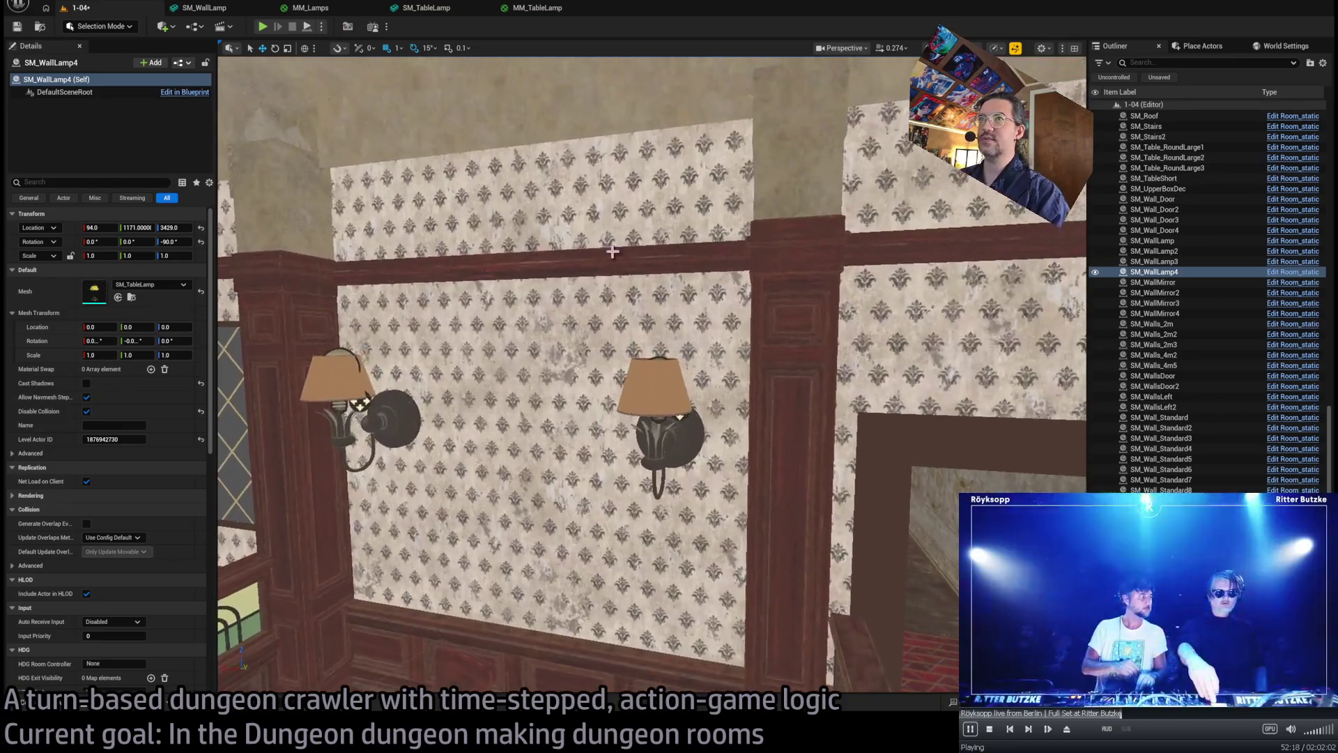
{"action": "left_click", "coordinate": [446, 9]}
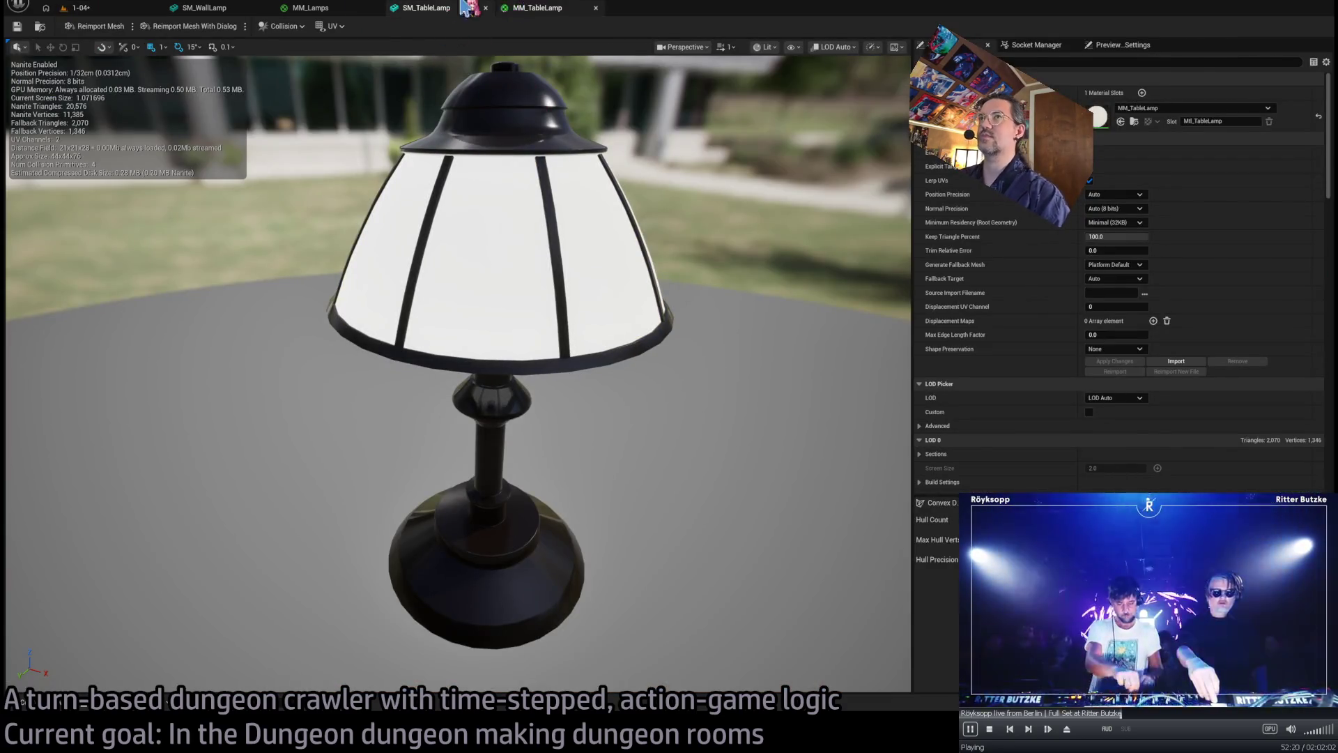
{"action": "left_click", "coordinate": [311, 7]}
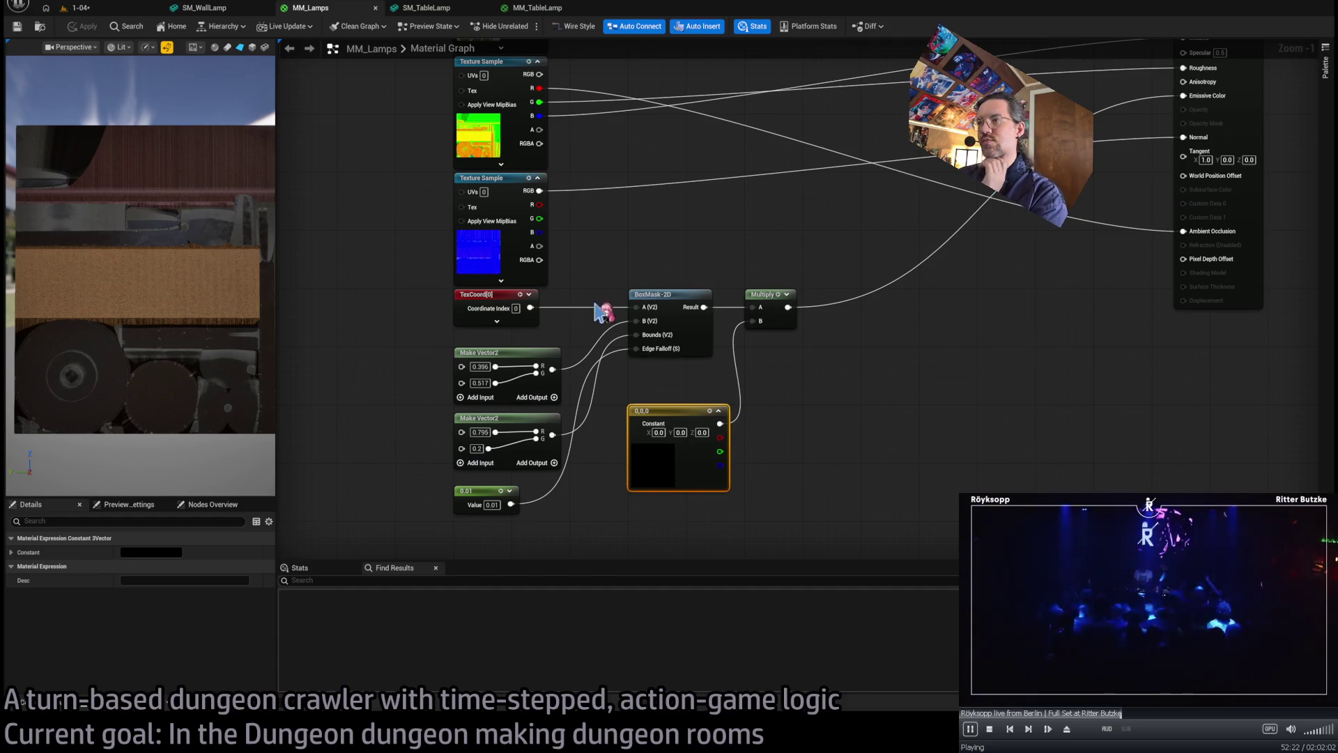
{"action": "left_click", "coordinate": [80, 8]}
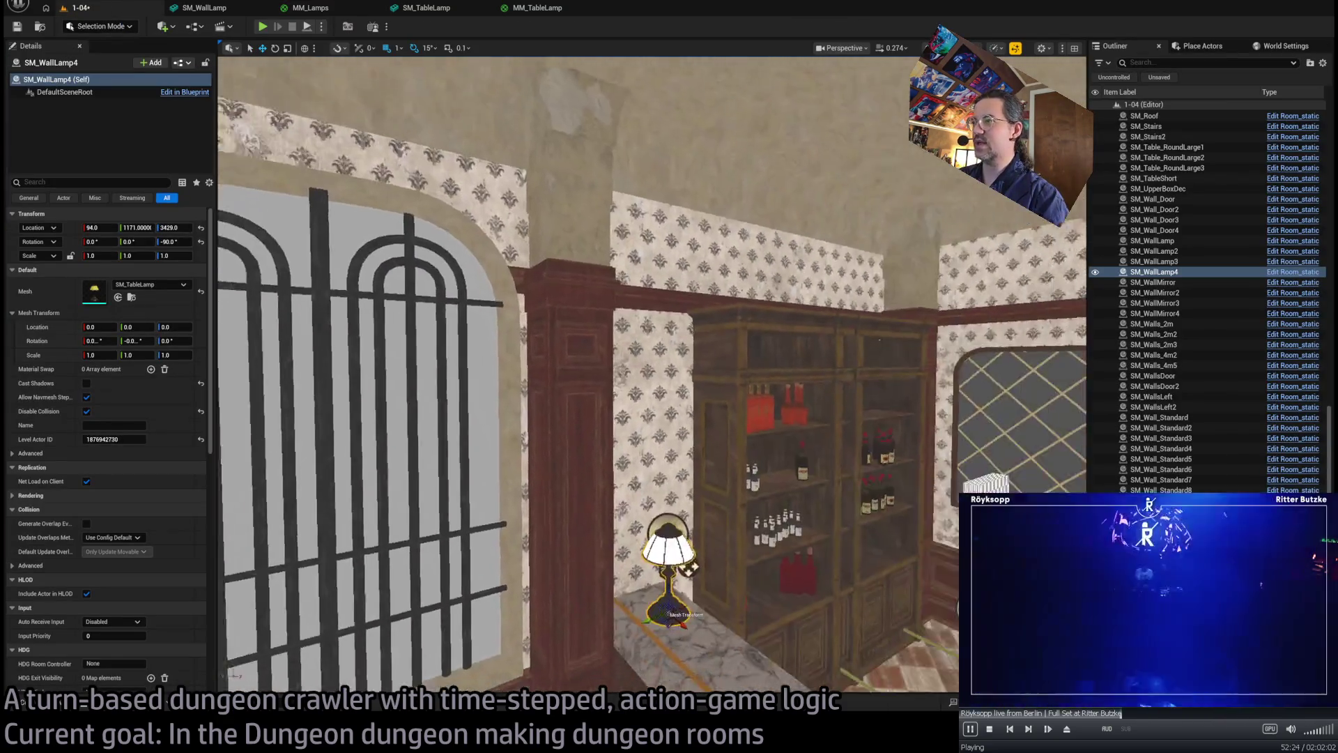
{"action": "left_click_drag", "start_coordinate": [652, 376], "coordinate": [652, 265]}
{"action": "left_click_drag", "start_coordinate": [571, 474], "coordinate": [572, 444]}
{"action": "left_click", "coordinate": [554, 385]}
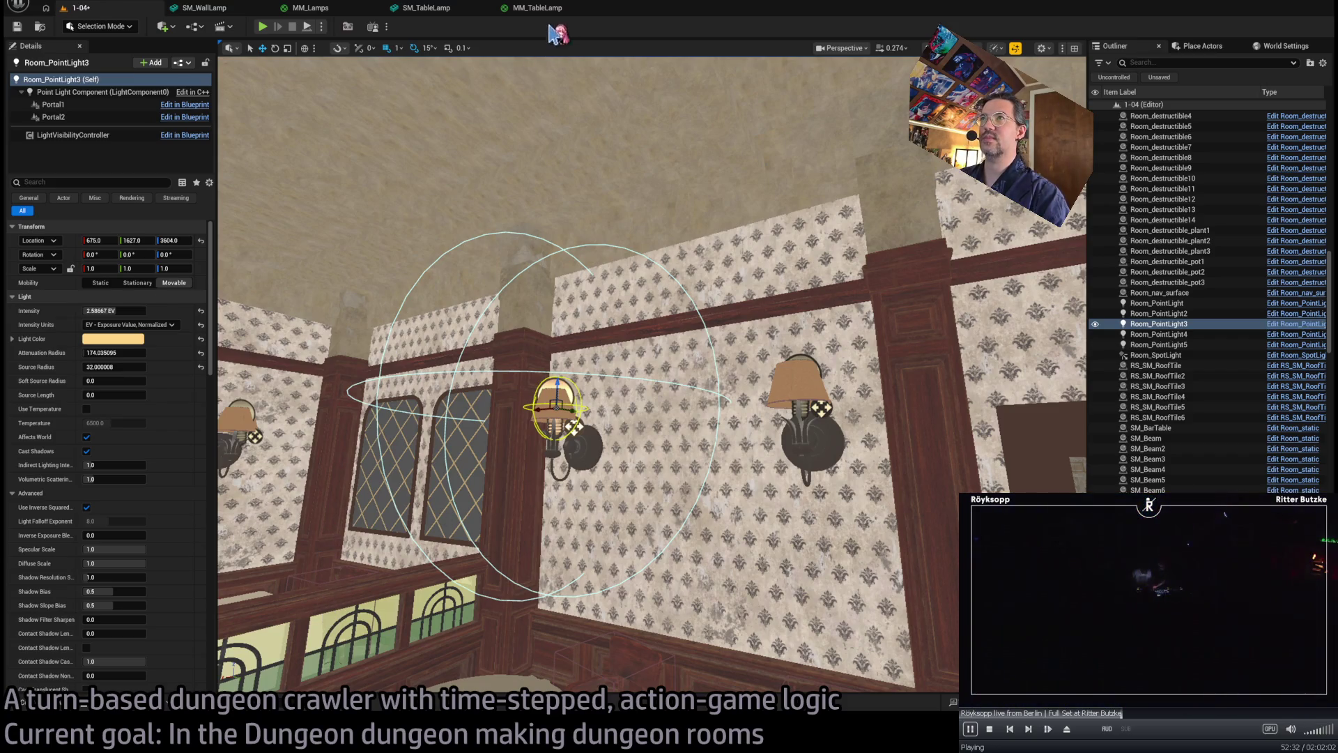
{"action": "left_click", "coordinate": [530, 9]}
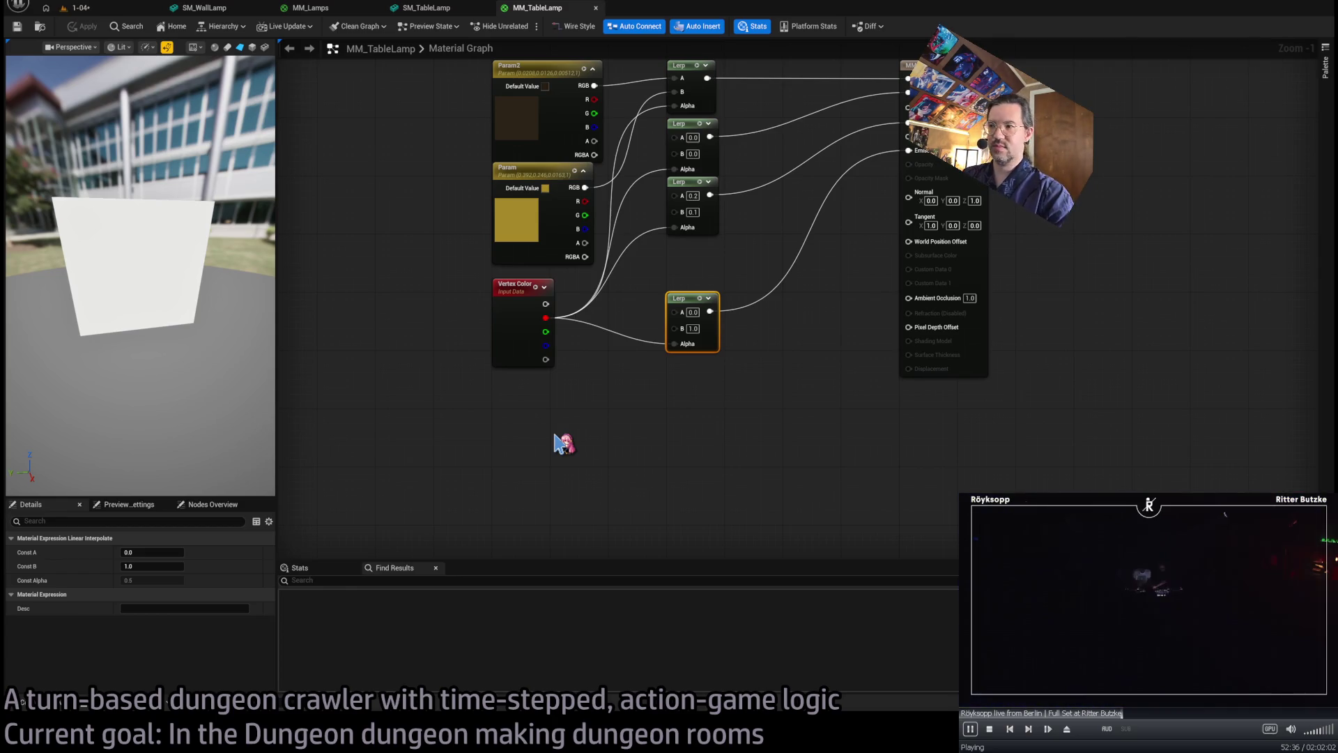
- Feed a peach 1.0, 0.658, 0.231 constant into the emissive Lerp's B input and apply
{"action": "left_click", "coordinate": [565, 444]}
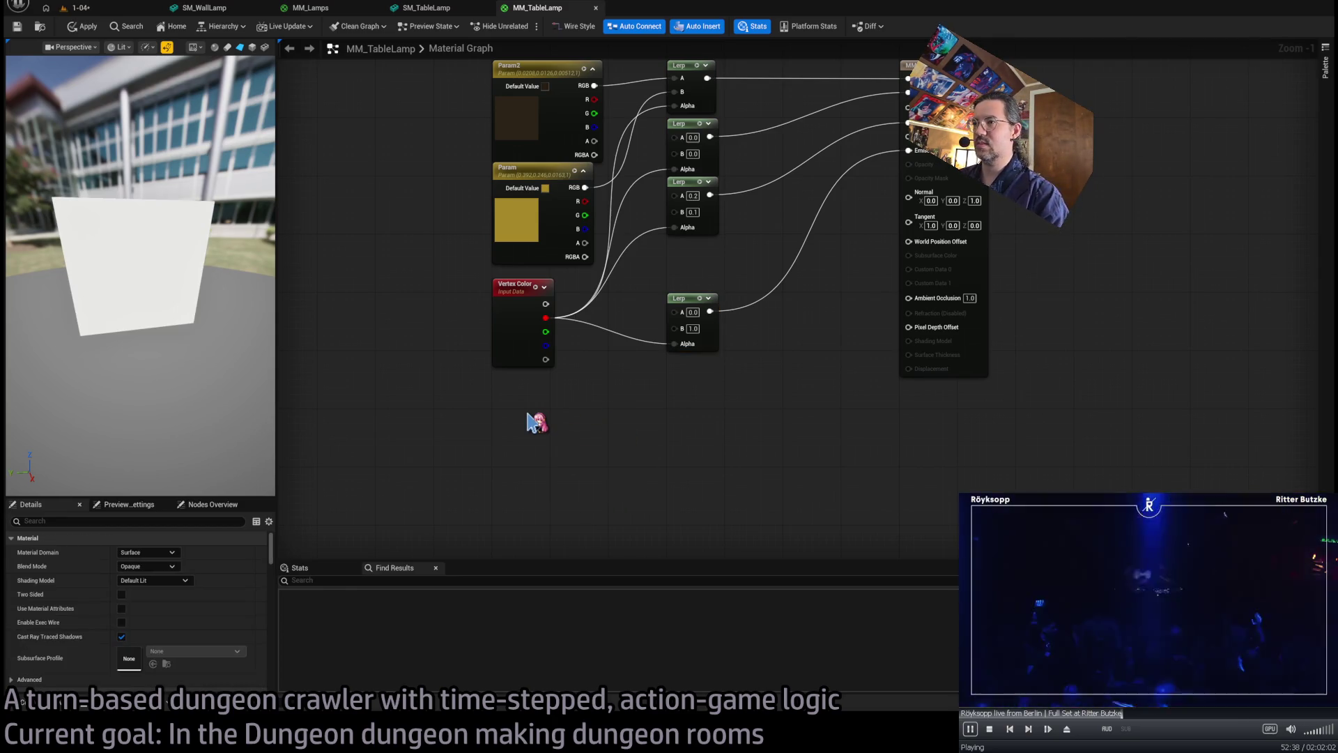
{"action": "left_click", "coordinate": [527, 414]}
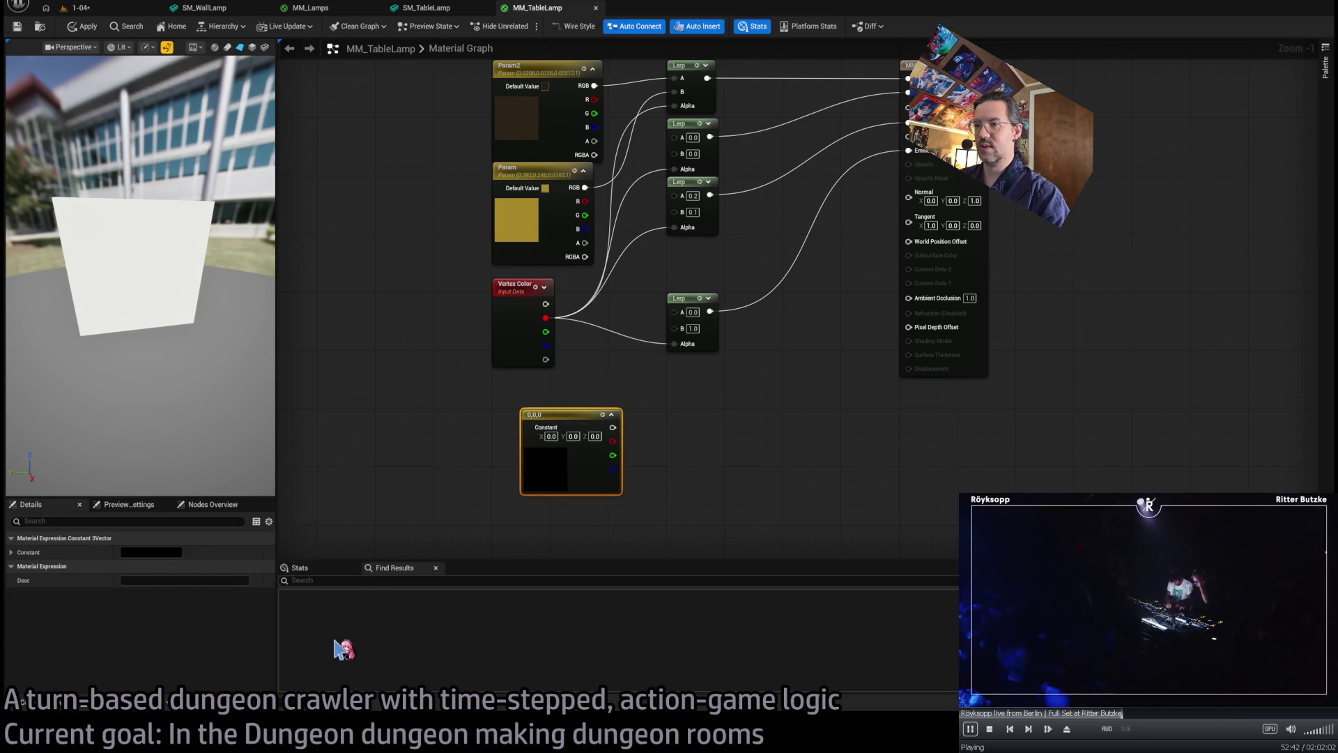
{"action": "key", "text": "ctrl+v"}
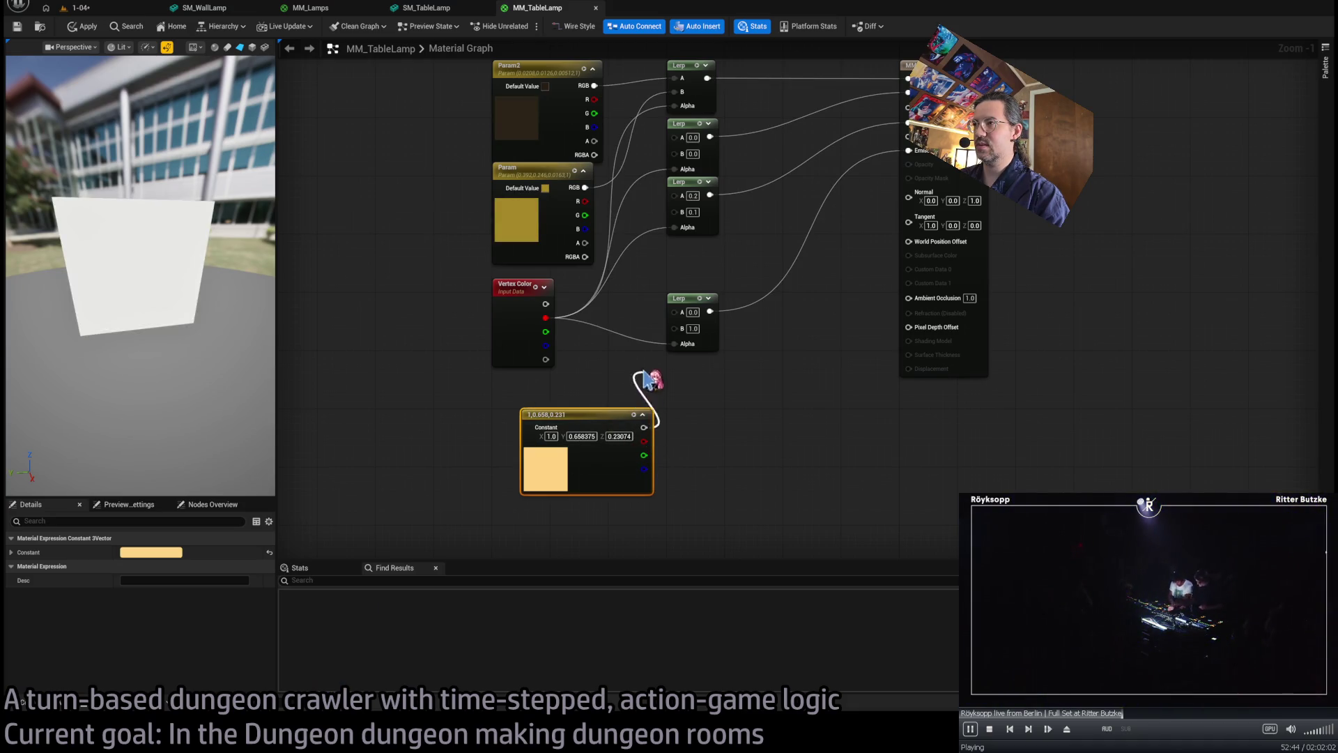
{"action": "left_click_drag", "start_coordinate": [682, 336], "coordinate": [674, 327]}
{"action": "left_click_drag", "start_coordinate": [578, 414], "coordinate": [548, 378]}
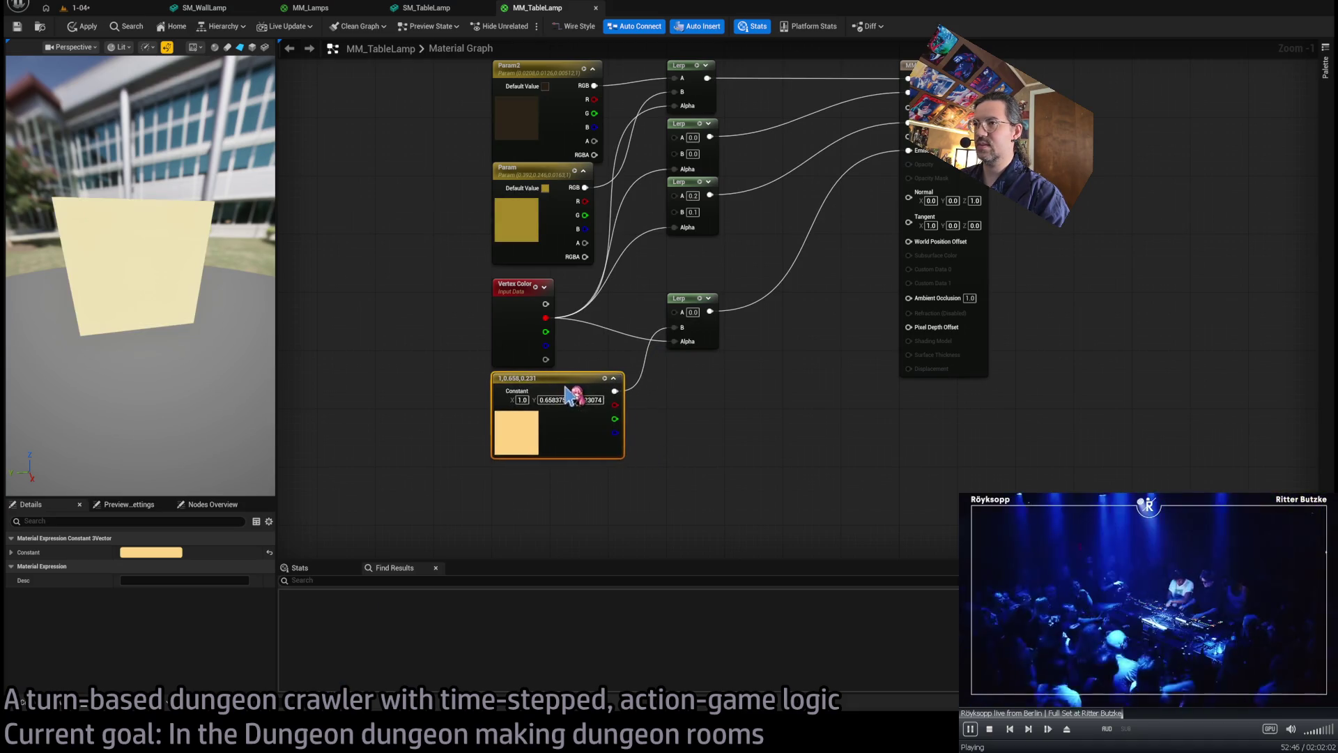
{"action": "left_click_drag", "start_coordinate": [655, 187], "coordinate": [649, 216]}
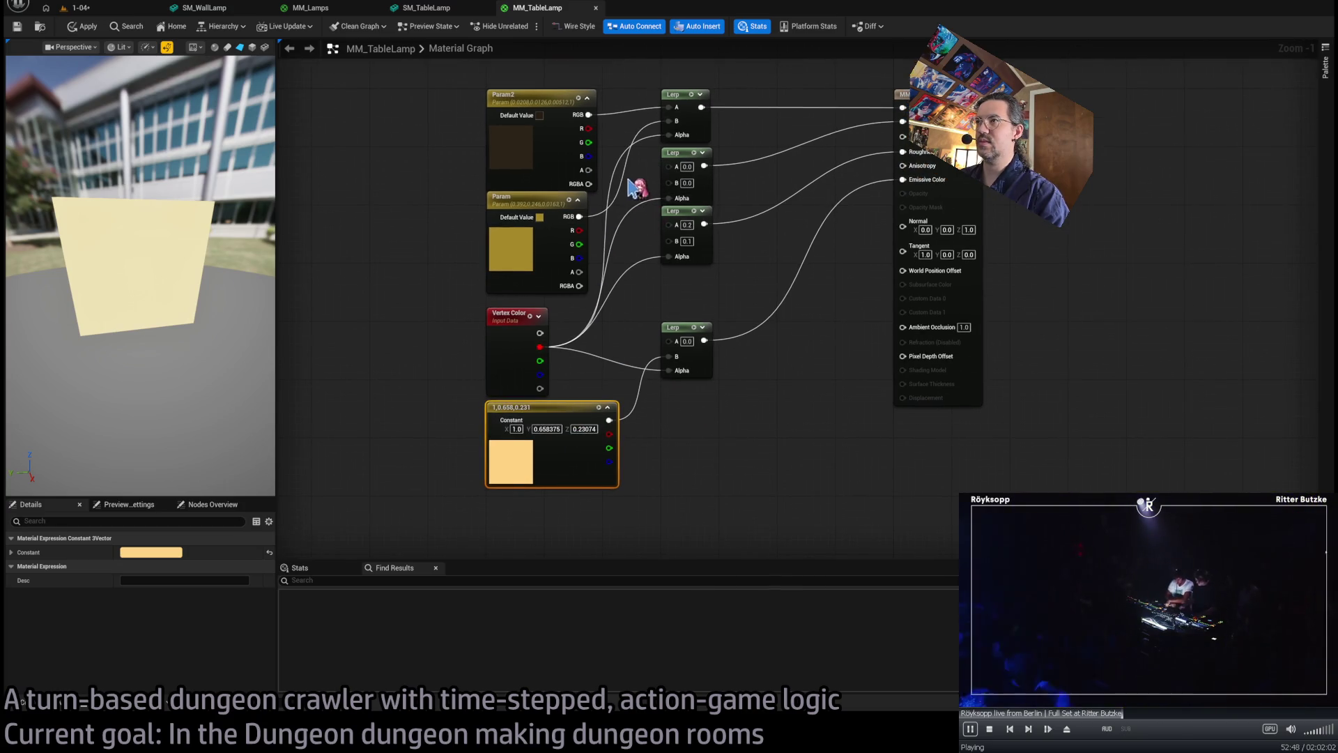
{"action": "left_click", "coordinate": [75, 27]}
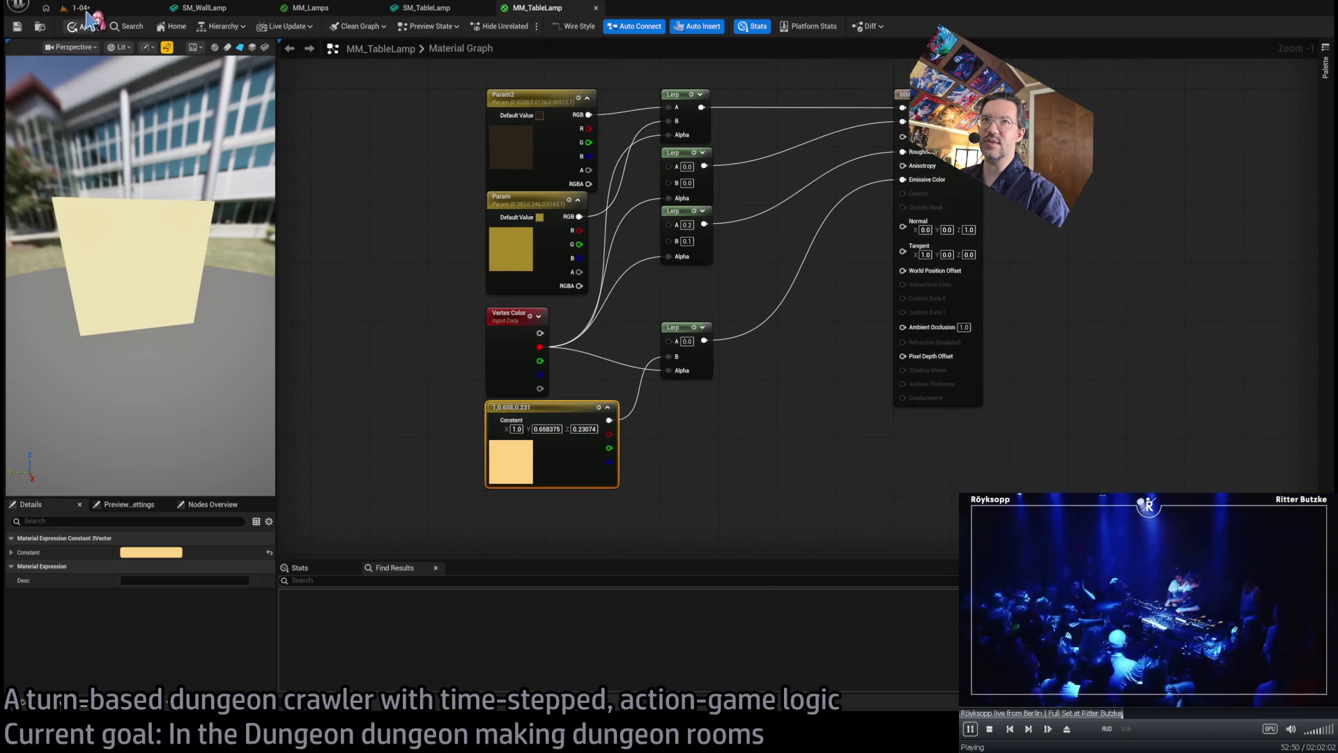
{"action": "left_click", "coordinate": [105, 10]}
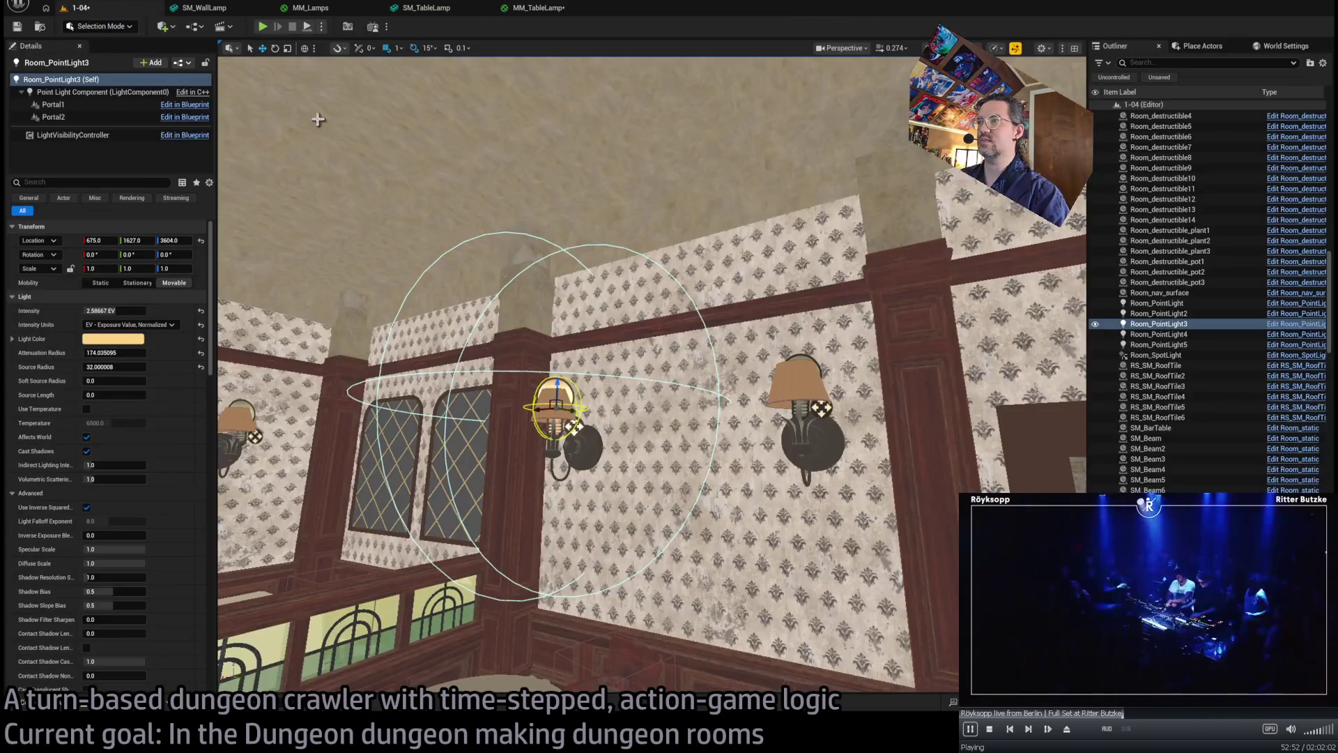
- Set MM_TableLamp's glow constant to 4.0, 2.63, 0.923
{"action": "left_click_drag", "start_coordinate": [318, 120], "coordinate": [435, 146]}
{"action": "left_click_drag", "start_coordinate": [669, 349], "coordinate": [690, 230]}
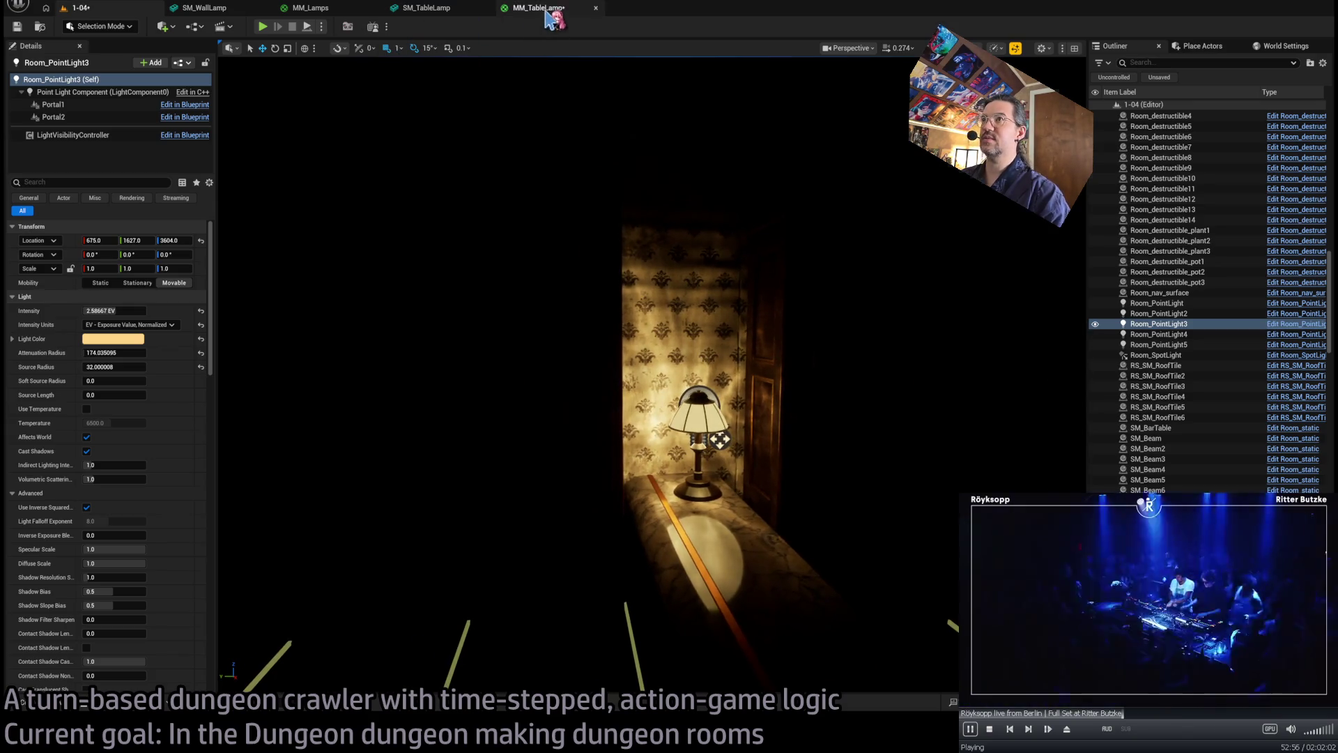
{"action": "left_click", "coordinate": [548, 10]}
{"action": "mouse_move", "coordinate": [553, 407]}
{"action": "left_mouse_down"}
{"action": "mouse_move", "coordinate": [479, 435]}
{"action": "mouse_move", "coordinate": [553, 422]}
{"action": "left_mouse_up"}
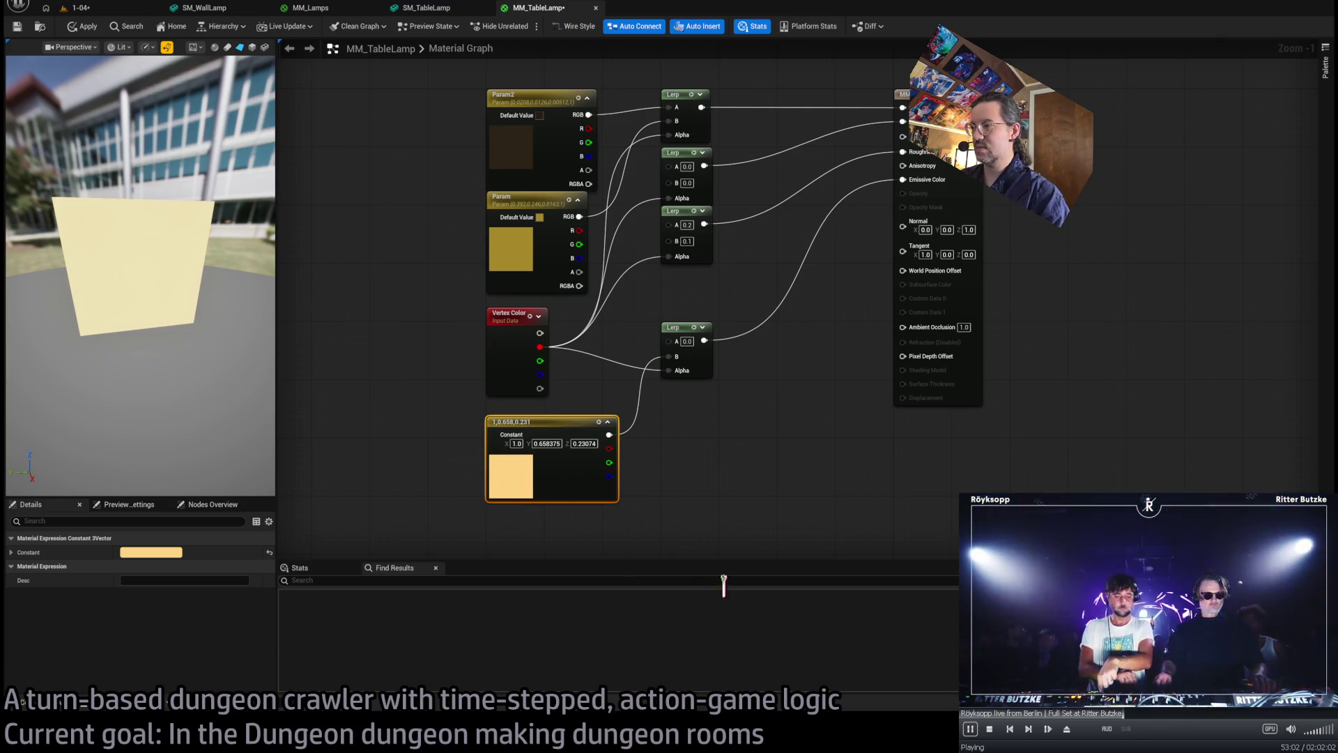
{"action": "key", "text": "ctrl+z"}
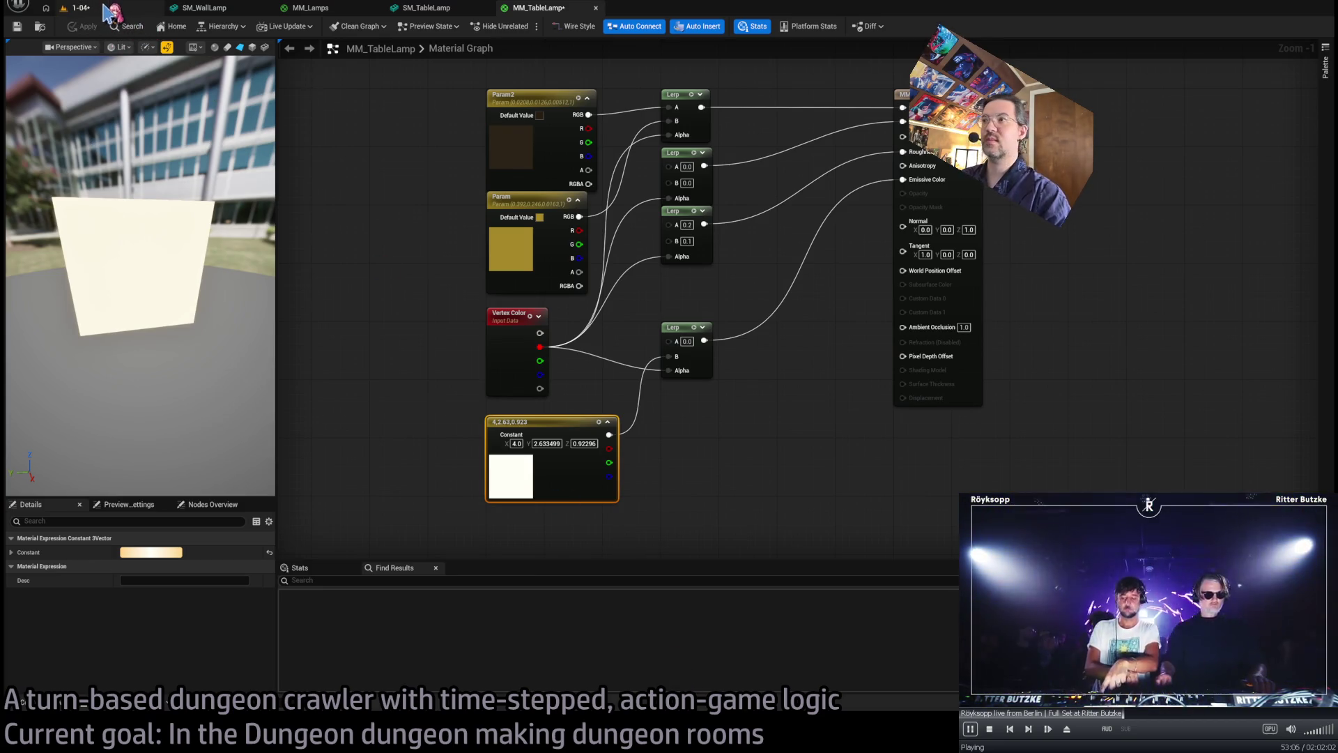
- Check the brighter table lamp in the lit level, then return to its material graph
{"action": "left_click", "coordinate": [105, 9]}
{"action": "scroll", "coordinate": [655, 369], "scroll_direction": "down", "scroll_amount": 8}
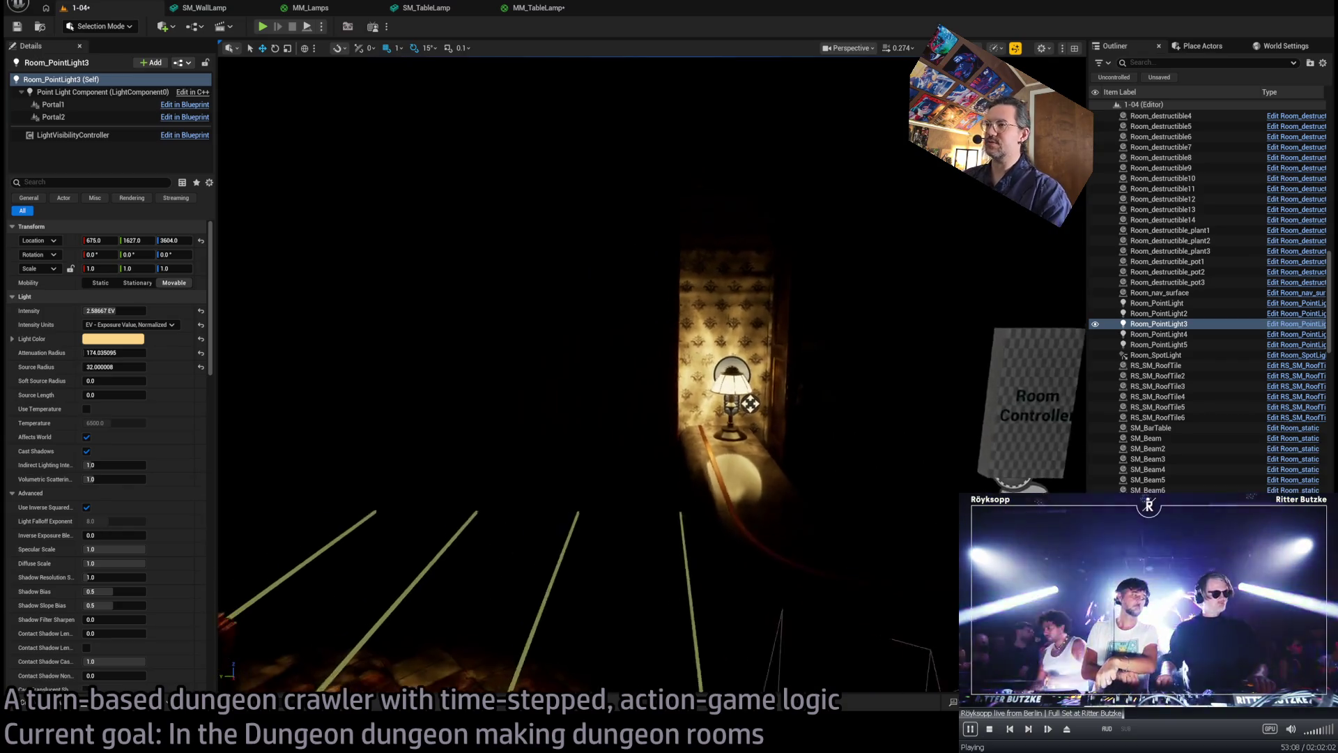
{"action": "key", "text": "w"}
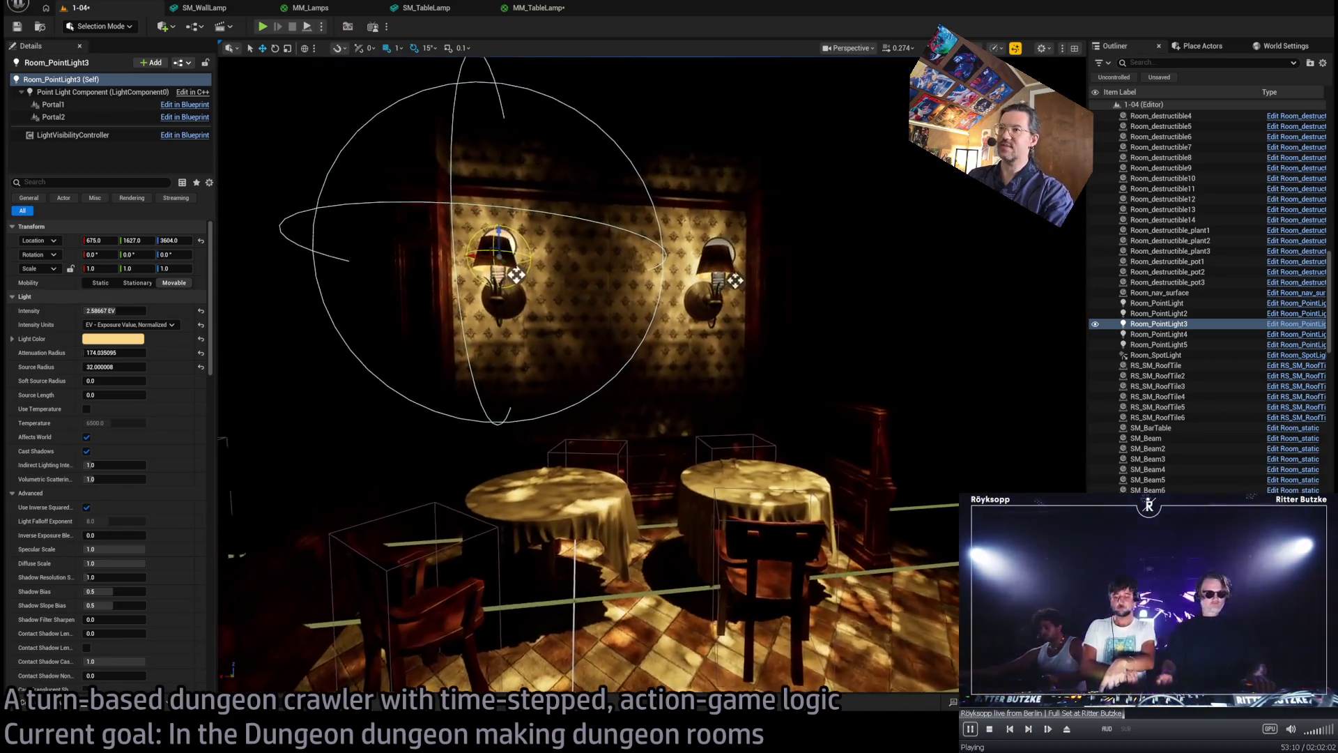
{"action": "left_click", "coordinate": [438, 7]}
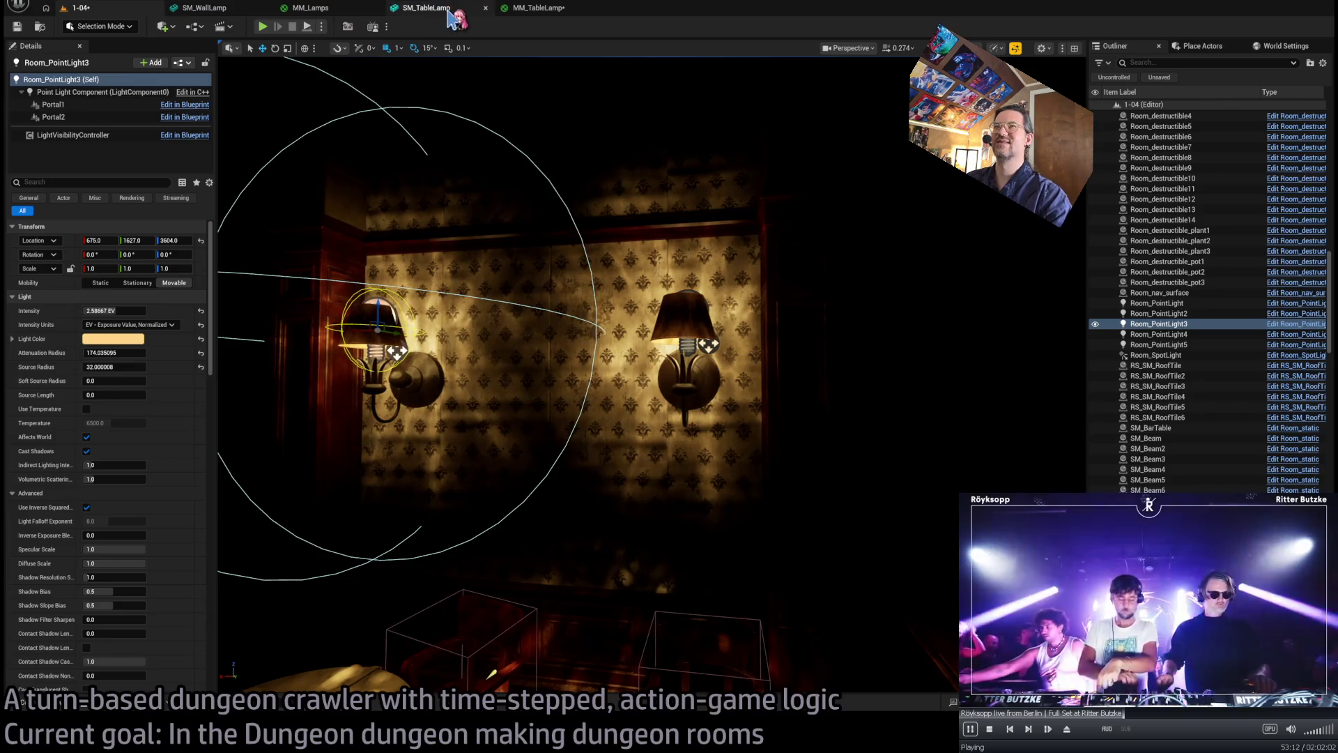
{"action": "left_click", "coordinate": [544, 9]}
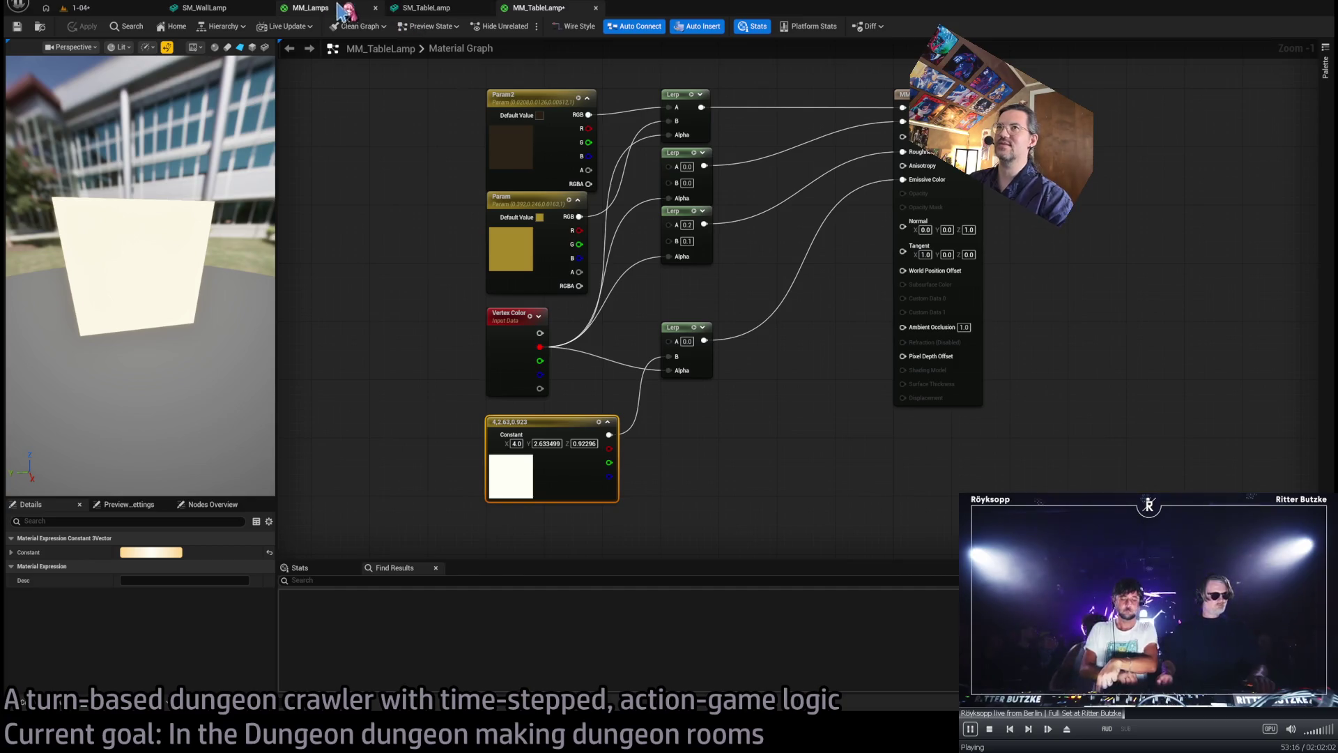
- Paste the 4.0, 2.63, 0.923 glow into MM_Lamps' constant and wire it to Multiply B
{"action": "left_click", "coordinate": [310, 8]}
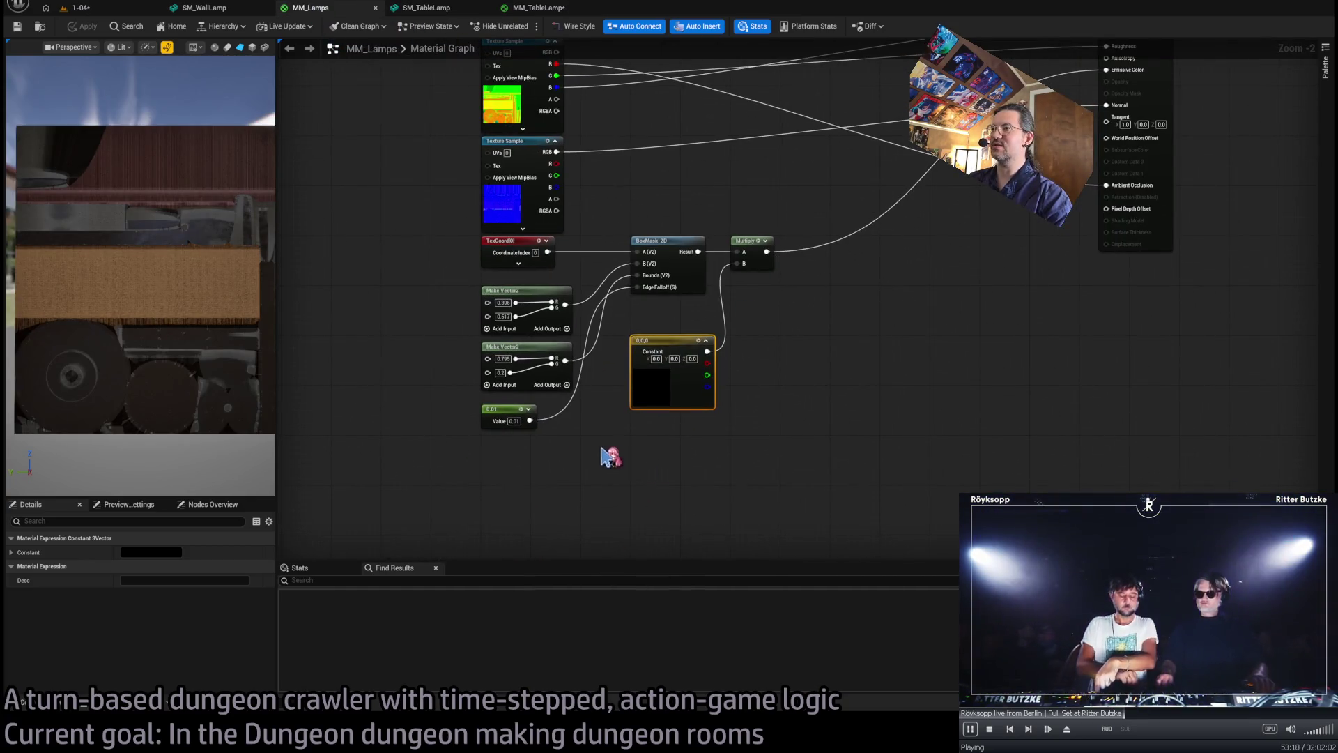
{"action": "left_click_drag", "start_coordinate": [723, 396], "coordinate": [719, 472]}
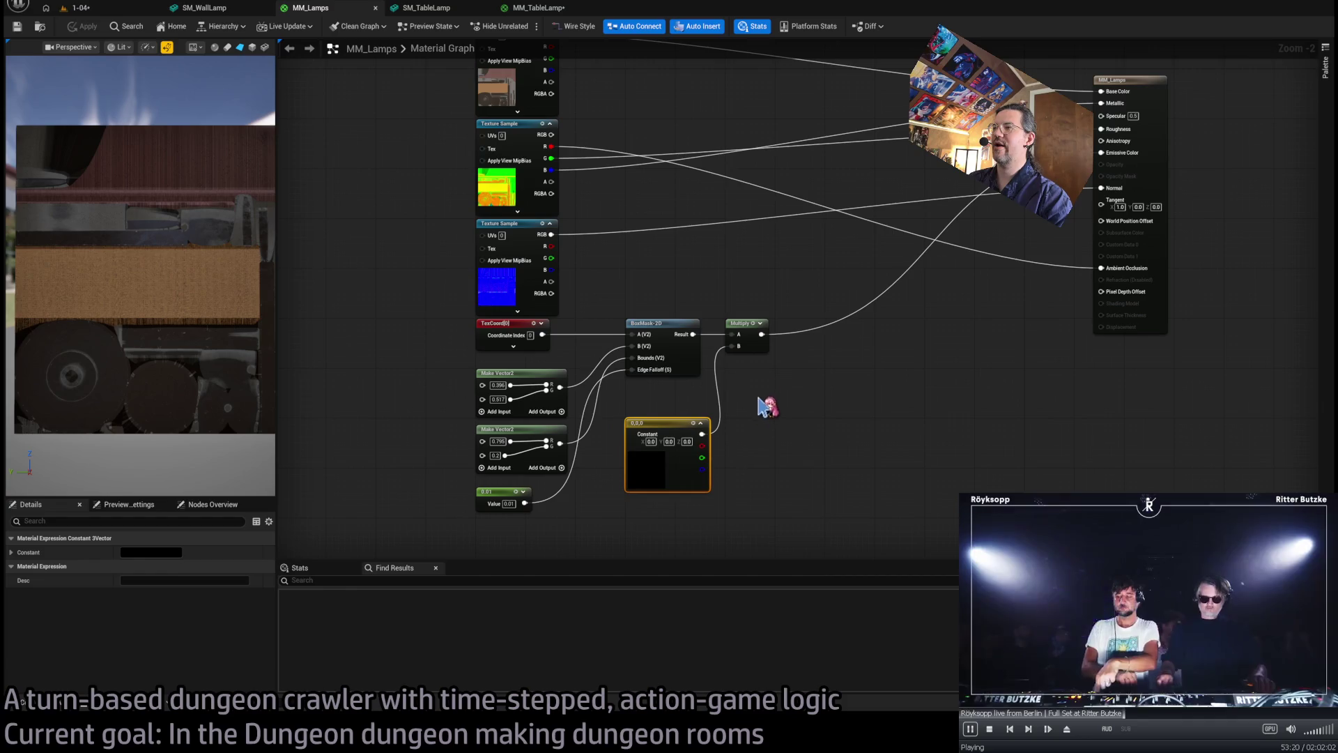
{"action": "key", "text": "ctrl+z"}
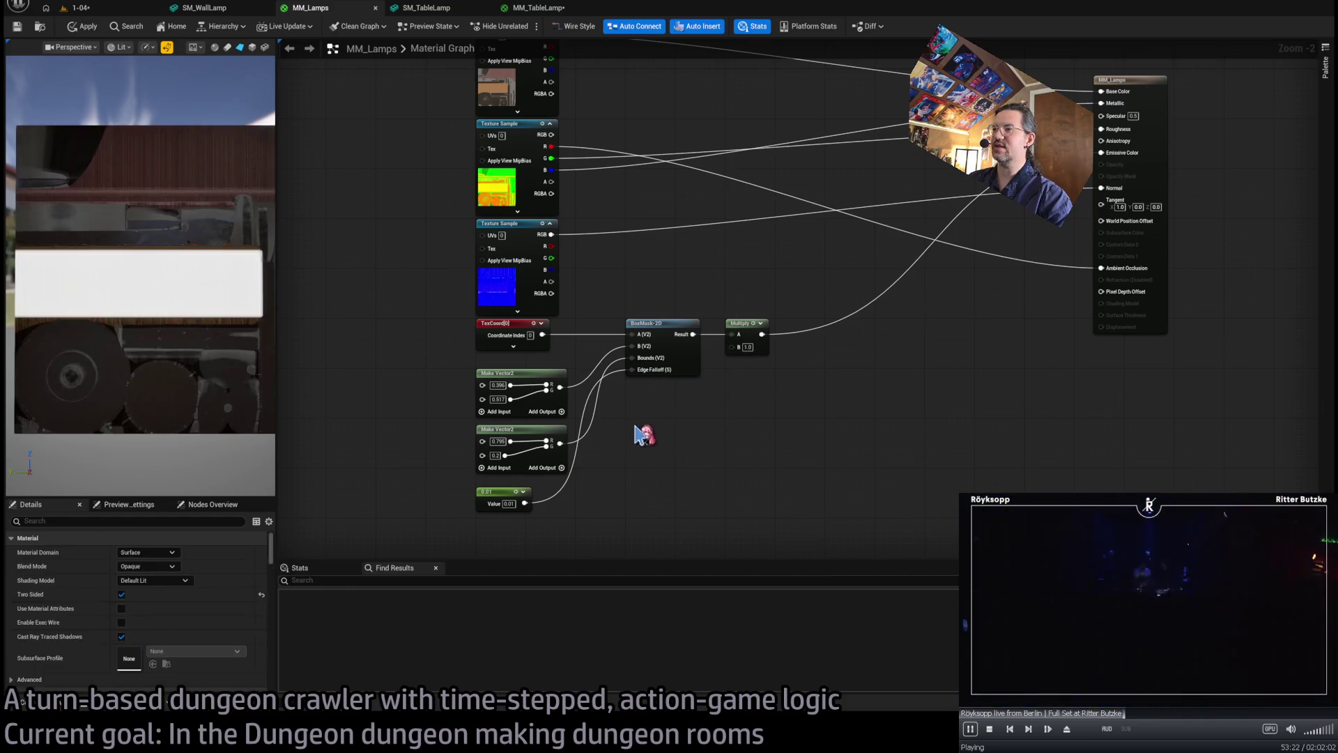
{"action": "mouse_move", "coordinate": [734, 439]}
{"action": "left_mouse_down"}
{"action": "mouse_move", "coordinate": [746, 338]}
{"action": "mouse_move", "coordinate": [731, 347]}
{"action": "left_mouse_up"}
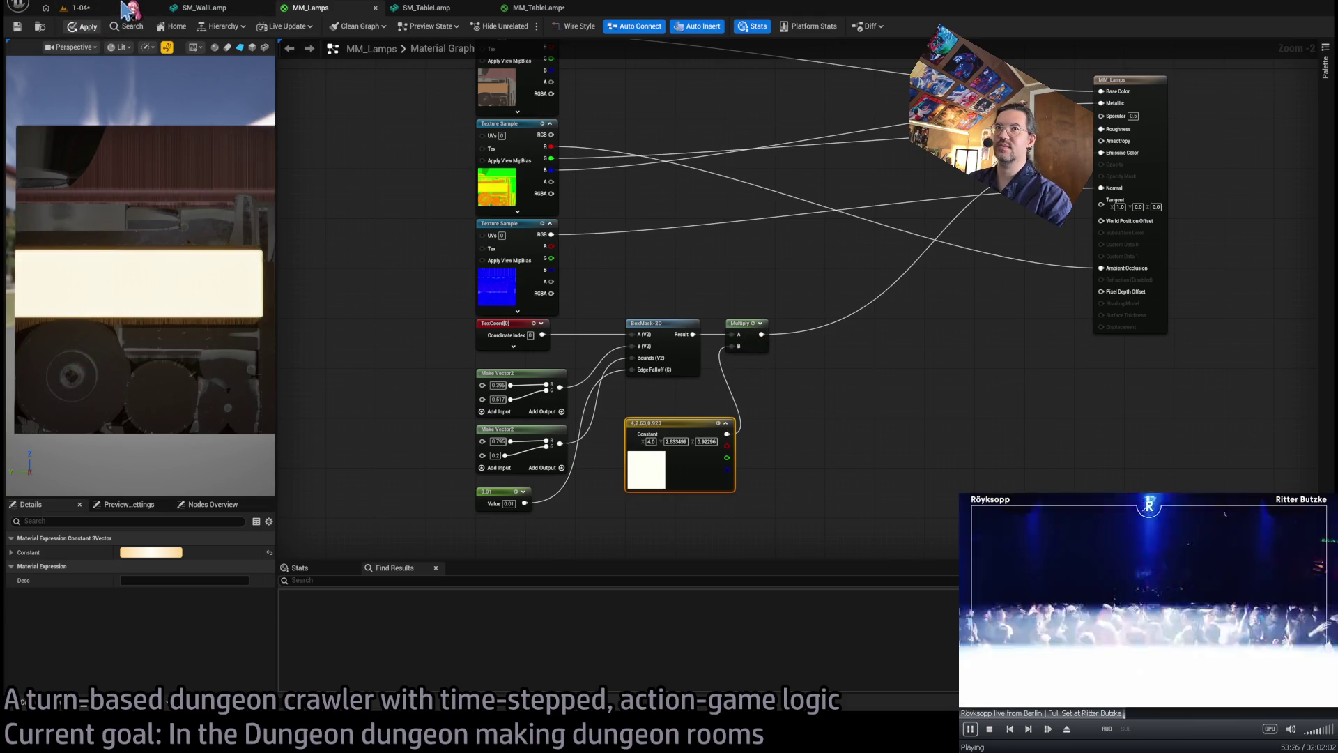
{"action": "left_click", "coordinate": [77, 8]}
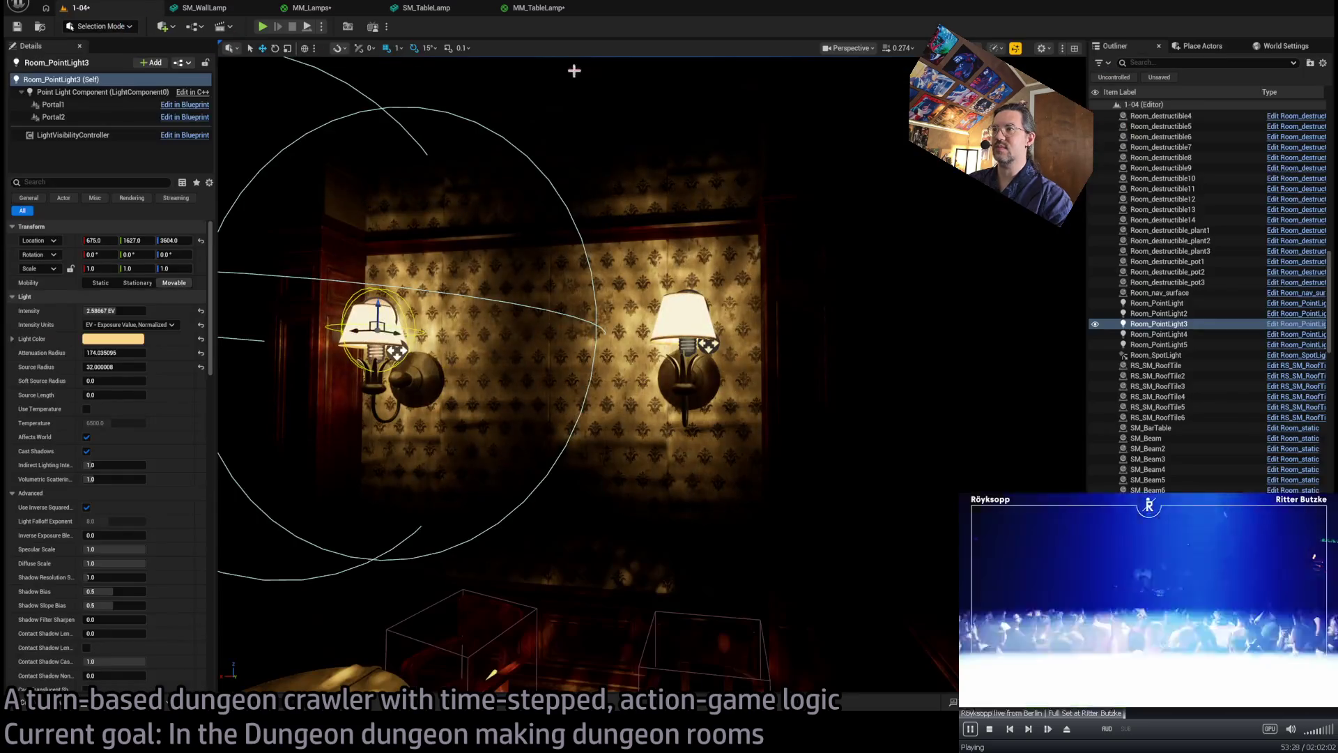
- Set Room_PointLight4's intensity to 4.0 EV
{"action": "left_click_drag", "start_coordinate": [685, 175], "coordinate": [684, 175]}
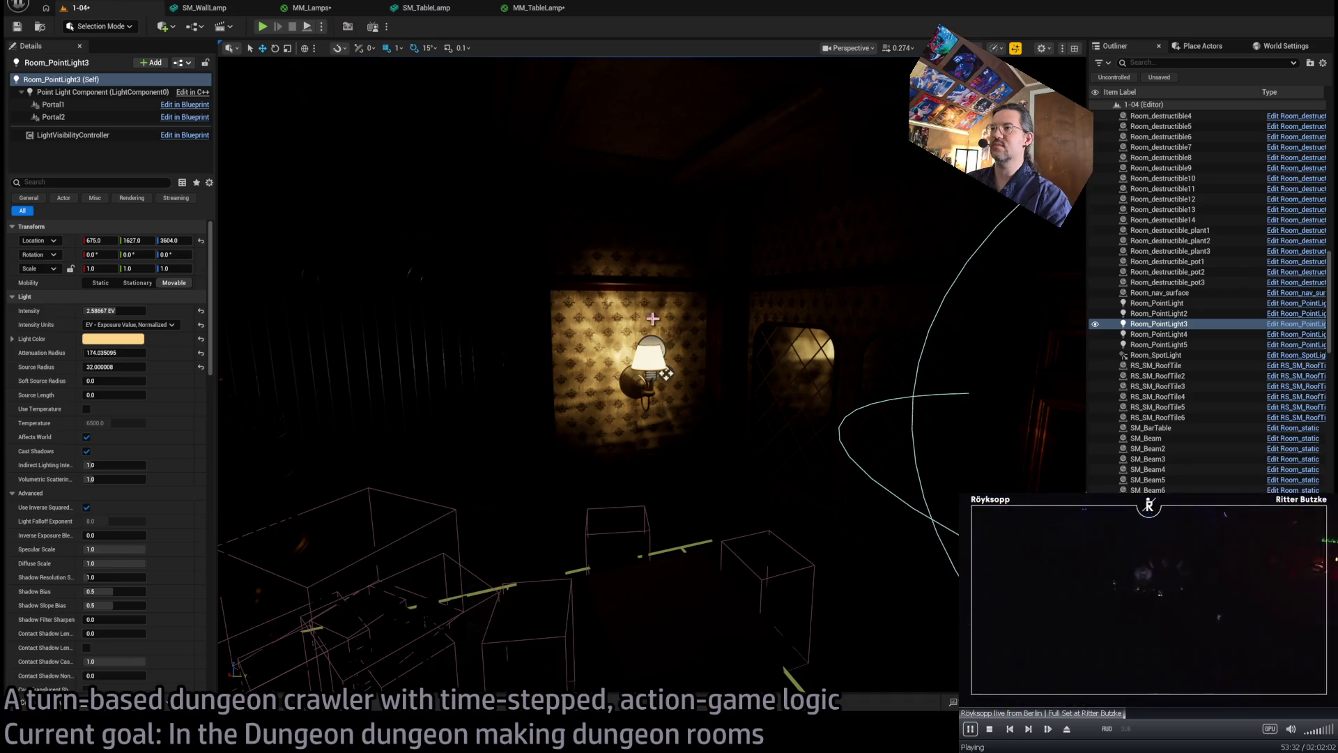
{"action": "left_click", "coordinate": [652, 343]}
{"action": "left_click", "coordinate": [124, 310]}
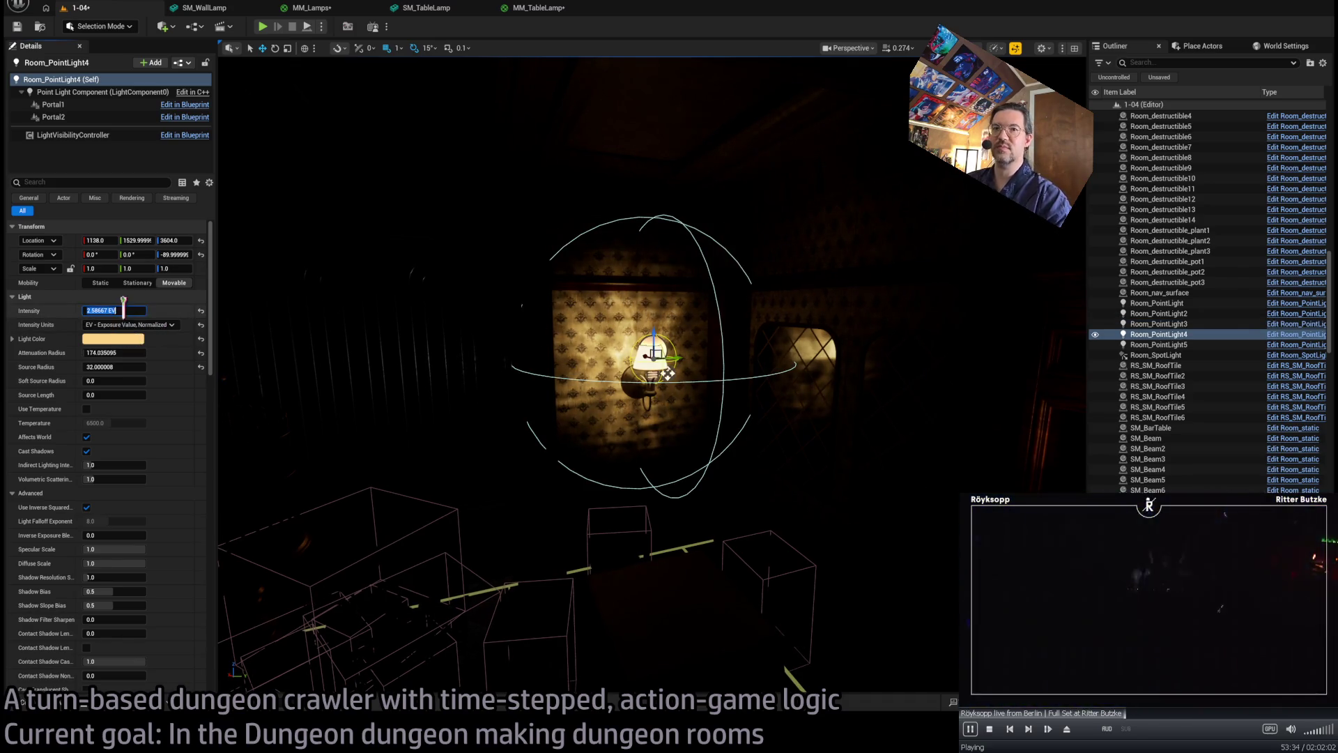
{"action": "type", "text": "3"}
{"action": "key", "text": "Return"}
- Set Room_PointLight3 and Room_PointLight2 to 4.0 EV, then select Room_SpotLight
{"action": "left_click_drag", "start_coordinate": [338, 323], "coordinate": [338, 323]}
{"action": "left_click", "coordinate": [717, 397]}
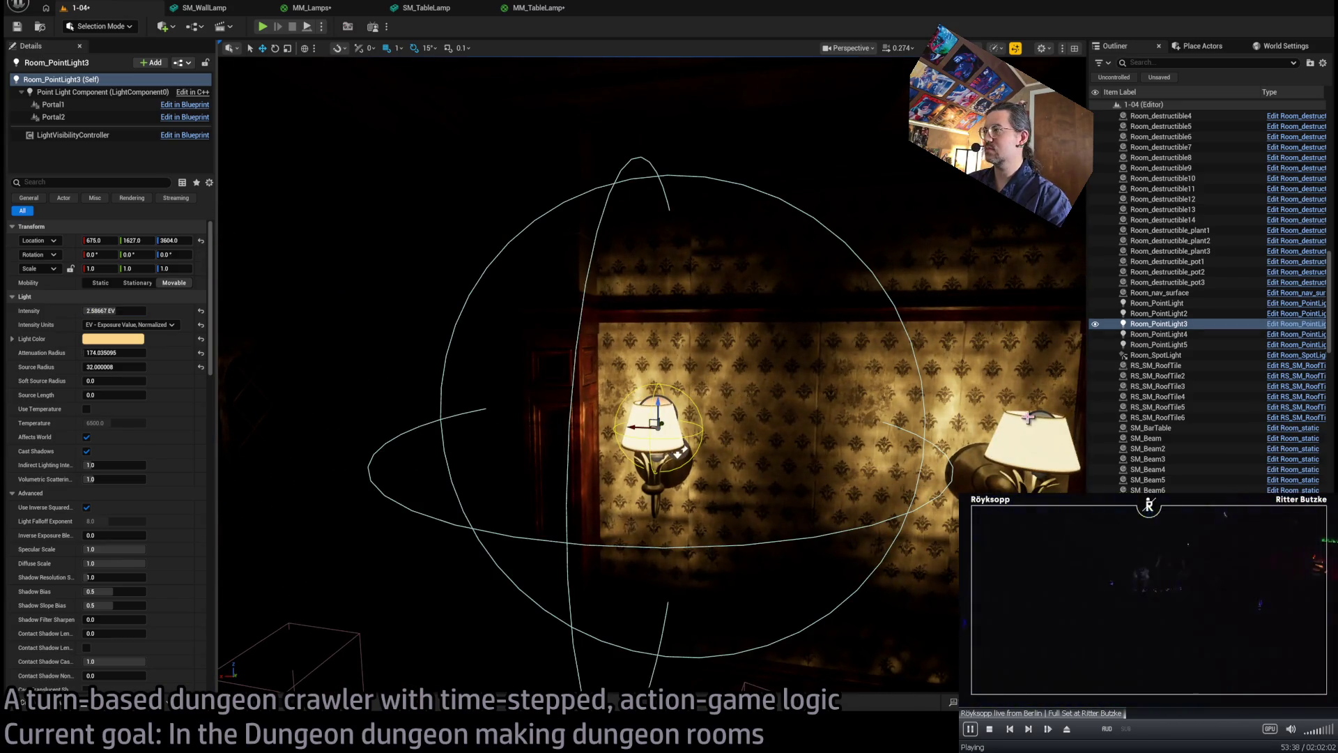
{"action": "left_click", "coordinate": [1039, 414], "text": "ctrl"}
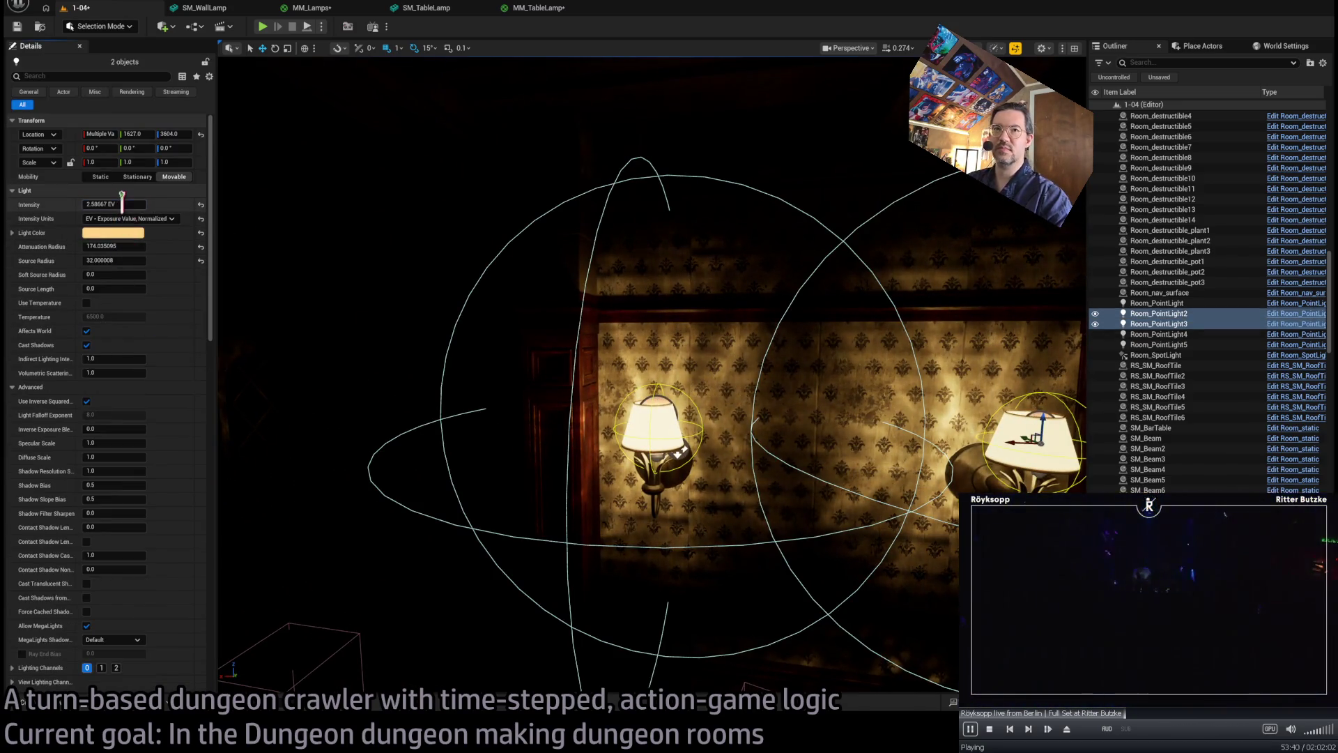
{"action": "type", "text": "4"}
{"action": "key", "text": "Return"}
{"action": "left_click_drag", "start_coordinate": [219, 347], "coordinate": [219, 347]}
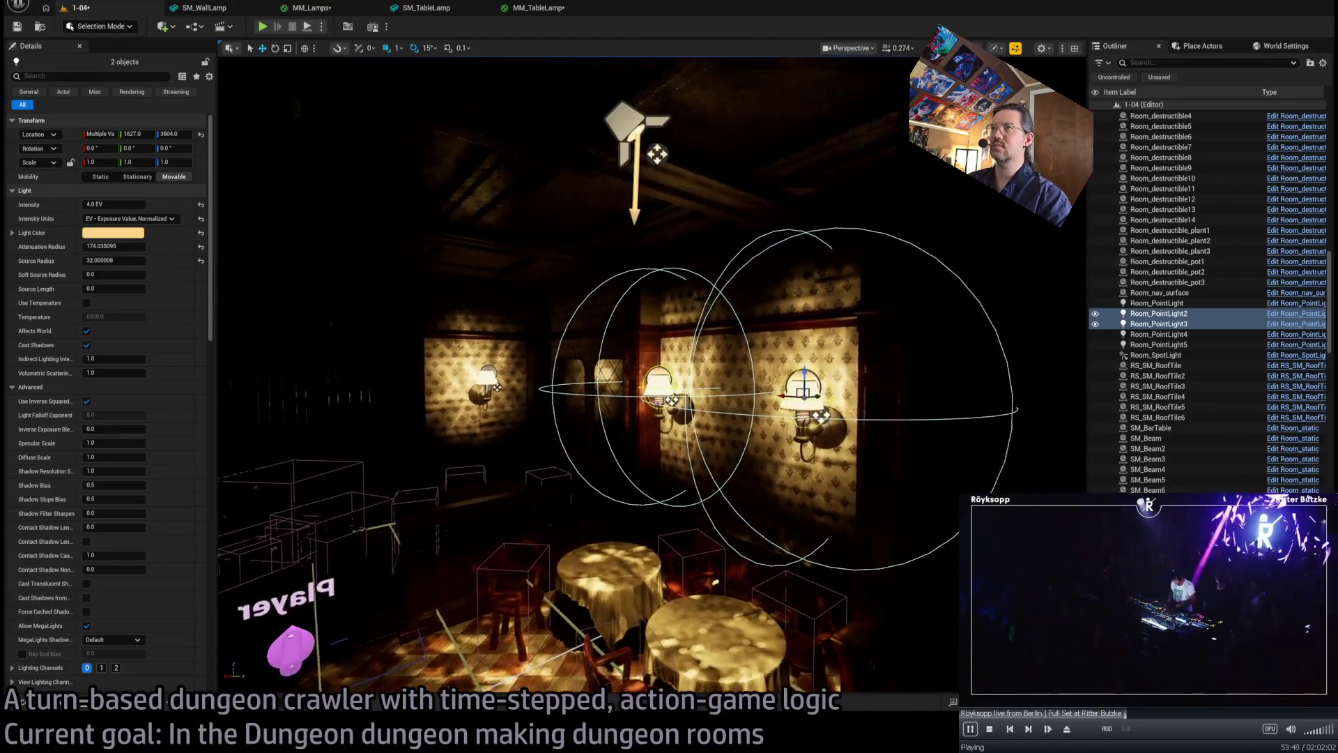
{"action": "left_click", "coordinate": [656, 143]}
{"action": "left_click_drag", "start_coordinate": [672, 235], "coordinate": [672, 236]}
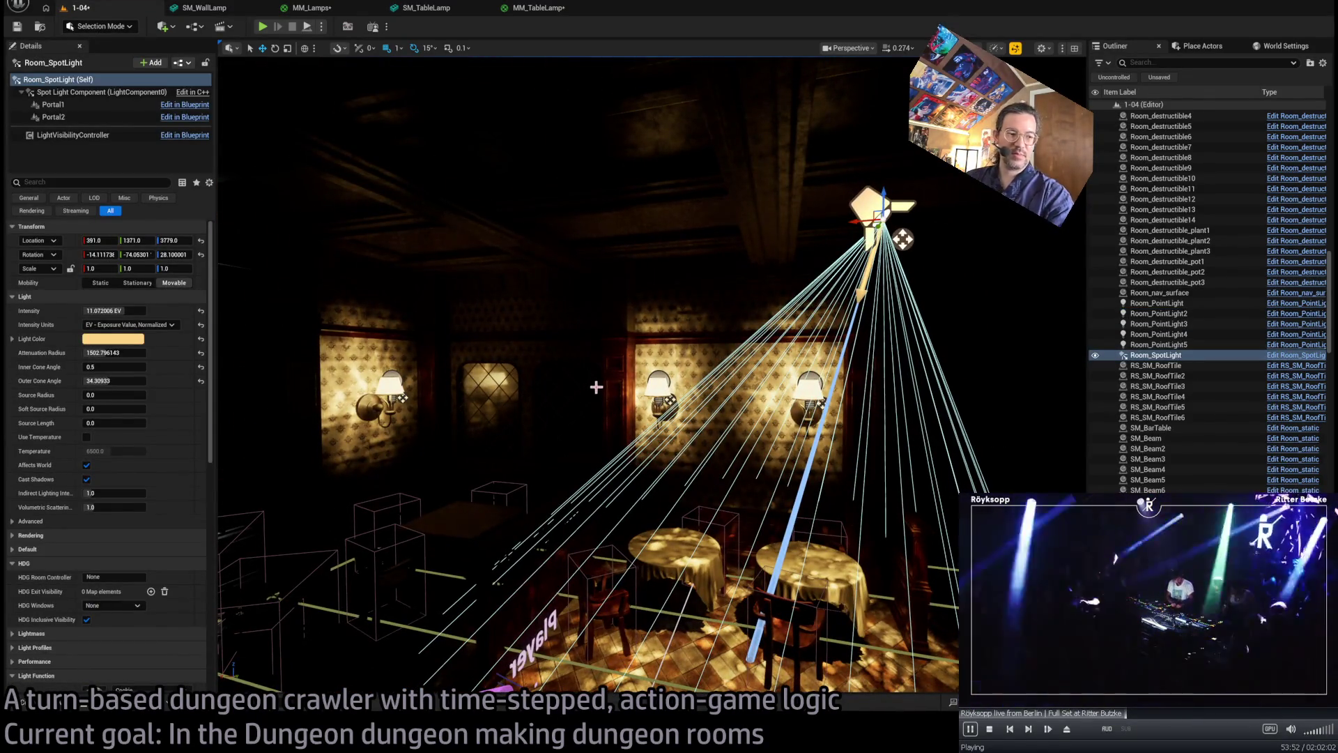
- Place SM_Chandelier in the room and slide it above the tables
{"action": "left_click", "coordinate": [63, 706]}
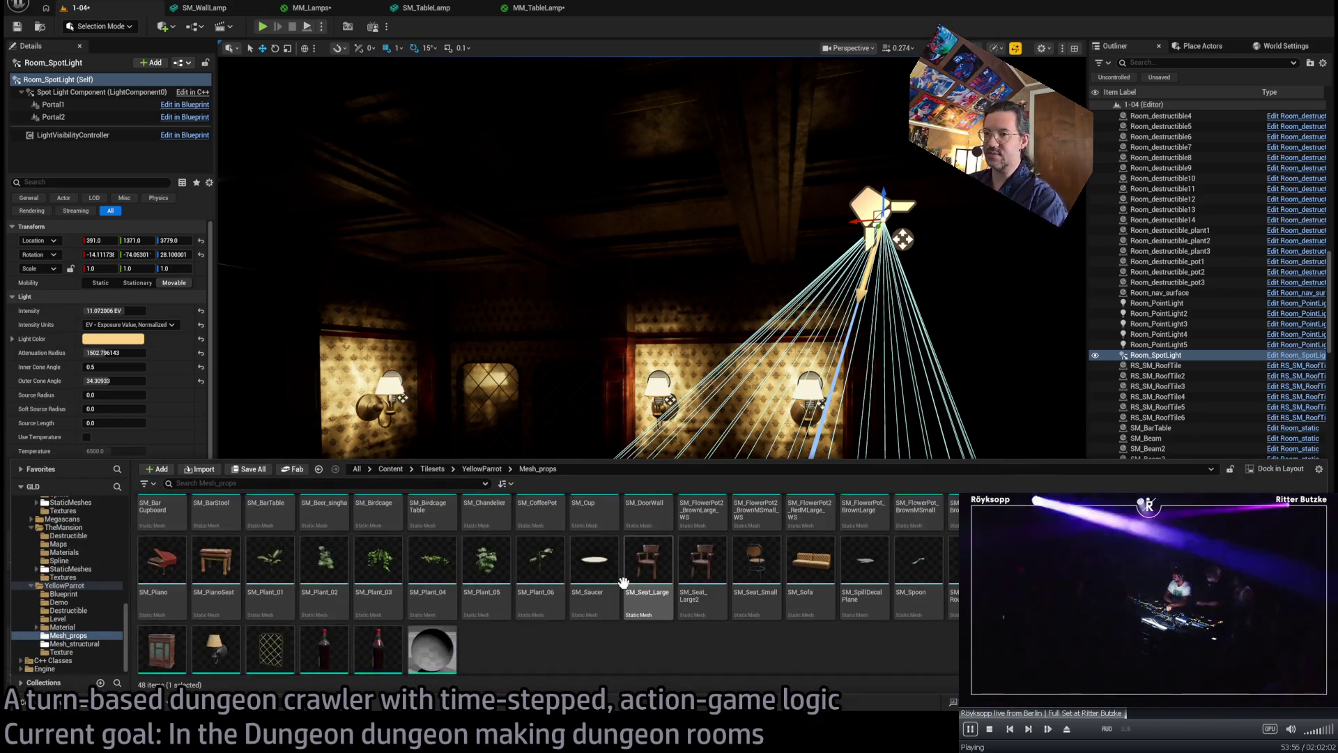
{"action": "mouse_move", "coordinate": [499, 517]}
{"action": "left_mouse_down"}
{"action": "mouse_move", "coordinate": [530, 481]}
{"action": "mouse_move", "coordinate": [836, 307]}
{"action": "mouse_move", "coordinate": [858, 265]}
{"action": "mouse_move", "coordinate": [864, 139]}
{"action": "left_mouse_up"}
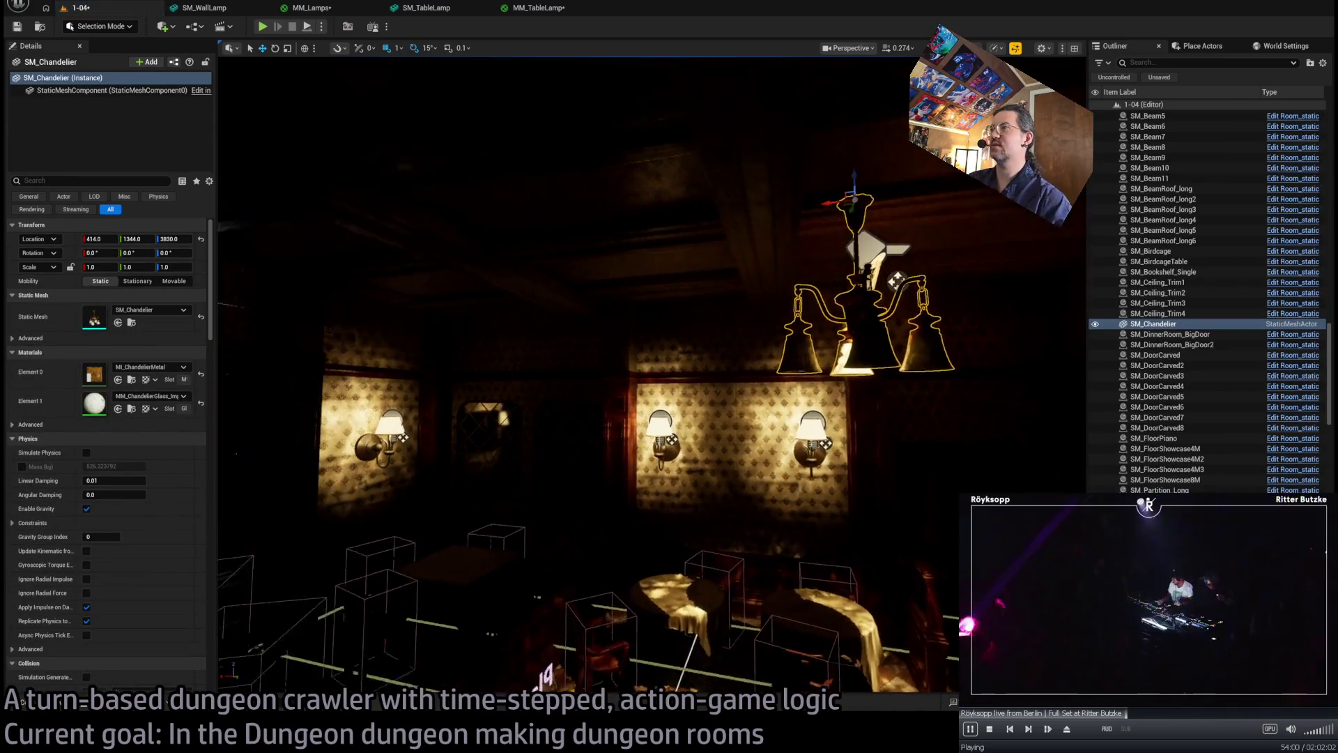
{"action": "scroll", "coordinate": [770, 184], "scroll_direction": "down", "scroll_amount": 5}
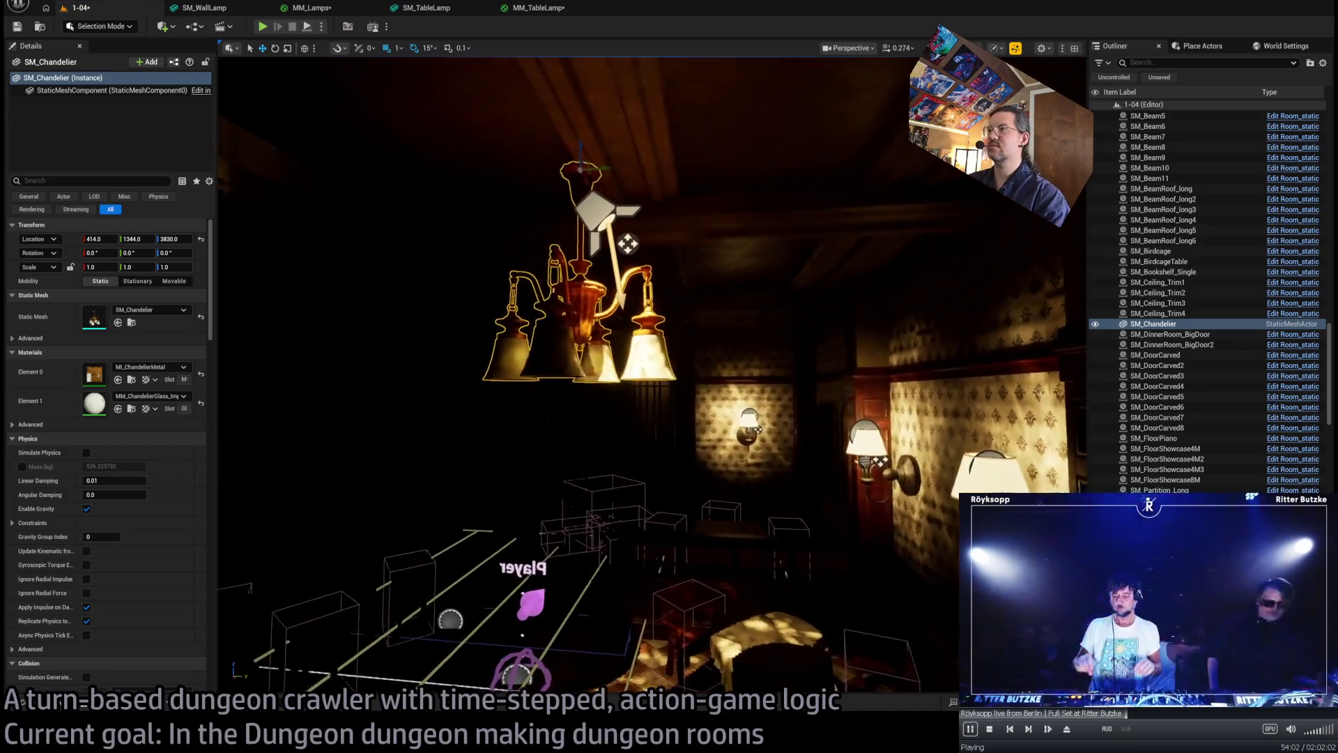
{"action": "mouse_move", "coordinate": [659, 203]}
{"action": "left_mouse_down"}
{"action": "mouse_move", "coordinate": [679, 230]}
{"action": "mouse_move", "coordinate": [670, 209]}
{"action": "left_mouse_up"}
{"action": "left_click_drag", "start_coordinate": [586, 377], "coordinate": [586, 299]}
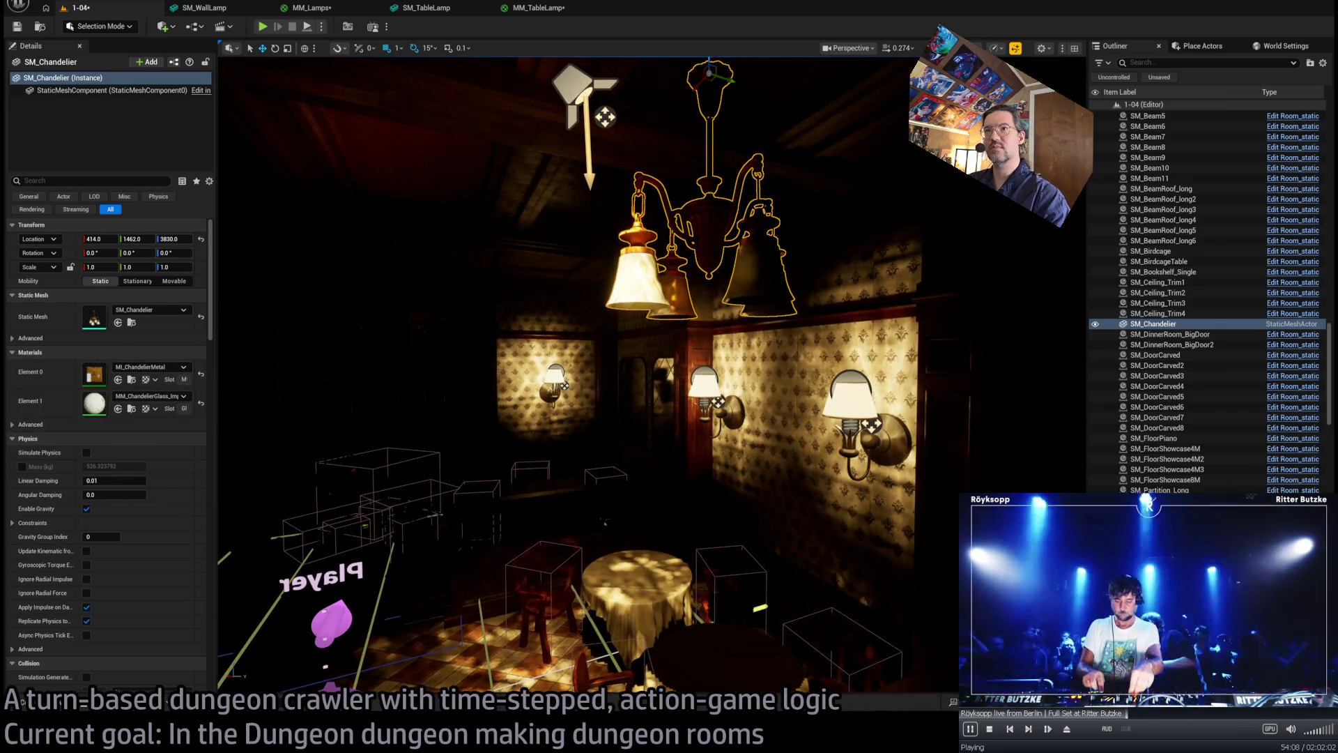
- Set Room_SpotLight's source radius to 20
{"action": "key", "text": "ctrl+z"}
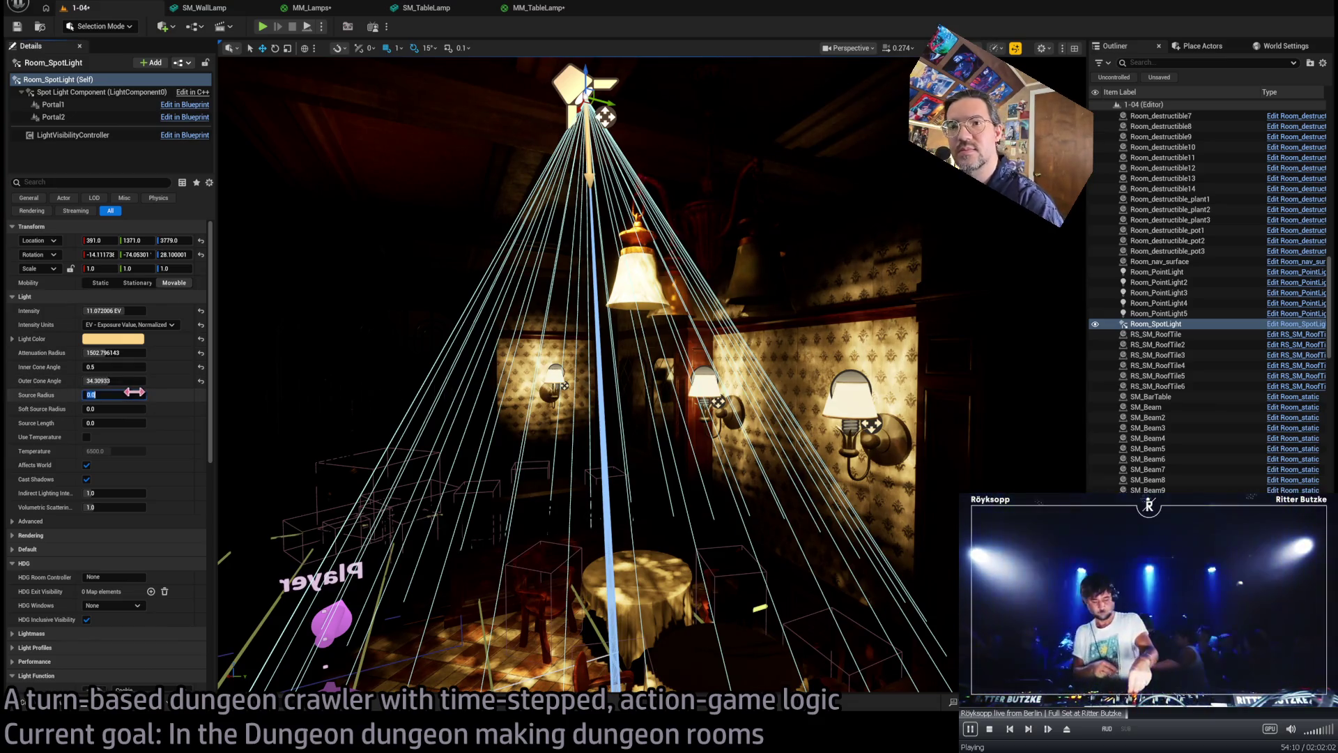
{"action": "type", "text": "20"}
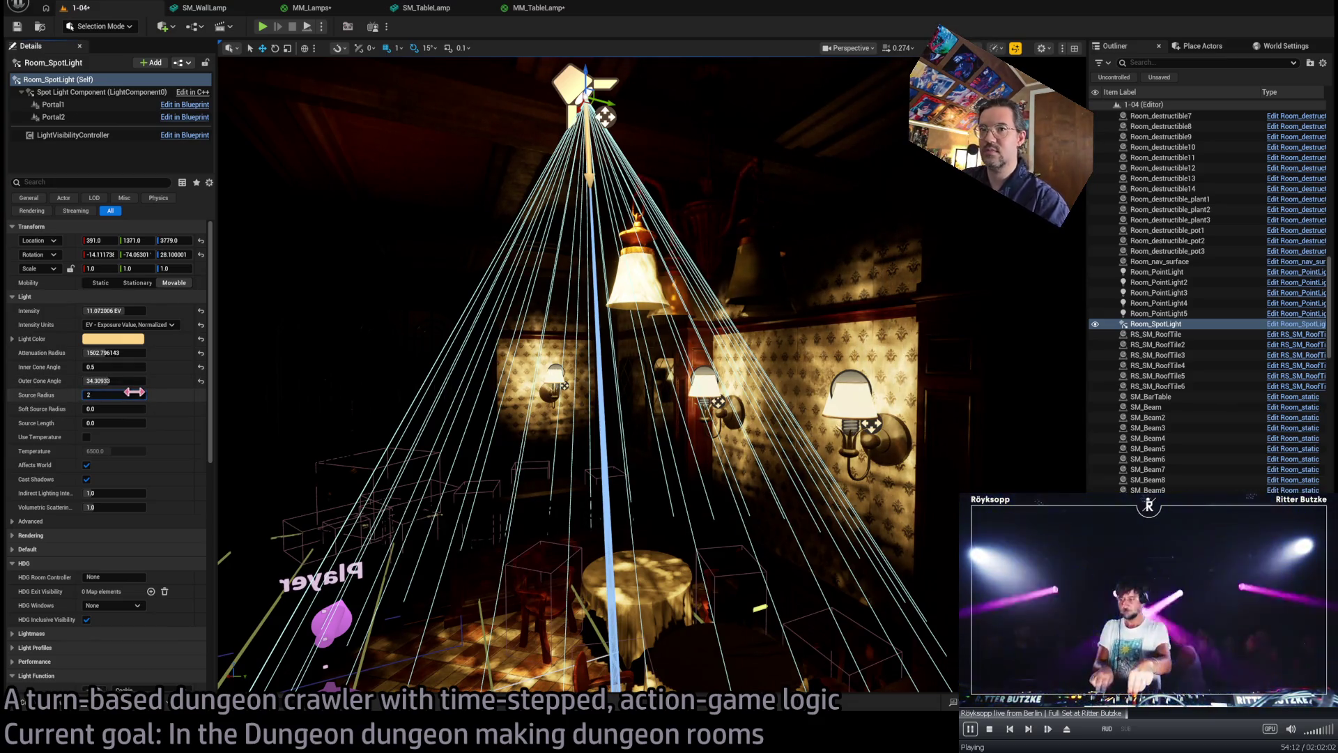
{"action": "key", "text": "Return"}
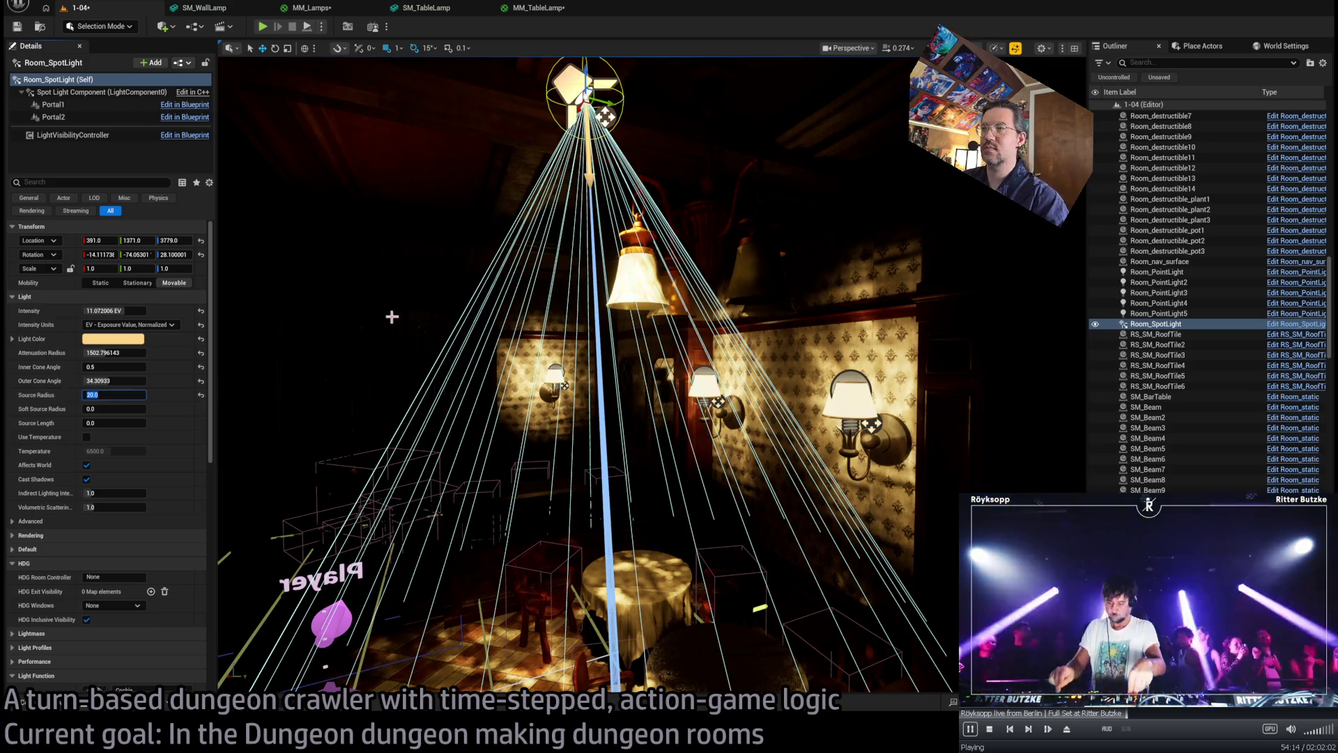
{"action": "key", "text": "f"}
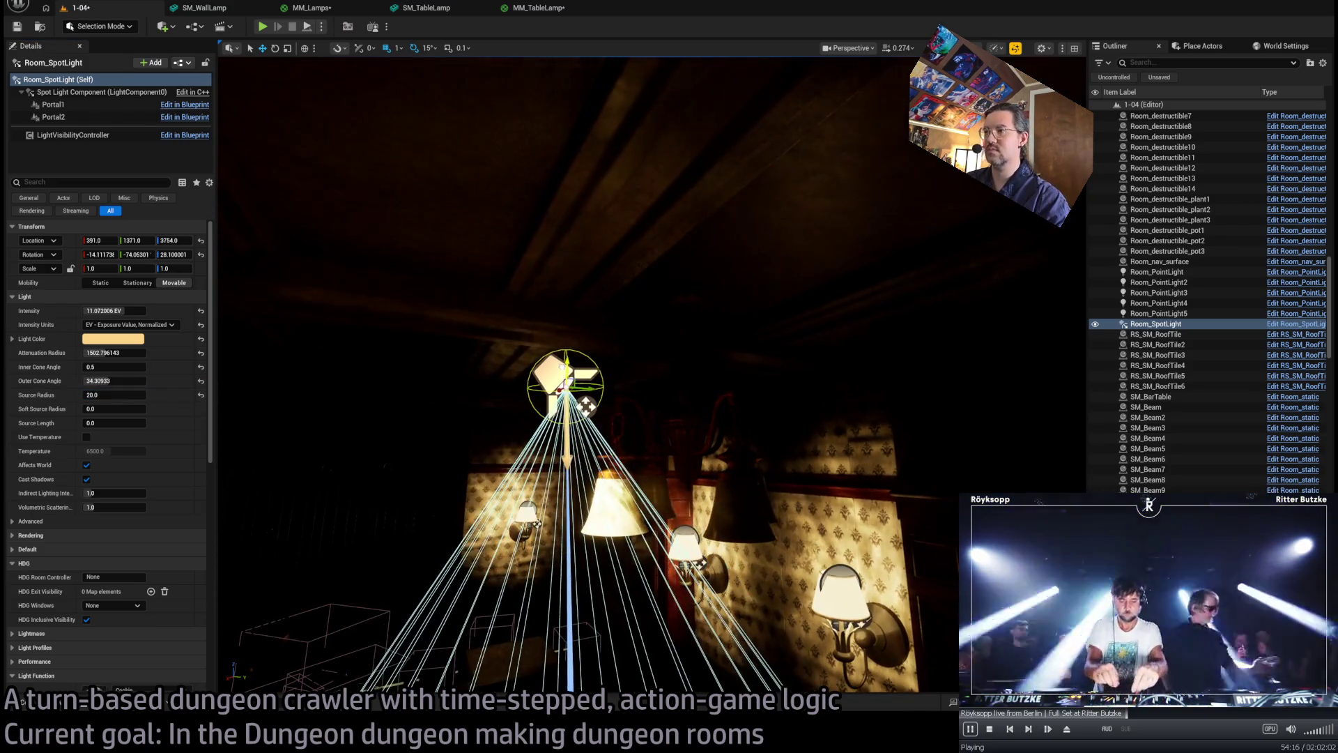
{"action": "left_click", "coordinate": [671, 434]}
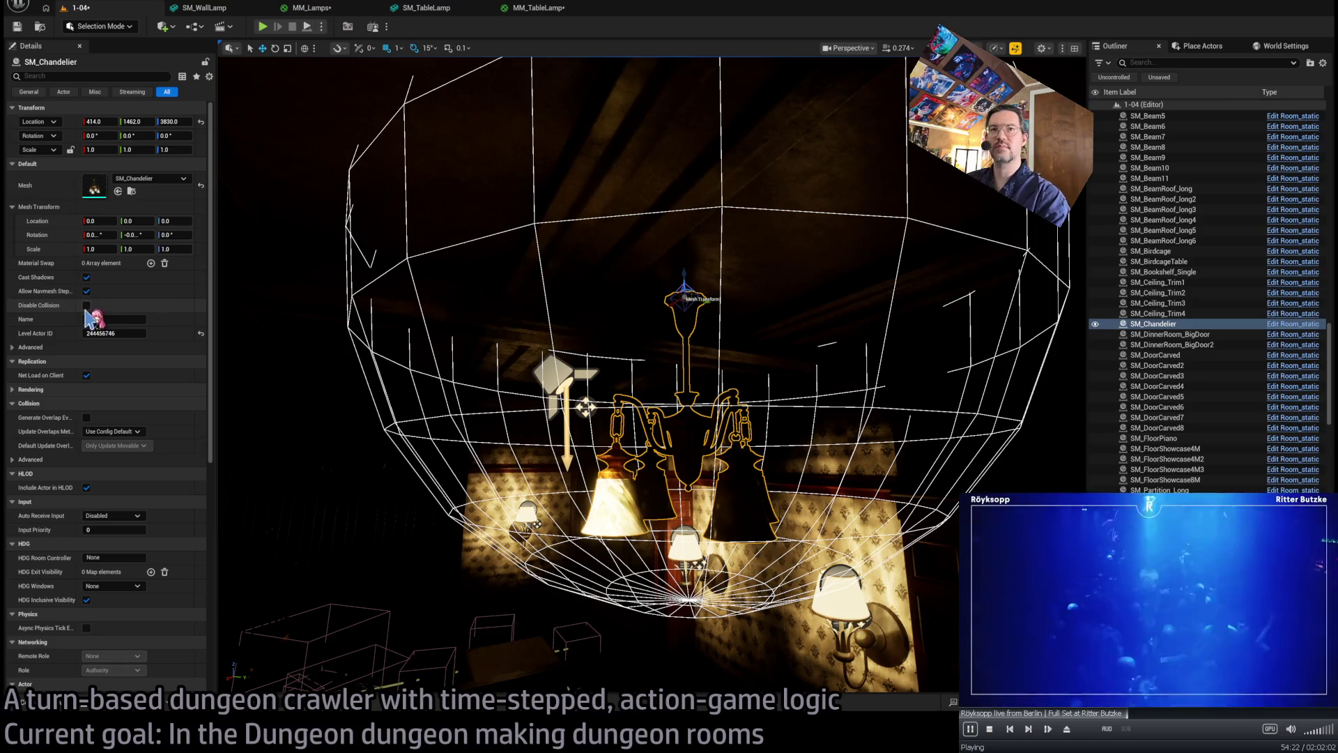
- Show and delete the simple collision hull on the SM_Chandelier mesh
{"action": "left_click", "coordinate": [87, 276]}
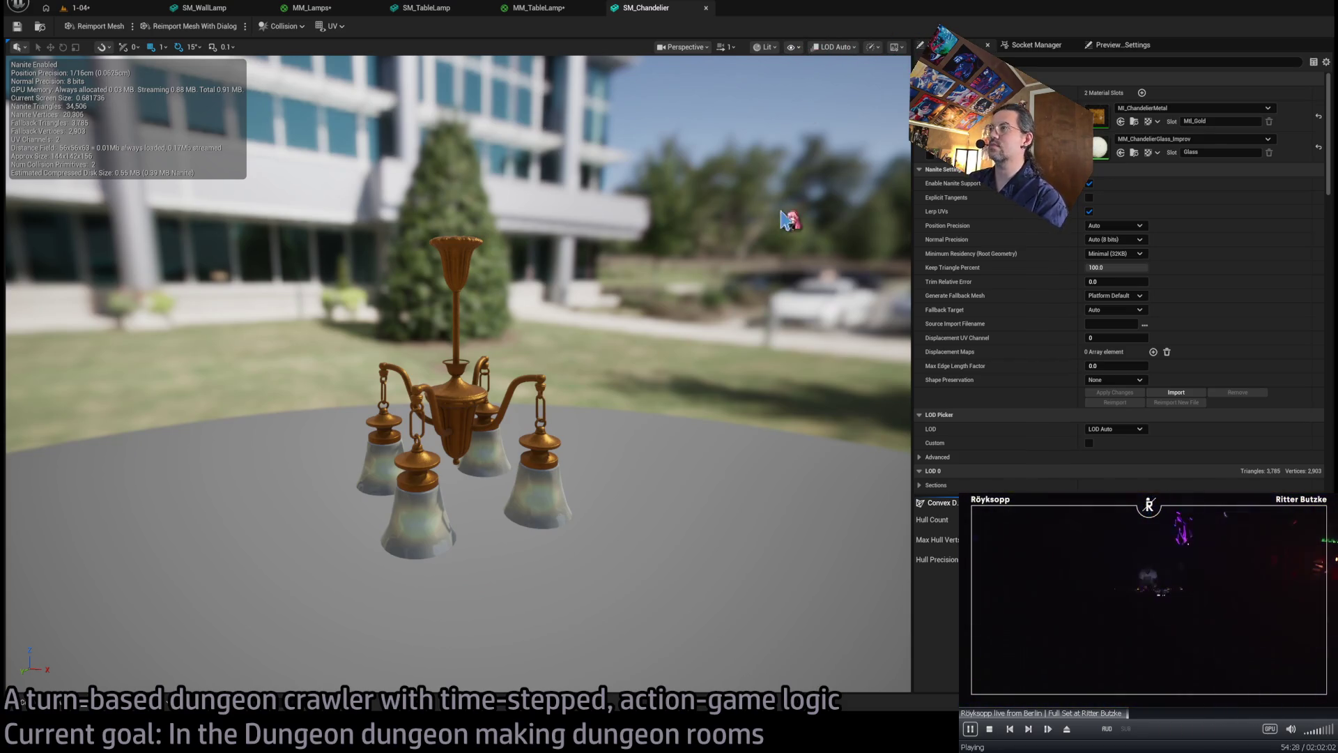
{"action": "key", "text": "alt+c"}
{"action": "left_click_drag", "start_coordinate": [675, 287], "coordinate": [640, 286]}
{"action": "left_click", "coordinate": [567, 224]}
{"action": "key", "text": "Delete"}
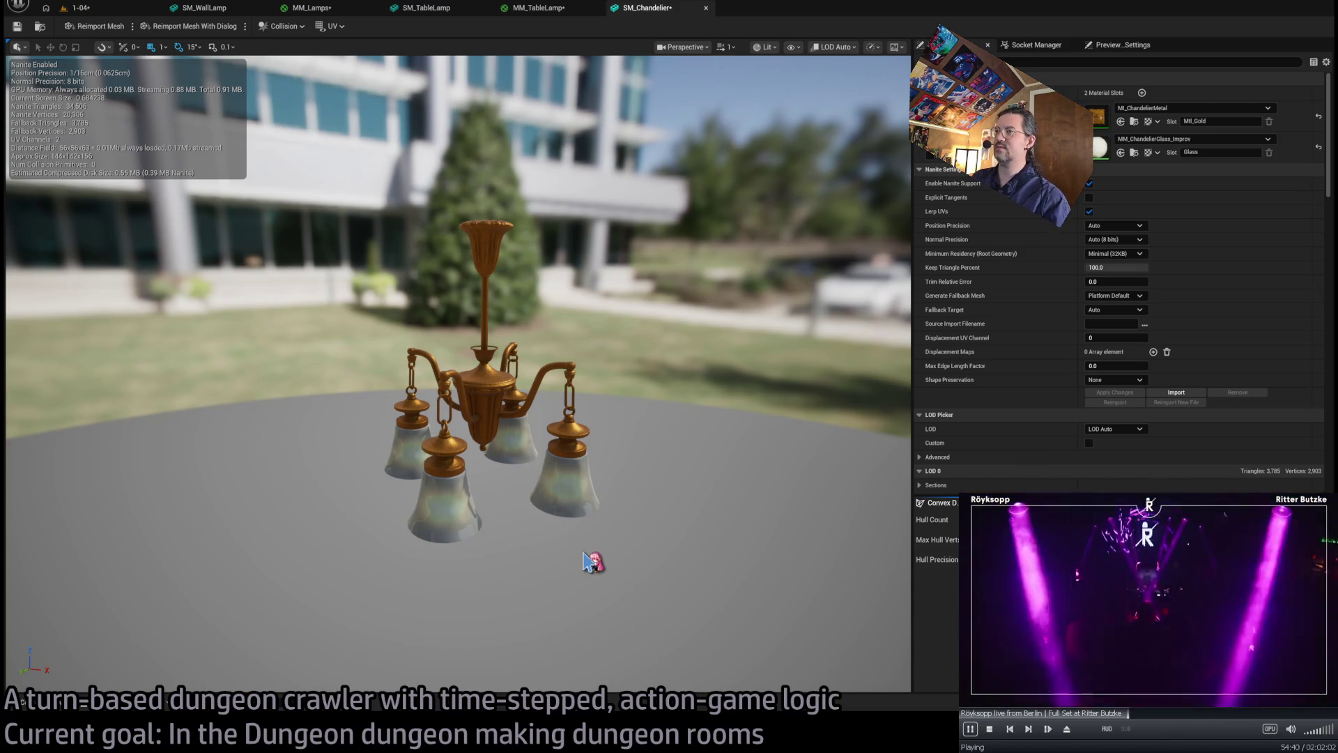
- Orbit under the chandelier to view it against the sky, then return to the 1-04 level
{"action": "scroll", "coordinate": [517, 444], "scroll_direction": "up", "scroll_amount": 5}
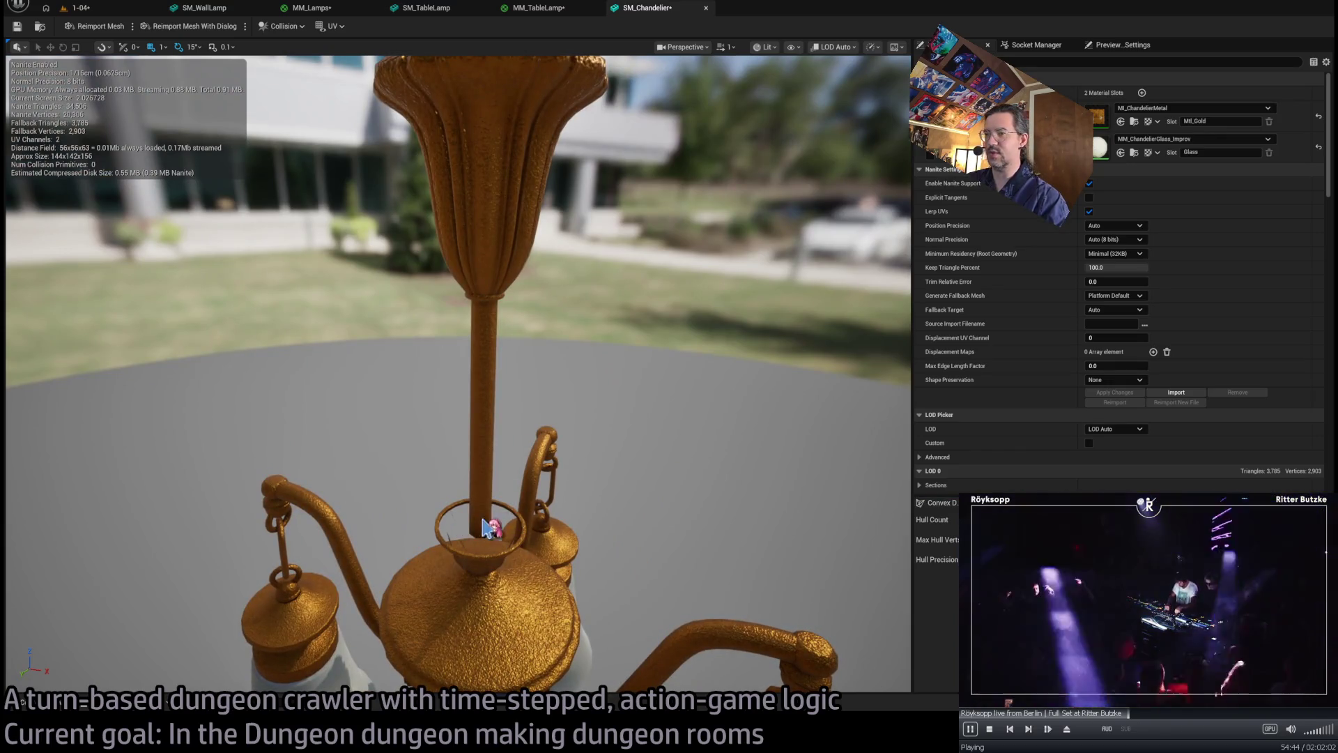
{"action": "mouse_move", "coordinate": [485, 550]}
{"action": "left_mouse_down"}
{"action": "mouse_move", "coordinate": [461, 359]}
{"action": "mouse_move", "coordinate": [551, 521]}
{"action": "left_mouse_up"}
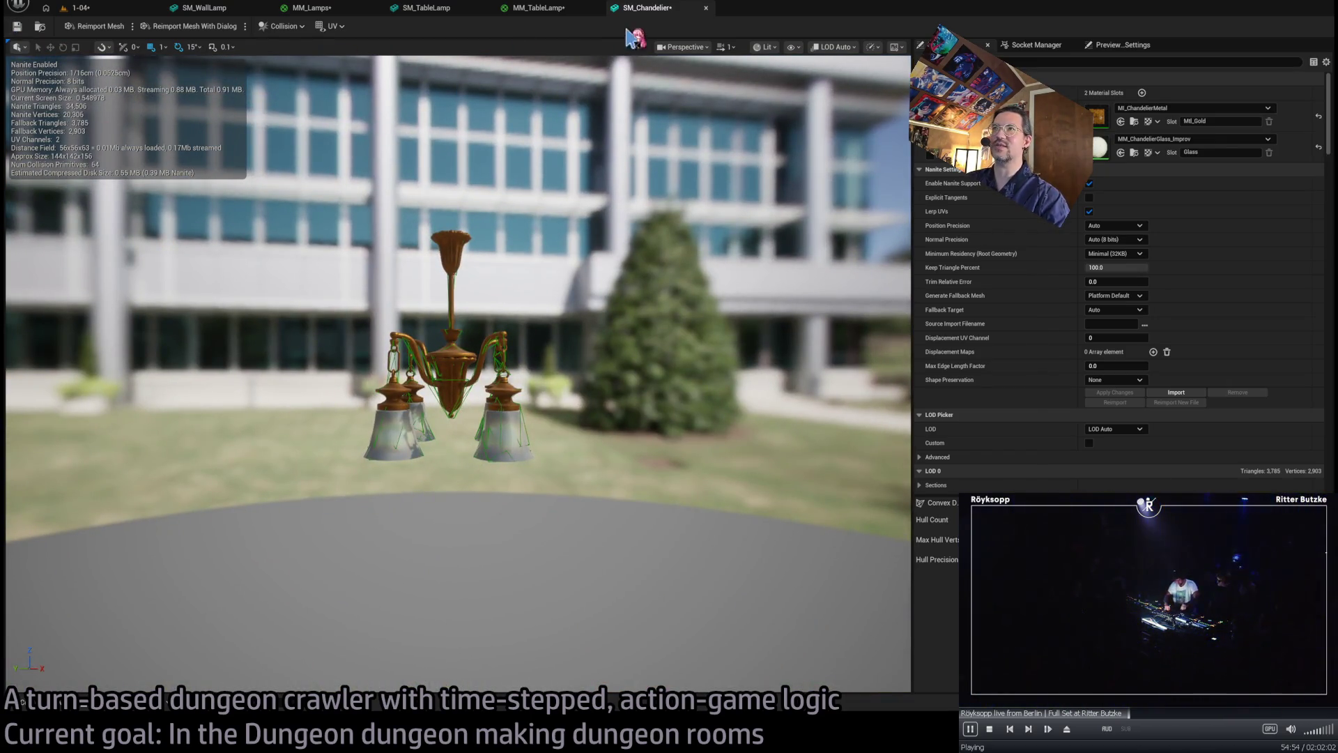
{"action": "middle_click", "coordinate": [671, 14]}
{"action": "left_click", "coordinate": [81, 8]}
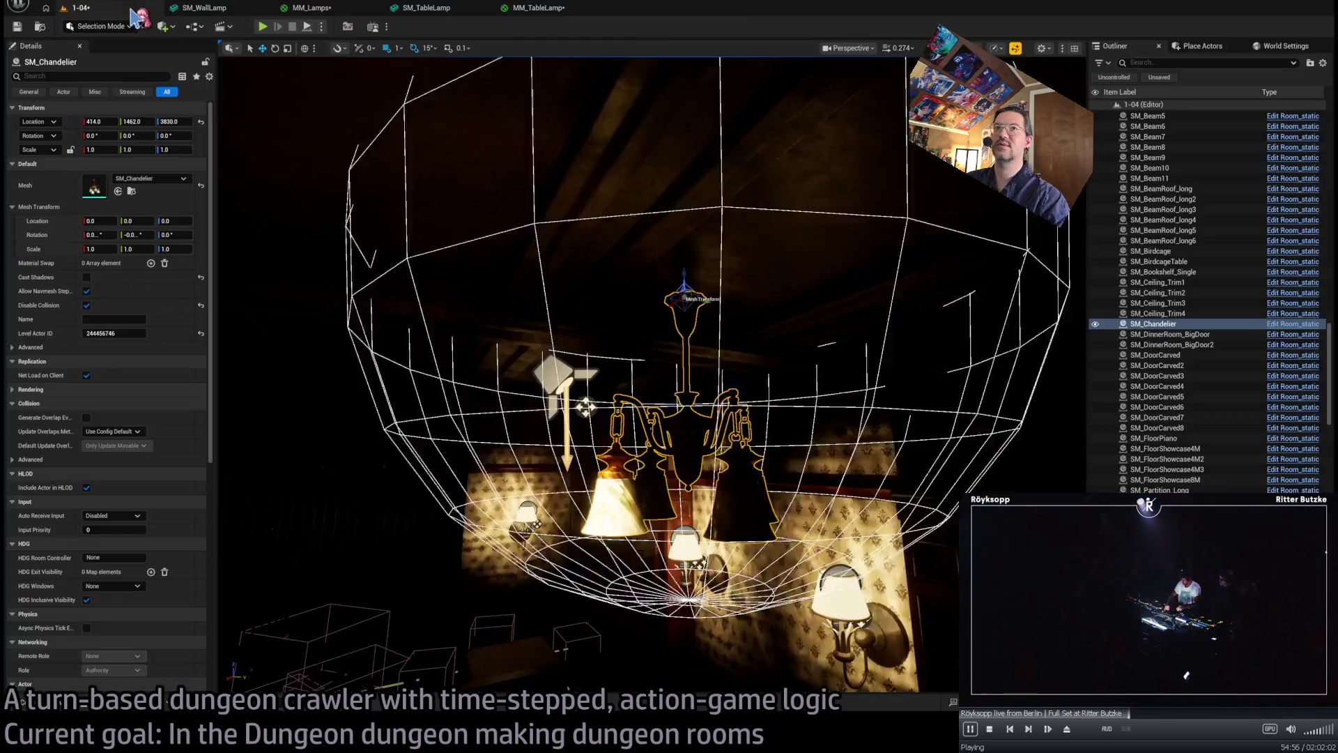
- Raise SM_Chandelier slightly, lower Room_SpotLight to 3712 just beneath it, and reopen the chandelier mesh
{"action": "mouse_move", "coordinate": [682, 280]}
{"action": "left_mouse_down"}
{"action": "mouse_move", "coordinate": [680, 245]}
{"action": "mouse_move", "coordinate": [674, 258]}
{"action": "left_mouse_up"}
{"action": "key", "text": "alt+3"}
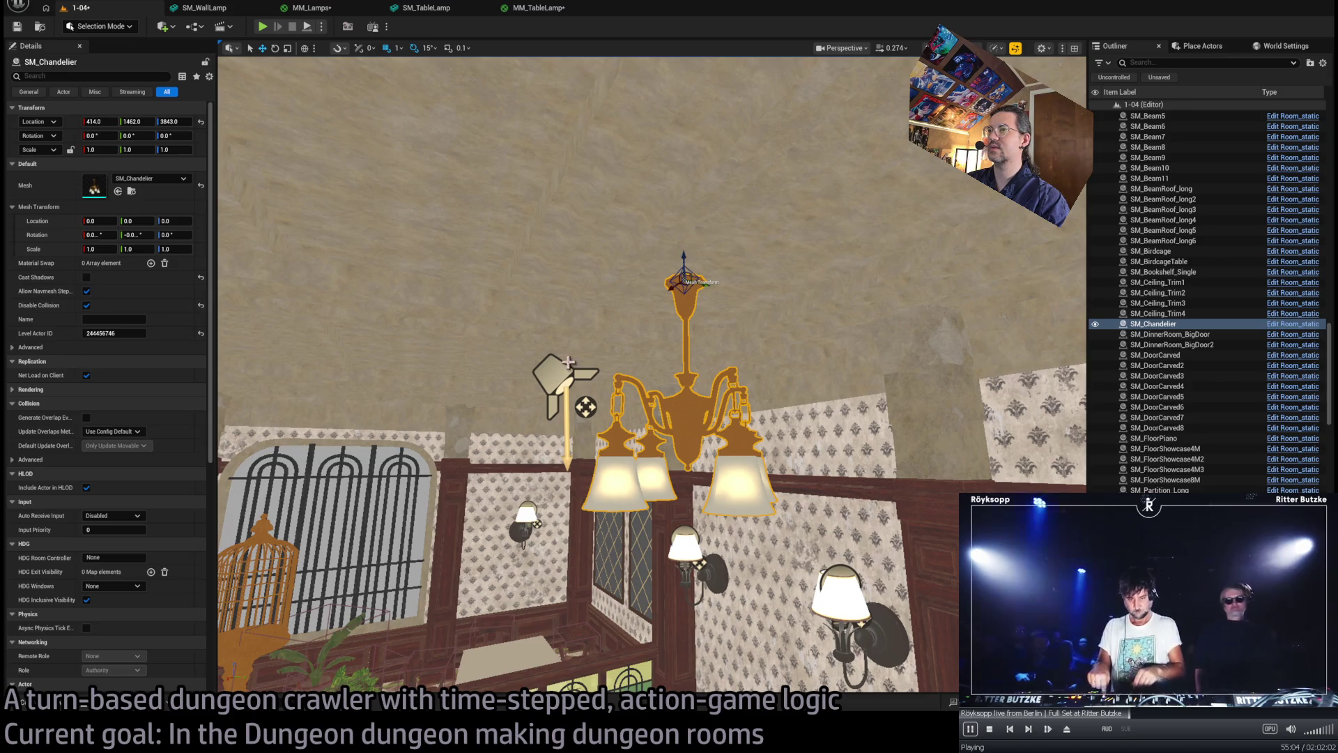
{"action": "left_click", "coordinate": [568, 361]}
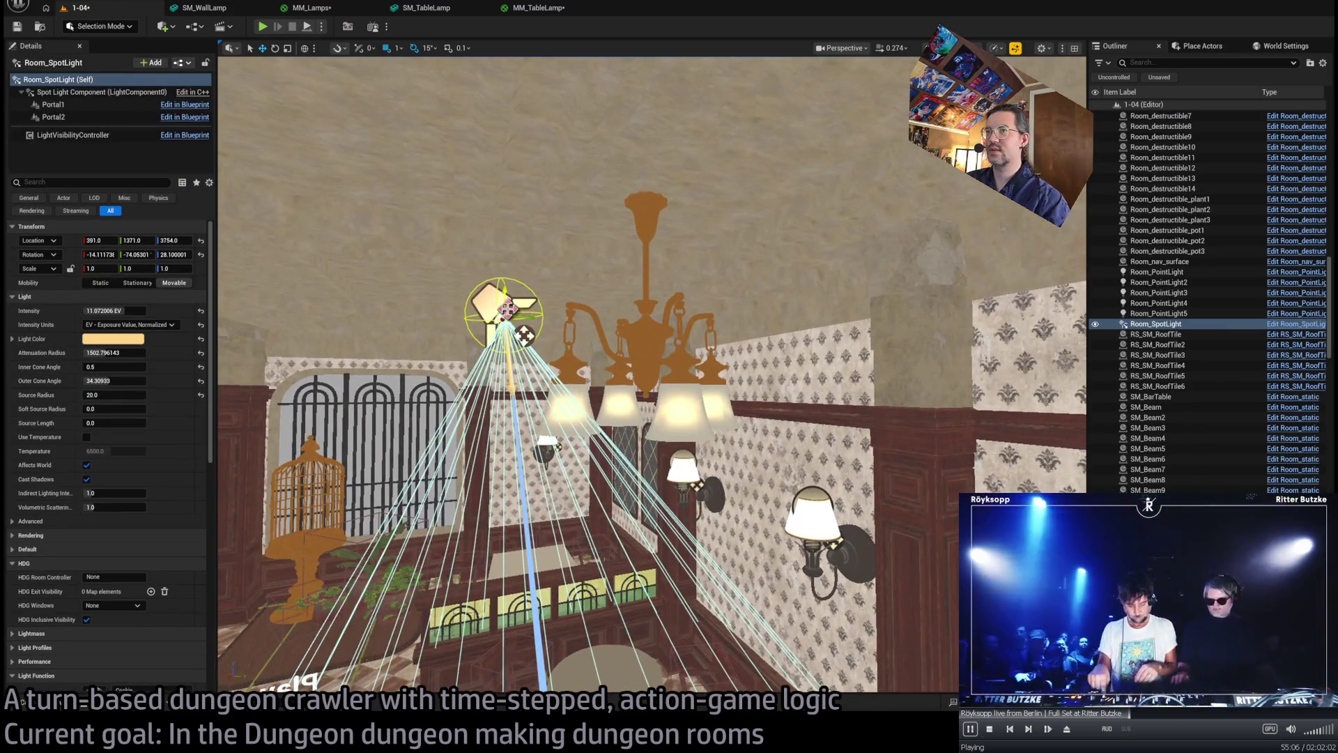
{"action": "left_click_drag", "start_coordinate": [525, 317], "coordinate": [642, 333]}
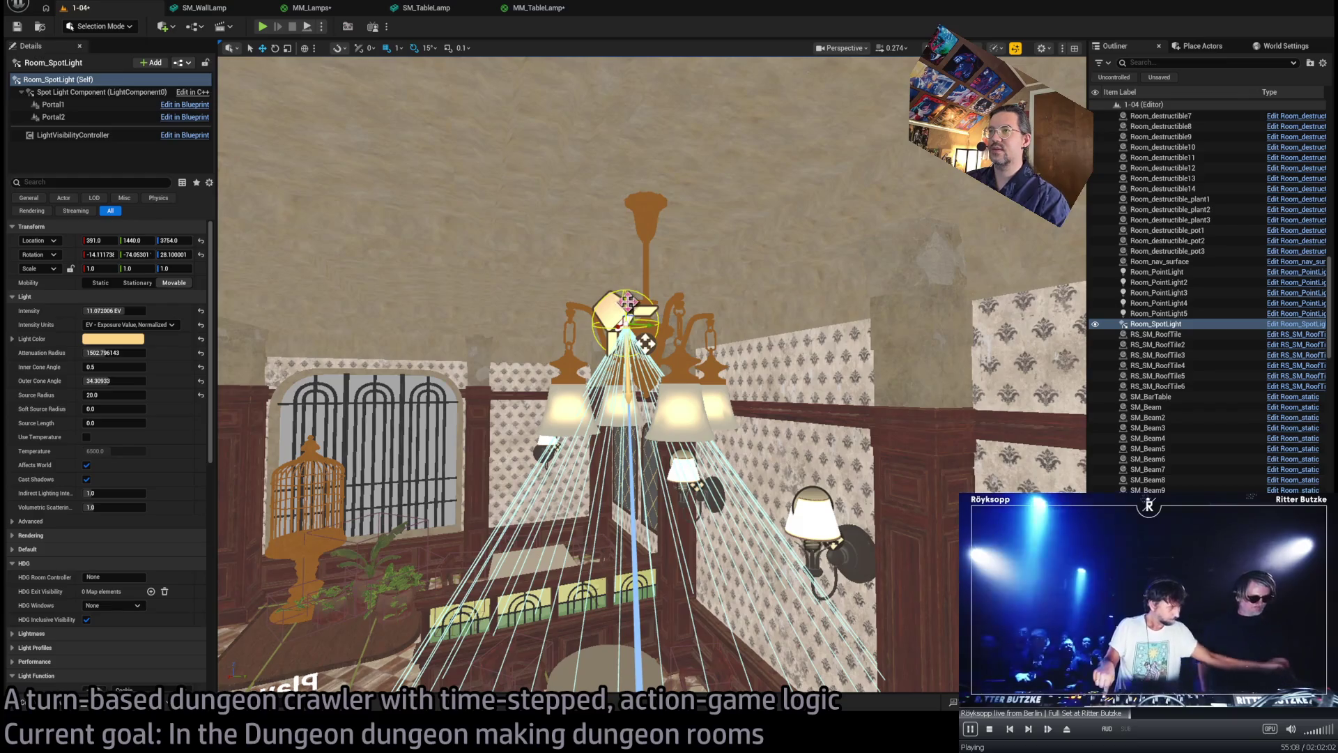
{"action": "key", "text": "alt+4"}
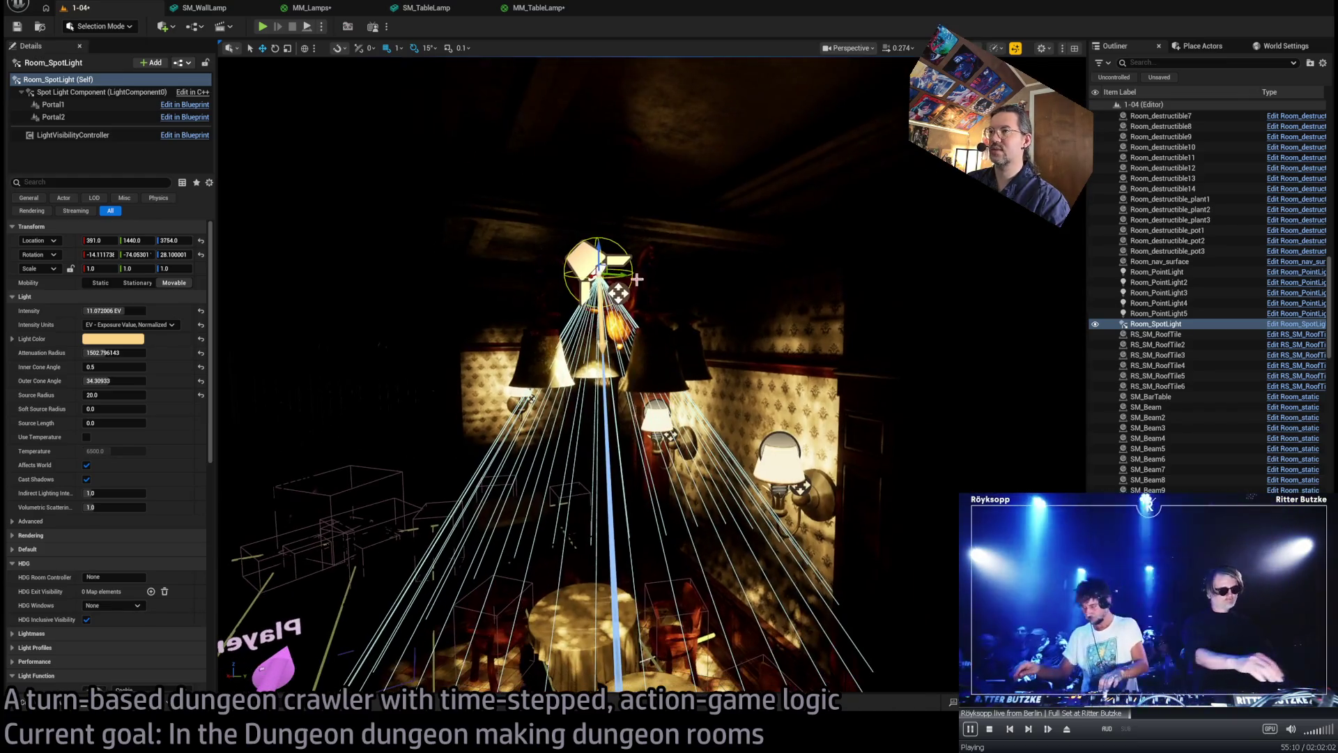
{"action": "left_click_drag", "start_coordinate": [618, 293], "coordinate": [619, 364]}
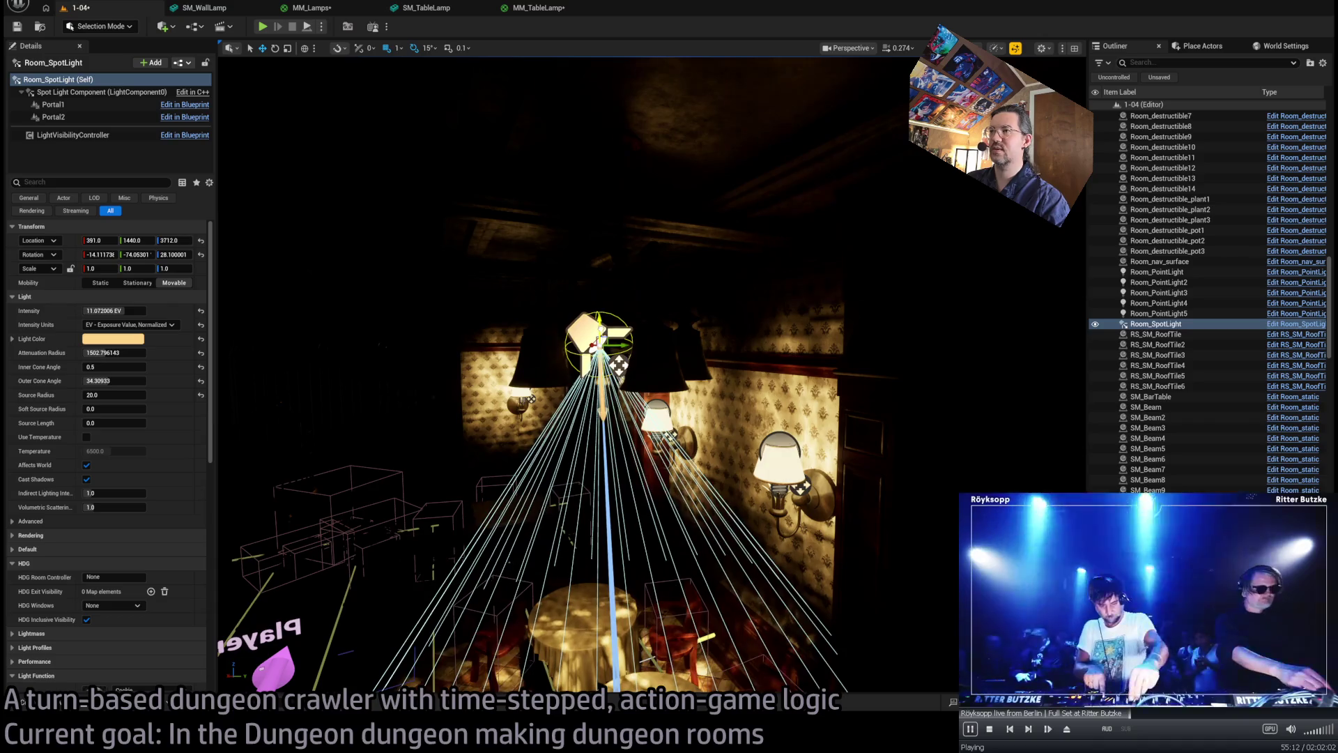
{"action": "left_click", "coordinate": [659, 354]}
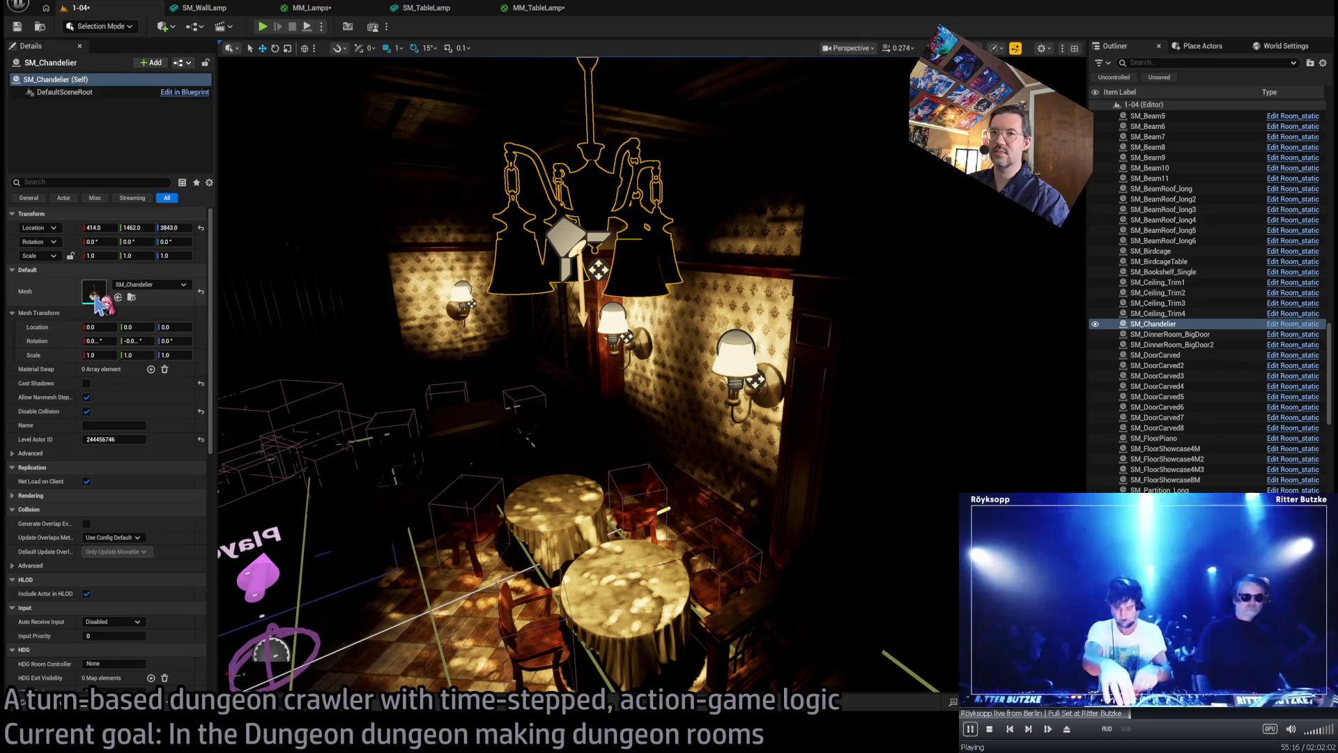
{"action": "key", "text": "ctrl+e"}
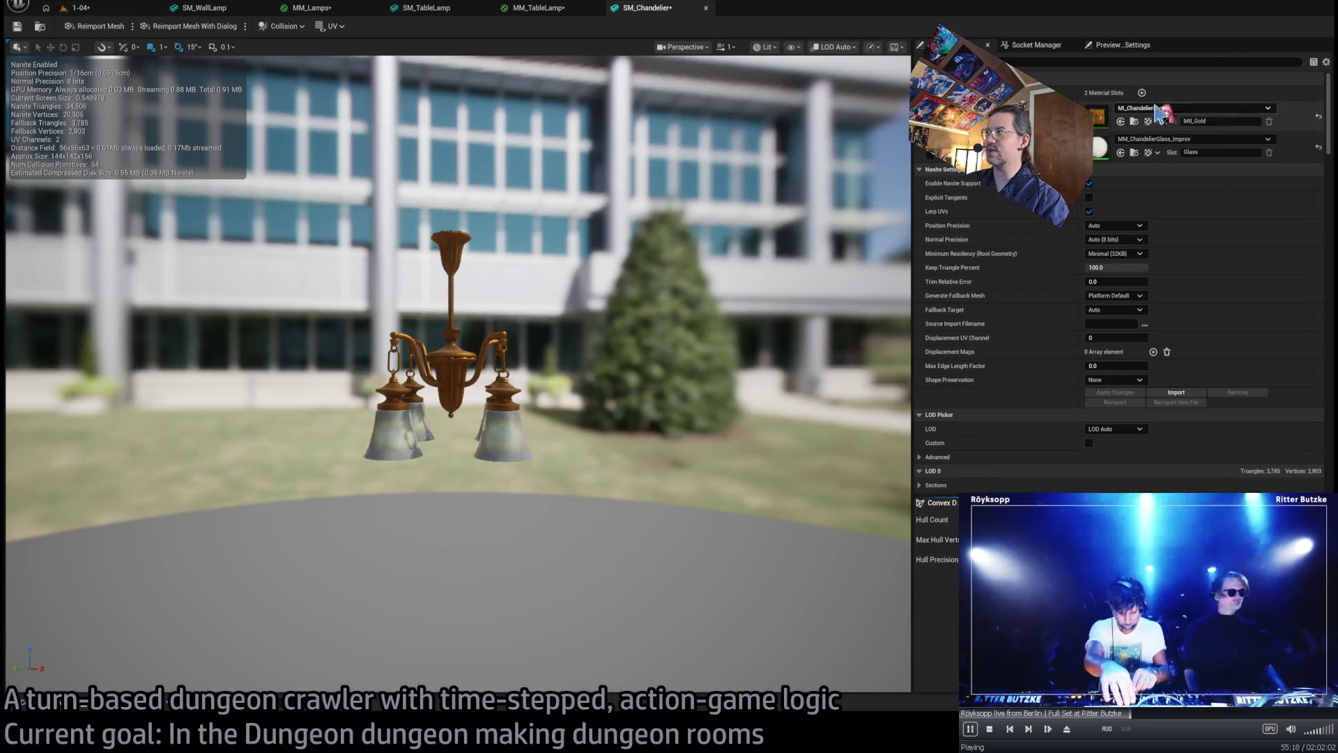
- Open the MM_ChandelierGlass_Improv material from the chandelier mesh editor
{"action": "double_click", "coordinate": [1100, 148]}
{"action": "scroll", "coordinate": [514, 338], "scroll_direction": "down", "scroll_amount": 4}
{"action": "mouse_move", "coordinate": [854, 348]}
{"action": "left_mouse_down"}
{"action": "mouse_move", "coordinate": [1069, 286]}
{"action": "mouse_move", "coordinate": [830, 434]}
{"action": "mouse_move", "coordinate": [851, 413]}
{"action": "left_mouse_up"}
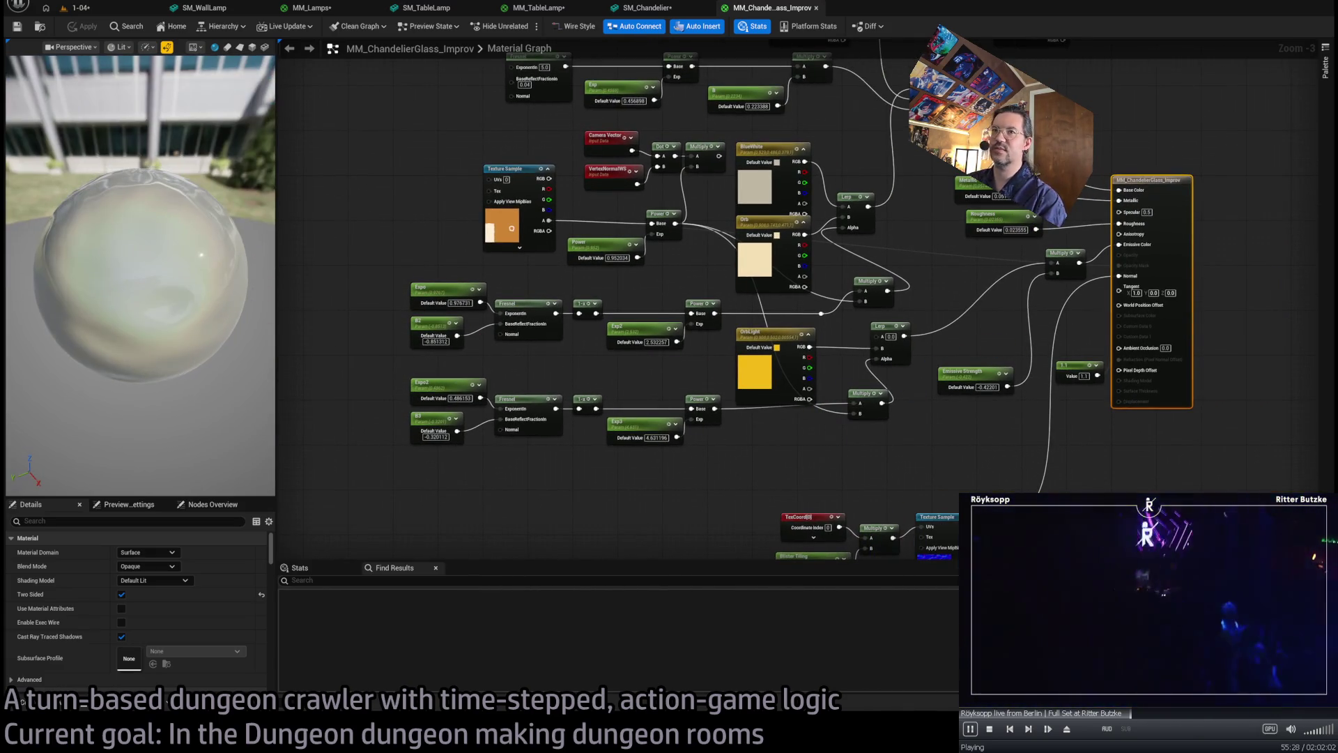
- Preview the glass material on a plane, then a cube, and orbit it before returning to 1-04
{"action": "left_click", "coordinate": [229, 47]}
{"action": "left_click", "coordinate": [252, 48]}
{"action": "left_click", "coordinate": [265, 46]}
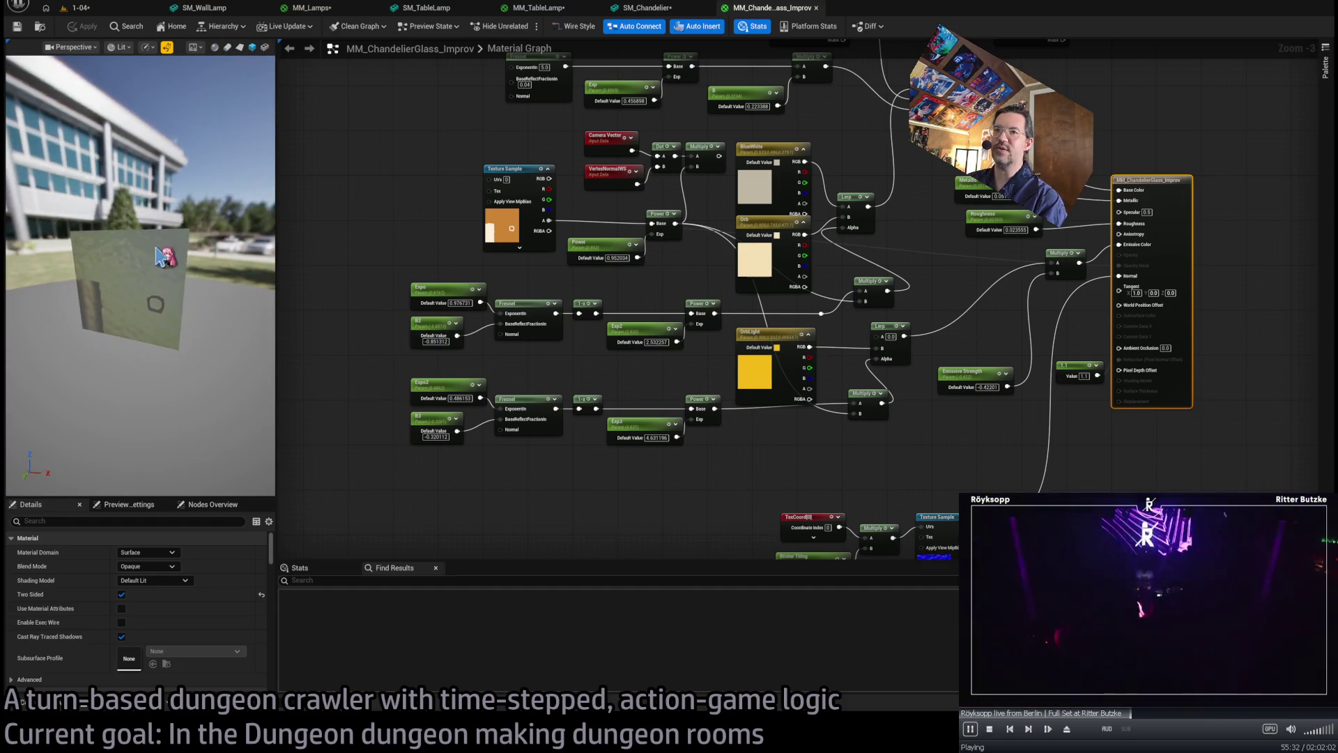
{"action": "mouse_move", "coordinate": [139, 279]}
{"action": "left_mouse_down"}
{"action": "mouse_move", "coordinate": [181, 244]}
{"action": "mouse_move", "coordinate": [174, 209]}
{"action": "mouse_move", "coordinate": [168, 244]}
{"action": "mouse_move", "coordinate": [202, 223]}
{"action": "left_mouse_up"}
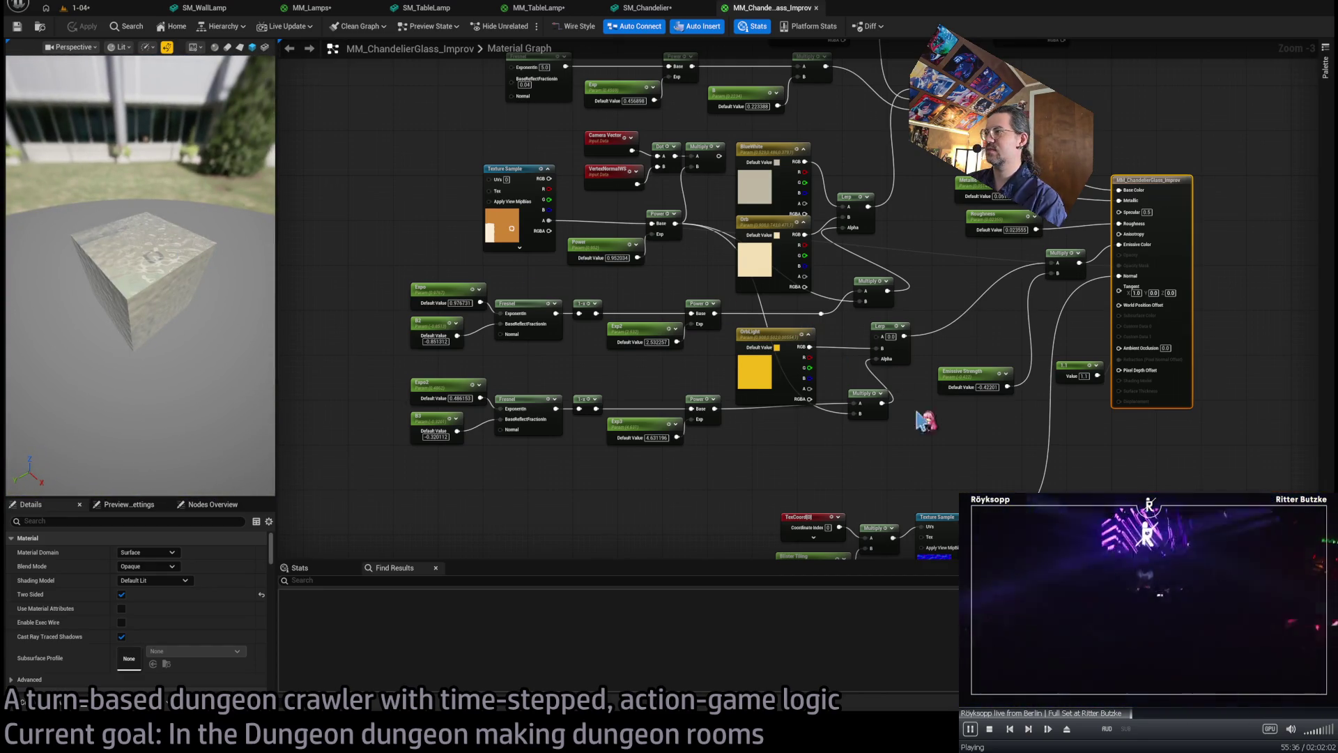
{"action": "scroll", "coordinate": [924, 420], "scroll_direction": "up", "scroll_amount": 2}
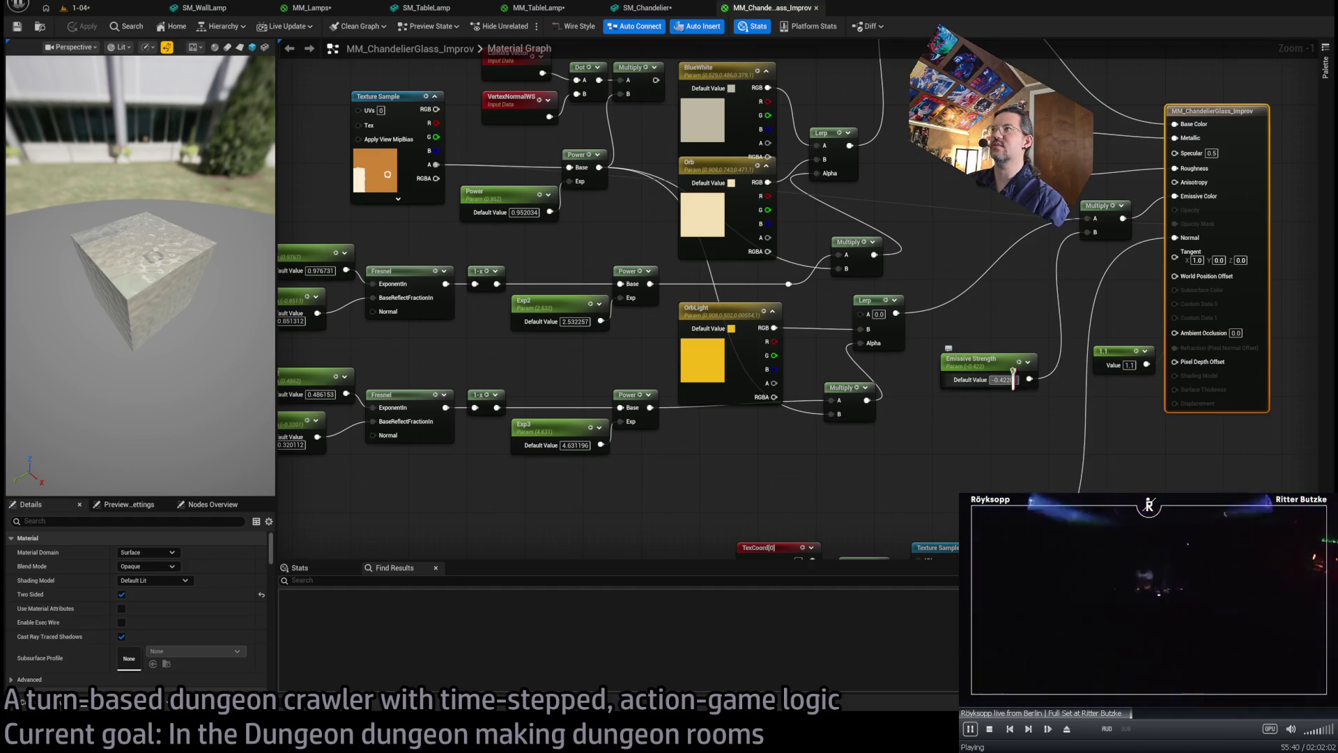
{"action": "left_click", "coordinate": [103, 11]}
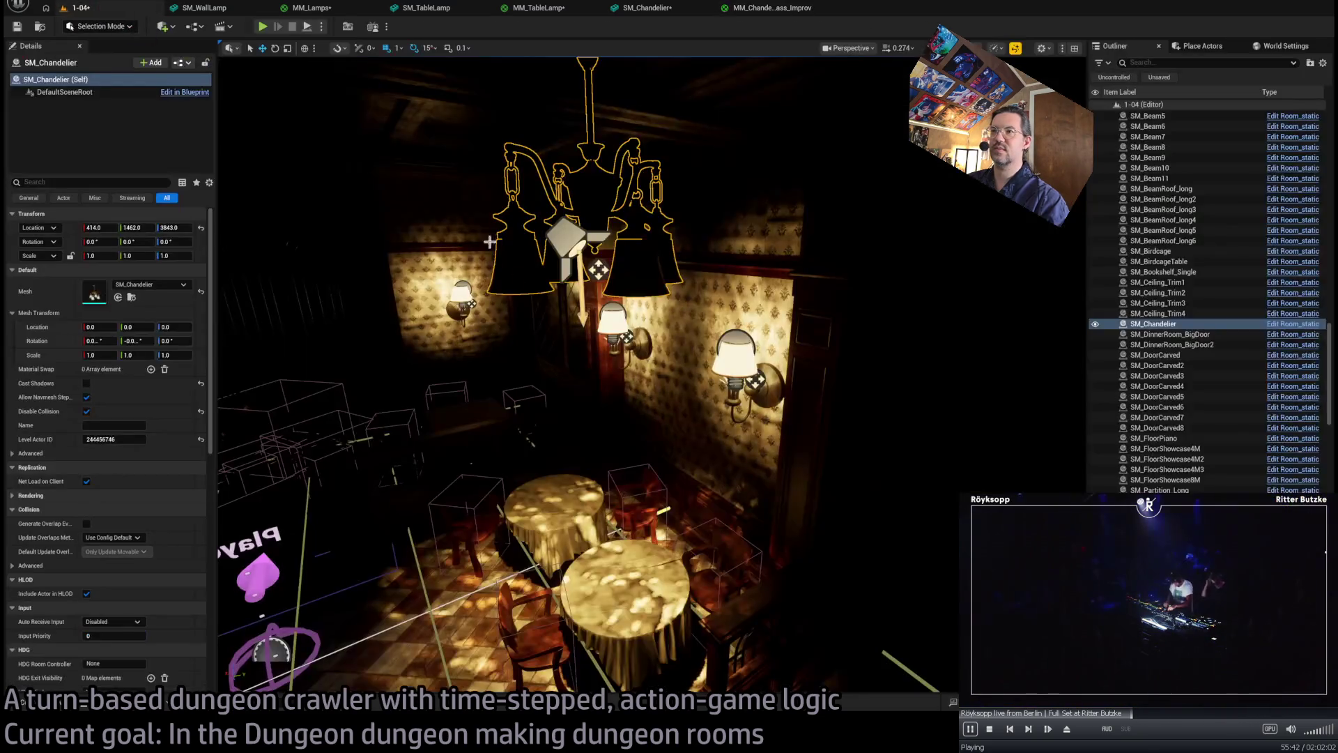
- Browse the Blueprint and Mesh_props folders, then switch back to the MM_ChandelierGlass_Improv graph
{"action": "left_click", "coordinate": [56, 701]}
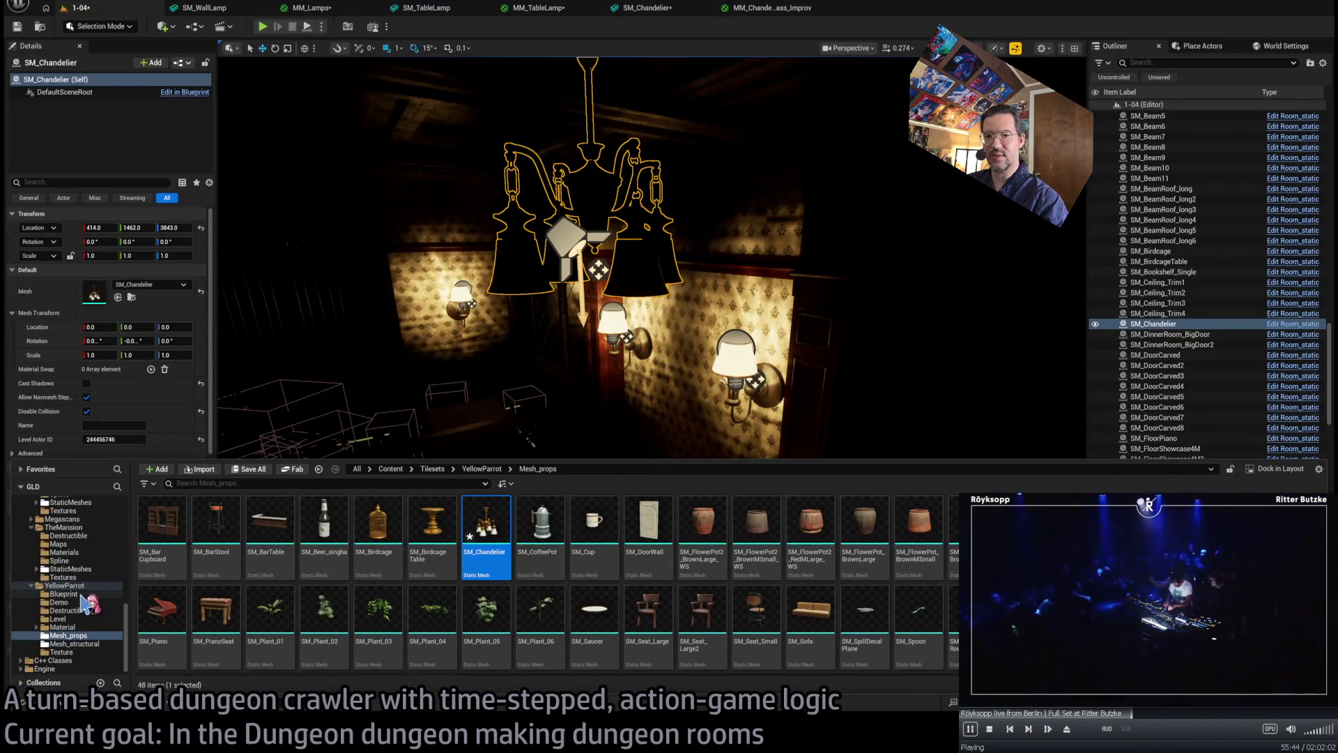
{"action": "left_click", "coordinate": [82, 594]}
{"action": "left_click", "coordinate": [69, 636]}
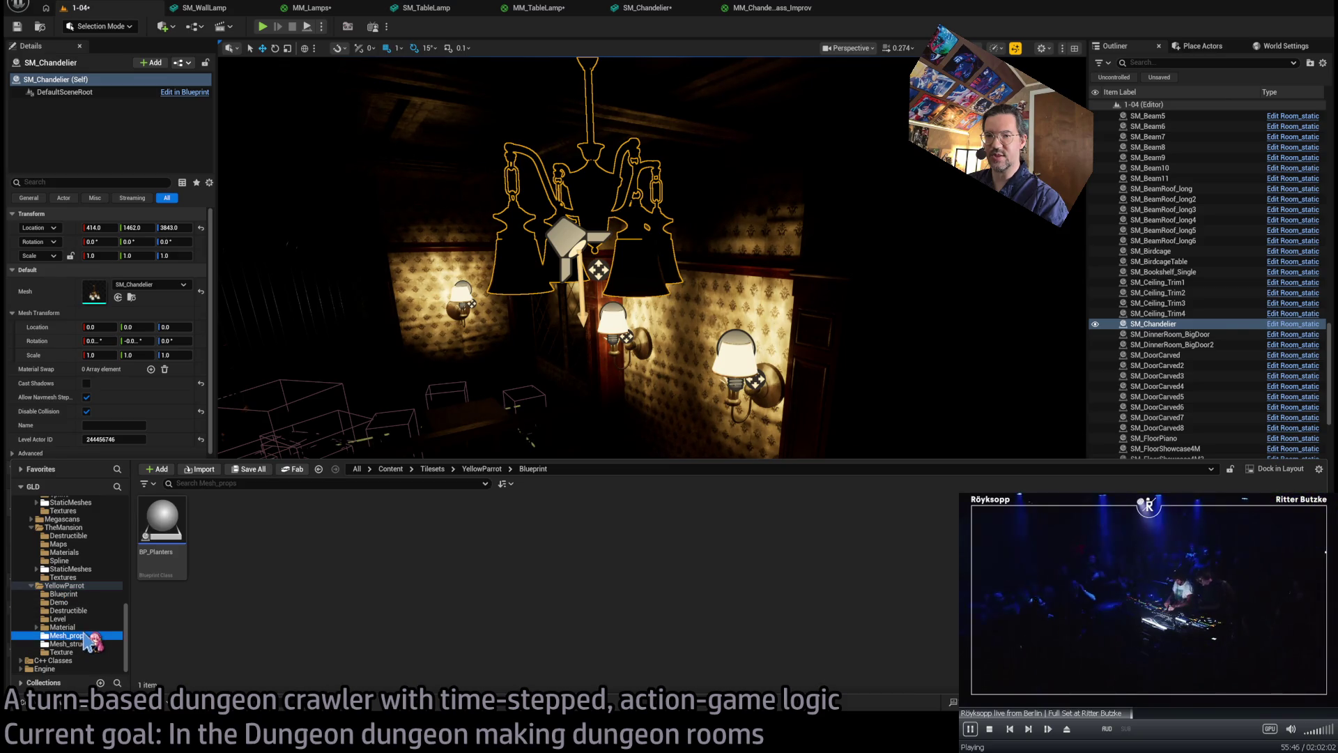
{"action": "left_click", "coordinate": [600, 186]}
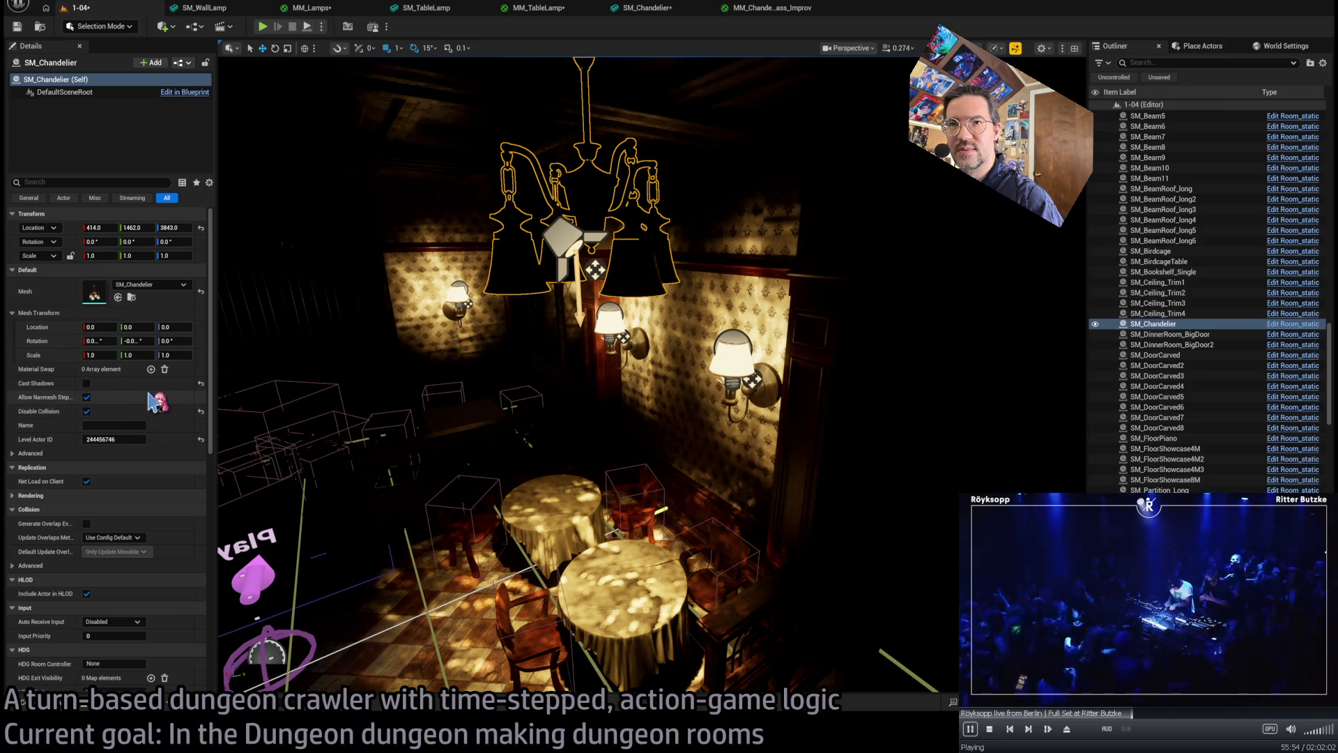
{"action": "left_click", "coordinate": [750, 12]}
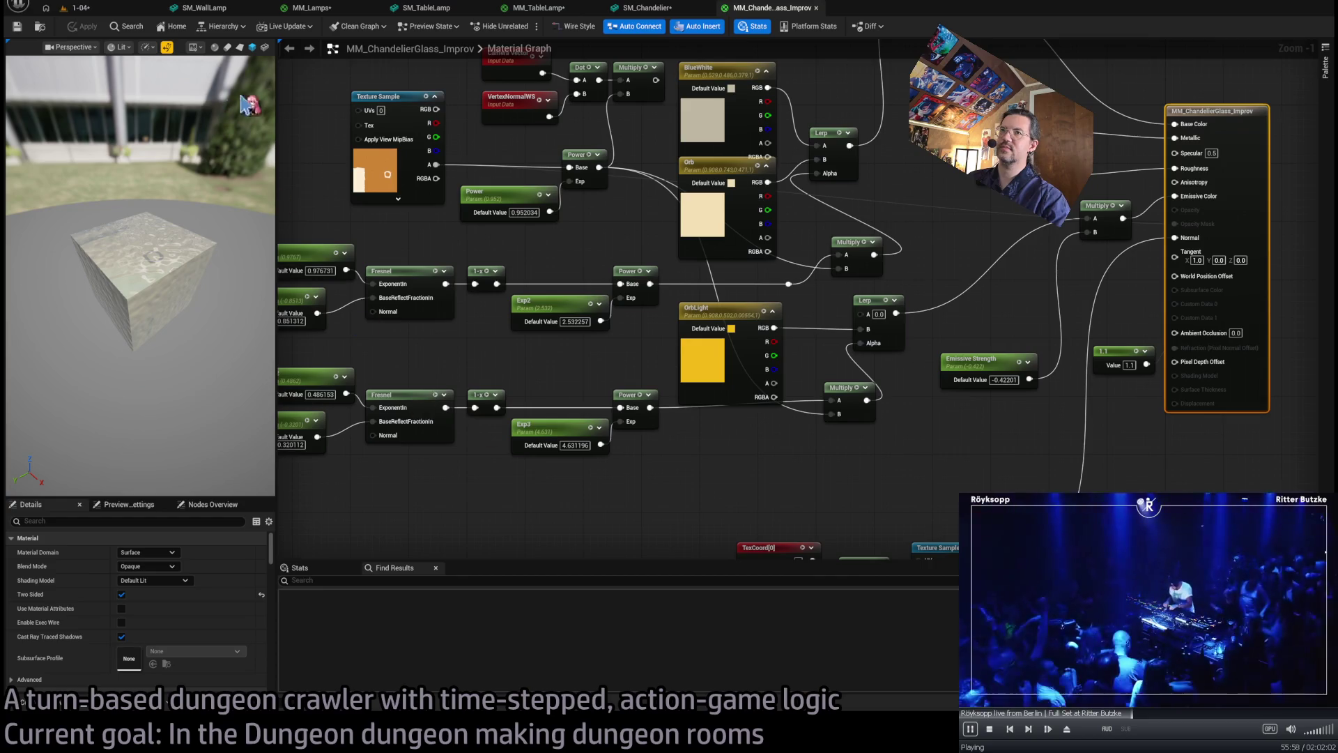
- Locate the glass material in the project assets and check its references in the Reference Viewer
{"action": "left_click", "coordinate": [42, 27]}
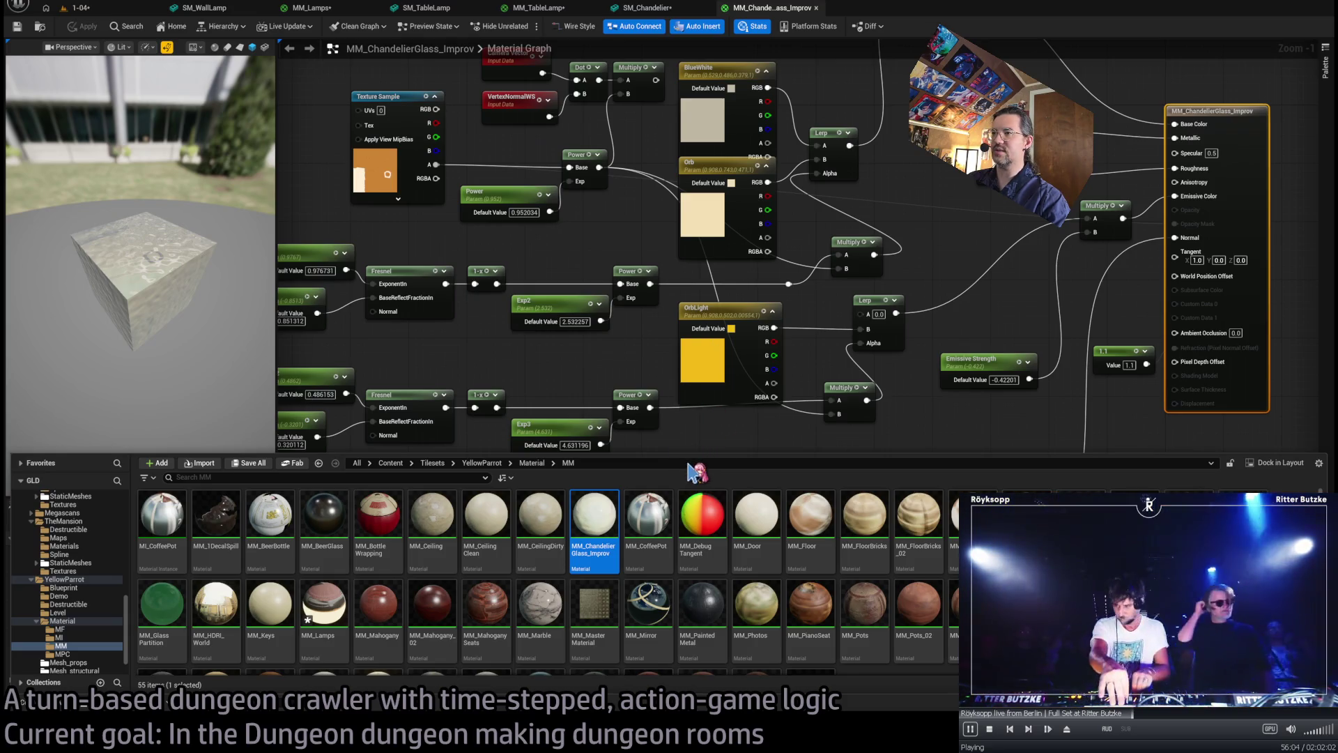
{"action": "key", "text": "alt+shift+r"}
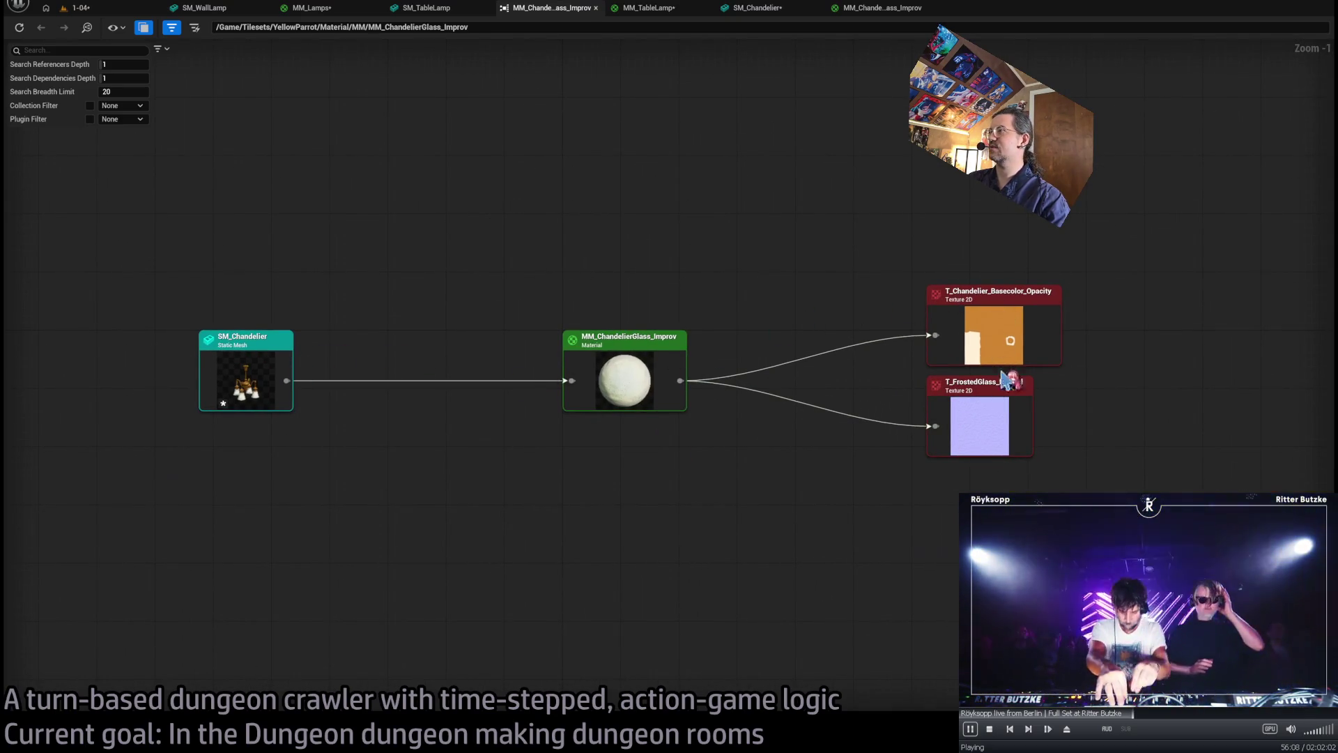
{"action": "middle_click", "coordinate": [542, 15]}
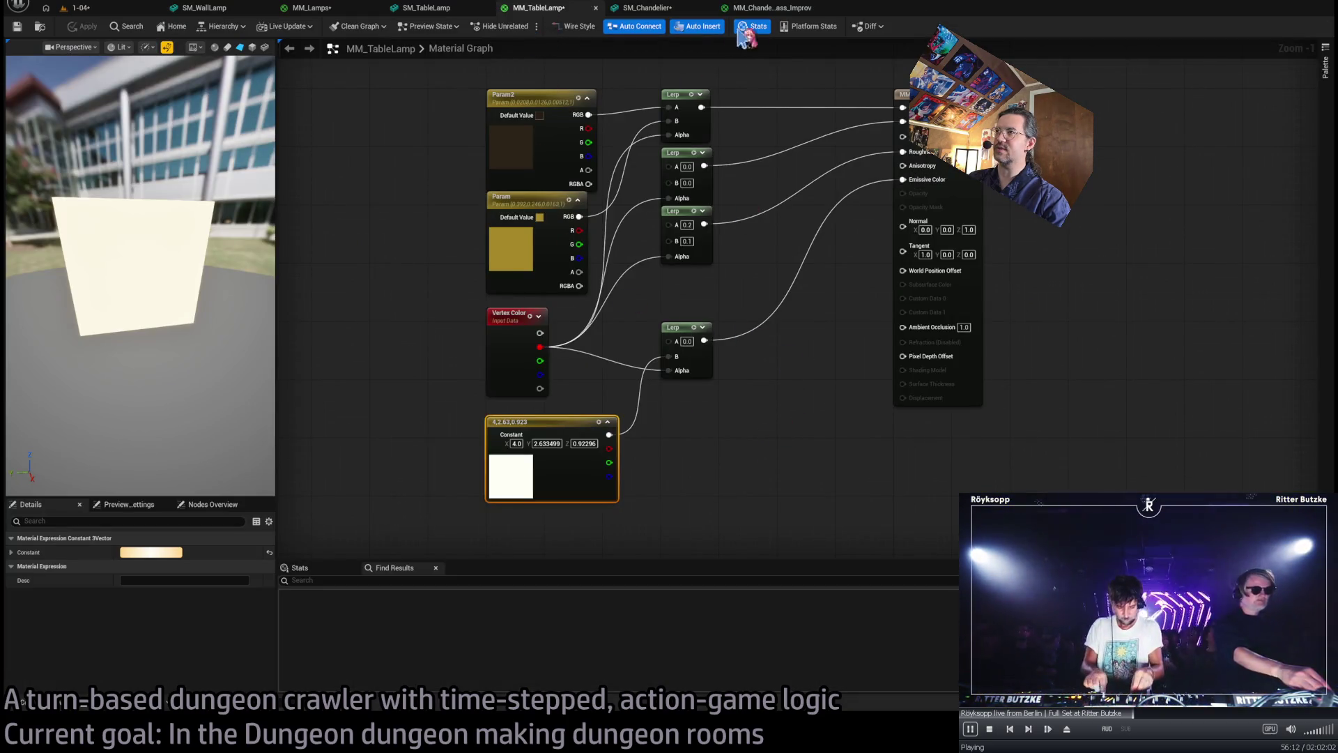
{"action": "left_click", "coordinate": [772, 8]}
- Set the glass Emissive Strength to 1 and frame the glowing chandelier in the level
{"action": "type", "text": "1"}
{"action": "key", "text": "Return"}
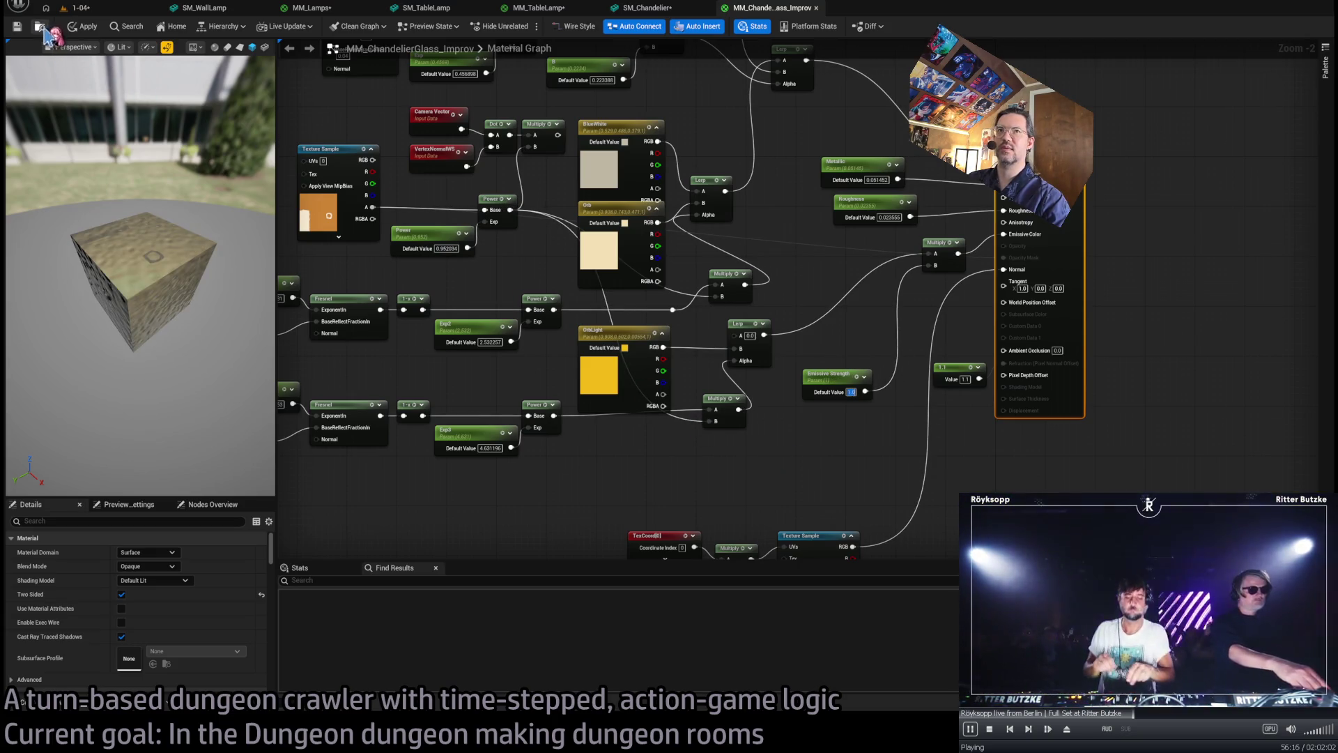
{"action": "left_click", "coordinate": [99, 11]}
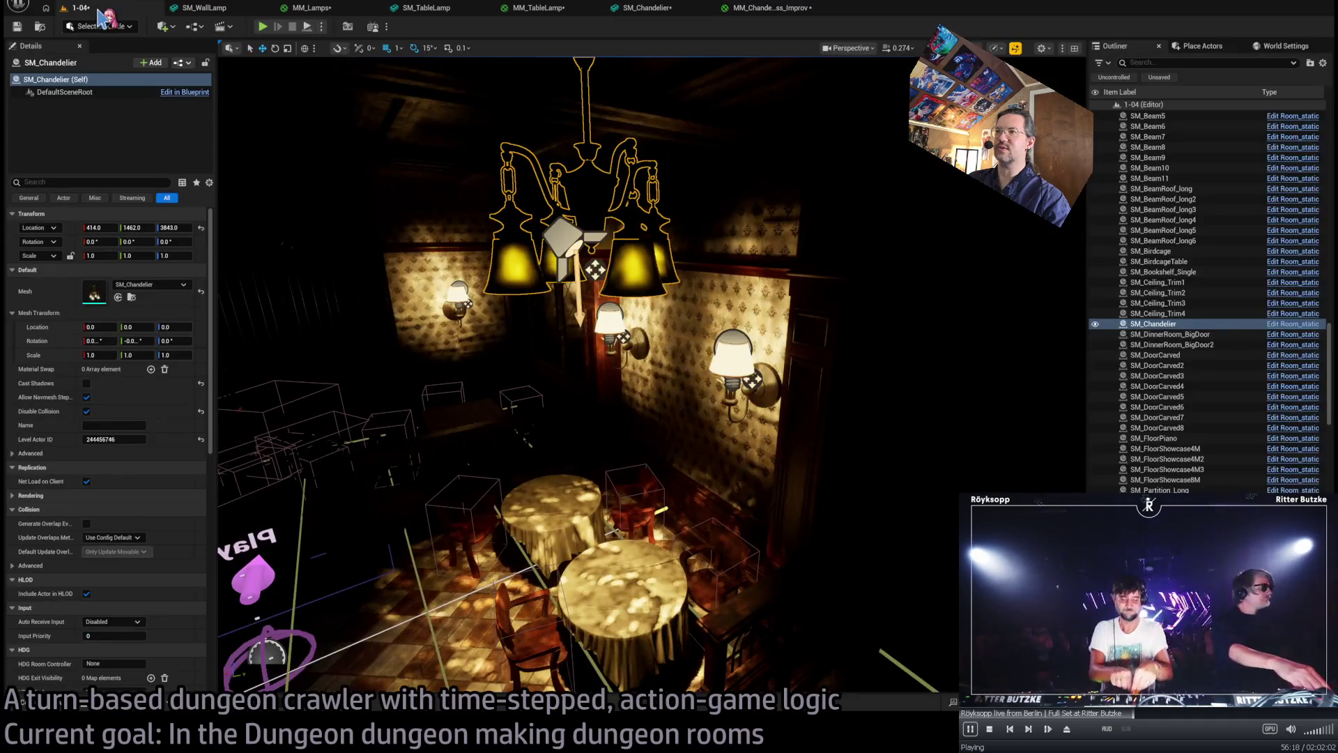
{"action": "left_click", "coordinate": [787, 10]}
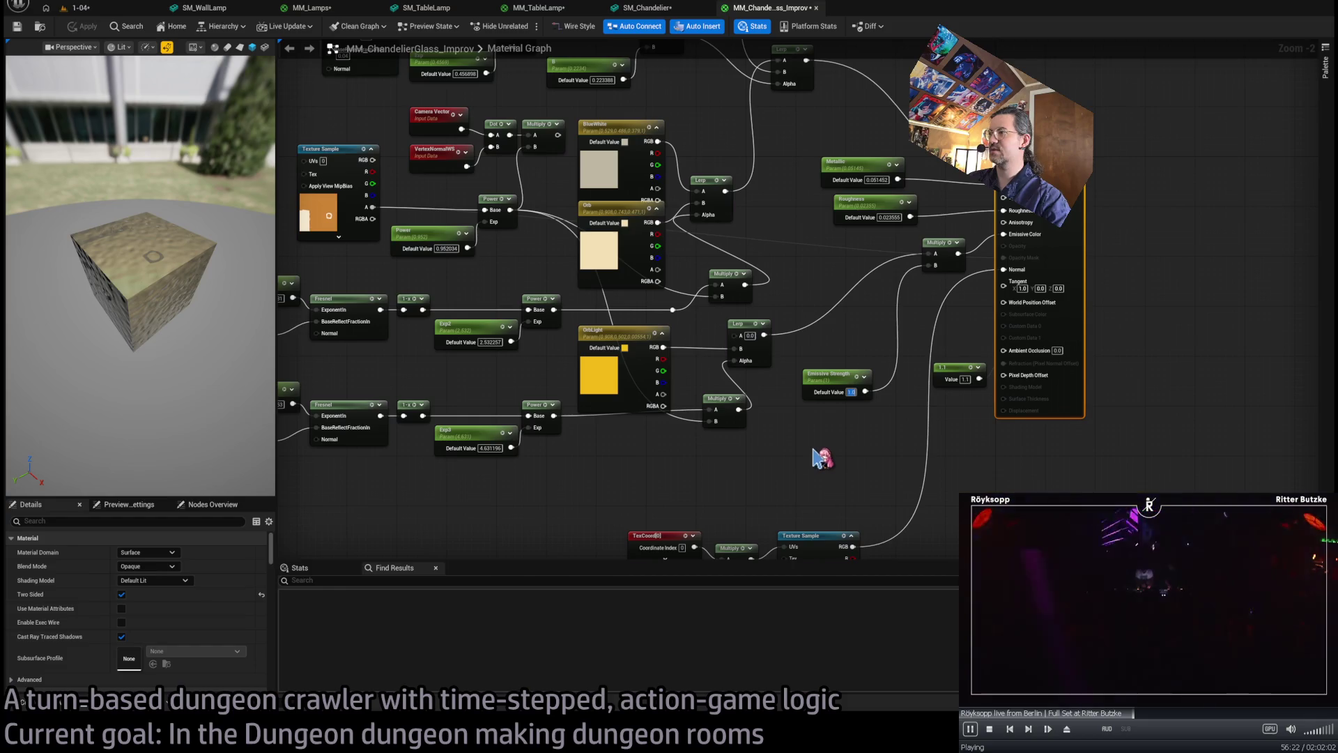
{"action": "left_click", "coordinate": [100, 13]}
{"action": "scroll", "coordinate": [652, 370], "scroll_direction": "up", "scroll_amount": 5}
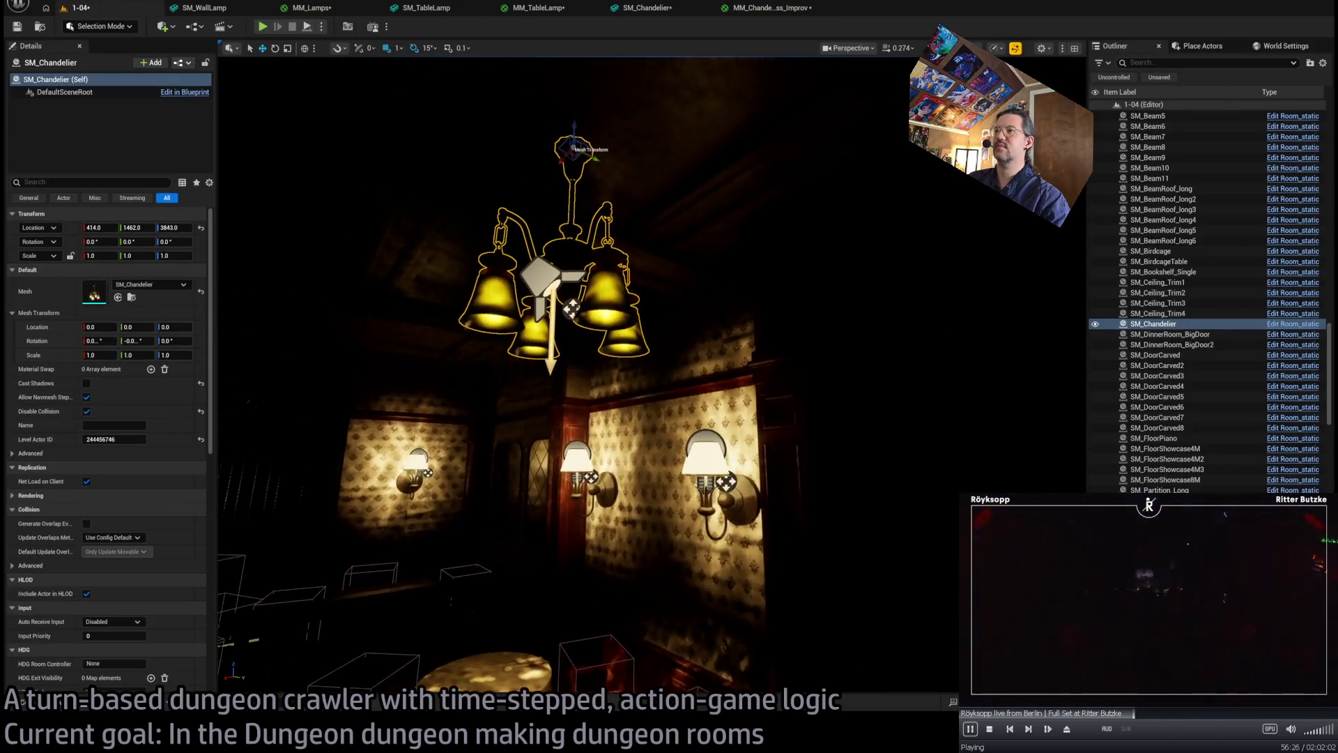
{"action": "key", "text": "f"}
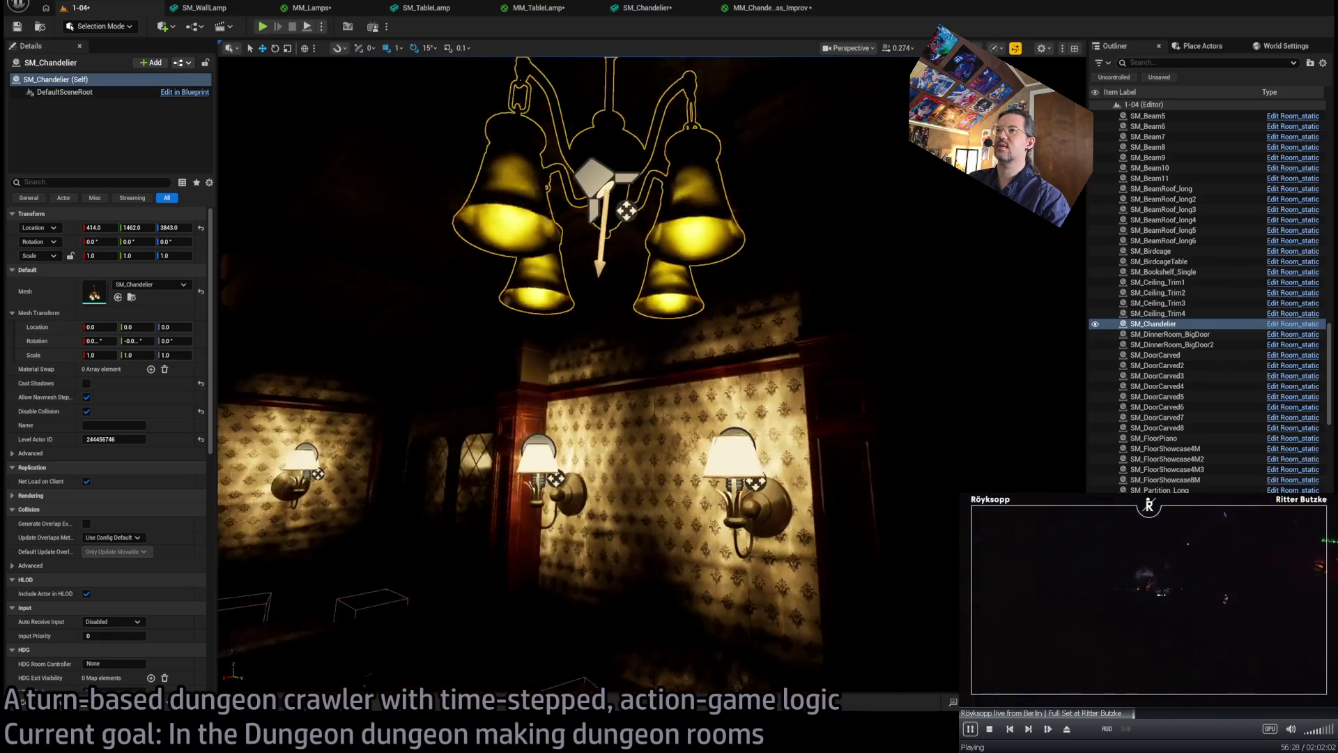
- Raise Emissive Strength to 16, check the brighter chandelier, and select Room_PointLight2
{"action": "left_click", "coordinate": [774, 8]}
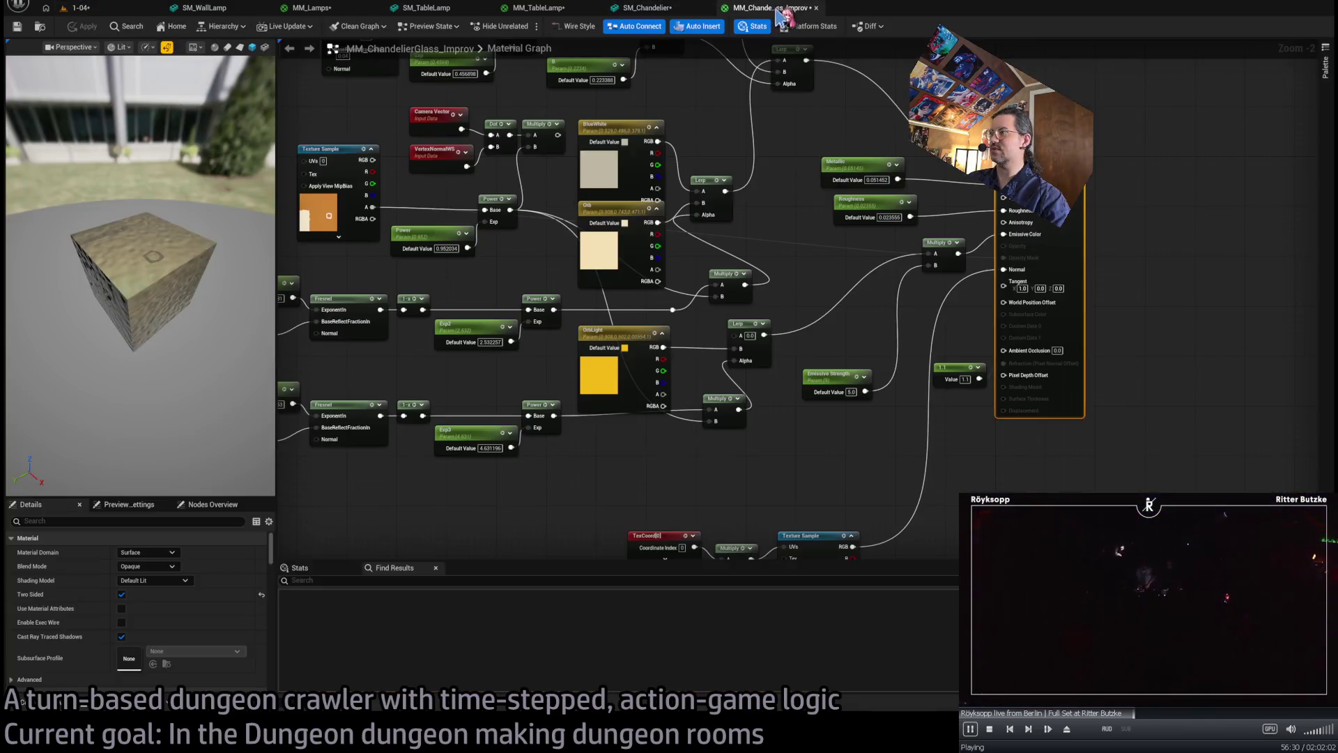
{"action": "type", "text": "16"}
{"action": "left_click", "coordinate": [614, 366]}
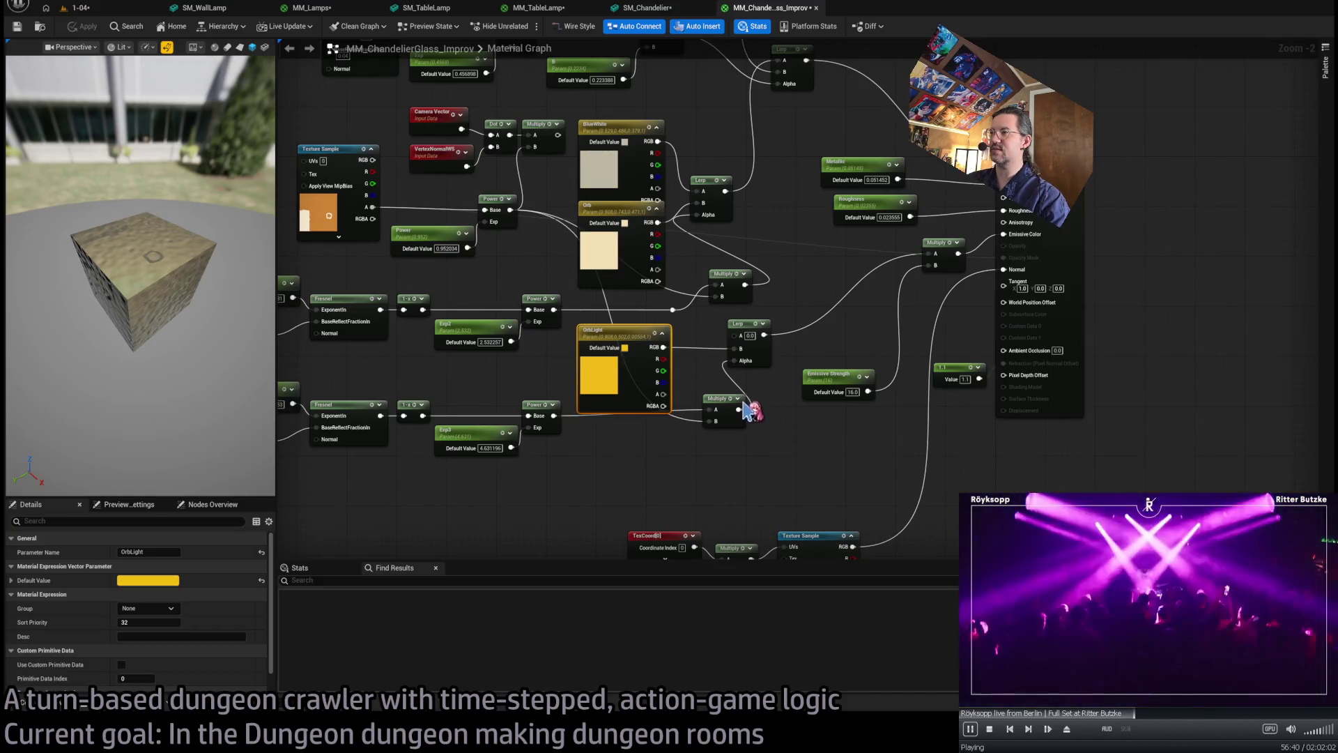
{"action": "left_click", "coordinate": [106, 9]}
{"action": "mouse_move", "coordinate": [544, 108]}
{"action": "left_mouse_down"}
{"action": "mouse_move", "coordinate": [675, 244]}
{"action": "mouse_move", "coordinate": [715, 133]}
{"action": "left_mouse_up"}
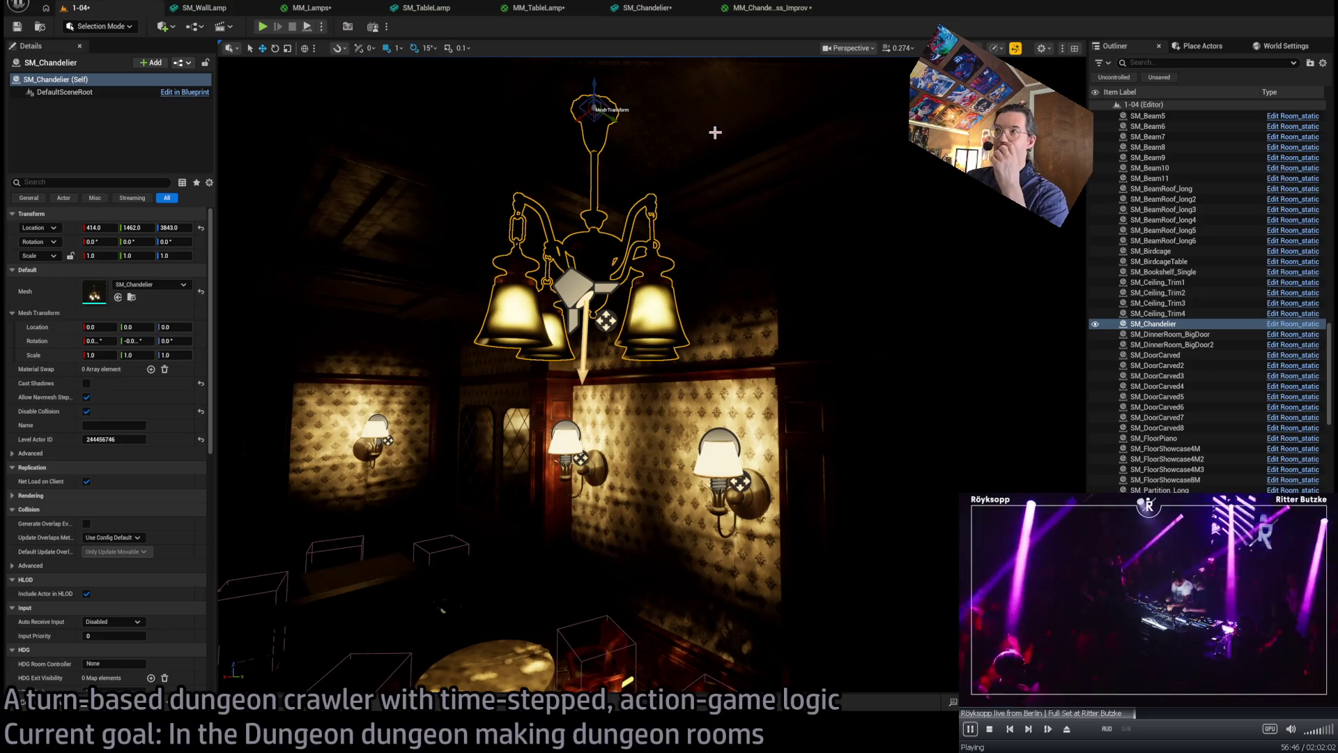
{"action": "left_click", "coordinate": [579, 291]}
{"action": "left_click_drag", "start_coordinate": [580, 291], "coordinate": [604, 355]}
{"action": "left_click", "coordinate": [672, 254]}
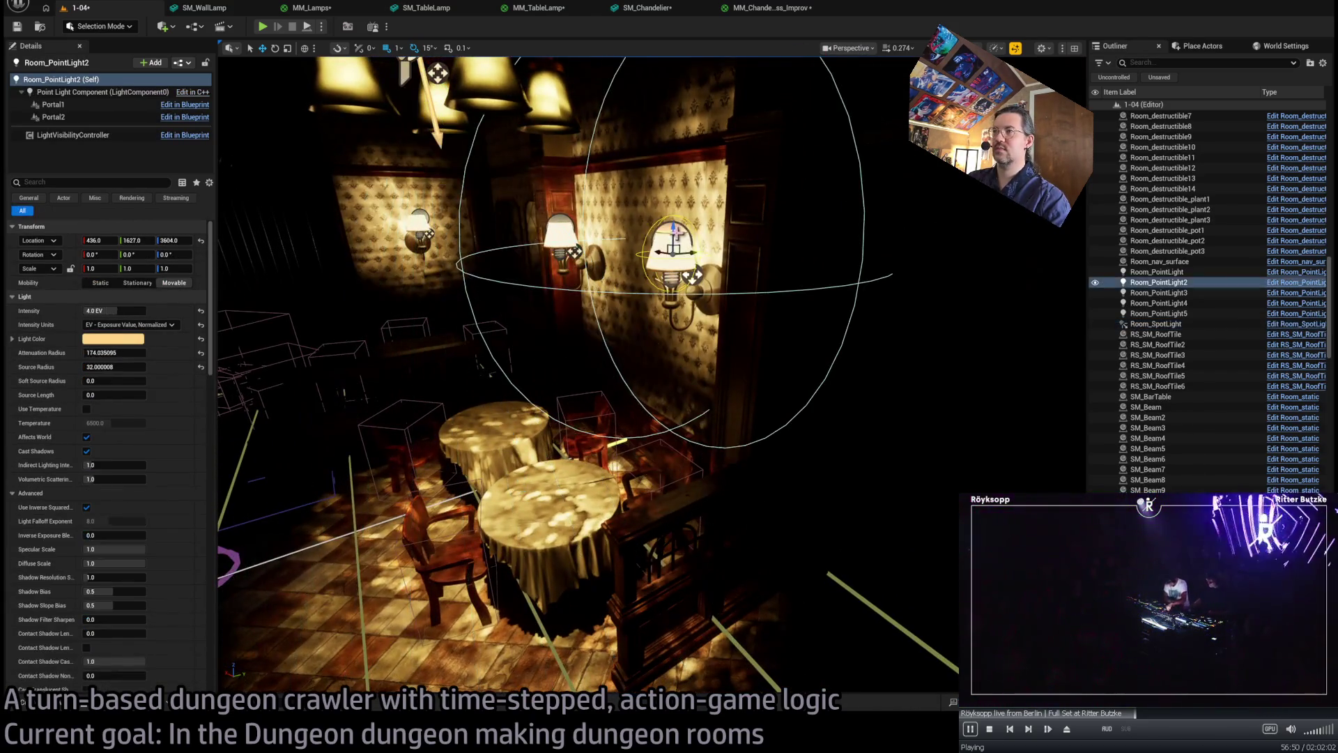
- Select three wall lamp lights, including Room_PointLight4, and frame them
{"action": "left_click", "coordinate": [558, 230], "text": "ctrl"}
{"action": "left_click", "coordinate": [422, 230], "text": "ctrl"}
{"action": "left_click_drag", "start_coordinate": [421, 230], "coordinate": [401, 272]}
{"action": "key", "text": "f"}
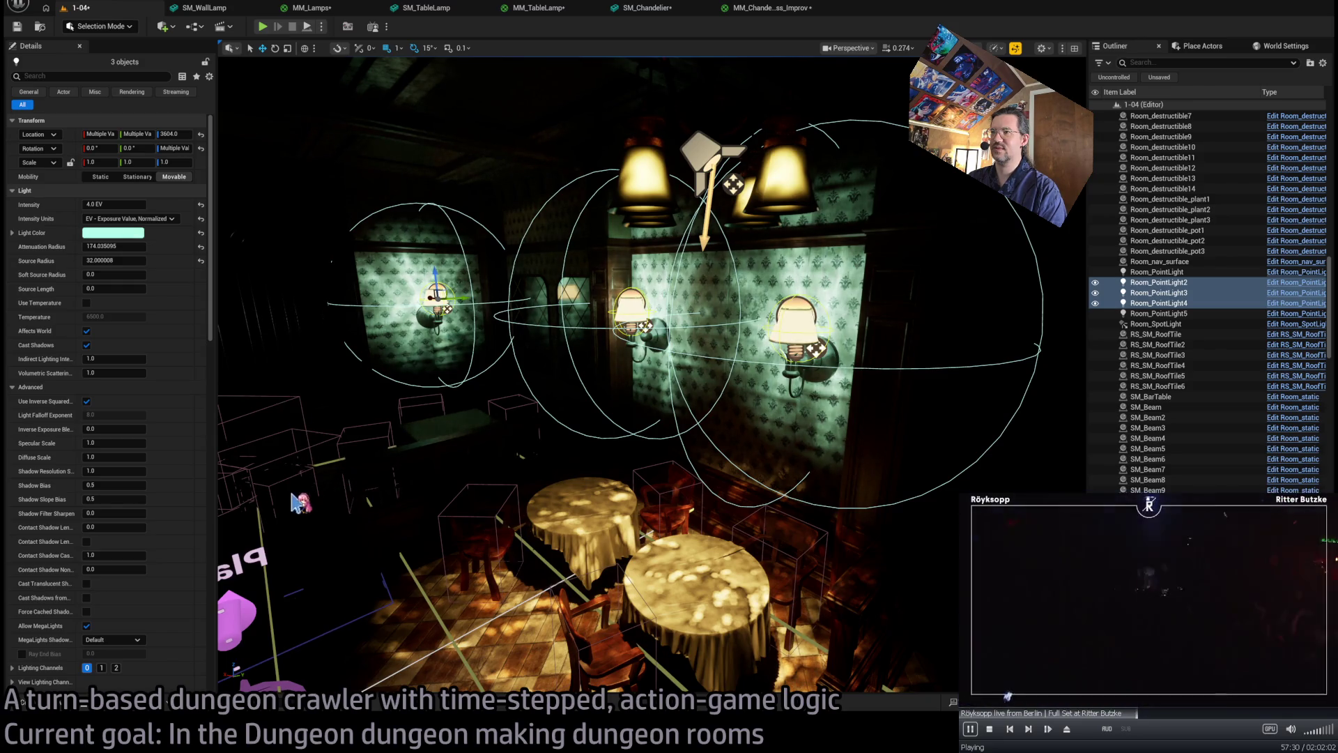
- Fly the camera across the room to face the mint-lit lamp wall, then open MM_Lamps
{"action": "scroll", "coordinate": [305, 442], "scroll_direction": "up", "scroll_amount": 3}
{"action": "key", "text": "s"}
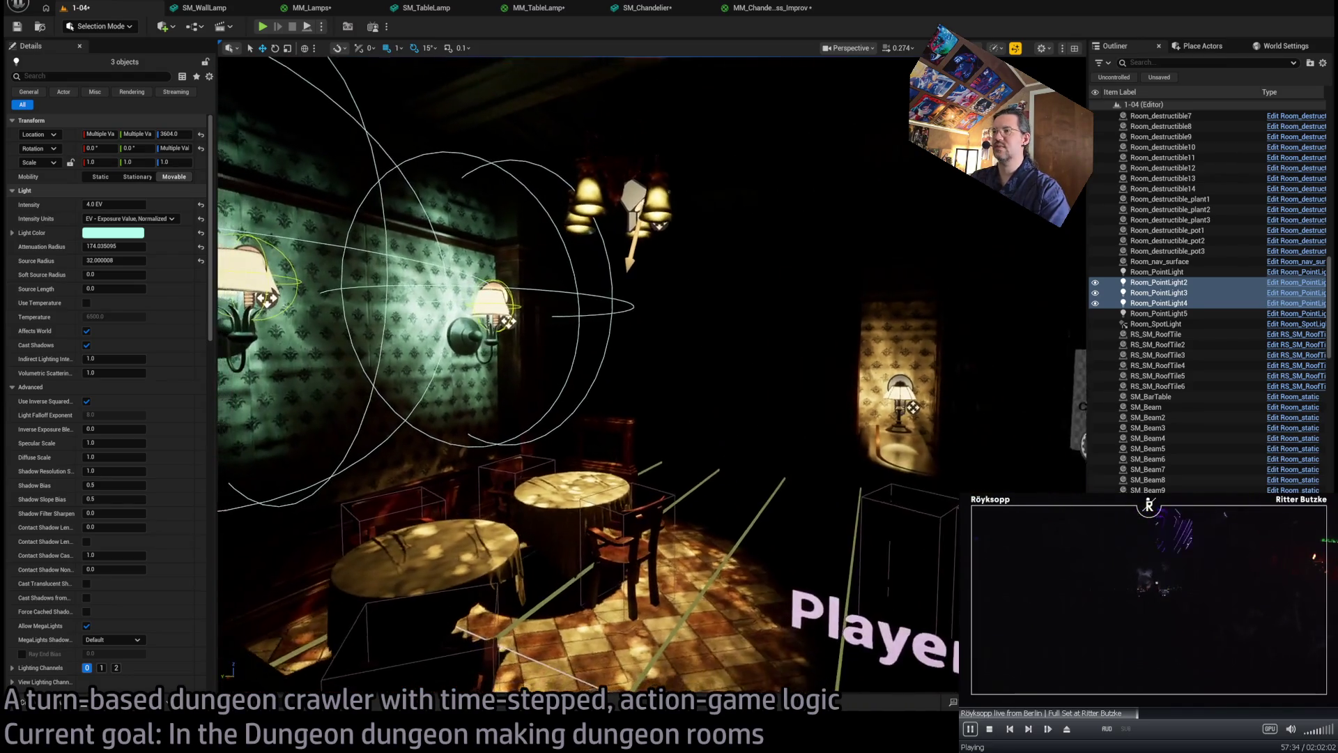
{"action": "key", "text": "q"}
{"action": "left_click_drag", "start_coordinate": [638, 352], "coordinate": [560, 276]}
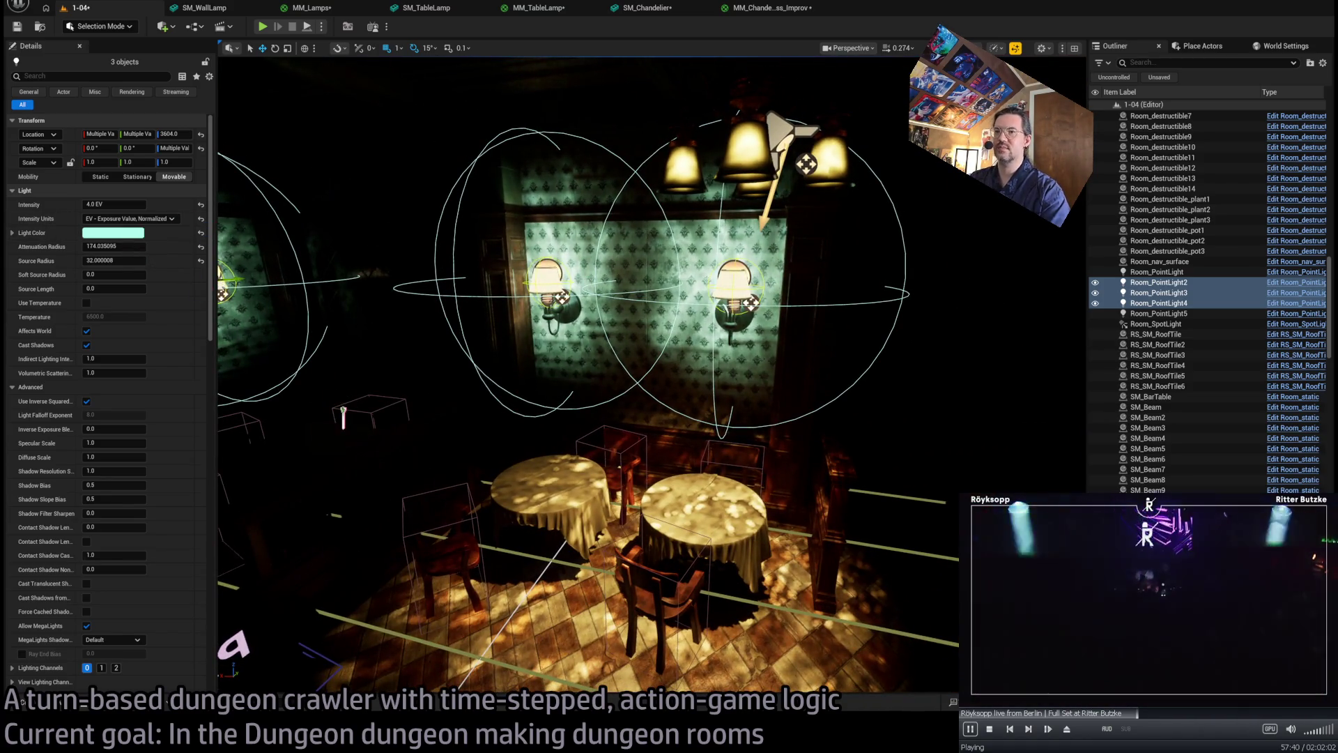
{"action": "left_click", "coordinate": [341, 9]}
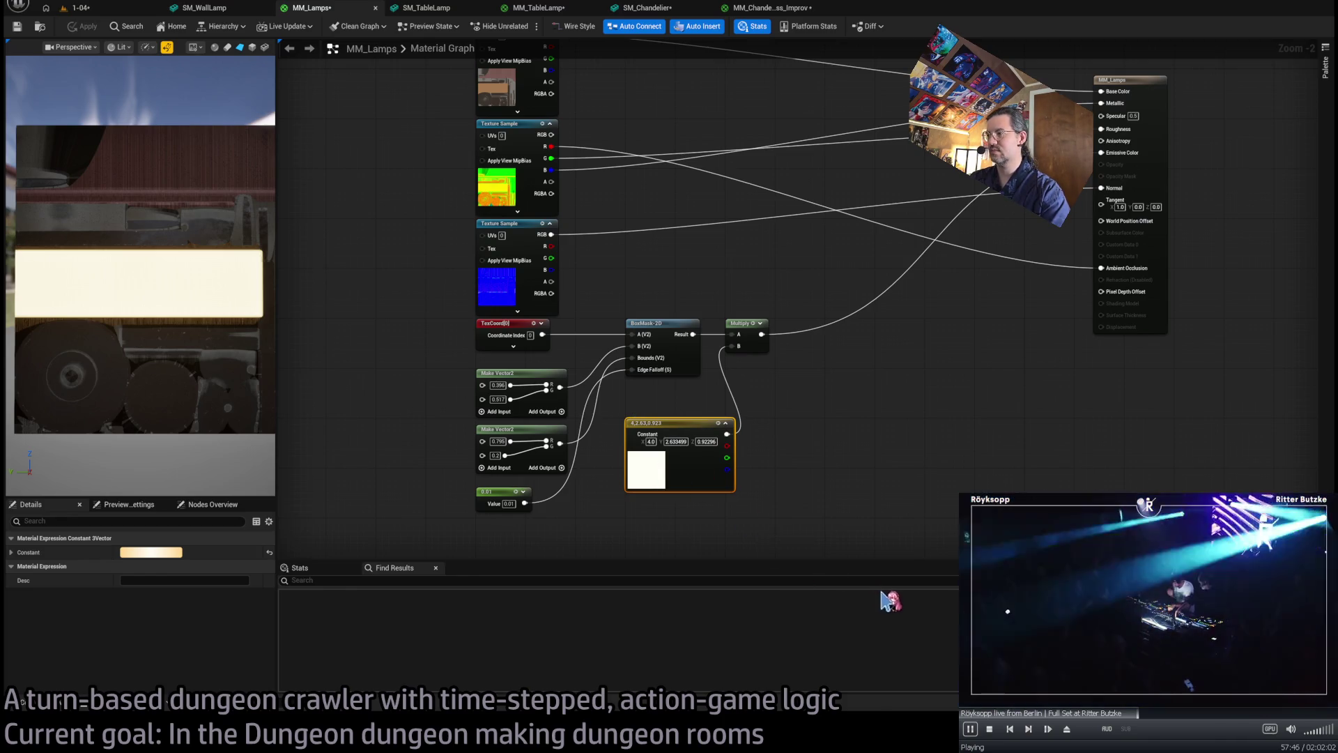
- Set the MM_Lamps glow colour to mint (1.67, 4, 3.26) and select Room_SpotLight in 1-04
{"action": "key", "text": "ctrl+z"}
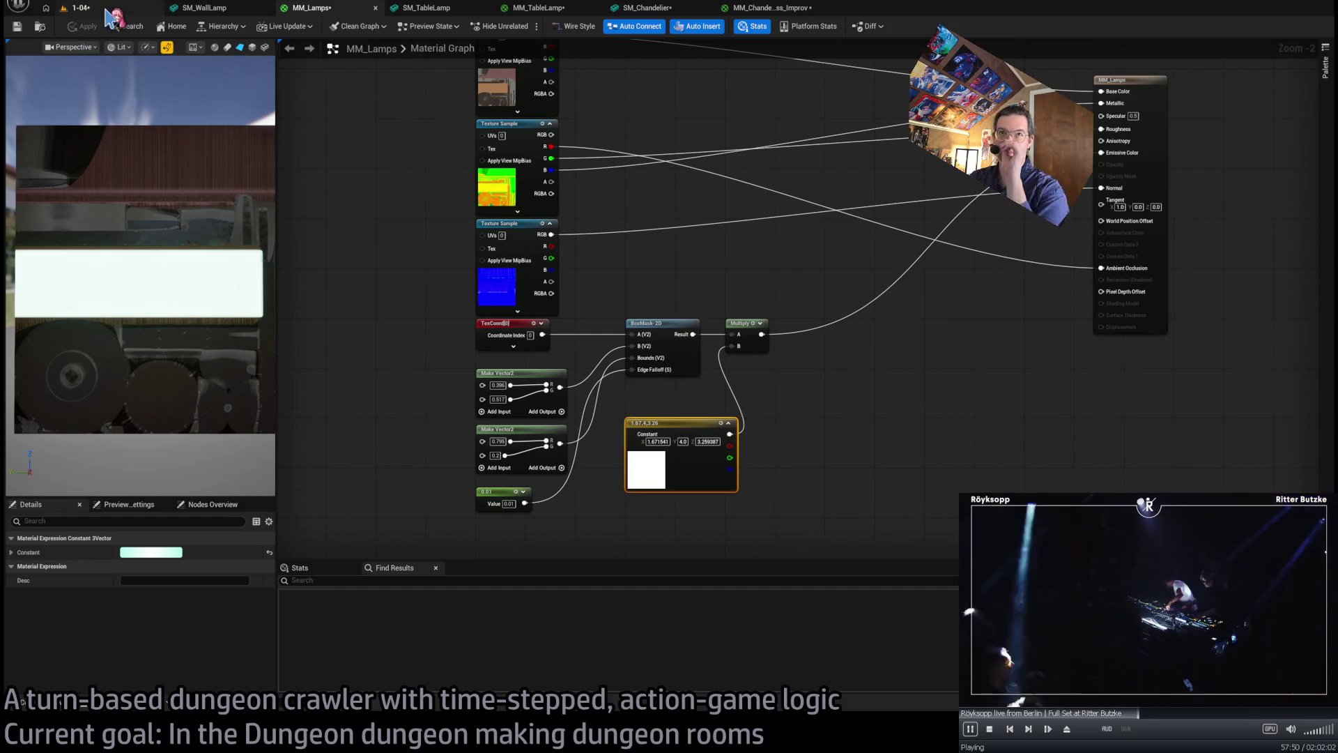
{"action": "left_click", "coordinate": [78, 7]}
{"action": "mouse_move", "coordinate": [762, 394]}
{"action": "left_mouse_down"}
{"action": "mouse_move", "coordinate": [676, 440]}
{"action": "mouse_move", "coordinate": [788, 387]}
{"action": "left_mouse_up"}
{"action": "left_click", "coordinate": [817, 272]}
{"action": "mouse_move", "coordinate": [817, 272]}
{"action": "left_mouse_down"}
{"action": "mouse_move", "coordinate": [746, 275]}
{"action": "mouse_move", "coordinate": [788, 274]}
{"action": "left_mouse_up"}
- Zero the spotlight's rotation and rotate it to point straight down
{"action": "left_click", "coordinate": [111, 310]}
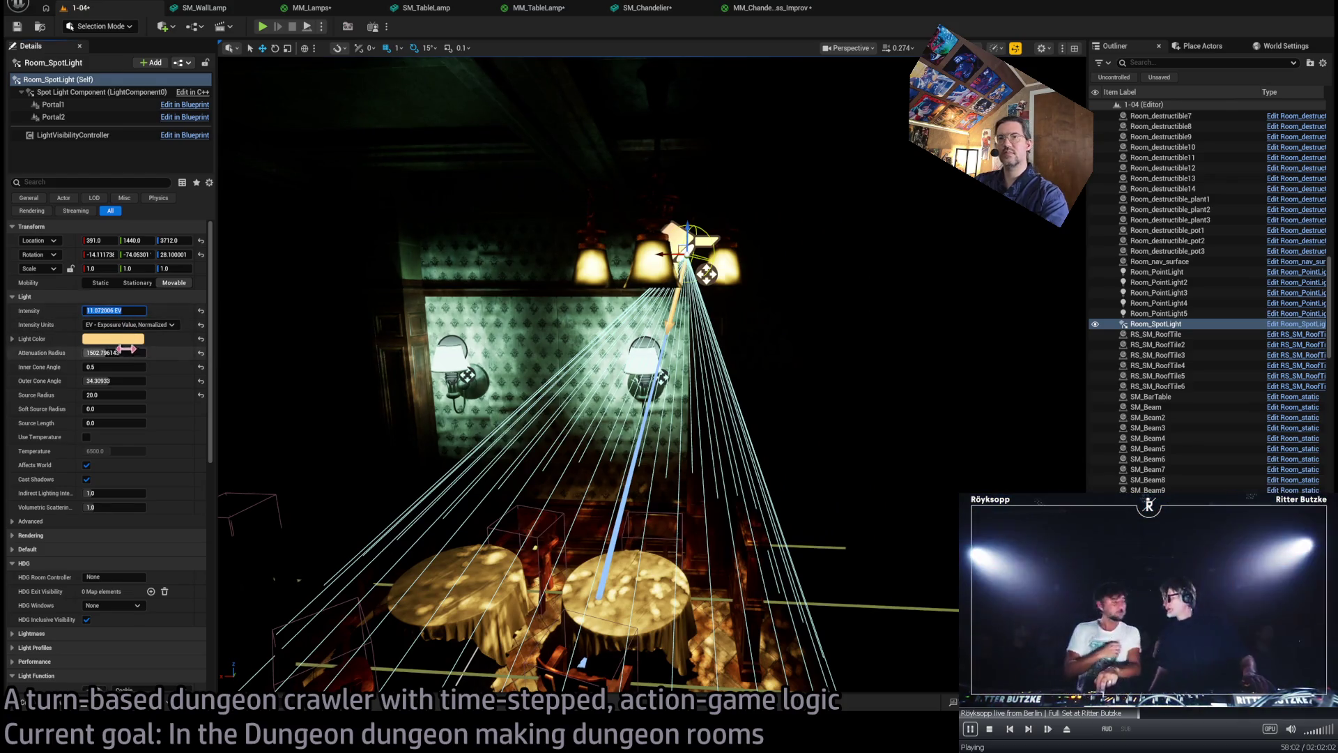
{"action": "key", "text": "Tab"}
{"action": "type", "text": "0"}
{"action": "key", "text": "Tab"}
{"action": "type", "text": "0"}
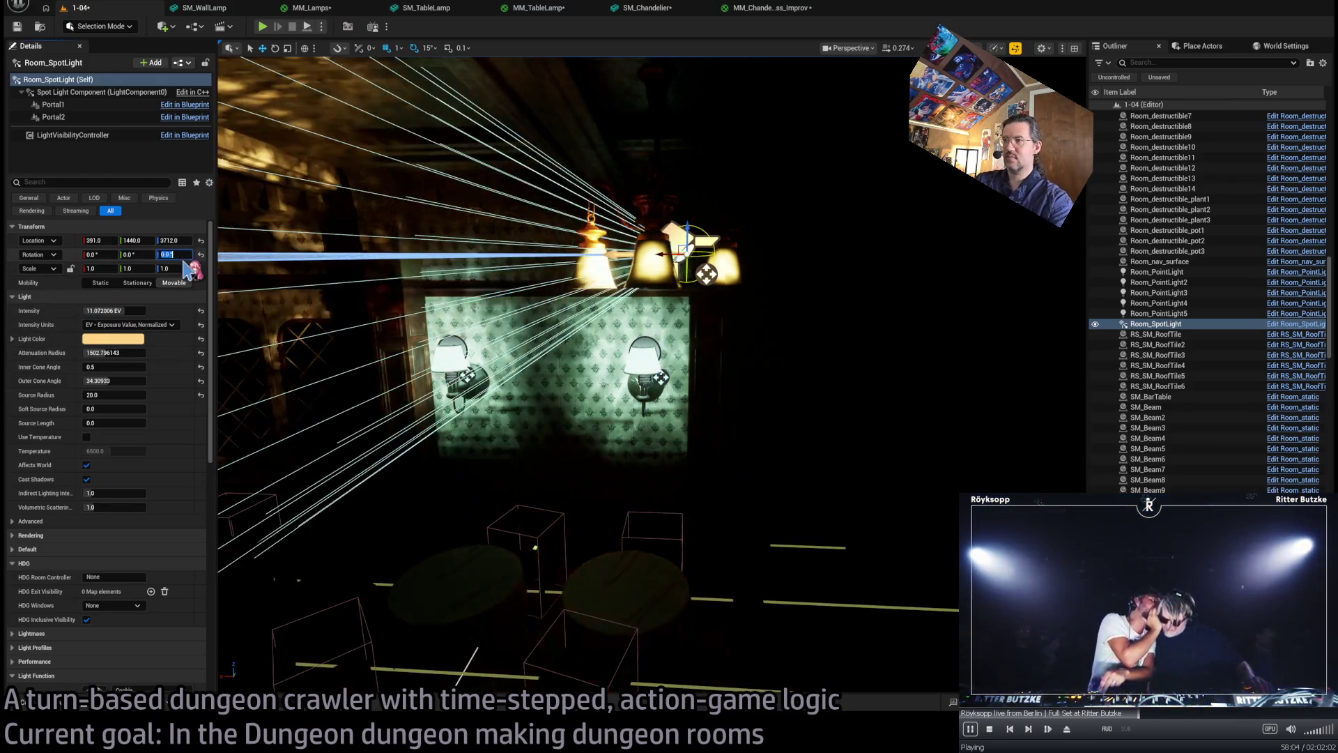
{"action": "key", "text": "Return"}
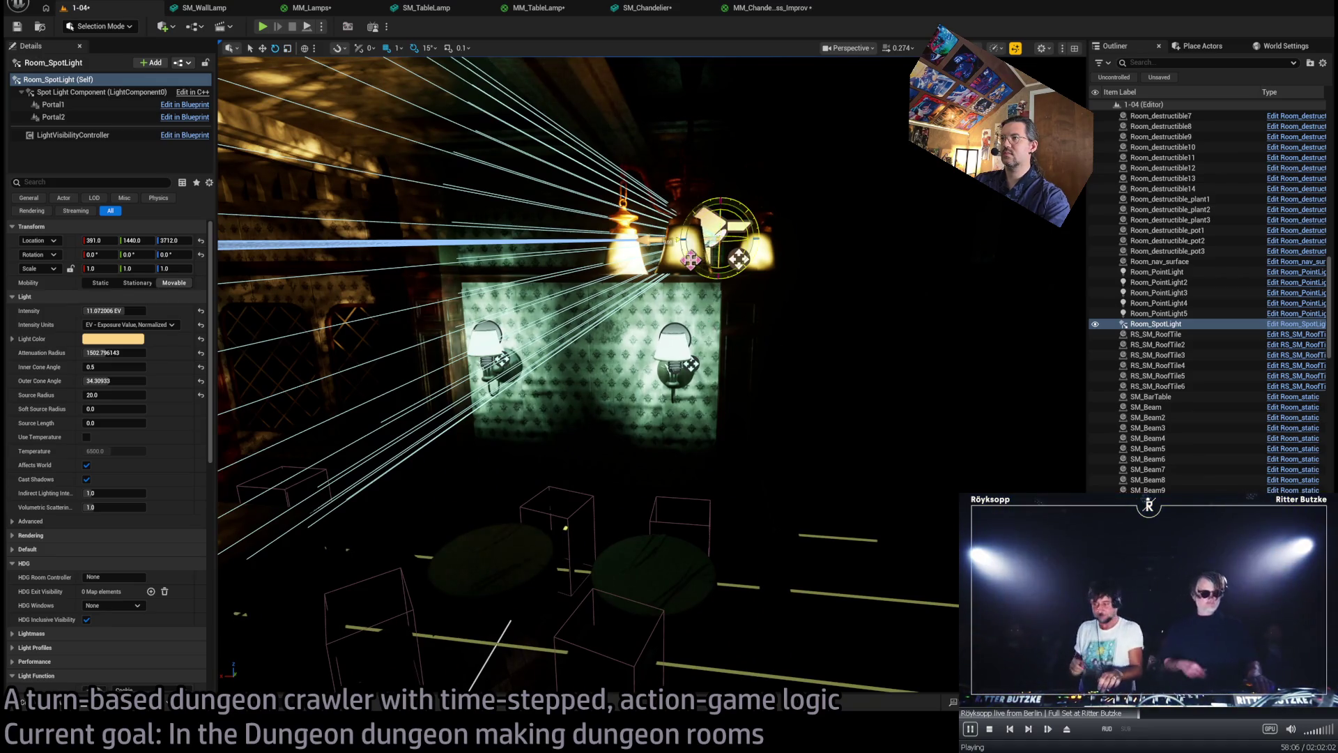
{"action": "left_click_drag", "start_coordinate": [691, 260], "coordinate": [668, 262]}
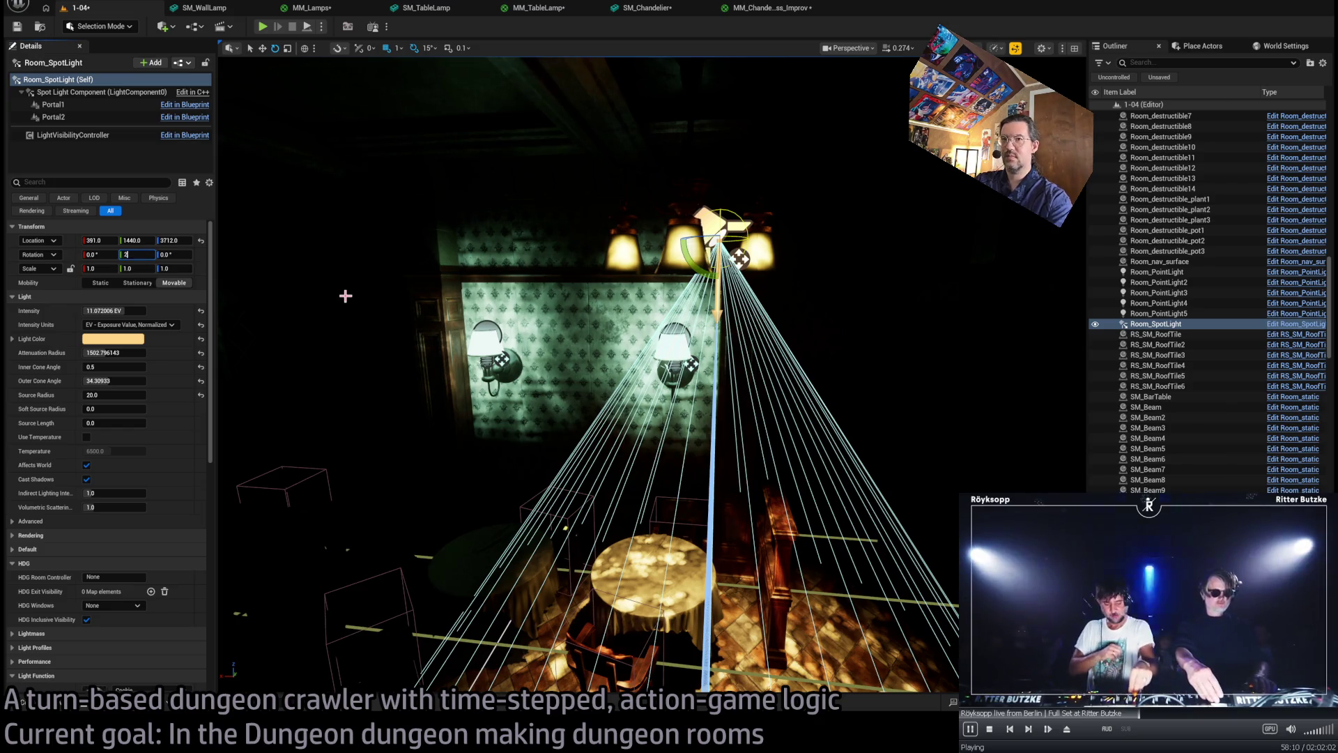
- Move the spotlight so it sits centred inside the chandelier at about 413, 1463, 3743
{"action": "mouse_move", "coordinate": [347, 296]}
{"action": "left_mouse_down"}
{"action": "mouse_move", "coordinate": [376, 223]}
{"action": "mouse_move", "coordinate": [405, 218]}
{"action": "left_mouse_up"}
{"action": "mouse_move", "coordinate": [658, 247]}
{"action": "left_mouse_down"}
{"action": "mouse_move", "coordinate": [641, 248]}
{"action": "mouse_move", "coordinate": [658, 247]}
{"action": "left_mouse_up"}
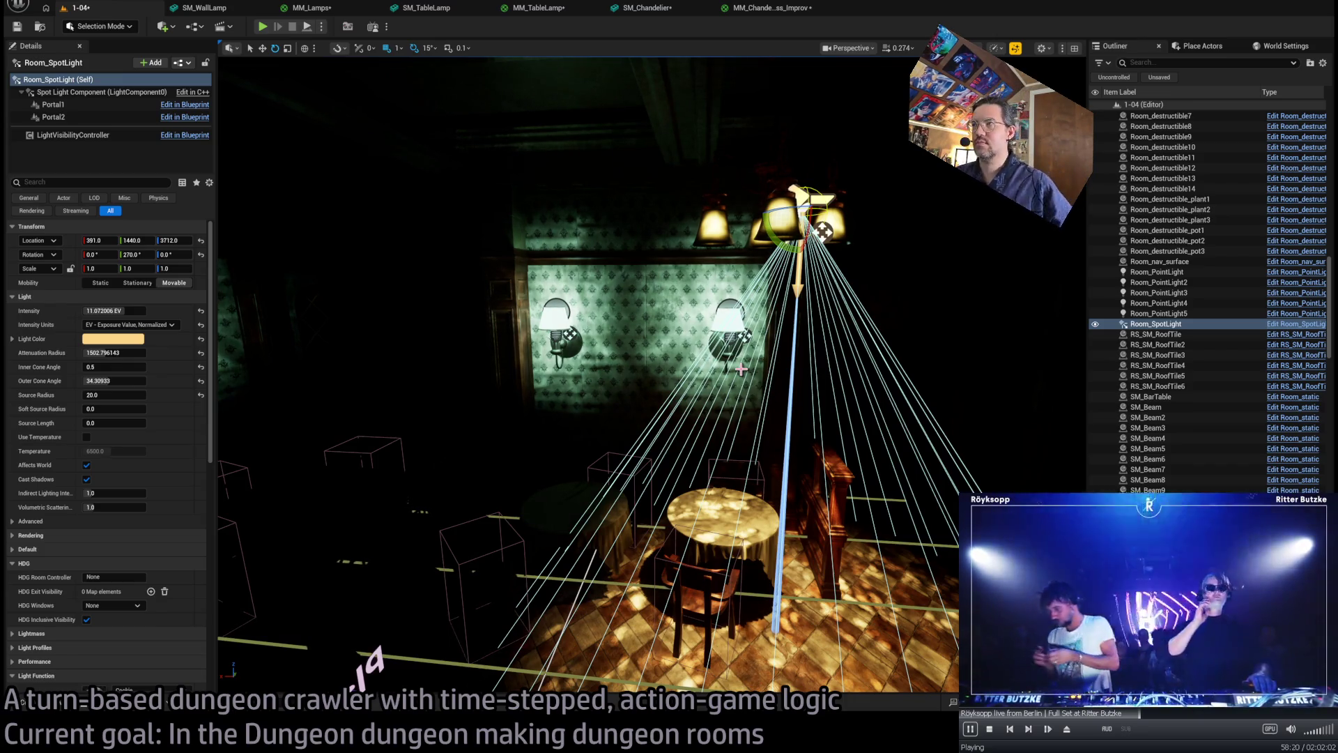
{"action": "mouse_move", "coordinate": [823, 231]}
{"action": "left_mouse_down"}
{"action": "mouse_move", "coordinate": [803, 233]}
{"action": "mouse_move", "coordinate": [805, 140]}
{"action": "mouse_move", "coordinate": [858, 150]}
{"action": "mouse_move", "coordinate": [674, 270]}
{"action": "mouse_move", "coordinate": [552, 266]}
{"action": "mouse_move", "coordinate": [663, 237]}
{"action": "mouse_move", "coordinate": [594, 265]}
{"action": "mouse_move", "coordinate": [802, 230]}
{"action": "mouse_move", "coordinate": [620, 230]}
{"action": "mouse_move", "coordinate": [680, 271]}
{"action": "mouse_move", "coordinate": [658, 362]}
{"action": "mouse_move", "coordinate": [664, 334]}
{"action": "left_mouse_up"}
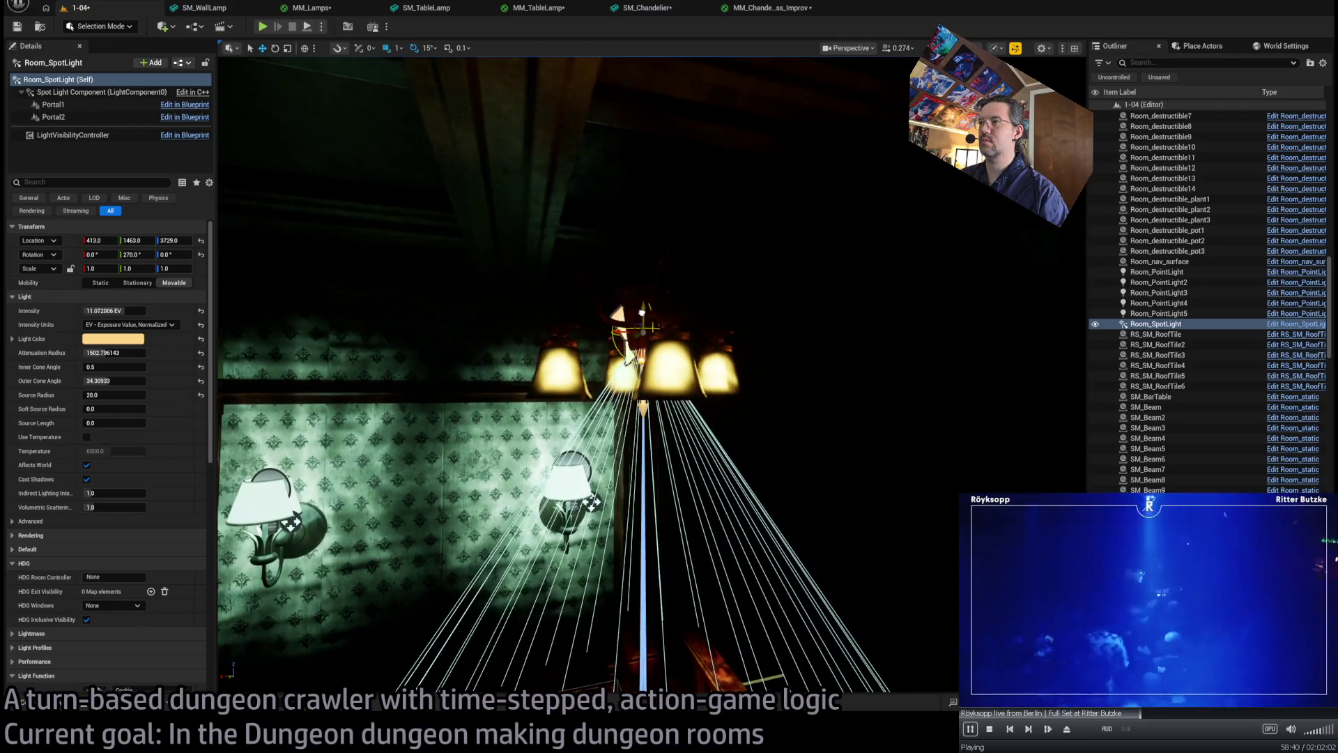
{"action": "left_click", "coordinate": [674, 375]}
{"action": "left_click", "coordinate": [625, 279], "text": "ctrl"}
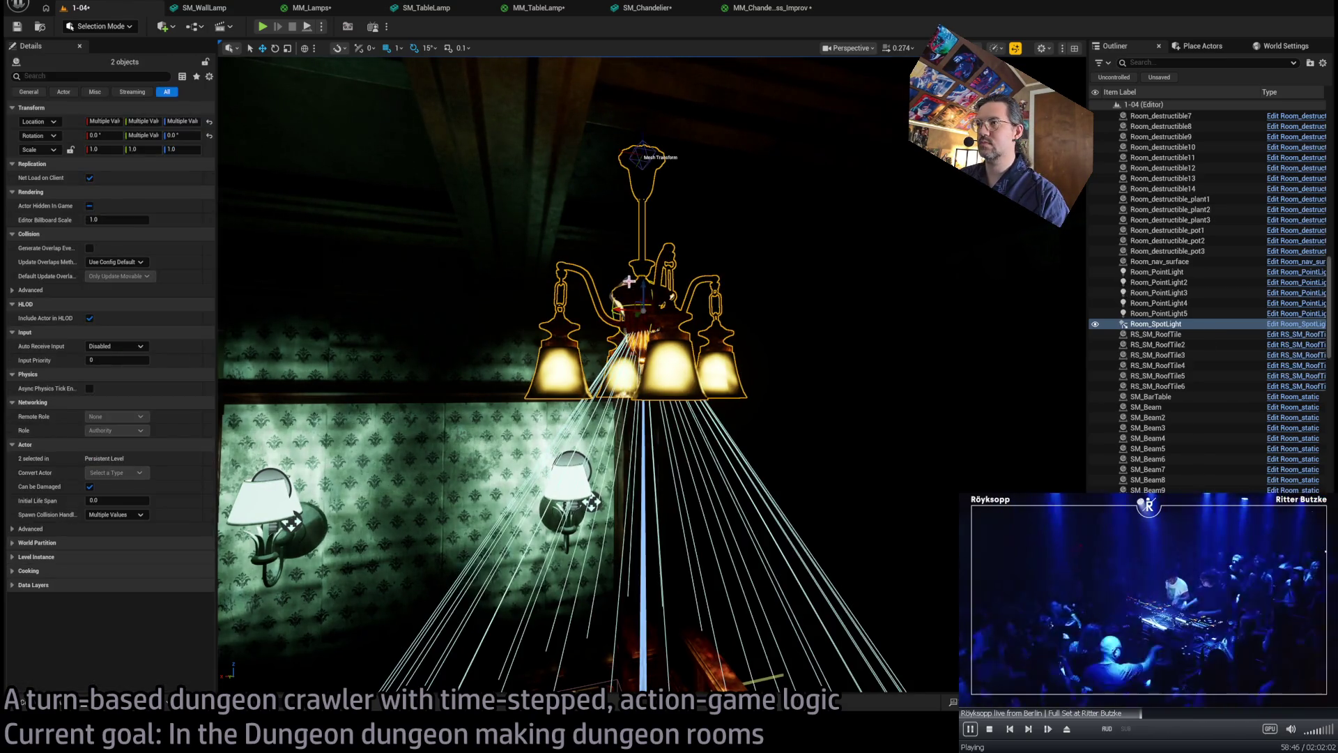
{"action": "mouse_move", "coordinate": [626, 279]}
{"action": "left_mouse_down"}
{"action": "mouse_move", "coordinate": [626, 328]}
{"action": "mouse_move", "coordinate": [625, 271]}
{"action": "mouse_move", "coordinate": [658, 323]}
{"action": "mouse_move", "coordinate": [634, 362]}
{"action": "mouse_move", "coordinate": [557, 341]}
{"action": "left_mouse_up"}
{"action": "key", "text": "f"}
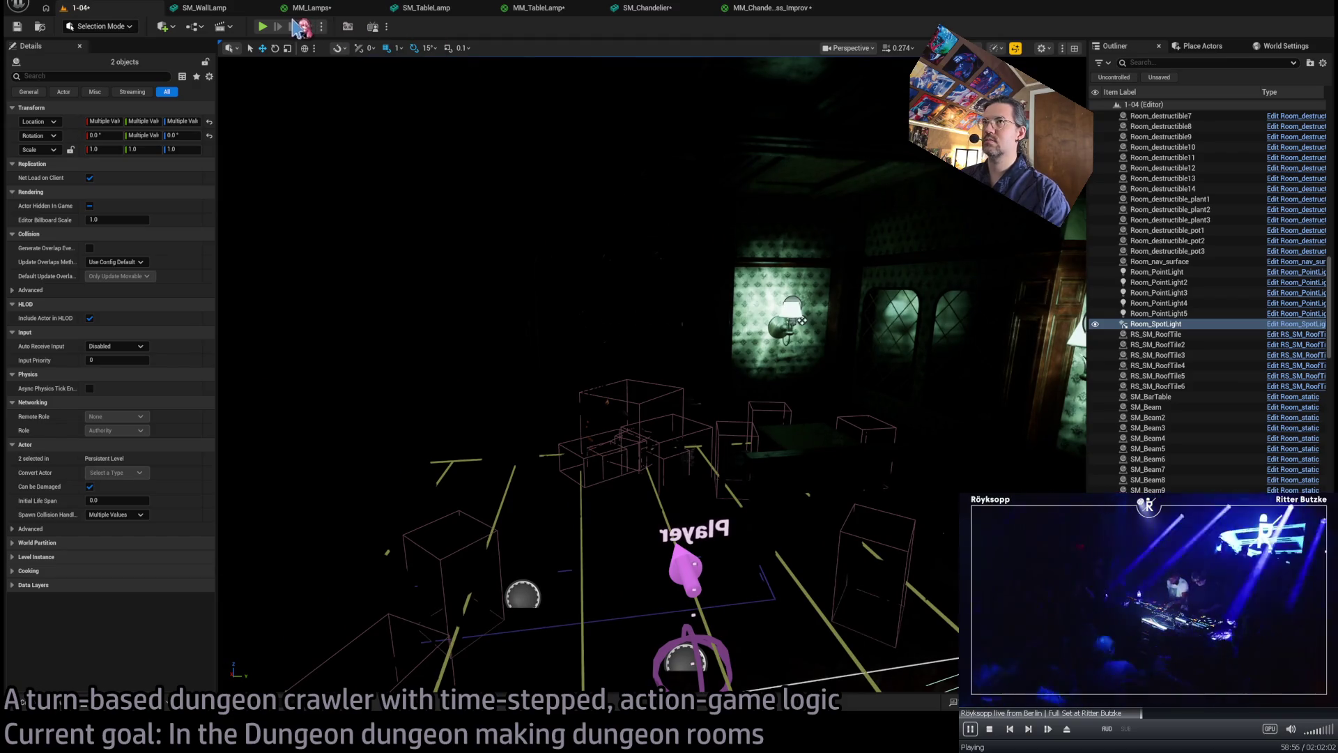
{"action": "left_click", "coordinate": [262, 25]}
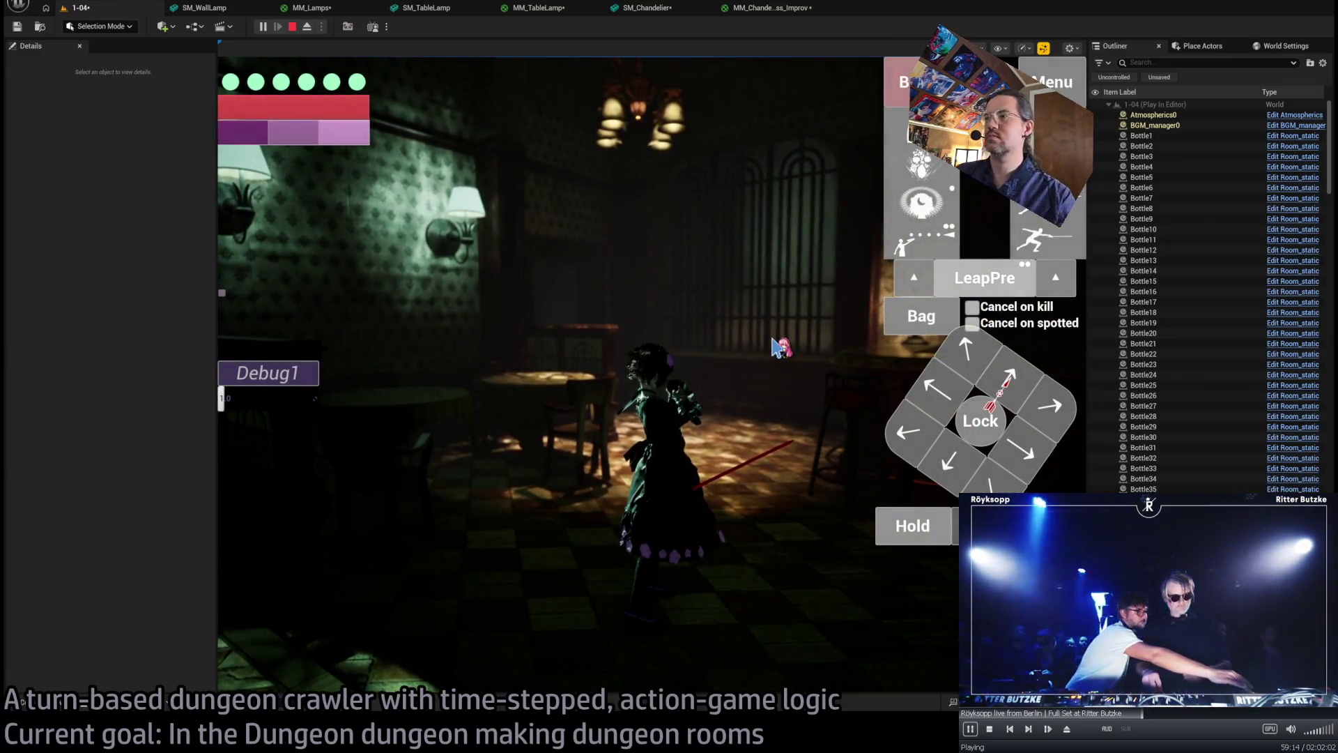
{"action": "key", "text": "Escape"}
{"action": "left_click_drag", "start_coordinate": [762, 339], "coordinate": [812, 340]}
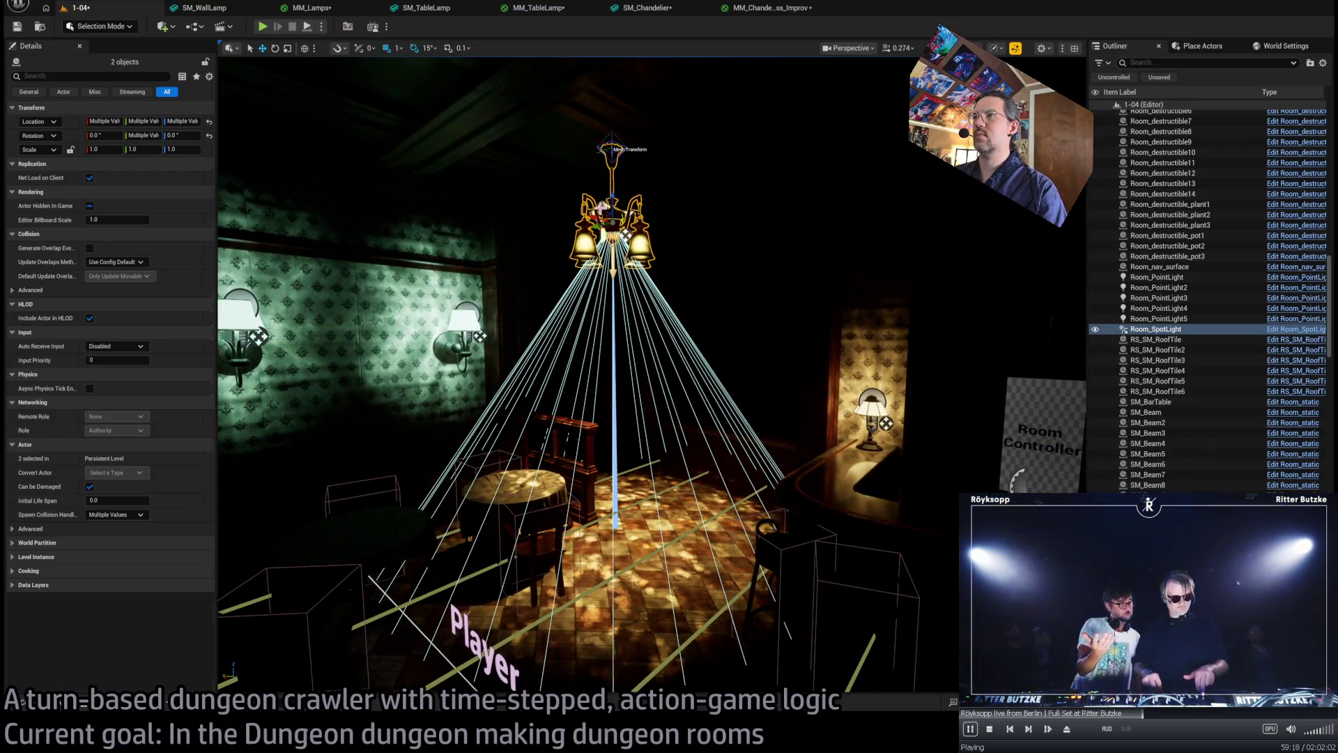
- Give Room_SpotLight attenuation radius 1502.8, a 46.5° outer cone and 12 EV intensity
{"action": "left_click", "coordinate": [601, 207]}
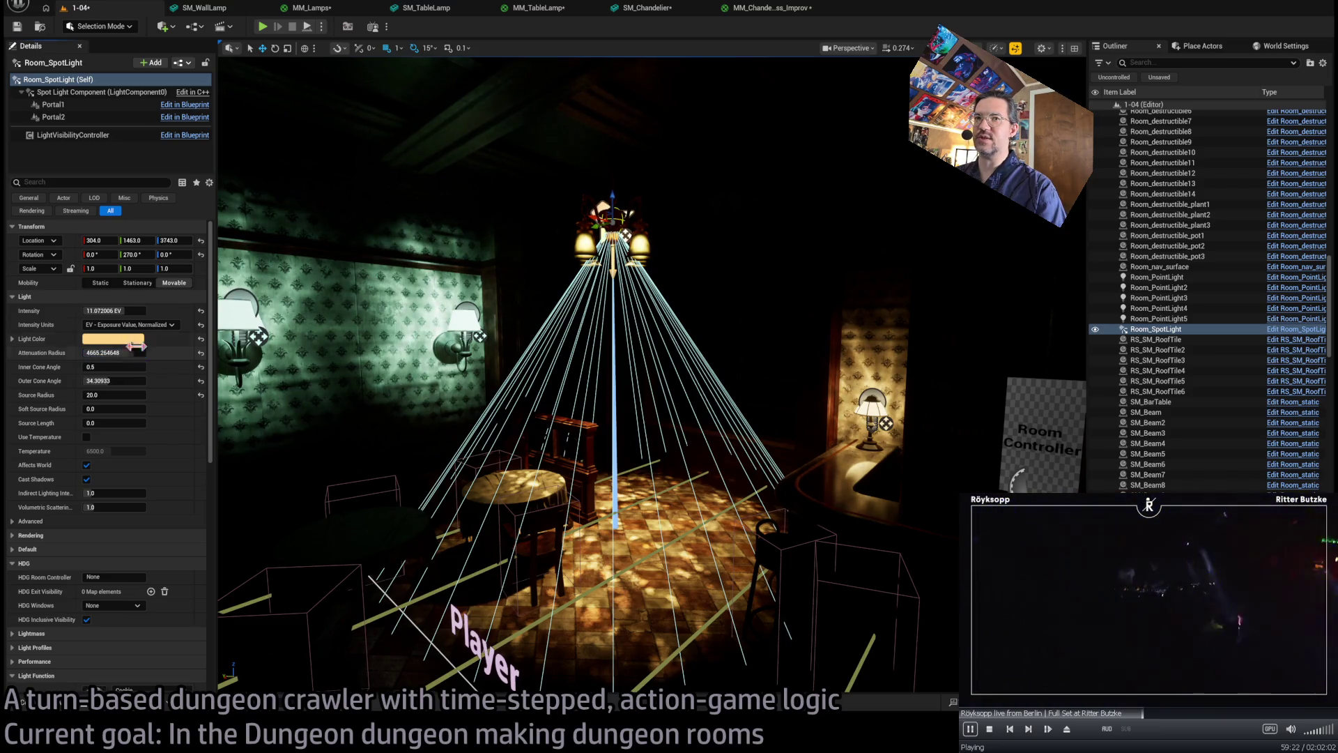
{"action": "key", "text": "ctrl+z"}
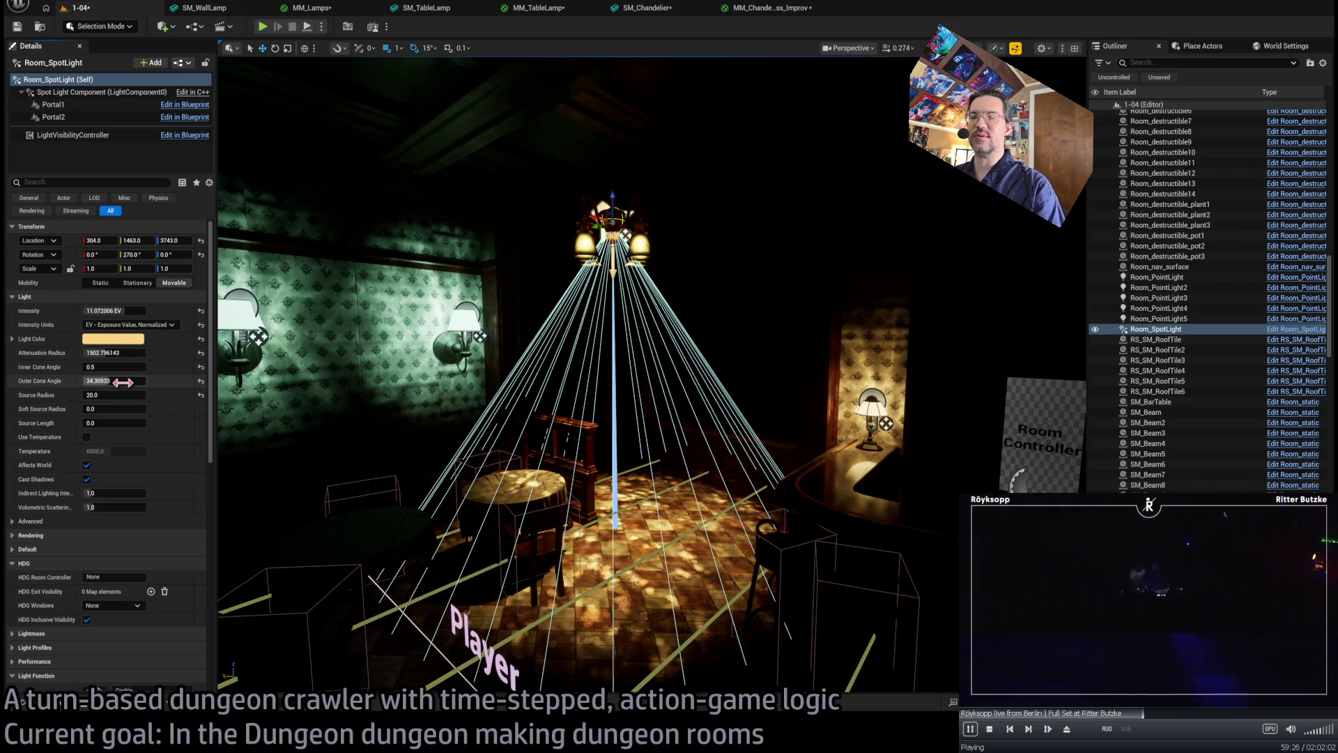
{"action": "left_click_drag", "start_coordinate": [123, 382], "coordinate": [167, 382]}
{"action": "key", "text": "Return"}
{"action": "left_click_drag", "start_coordinate": [512, 326], "coordinate": [532, 339]}
- Duplicate the wall lamp twice, placing copies near the bar and counter, then start Play
{"action": "left_click", "coordinate": [704, 317]}
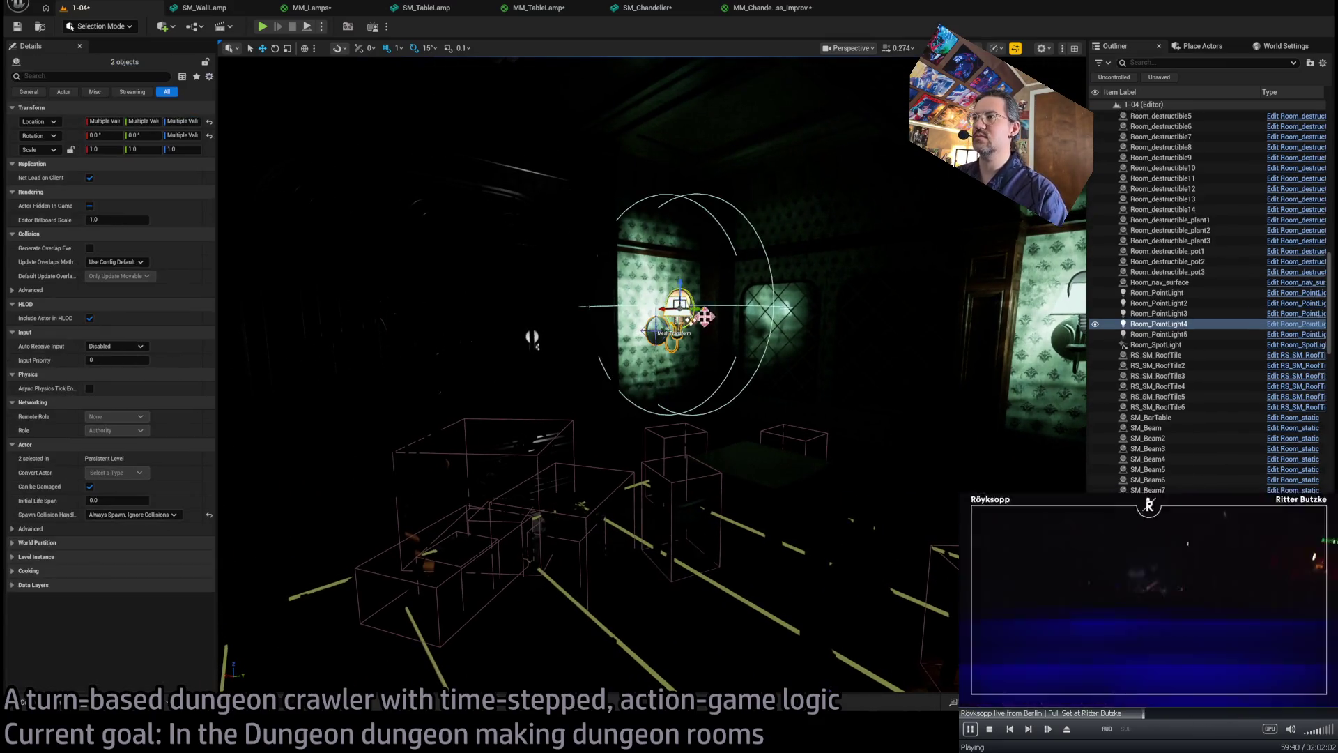
{"action": "key", "text": "alt+2"}
{"action": "mouse_move", "coordinate": [532, 340]}
{"action": "left_mouse_down"}
{"action": "mouse_move", "coordinate": [627, 349]}
{"action": "mouse_move", "coordinate": [761, 325]}
{"action": "left_mouse_up"}
{"action": "key", "text": "alt+4"}
{"action": "mouse_move", "coordinate": [932, 312]}
{"action": "left_mouse_down"}
{"action": "mouse_move", "coordinate": [425, 326]}
{"action": "mouse_move", "coordinate": [387, 307]}
{"action": "mouse_move", "coordinate": [501, 328]}
{"action": "mouse_move", "coordinate": [505, 343]}
{"action": "mouse_move", "coordinate": [398, 337]}
{"action": "mouse_move", "coordinate": [597, 307]}
{"action": "left_mouse_up"}
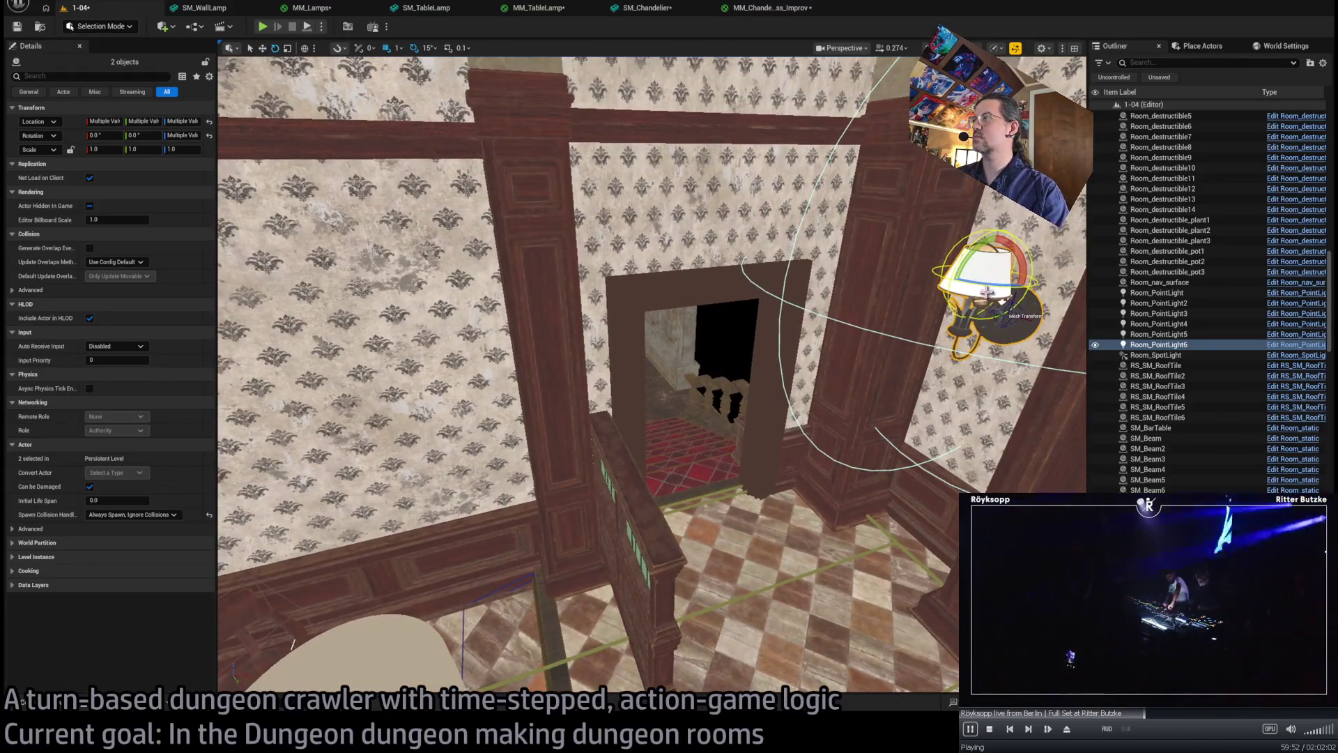
{"action": "key", "text": "ctrl+d"}
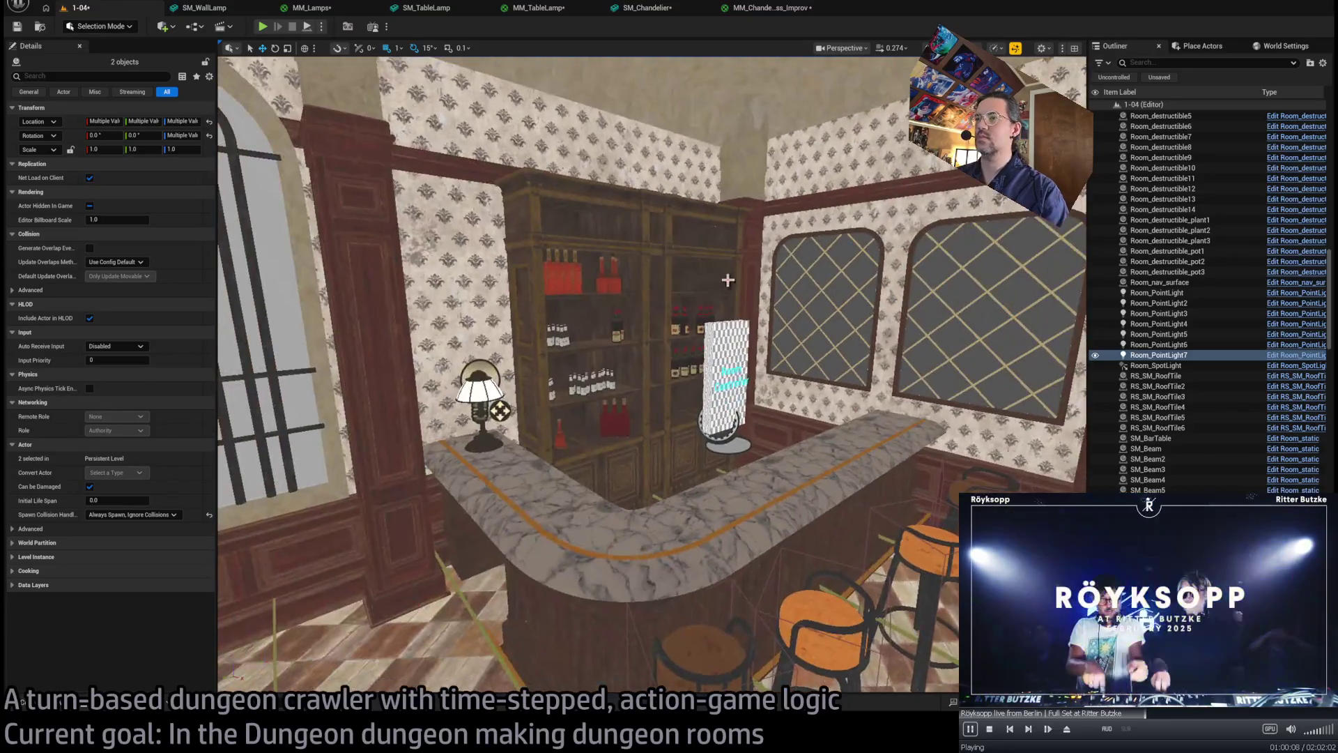
{"action": "left_click", "coordinate": [263, 27]}
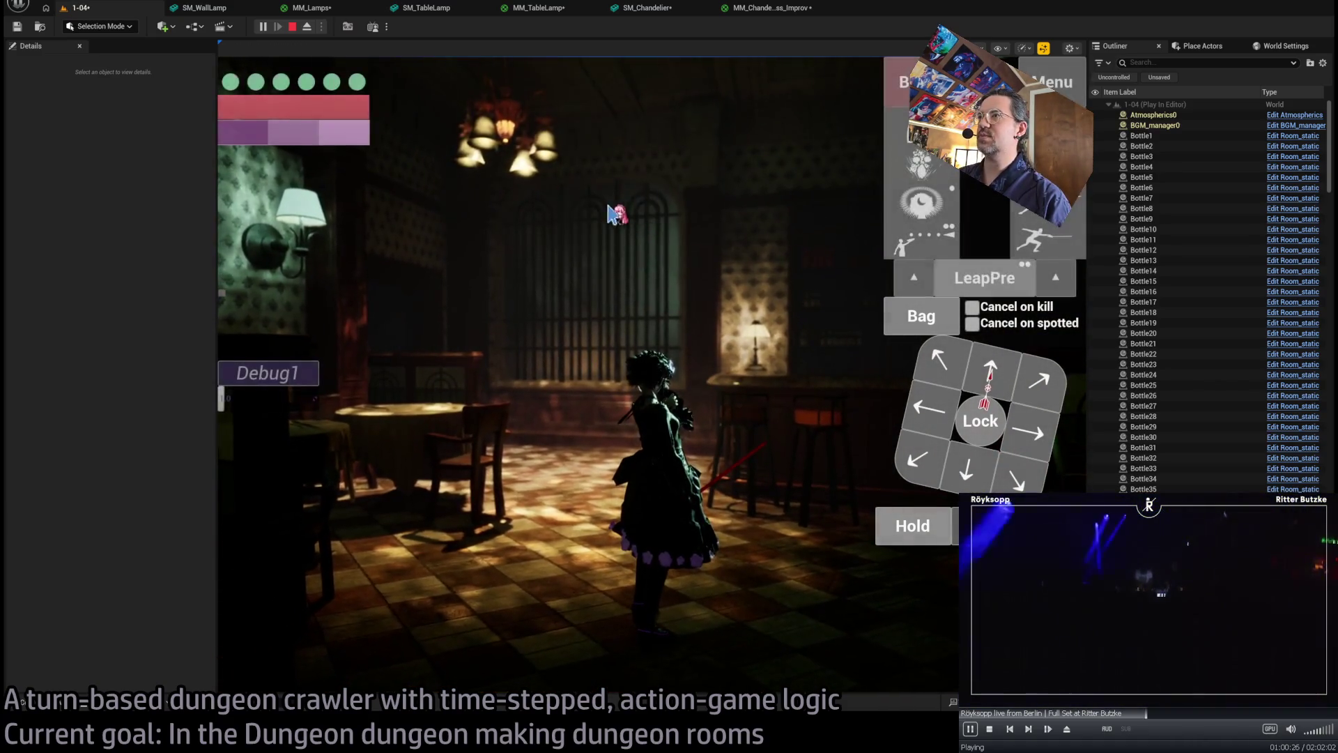
- Eject to inspect the lit tavern, repossess the character and run it around, then stop play
{"action": "left_click", "coordinate": [307, 27]}
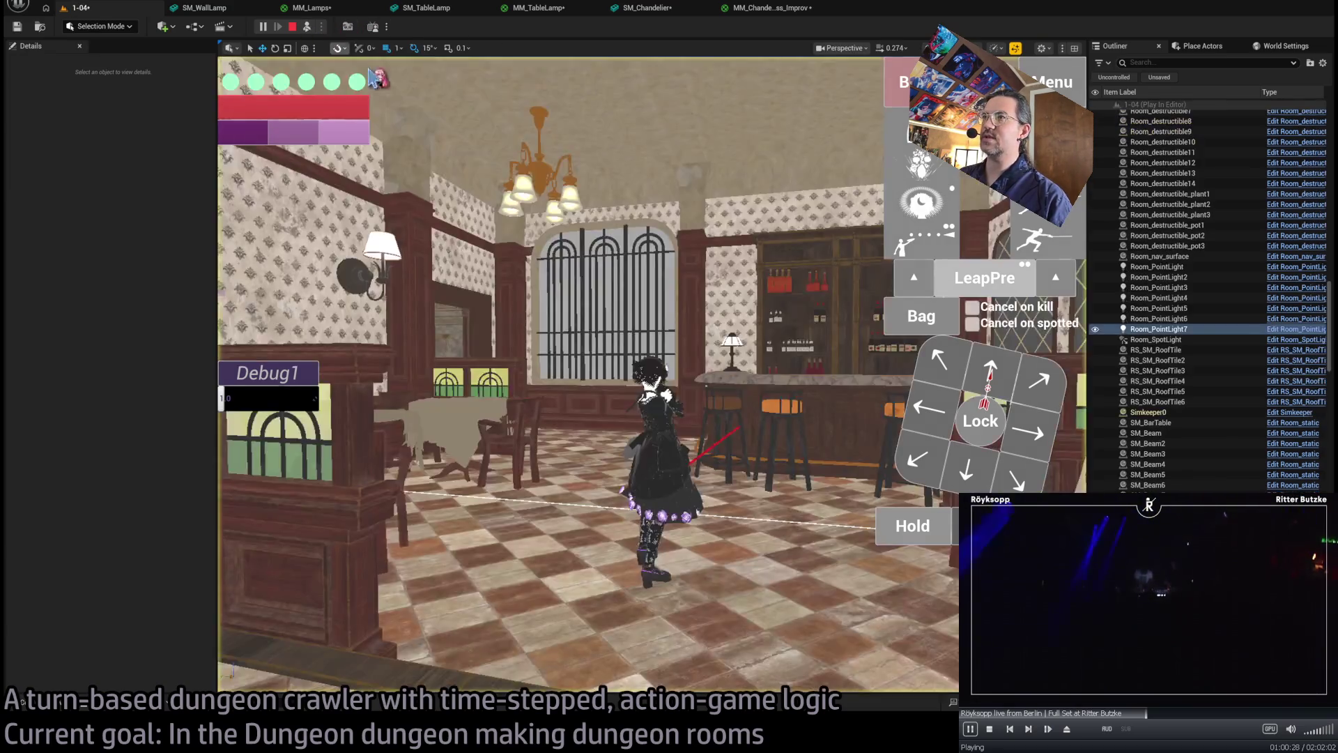
{"action": "left_click", "coordinate": [307, 27]}
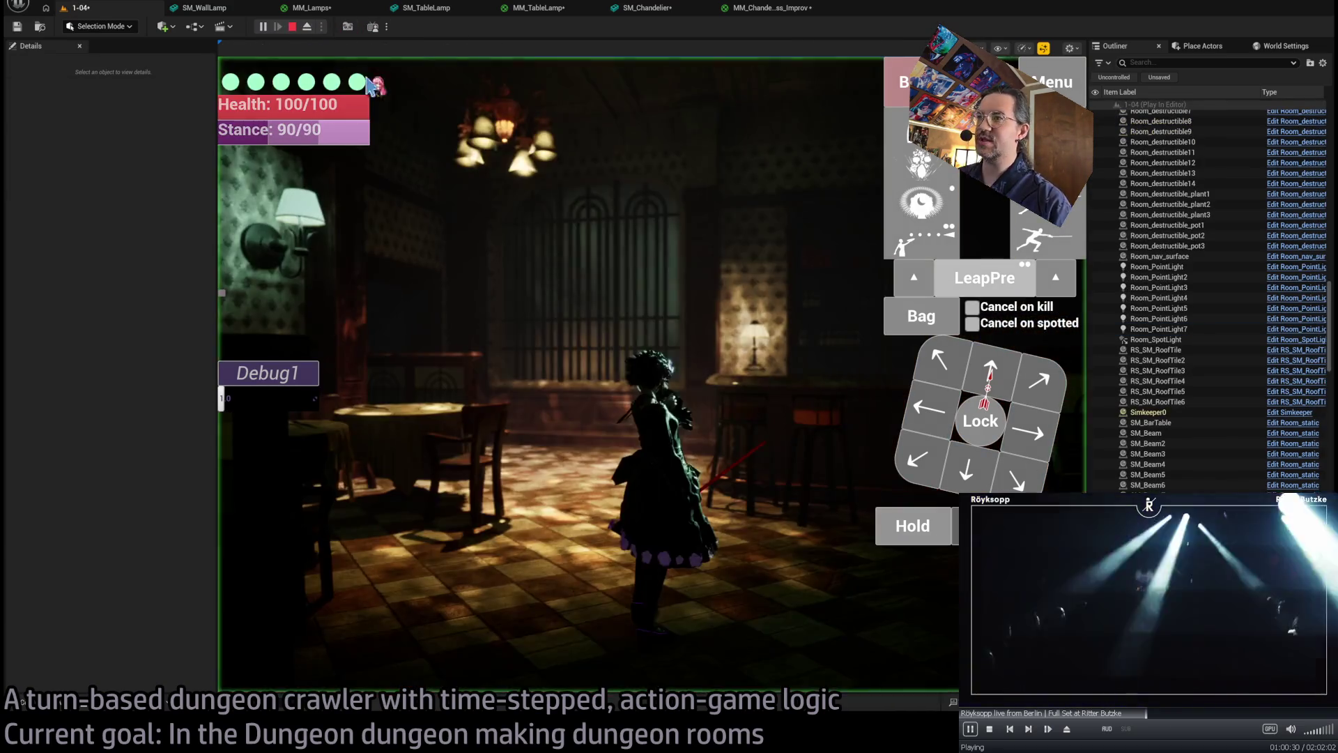
{"action": "left_click", "coordinate": [998, 375]}
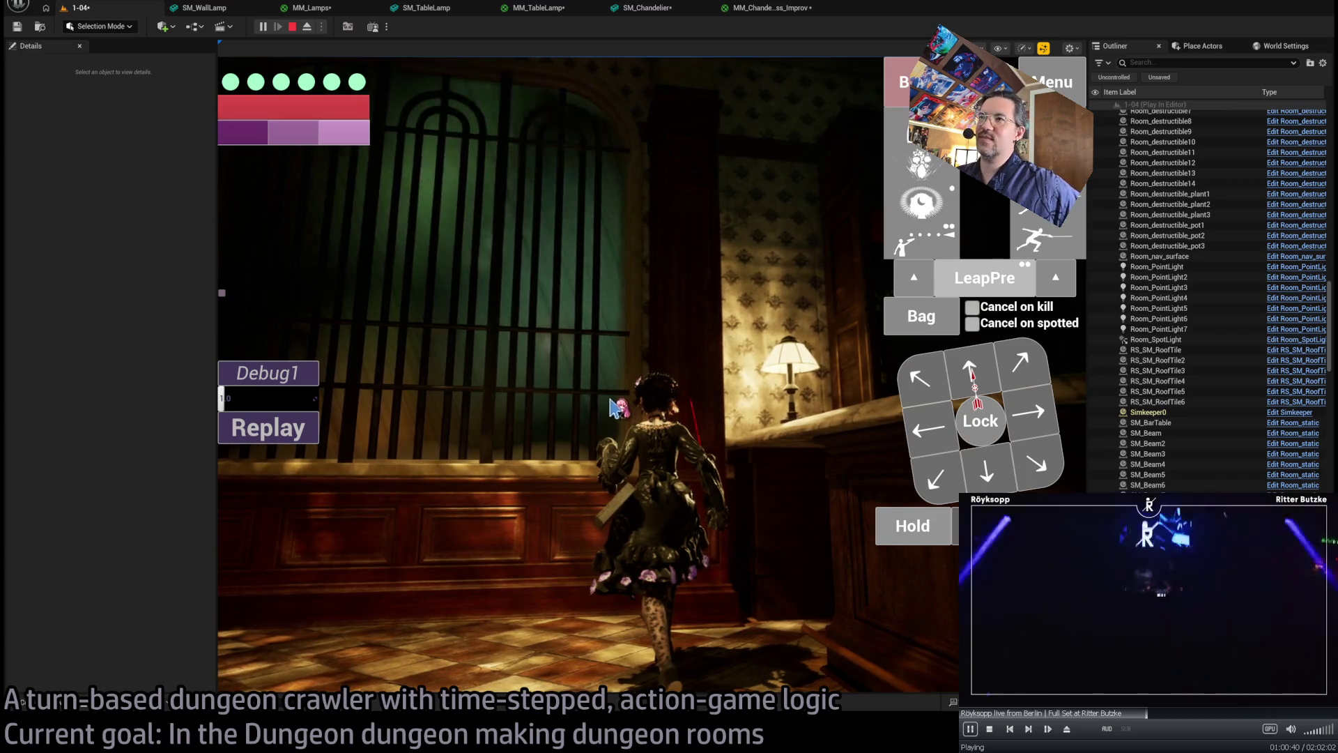
{"action": "key", "text": "w"}
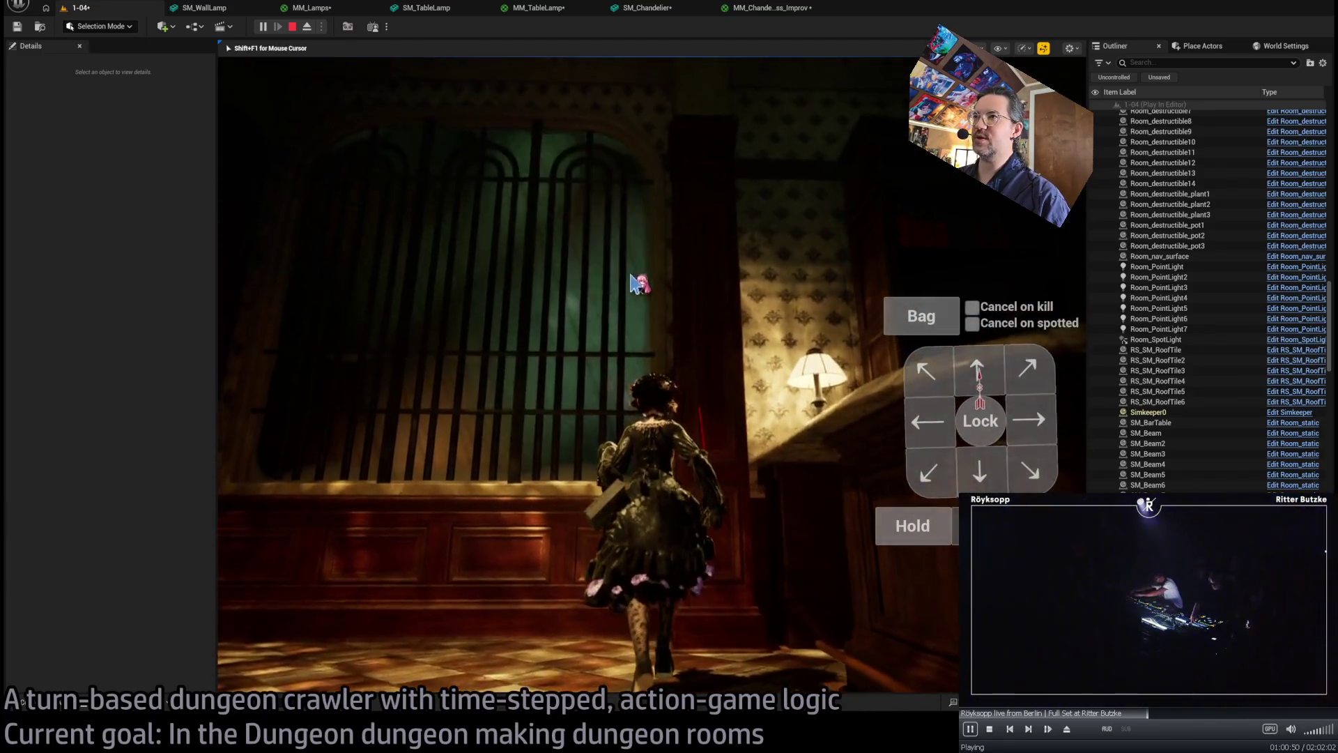
{"action": "key", "text": "Escape"}
- Select the bar lamp's point light, enlarge its attenuation radius and raise intensity to 5 EV
{"action": "key", "text": "w"}
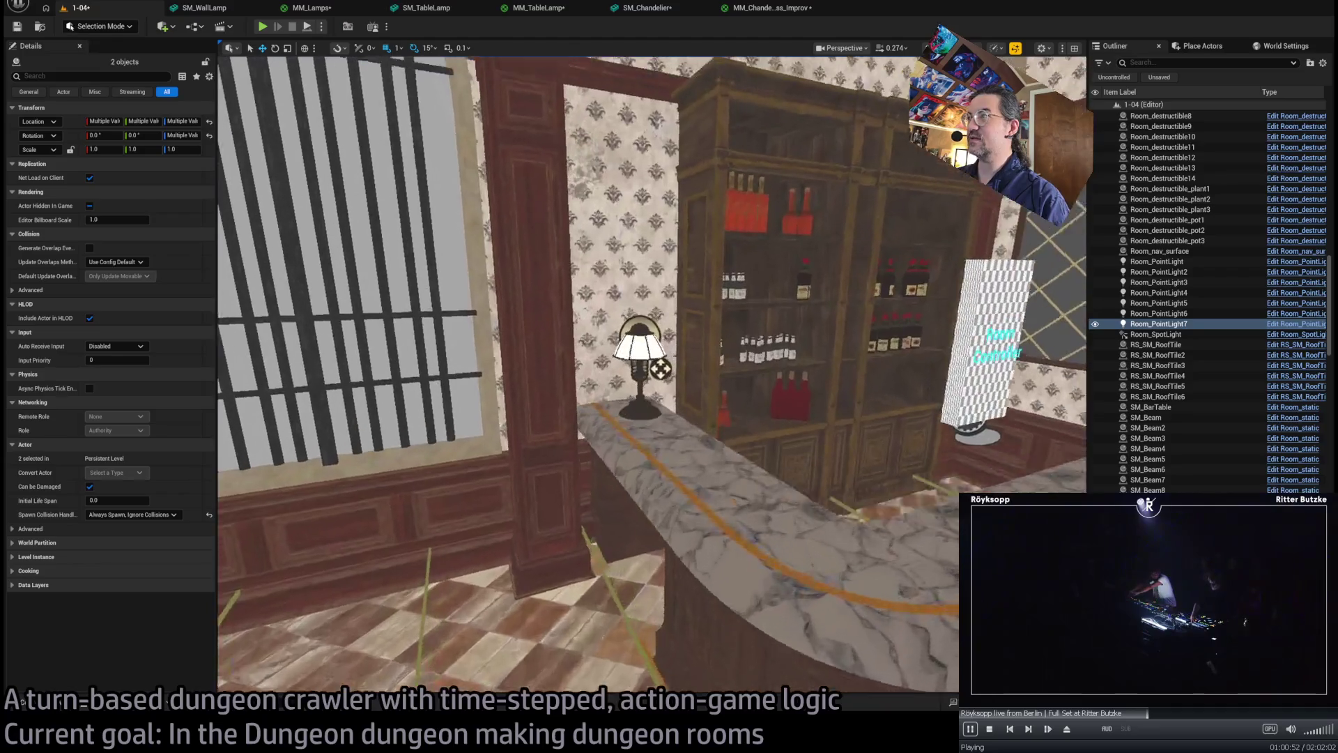
{"action": "key", "text": "w"}
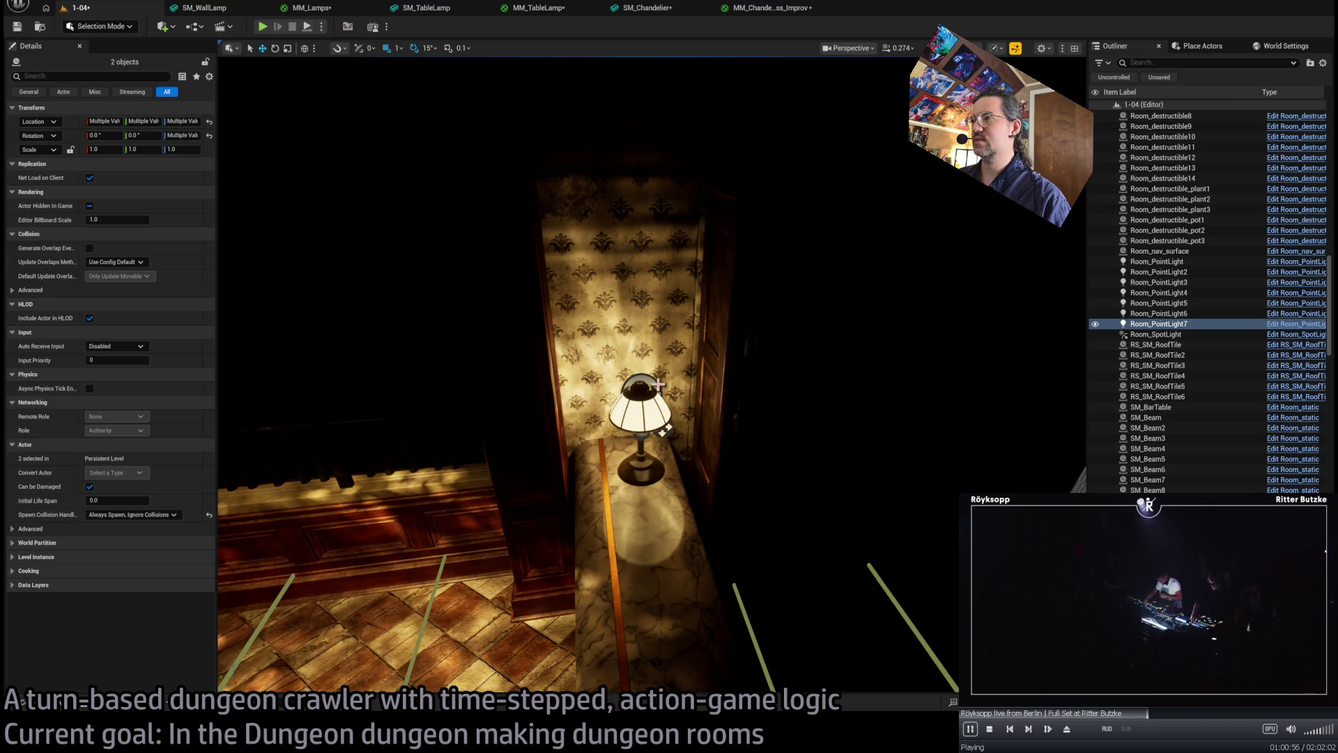
{"action": "left_click", "coordinate": [666, 430]}
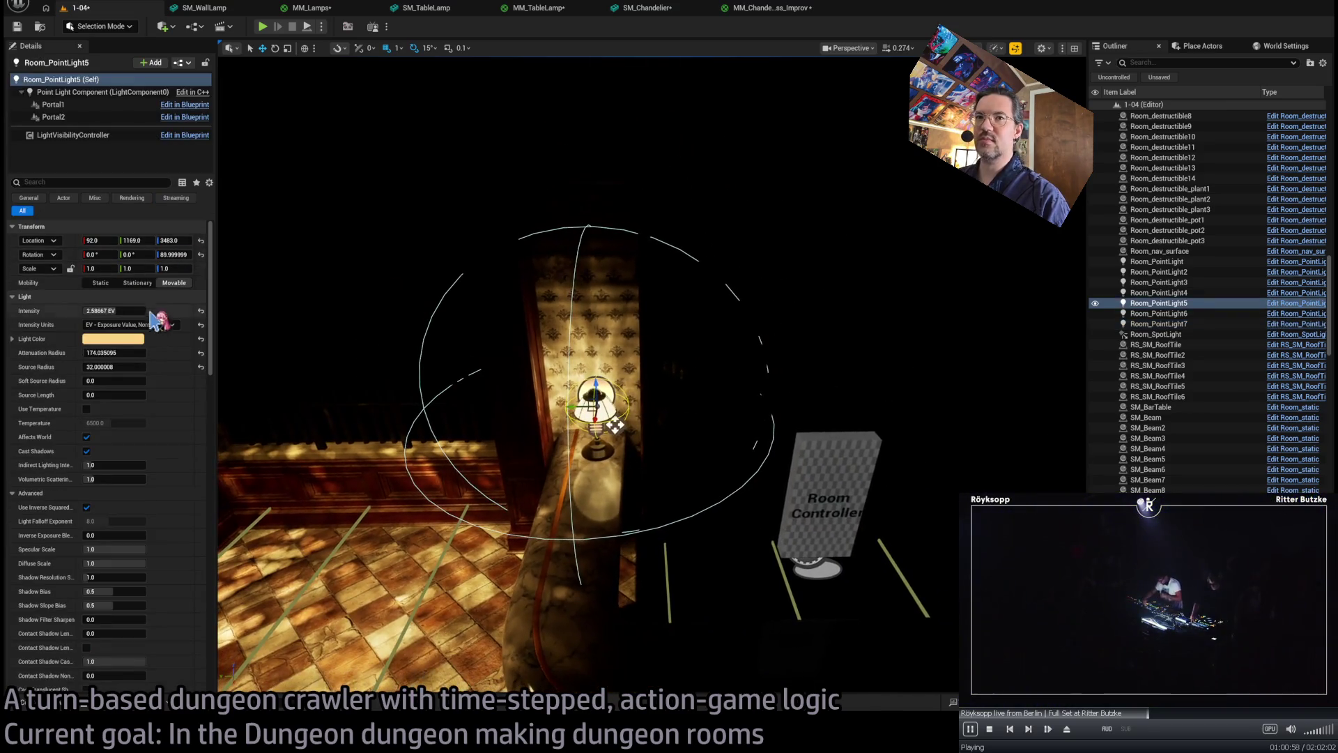
{"action": "left_click", "coordinate": [140, 296]}
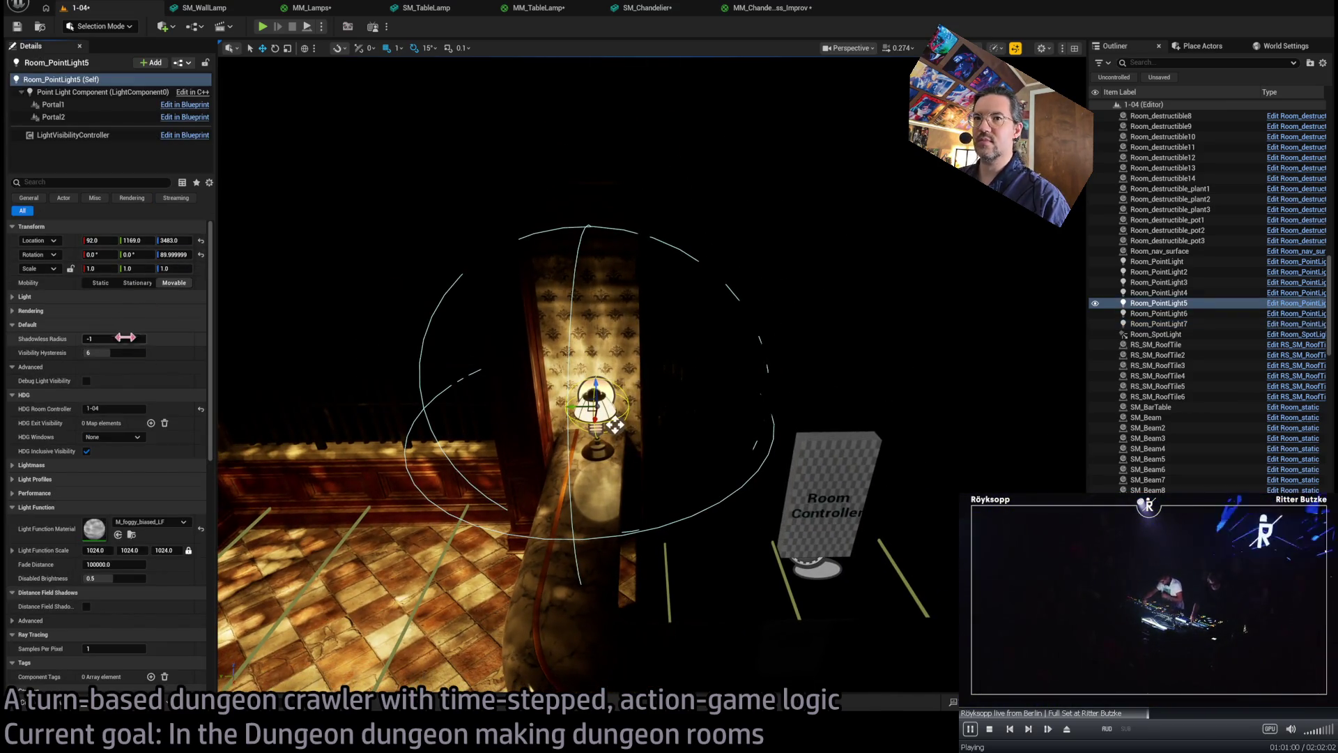
{"action": "left_click", "coordinate": [125, 296]}
{"action": "left_click", "coordinate": [115, 310]}
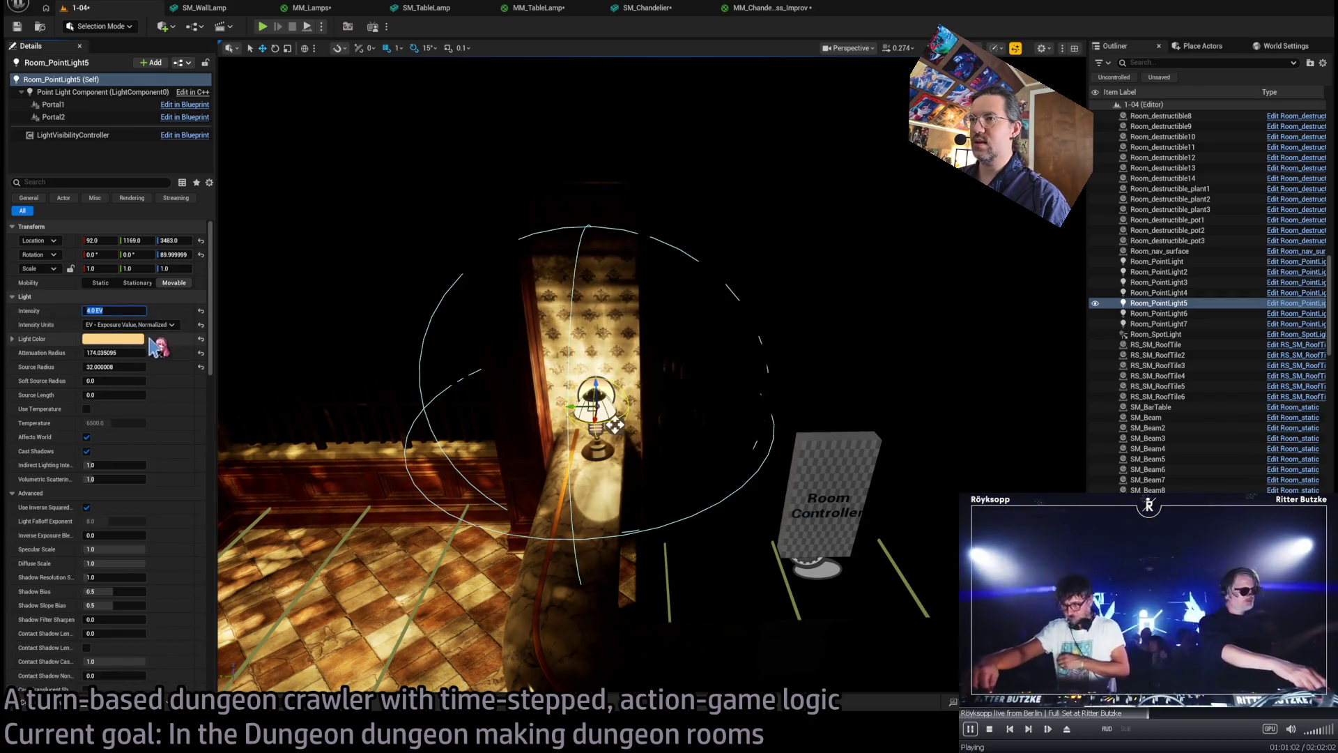
{"action": "mouse_move", "coordinate": [115, 354]}
{"action": "left_mouse_down"}
{"action": "mouse_move", "coordinate": [160, 354]}
{"action": "mouse_move", "coordinate": [125, 354]}
{"action": "mouse_move", "coordinate": [146, 354]}
{"action": "left_mouse_up"}
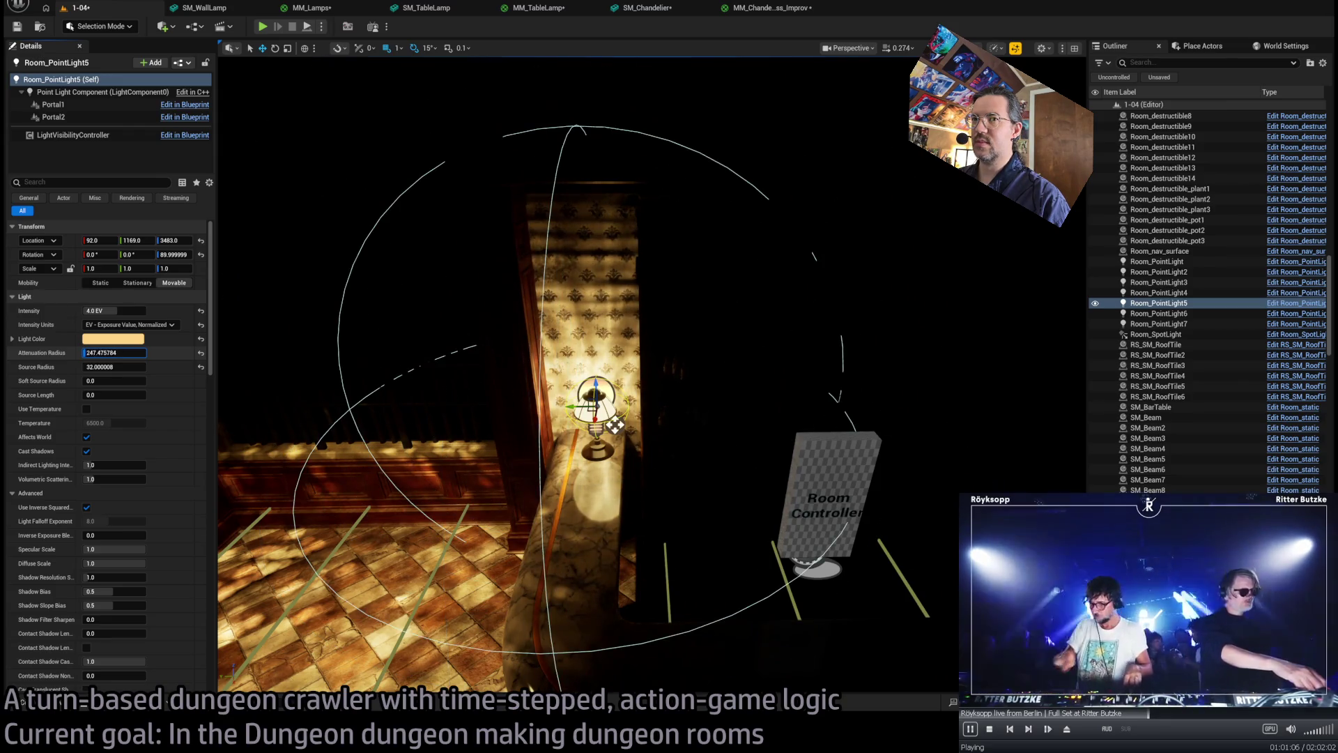
{"action": "type", "text": "5"}
{"action": "key", "text": "Return"}
- Switch to Unlit view, frame the bar counter and shelves, and select the table lamp
{"action": "left_click_drag", "start_coordinate": [244, 313], "coordinate": [257, 362]}
{"action": "mouse_move", "coordinate": [431, 380]}
{"action": "left_mouse_down"}
{"action": "mouse_move", "coordinate": [439, 373]}
{"action": "mouse_move", "coordinate": [430, 380]}
{"action": "left_mouse_up"}
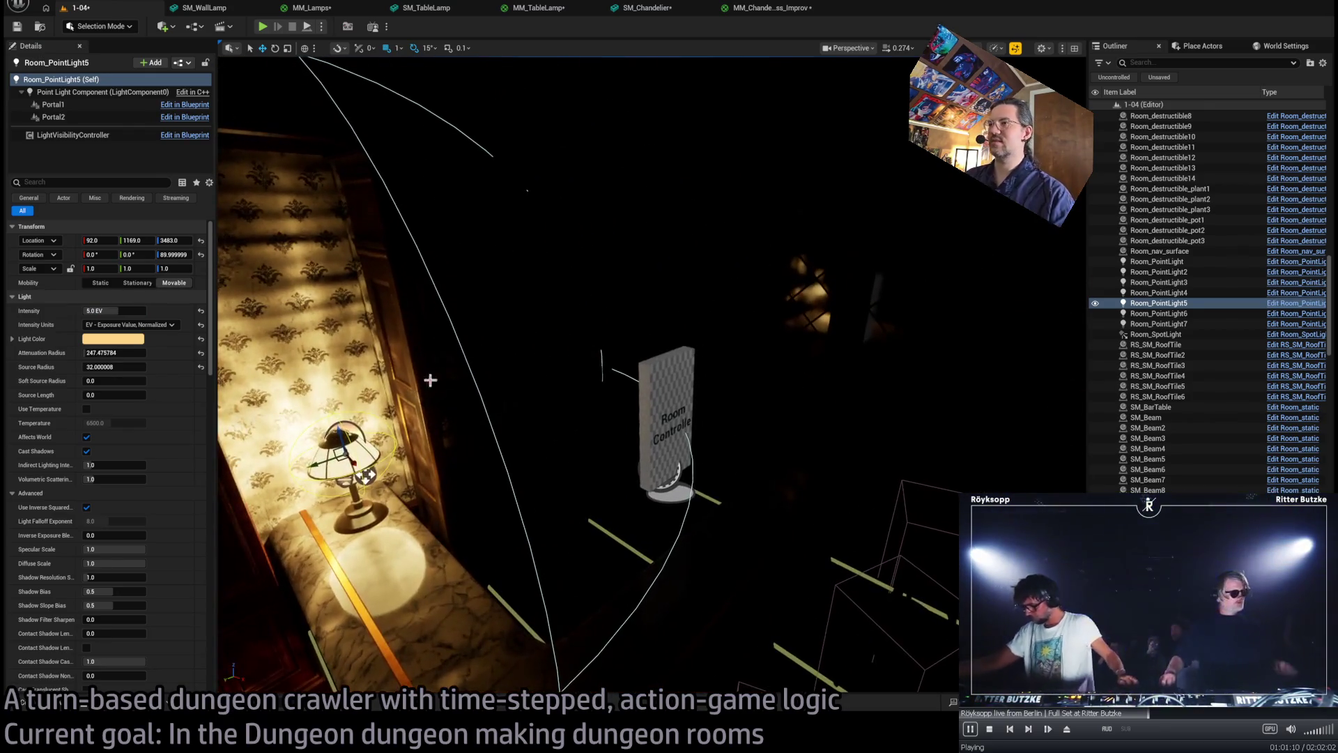
{"action": "key", "text": "alt+3"}
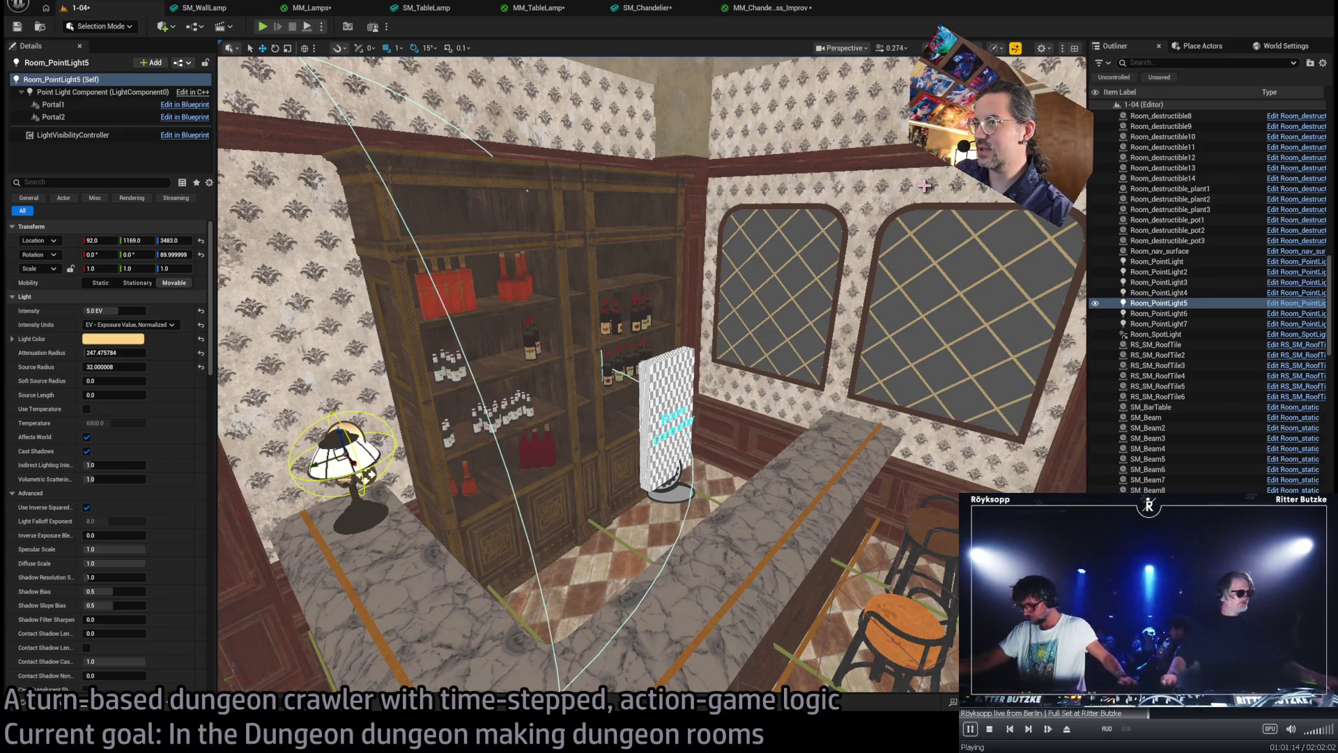
{"action": "left_click_drag", "start_coordinate": [786, 305], "coordinate": [809, 306]}
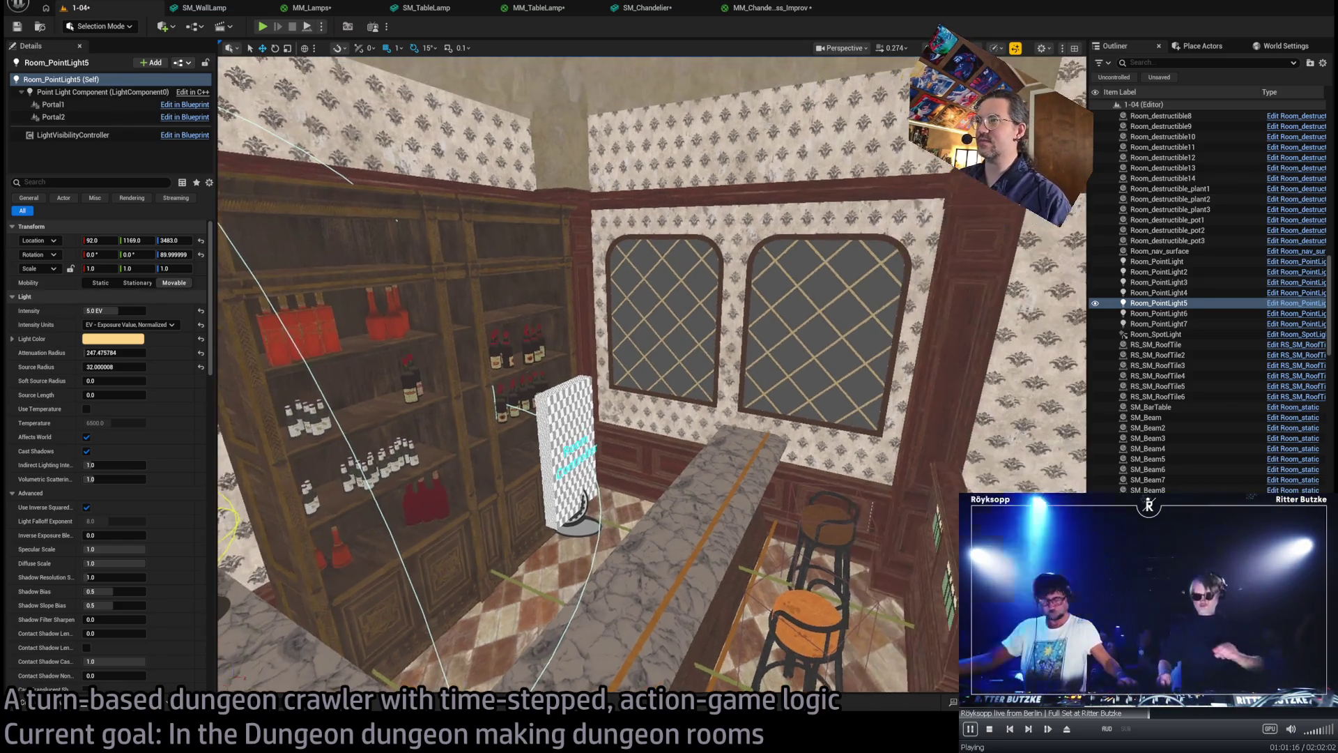
{"action": "left_click_drag", "start_coordinate": [548, 414], "coordinate": [562, 414]}
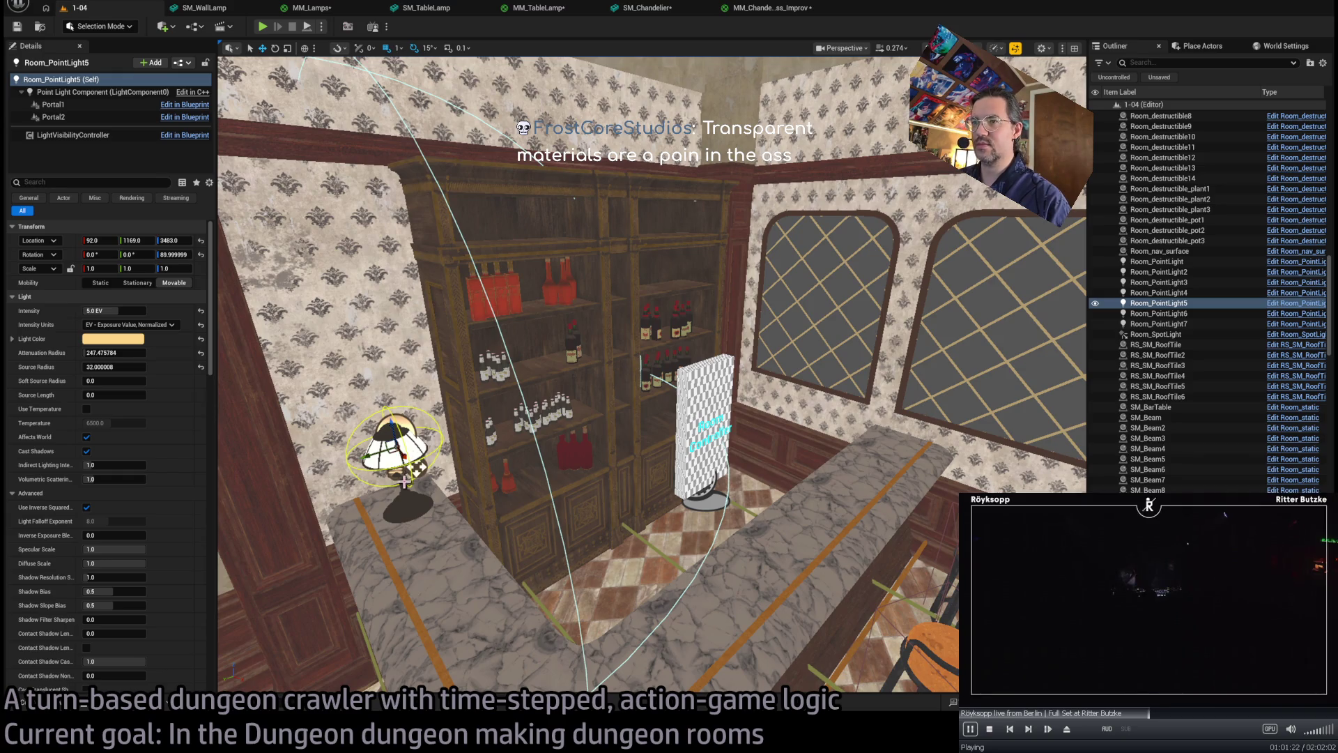
{"action": "left_click", "coordinate": [417, 457]}
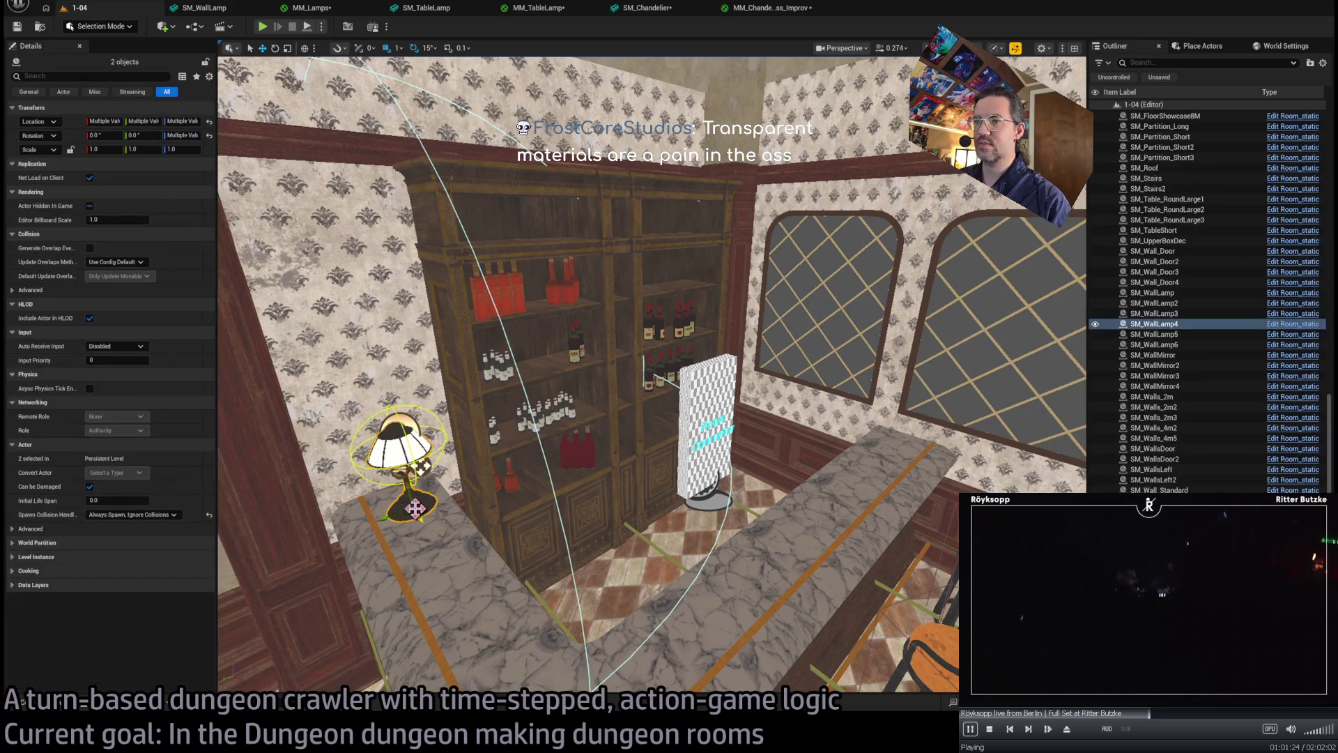
- Alt-drag a lamp copy to the bar's far end and set its Room_PointLight8 source radius to 0
{"action": "left_click_drag", "start_coordinate": [411, 513], "coordinate": [900, 450]}
{"action": "key", "text": "f"}
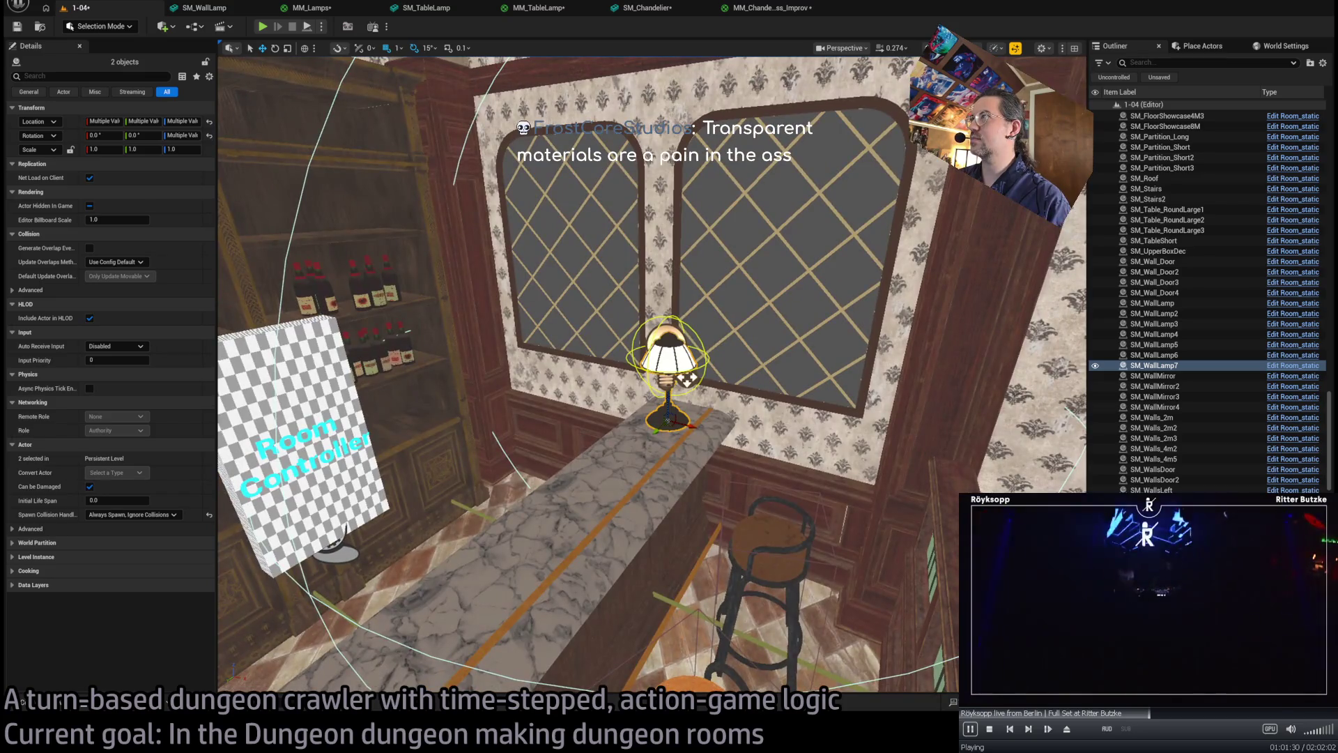
{"action": "key", "text": "alt+4"}
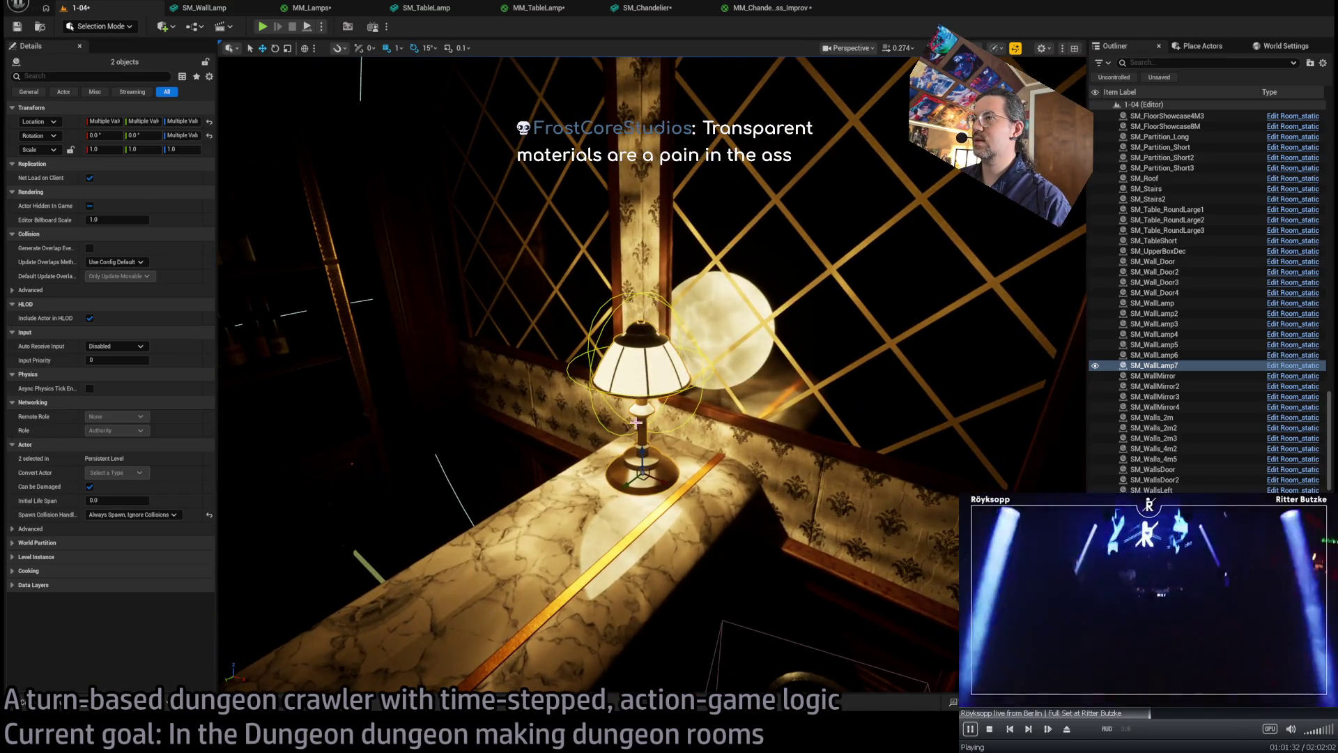
{"action": "mouse_move", "coordinate": [642, 327]}
{"action": "left_mouse_down"}
{"action": "mouse_move", "coordinate": [606, 400]}
{"action": "mouse_move", "coordinate": [687, 418]}
{"action": "left_mouse_up"}
{"action": "left_click", "coordinate": [686, 427]}
{"action": "key", "text": "f"}
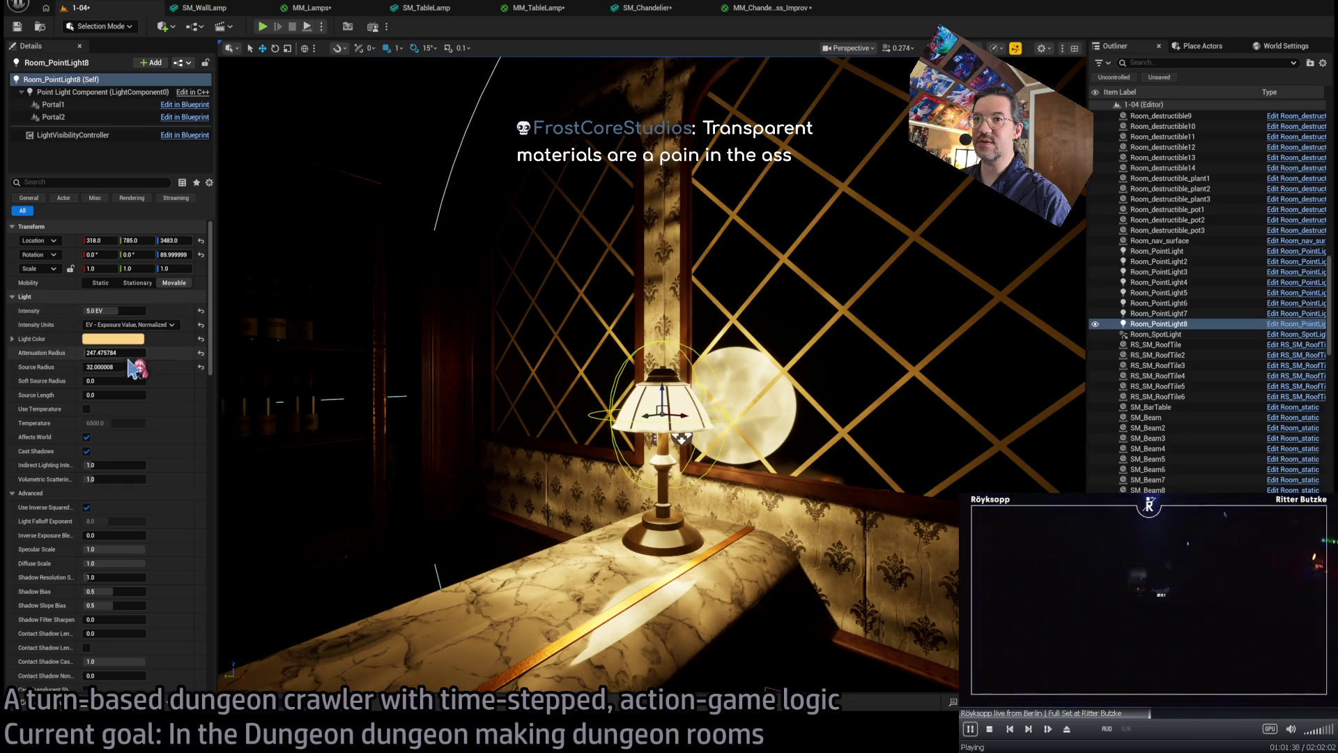
{"action": "left_click_drag", "start_coordinate": [115, 366], "coordinate": [94, 366]}
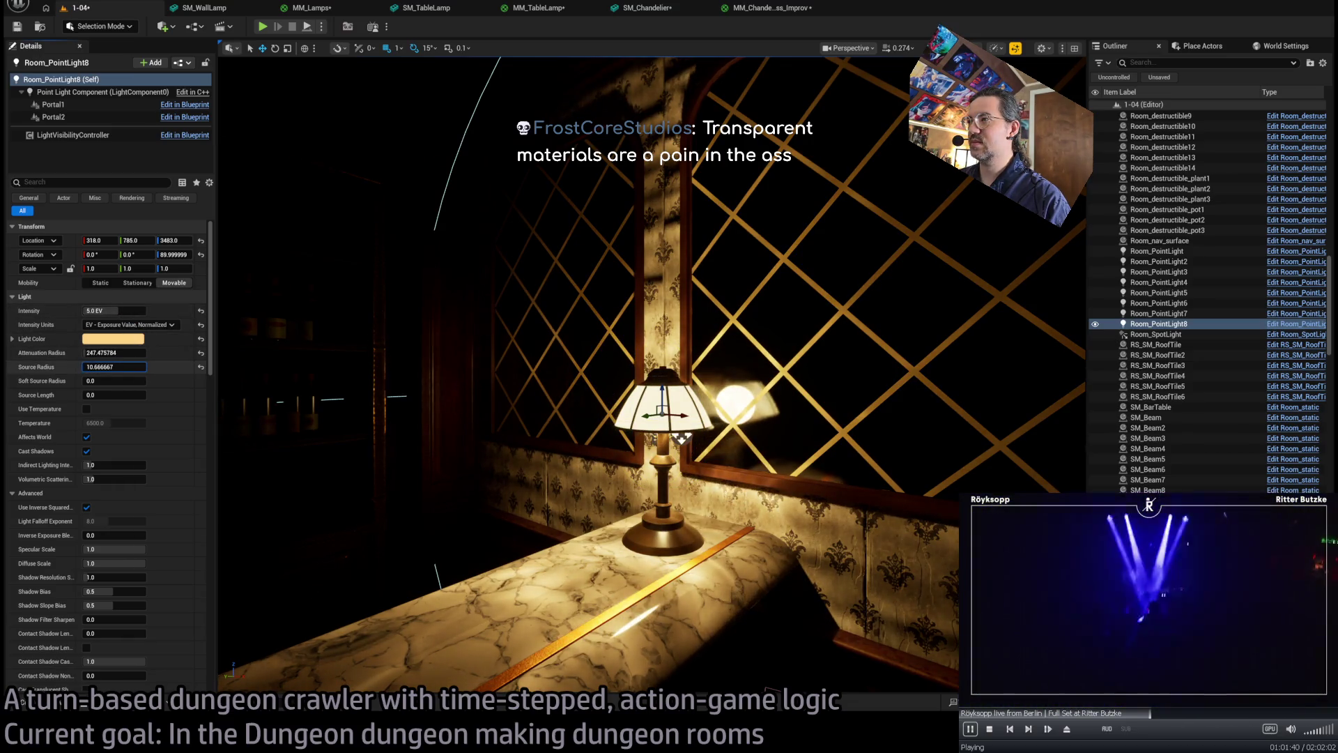
- Set the left lamp's light Room_PointLight5 source radius to 0 as well
{"action": "left_click_drag", "start_coordinate": [558, 418], "coordinate": [537, 397]}
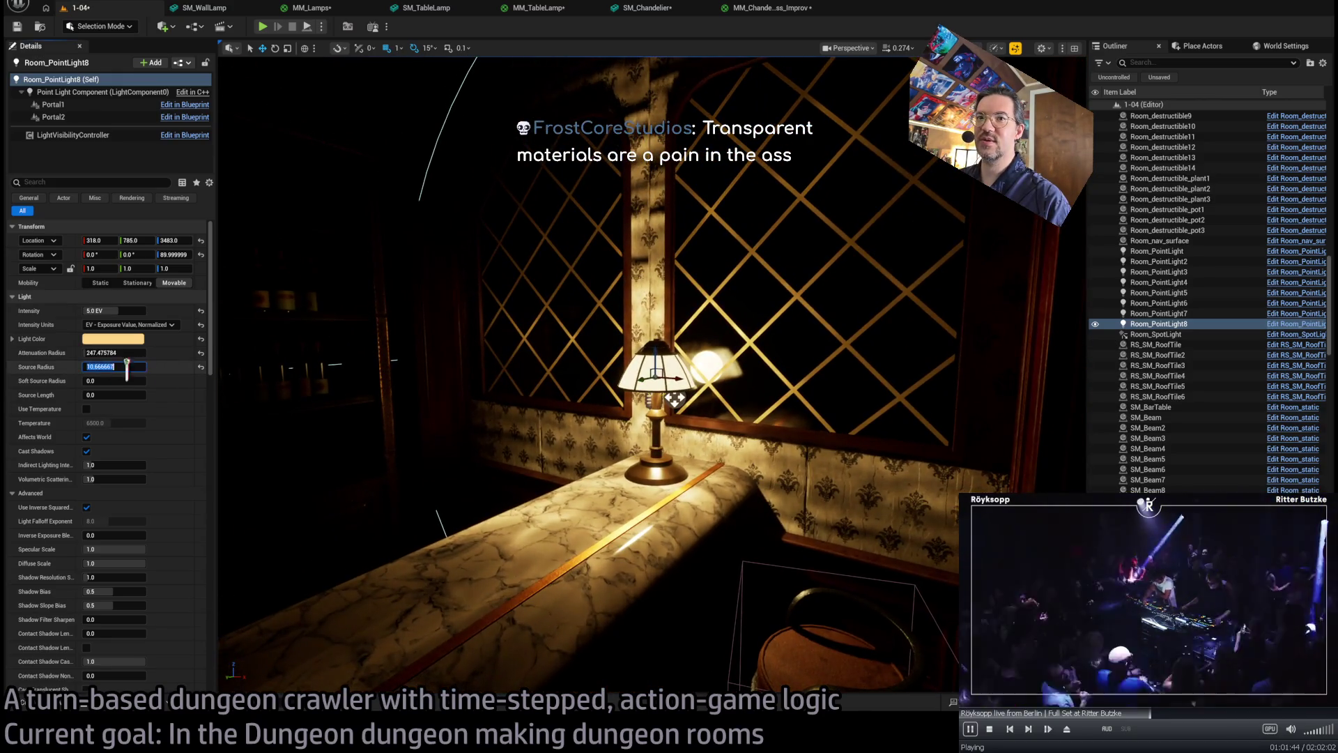
{"action": "type", "text": "5"}
{"action": "left_click_drag", "start_coordinate": [310, 401], "coordinate": [300, 425]}
{"action": "left_click_drag", "start_coordinate": [587, 335], "coordinate": [586, 335]}
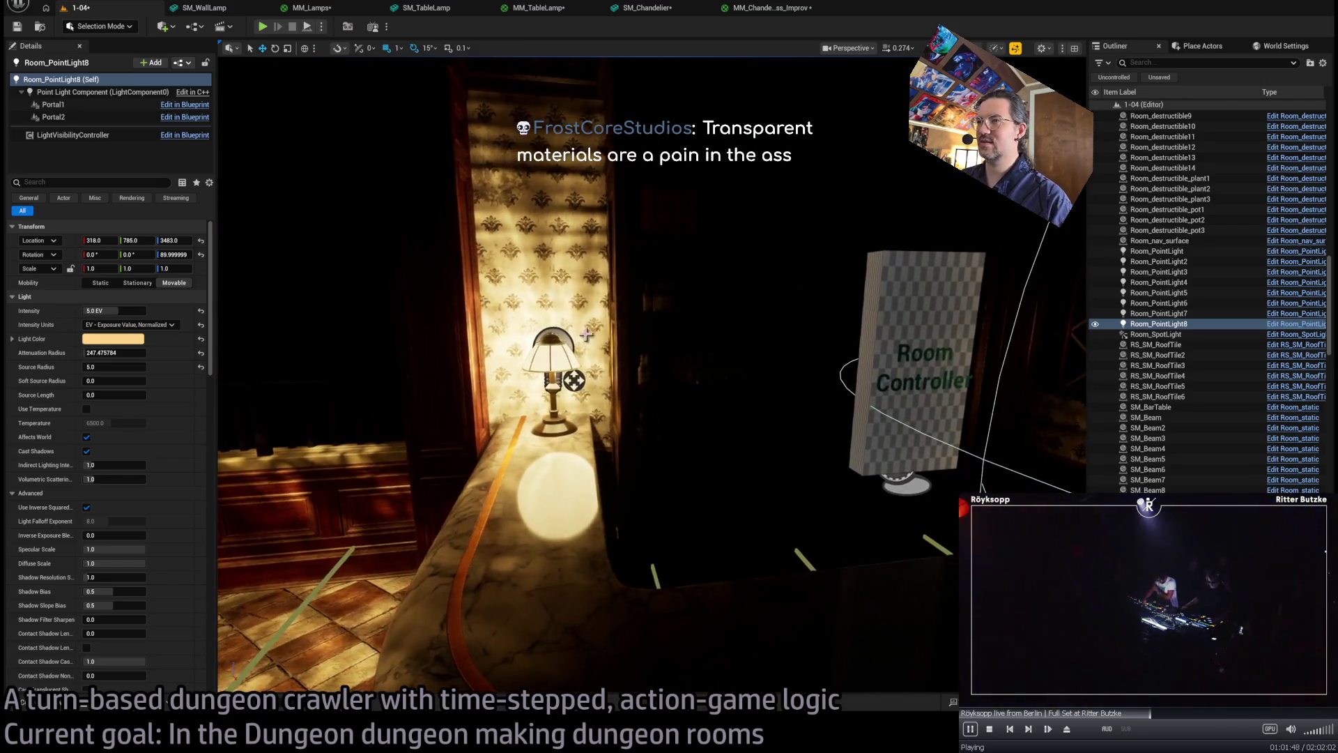
{"action": "left_click", "coordinate": [562, 334]}
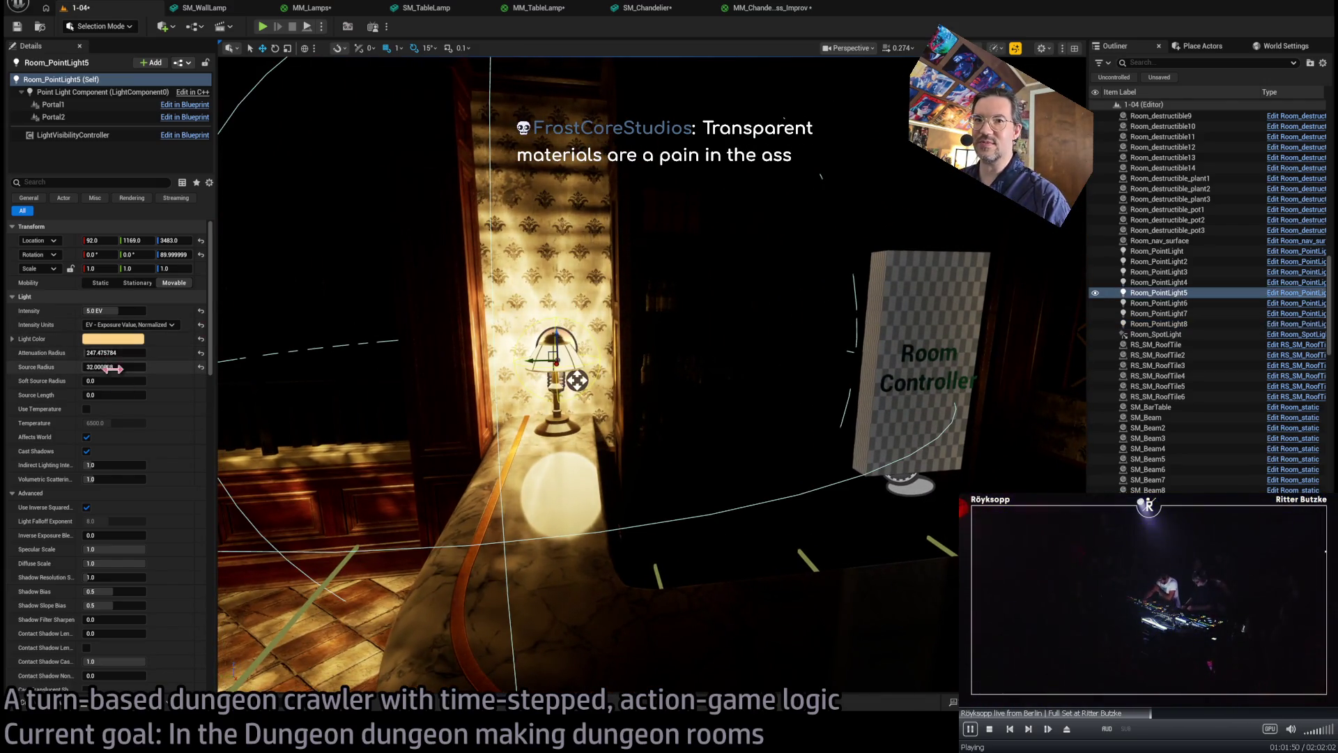
{"action": "left_click_drag", "start_coordinate": [348, 363], "coordinate": [330, 320]}
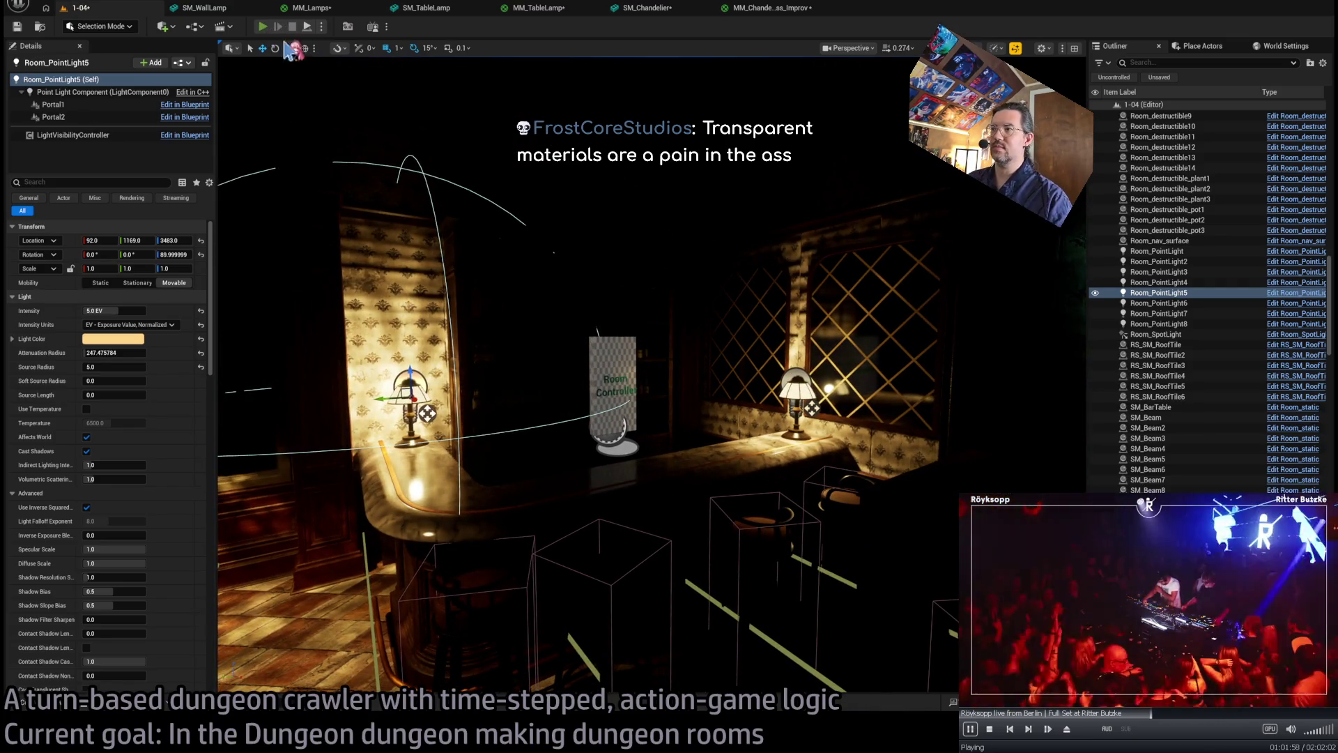
{"action": "key", "text": "alt+p"}
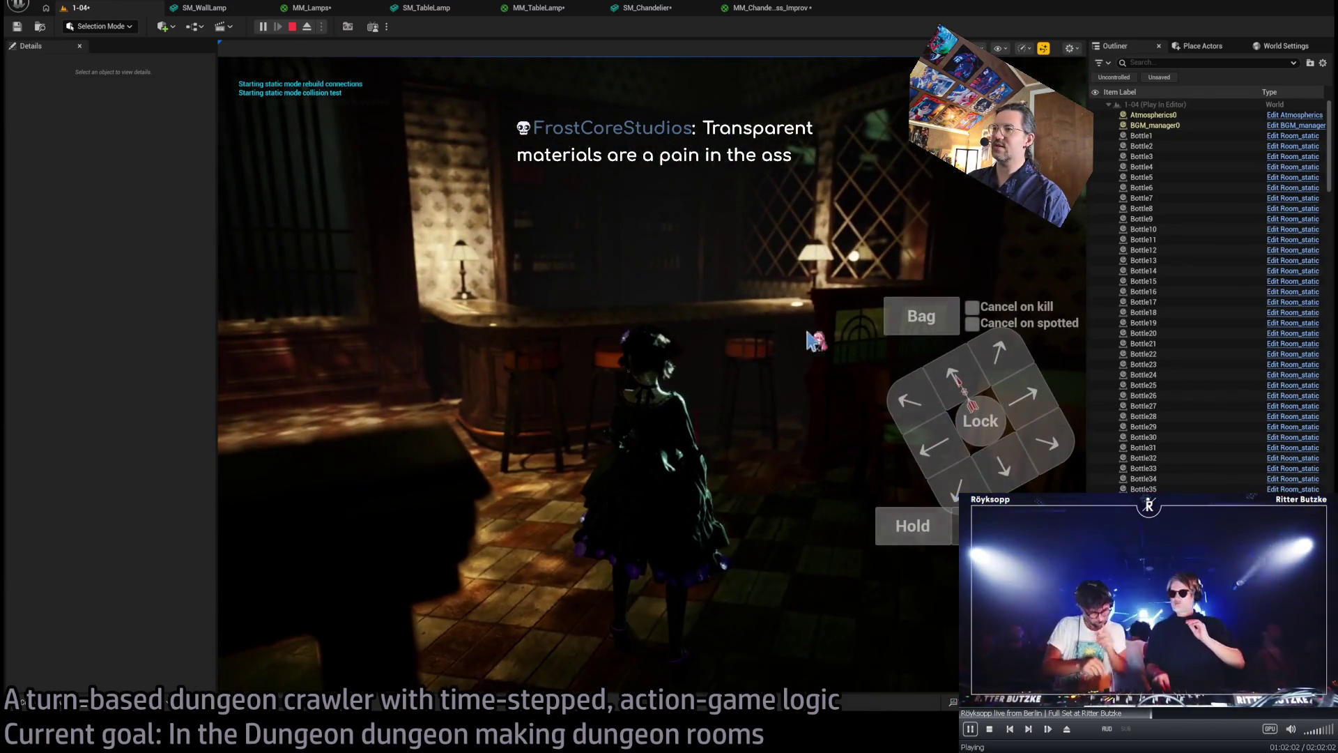
- Play out two turns to check the lamp lighting in game, then stop with Esc
{"action": "left_click", "coordinate": [275, 478]}
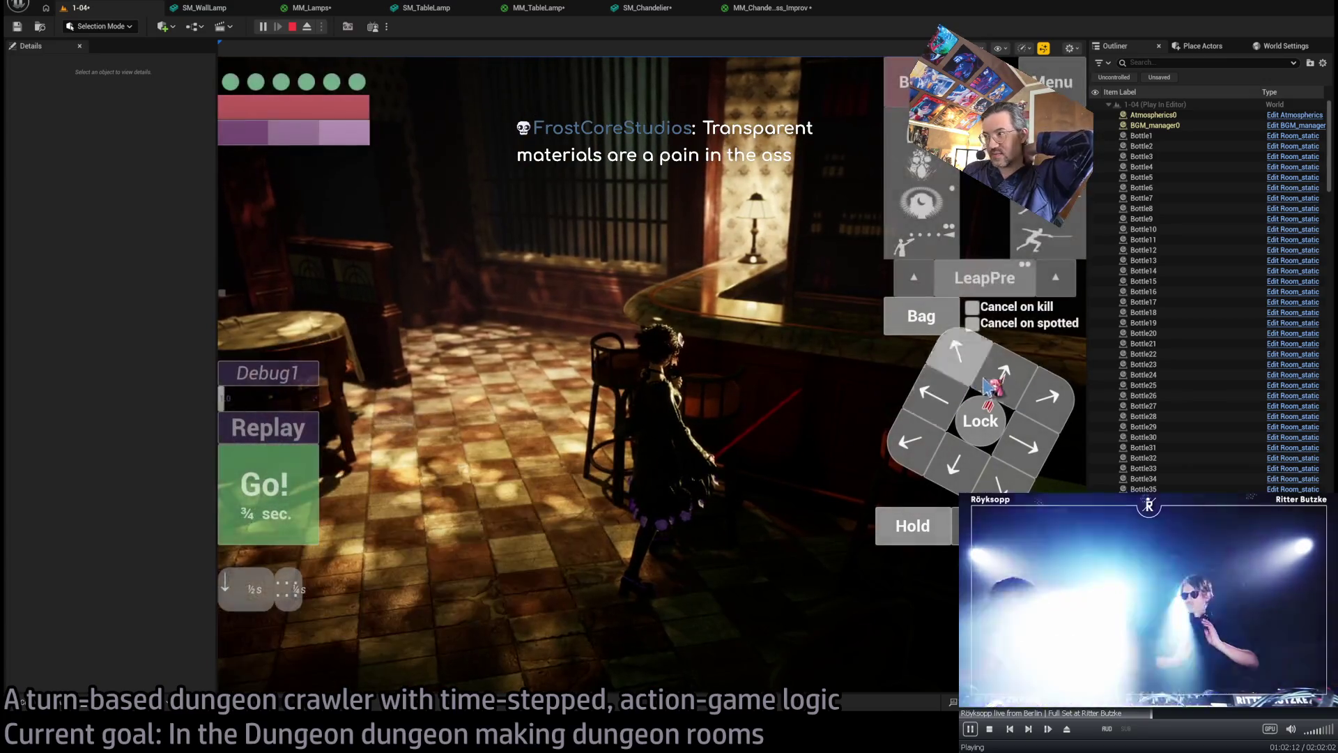
{"action": "left_click", "coordinate": [922, 410]}
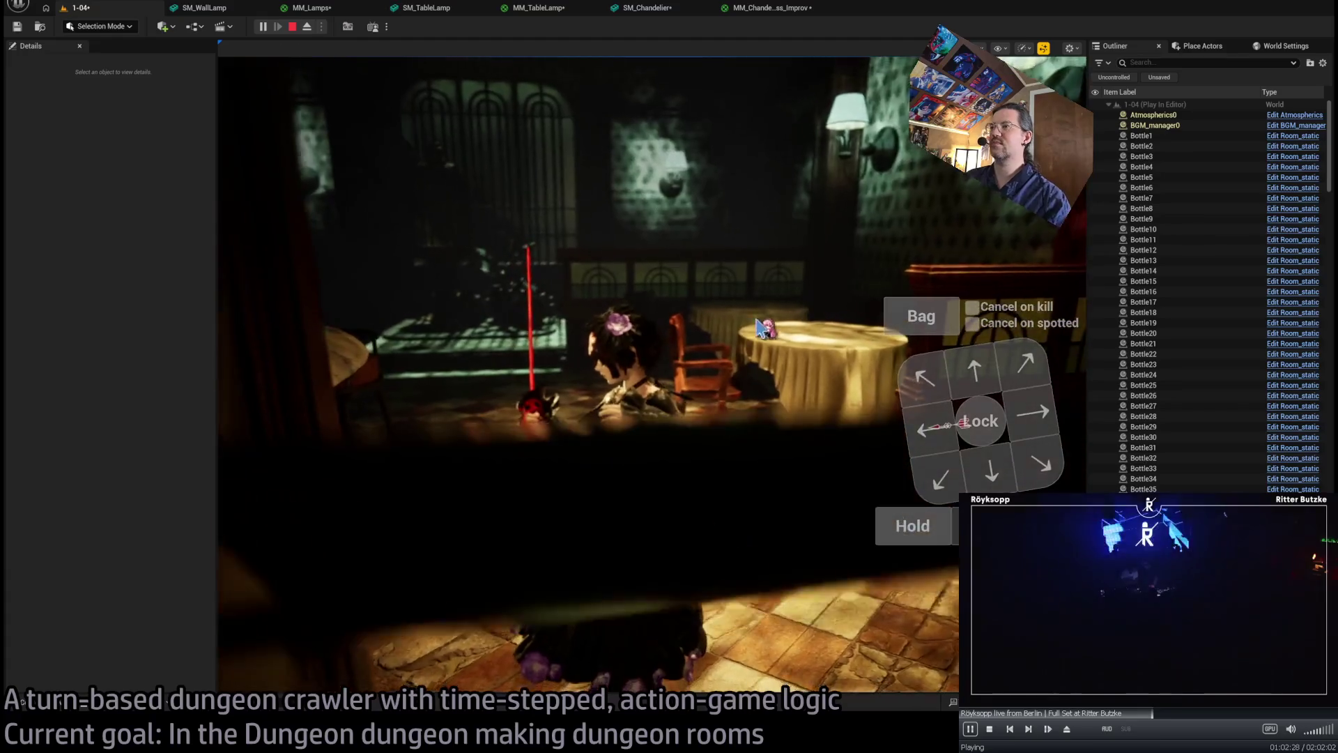
{"action": "key", "text": "Escape"}
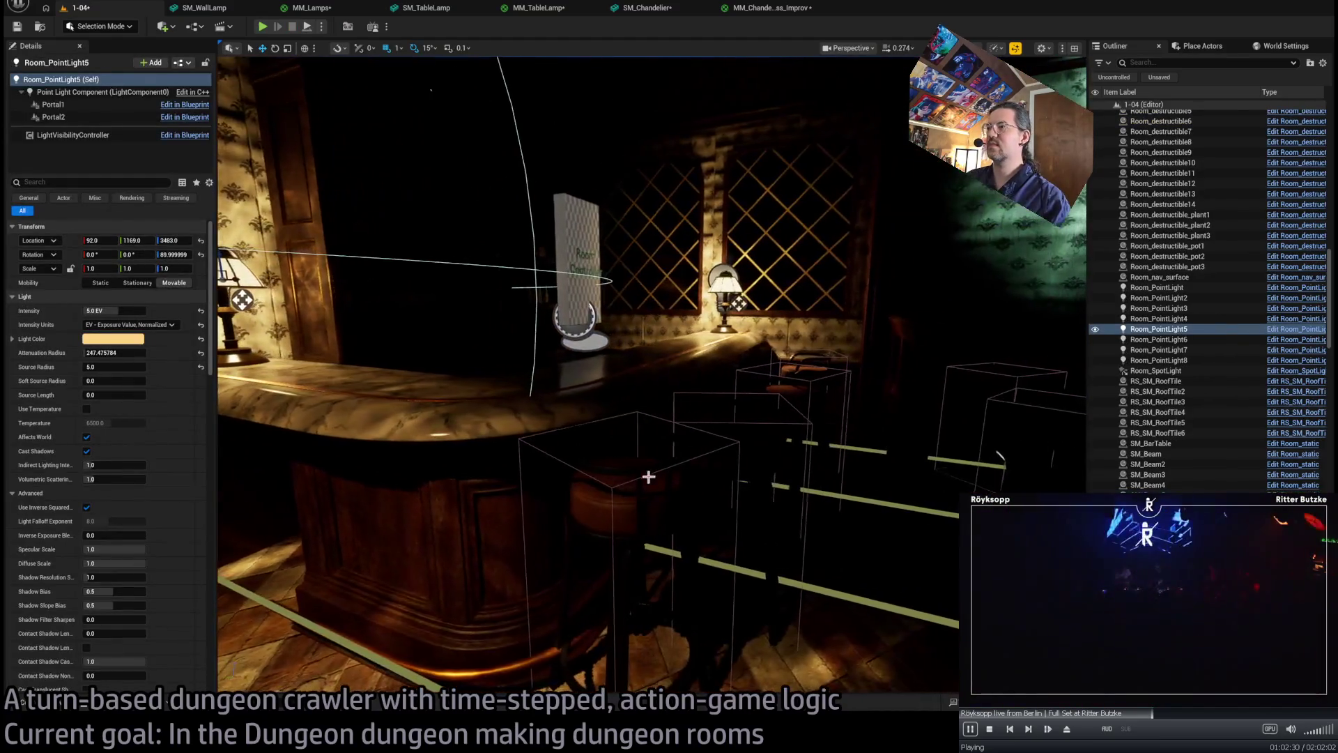
- Select the front bar stool and set its scale to 0.85
{"action": "left_click", "coordinate": [645, 475]}
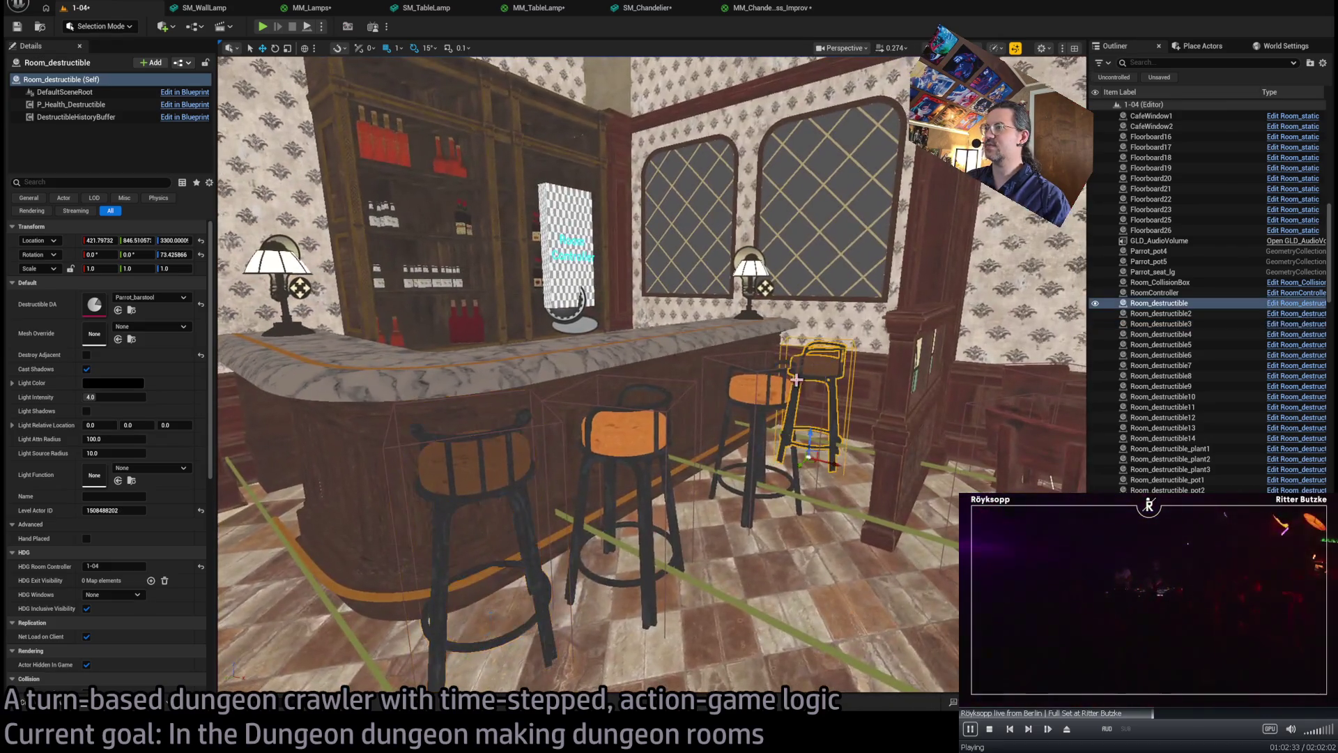
{"action": "left_click", "coordinate": [635, 431]}
{"action": "left_click", "coordinate": [635, 432], "text": "ctrl"}
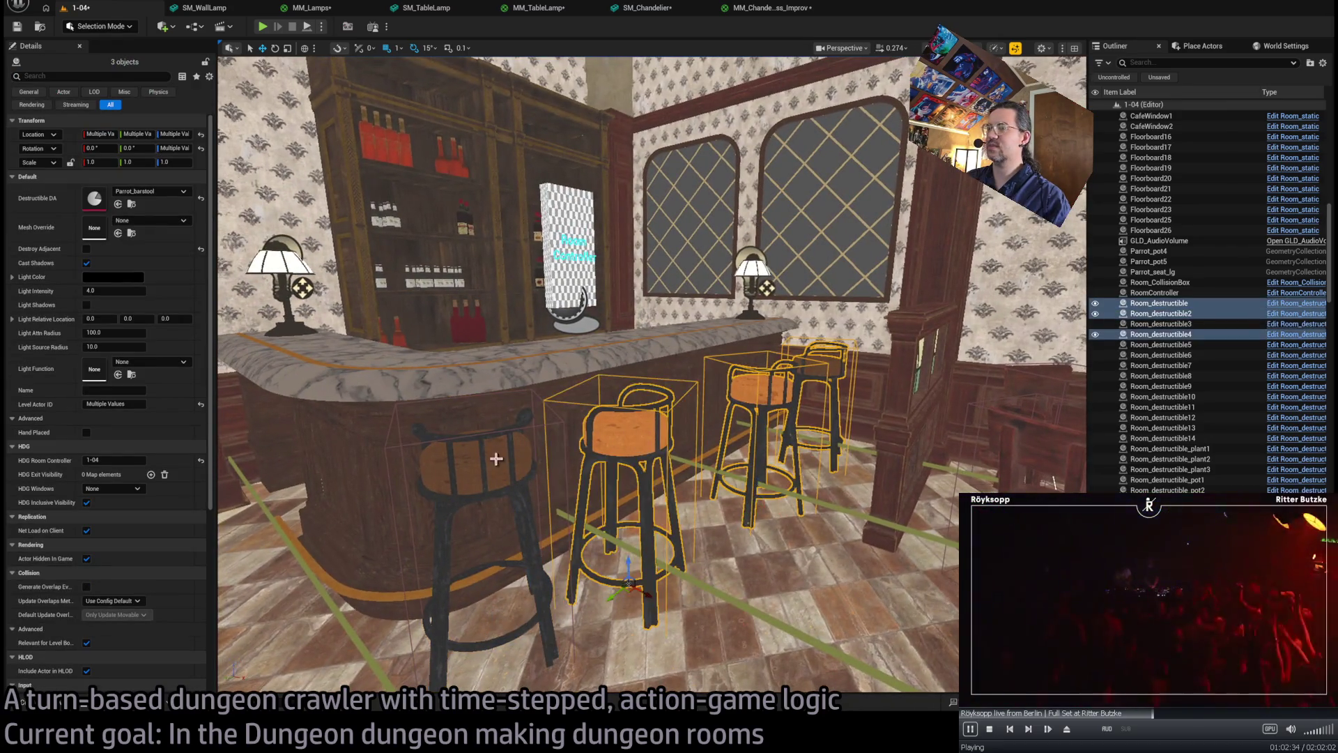
{"action": "left_click_drag", "start_coordinate": [637, 418], "coordinate": [608, 448]}
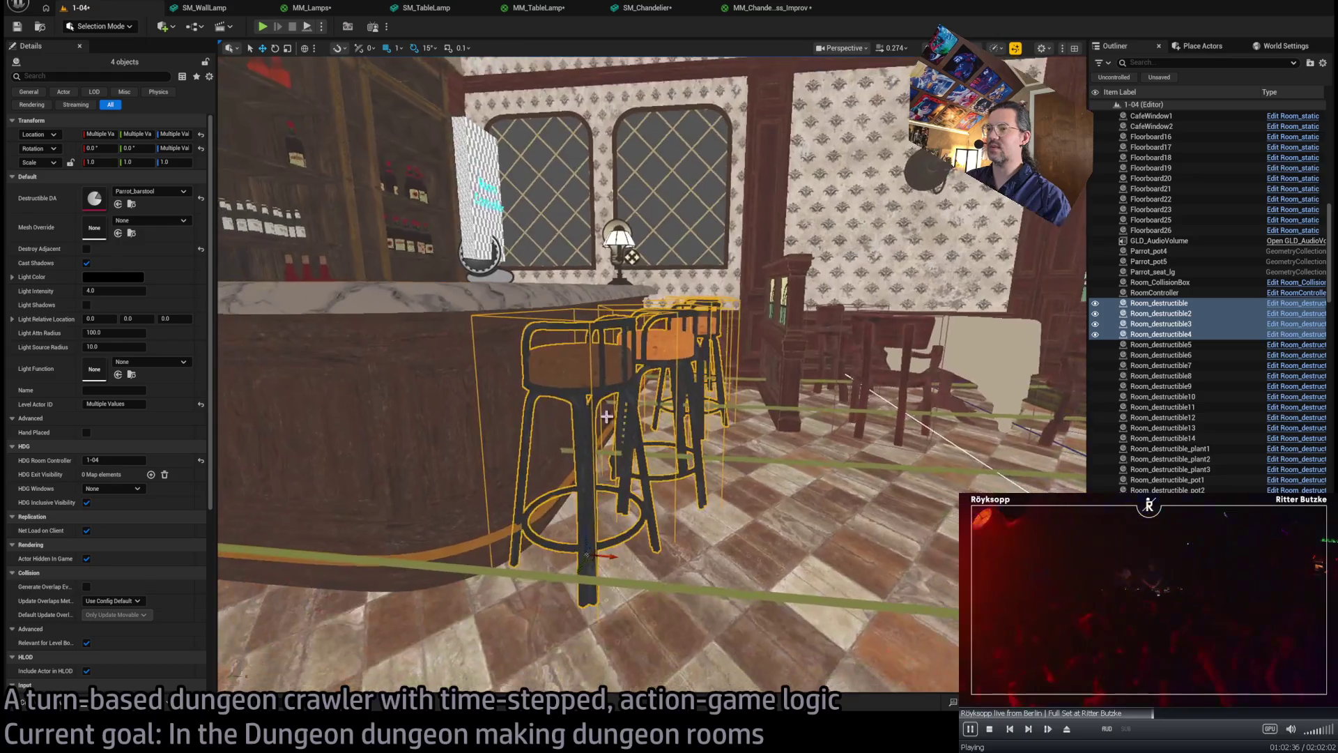
{"action": "left_click", "coordinate": [585, 411]}
{"action": "left_click_drag", "start_coordinate": [586, 555], "coordinate": [252, 325]}
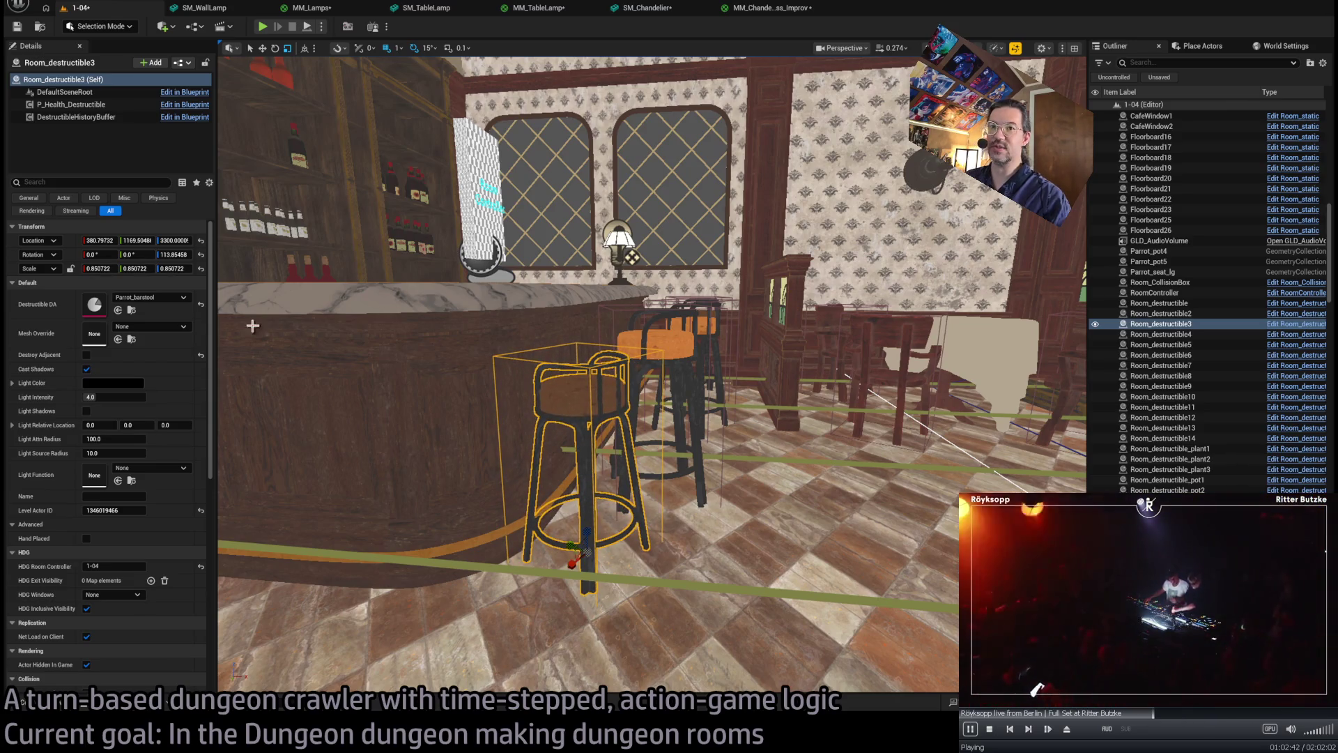
{"action": "left_click", "coordinate": [98, 267]}
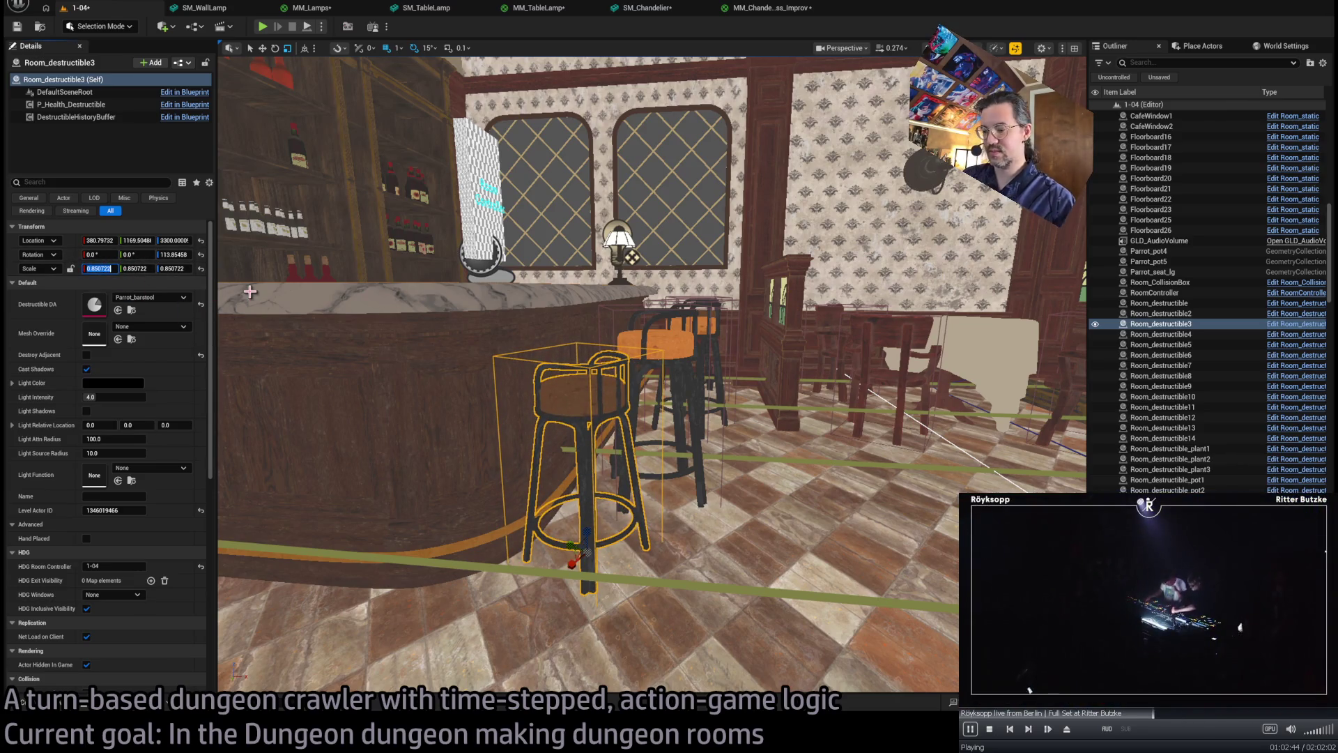
{"action": "type", "text": "0.85"}
{"action": "key", "text": "Tab"}
{"action": "type", "text": ".85"}
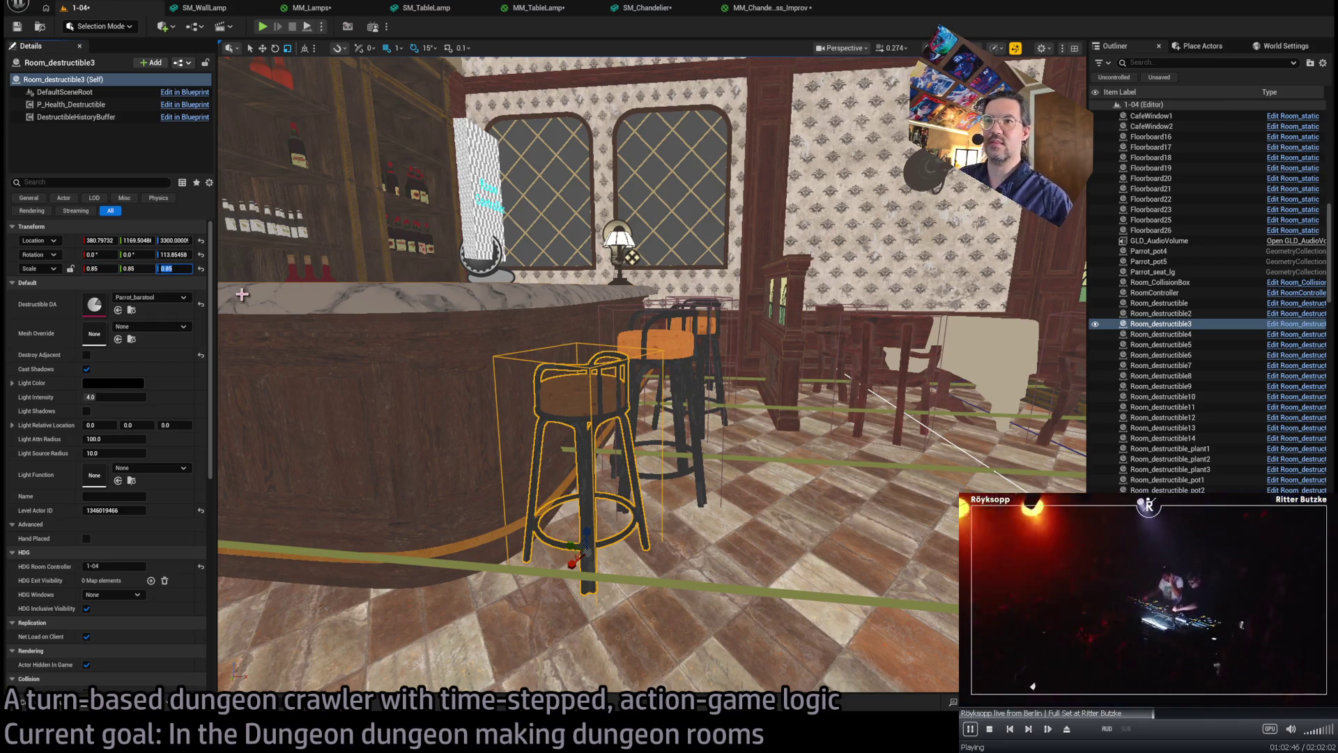
- Select the remaining bar stools in turn and give them 0.85 scale too
{"action": "left_click", "coordinate": [667, 342]}
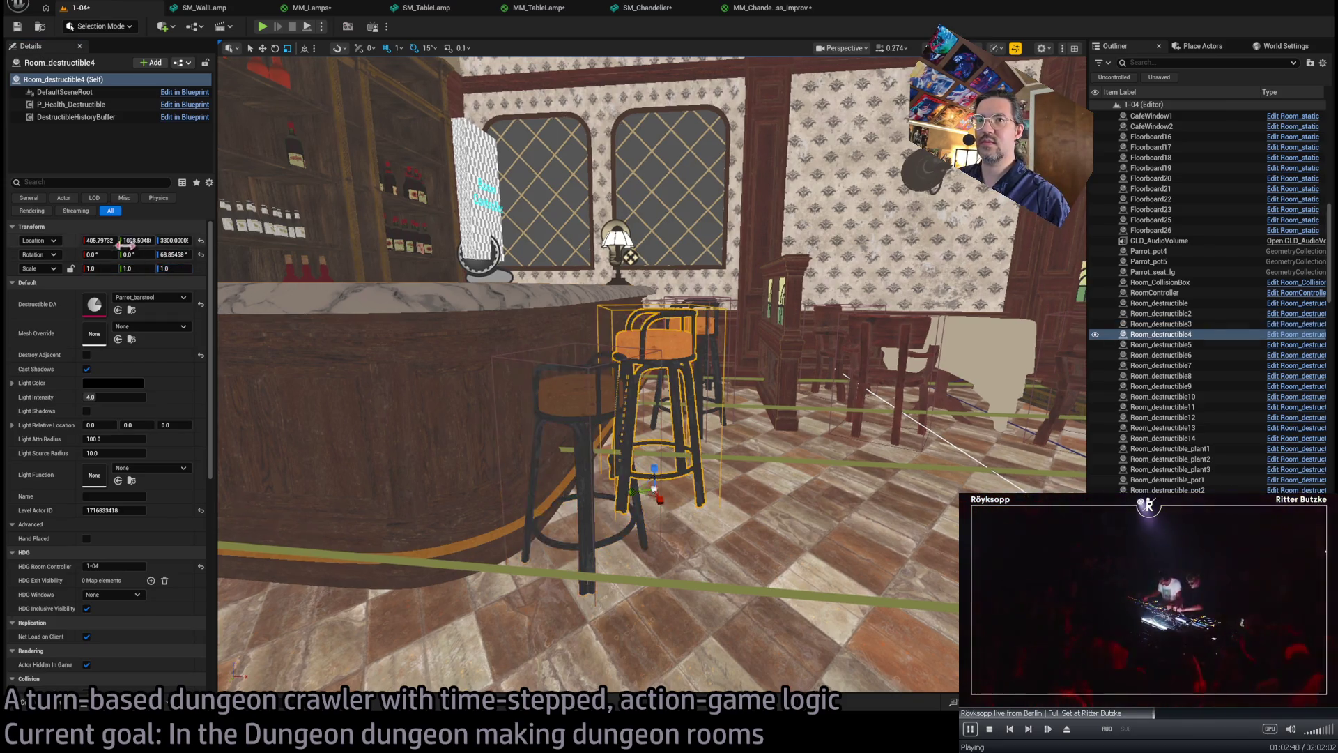
{"action": "key", "text": "shift+Tab"}
{"action": "type", "text": "0.85"}
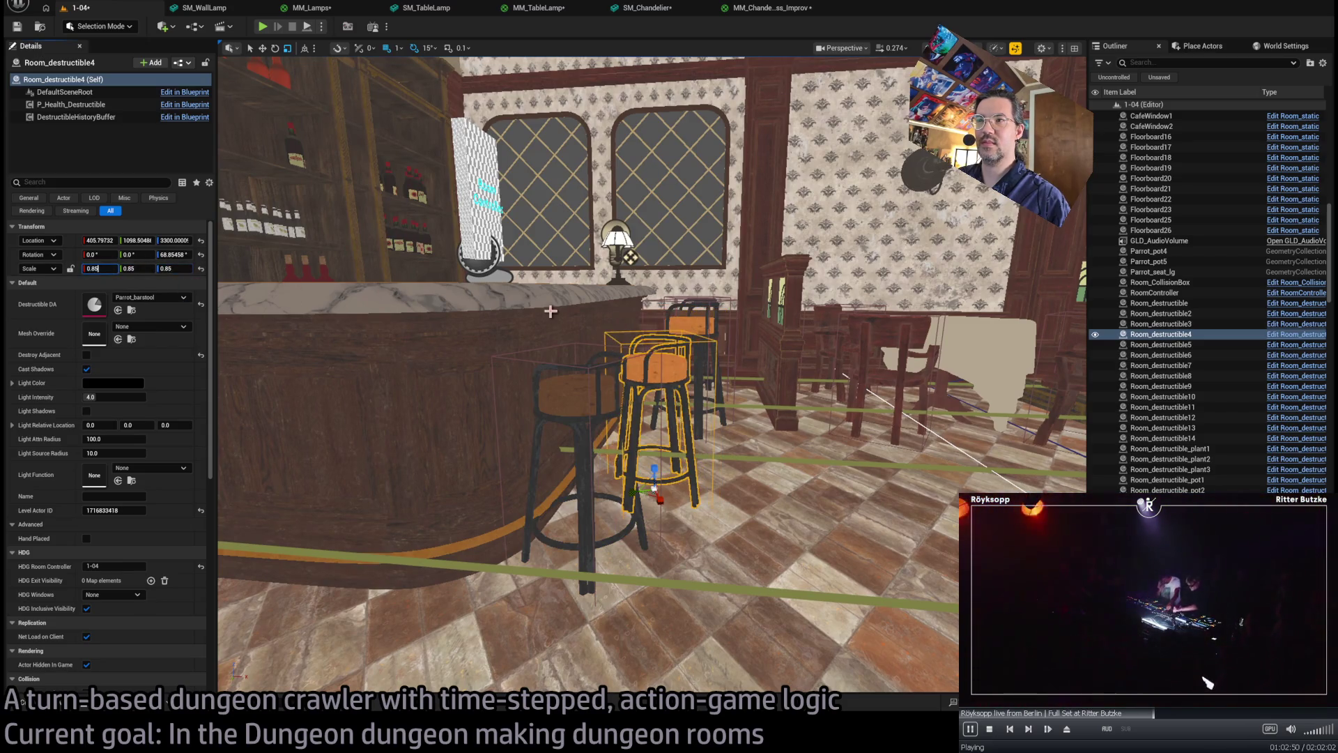
{"action": "left_click", "coordinate": [701, 324]}
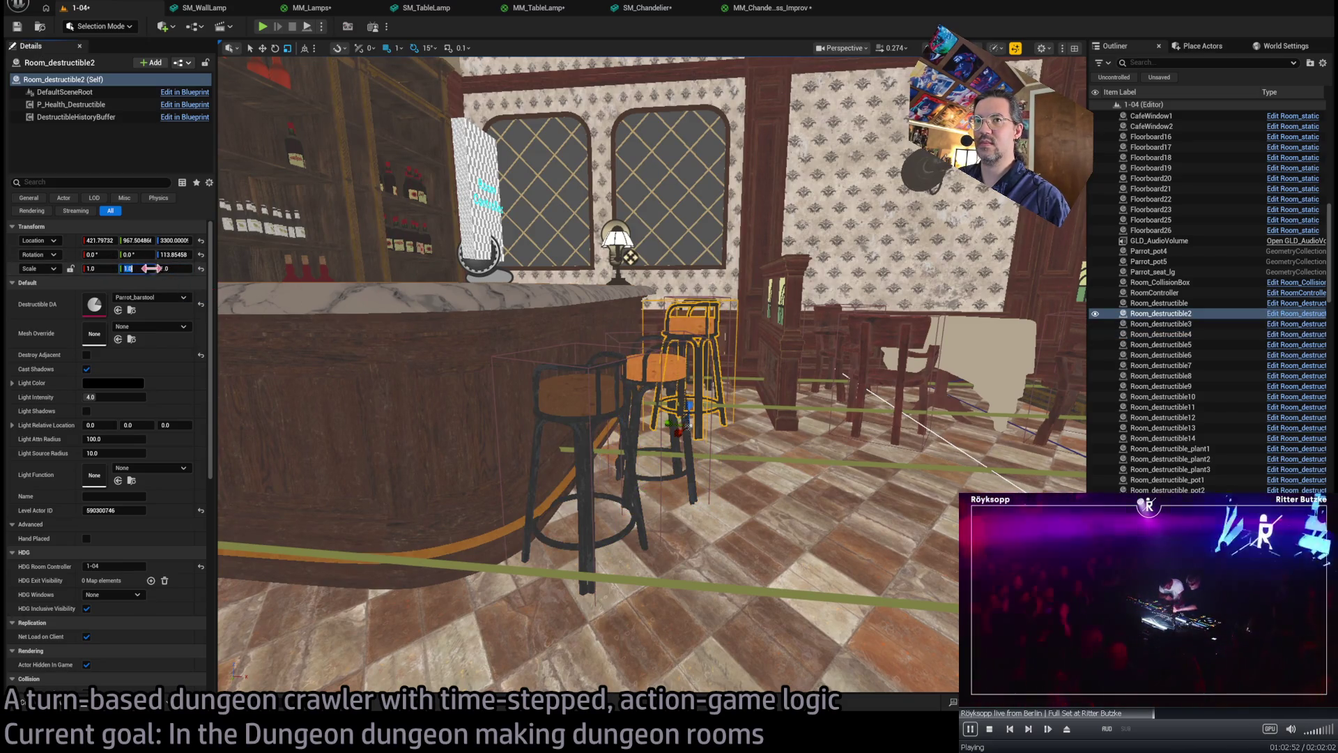
{"action": "key", "text": "Return"}
{"action": "key", "text": "f"}
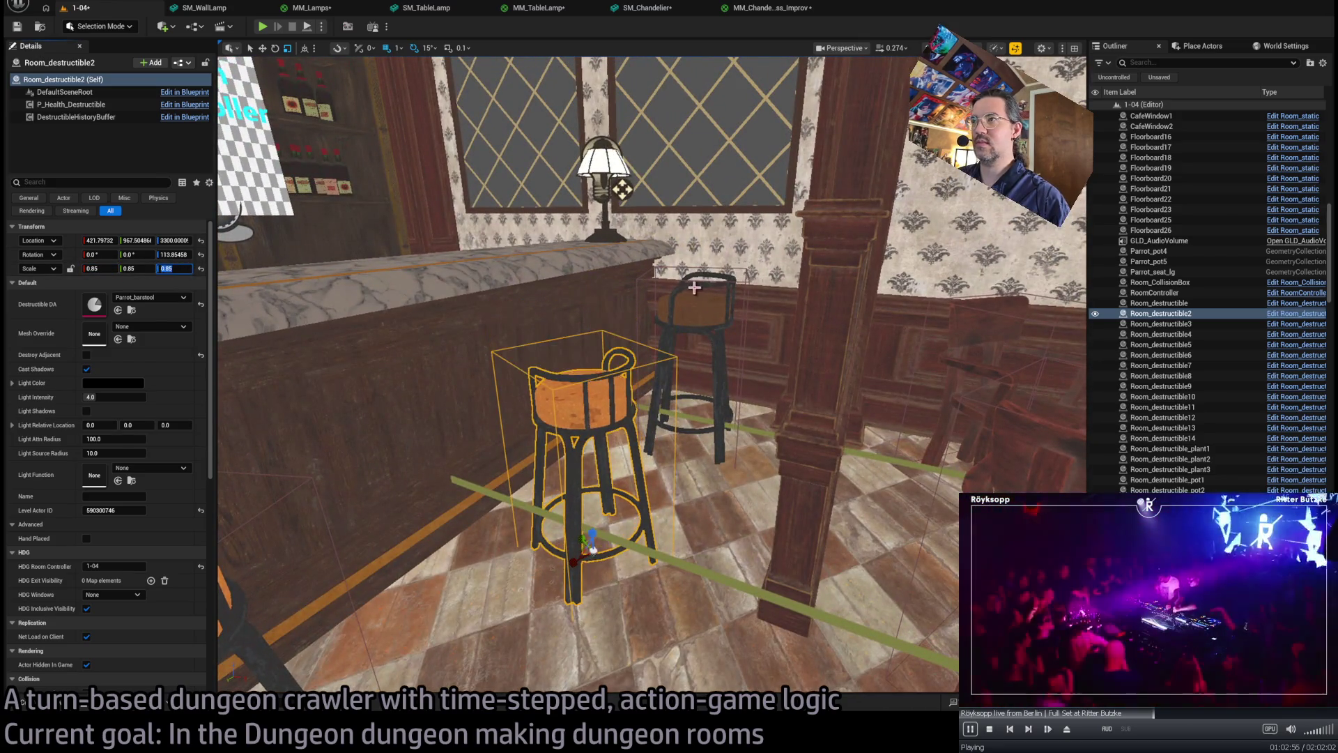
{"action": "left_click", "coordinate": [694, 289]}
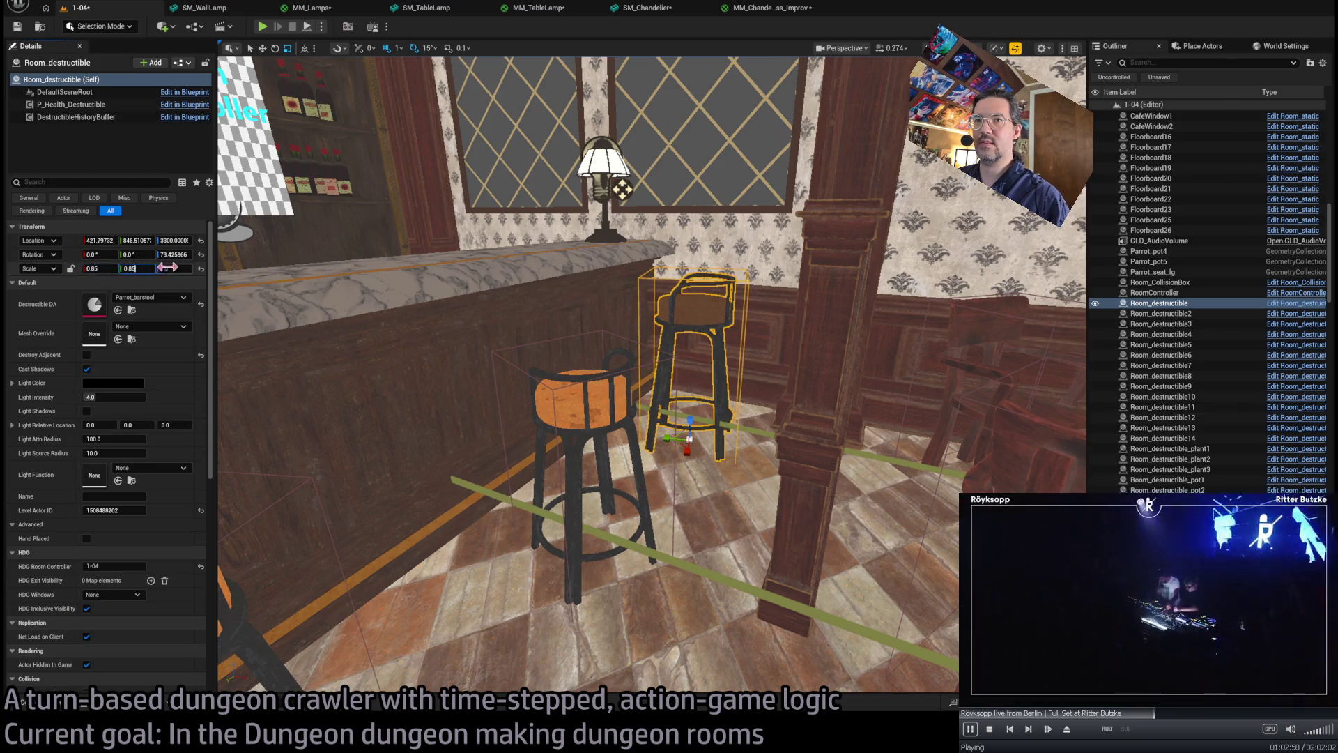
{"action": "key", "text": "Escape"}
{"action": "scroll", "coordinate": [652, 373], "scroll_direction": "down", "scroll_amount": 5}
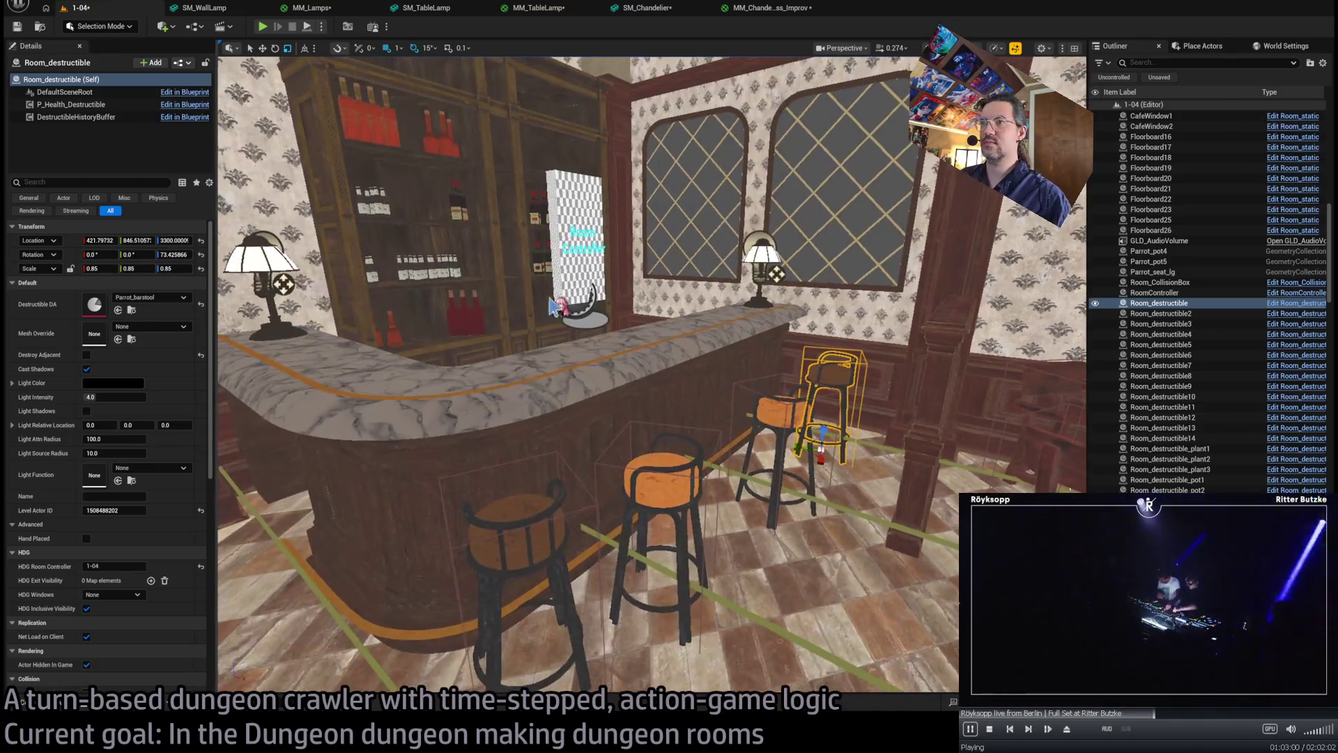
{"action": "left_click", "coordinate": [264, 27]}
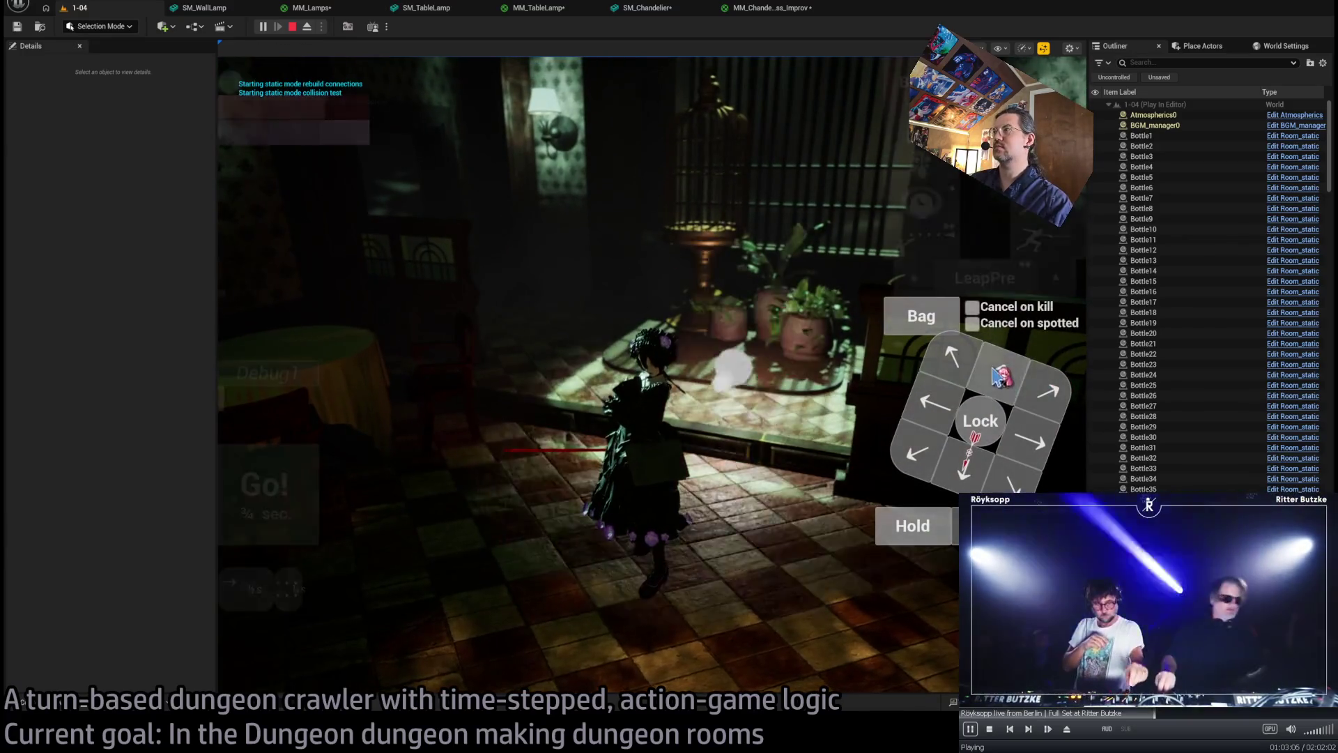
- Run one turn with Go! in the play session, then press Esc to stop
{"action": "left_click", "coordinate": [240, 510]}
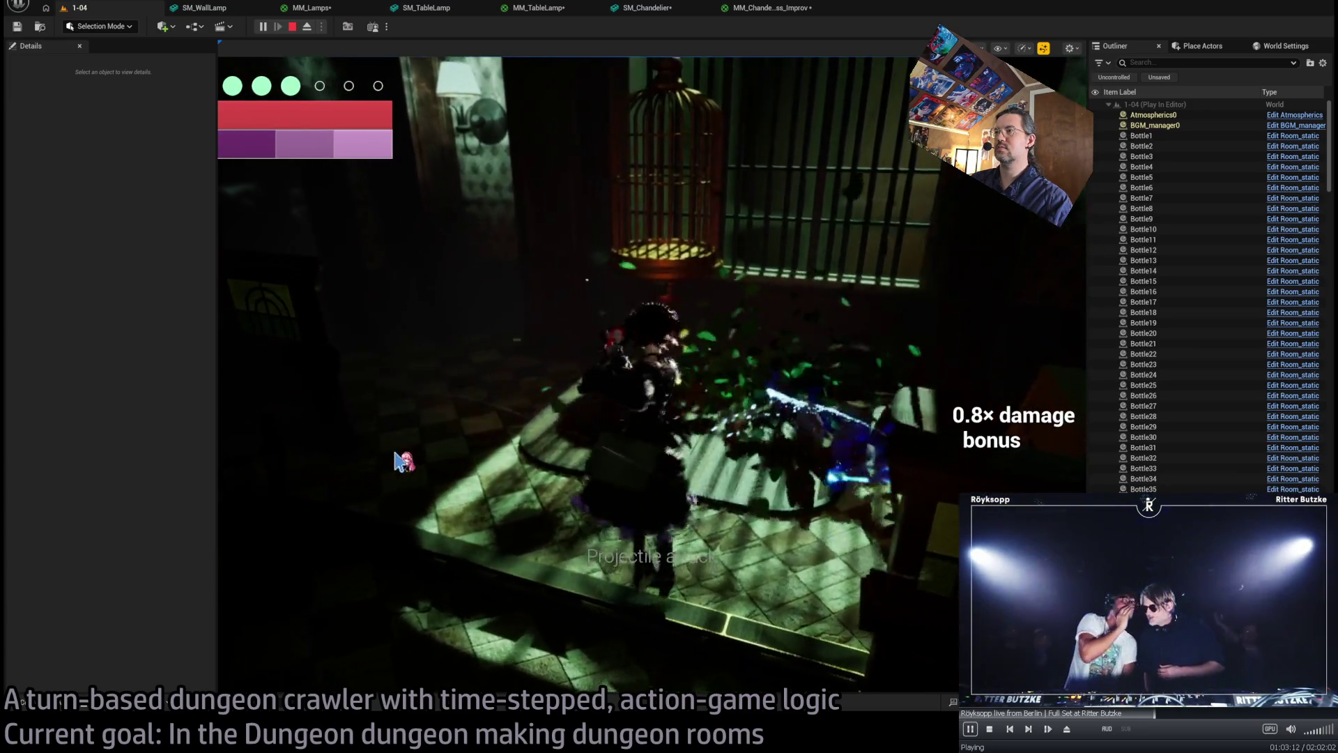
{"action": "key", "text": "Escape"}
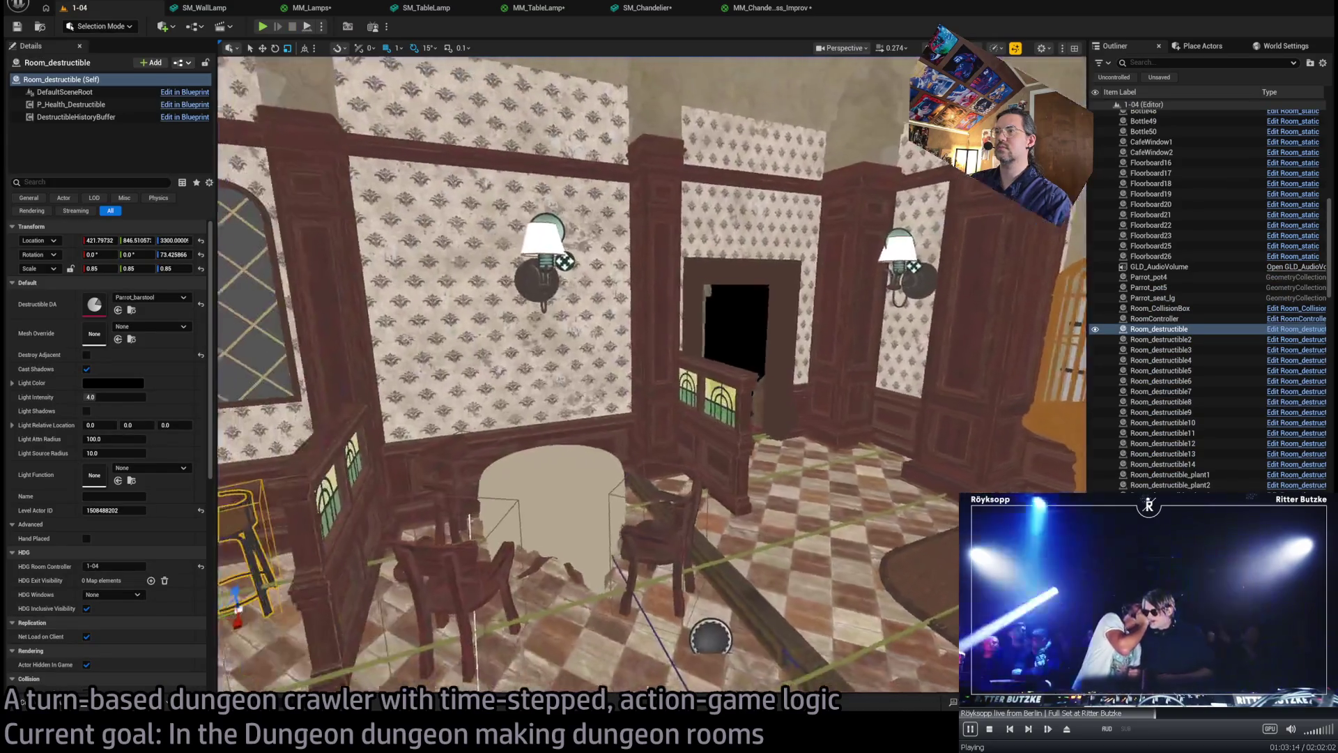
- Select the potted plant with its pot, try a copy on a table, then delete it
{"action": "key", "text": "a"}
{"action": "left_click_drag", "start_coordinate": [538, 451], "coordinate": [538, 451]}
{"action": "left_click", "coordinate": [538, 451]}
{"action": "left_click", "coordinate": [540, 450], "text": "ctrl"}
{"action": "left_click", "coordinate": [544, 451]}
{"action": "left_click", "coordinate": [546, 453], "text": "ctrl"}
{"action": "left_click_drag", "start_coordinate": [546, 453], "coordinate": [560, 465]}
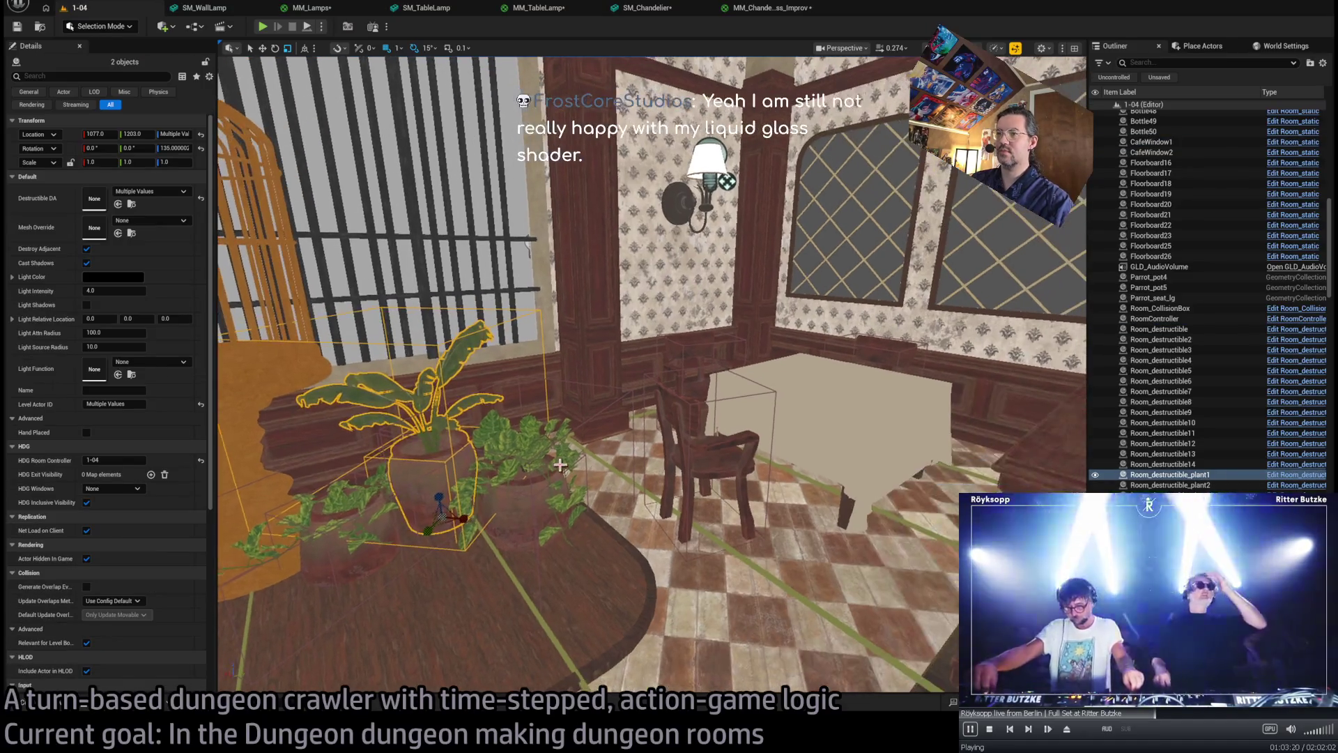
{"action": "mouse_move", "coordinate": [464, 512]}
{"action": "left_mouse_down", "text": "alt"}
{"action": "mouse_move", "coordinate": [593, 446]}
{"action": "mouse_move", "coordinate": [697, 432]}
{"action": "mouse_move", "coordinate": [745, 357]}
{"action": "mouse_move", "coordinate": [840, 371]}
{"action": "mouse_move", "coordinate": [829, 377]}
{"action": "left_mouse_up", "text": "alt"}
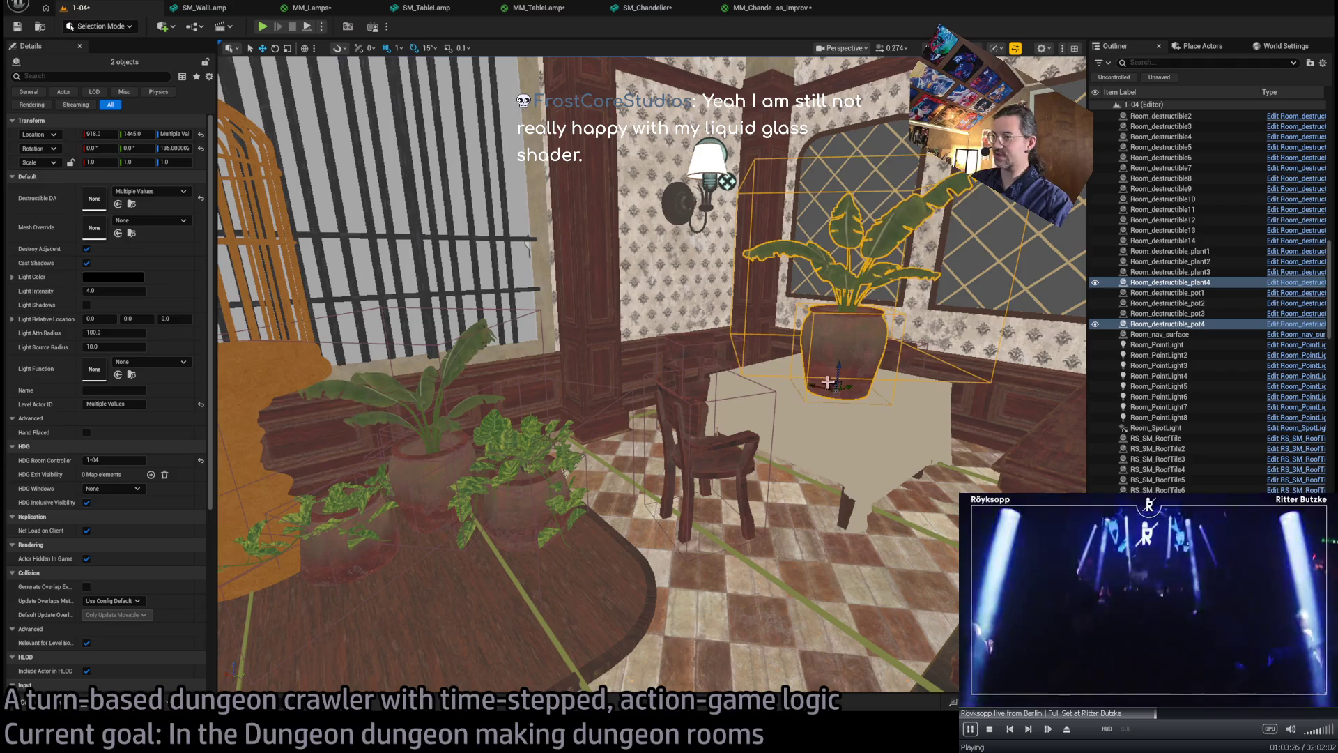
{"action": "key", "text": "Delete"}
- Alt-drag the plant and pot onto the far table and frame the copy
{"action": "left_click", "coordinate": [359, 503]}
{"action": "left_click", "coordinate": [407, 552], "text": "ctrl"}
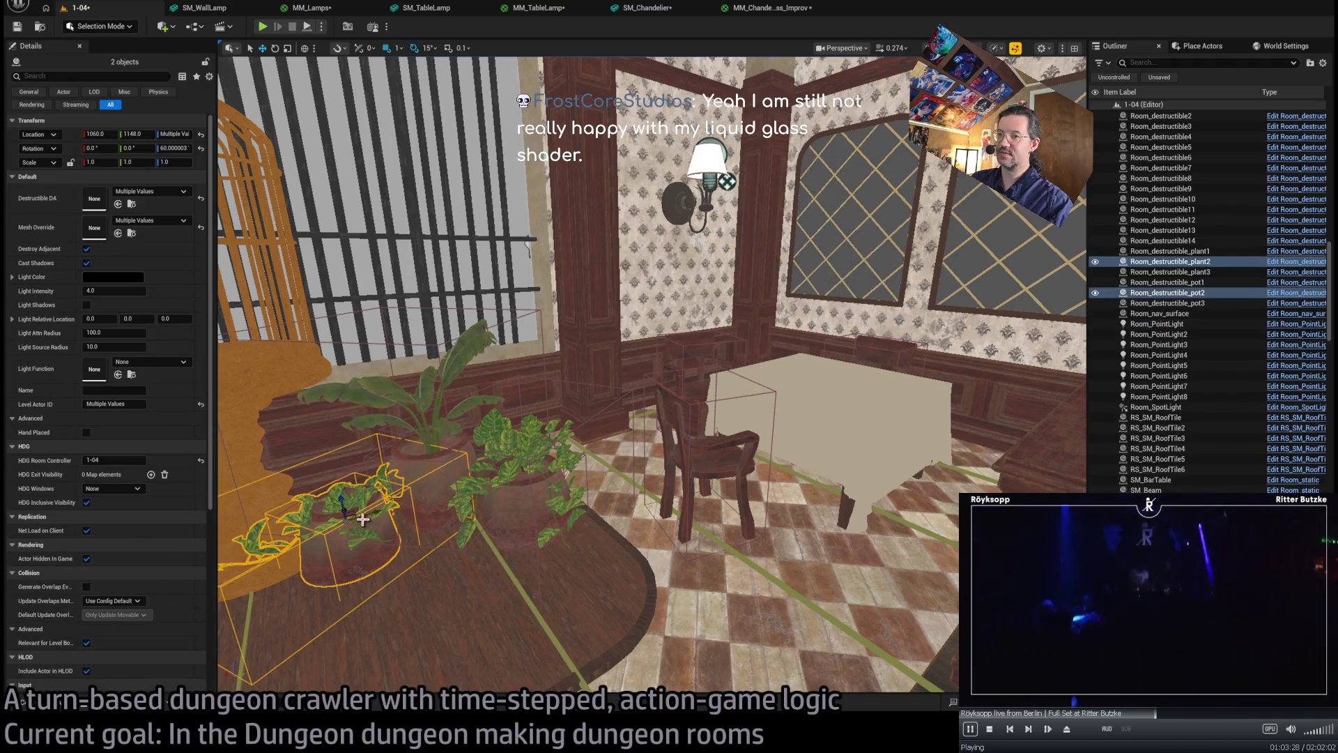
{"action": "left_click_drag", "start_coordinate": [375, 516], "coordinate": [718, 437]}
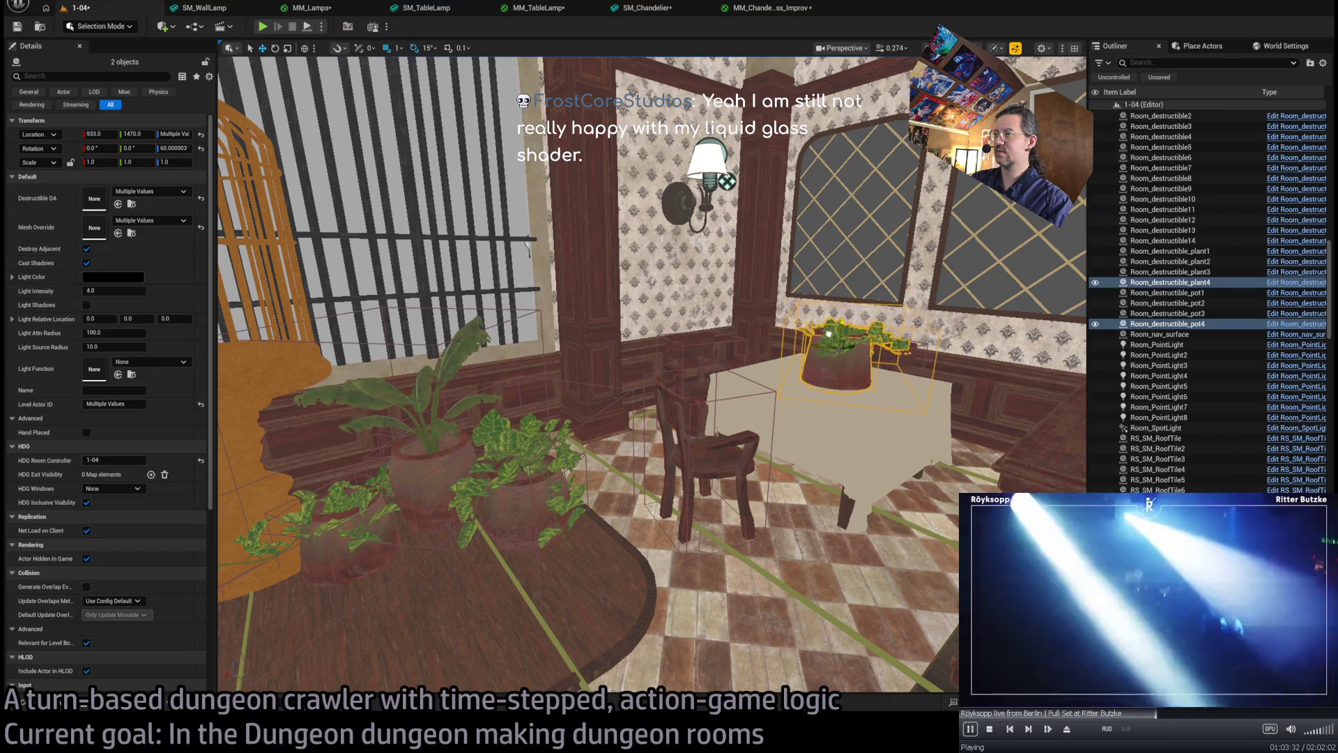
{"action": "key", "text": "f"}
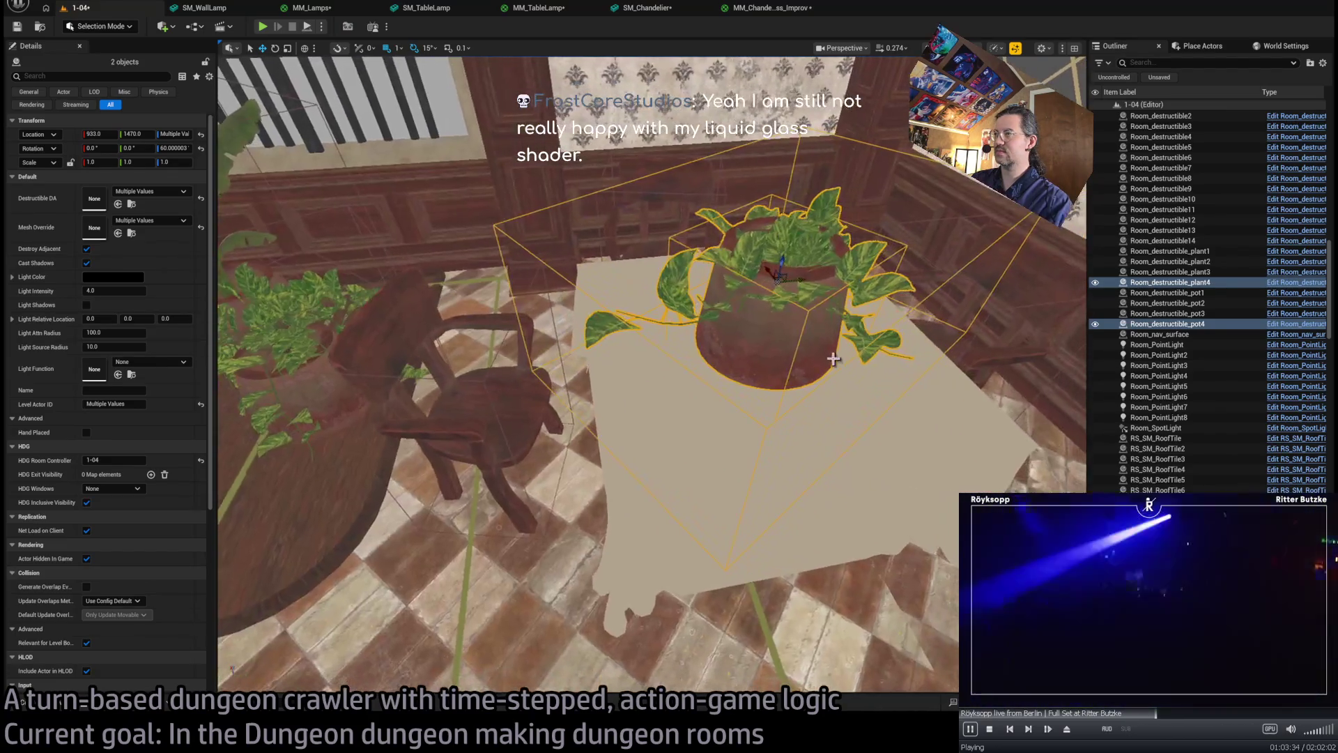
{"action": "scroll", "coordinate": [800, 256], "scroll_direction": "down", "scroll_amount": 5}
- Scale the copied plant up to about 1.317 and raise it slightly in its pot
{"action": "left_click", "coordinate": [758, 340]}
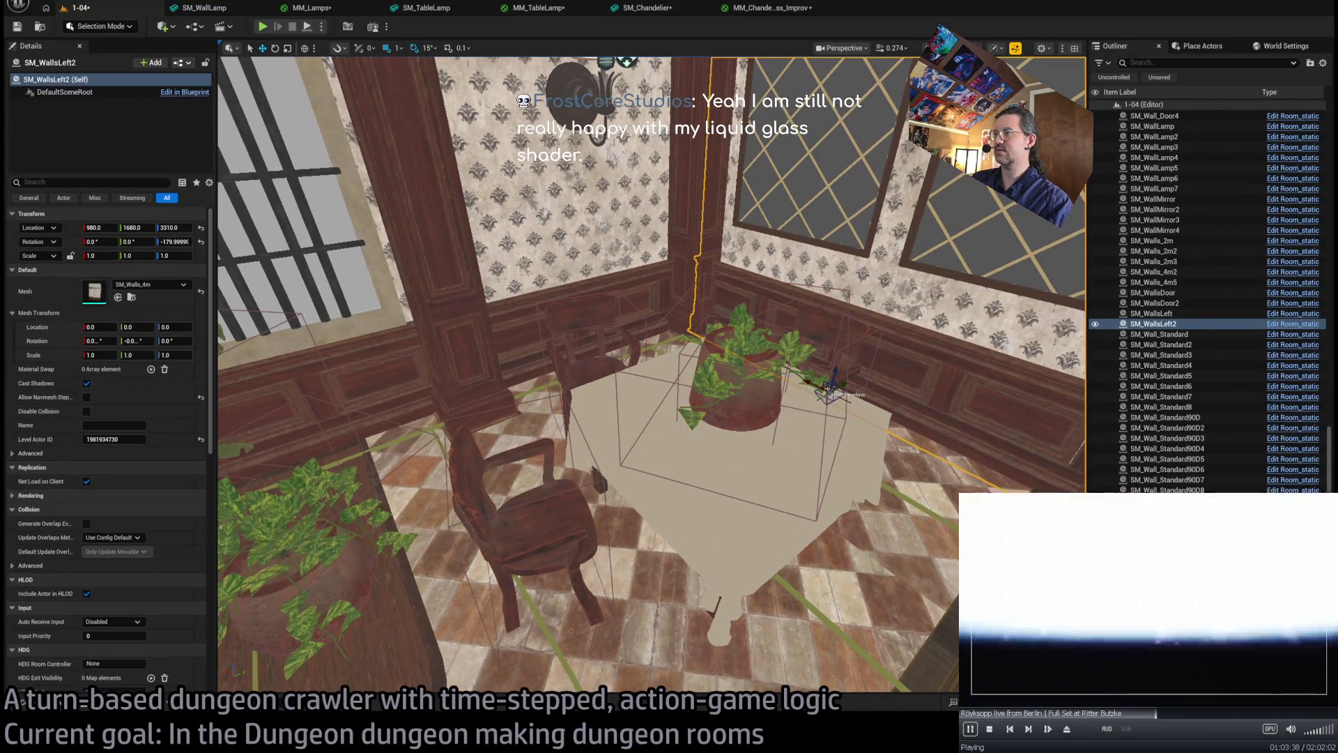
{"action": "left_click_drag", "start_coordinate": [741, 368], "coordinate": [767, 348]}
{"action": "scroll", "coordinate": [697, 390], "scroll_direction": "up", "scroll_amount": 3}
{"action": "scroll", "coordinate": [785, 332], "scroll_direction": "up", "scroll_amount": 4}
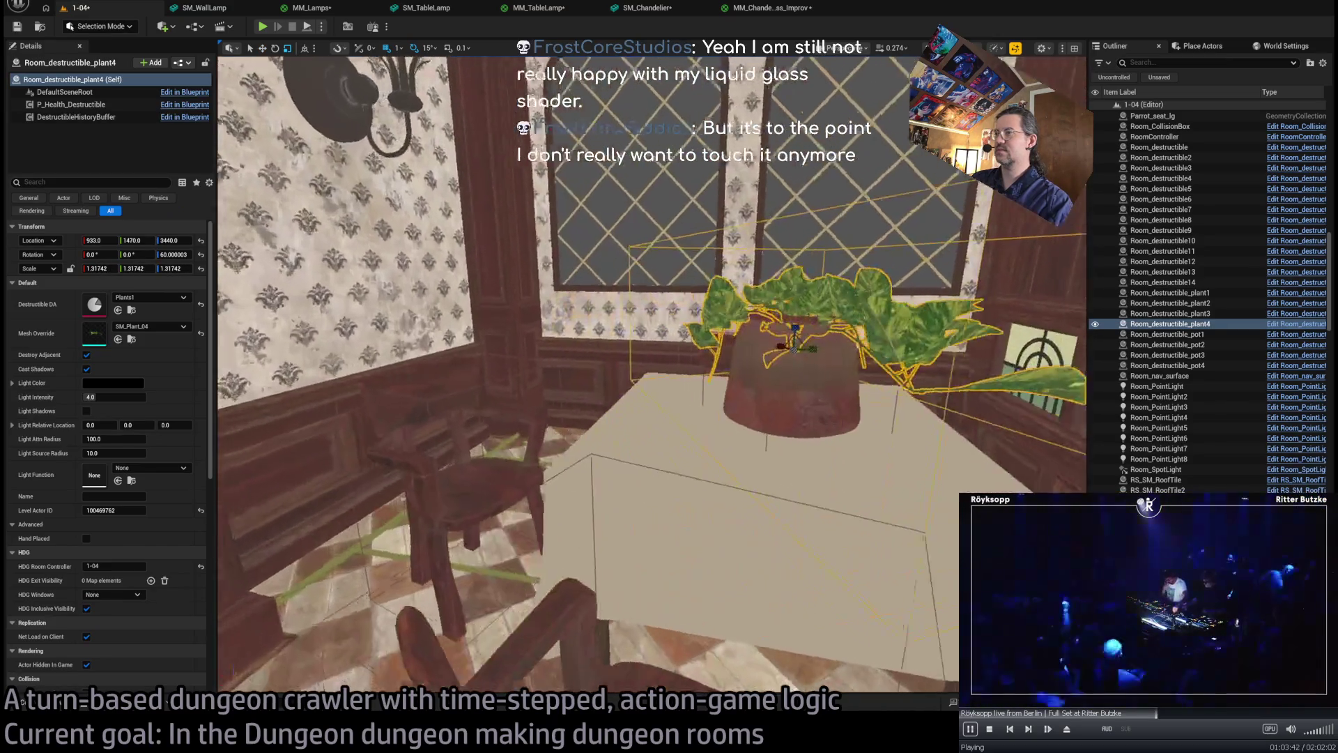
{"action": "key", "text": "w"}
{"action": "left_click_drag", "start_coordinate": [799, 328], "coordinate": [800, 324]}
{"action": "scroll", "coordinate": [799, 325], "scroll_direction": "down", "scroll_amount": 10}
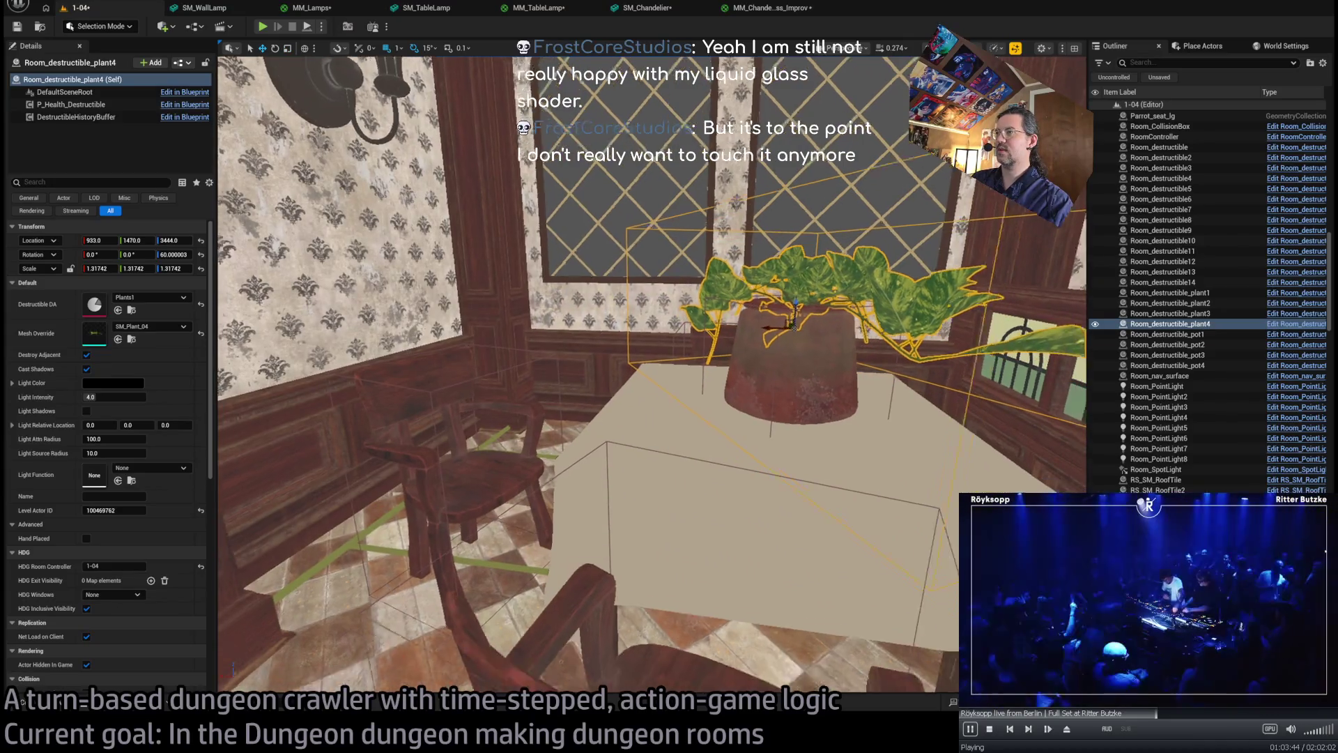
{"action": "scroll", "coordinate": [515, 376], "scroll_direction": "up", "scroll_amount": 5}
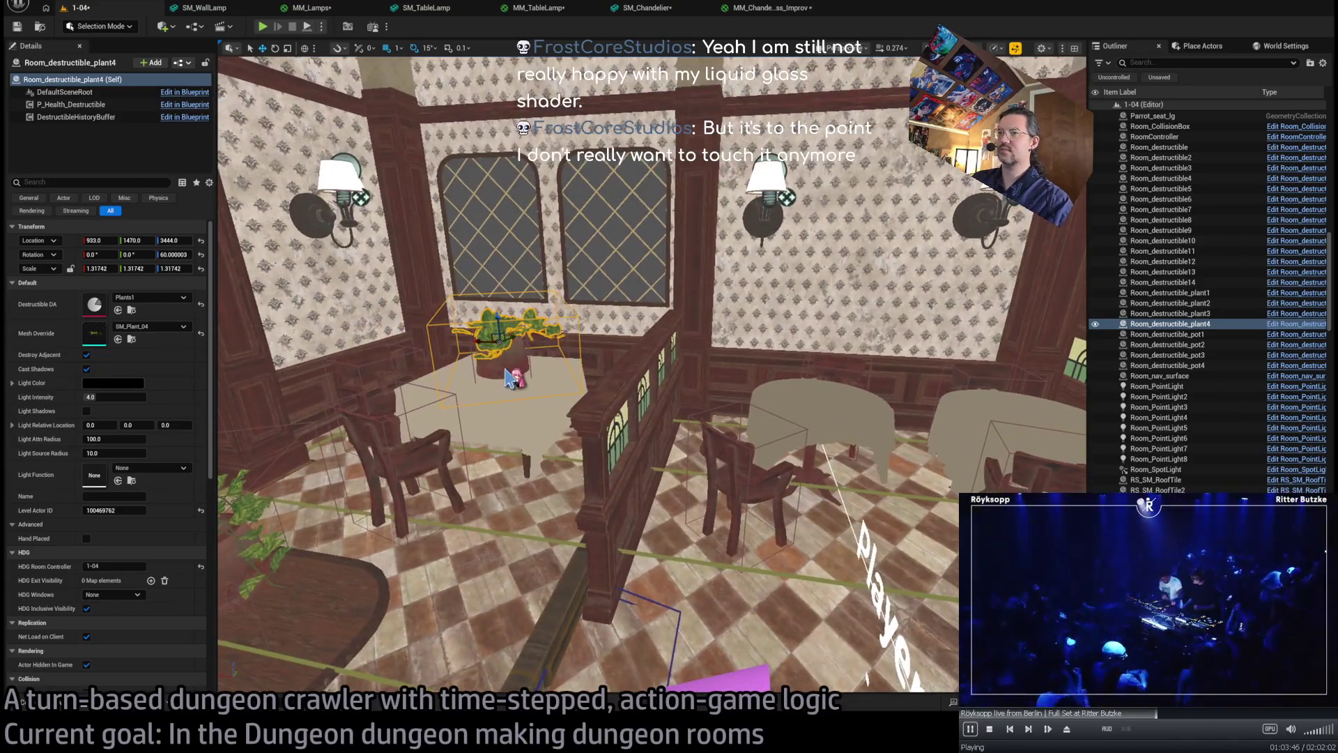
- Copy the plant and pot onto another table and lower them onto its top
{"action": "left_click", "coordinate": [516, 376], "text": "ctrl"}
{"action": "left_click_drag", "start_coordinate": [486, 375], "coordinate": [814, 406], "text": "alt"}
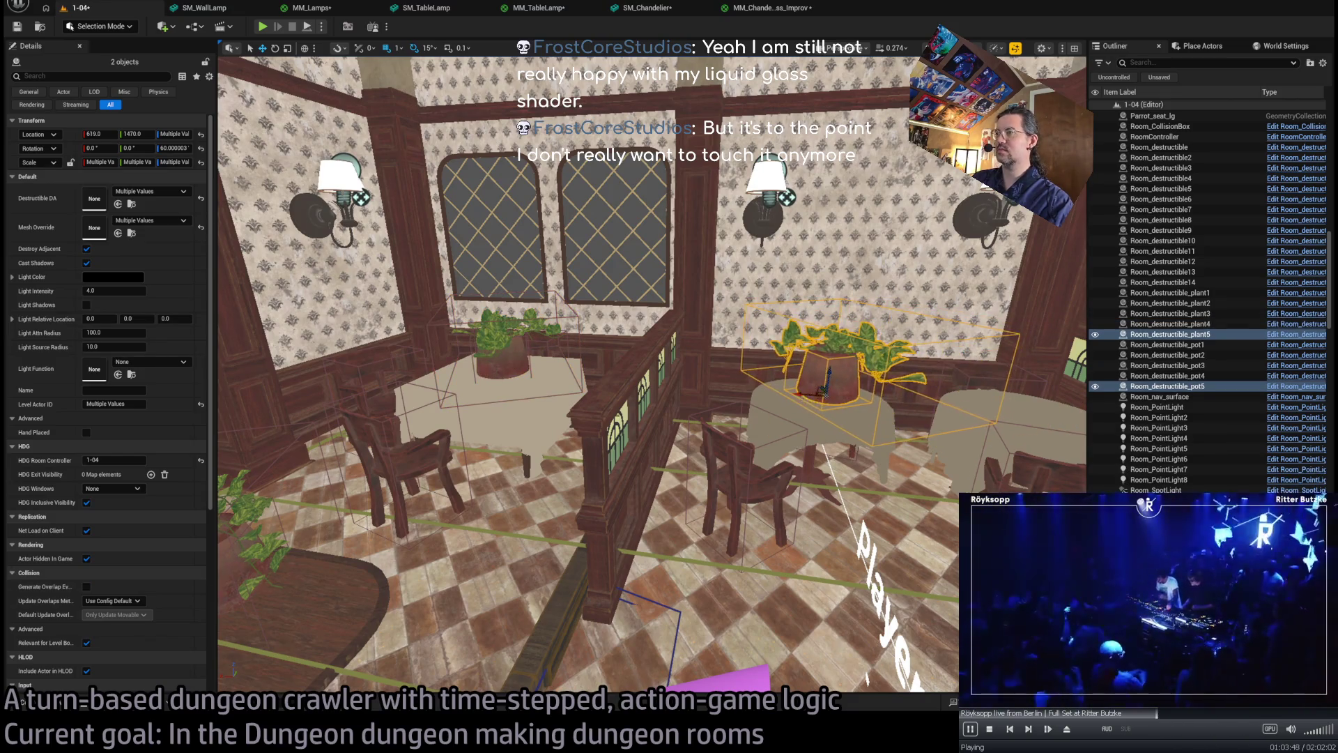
{"action": "scroll", "coordinate": [653, 373], "scroll_direction": "up", "scroll_amount": 10}
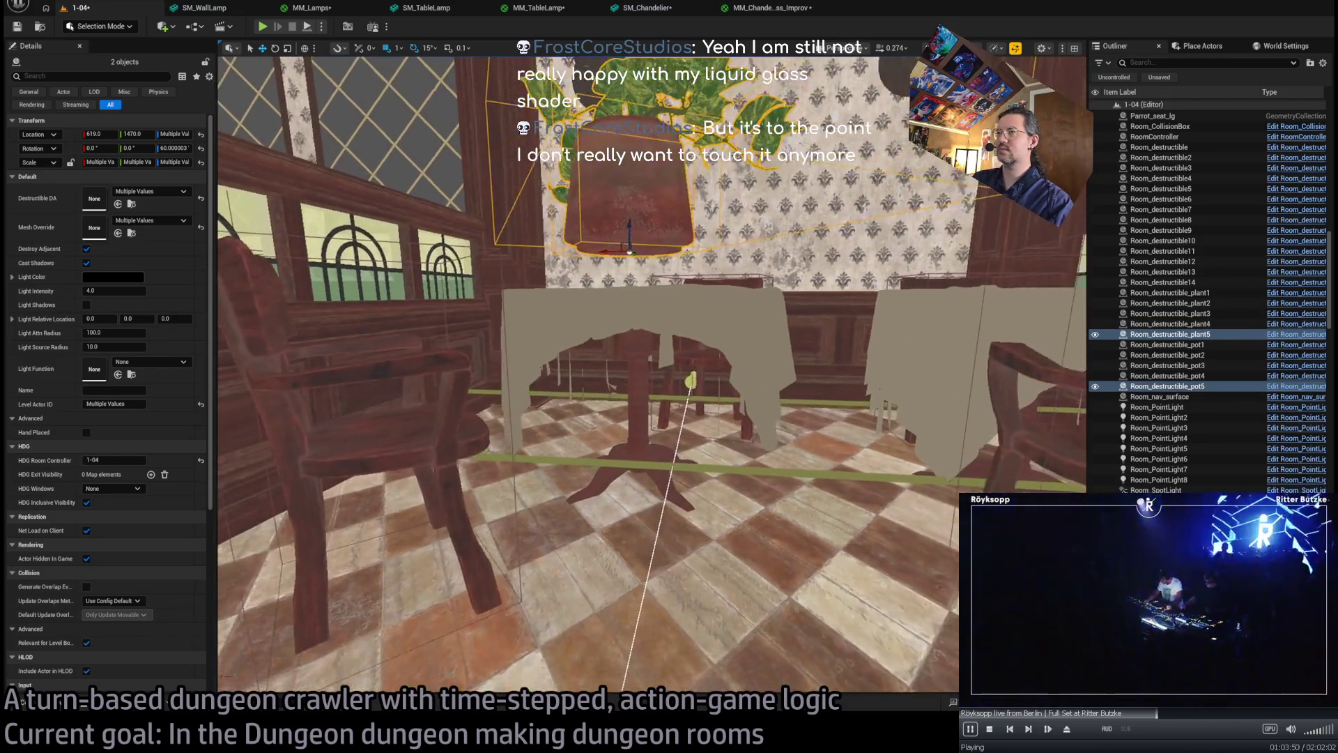
{"action": "mouse_move", "coordinate": [643, 226]}
{"action": "left_mouse_down"}
{"action": "mouse_move", "coordinate": [642, 257]}
{"action": "mouse_move", "coordinate": [849, 384]}
{"action": "left_mouse_up"}
{"action": "left_click", "coordinate": [850, 384]}
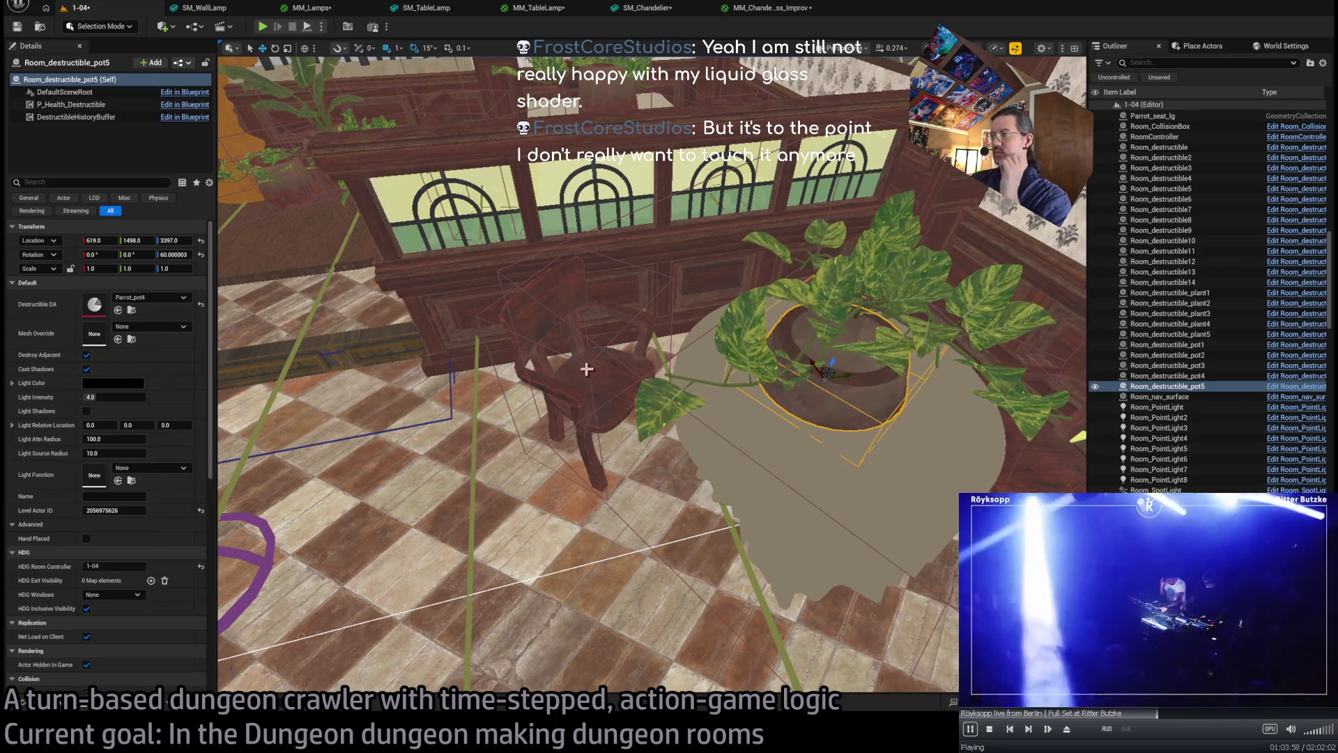
- Try SM_Plant_03 and SM_Plant_06 overrides, keep SM_Plant_04, and set the plant's Location Z to 3412
{"action": "key", "text": "f"}
{"action": "left_click", "coordinate": [710, 448]}
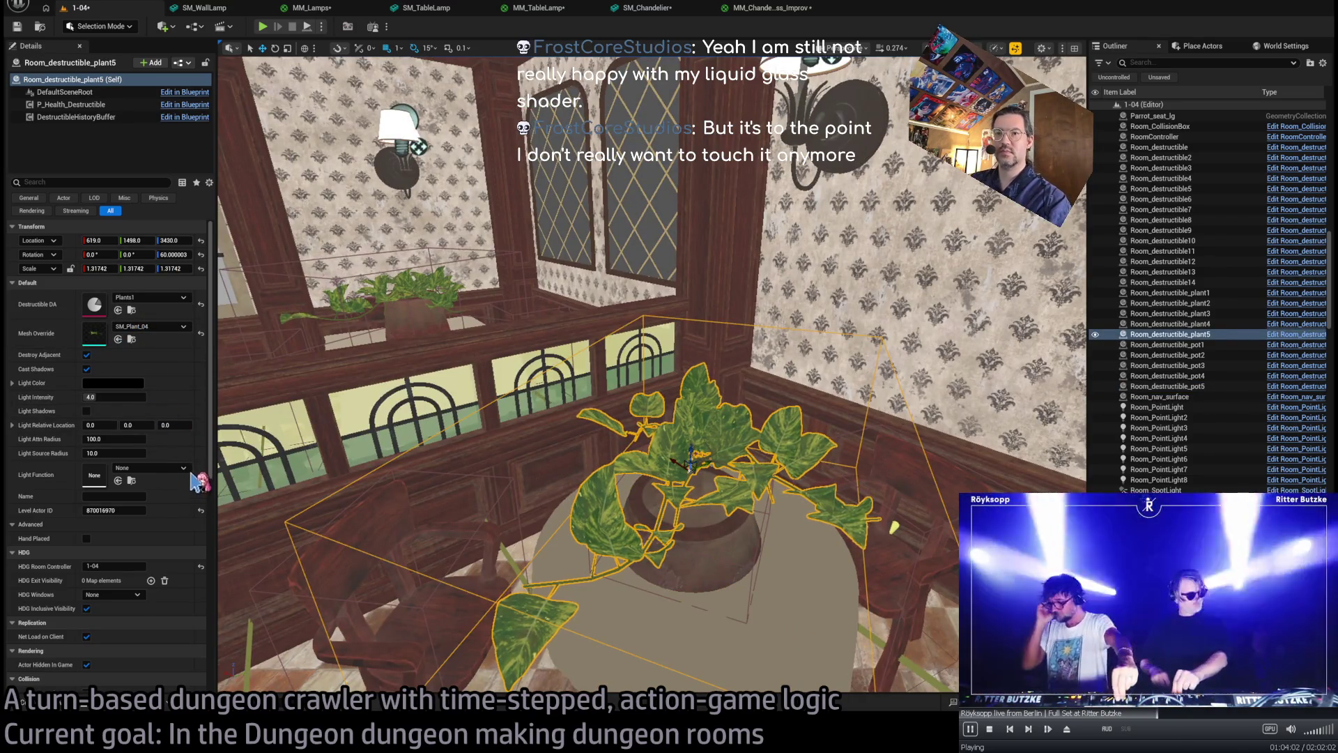
{"action": "key", "text": "ctrl+z"}
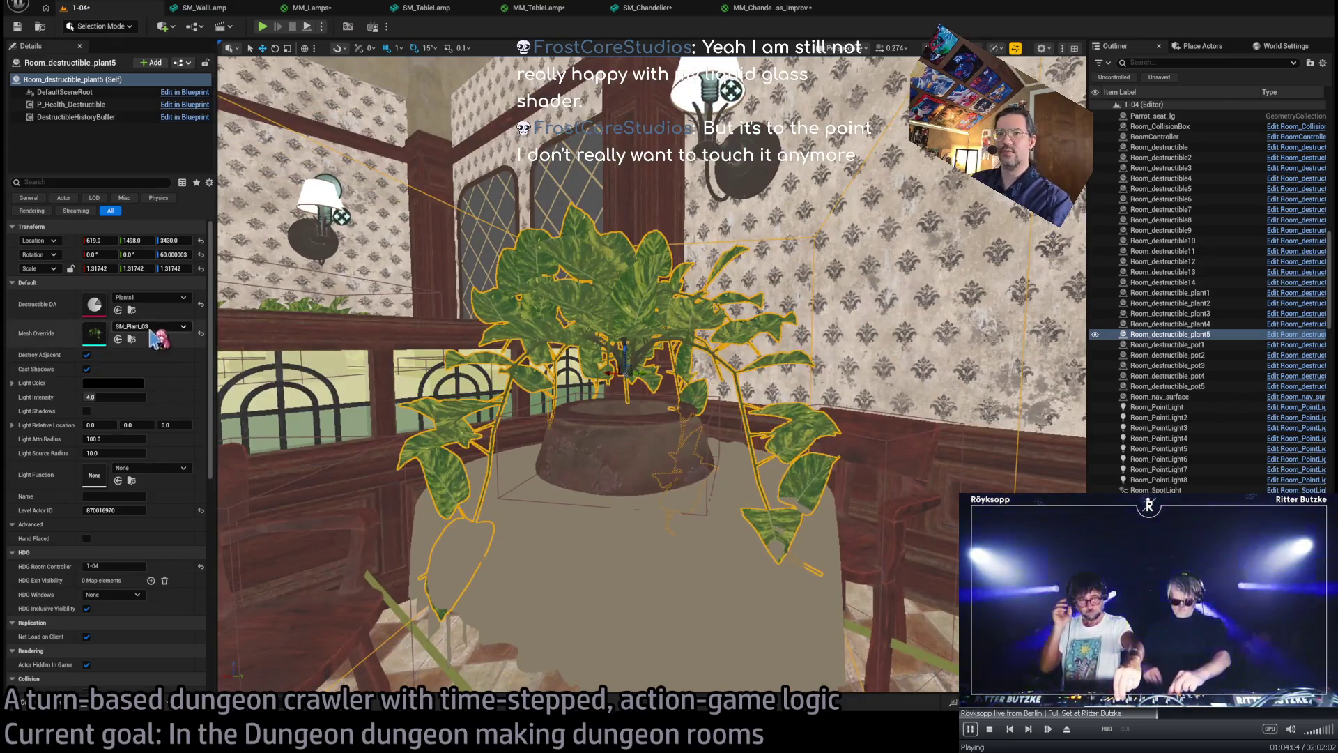
{"action": "key", "text": "ctrl+z"}
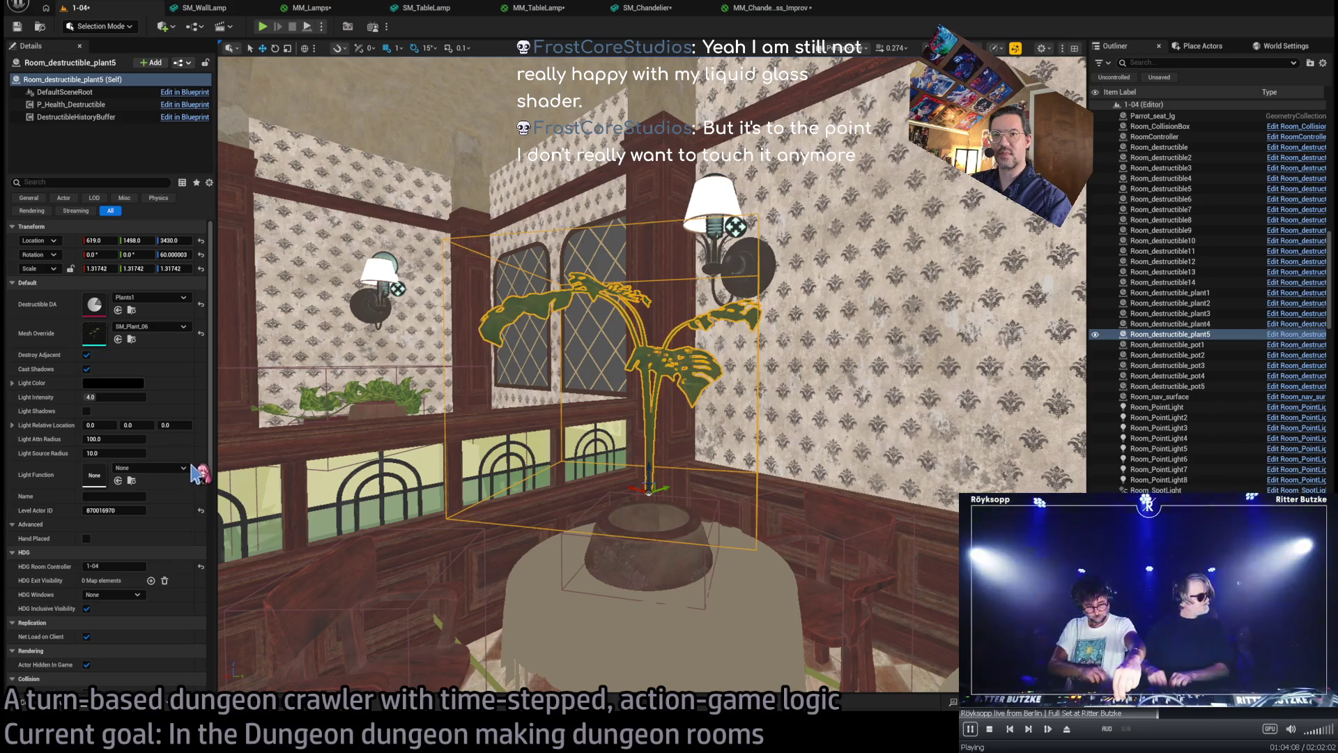
{"action": "key", "text": "ctrl+z"}
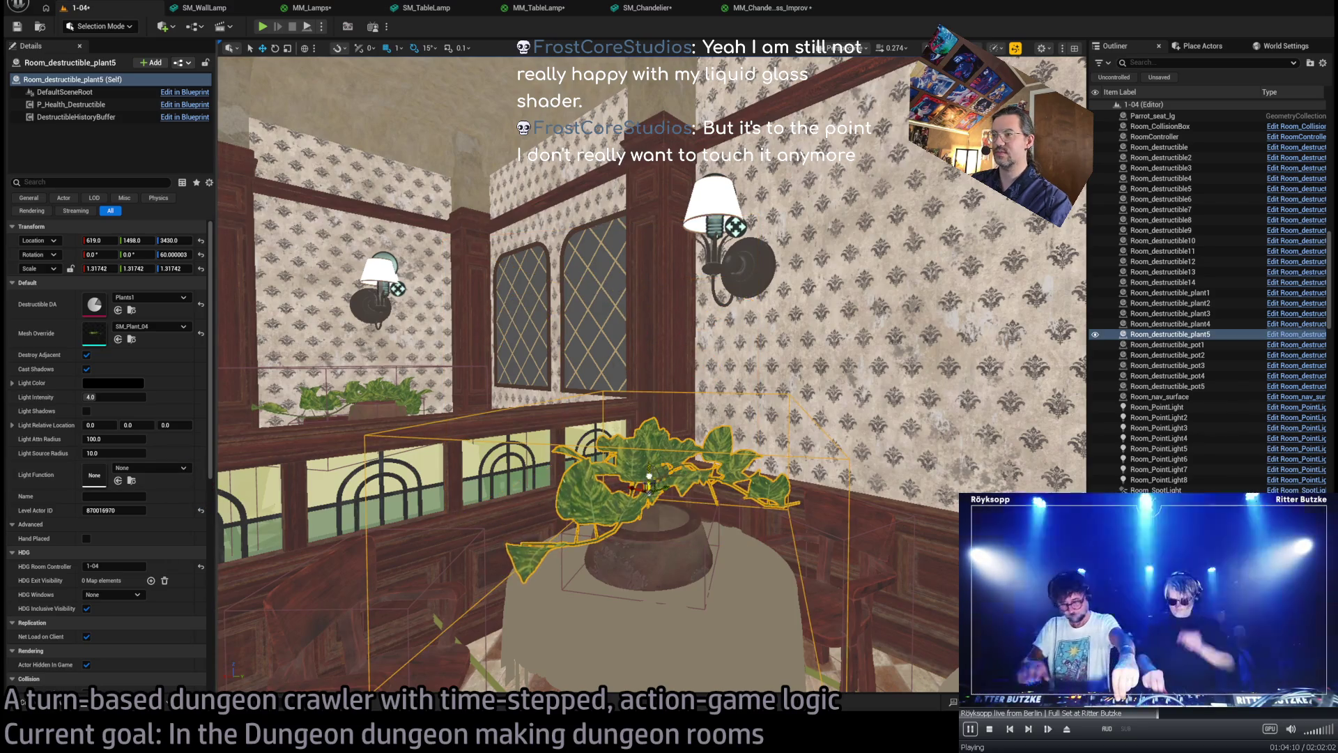
{"action": "key", "text": "ctrl+z"}
{"action": "key", "text": "f"}
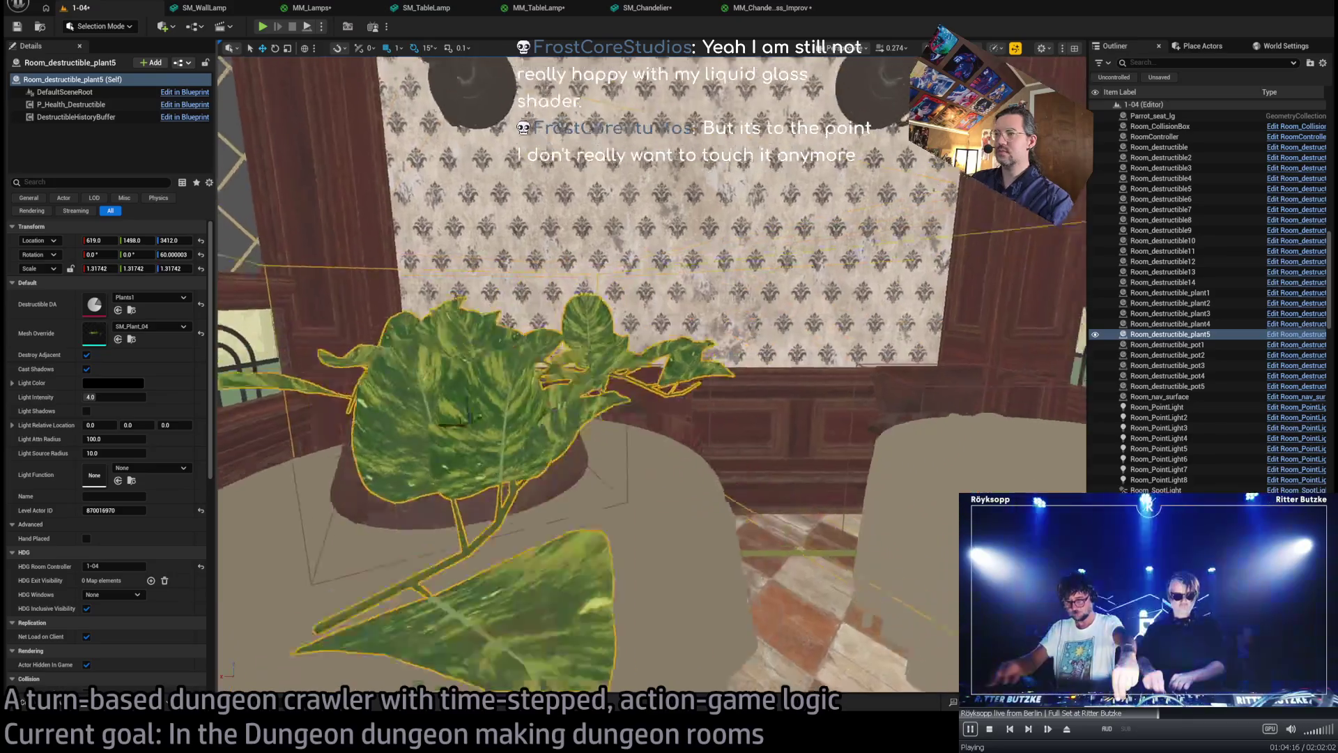
- Alt-drag plant and pot to the neighbouring table, switch it to SM_Plant_01, and sink it lower
{"action": "left_click", "coordinate": [537, 587], "text": "ctrl"}
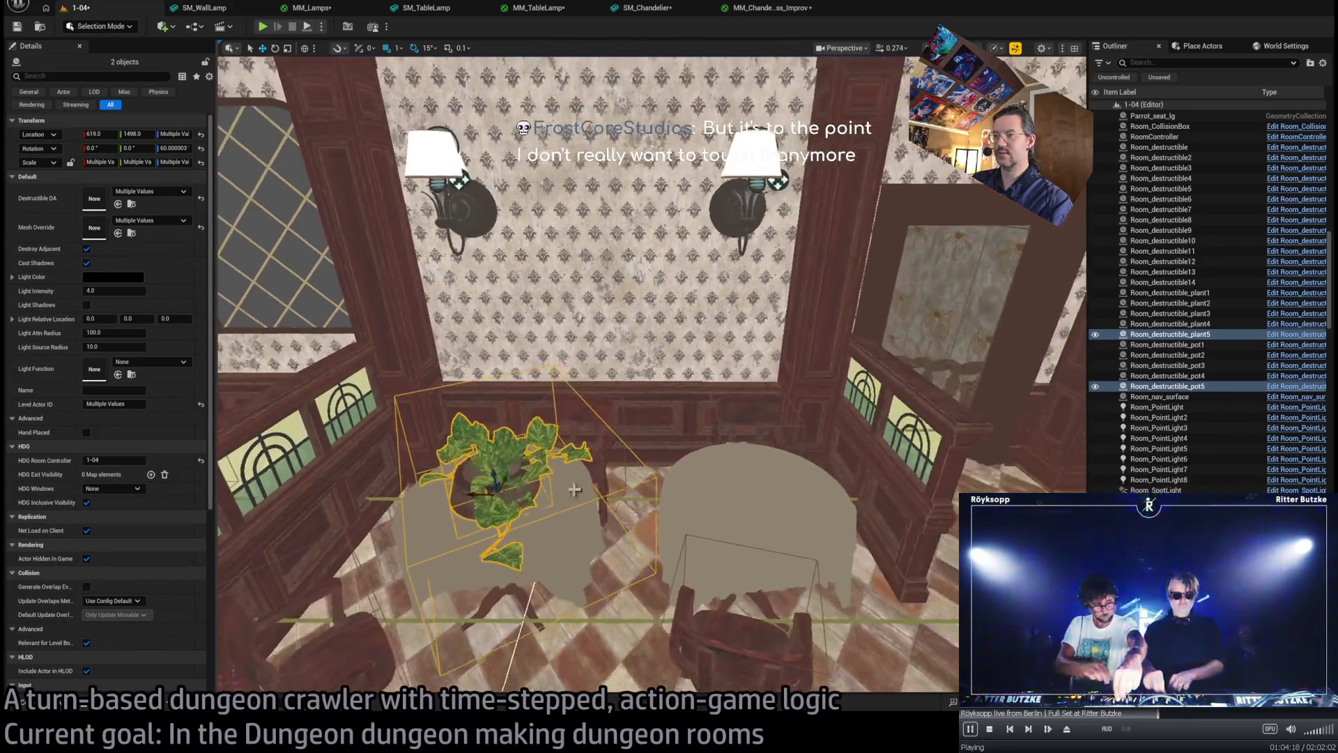
{"action": "left_click", "coordinate": [474, 495]}
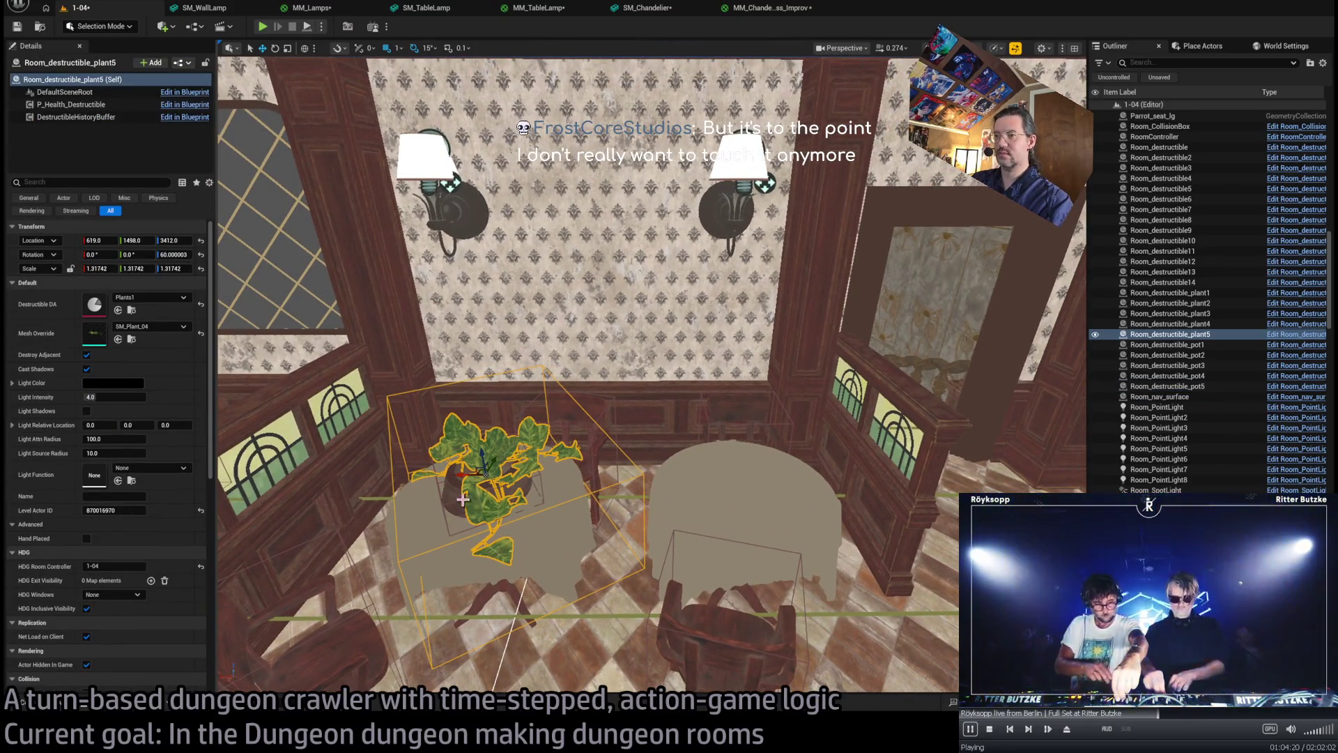
{"action": "left_click", "coordinate": [462, 492], "text": "ctrl"}
{"action": "left_click_drag", "start_coordinate": [462, 495], "coordinate": [718, 498], "text": "alt"}
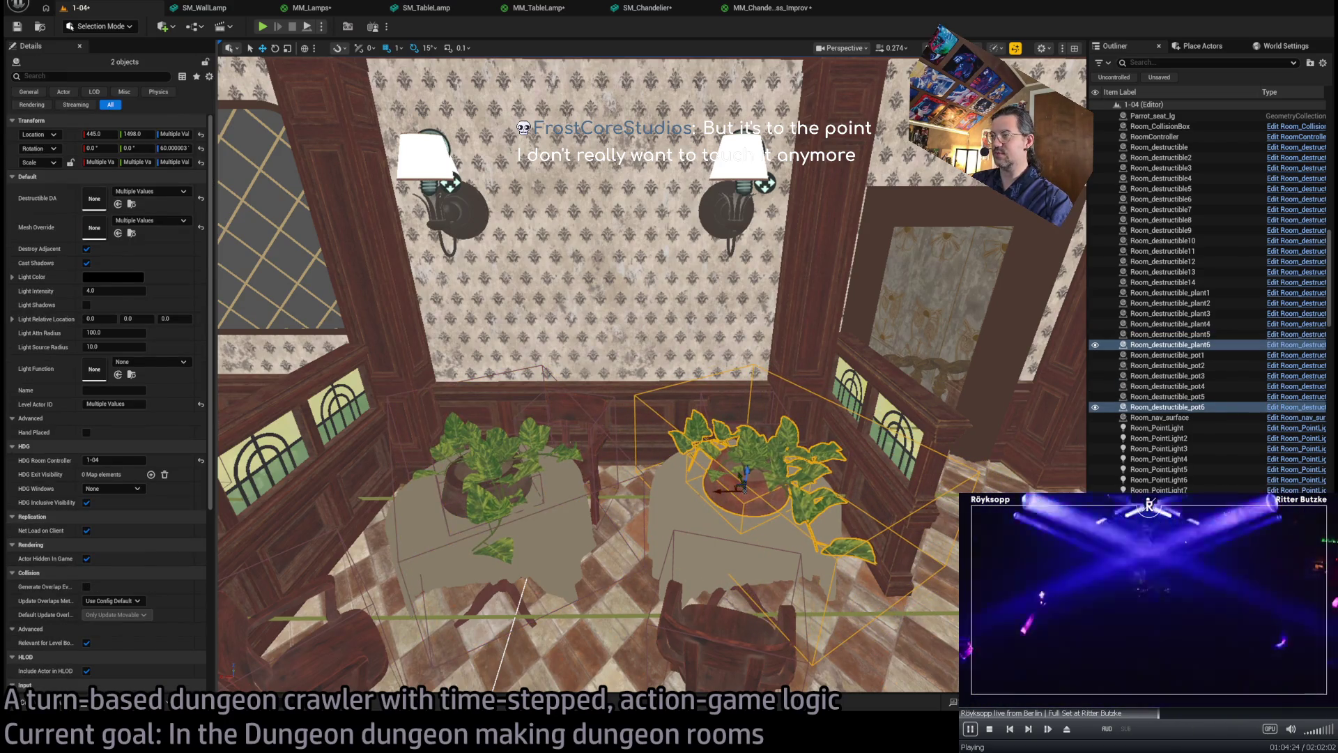
{"action": "left_click", "coordinate": [725, 488]}
{"action": "scroll", "coordinate": [752, 453], "scroll_direction": "up", "scroll_amount": 3}
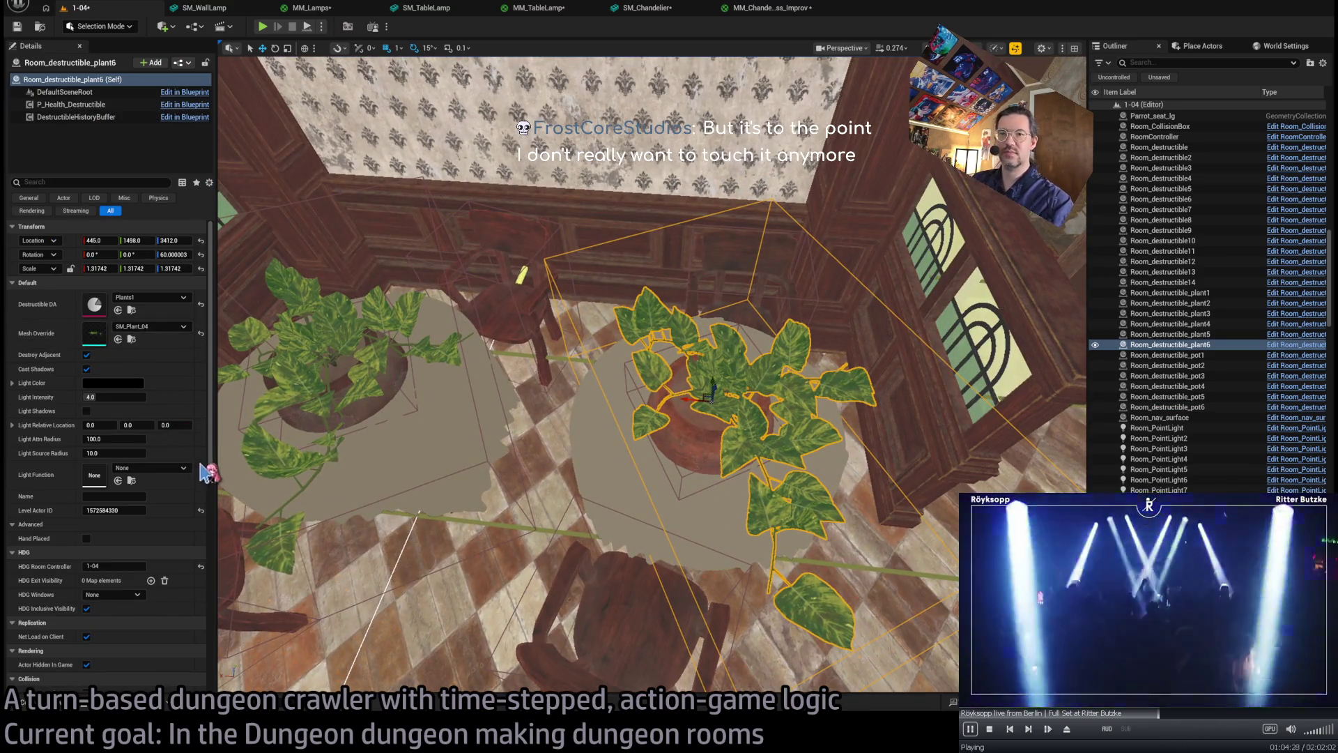
{"action": "key", "text": "ctrl+z"}
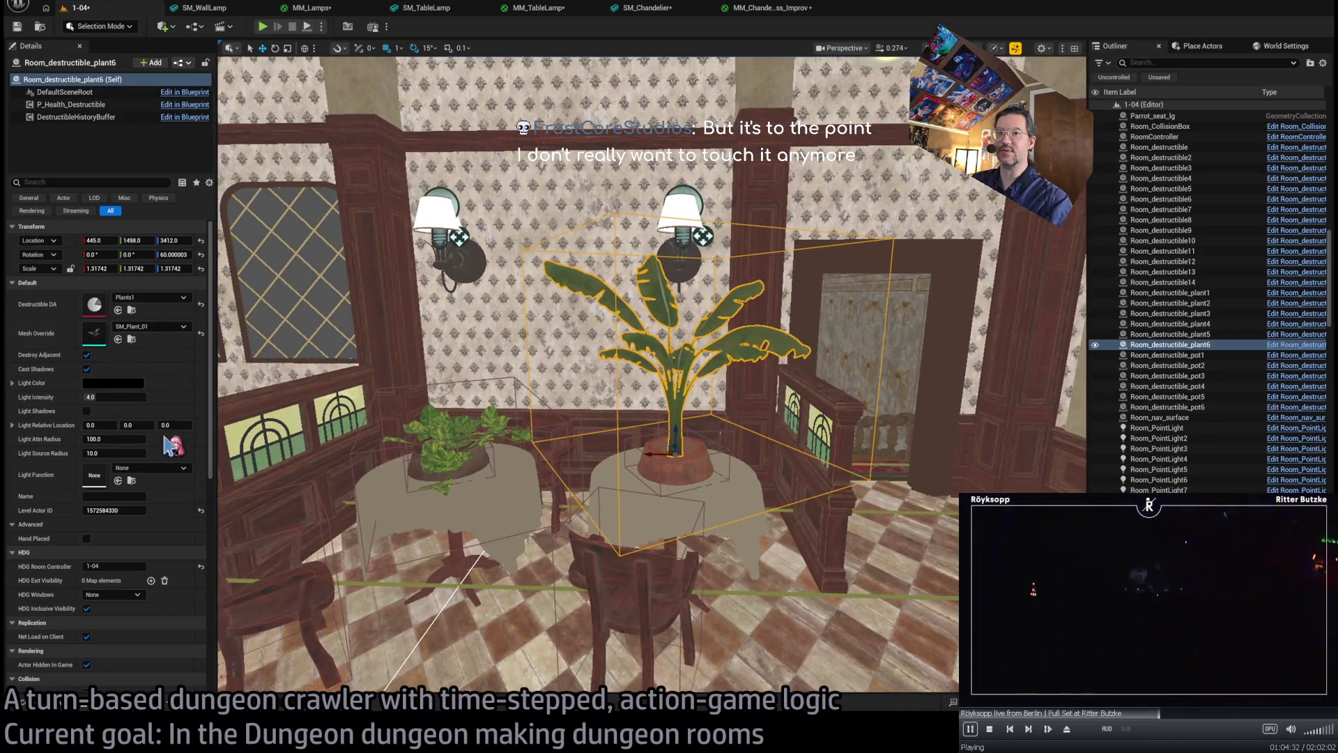
{"action": "left_click_drag", "start_coordinate": [675, 432], "coordinate": [679, 447]}
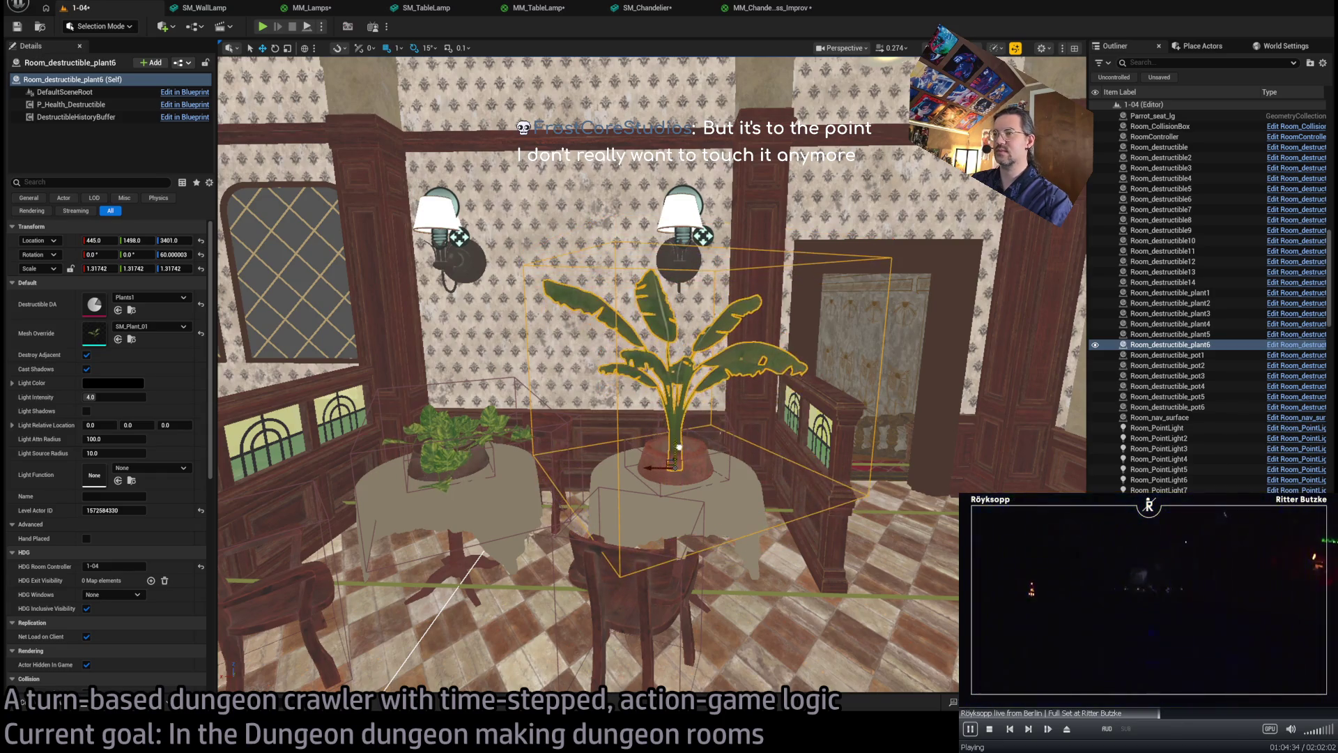
{"action": "scroll", "coordinate": [672, 476], "scroll_direction": "down", "scroll_amount": 4}
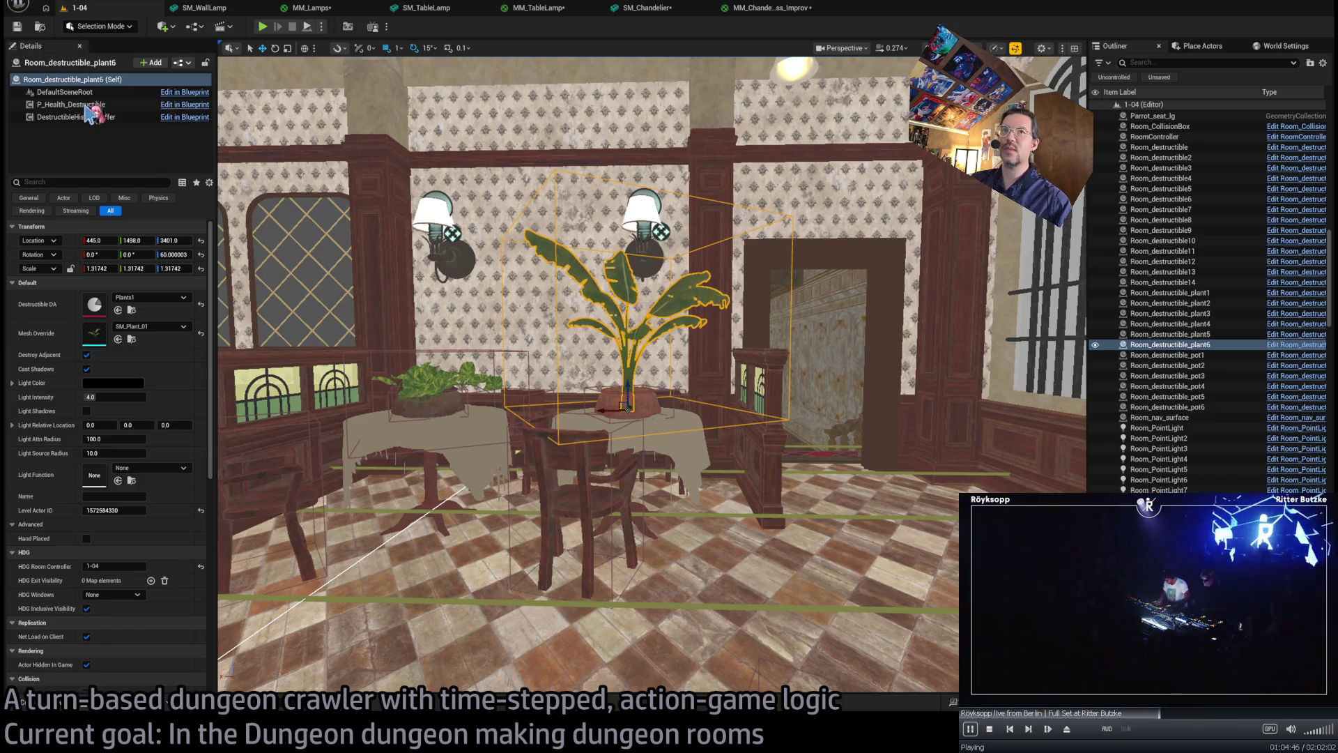
{"action": "mouse_move", "coordinate": [731, 342]}
{"action": "left_mouse_down"}
{"action": "mouse_move", "coordinate": [704, 356]}
{"action": "mouse_move", "coordinate": [726, 344]}
{"action": "left_mouse_up"}
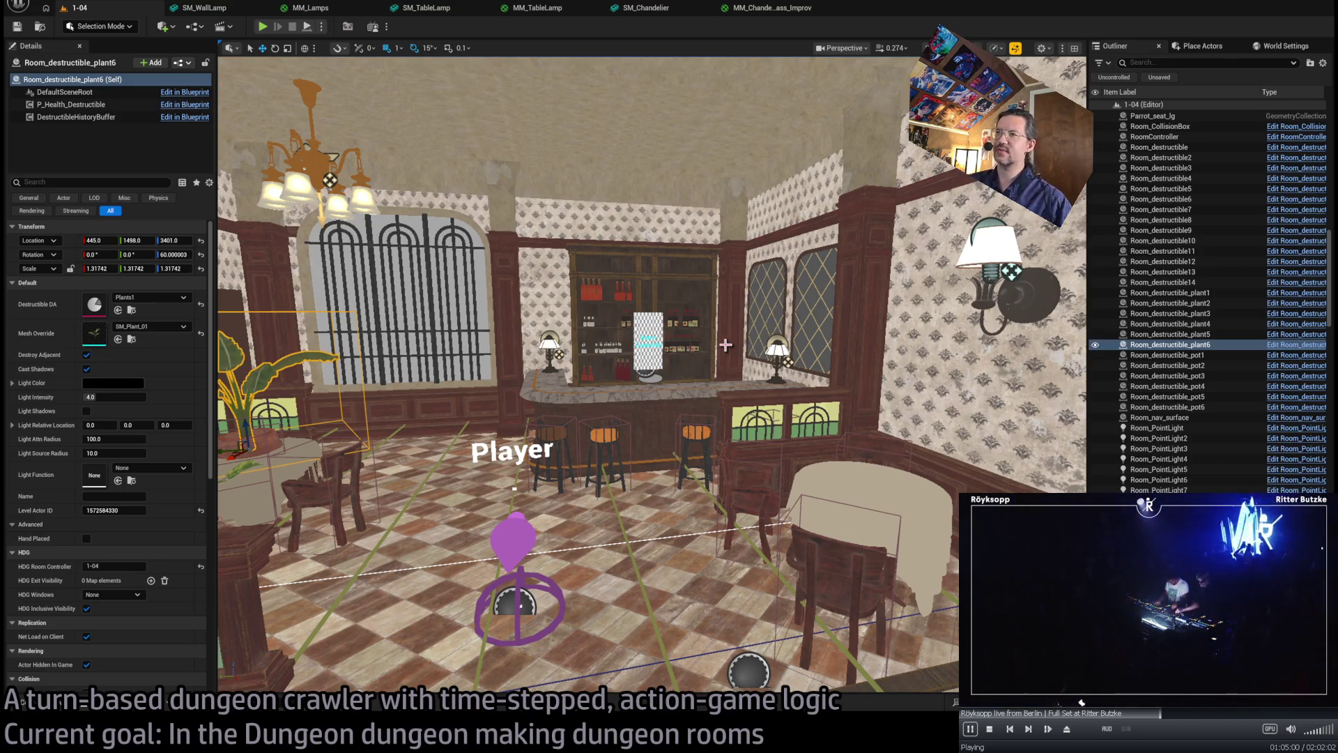
{"action": "key", "text": "f"}
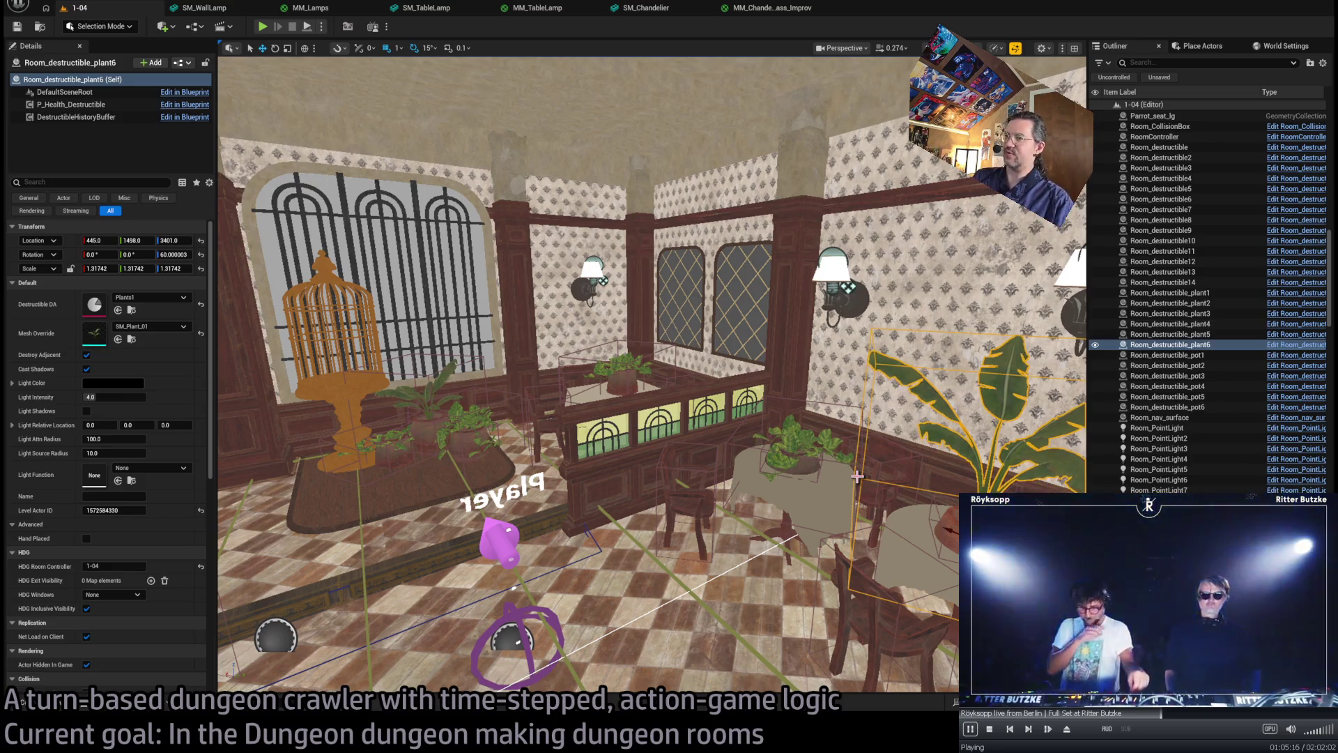
{"action": "mouse_move", "coordinate": [741, 466]}
{"action": "left_mouse_down"}
{"action": "mouse_move", "coordinate": [599, 466]}
{"action": "mouse_move", "coordinate": [572, 453]}
{"action": "mouse_move", "coordinate": [572, 418]}
{"action": "mouse_move", "coordinate": [519, 317]}
{"action": "mouse_move", "coordinate": [557, 321]}
{"action": "mouse_move", "coordinate": [740, 467]}
{"action": "left_mouse_up"}
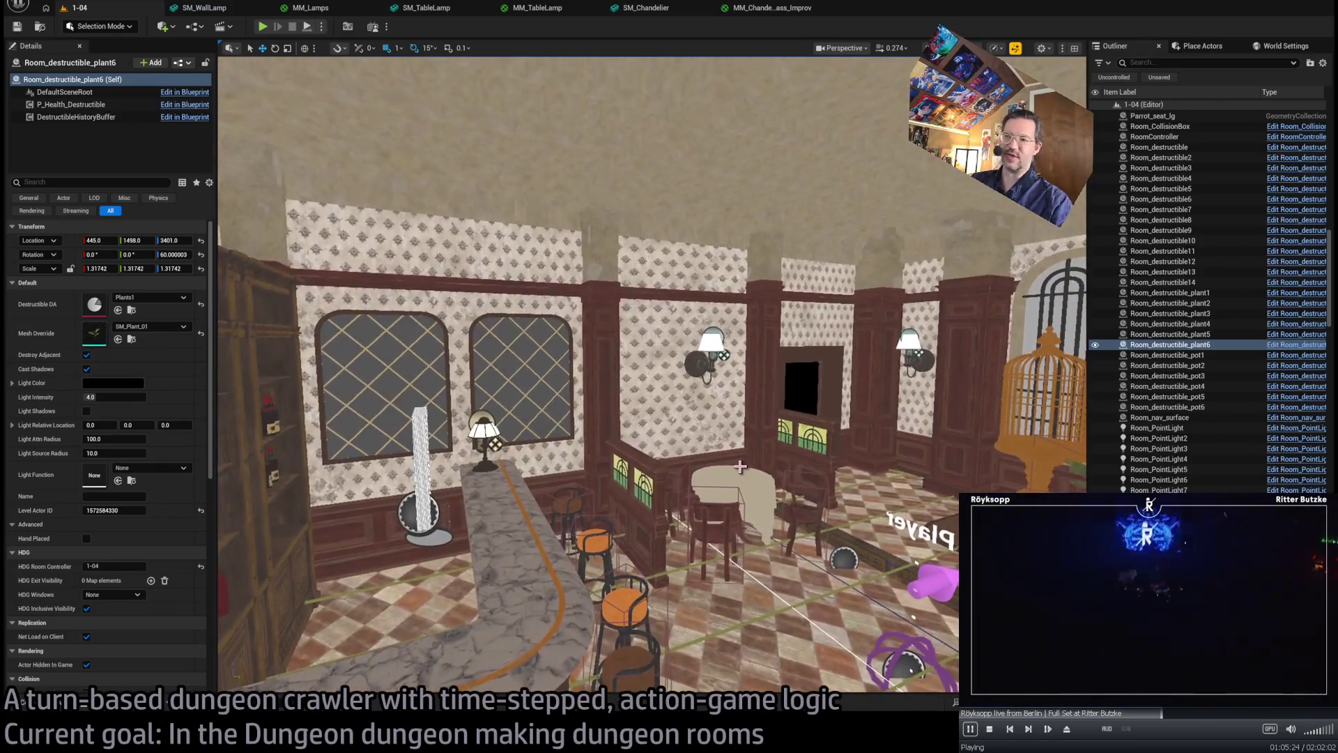
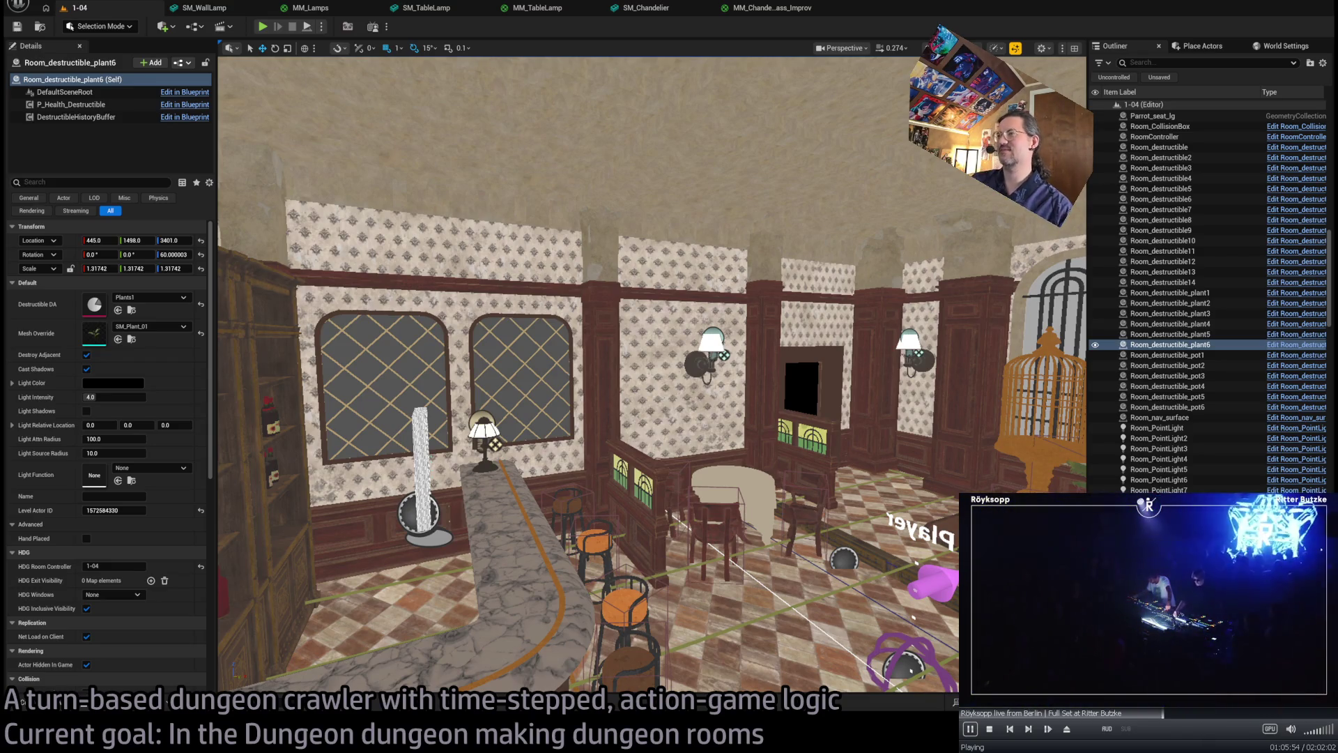
- Swap the table's banana plant mesh for the SM_Plant_03 ivy
{"action": "key", "text": "f"}
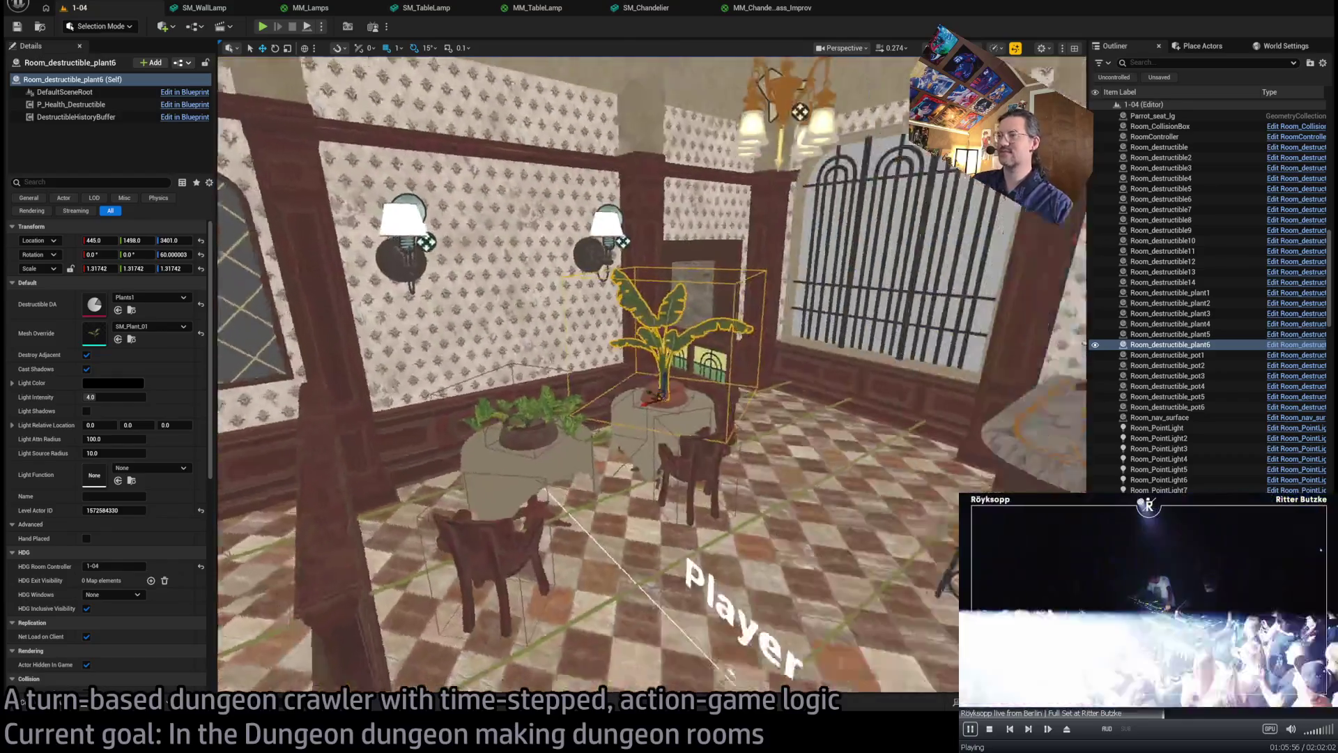
{"action": "left_click_drag", "start_coordinate": [651, 377], "coordinate": [582, 377]}
{"action": "key", "text": "f"}
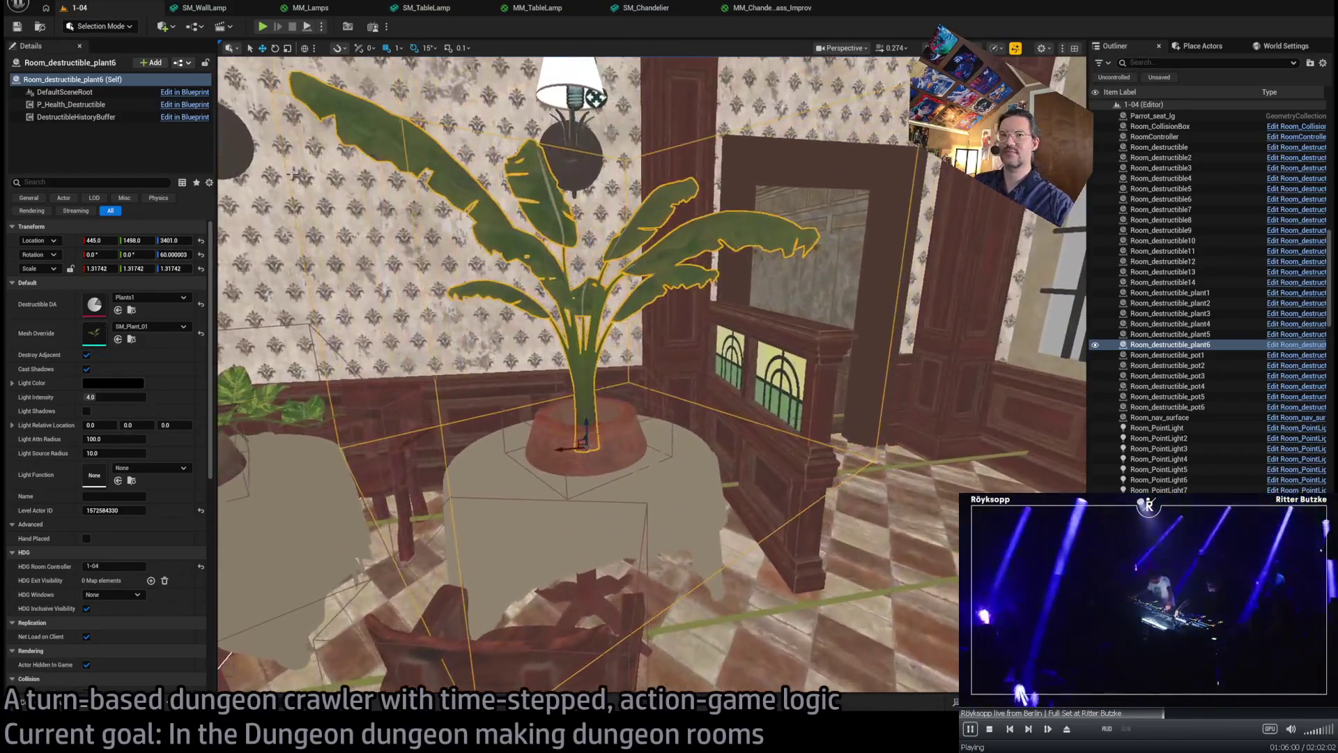
{"action": "left_click_drag", "start_coordinate": [172, 333], "coordinate": [175, 334]}
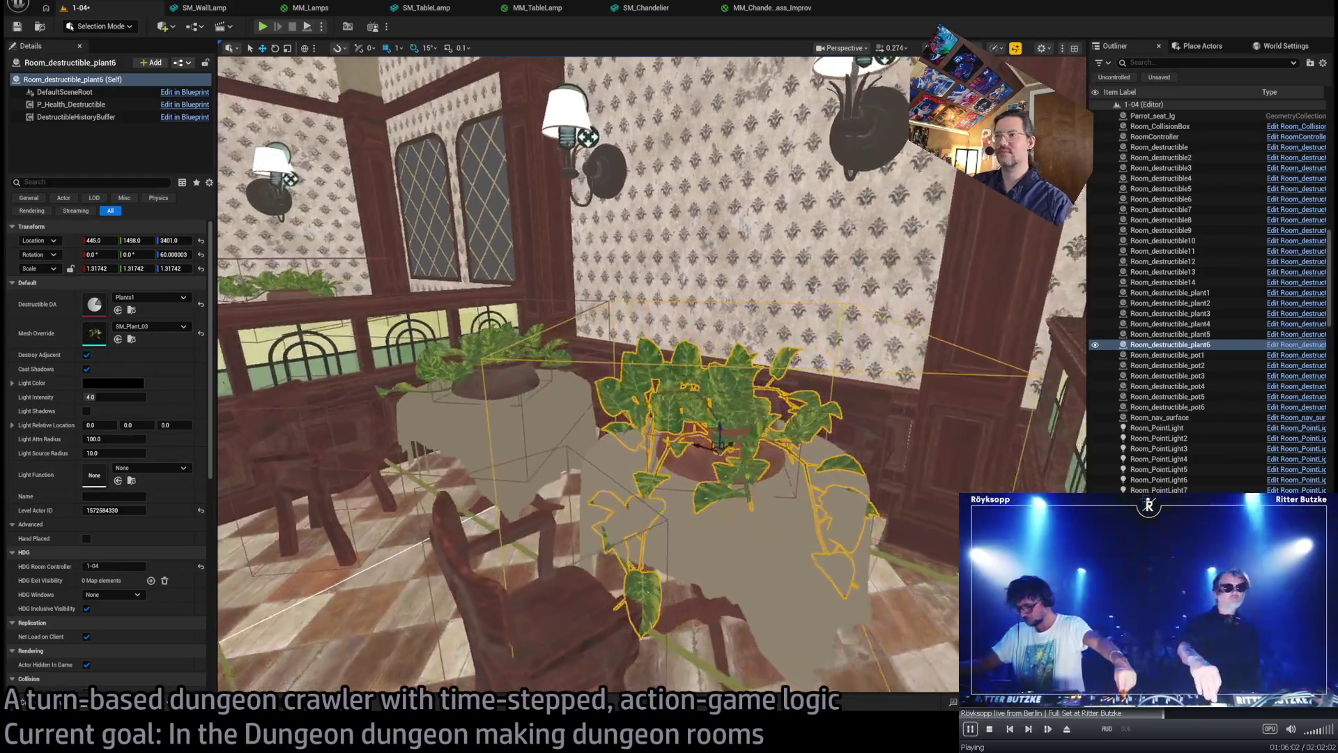
- Add the pot to the selection and copy plant and pot onto another table as plant7 and pot7
{"action": "mouse_move", "coordinate": [728, 380]}
{"action": "left_mouse_down"}
{"action": "mouse_move", "coordinate": [707, 379]}
{"action": "mouse_move", "coordinate": [728, 380]}
{"action": "mouse_move", "coordinate": [714, 398]}
{"action": "mouse_move", "coordinate": [735, 395]}
{"action": "mouse_move", "coordinate": [697, 370]}
{"action": "left_mouse_up"}
{"action": "mouse_move", "coordinate": [766, 453]}
{"action": "left_mouse_down"}
{"action": "mouse_move", "coordinate": [799, 497]}
{"action": "mouse_move", "coordinate": [840, 481]}
{"action": "mouse_move", "coordinate": [845, 497]}
{"action": "mouse_move", "coordinate": [418, 299]}
{"action": "mouse_move", "coordinate": [357, 295]}
{"action": "left_mouse_up"}
{"action": "left_click", "coordinate": [799, 497], "text": "ctrl"}
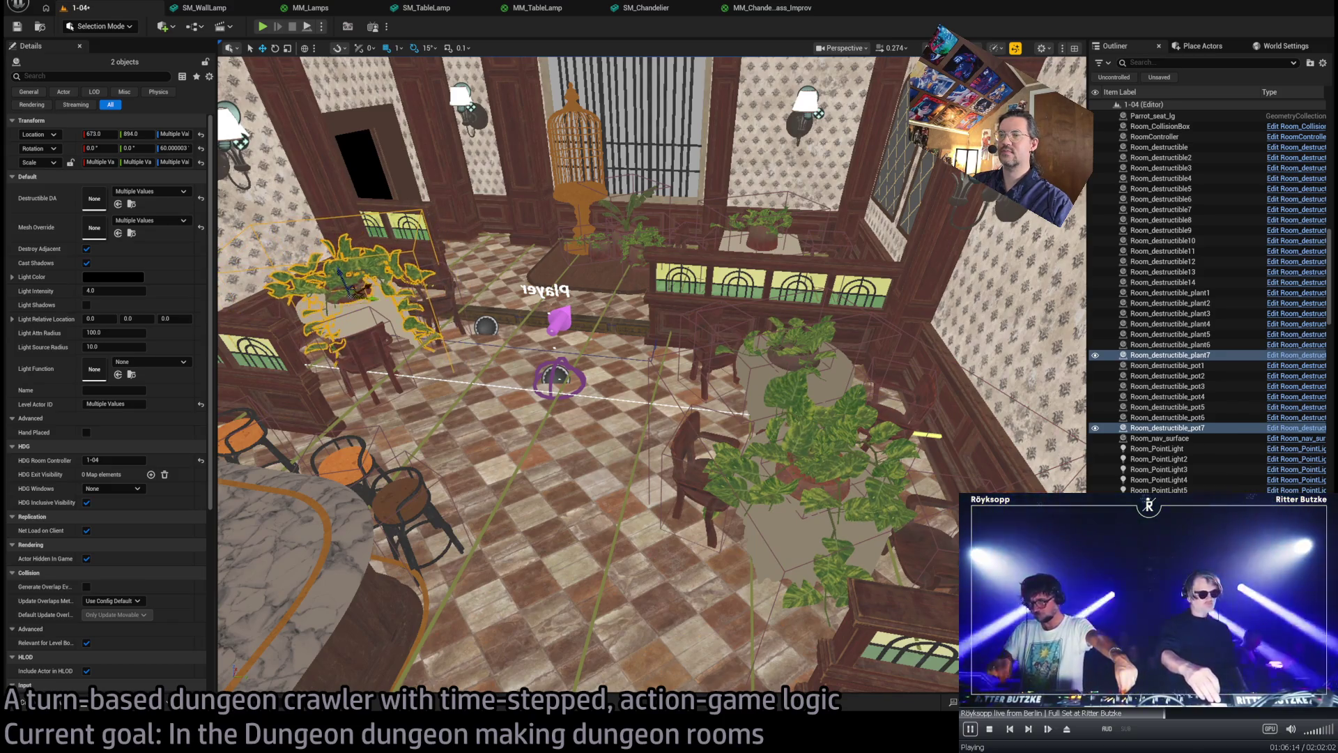
{"action": "key", "text": "f"}
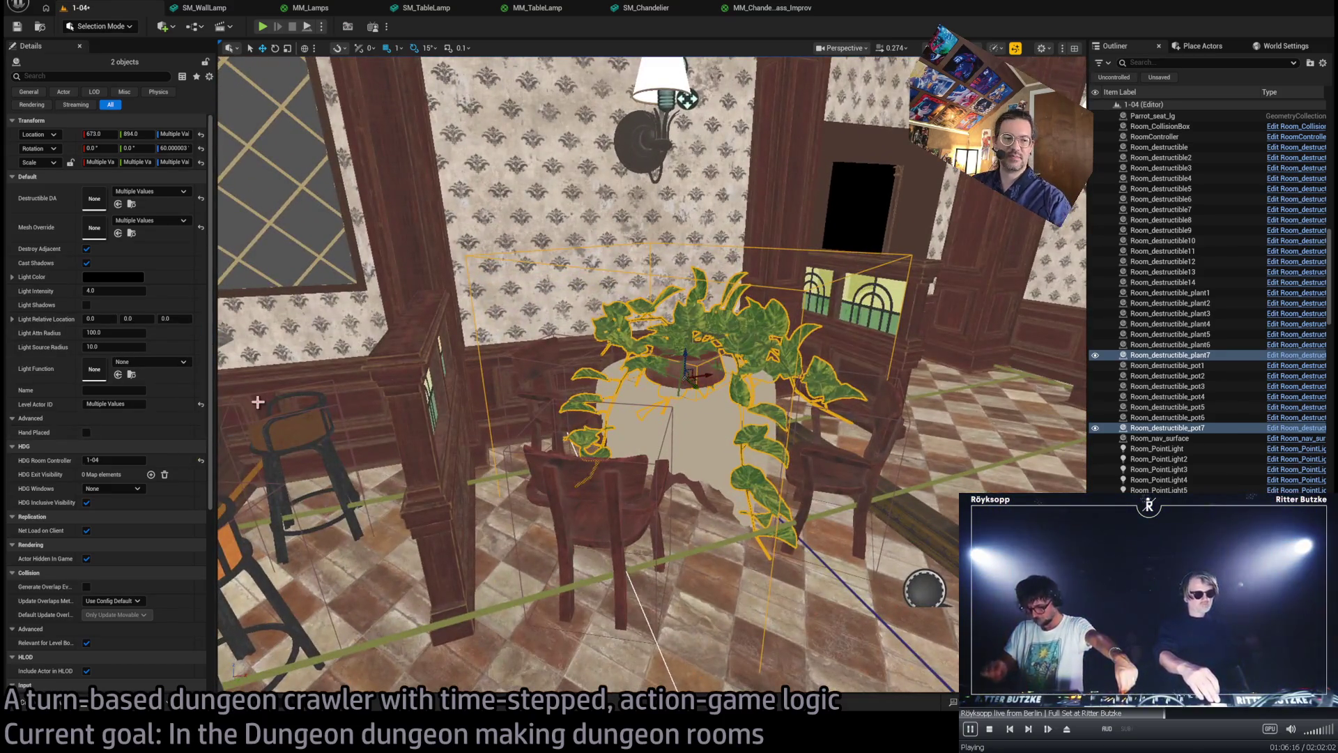
{"action": "scroll", "coordinate": [168, 446], "scroll_direction": "down", "scroll_amount": 5}
{"action": "scroll", "coordinate": [178, 437], "scroll_direction": "up", "scroll_amount": 5}
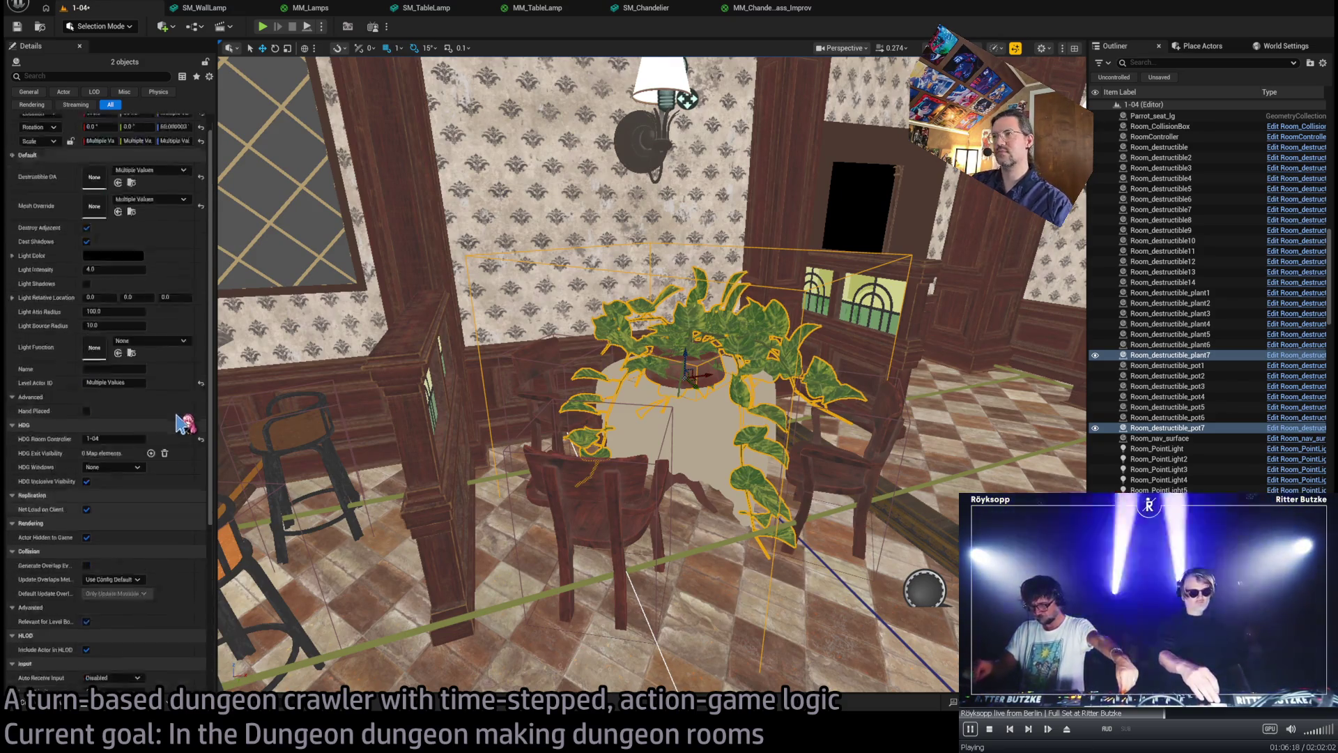
{"action": "left_click_drag", "start_coordinate": [680, 373], "coordinate": [658, 370]}
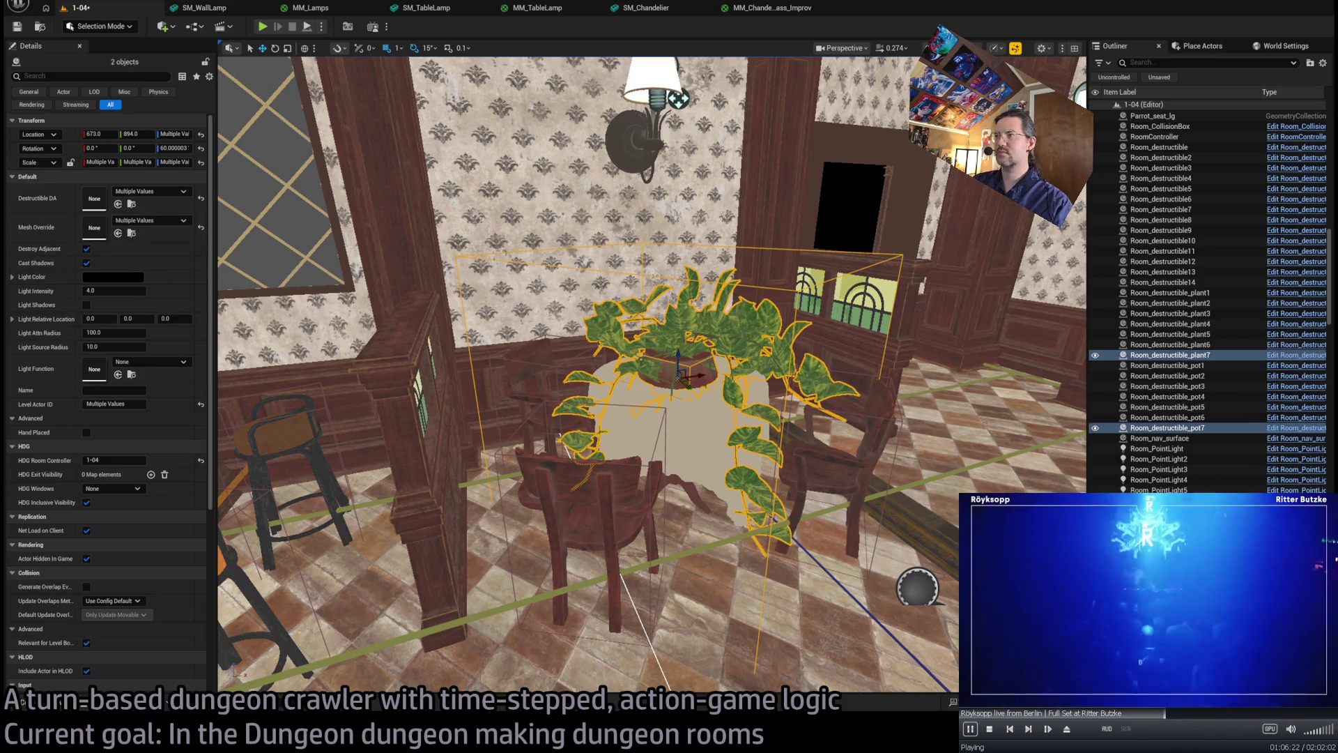
- Change the copied plant's mesh and switch its pot's Destructible DA to Parrot_pot1
{"action": "left_click", "coordinate": [701, 324]}
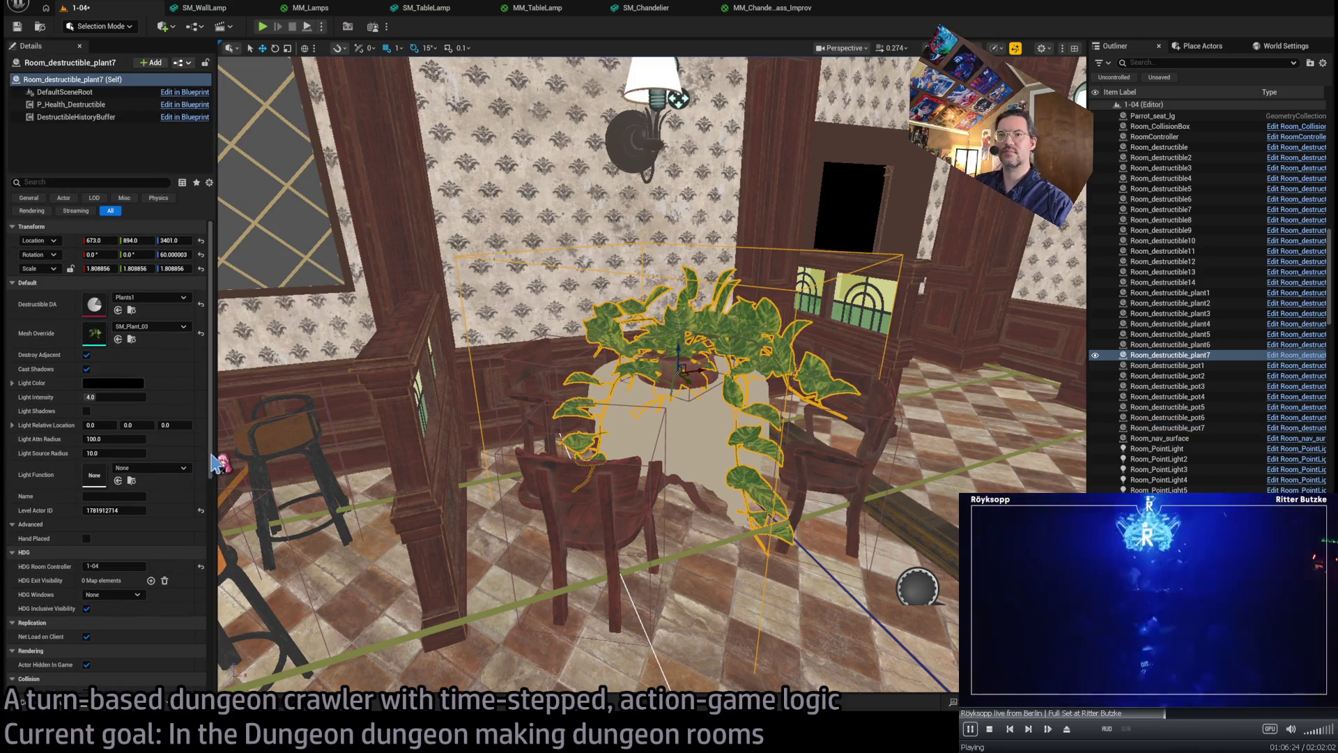
{"action": "key", "text": "ctrl+z"}
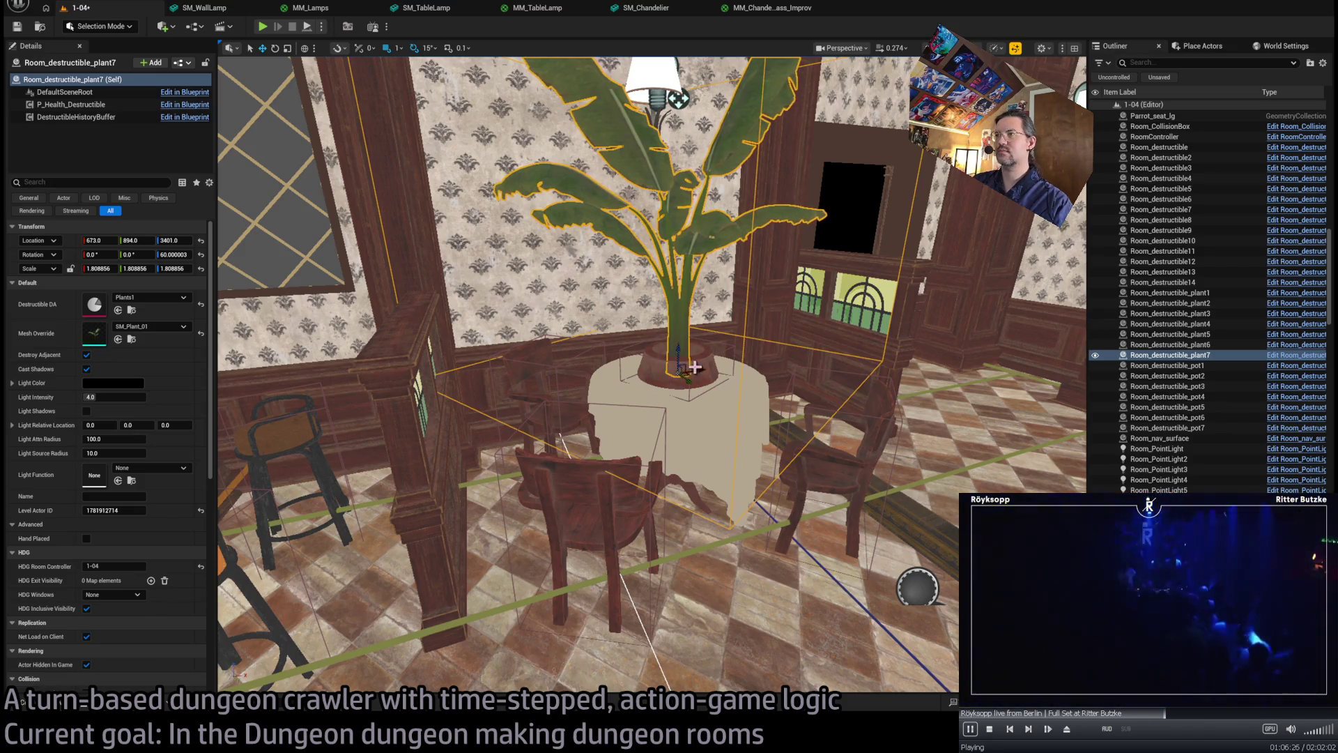
{"action": "left_click", "coordinate": [694, 367]}
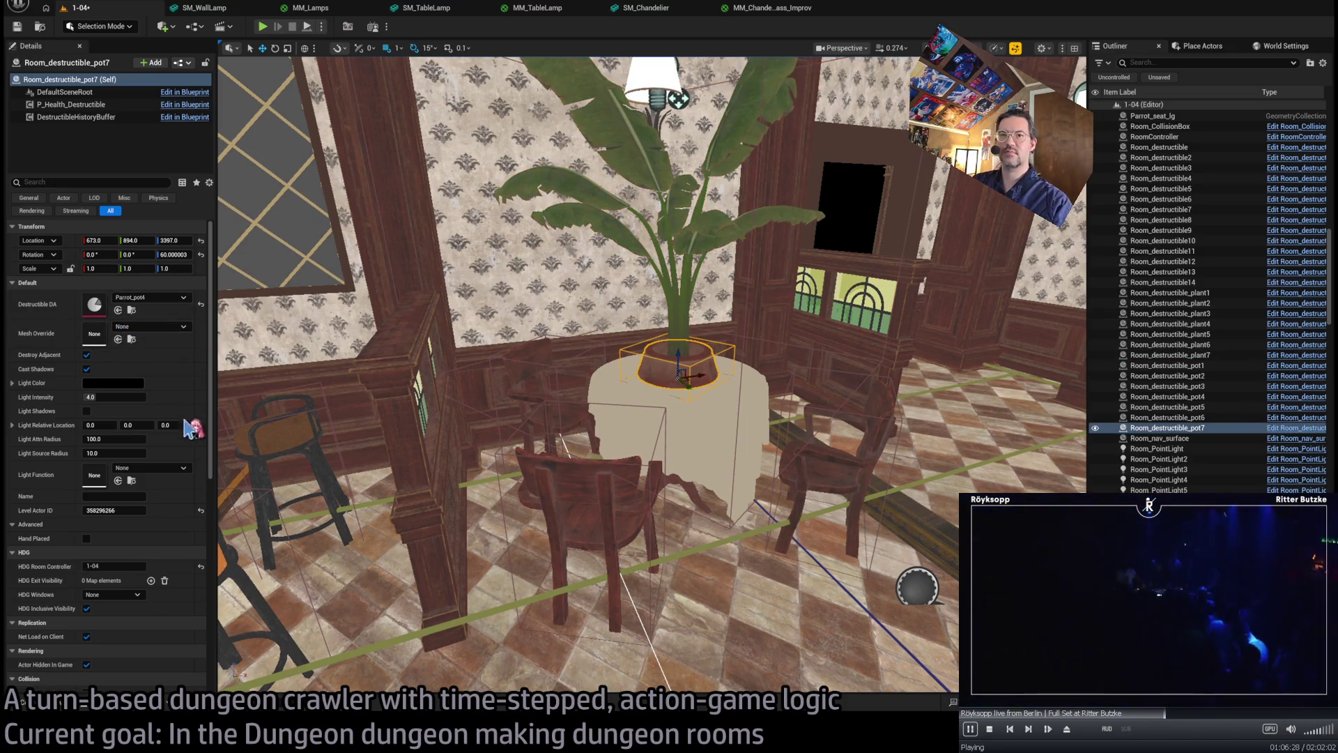
{"action": "key", "text": "ctrl+z"}
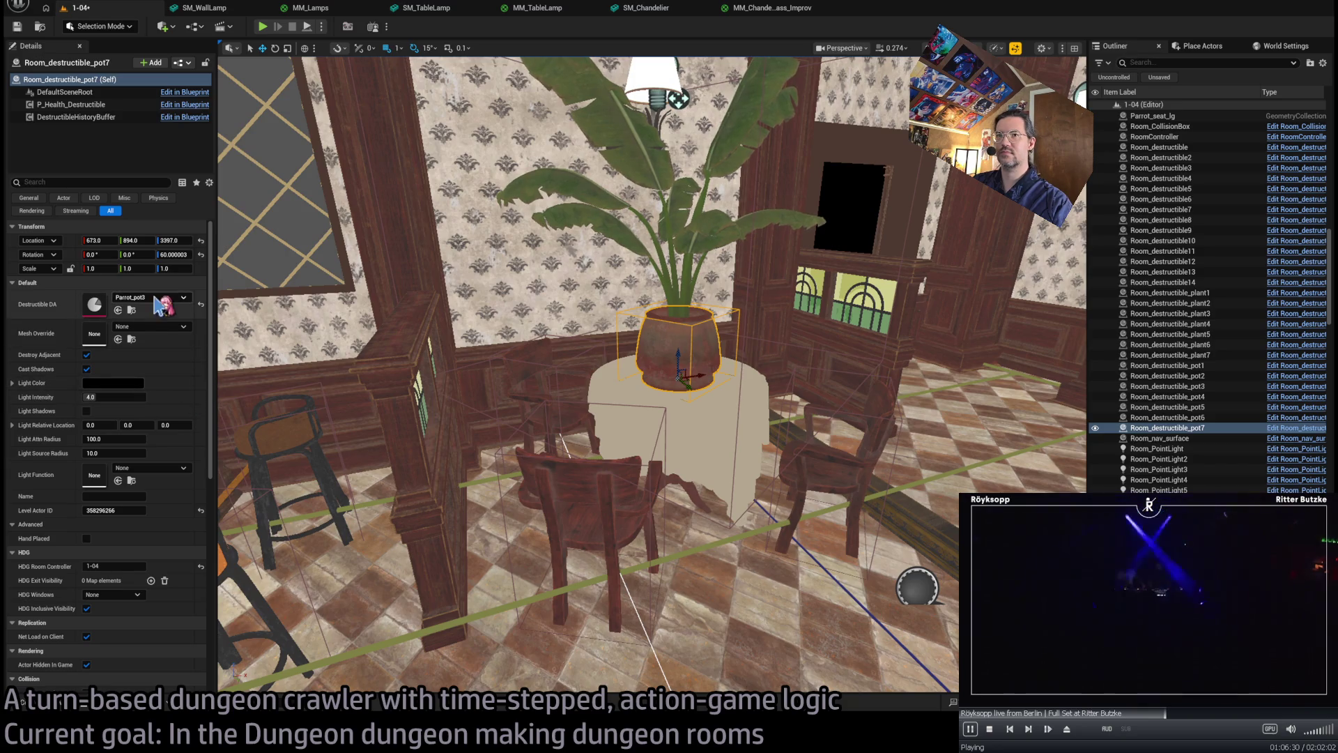
{"action": "key", "text": "ctrl+z"}
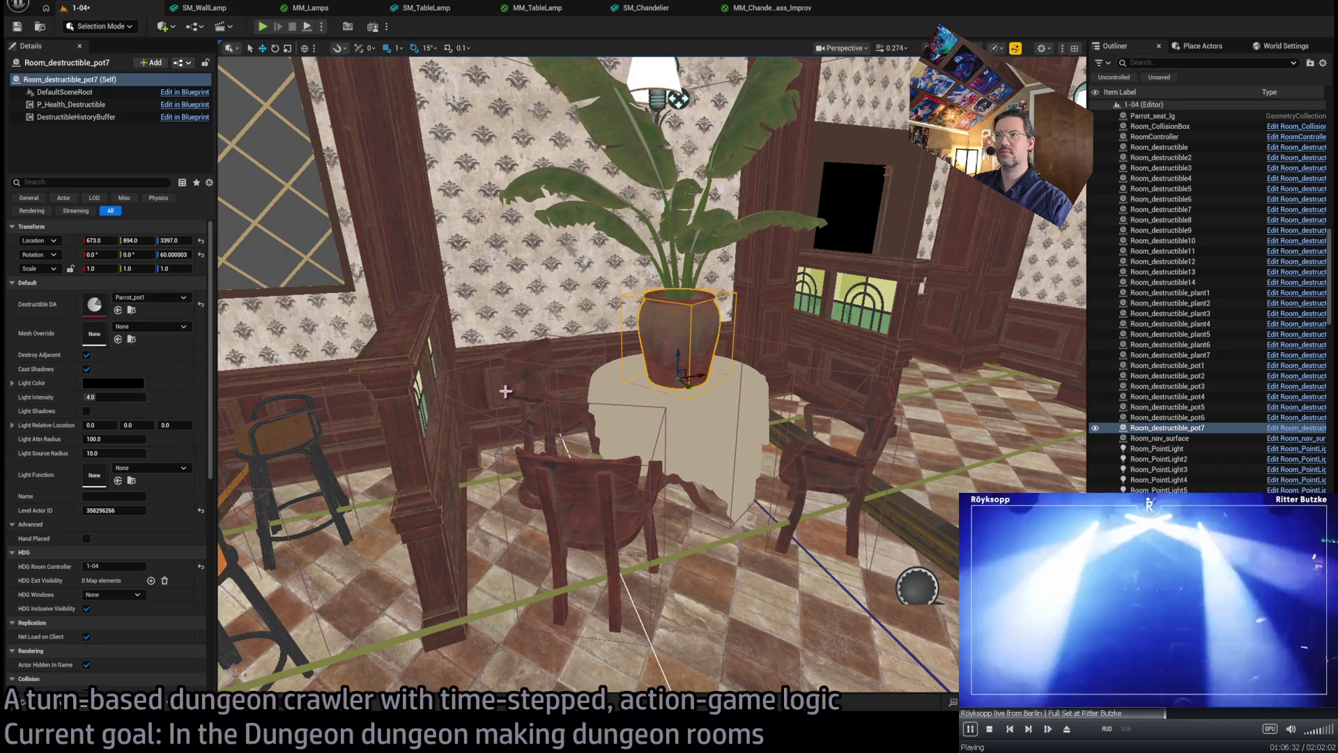
- Reselect Room_destructible_plant7, then turn it to a new angle and resize it to about 2.25 scale
{"action": "left_click", "coordinate": [690, 259]}
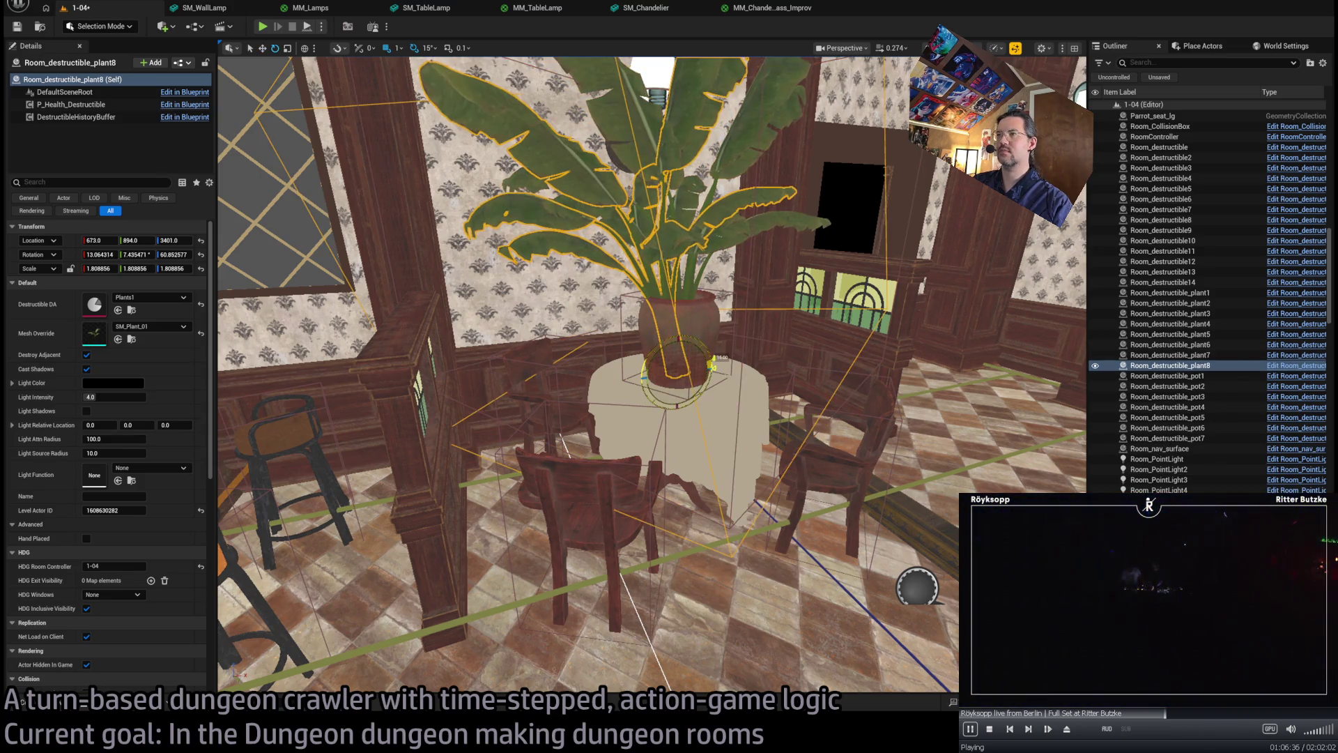
{"action": "left_click", "coordinate": [1170, 355]}
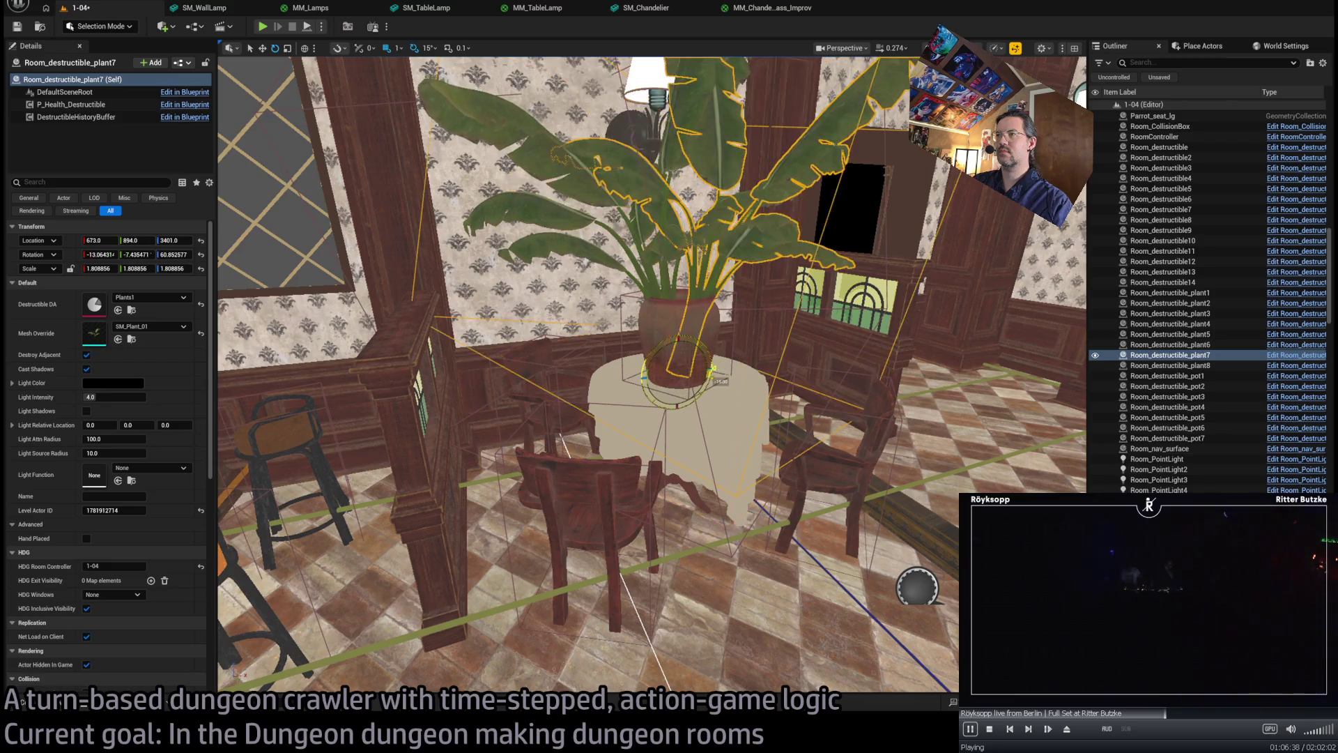
{"action": "key", "text": "f"}
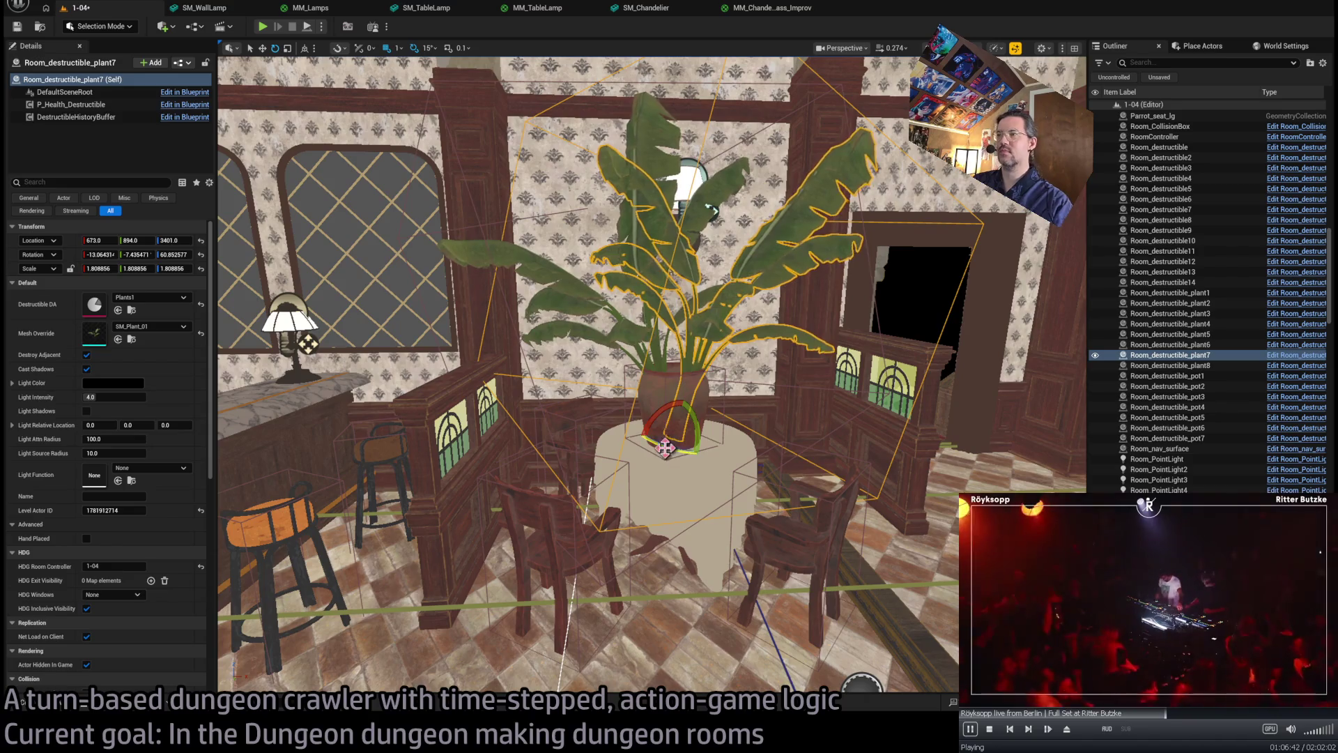
{"action": "left_click_drag", "start_coordinate": [665, 447], "coordinate": [607, 439]}
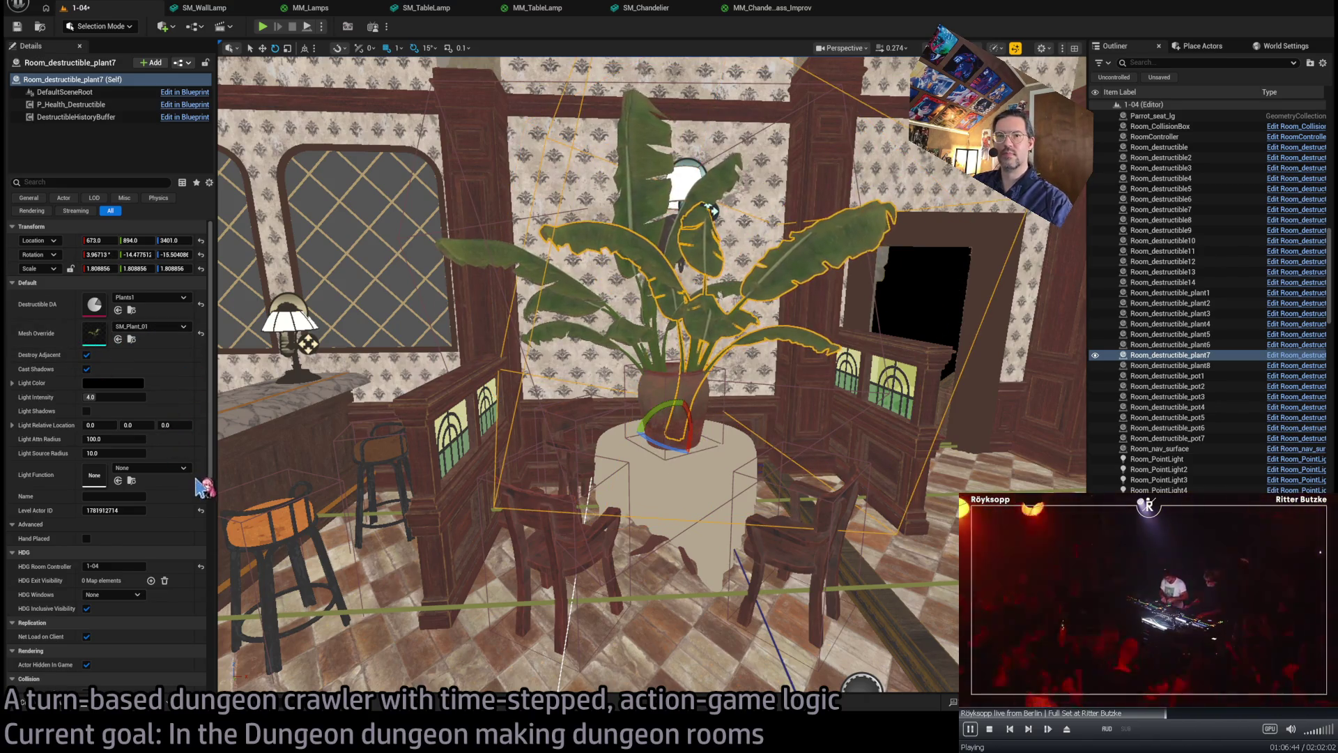
{"action": "key", "text": "w"}
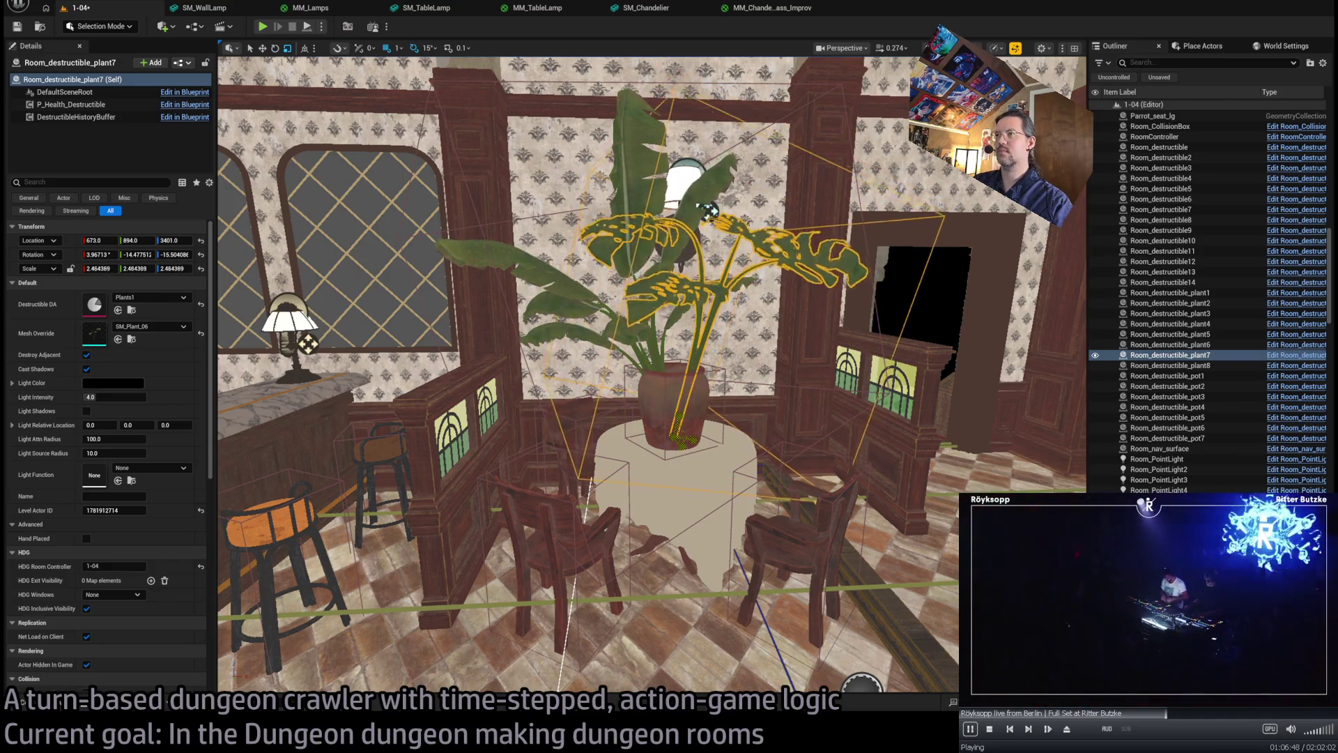
- Pull back for a wider view of the room and start a Play-in-Editor test
{"action": "scroll", "coordinate": [708, 213], "scroll_direction": "up", "scroll_amount": 5}
{"action": "left_click_drag", "start_coordinate": [708, 213], "coordinate": [845, 48]}
{"action": "left_click", "coordinate": [263, 28]}
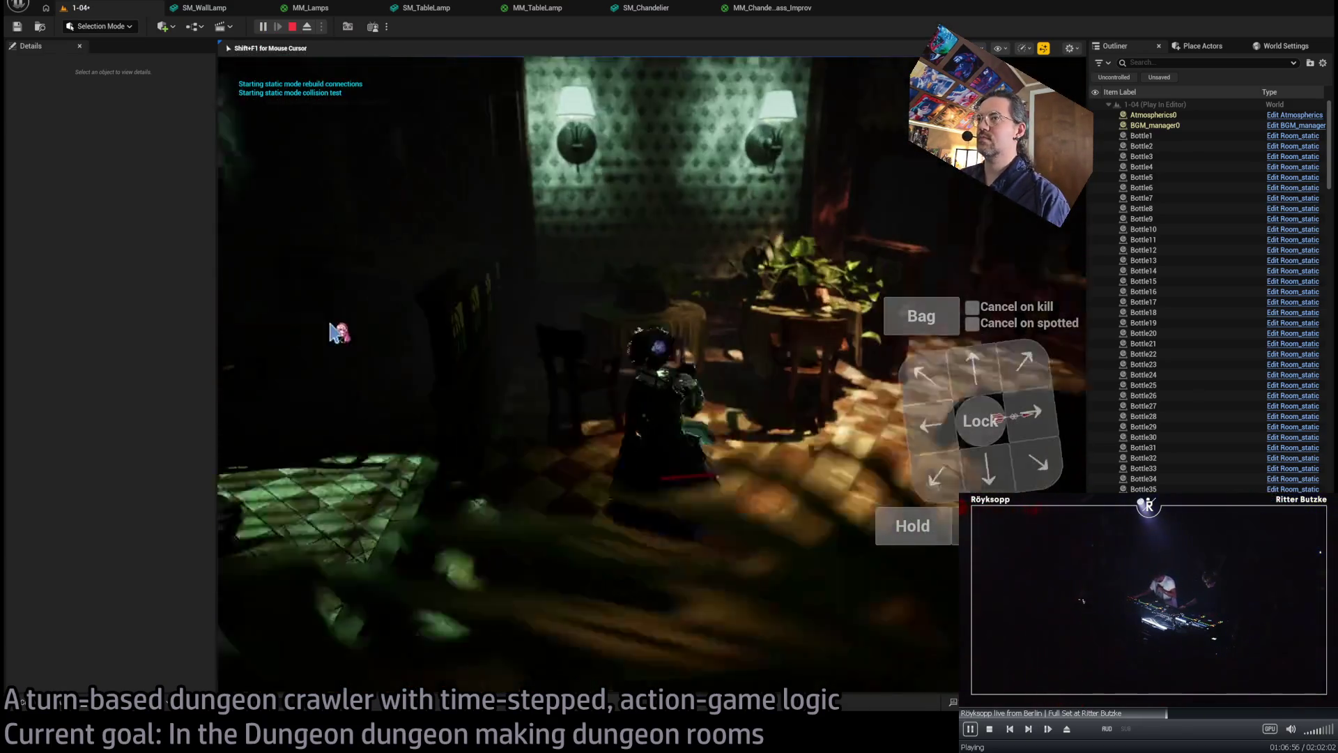
- Turn the game camera toward the wall lamps, then stop the Play session
{"action": "left_click", "coordinate": [690, 408]}
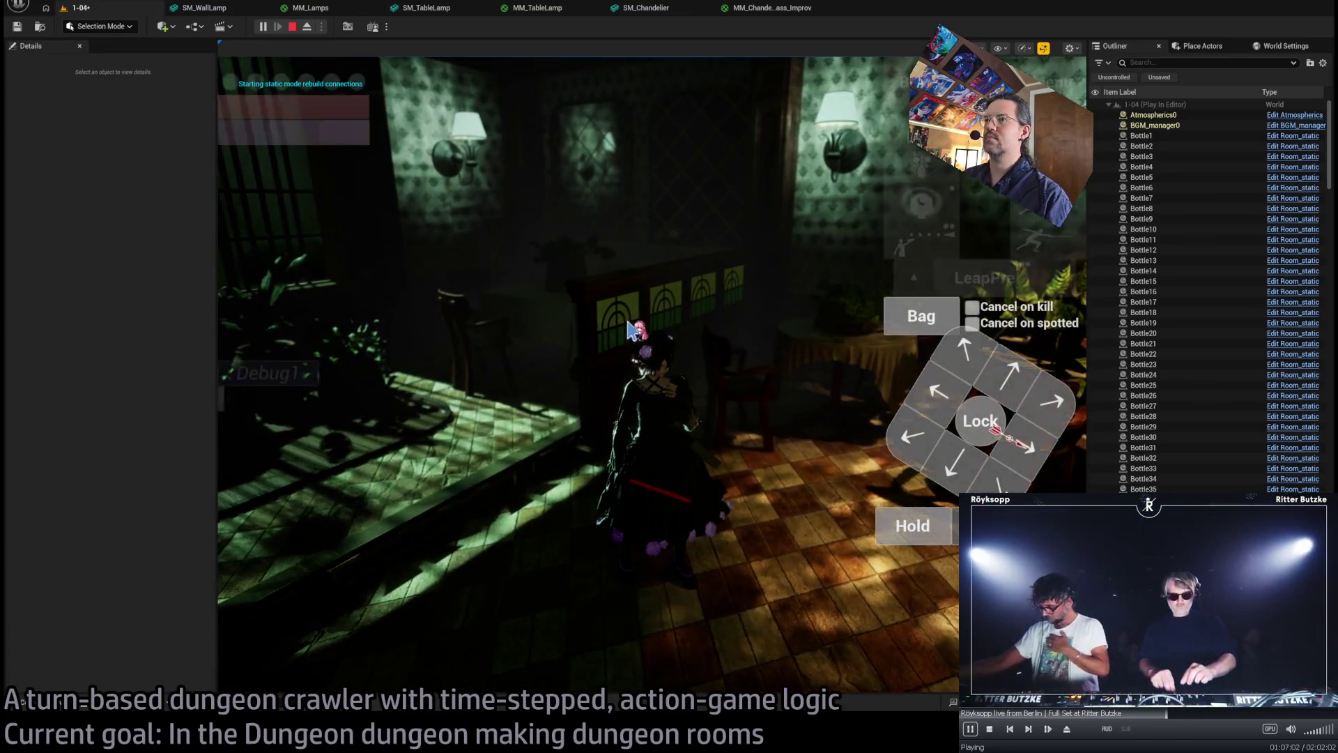
{"action": "key", "text": "Escape"}
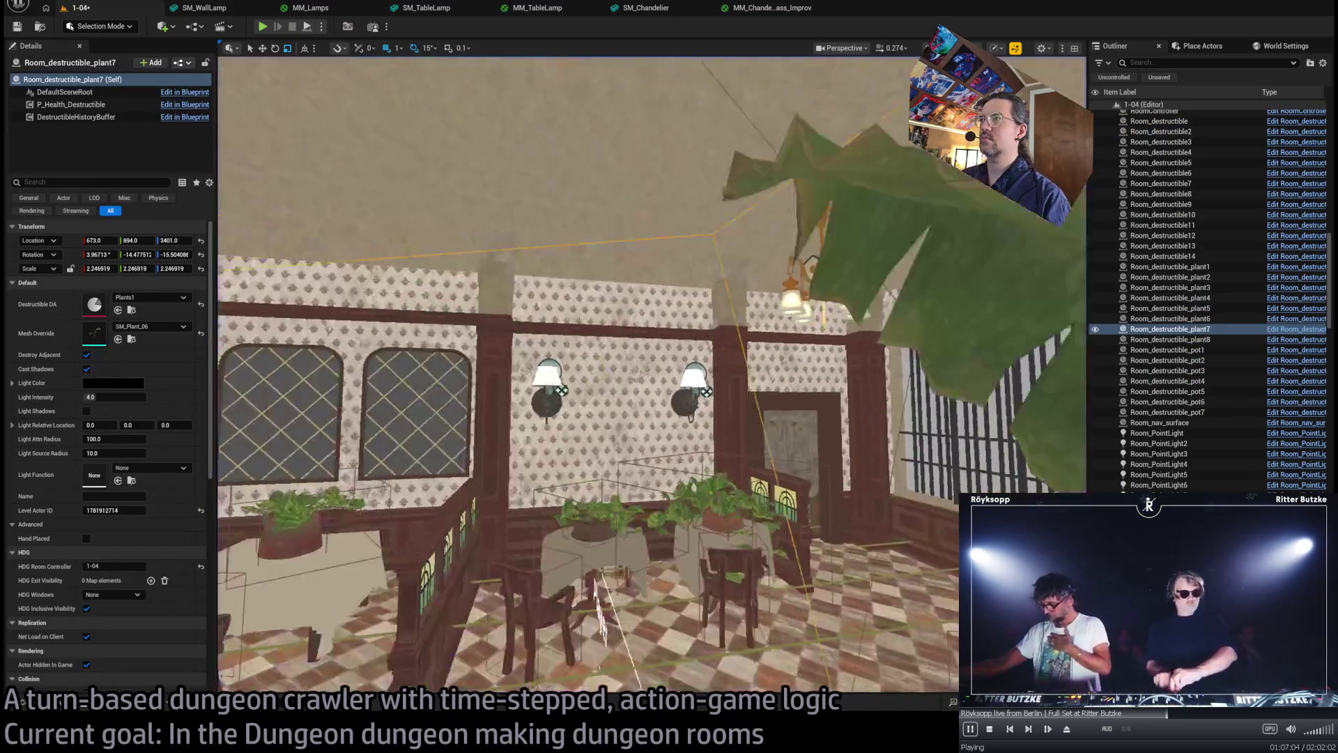
- Copy the chandelier's Room_SpotLight onto the ceiling above the window table
{"action": "left_click", "coordinate": [853, 260]}
{"action": "key", "text": "f"}
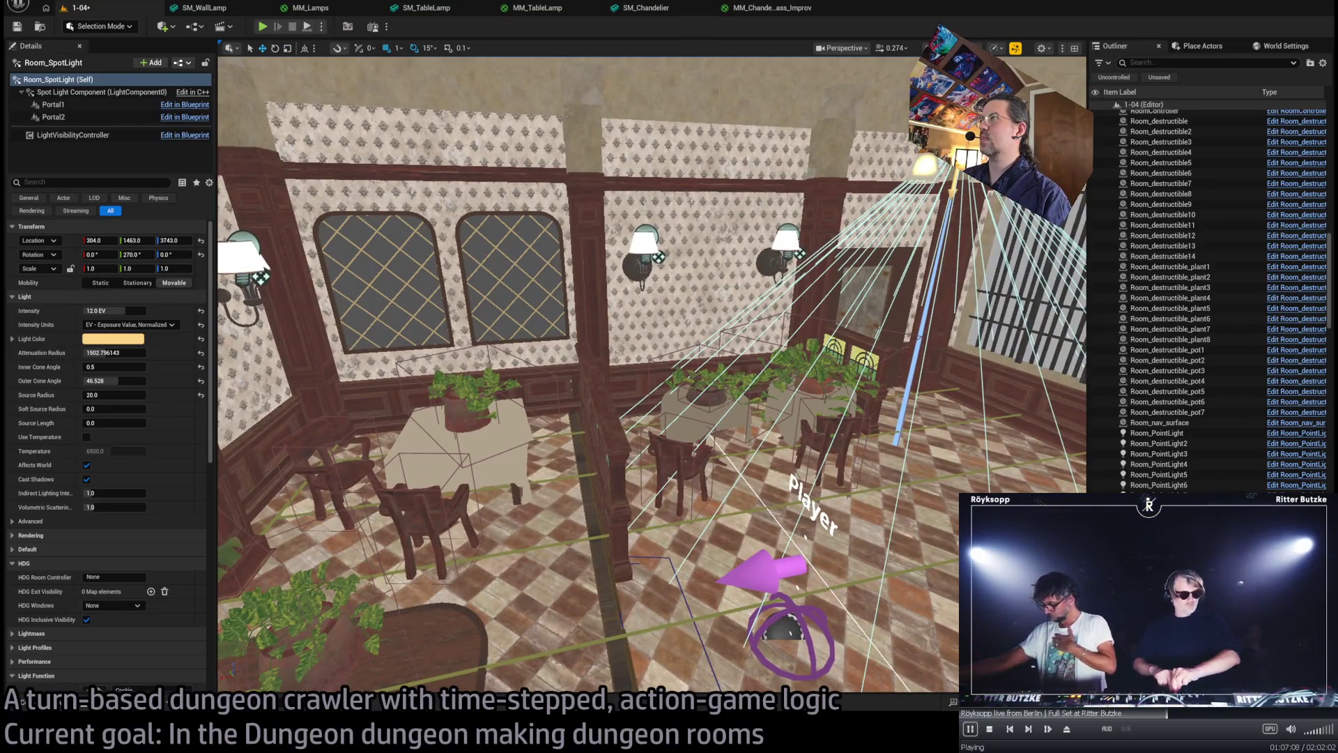
{"action": "left_click_drag", "start_coordinate": [927, 167], "coordinate": [205, 291]}
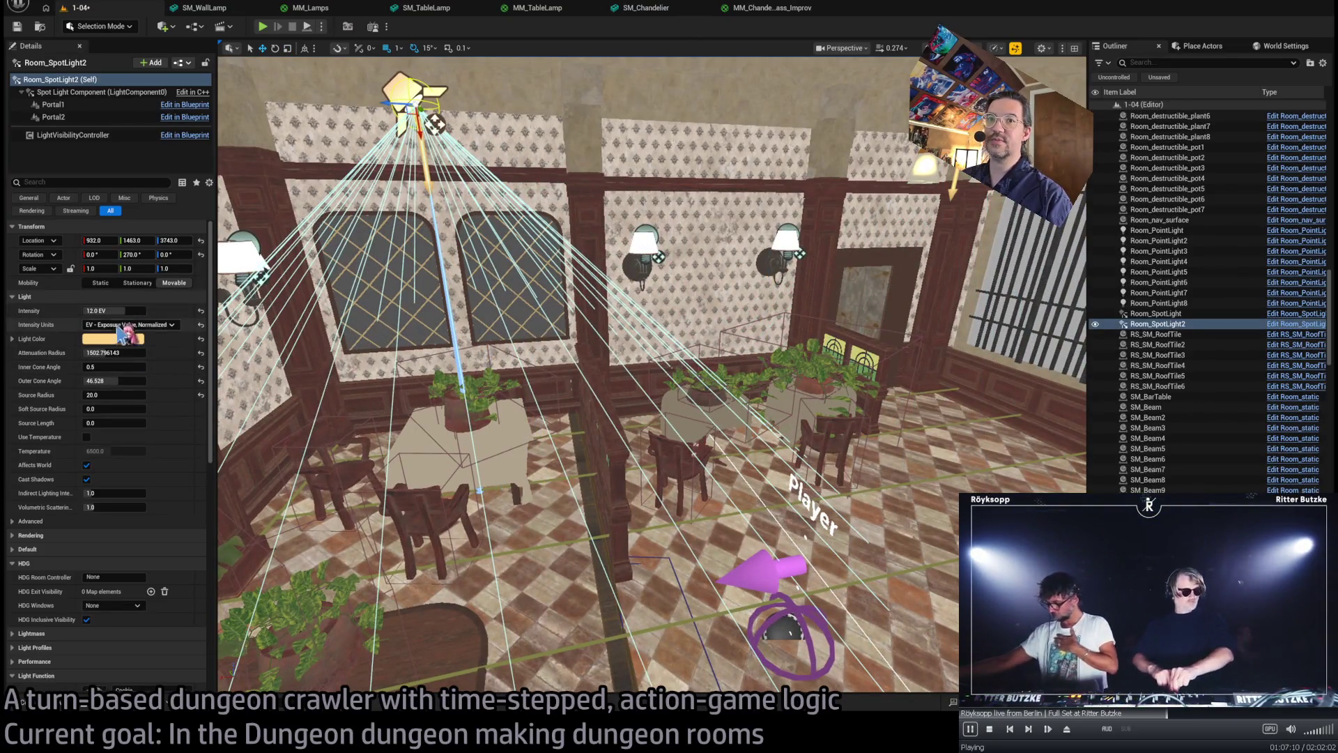
- Tint Room_SpotLight2 pale green, narrow its outer cone to about 24°, and switch to Lit view
{"action": "left_click", "coordinate": [247, 230]}
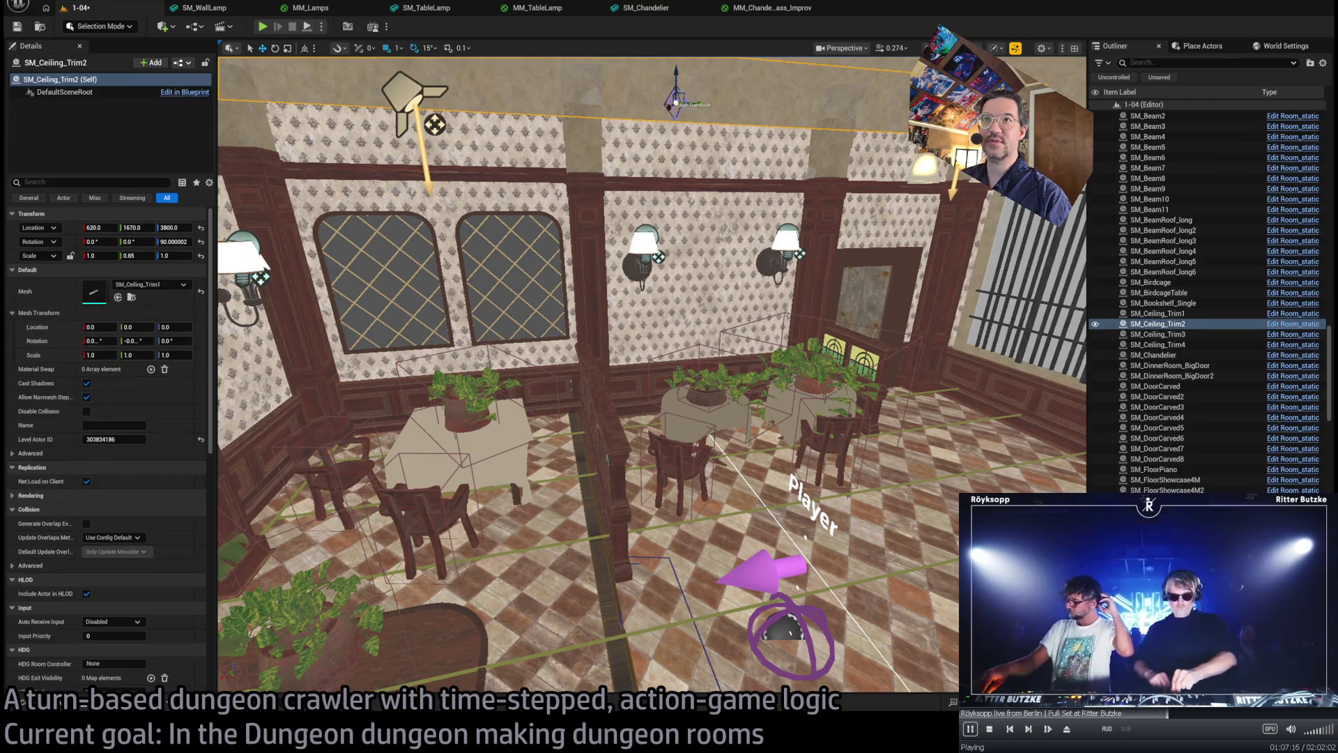
{"action": "left_click", "coordinate": [417, 85]}
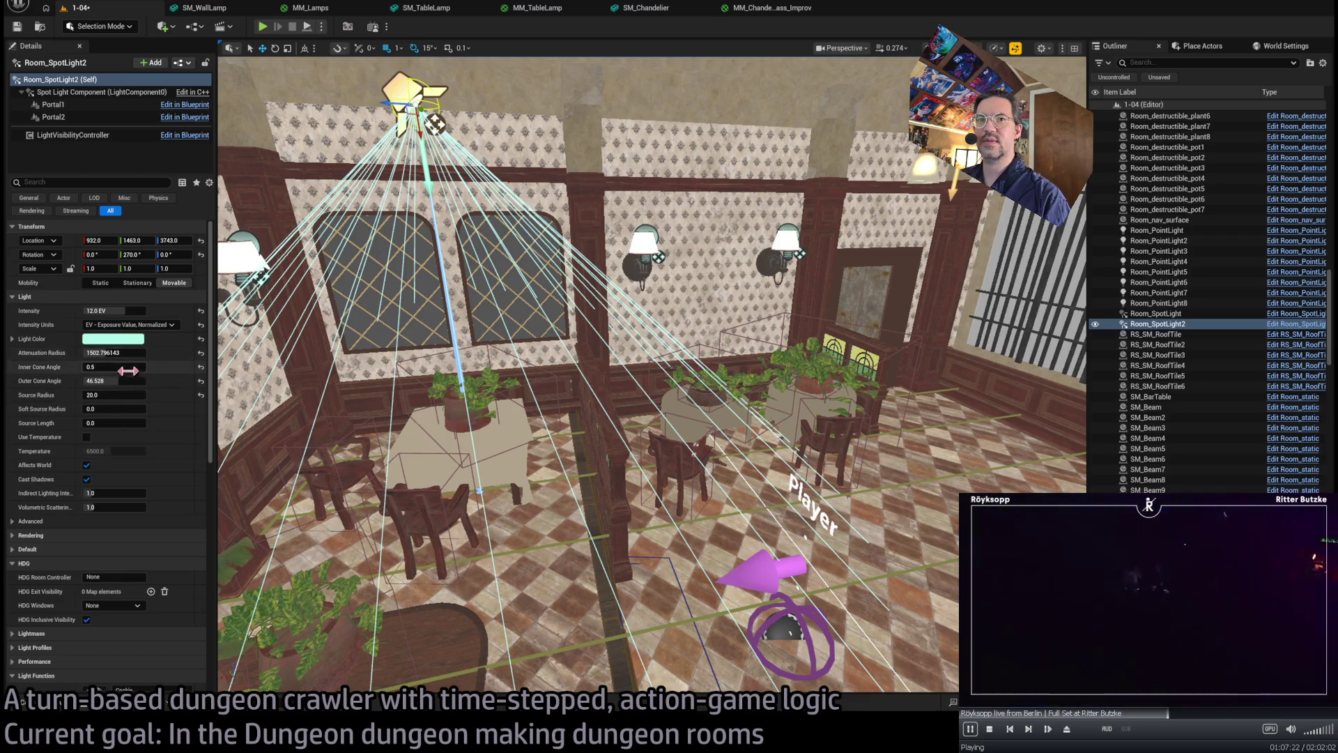
{"action": "left_click_drag", "start_coordinate": [136, 377], "coordinate": [98, 377]}
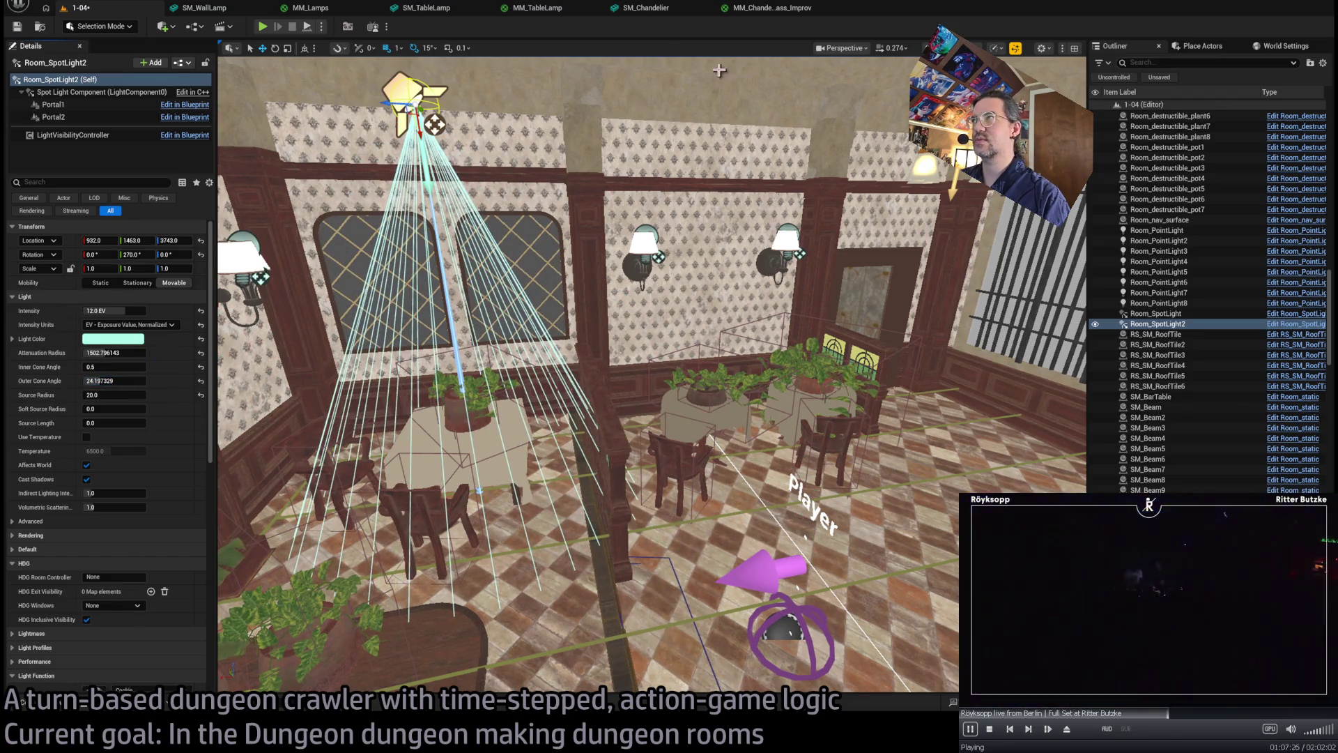
{"action": "key", "text": "alt+4"}
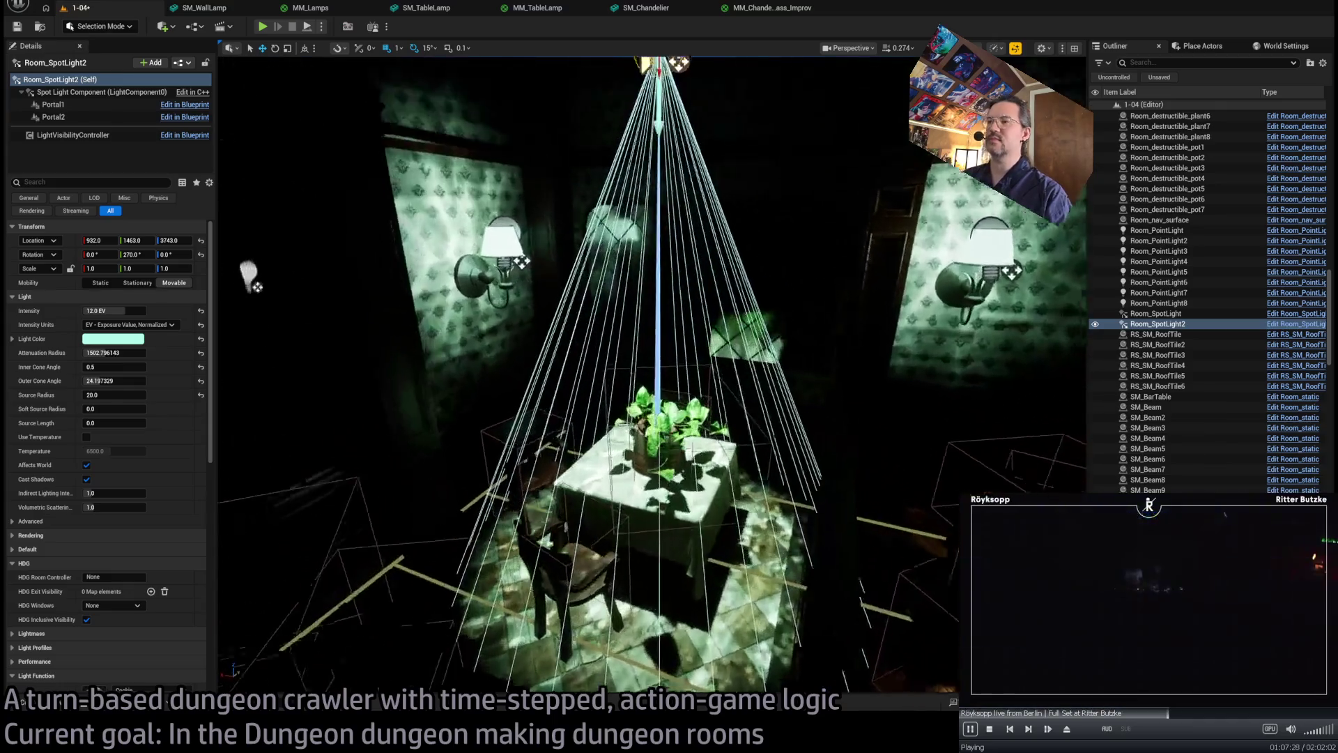
- Give the spotlight the Cookie_foliage3A light pattern, dim it to about 6.17 EV, and rotate it -60°
{"action": "scroll", "coordinate": [155, 346], "scroll_direction": "down", "scroll_amount": 10}
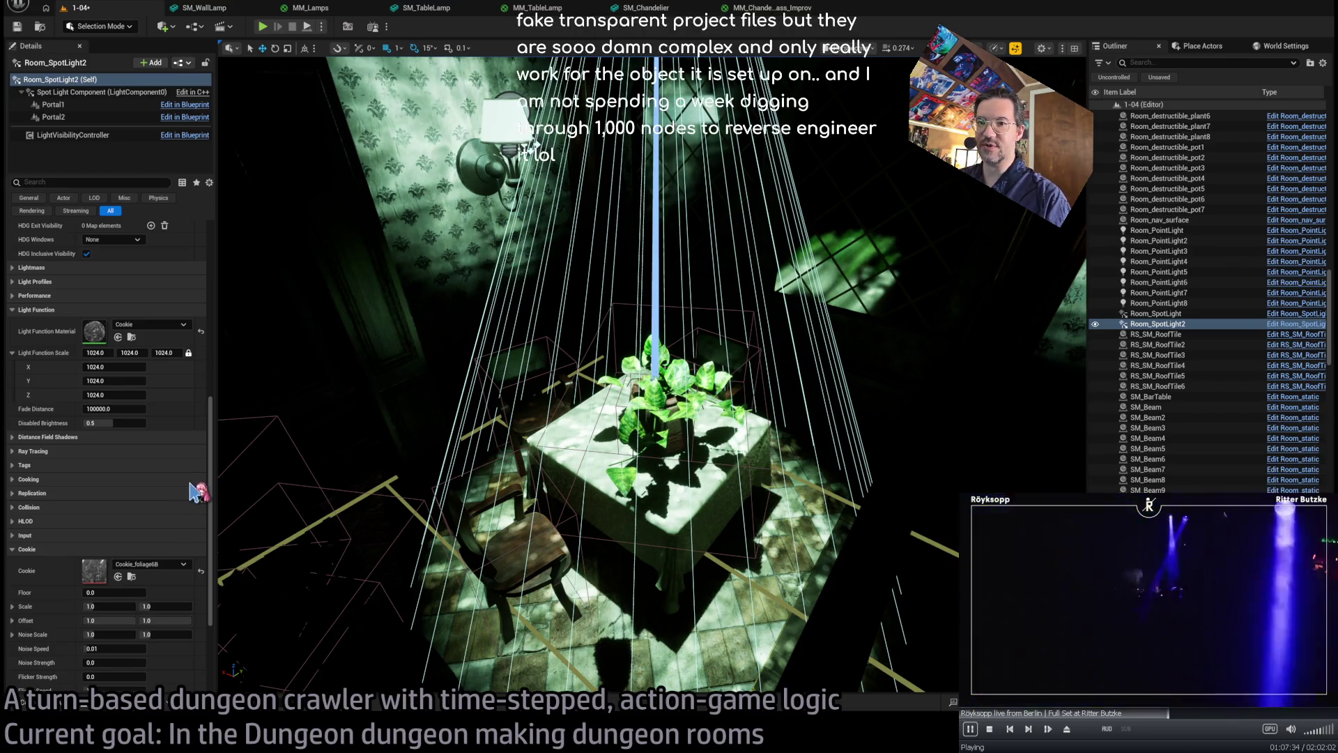
{"action": "key", "text": "ctrl+z"}
{"action": "left_click_drag", "start_coordinate": [376, 457], "coordinate": [389, 302]}
{"action": "scroll", "coordinate": [155, 424], "scroll_direction": "up", "scroll_amount": 10}
{"action": "left_click_drag", "start_coordinate": [113, 310], "coordinate": [84, 310]}
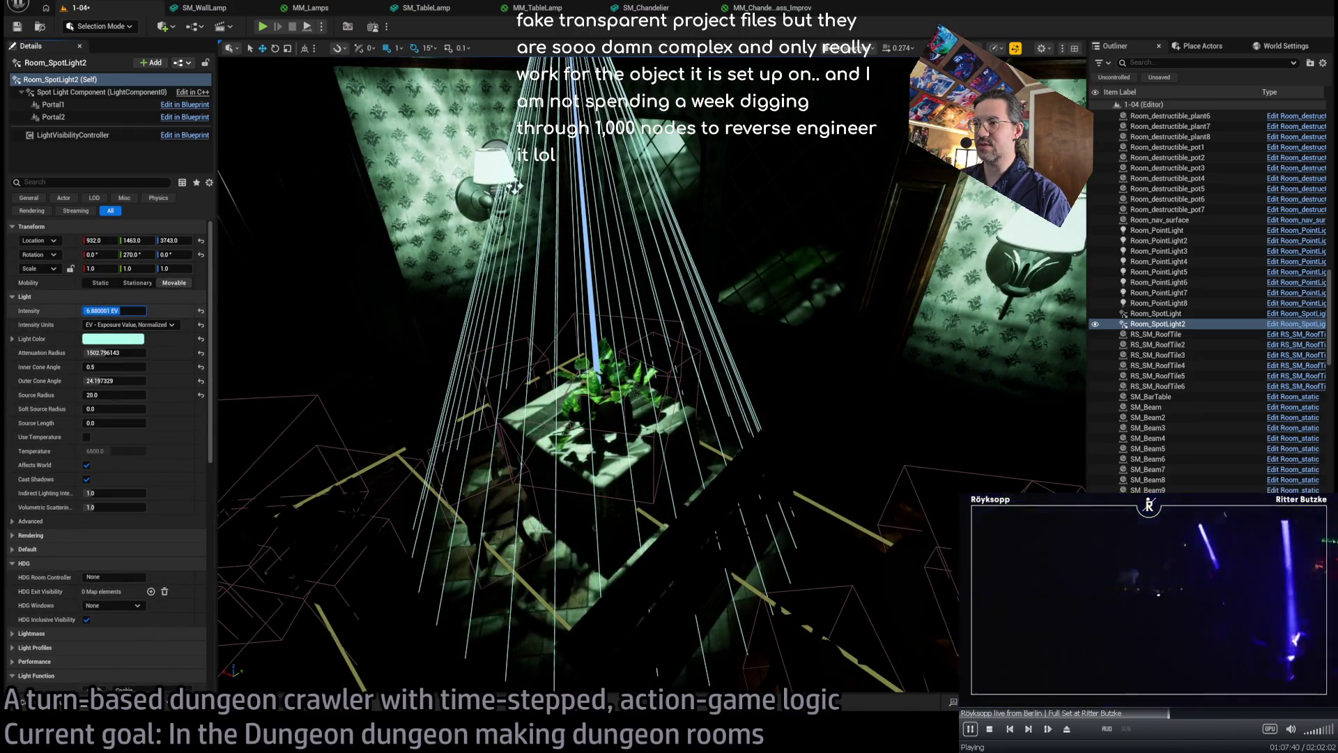
{"action": "key", "text": "f"}
{"action": "left_click_drag", "start_coordinate": [636, 187], "coordinate": [614, 180]}
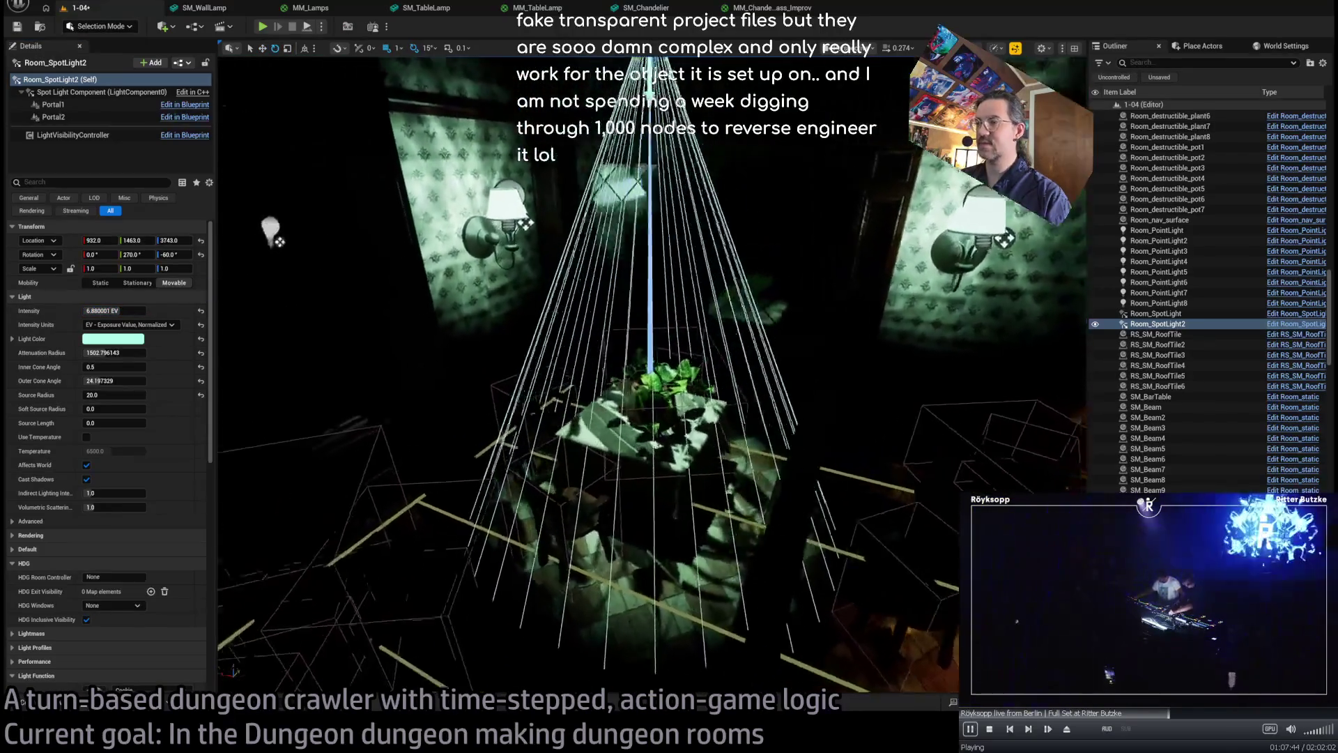
- Lower the spotlight intensity to 5.0 EV and start a playtest of the level
{"action": "scroll", "coordinate": [150, 522], "scroll_direction": "down", "scroll_amount": 3}
{"action": "scroll", "coordinate": [146, 516], "scroll_direction": "down", "scroll_amount": 10}
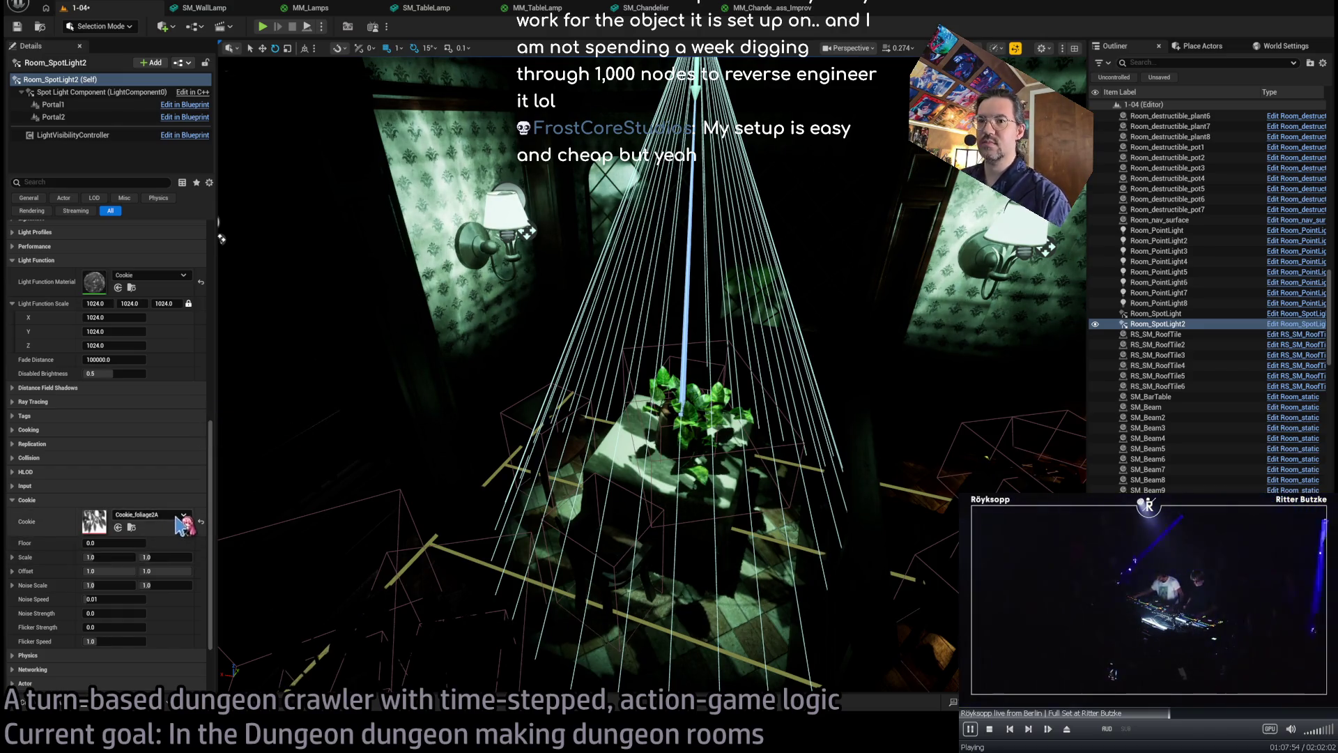
{"action": "left_click_drag", "start_coordinate": [223, 240], "coordinate": [174, 432]}
{"action": "scroll", "coordinate": [169, 443], "scroll_direction": "up", "scroll_amount": 5}
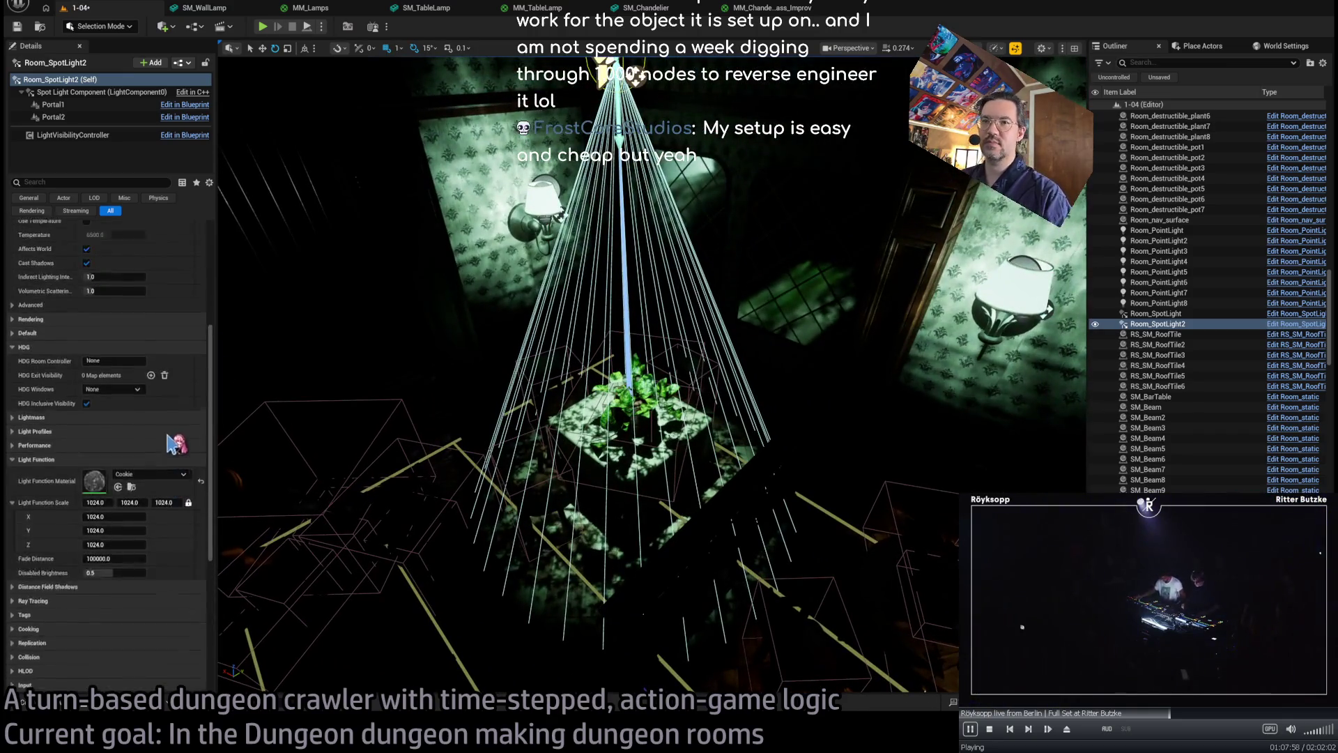
{"action": "scroll", "coordinate": [169, 443], "scroll_direction": "up", "scroll_amount": 5}
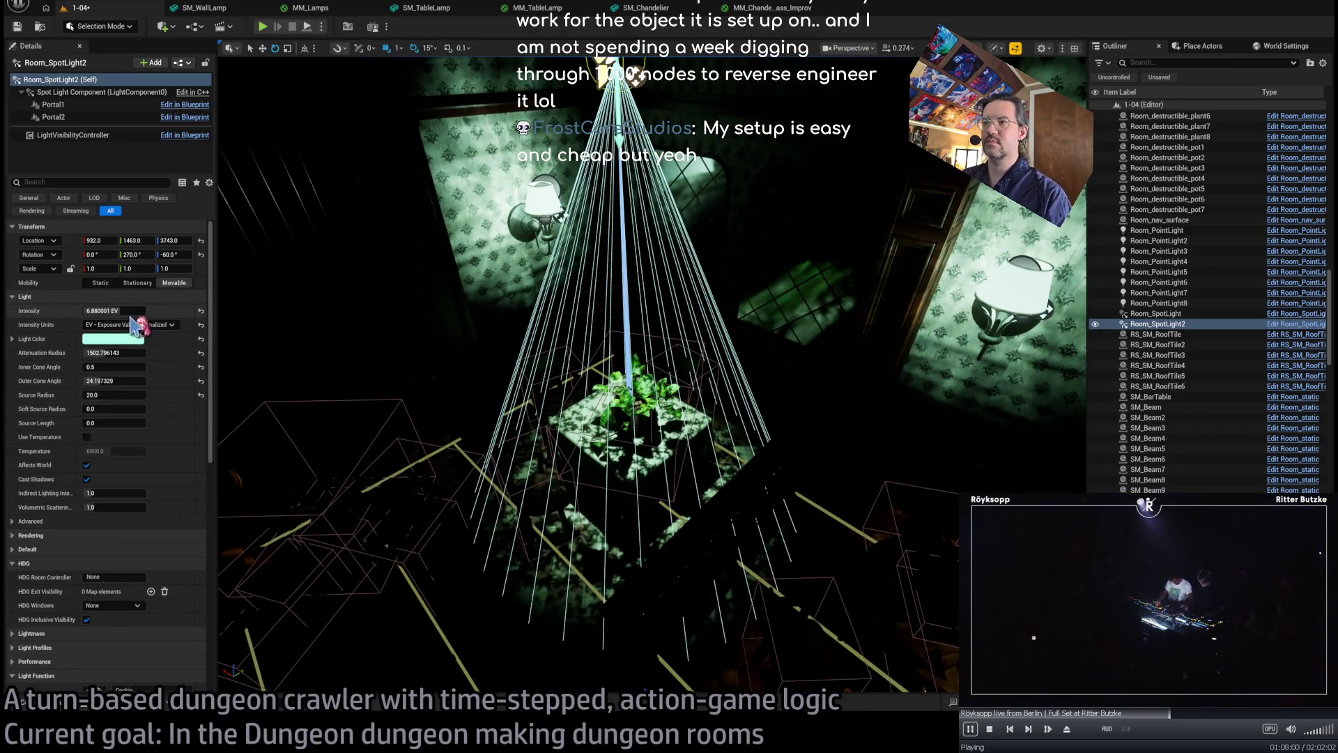
{"action": "left_click_drag", "start_coordinate": [114, 310], "coordinate": [98, 311]}
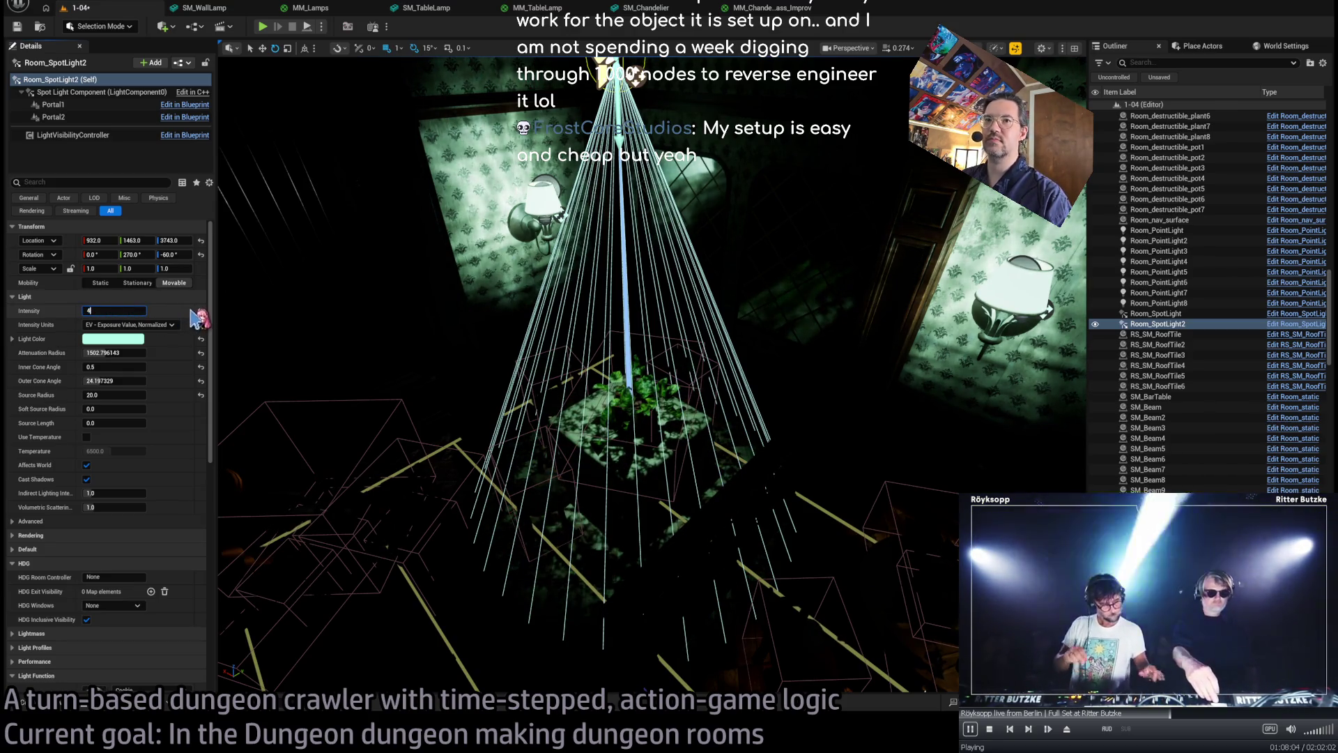
{"action": "mouse_move", "coordinate": [421, 338]}
{"action": "left_mouse_down"}
{"action": "mouse_move", "coordinate": [387, 349]}
{"action": "mouse_move", "coordinate": [424, 356]}
{"action": "left_mouse_up"}
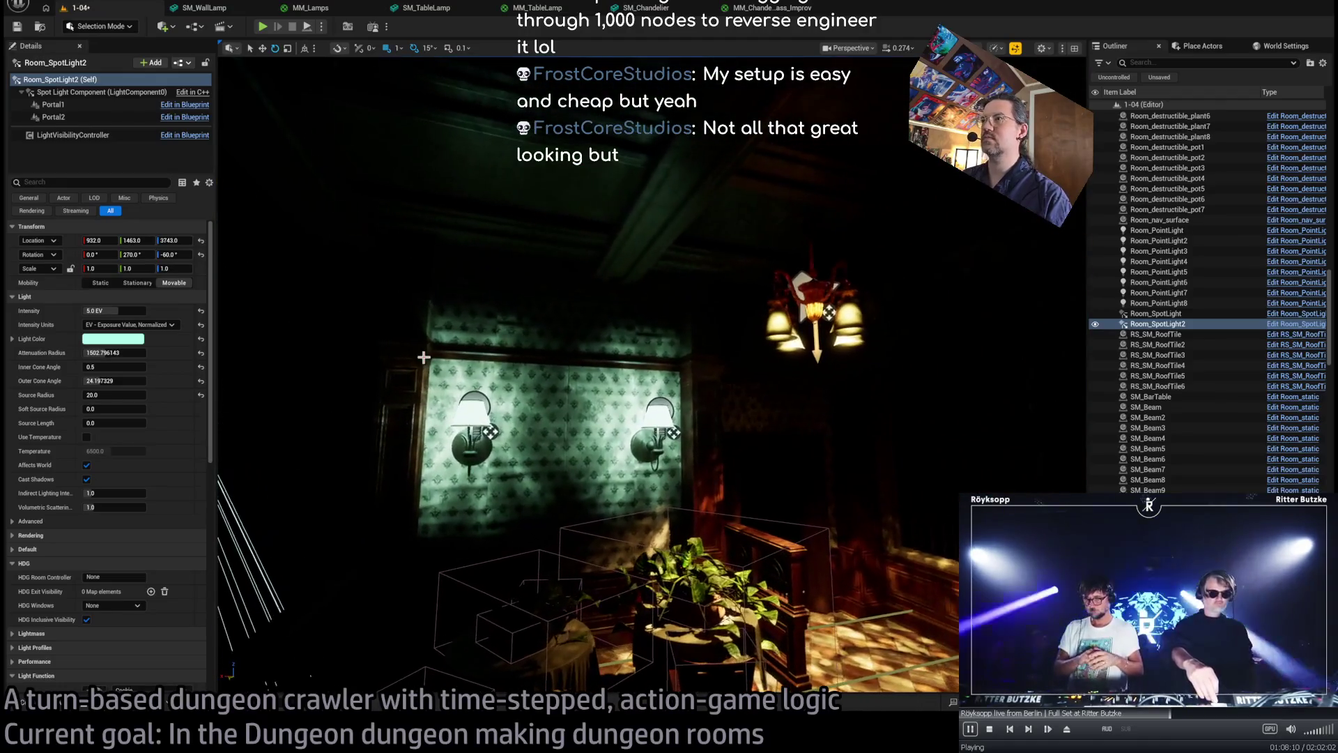
{"action": "left_click", "coordinate": [264, 28]}
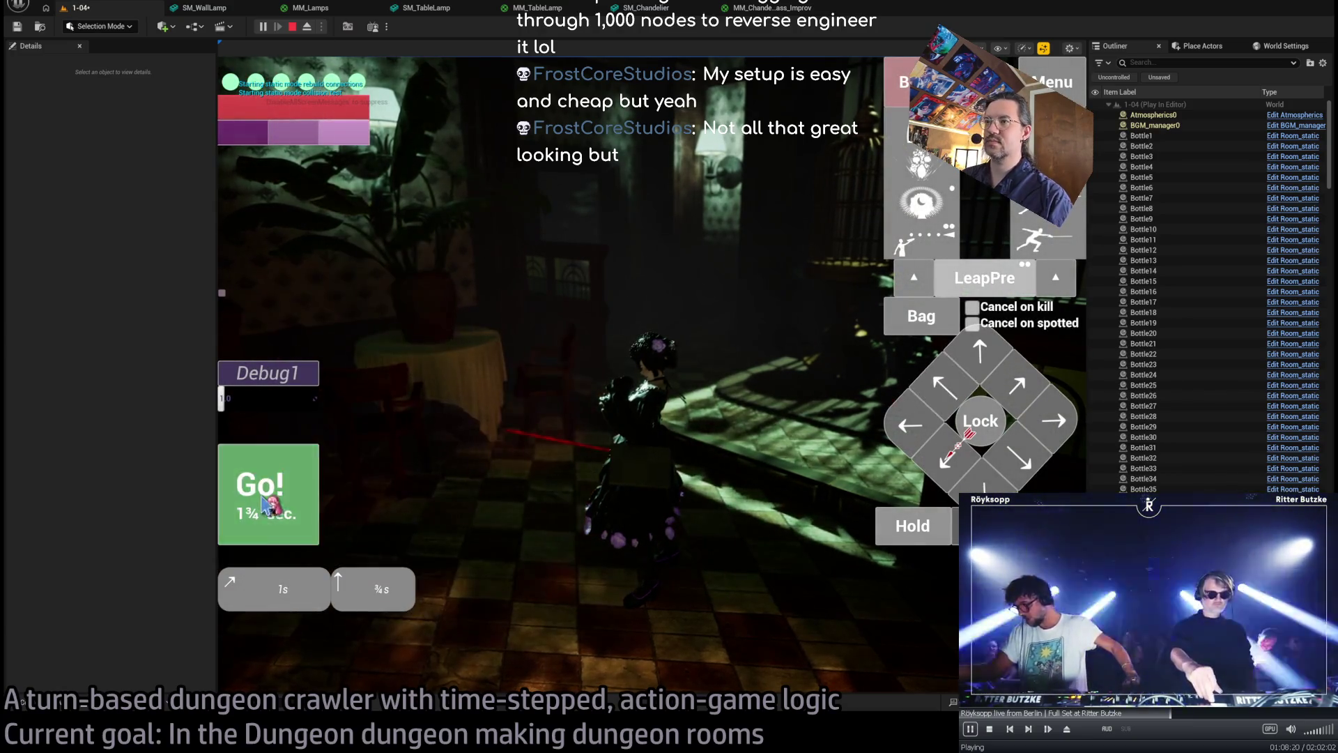
{"action": "left_click", "coordinate": [269, 501]}
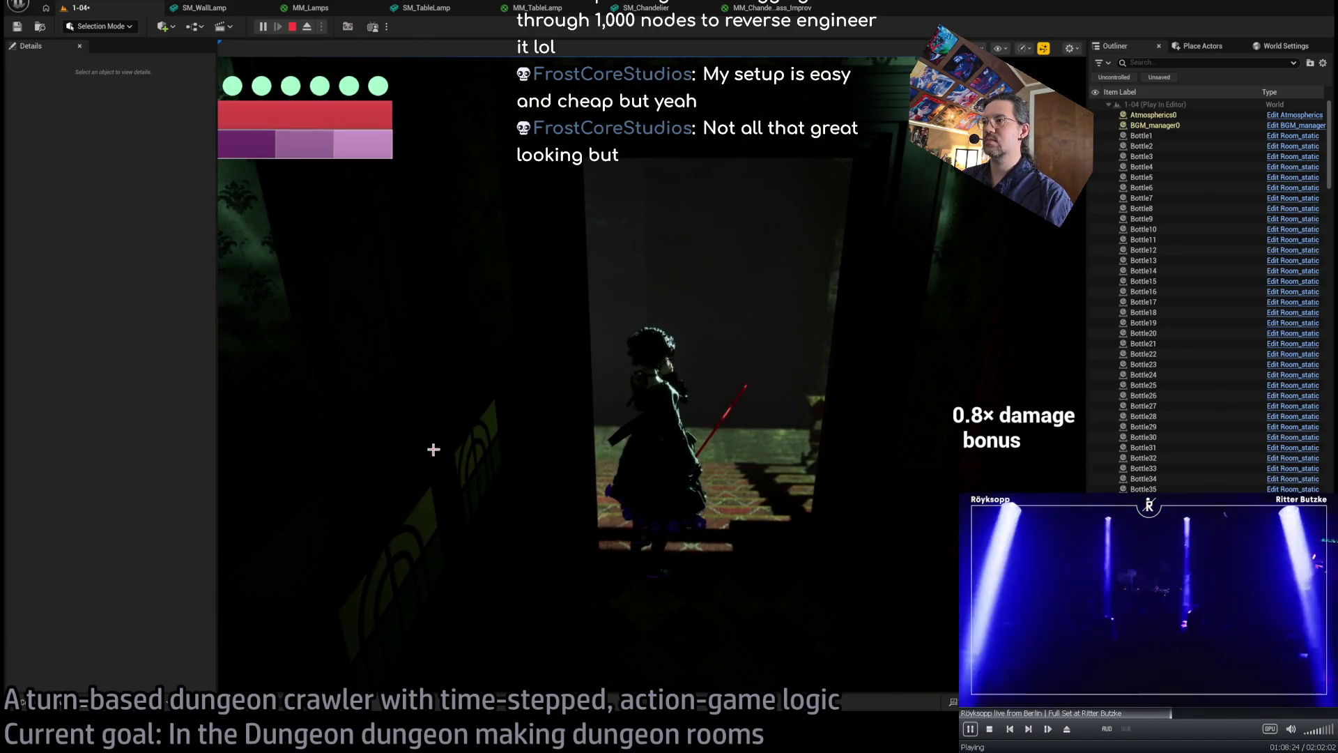
{"action": "key", "text": "Escape"}
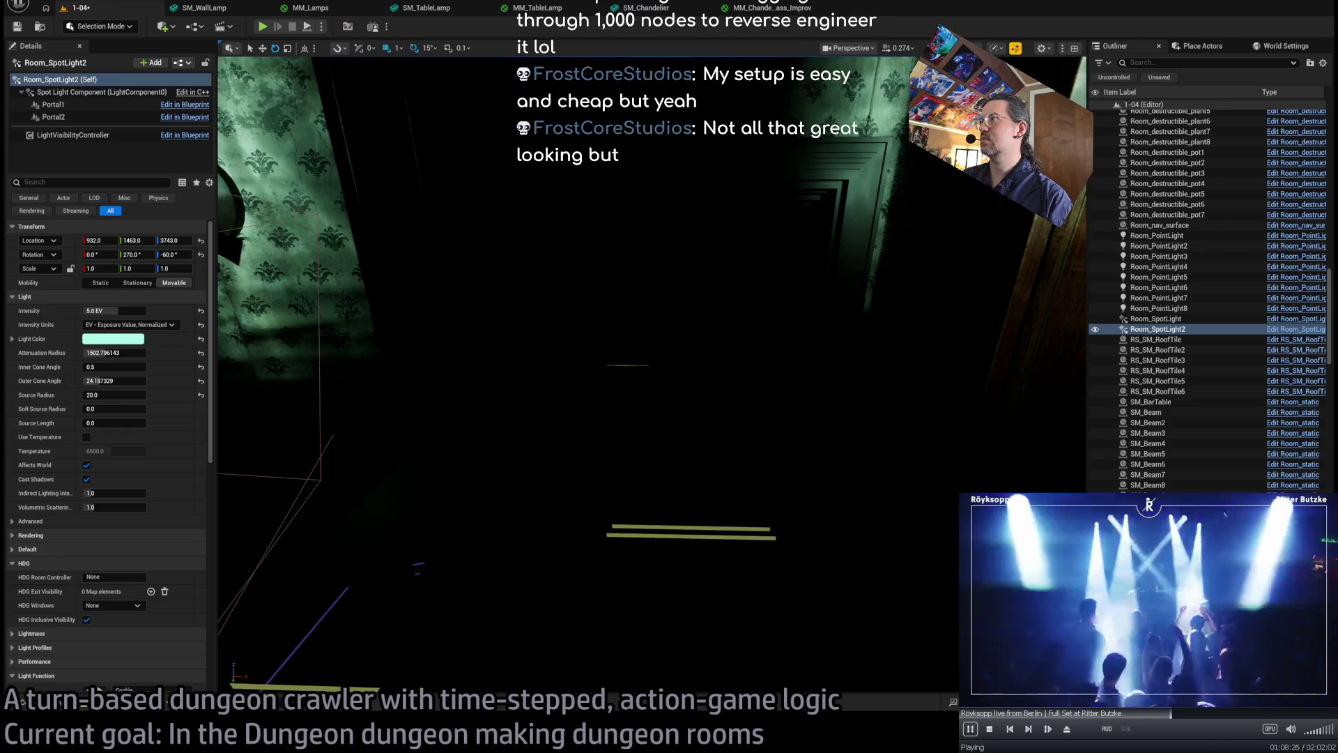
- Fly through the stone dungeon, red-carpeted corridor, bar room and balustrade room
{"action": "key", "text": "w"}
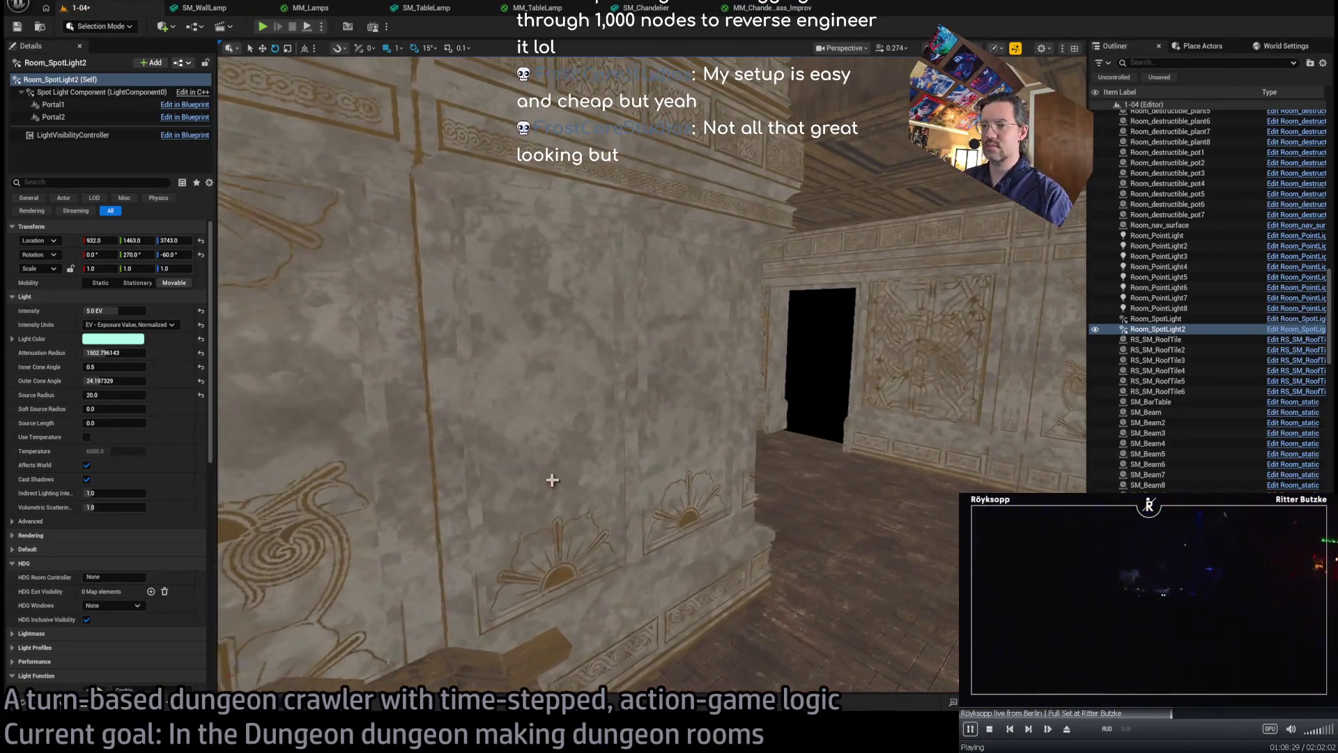
{"action": "right_click", "coordinate": [552, 479]}
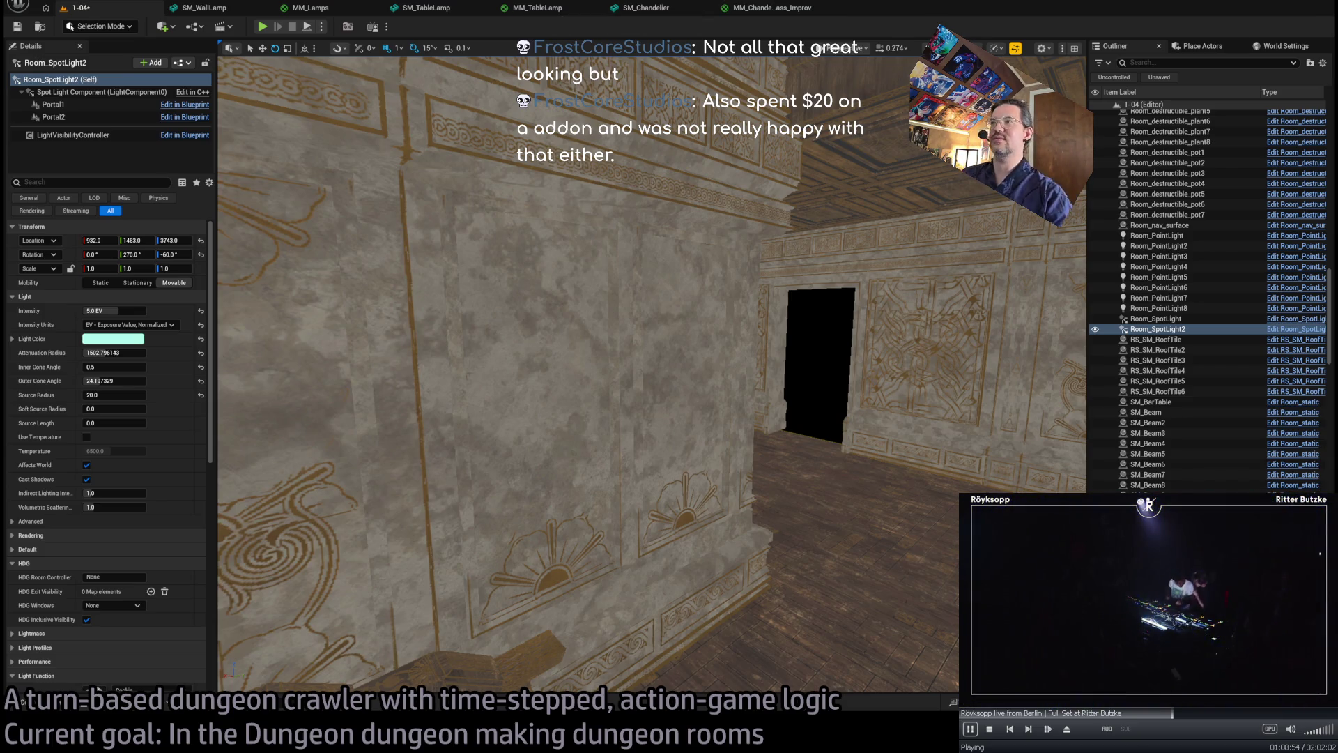
{"action": "key", "text": "w"}
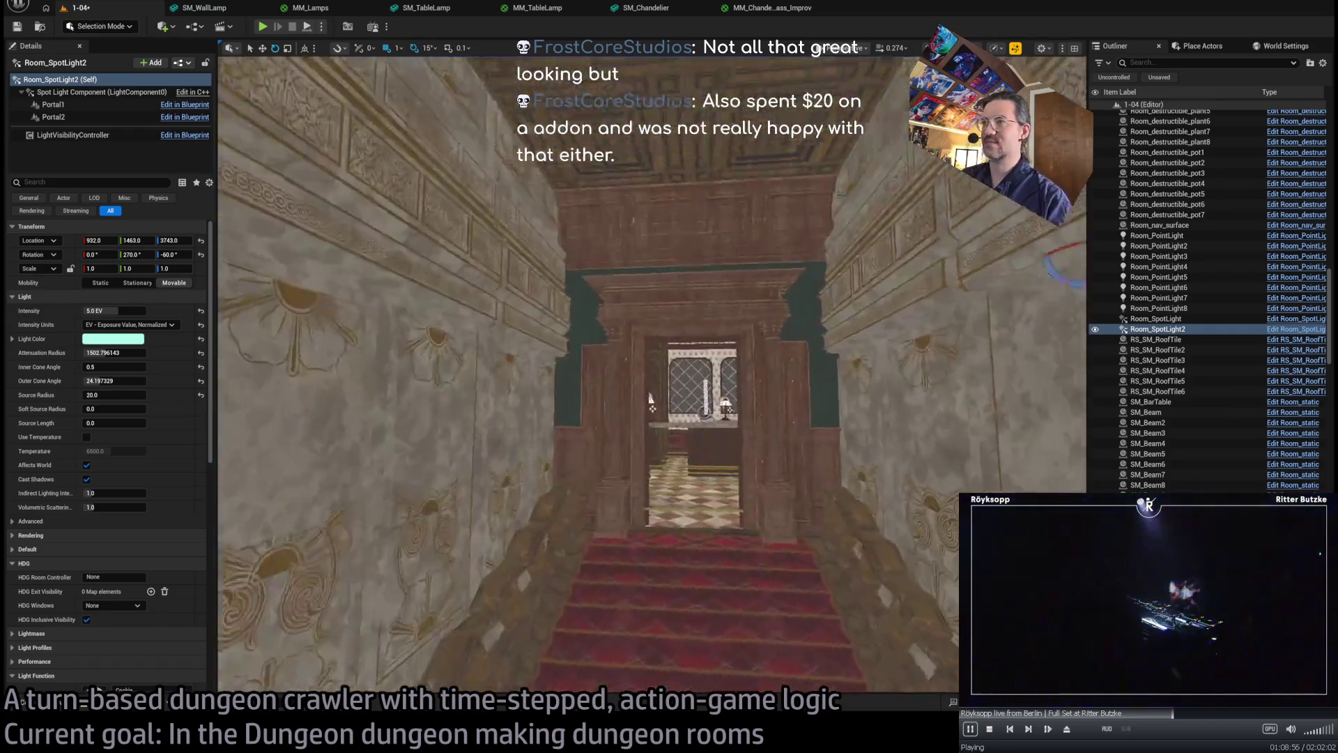
{"action": "key", "text": "w"}
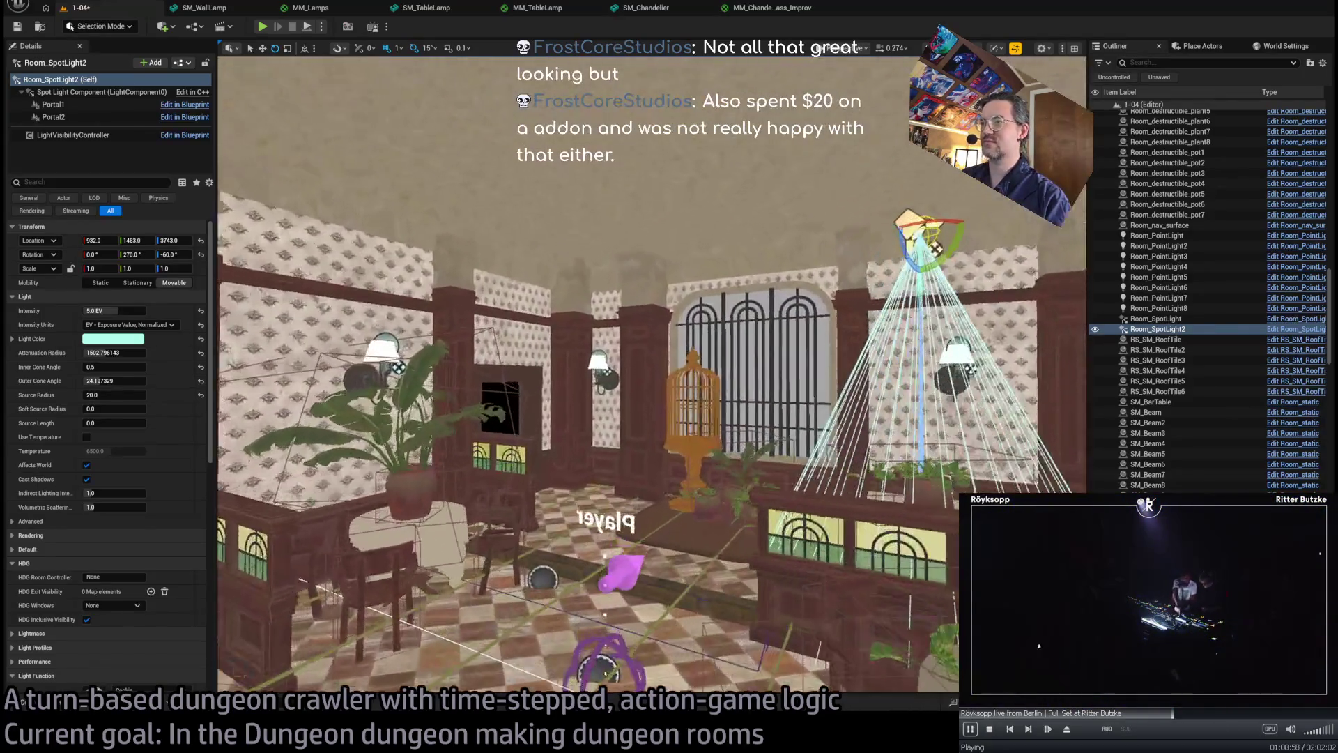
{"action": "key", "text": "w"}
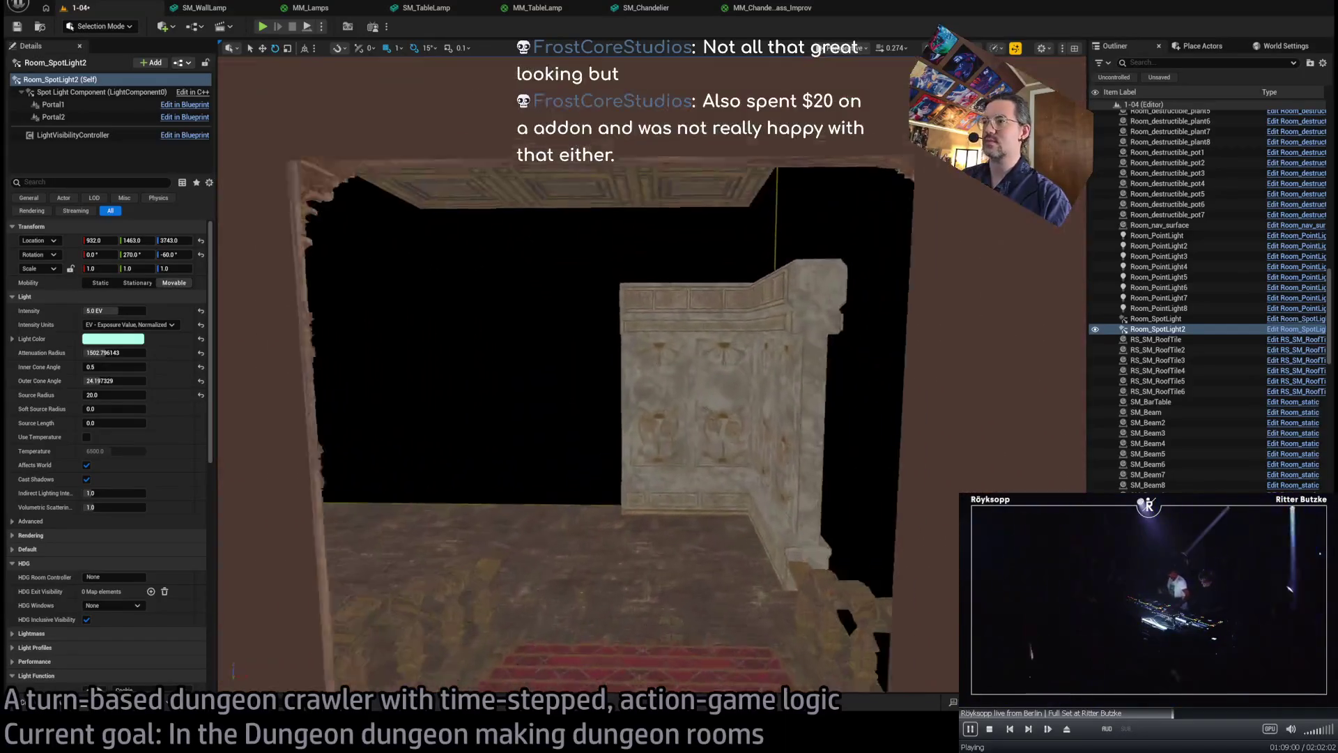
{"action": "key", "text": "w"}
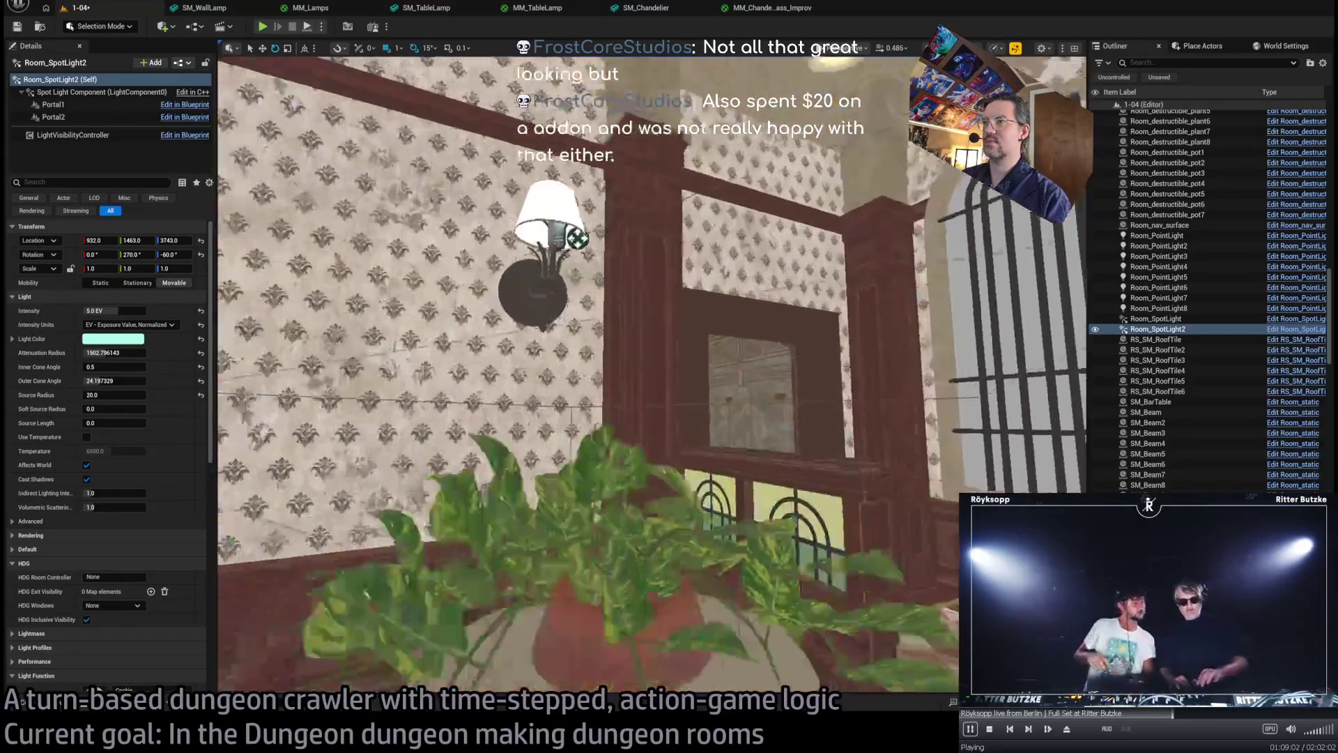
{"action": "key", "text": "w"}
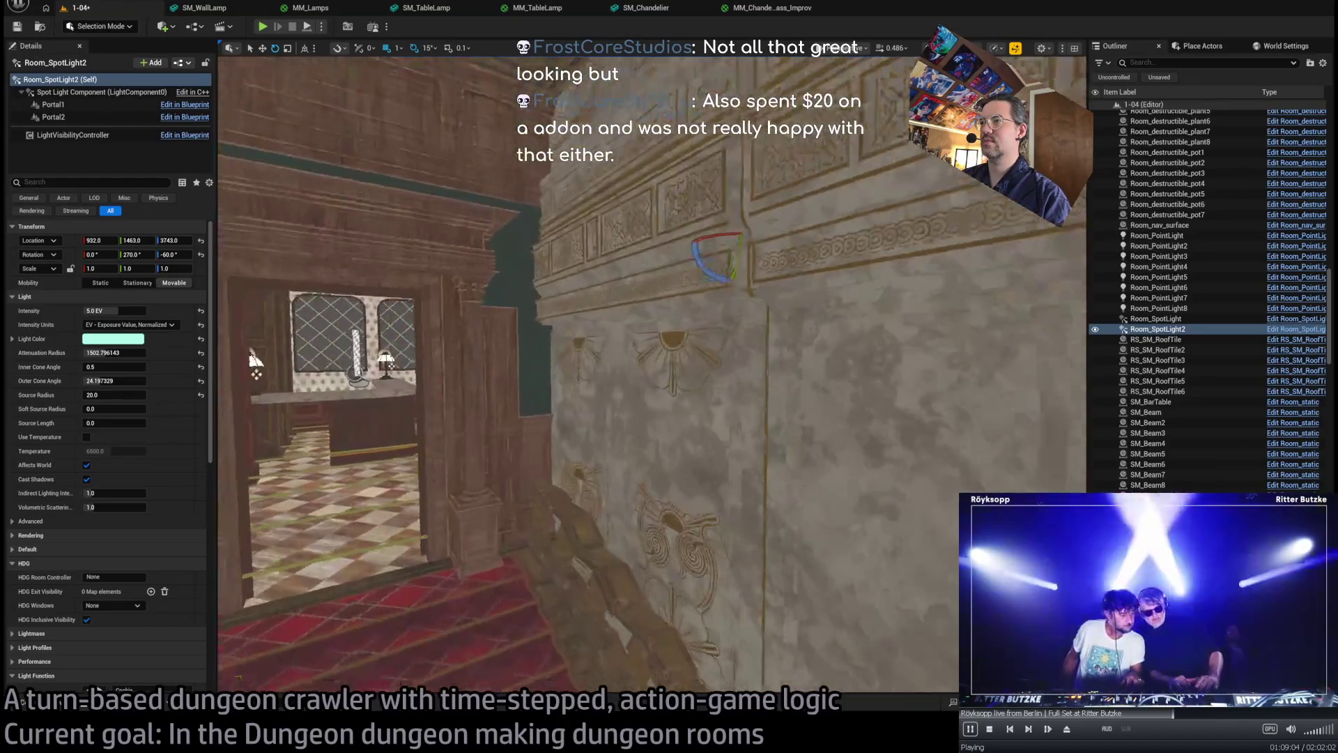
- Pull back near the stone column and select the ceiling tile RS_SM_RoofTile6
{"action": "key", "text": "s"}
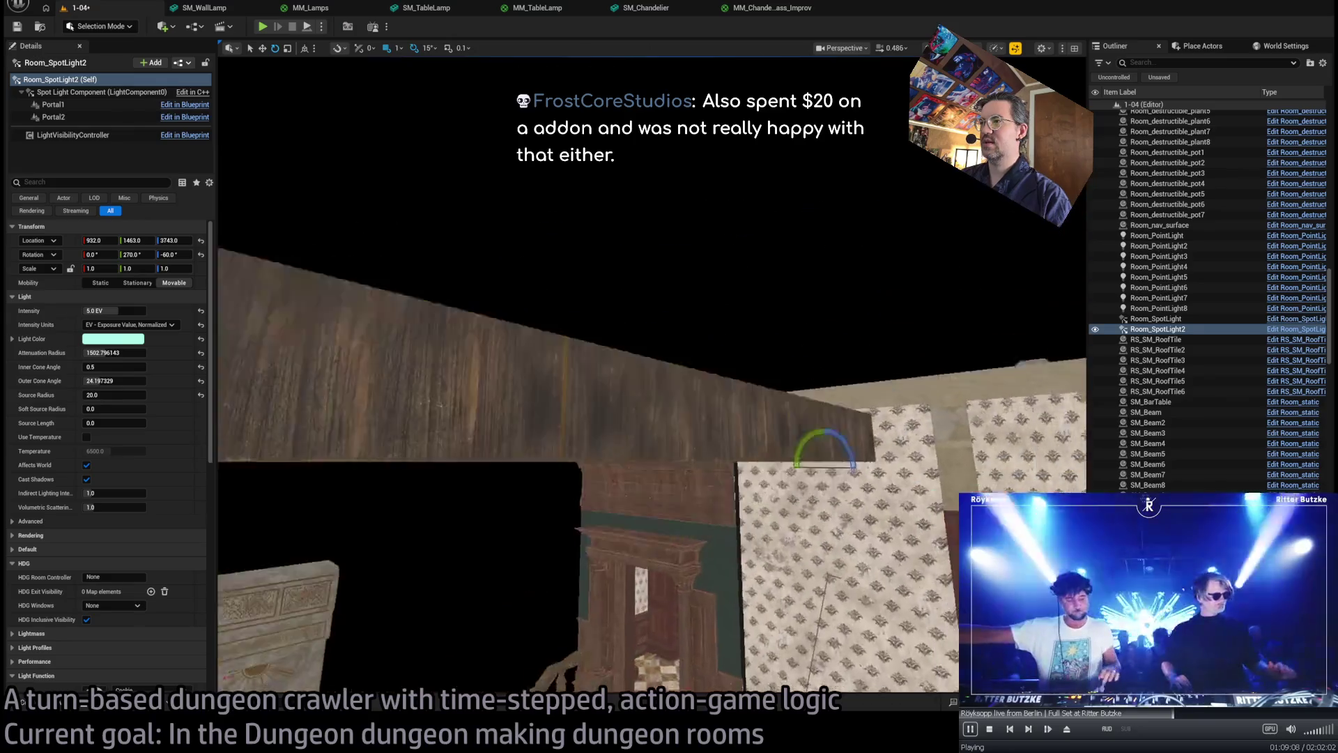
{"action": "key", "text": "a"}
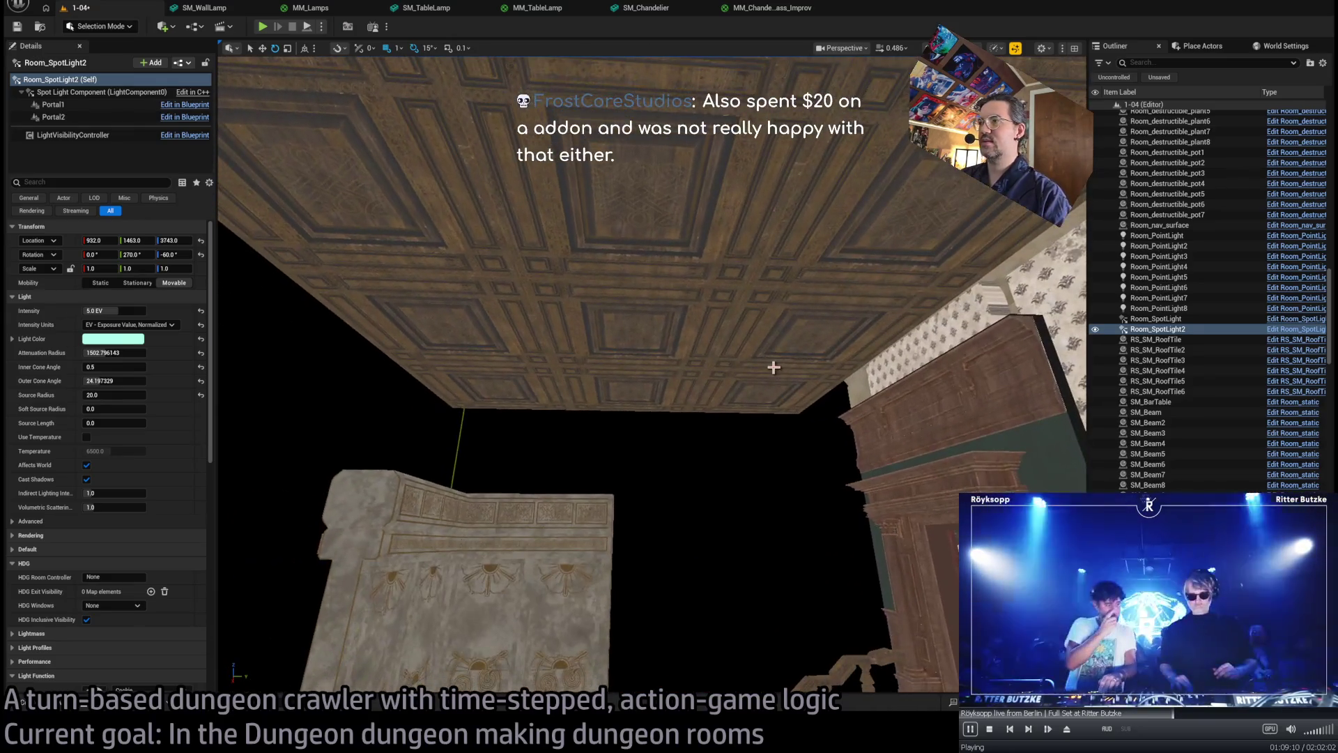
{"action": "left_click", "coordinate": [764, 350]}
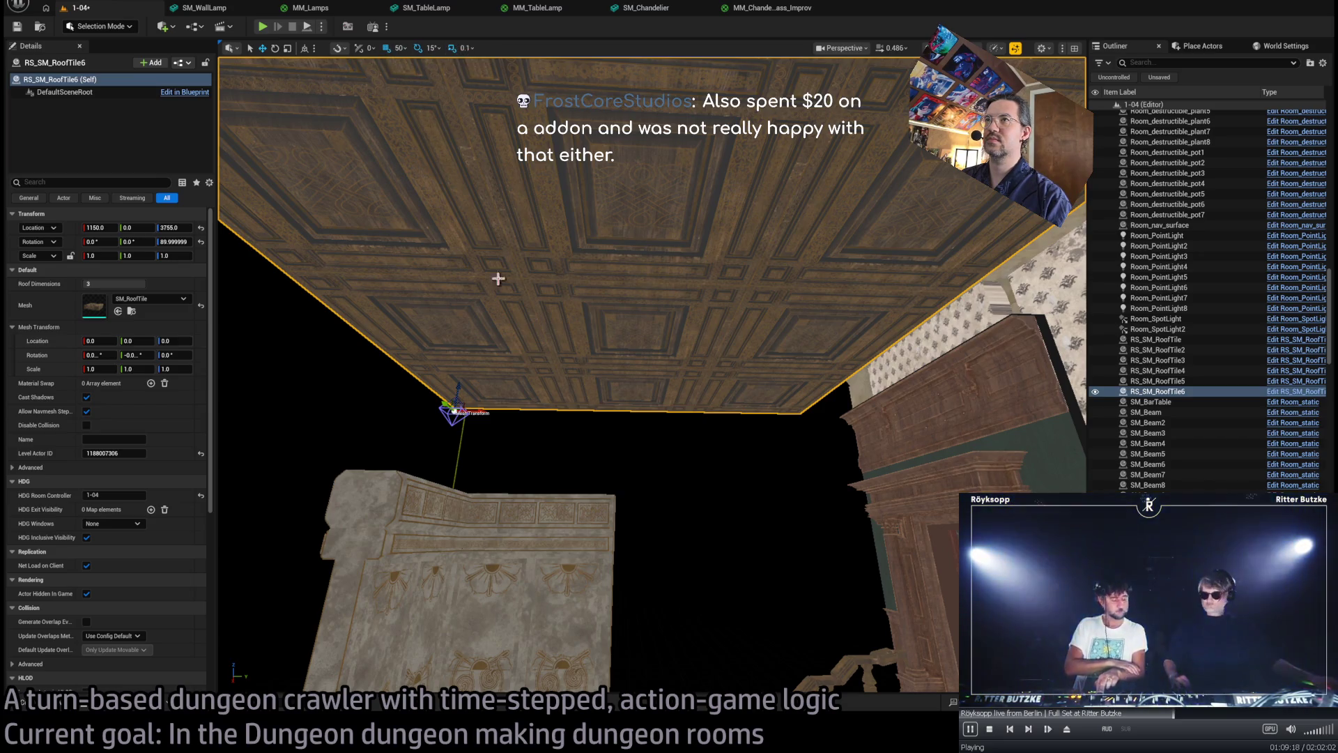
- Move the roof tile 100 units along Y and duplicate stone wall SM_Wall_Standard90D3 beside the original
{"action": "mouse_move", "coordinate": [481, 426]}
{"action": "left_mouse_down"}
{"action": "mouse_move", "coordinate": [545, 410]}
{"action": "mouse_move", "coordinate": [585, 363]}
{"action": "left_mouse_up"}
{"action": "mouse_move", "coordinate": [490, 375]}
{"action": "left_mouse_down"}
{"action": "mouse_move", "coordinate": [529, 412]}
{"action": "mouse_move", "coordinate": [544, 397]}
{"action": "mouse_move", "coordinate": [571, 404]}
{"action": "left_mouse_up"}
{"action": "left_click", "coordinate": [854, 452]}
{"action": "mouse_move", "coordinate": [854, 452]}
{"action": "left_mouse_down"}
{"action": "mouse_move", "coordinate": [628, 449]}
{"action": "mouse_move", "coordinate": [678, 448]}
{"action": "mouse_move", "coordinate": [656, 418]}
{"action": "left_mouse_up"}
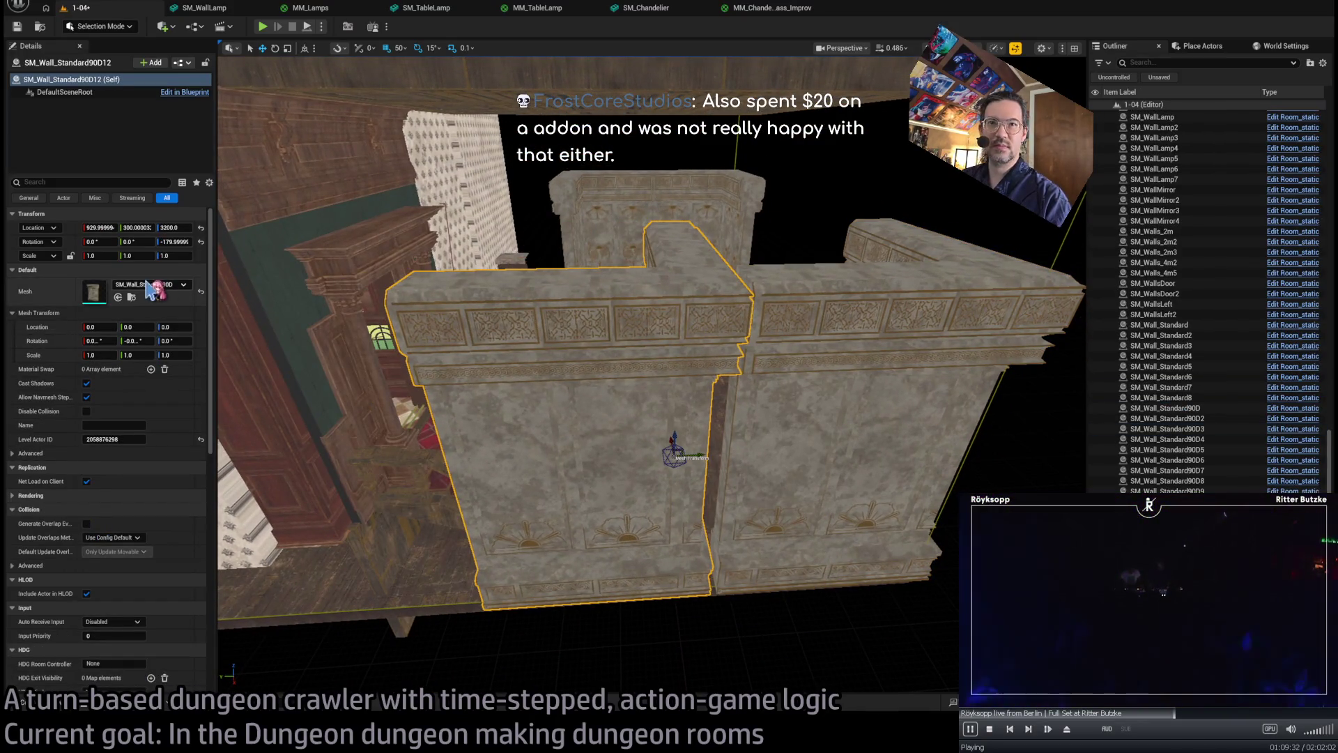
- Turn the new wall 180° and set its X scale to 0.8
{"action": "mouse_move", "coordinate": [657, 419]}
{"action": "left_mouse_down"}
{"action": "mouse_move", "coordinate": [609, 460]}
{"action": "mouse_move", "coordinate": [696, 442]}
{"action": "mouse_move", "coordinate": [739, 412]}
{"action": "left_mouse_up"}
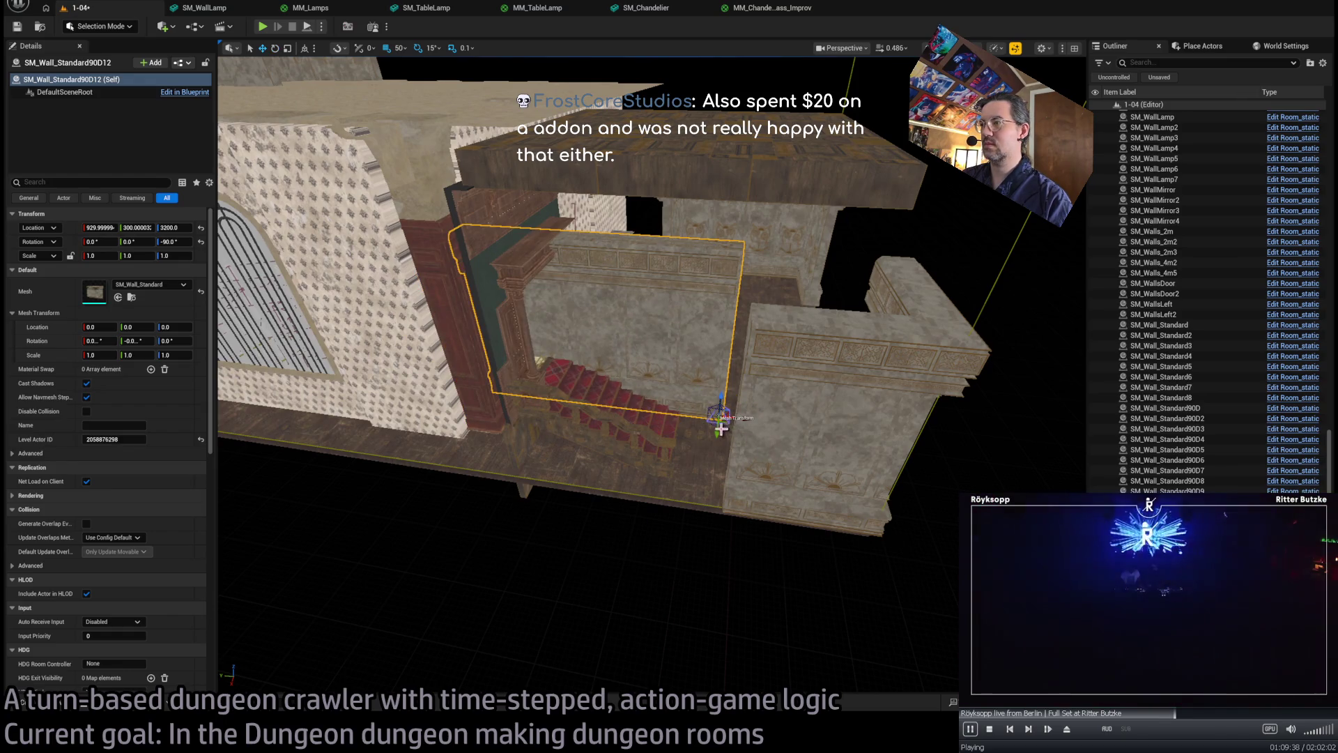
{"action": "mouse_move", "coordinate": [692, 519]}
{"action": "left_mouse_down"}
{"action": "mouse_move", "coordinate": [680, 474]}
{"action": "mouse_move", "coordinate": [803, 461]}
{"action": "left_mouse_up"}
{"action": "mouse_move", "coordinate": [735, 514]}
{"action": "left_mouse_down"}
{"action": "mouse_move", "coordinate": [747, 481]}
{"action": "mouse_move", "coordinate": [774, 474]}
{"action": "mouse_move", "coordinate": [388, 463]}
{"action": "mouse_move", "coordinate": [502, 477]}
{"action": "mouse_move", "coordinate": [444, 469]}
{"action": "mouse_move", "coordinate": [530, 453]}
{"action": "mouse_move", "coordinate": [571, 390]}
{"action": "mouse_move", "coordinate": [462, 516]}
{"action": "left_mouse_up"}
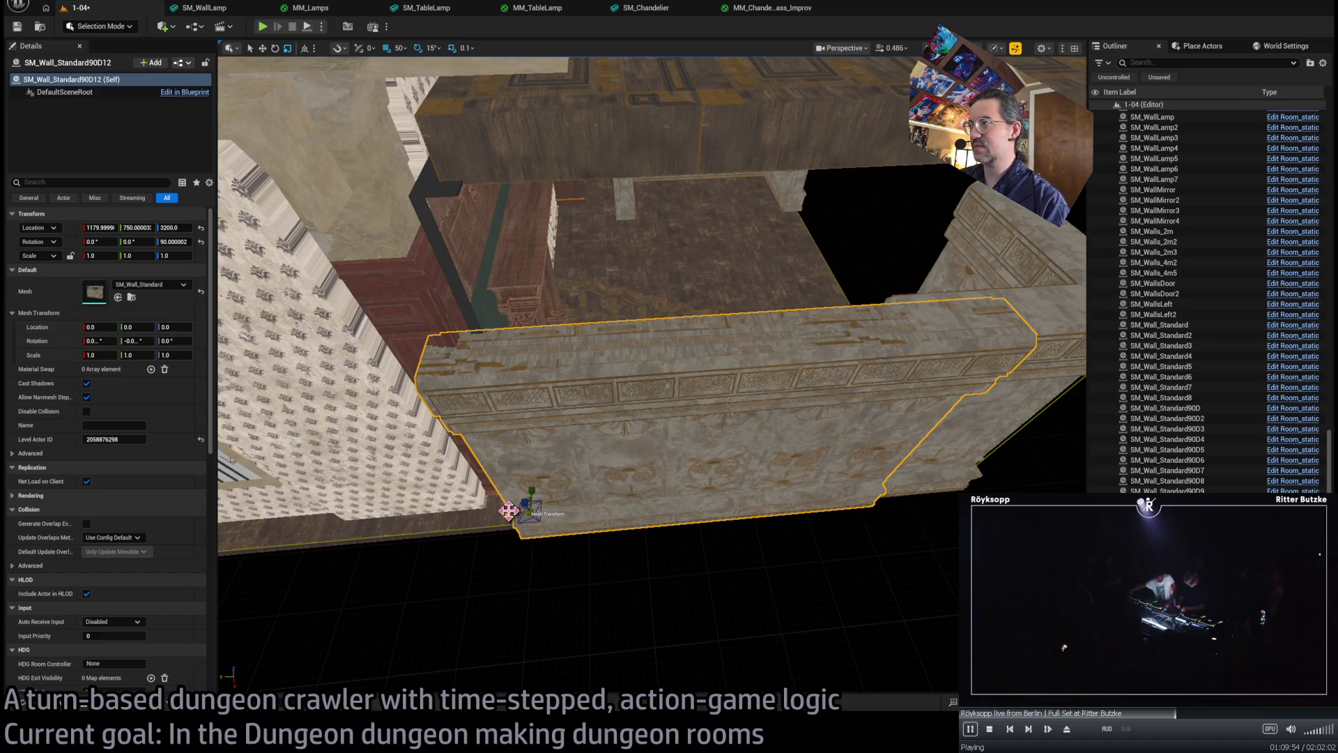
{"action": "left_click_drag", "start_coordinate": [507, 514], "coordinate": [507, 513]}
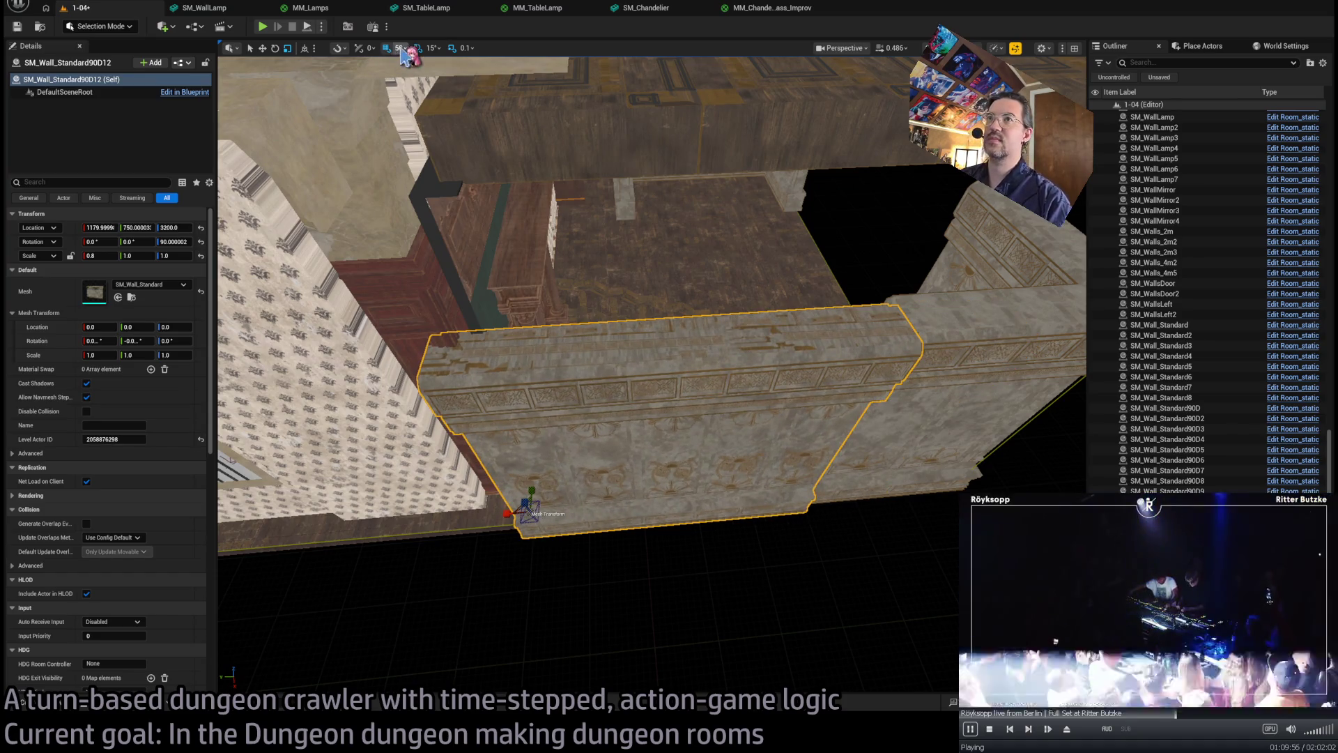
- Delete the spare wall piece at the stone wall corner
{"action": "left_click_drag", "start_coordinate": [514, 173], "coordinate": [689, 284]}
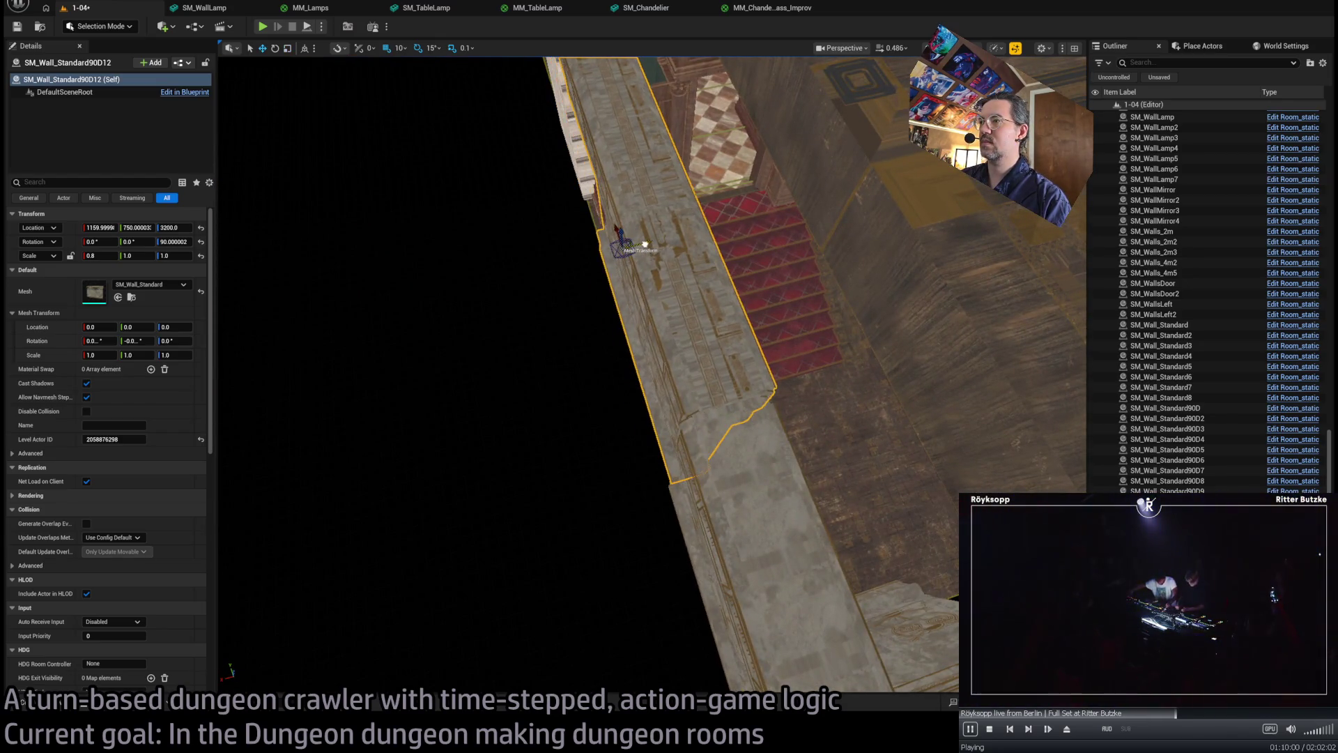
{"action": "left_click_drag", "start_coordinate": [689, 284], "coordinate": [628, 348]}
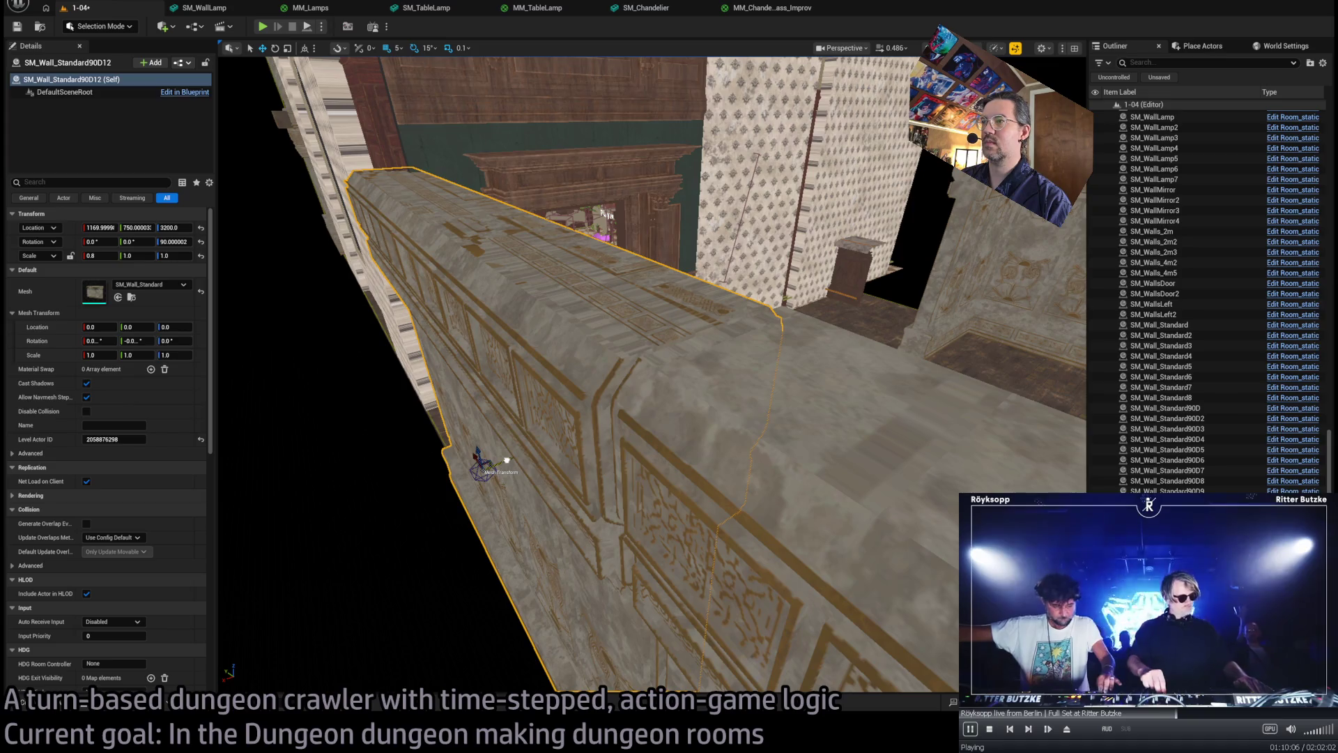
{"action": "mouse_move", "coordinate": [627, 348]}
{"action": "left_mouse_down"}
{"action": "mouse_move", "coordinate": [544, 411]}
{"action": "mouse_move", "coordinate": [514, 331]}
{"action": "left_mouse_up"}
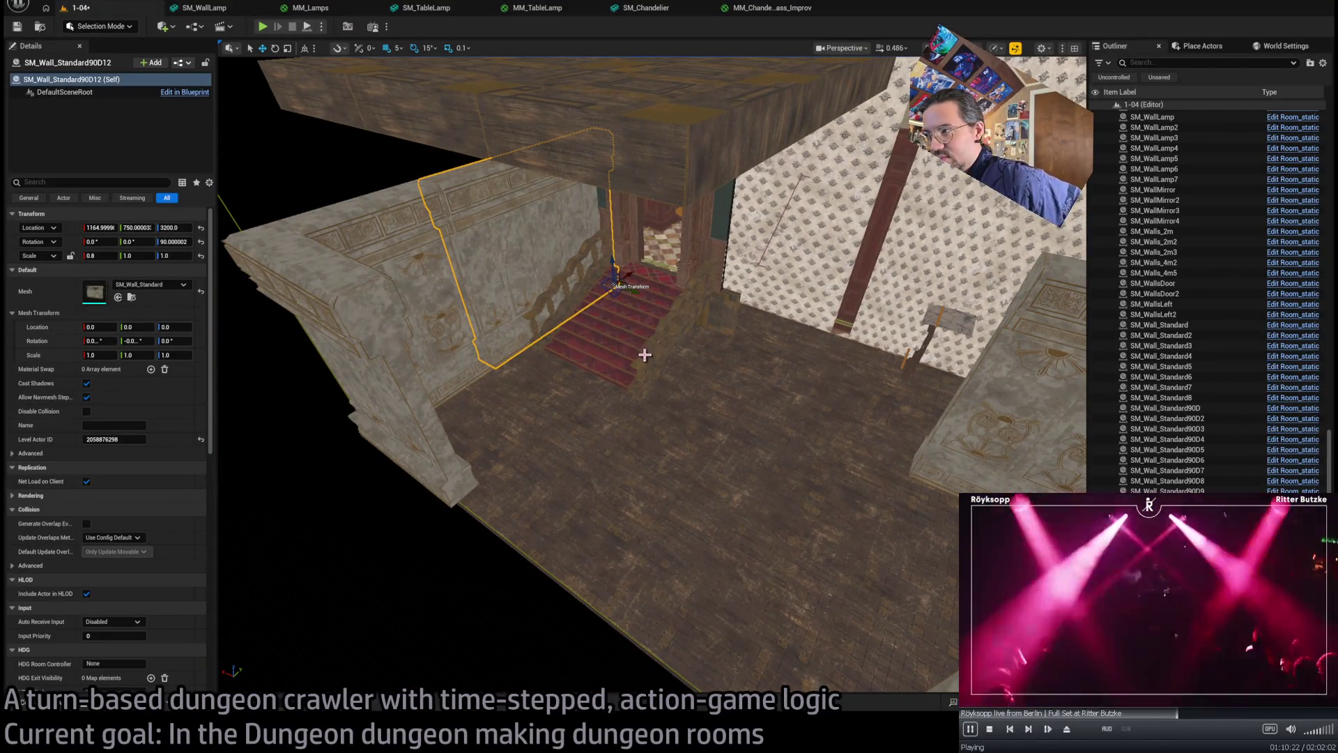
{"action": "left_click_drag", "start_coordinate": [637, 365], "coordinate": [660, 352]}
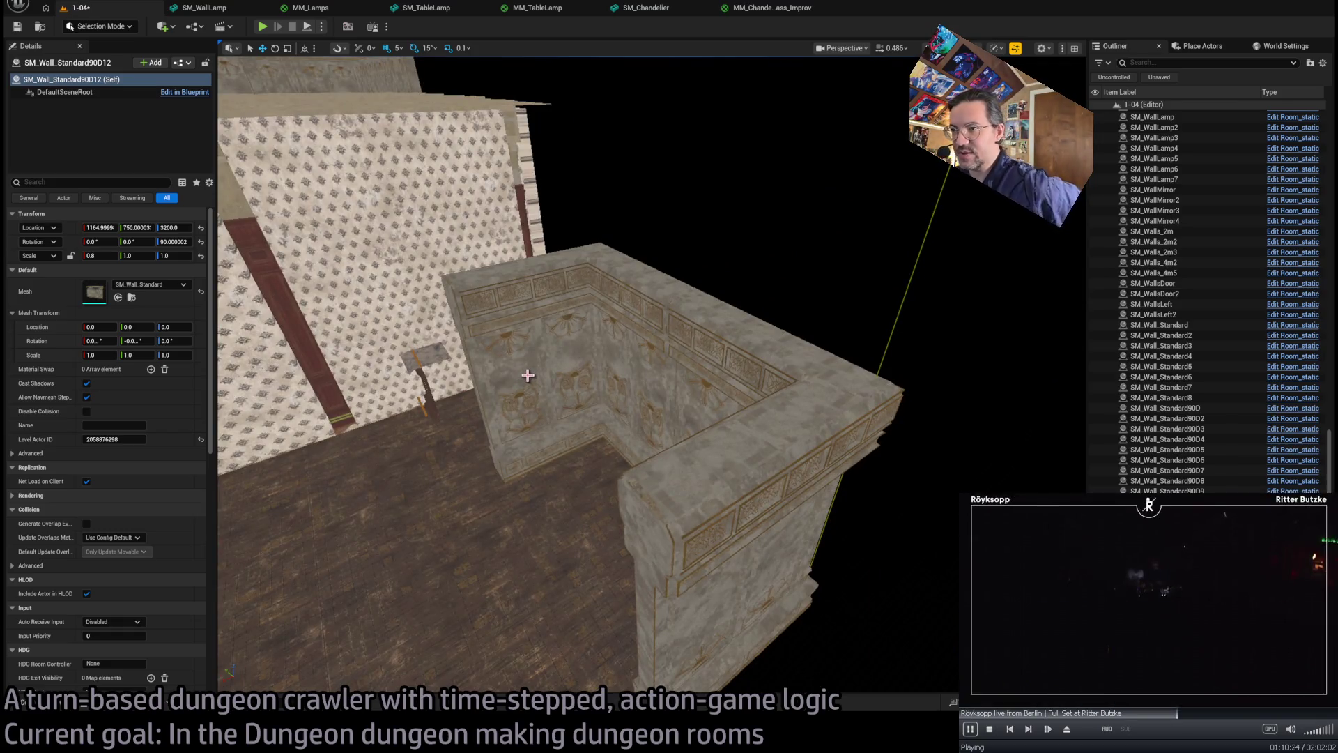
{"action": "mouse_move", "coordinate": [529, 376]}
{"action": "left_mouse_down"}
{"action": "mouse_move", "coordinate": [731, 388]}
{"action": "mouse_move", "coordinate": [756, 427]}
{"action": "mouse_move", "coordinate": [737, 431]}
{"action": "left_mouse_up"}
{"action": "key", "text": "Delete"}
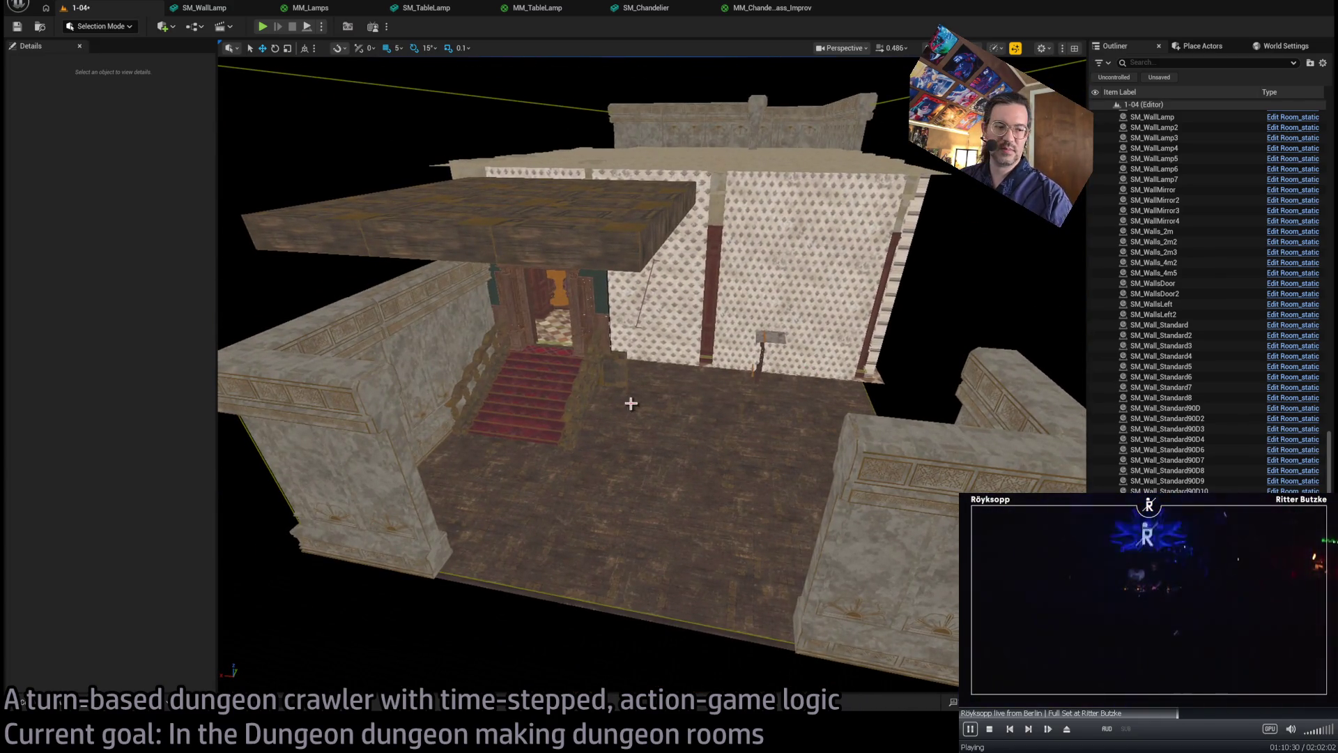
- Place the carved door wall SM_Wall_Door5 from the Modular meshes into the front wall
{"action": "key", "text": "ctrl+space"}
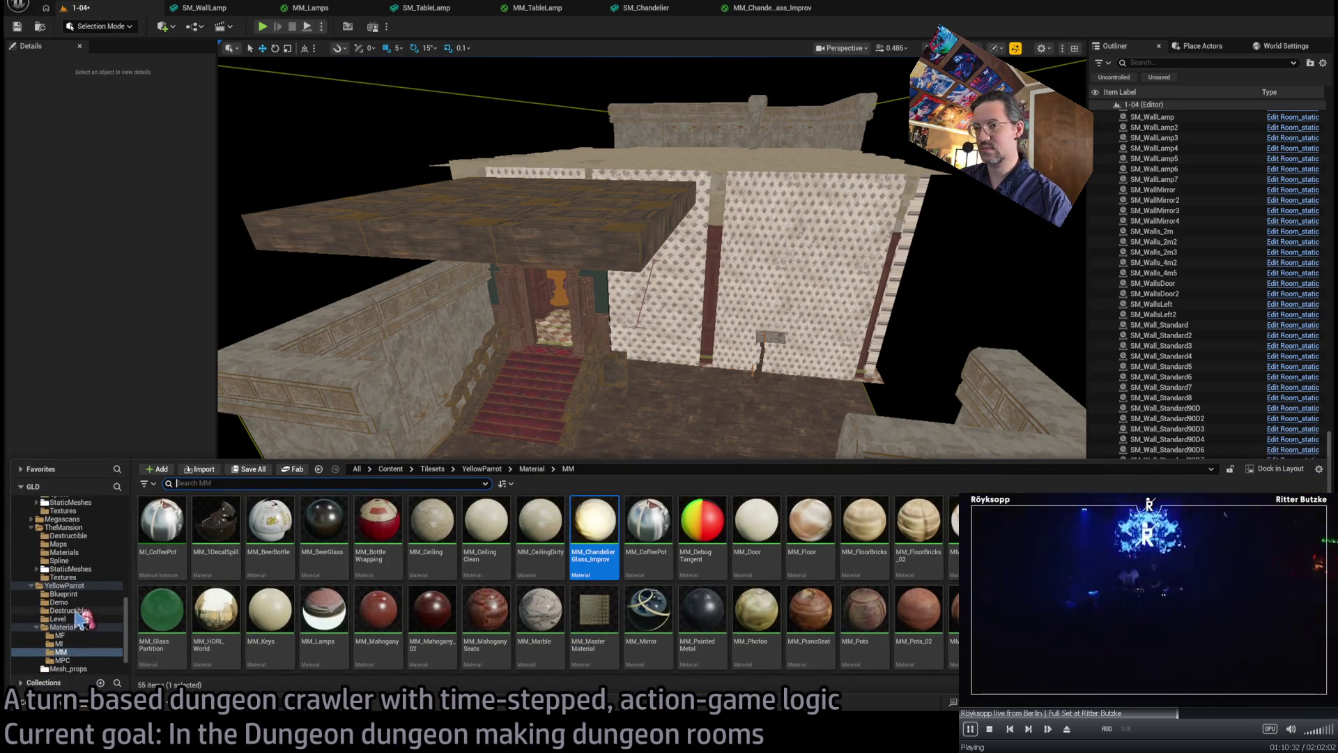
{"action": "left_click", "coordinate": [376, 368]}
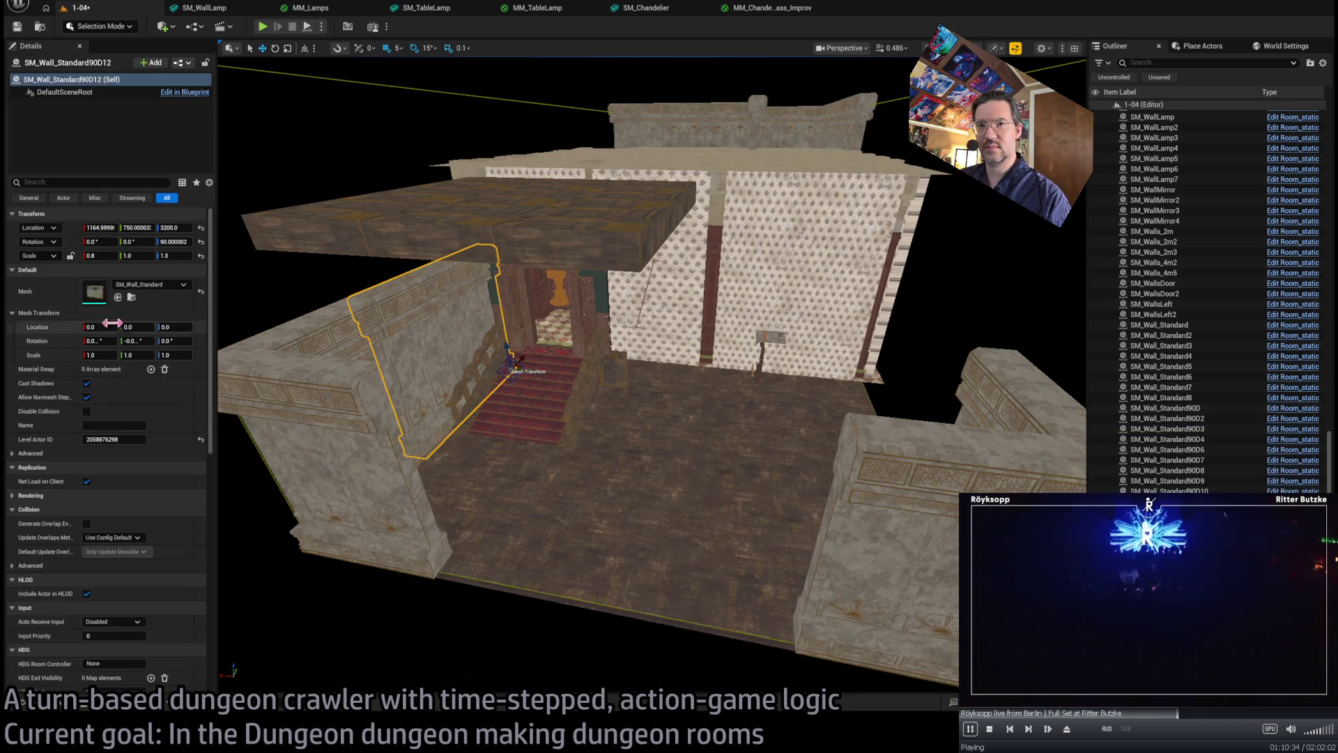
{"action": "left_click", "coordinate": [132, 298]}
{"action": "mouse_move", "coordinate": [540, 529]}
{"action": "left_mouse_down"}
{"action": "mouse_move", "coordinate": [455, 545]}
{"action": "mouse_move", "coordinate": [523, 546]}
{"action": "left_mouse_up"}
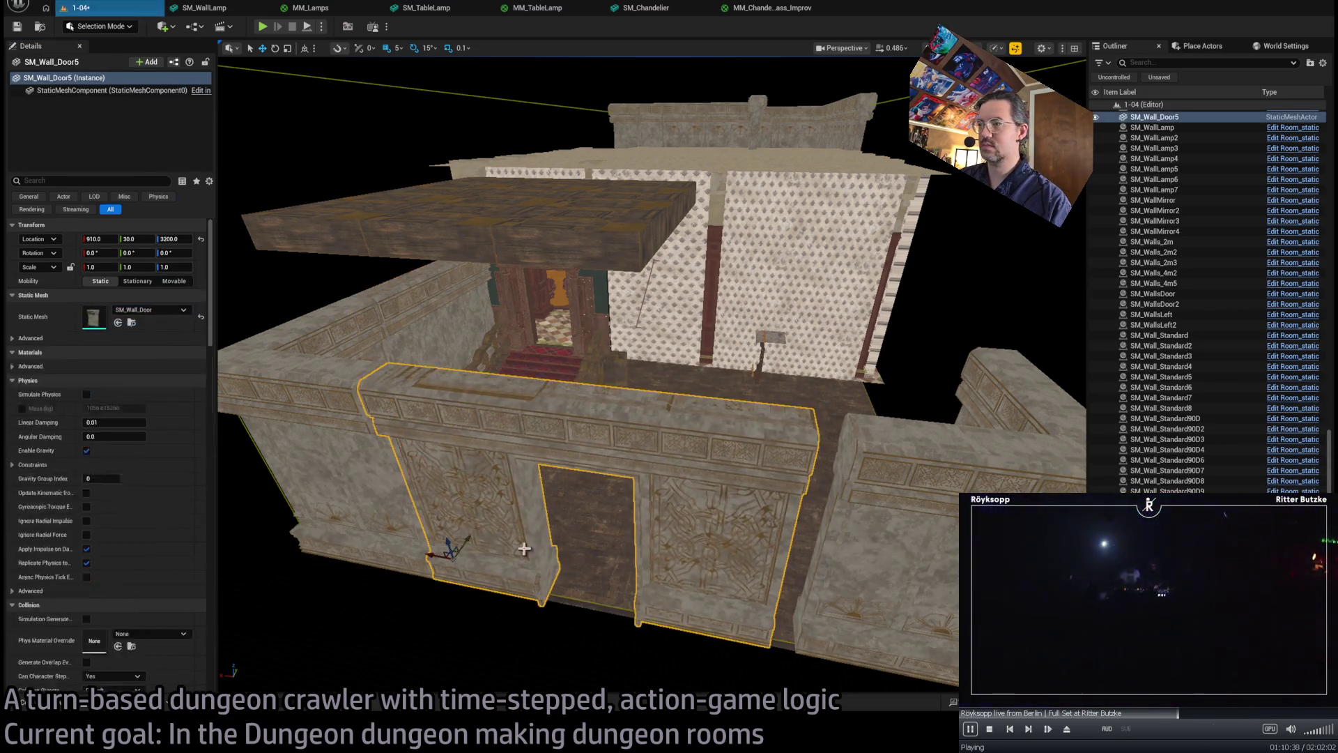
- Fly inside the room to check the new doorway
{"action": "scroll", "coordinate": [522, 546], "scroll_direction": "up", "scroll_amount": 5}
{"action": "scroll", "coordinate": [652, 625], "scroll_direction": "up", "scroll_amount": 3}
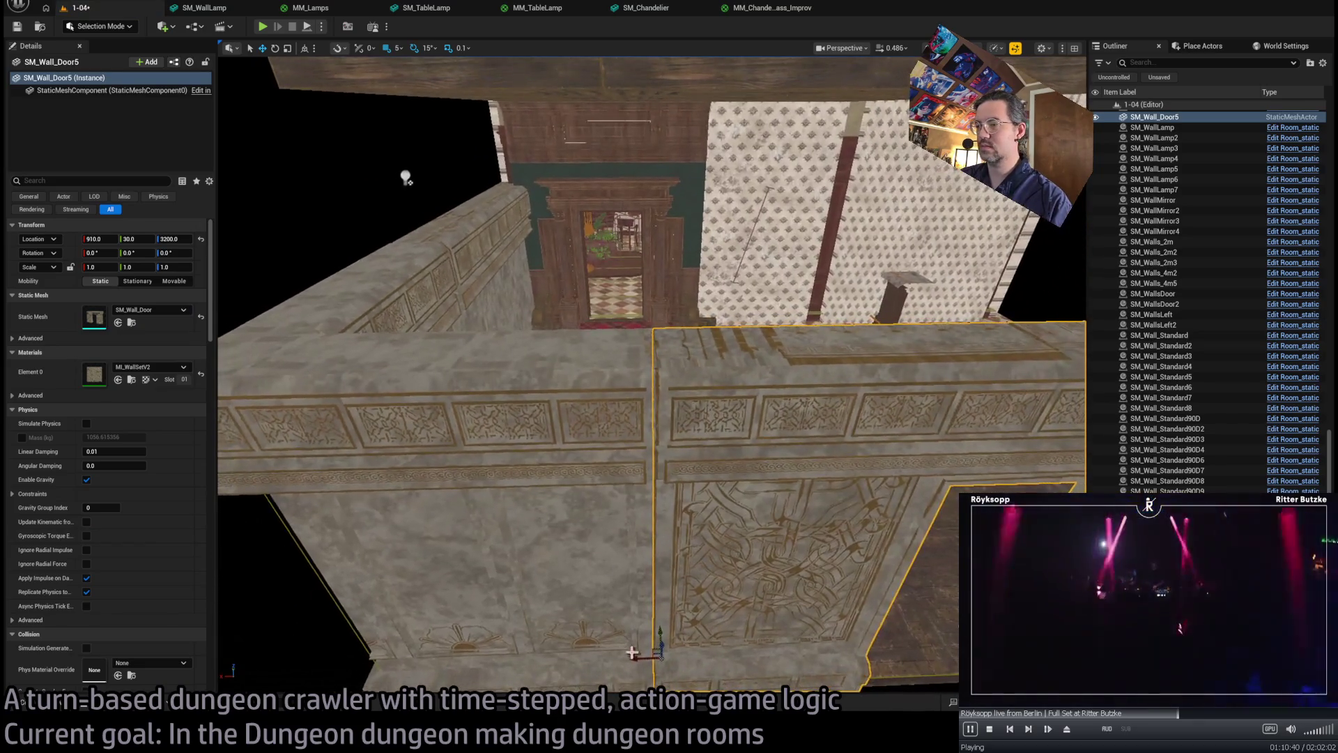
{"action": "mouse_move", "coordinate": [652, 626]}
{"action": "left_mouse_down"}
{"action": "mouse_move", "coordinate": [631, 419]}
{"action": "mouse_move", "coordinate": [683, 415]}
{"action": "left_mouse_up"}
{"action": "key", "text": "ctrl+space"}
{"action": "scroll", "coordinate": [113, 568], "scroll_direction": "up", "scroll_amount": 5}
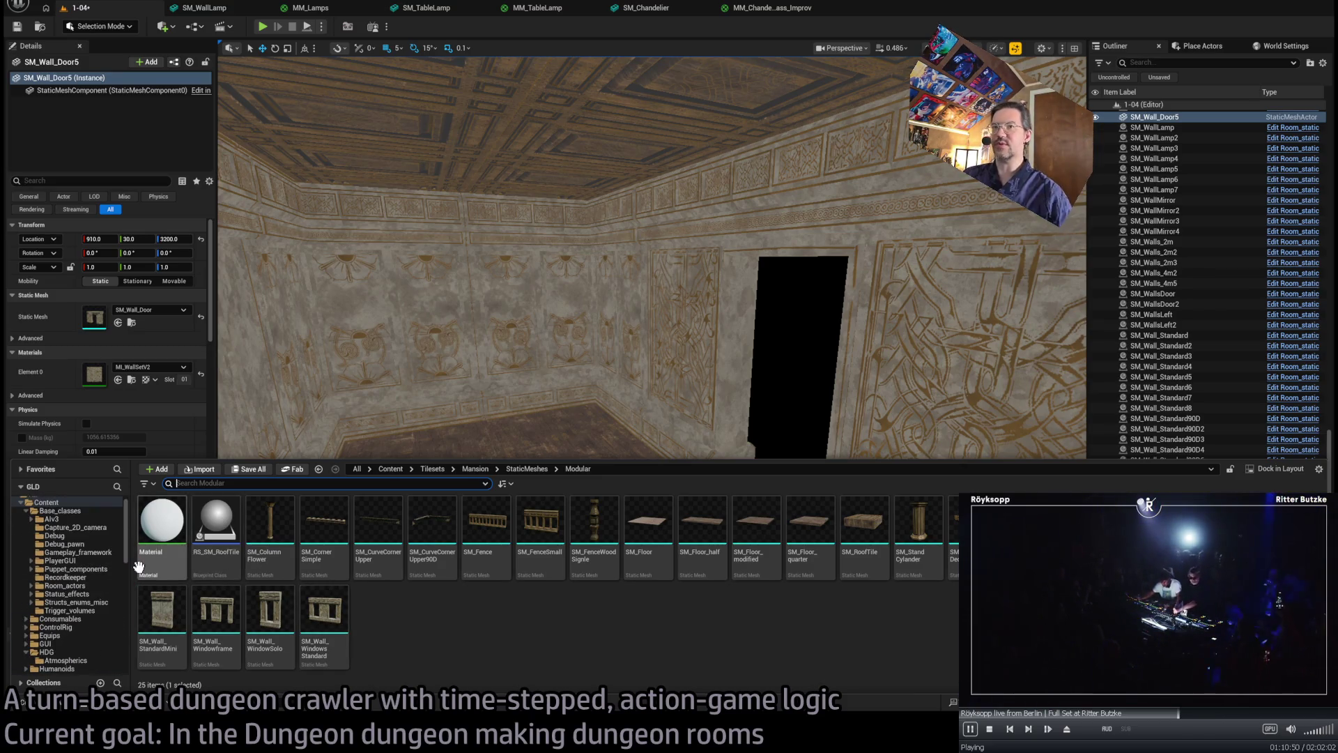
{"action": "key", "text": "ctrl+space"}
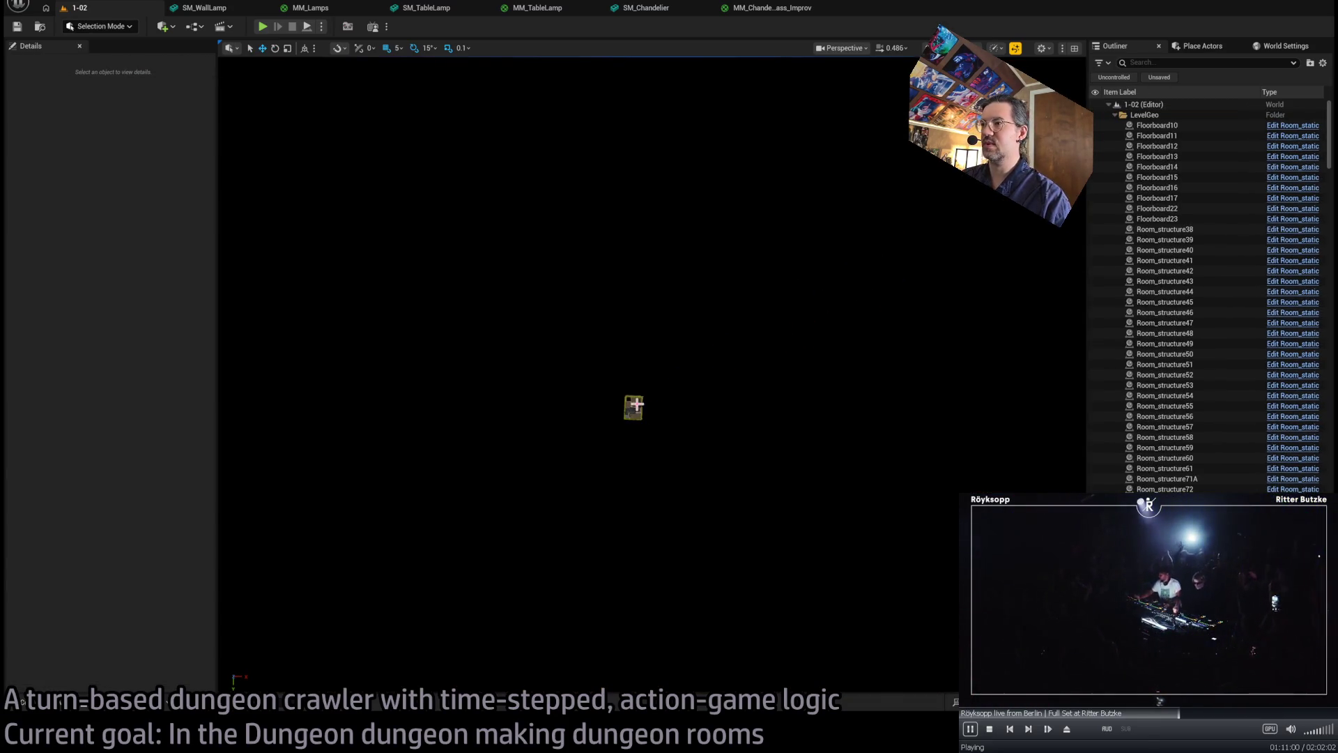
- Select a 1-02 roof tile, then pick the E1 exit marker Exit_marker4
{"action": "left_click", "coordinate": [637, 404]}
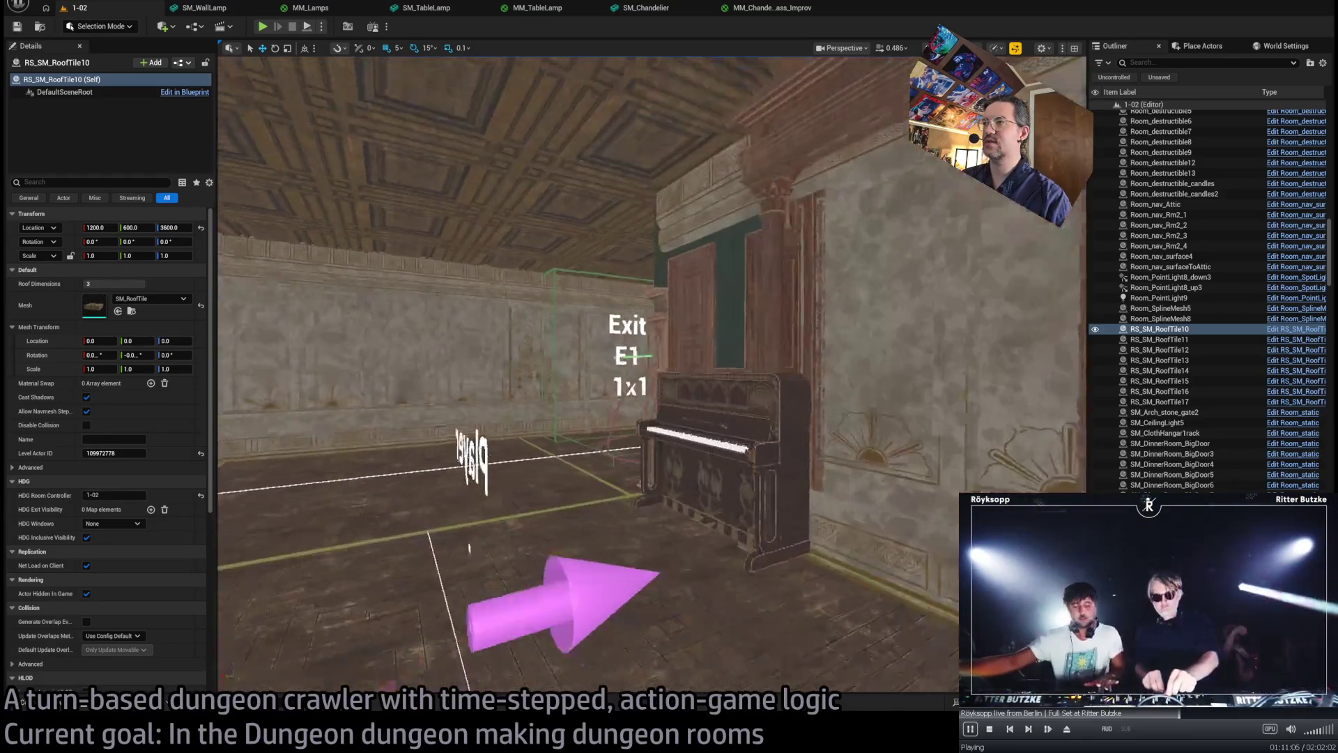
{"action": "left_click", "coordinate": [706, 358]}
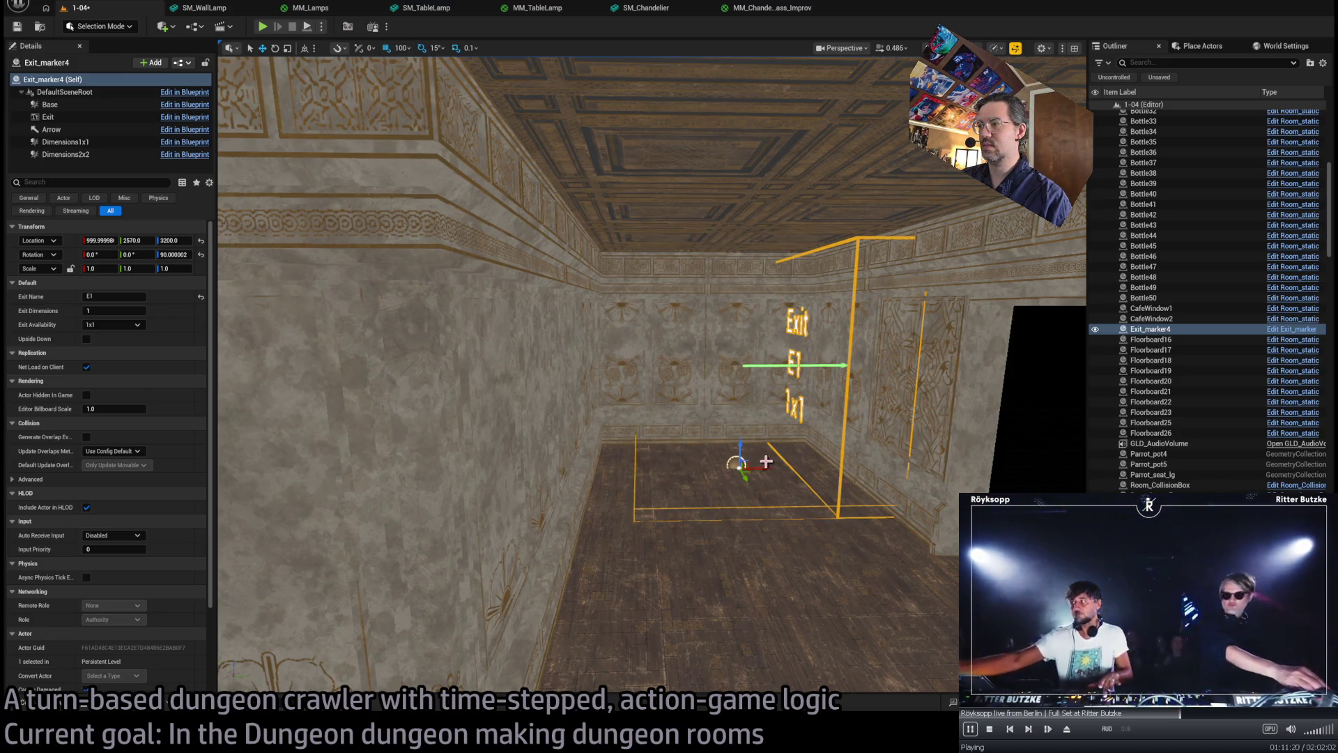
- Slide the E1 marker 400 units toward the door and shift the carved door wall 20 units inward
{"action": "left_click_drag", "start_coordinate": [746, 474], "coordinate": [827, 613]}
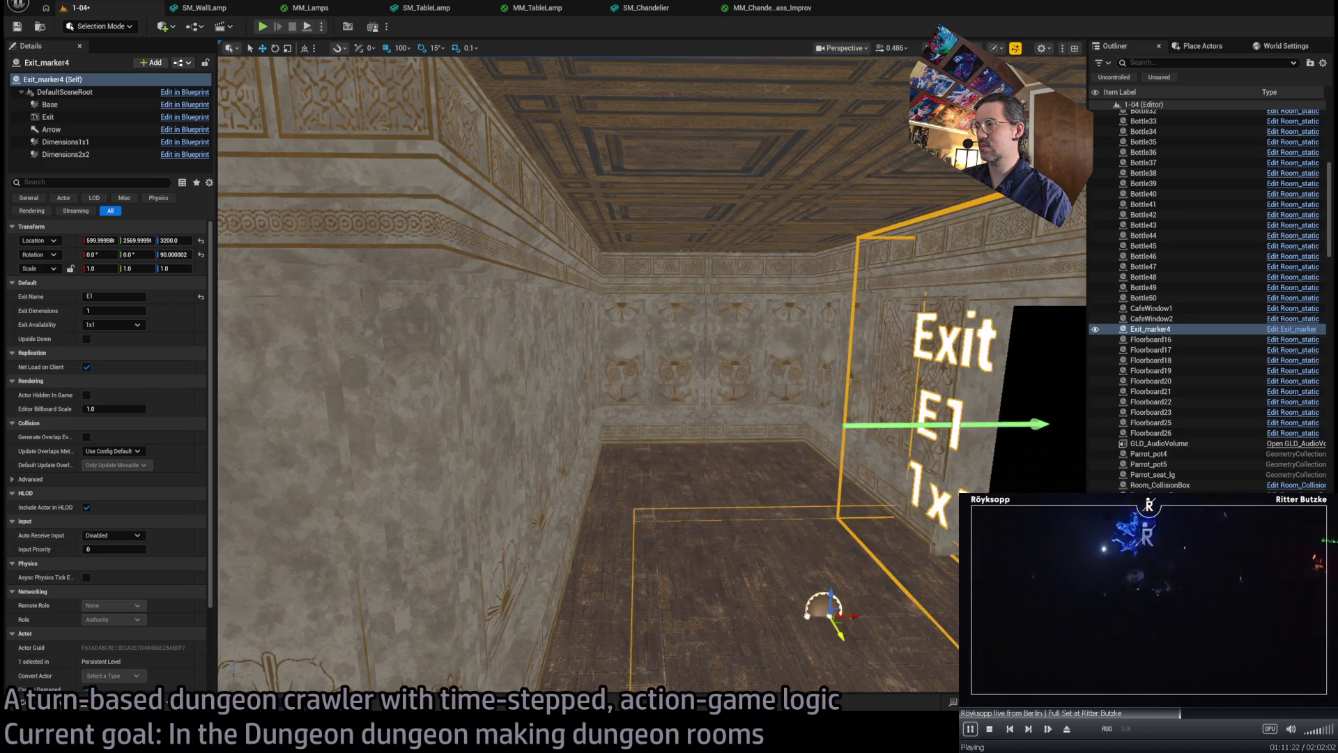
{"action": "key", "text": "f"}
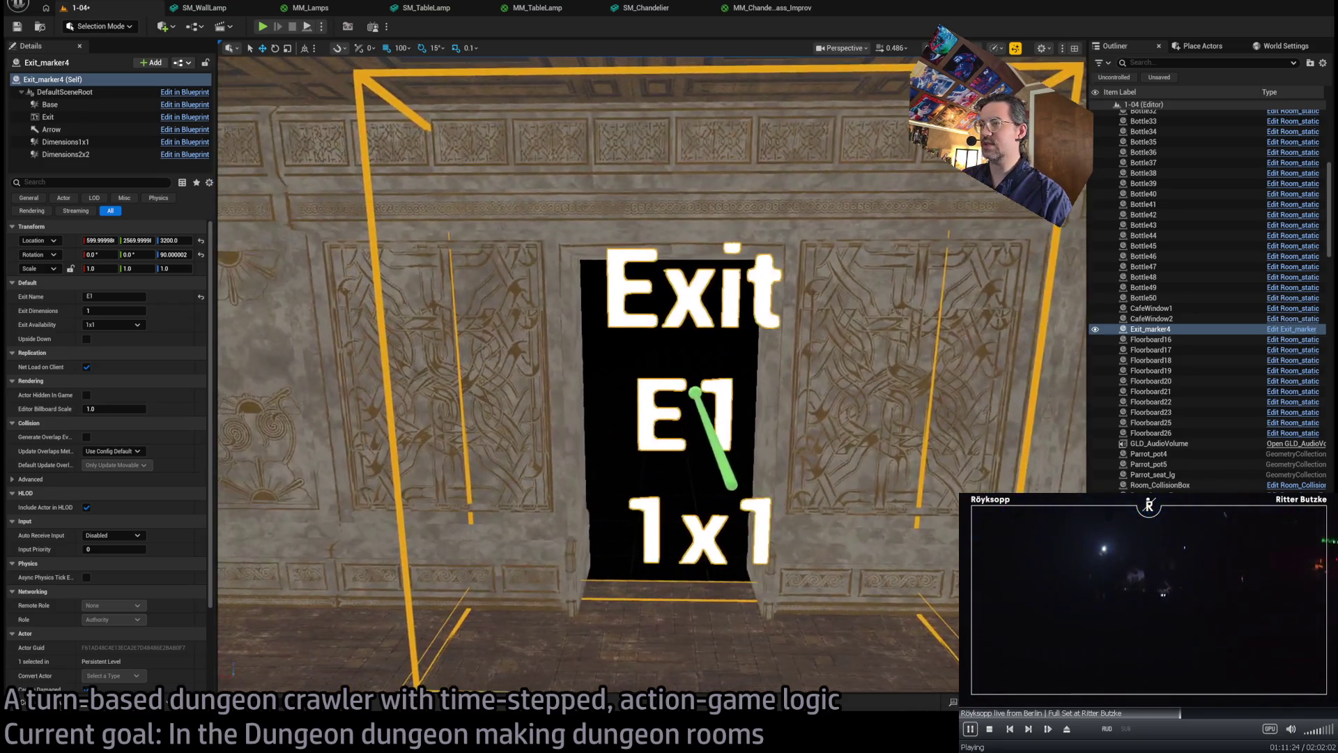
{"action": "scroll", "coordinate": [769, 470], "scroll_direction": "down", "scroll_amount": 5}
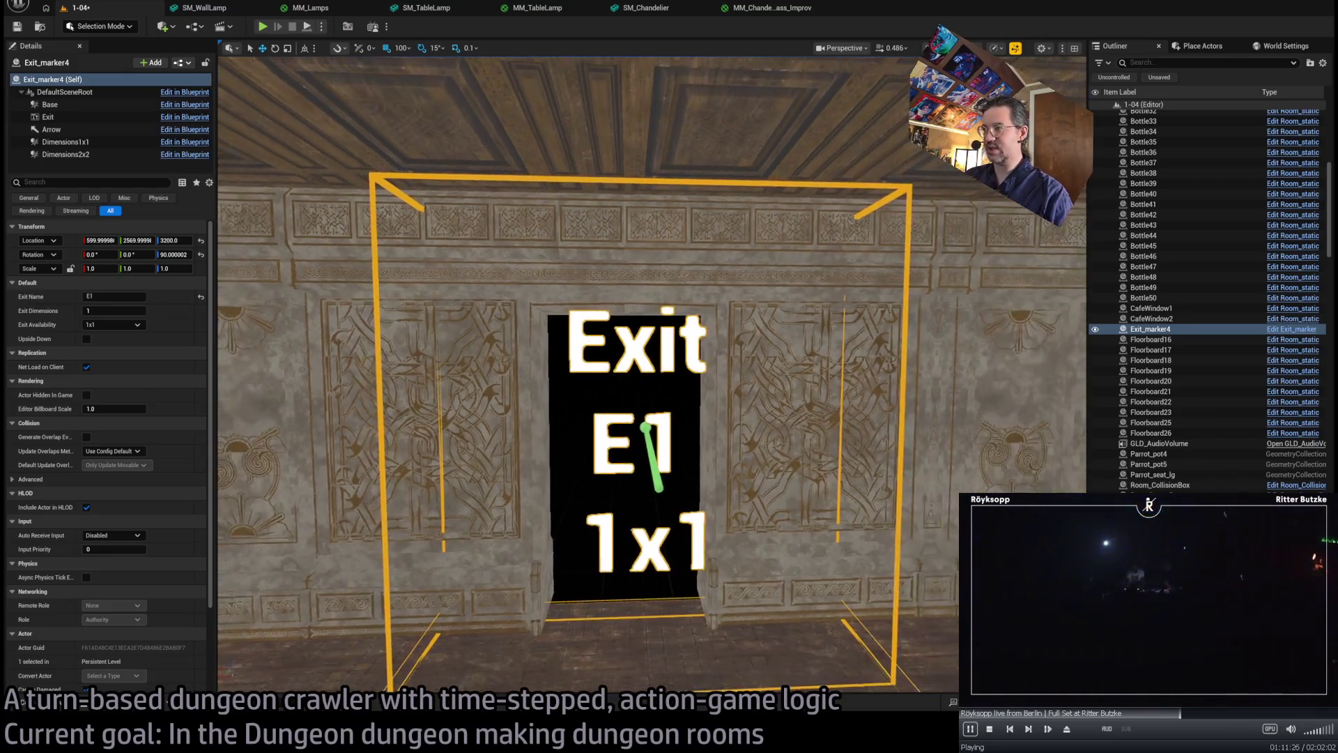
{"action": "left_click", "coordinate": [770, 470]}
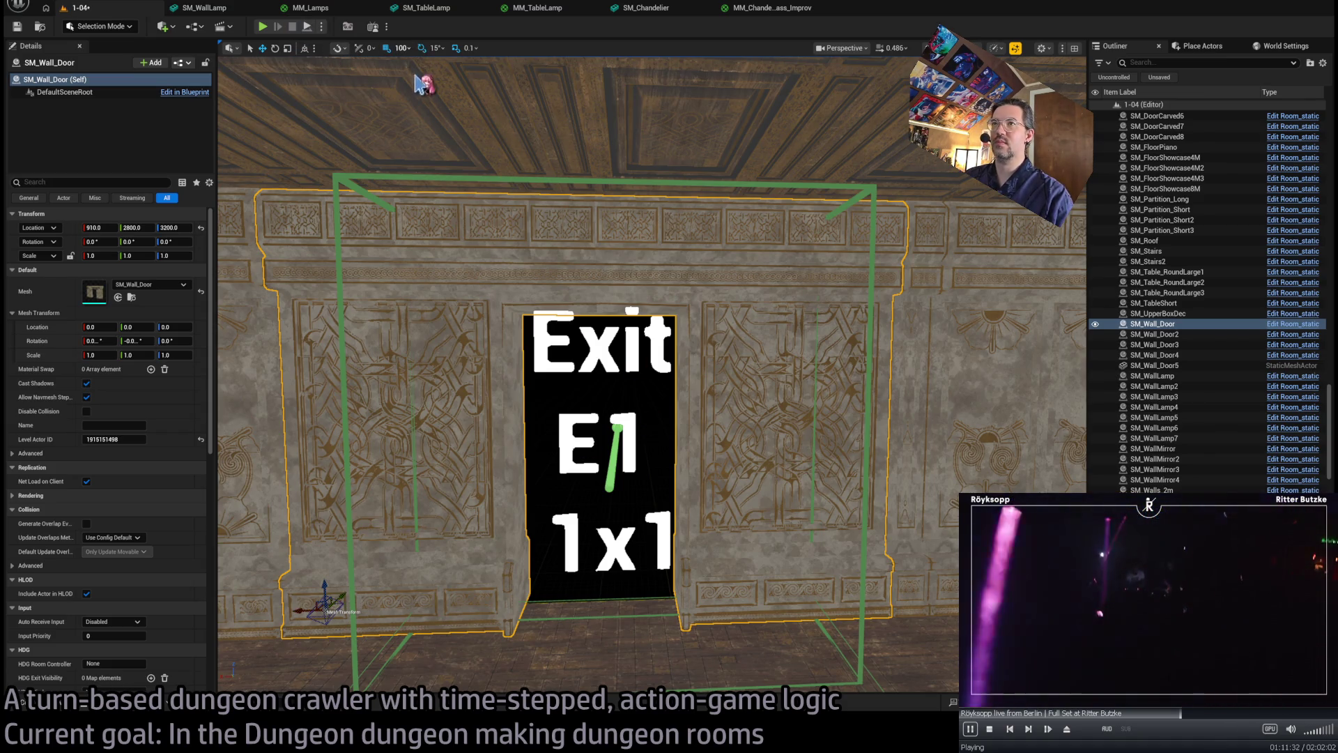
{"action": "left_click_drag", "start_coordinate": [303, 612], "coordinate": [324, 611]}
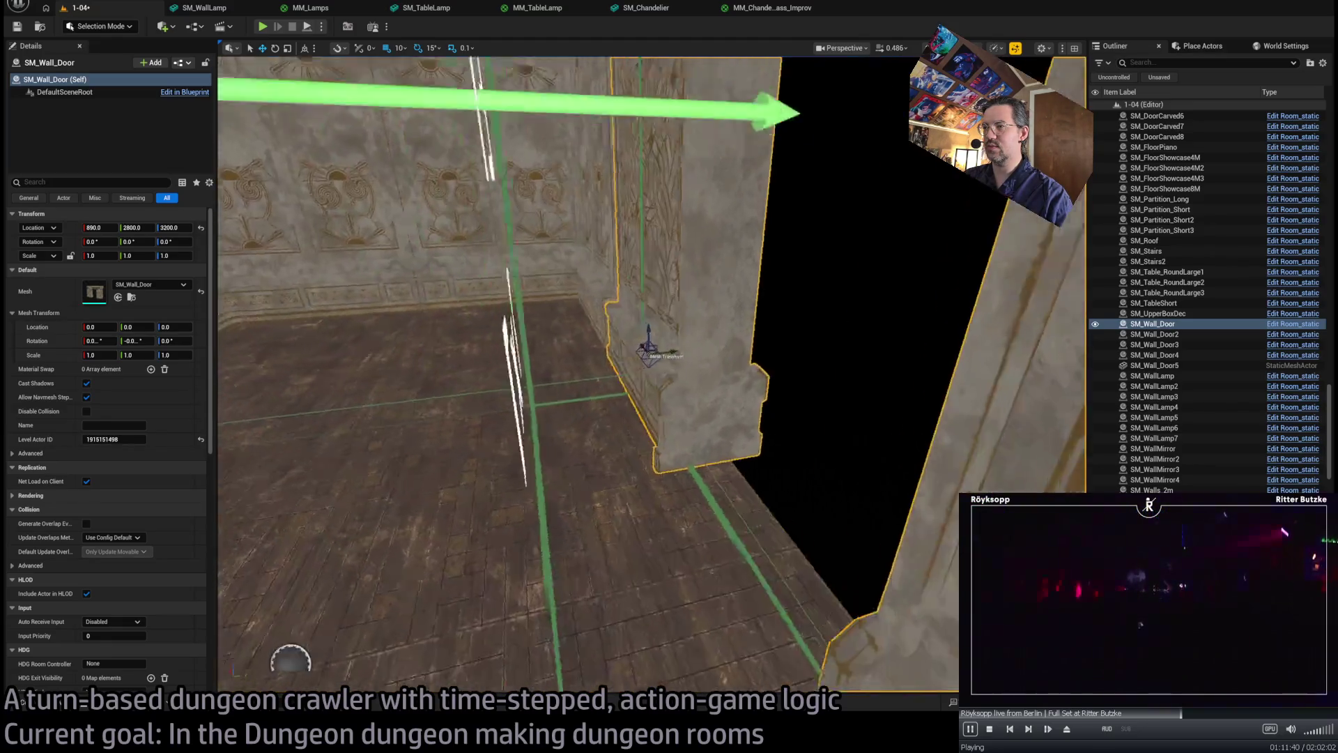
- Set the E1 exit marker's location to X 600, Y 2600
{"action": "left_click", "coordinate": [547, 567]}
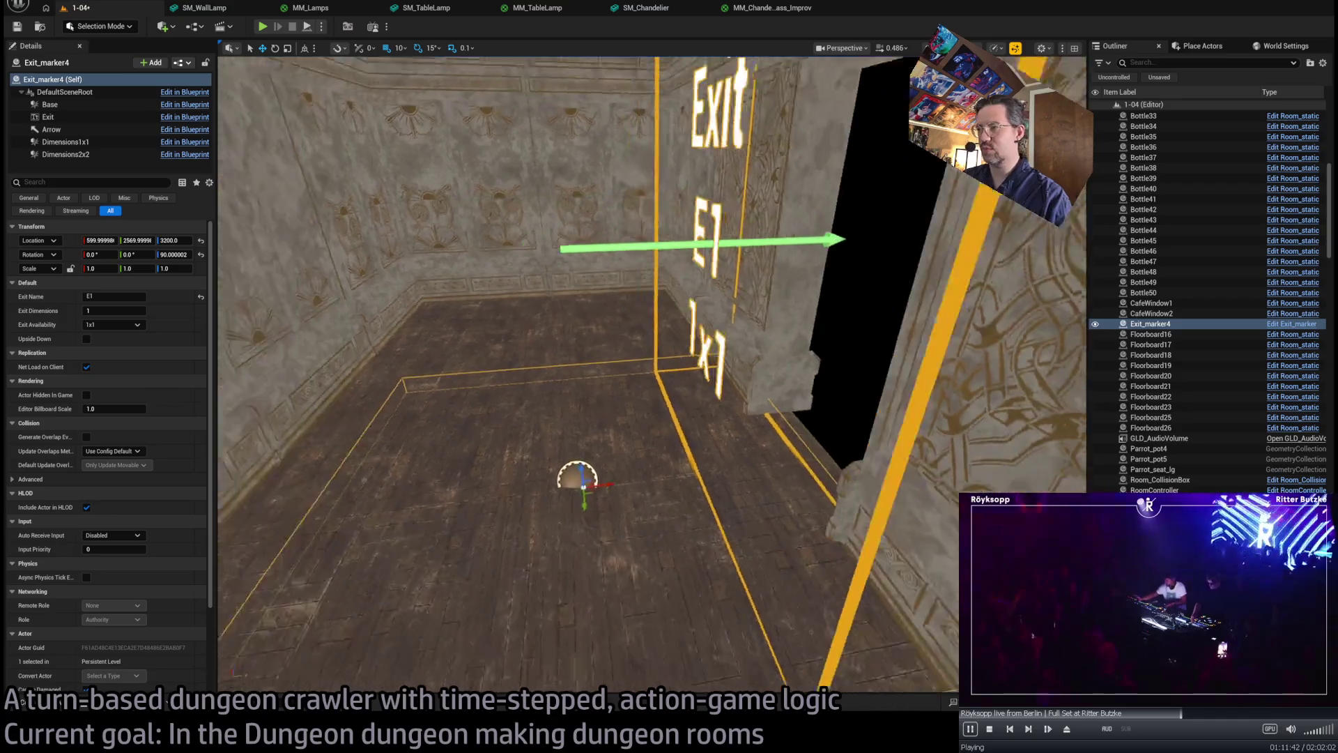
{"action": "left_click", "coordinate": [96, 239]}
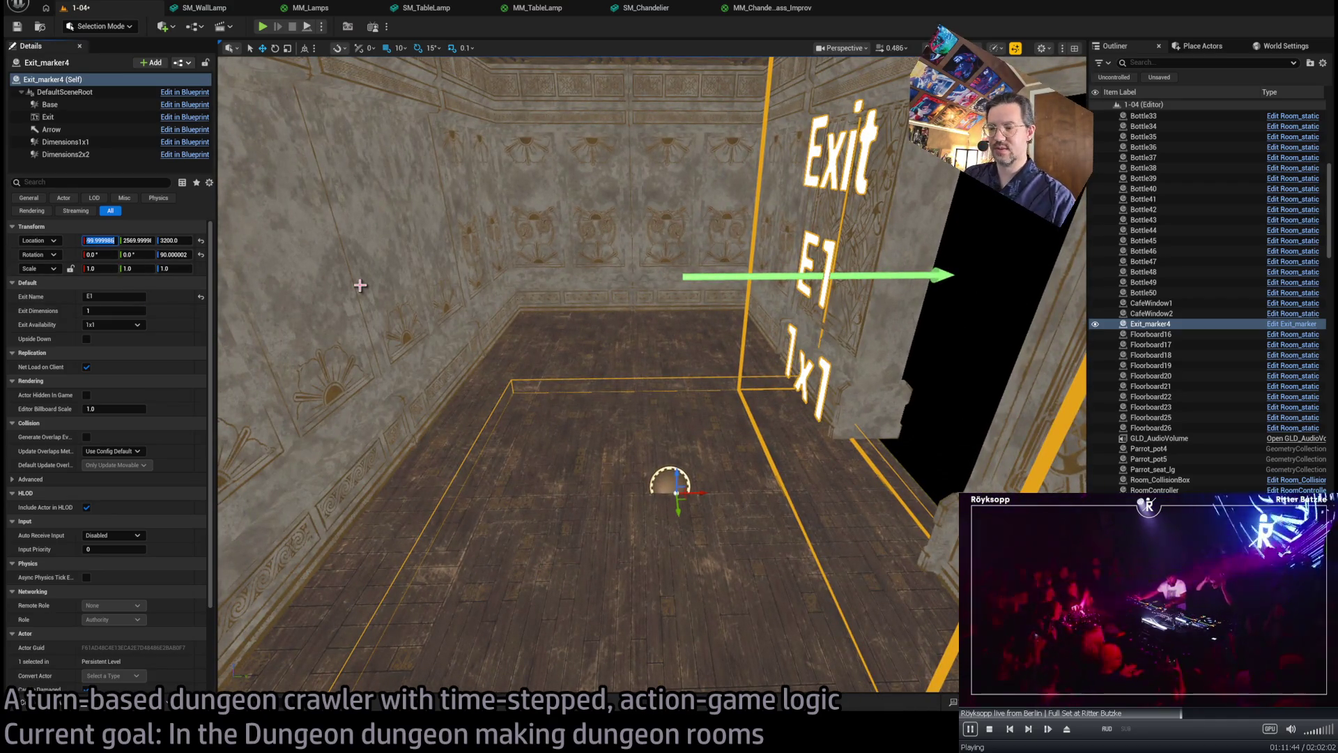
{"action": "type", "text": "600"}
{"action": "key", "text": "Tab"}
{"action": "type", "text": "2"}
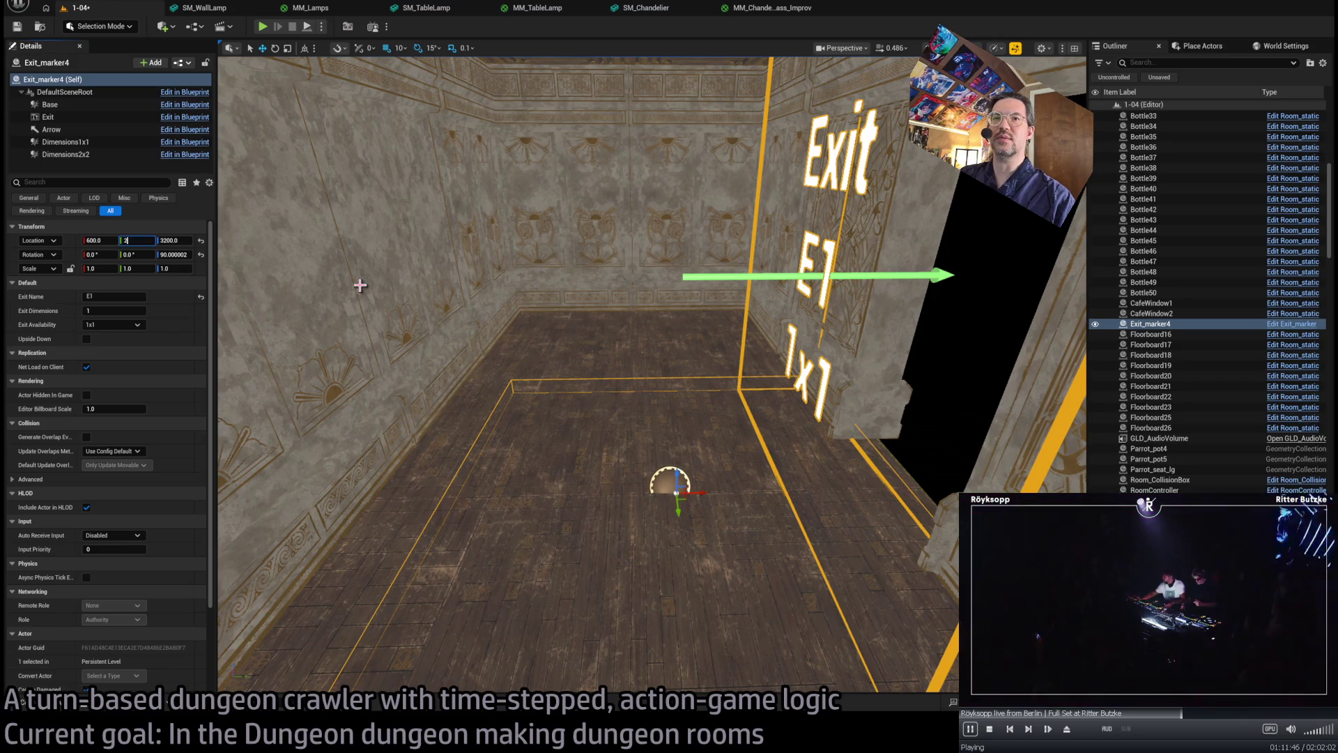
{"action": "type", "text": "60"}
{"action": "key", "text": "Return"}
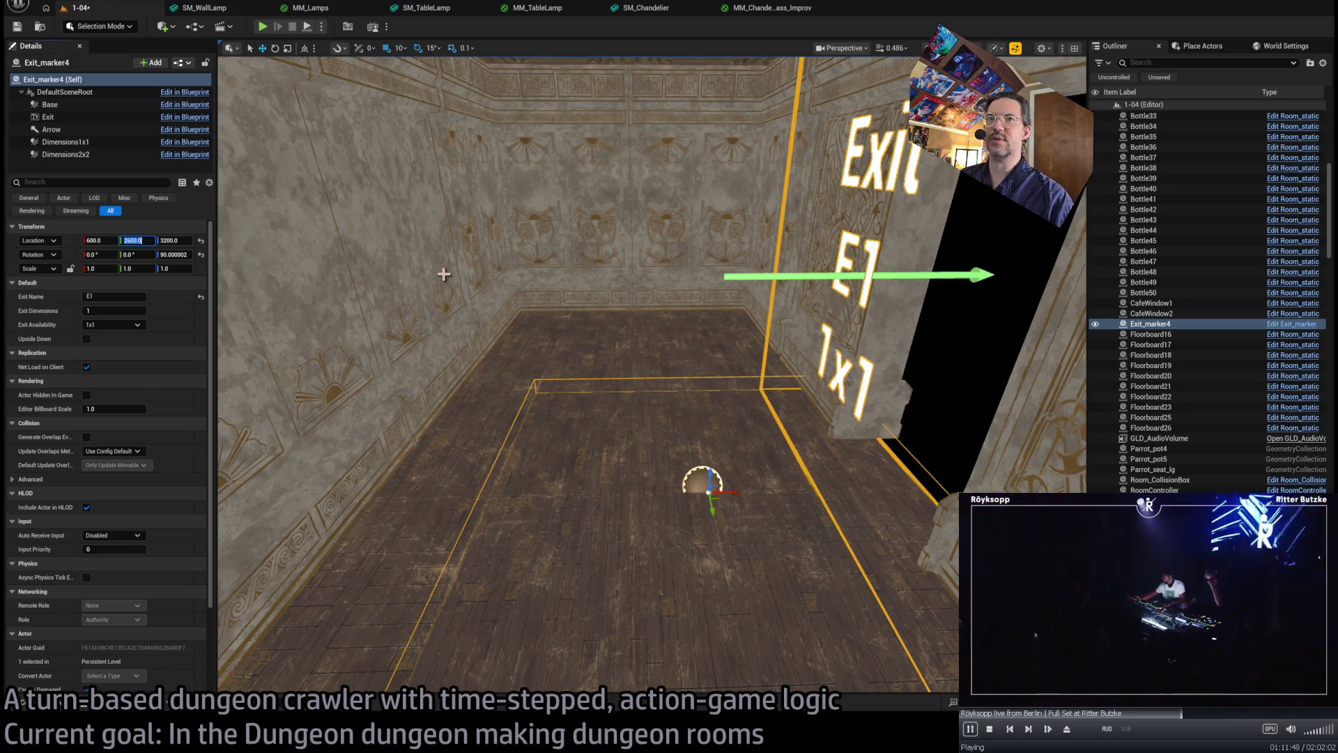
- Undo a stray marker move and copy the marker as Exit_marker5, turned -90° for another wall
{"action": "left_click_drag", "start_coordinate": [532, 300], "coordinate": [532, 300]}
{"action": "left_click_drag", "start_coordinate": [634, 316], "coordinate": [634, 316]}
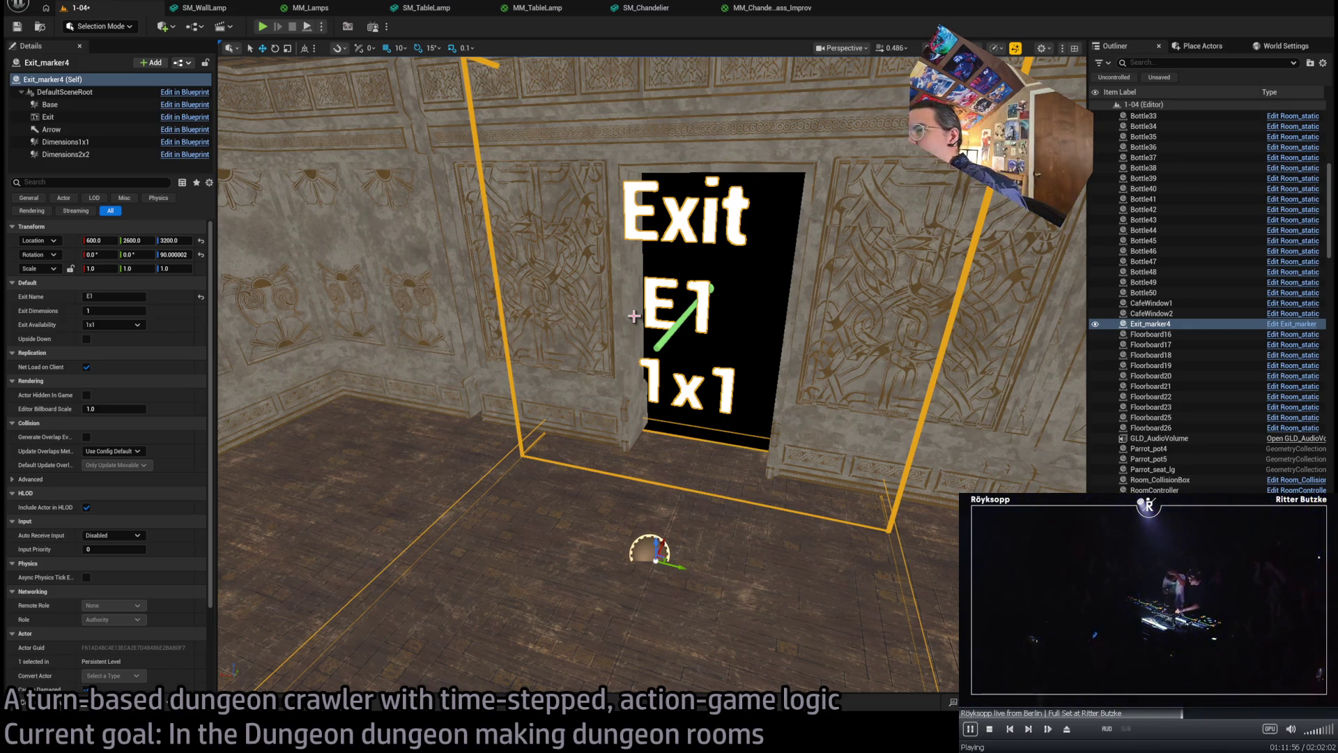
{"action": "mouse_move", "coordinate": [815, 332]}
{"action": "left_mouse_down"}
{"action": "mouse_move", "coordinate": [595, 502]}
{"action": "mouse_move", "coordinate": [690, 558]}
{"action": "mouse_move", "coordinate": [592, 530]}
{"action": "mouse_move", "coordinate": [729, 503]}
{"action": "left_mouse_up"}
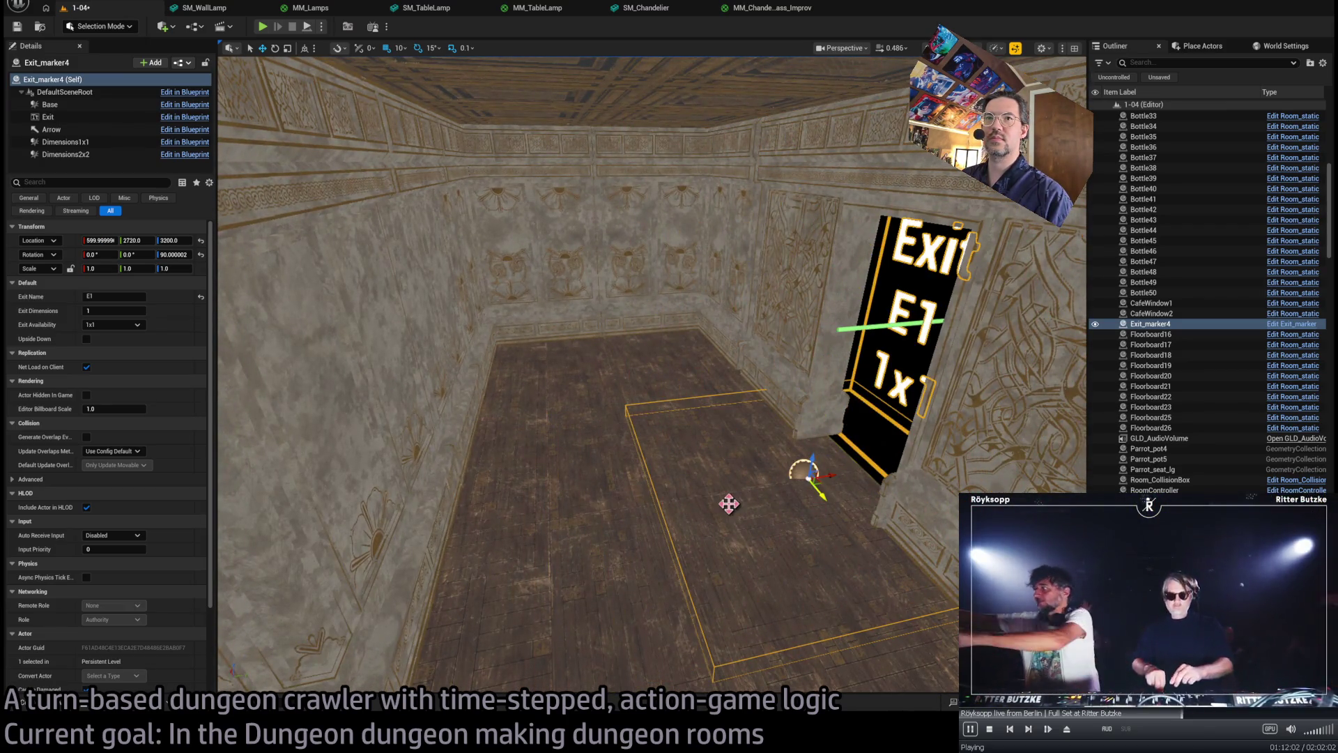
{"action": "key", "text": "ctrl+z"}
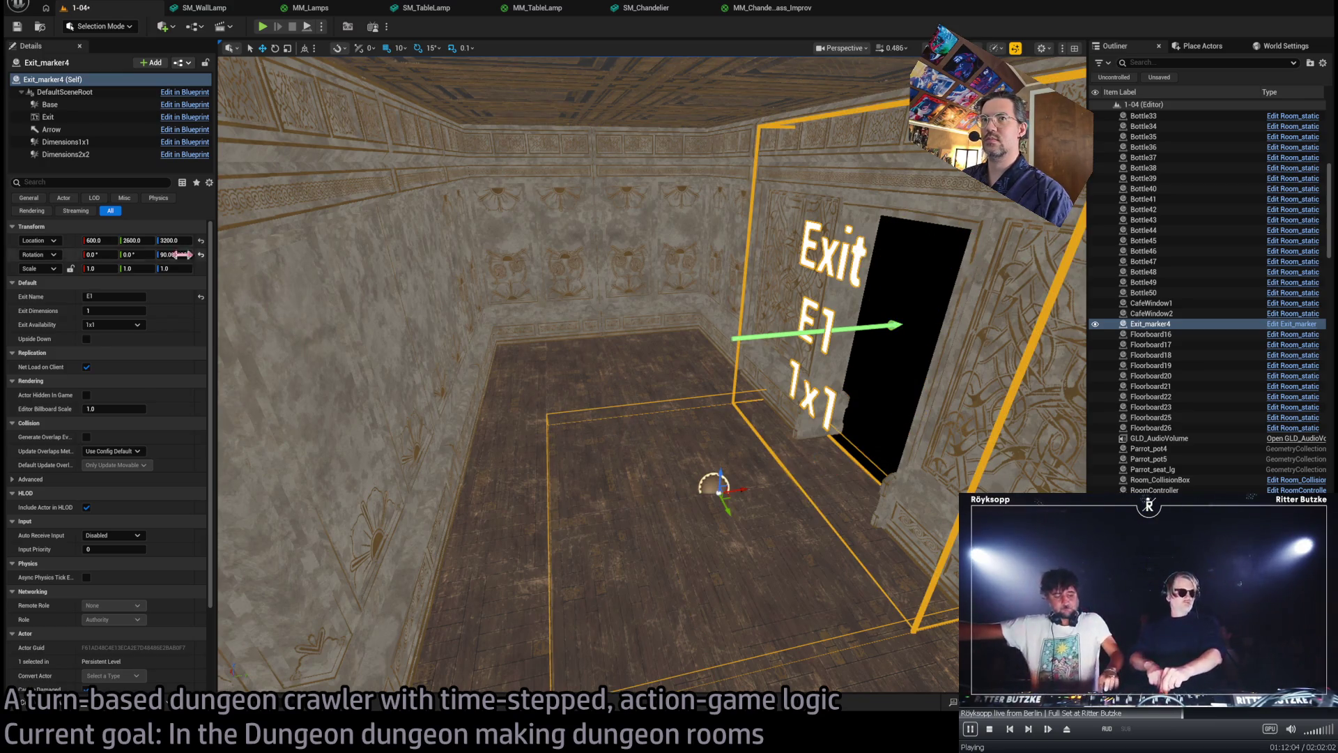
{"action": "mouse_move", "coordinate": [672, 462]}
{"action": "left_mouse_down"}
{"action": "mouse_move", "coordinate": [722, 463]}
{"action": "mouse_move", "coordinate": [499, 337]}
{"action": "left_mouse_up"}
{"action": "left_click_drag", "start_coordinate": [702, 155], "coordinate": [767, 171]}
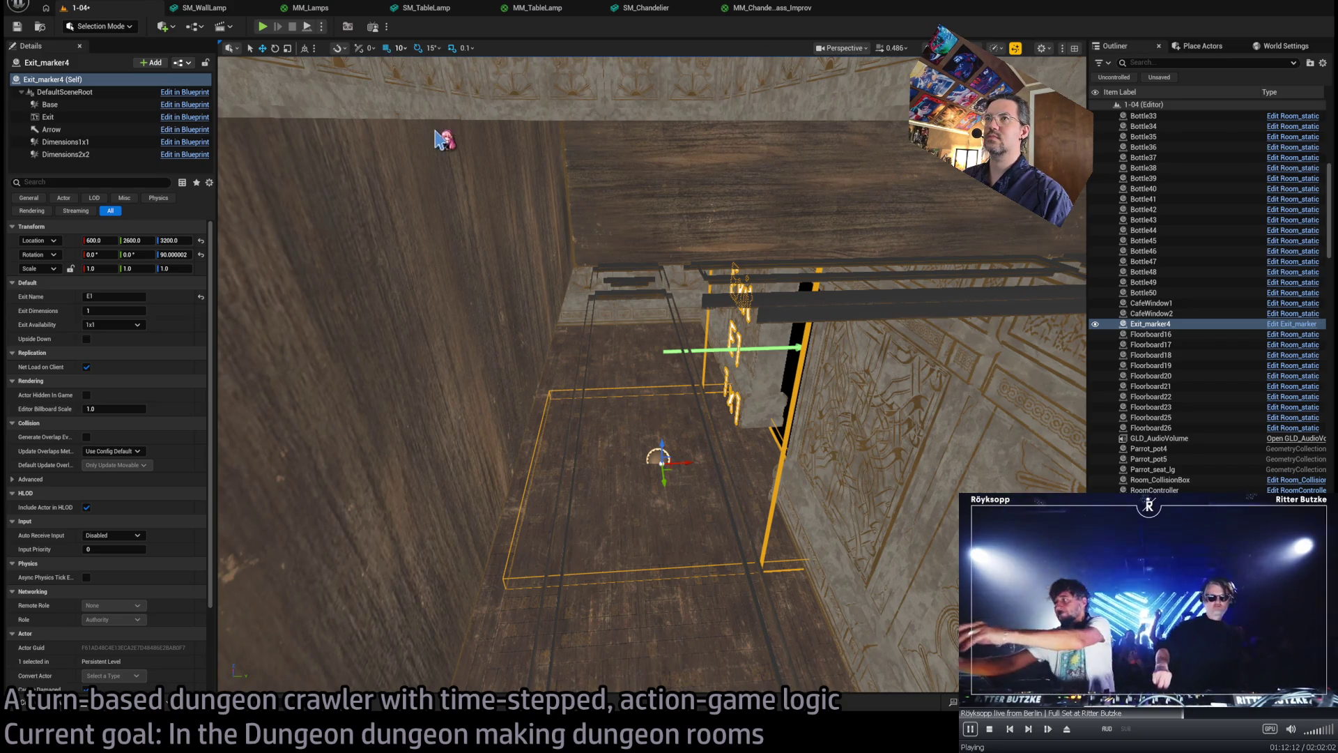
{"action": "mouse_move", "coordinate": [653, 493]}
{"action": "left_mouse_down"}
{"action": "mouse_move", "coordinate": [645, 418]}
{"action": "mouse_move", "coordinate": [829, 466]}
{"action": "mouse_move", "coordinate": [828, 251]}
{"action": "left_mouse_up"}
- Name the new exit W1 and shift its carved door wall SM_Wall_Door5 to X 890 with 10-unit snapping
{"action": "key", "text": "f"}
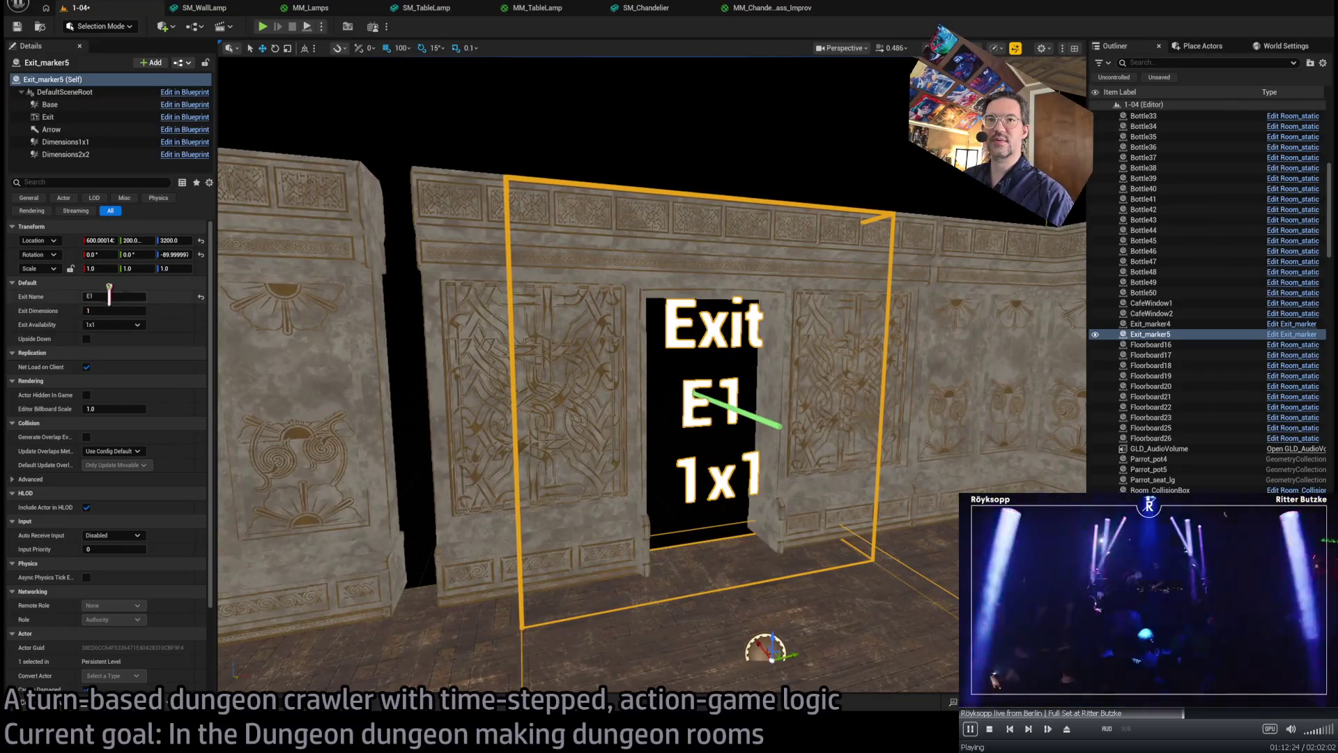
{"action": "type", "text": "W"}
{"action": "key", "text": "Return"}
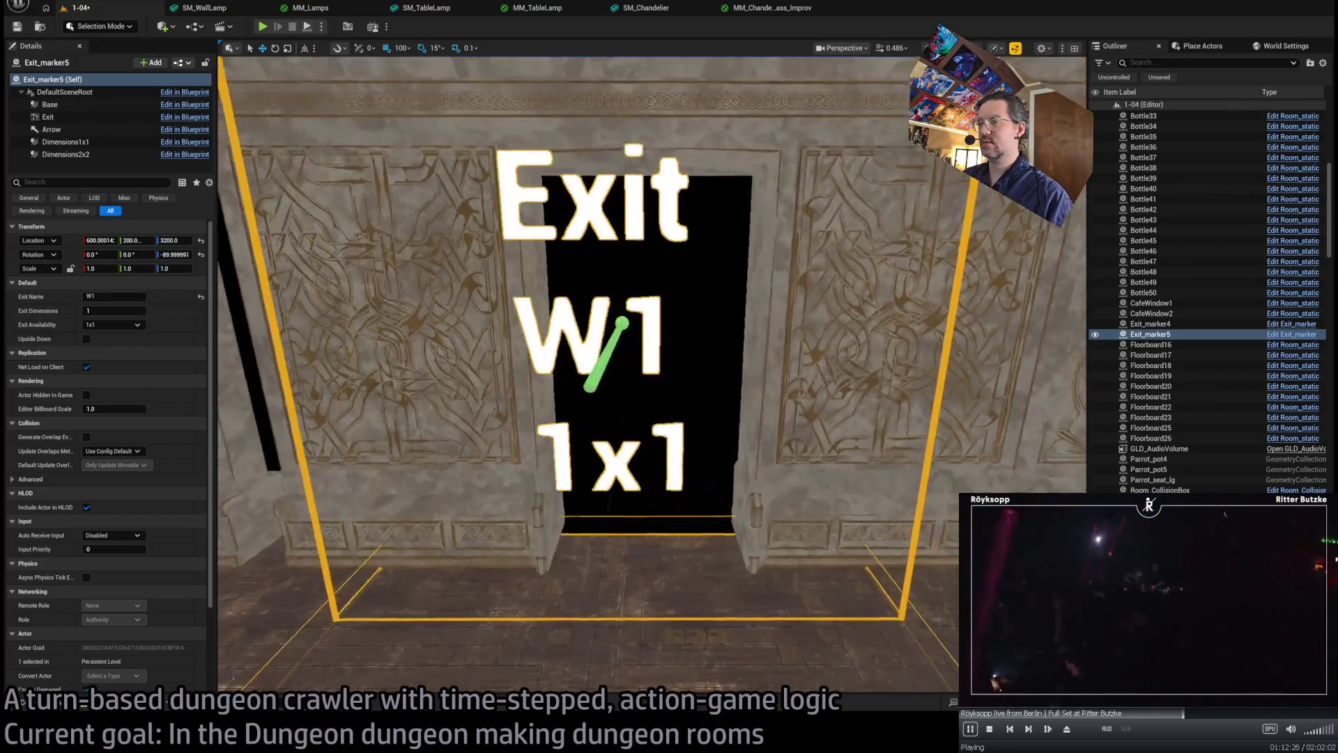
{"action": "left_click", "coordinate": [637, 502]}
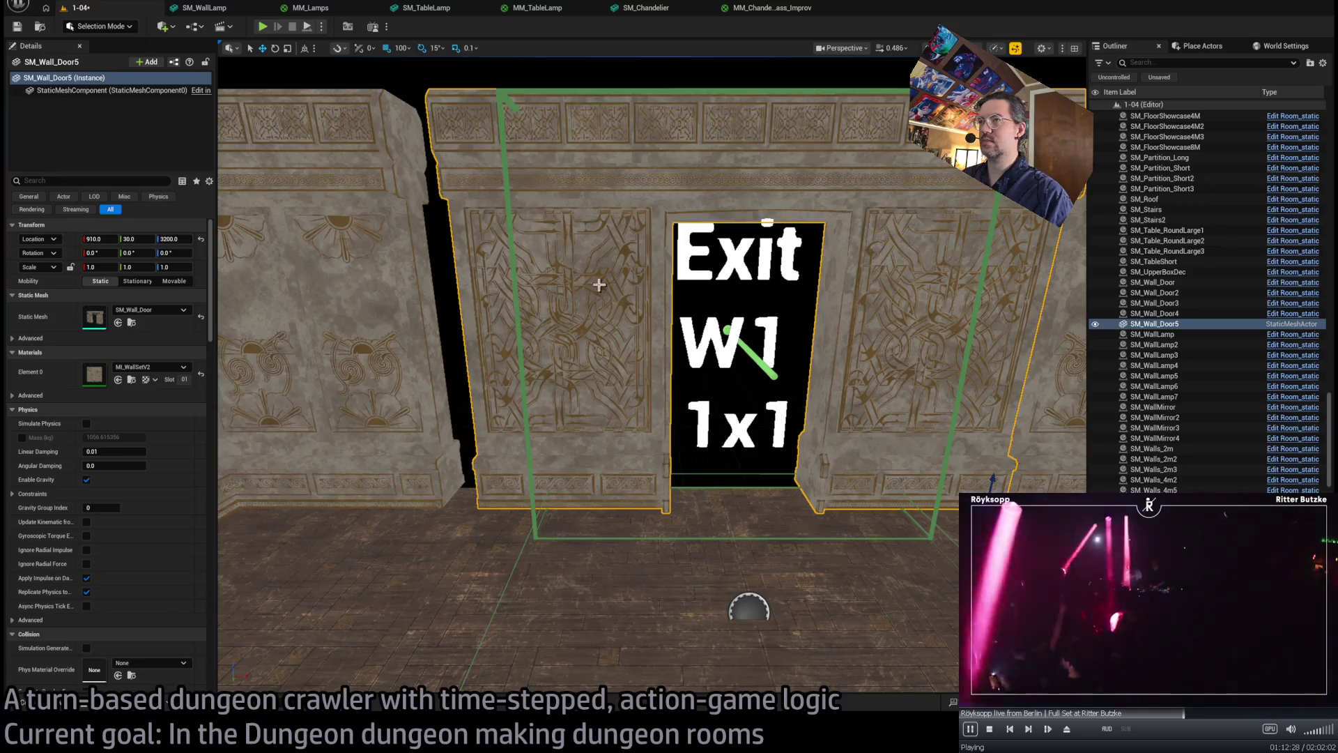
{"action": "key", "text": "bracketleft"}
{"action": "key", "text": "bracketleft"}
{"action": "mouse_move", "coordinate": [1003, 481]}
{"action": "left_mouse_down"}
{"action": "mouse_move", "coordinate": [907, 481]}
{"action": "mouse_move", "coordinate": [962, 457]}
{"action": "mouse_move", "coordinate": [932, 474]}
{"action": "left_mouse_up"}
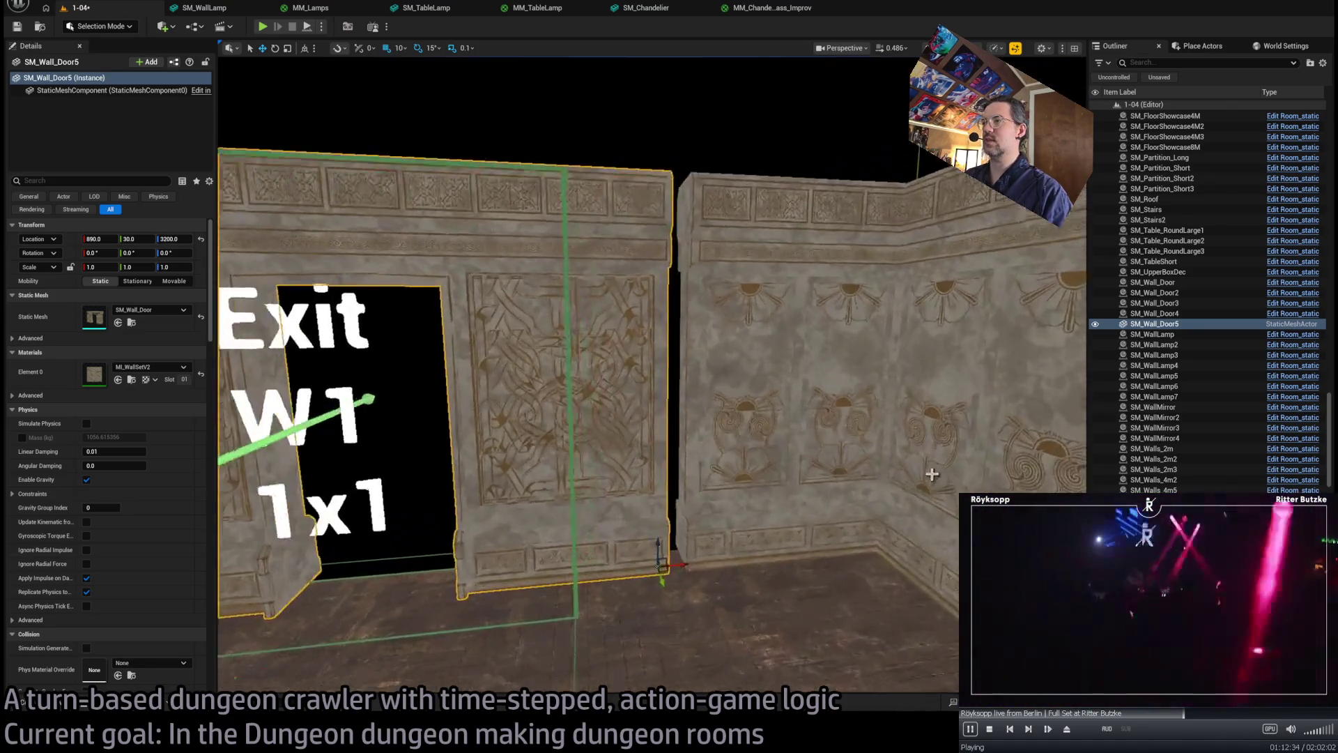
- Alt-drag the W1 exit marker into a third doorway as Exit_marker6
{"action": "left_click", "coordinate": [932, 474]}
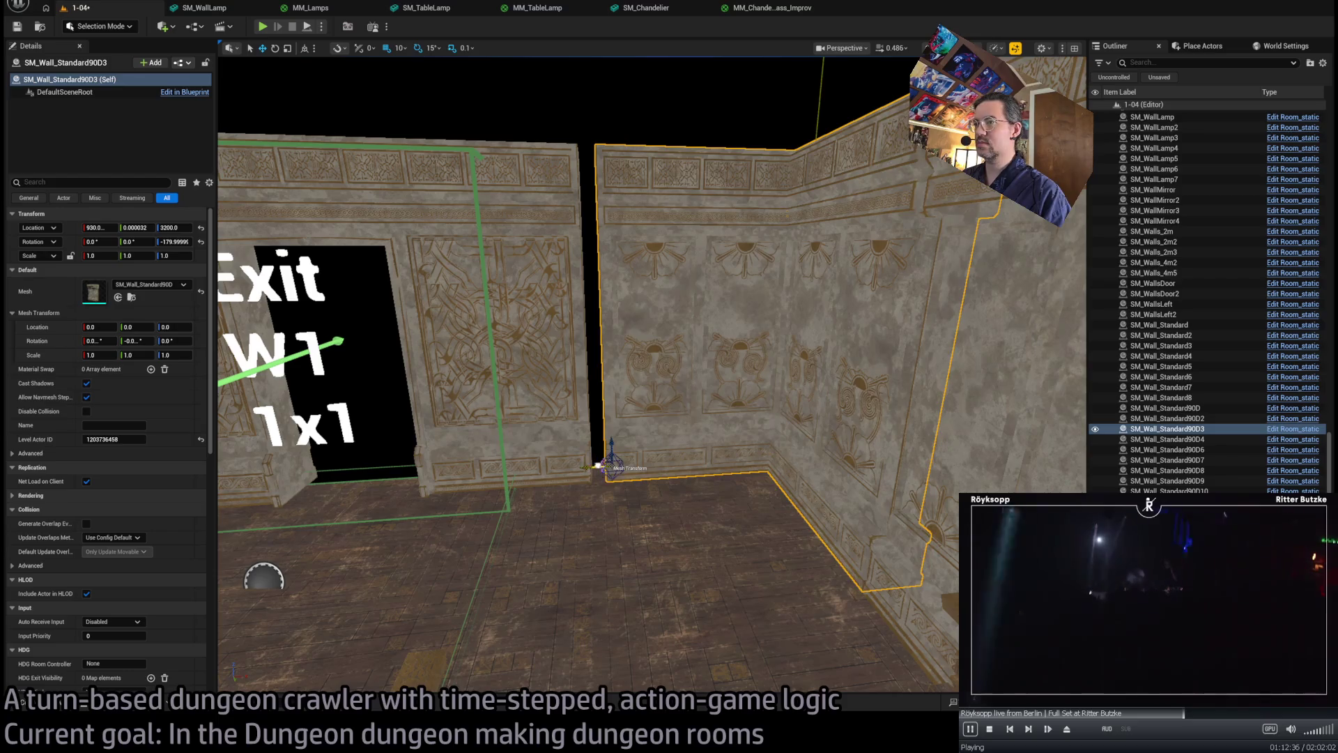
{"action": "mouse_move", "coordinate": [580, 472]}
{"action": "left_mouse_down"}
{"action": "mouse_move", "coordinate": [551, 474]}
{"action": "mouse_move", "coordinate": [577, 468]}
{"action": "left_mouse_up"}
{"action": "scroll", "coordinate": [589, 342], "scroll_direction": "up", "scroll_amount": 5}
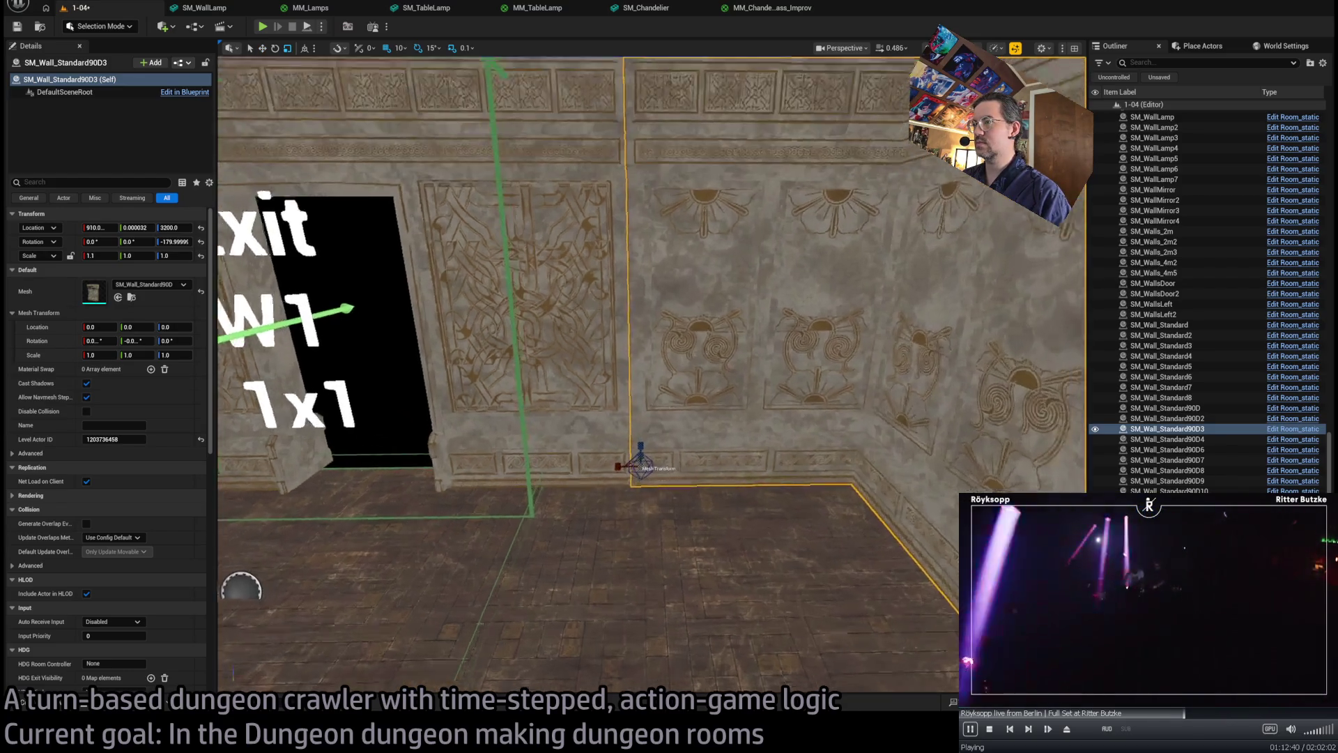
{"action": "left_click_drag", "start_coordinate": [589, 342], "coordinate": [397, 348]}
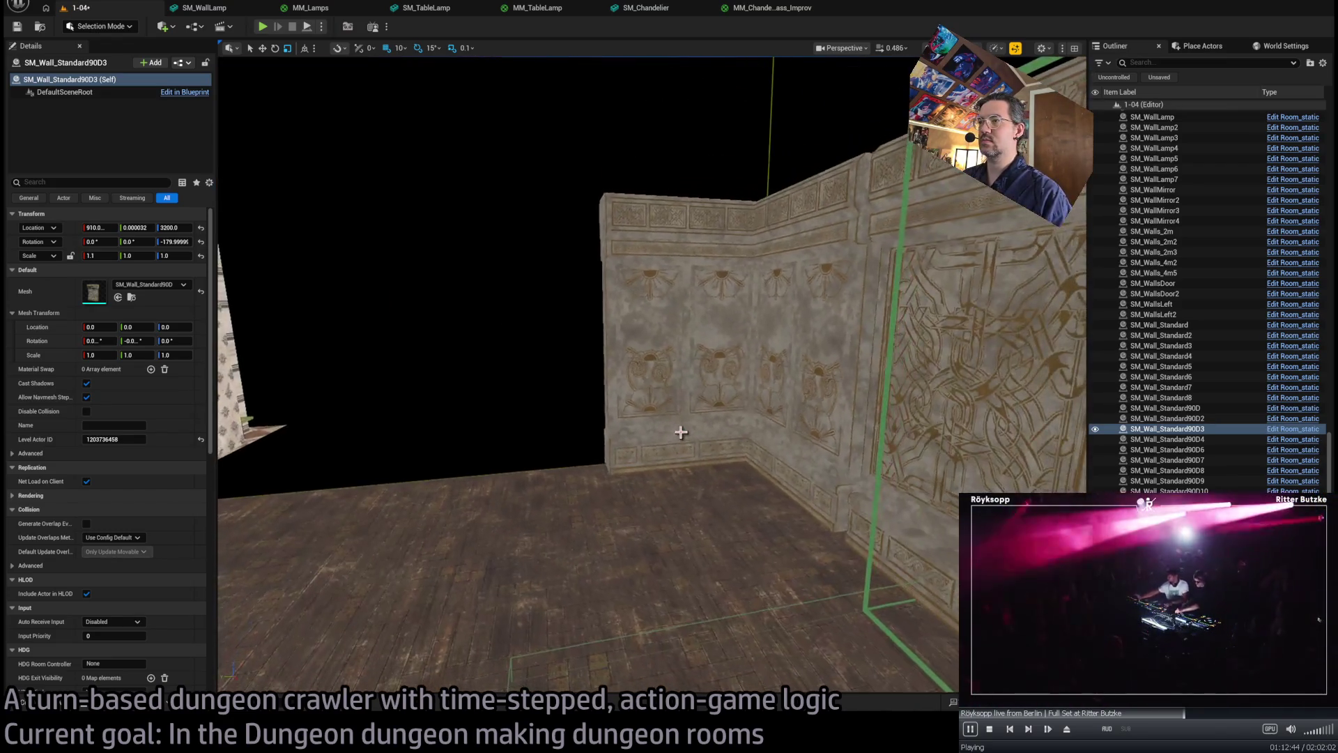
{"action": "left_click", "coordinate": [679, 433]}
{"action": "left_click", "coordinate": [671, 547]}
{"action": "key", "text": "f"}
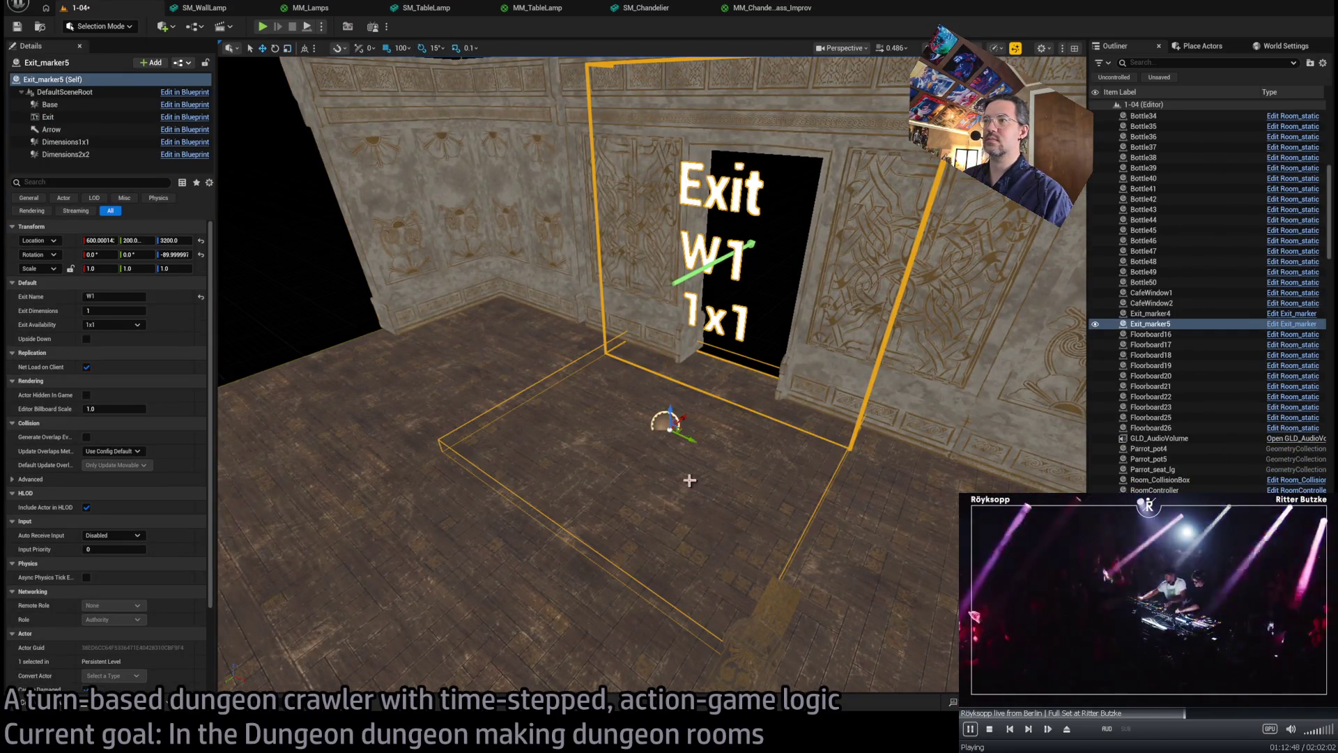
{"action": "mouse_move", "coordinate": [693, 441]}
{"action": "left_mouse_down"}
{"action": "mouse_move", "coordinate": [538, 397]}
{"action": "mouse_move", "coordinate": [471, 348]}
{"action": "mouse_move", "coordinate": [467, 372]}
{"action": "left_mouse_up"}
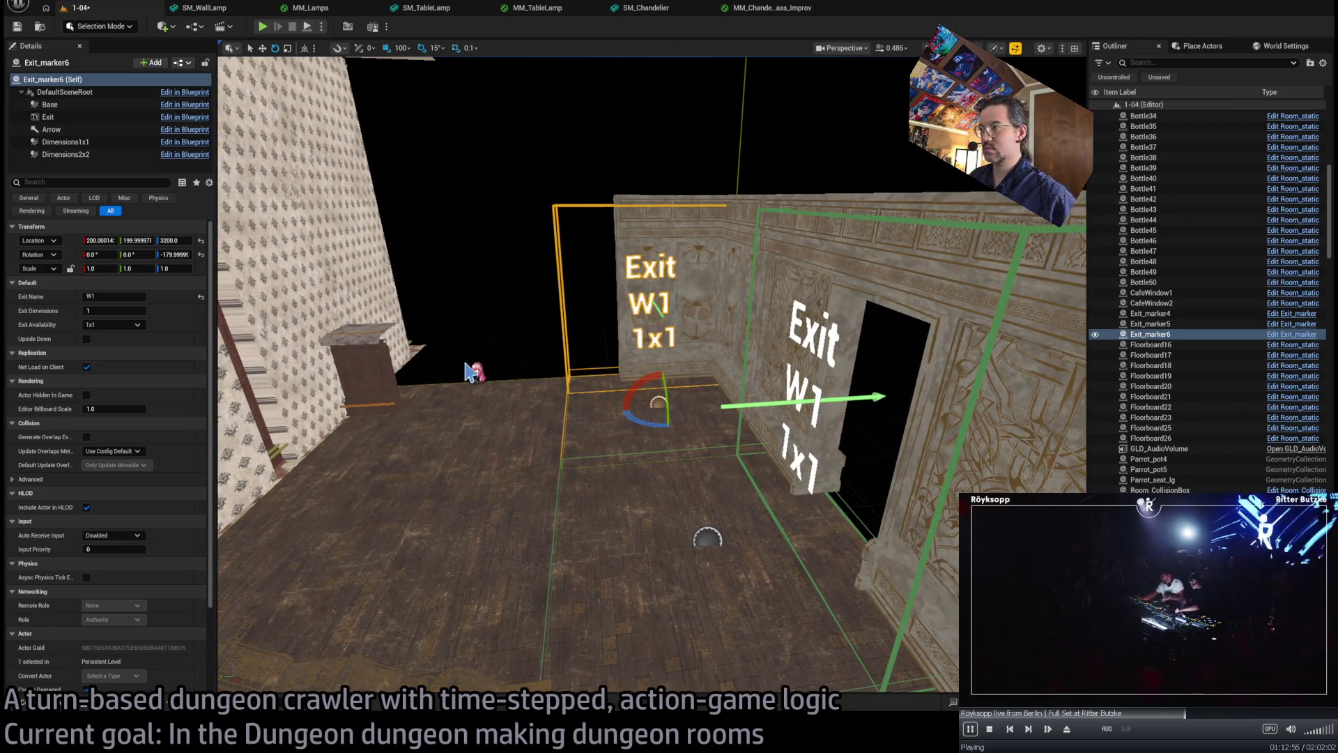
{"action": "left_click_drag", "start_coordinate": [621, 385], "coordinate": [621, 385]}
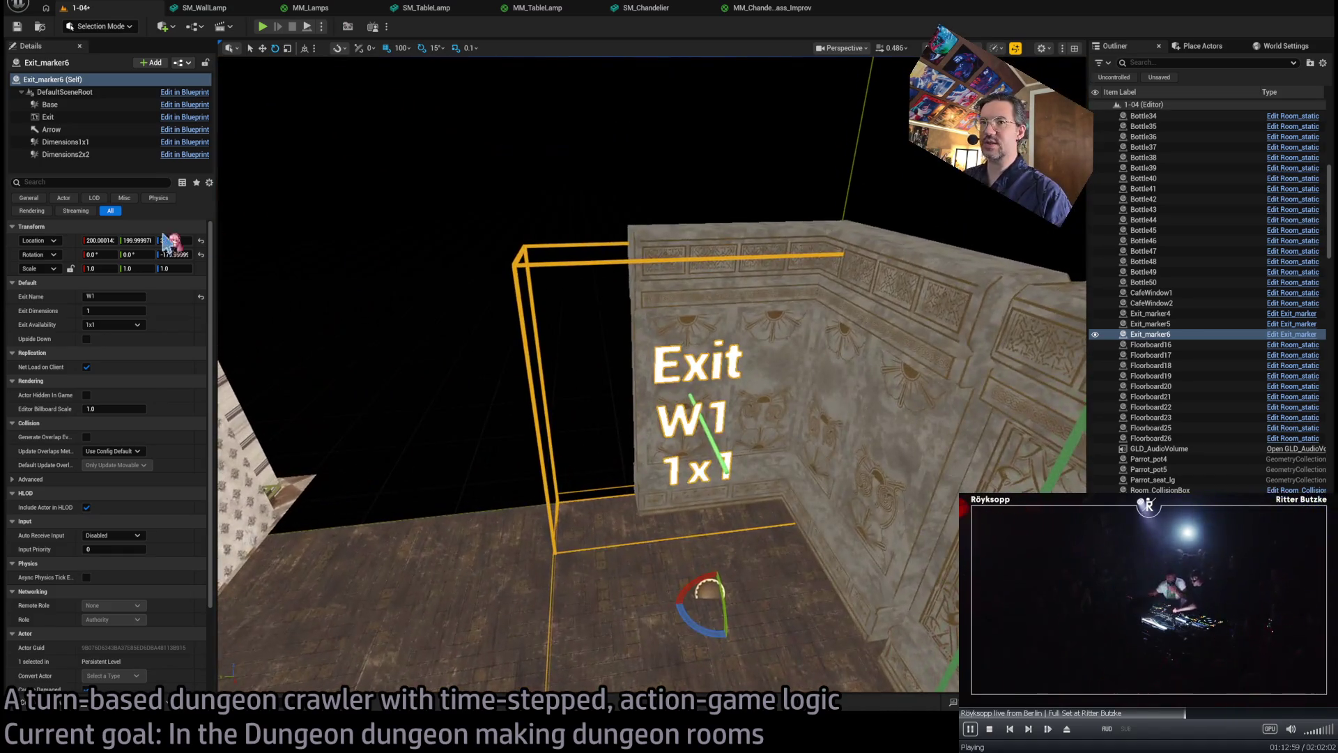
- Set the new marker's Exit Name to S1
{"action": "left_click", "coordinate": [123, 296]}
{"action": "left_click_drag", "start_coordinate": [872, 395], "coordinate": [873, 395]}
{"action": "left_click_drag", "start_coordinate": [627, 390], "coordinate": [575, 401]}
{"action": "left_click", "coordinate": [550, 335]}
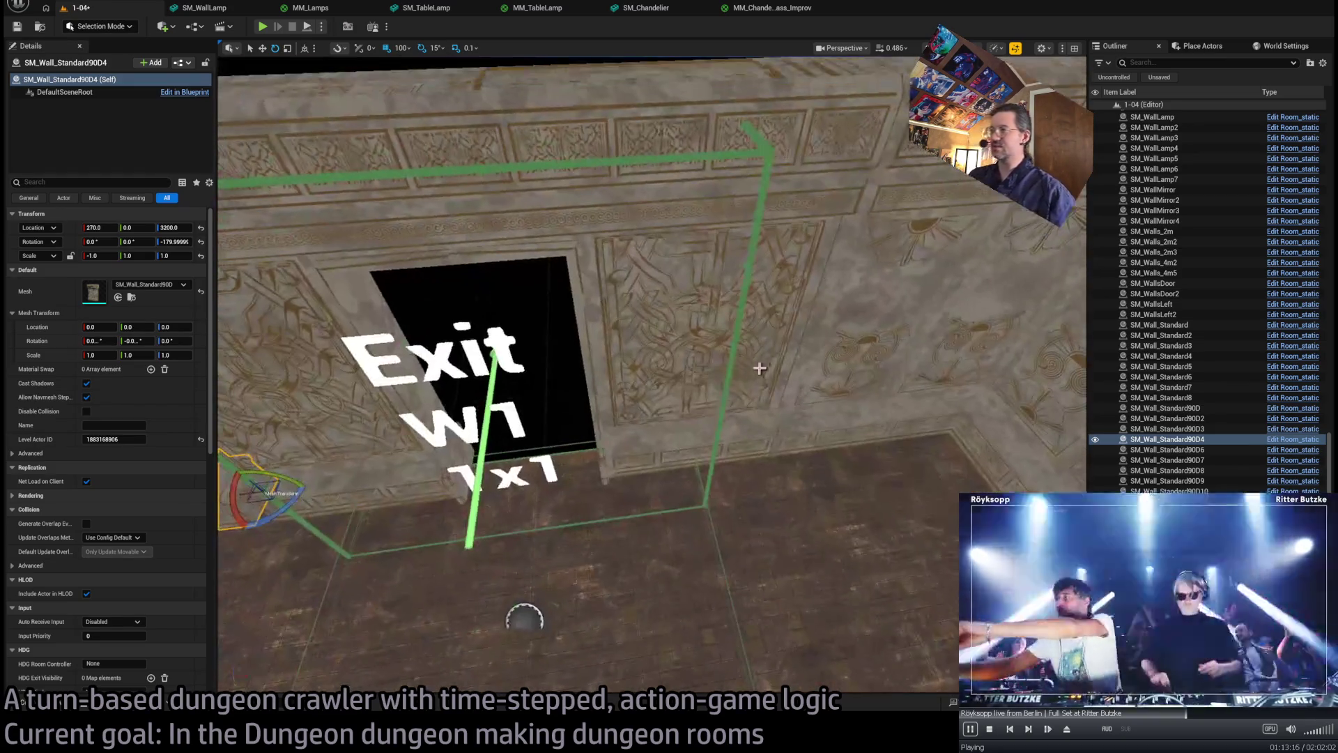
- Frame the W1 carved door wall so both exit walls are visible, and bring up the Content Drawer
{"action": "left_click", "coordinate": [770, 344]}
{"action": "key", "text": "f"}
{"action": "left_click_drag", "start_coordinate": [673, 459], "coordinate": [612, 455]}
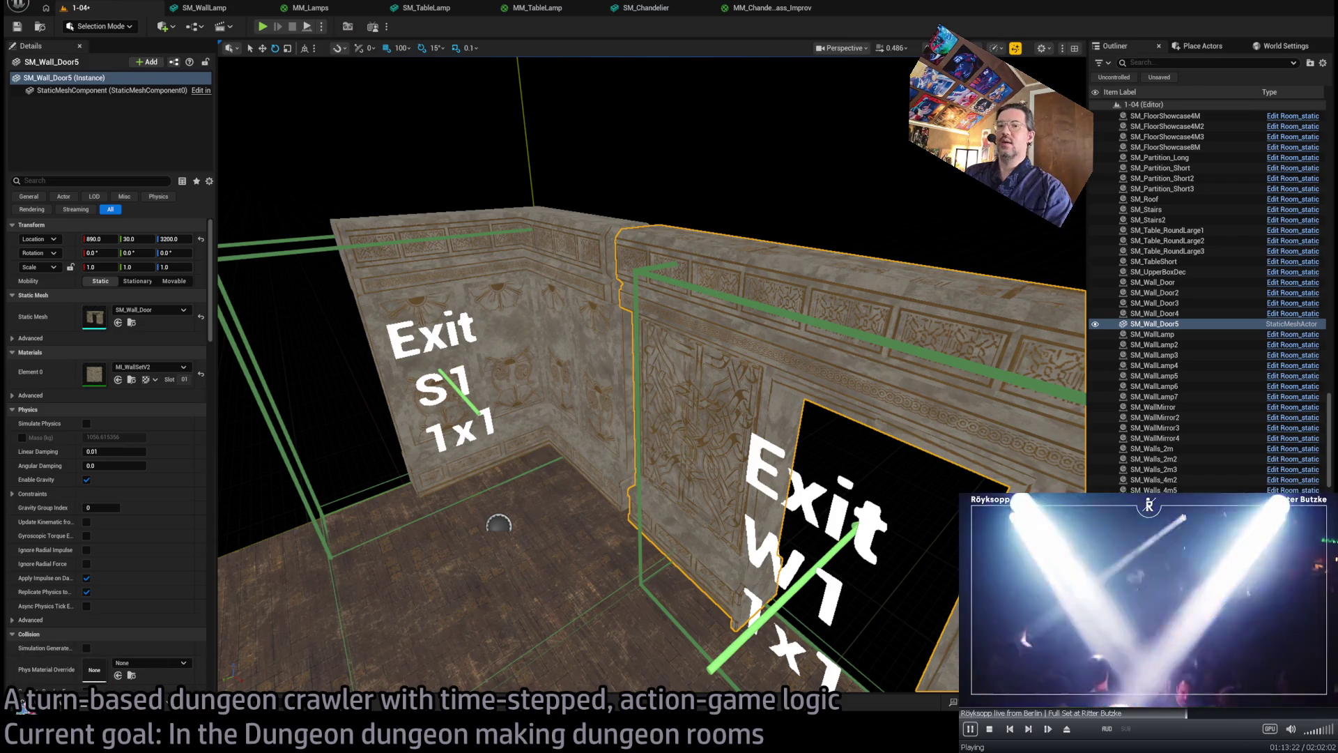
{"action": "left_click", "coordinate": [31, 705]}
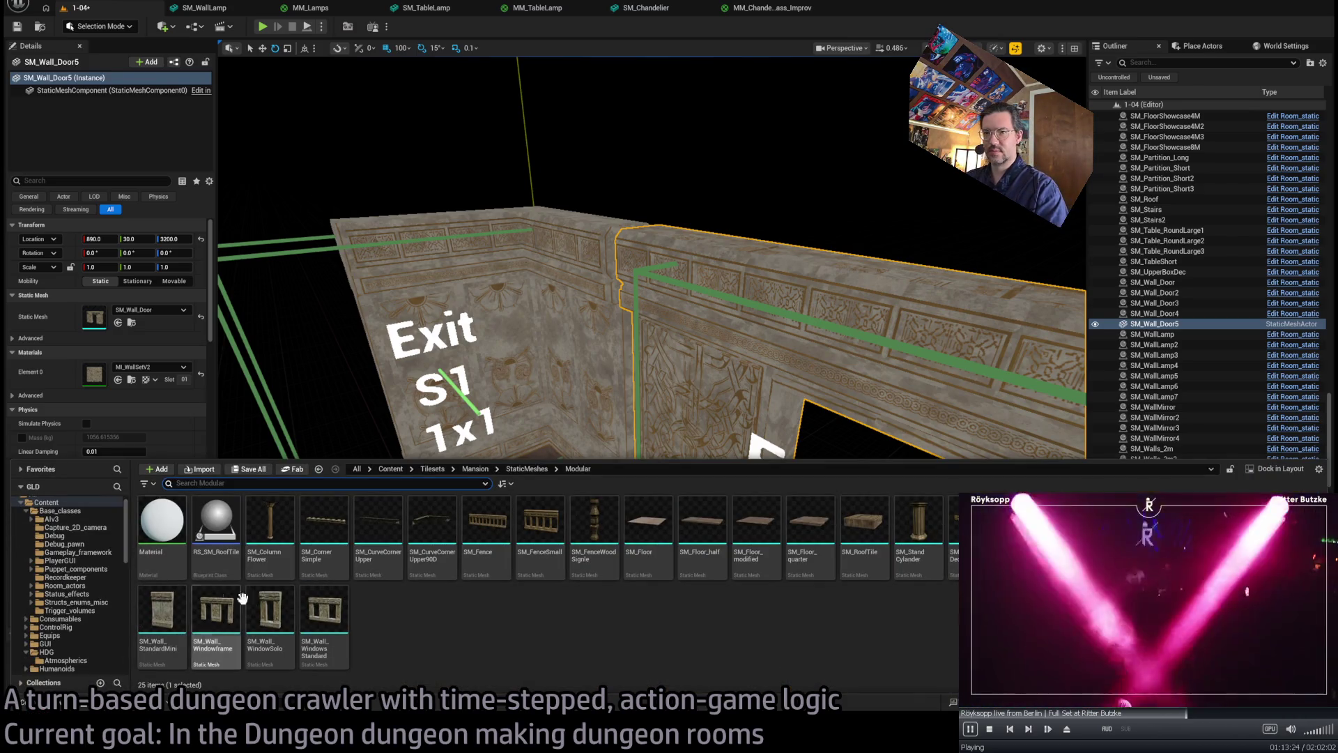
{"action": "scroll", "coordinate": [92, 601], "scroll_direction": "down", "scroll_amount": 2}
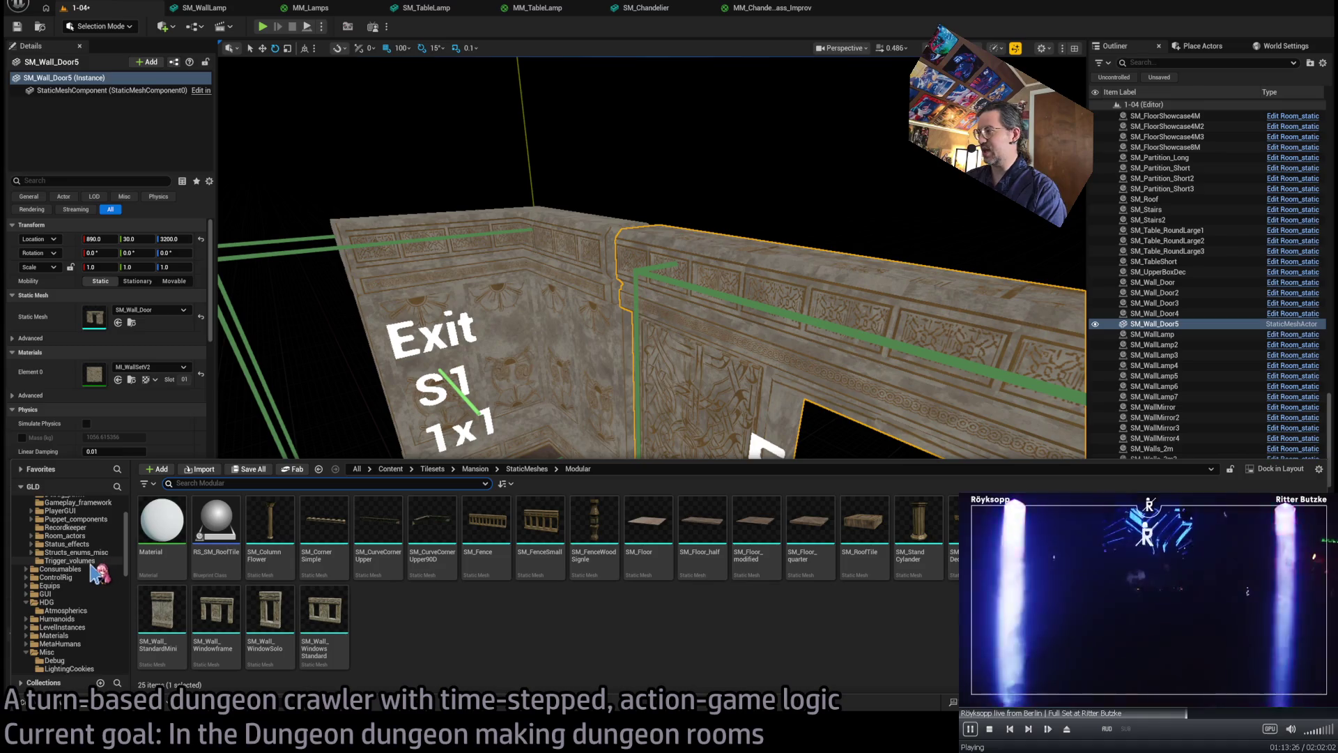
{"action": "scroll", "coordinate": [92, 605], "scroll_direction": "up", "scroll_amount": 2}
{"action": "scroll", "coordinate": [91, 605], "scroll_direction": "down", "scroll_amount": 10}
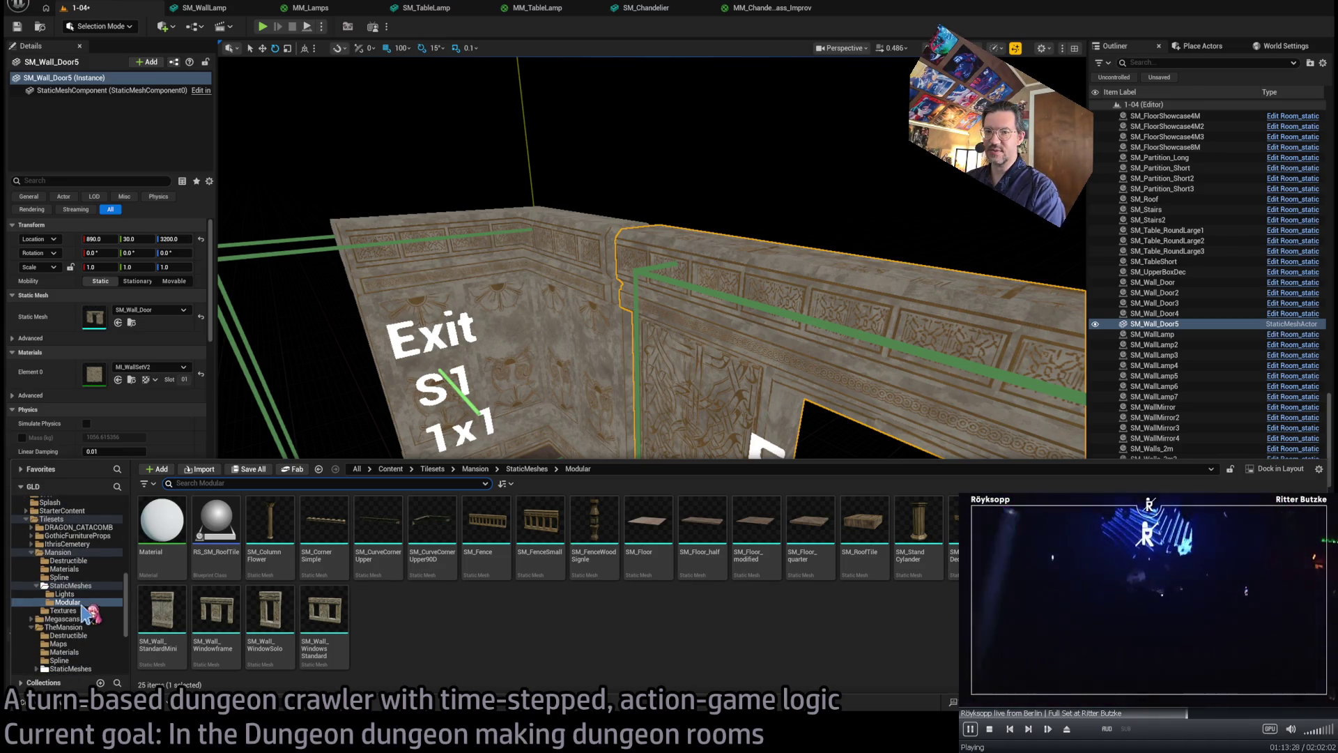
- Browse the Mansion folders (materials, destructibles, splines), ending in Mansion > StaticMeshes
{"action": "left_click", "coordinate": [77, 554]}
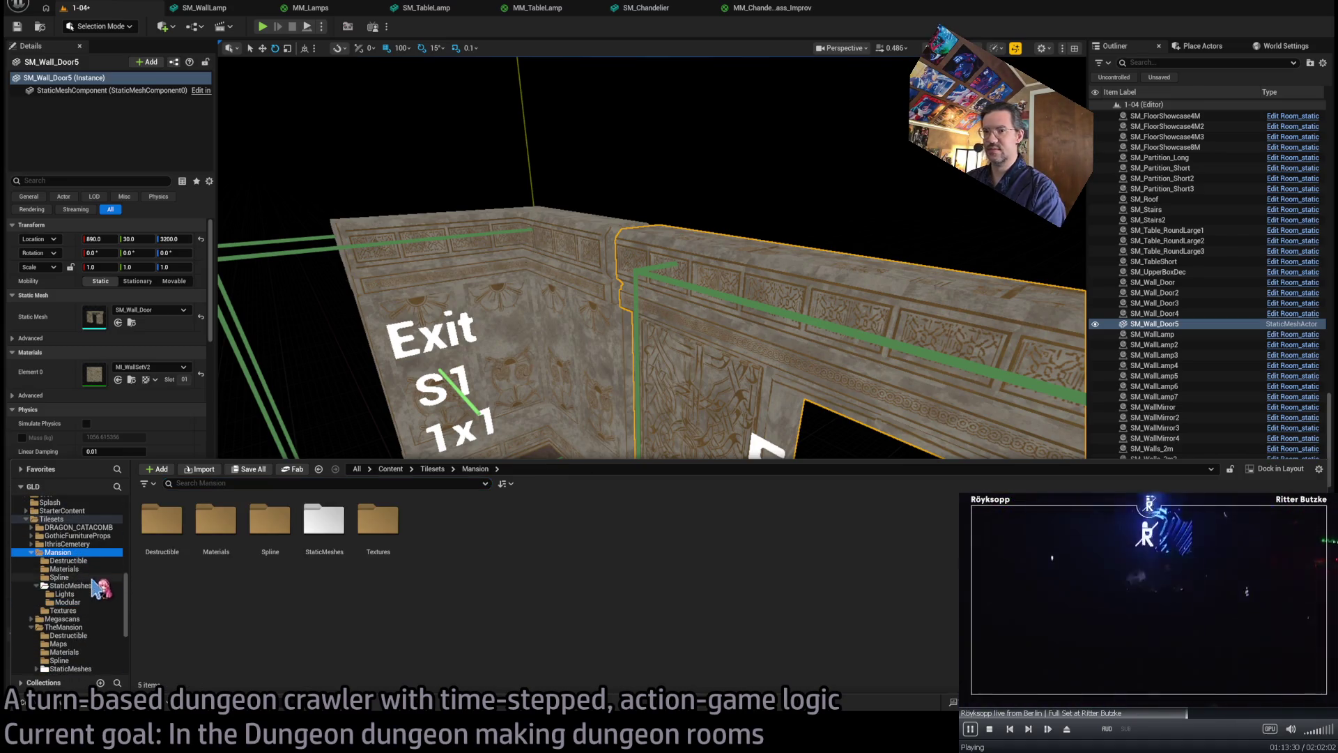
{"action": "left_click", "coordinate": [93, 584]}
{"action": "left_click", "coordinate": [90, 554]}
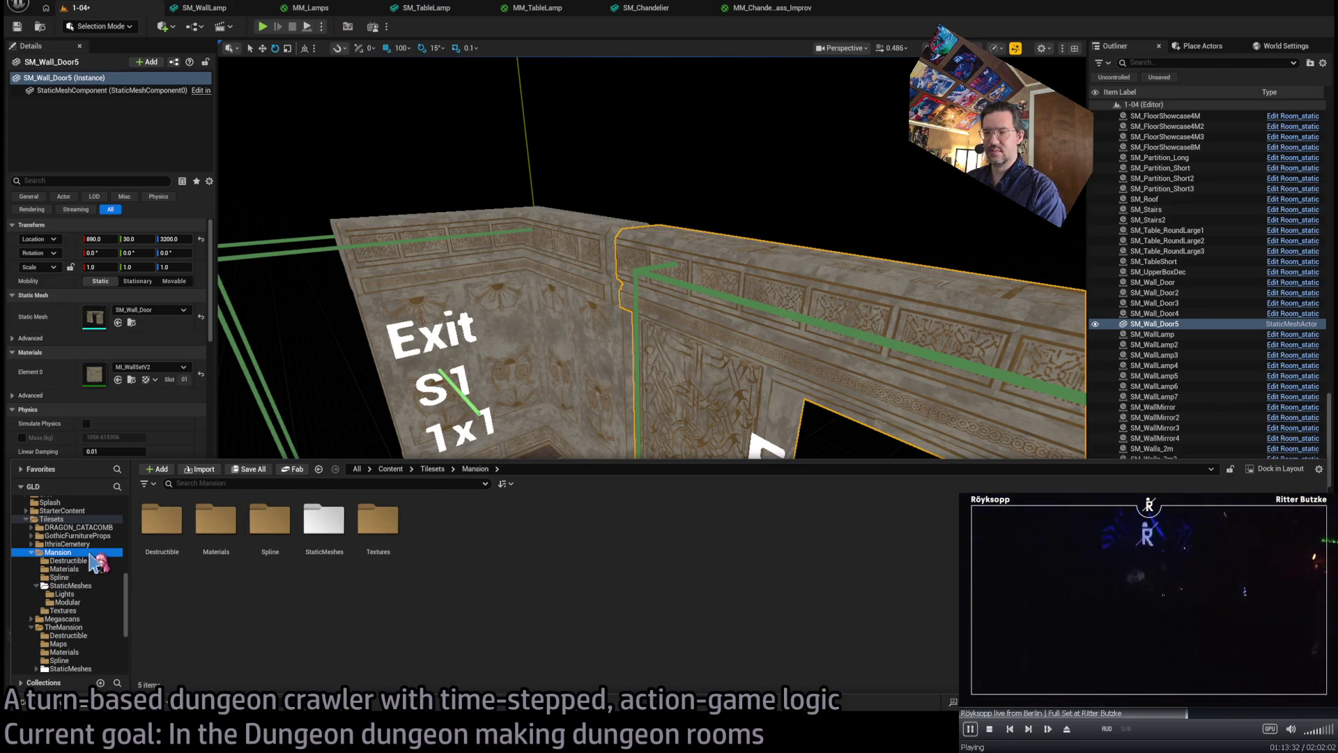
{"action": "left_click", "coordinate": [96, 627]}
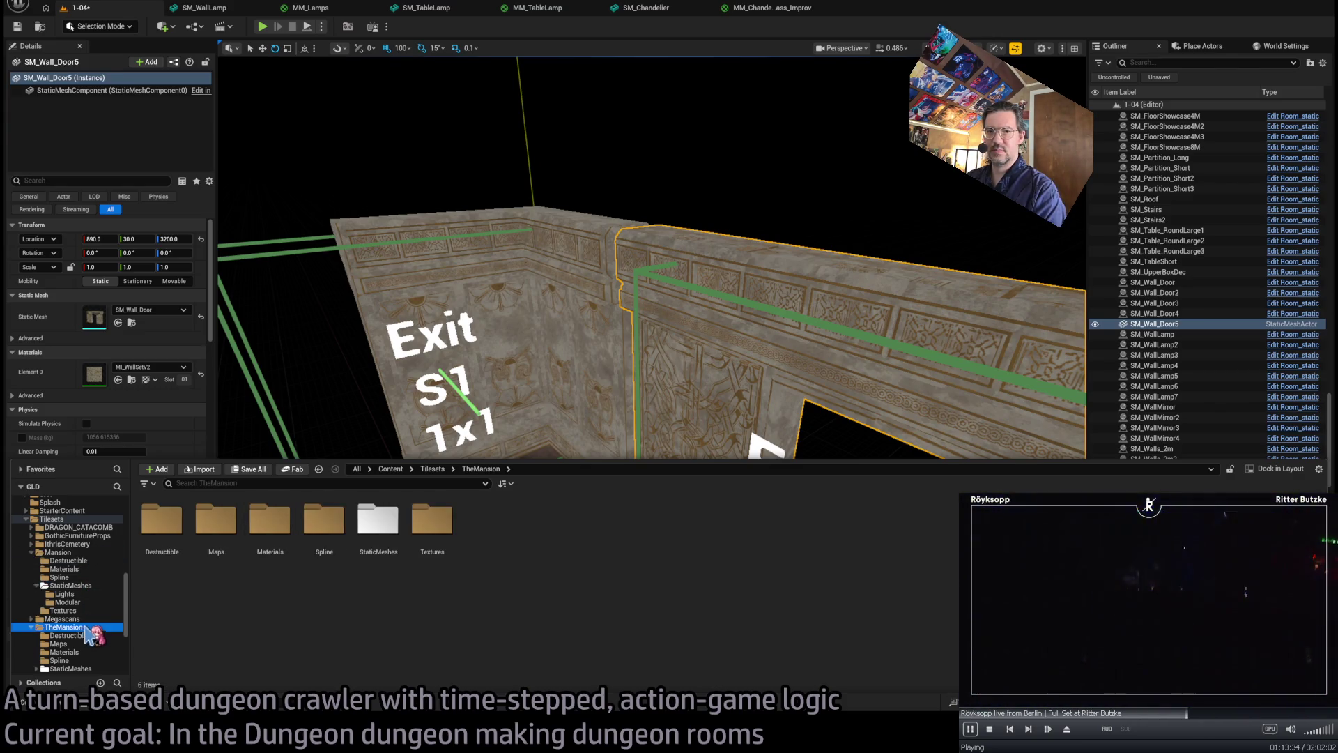
{"action": "left_click", "coordinate": [101, 553]}
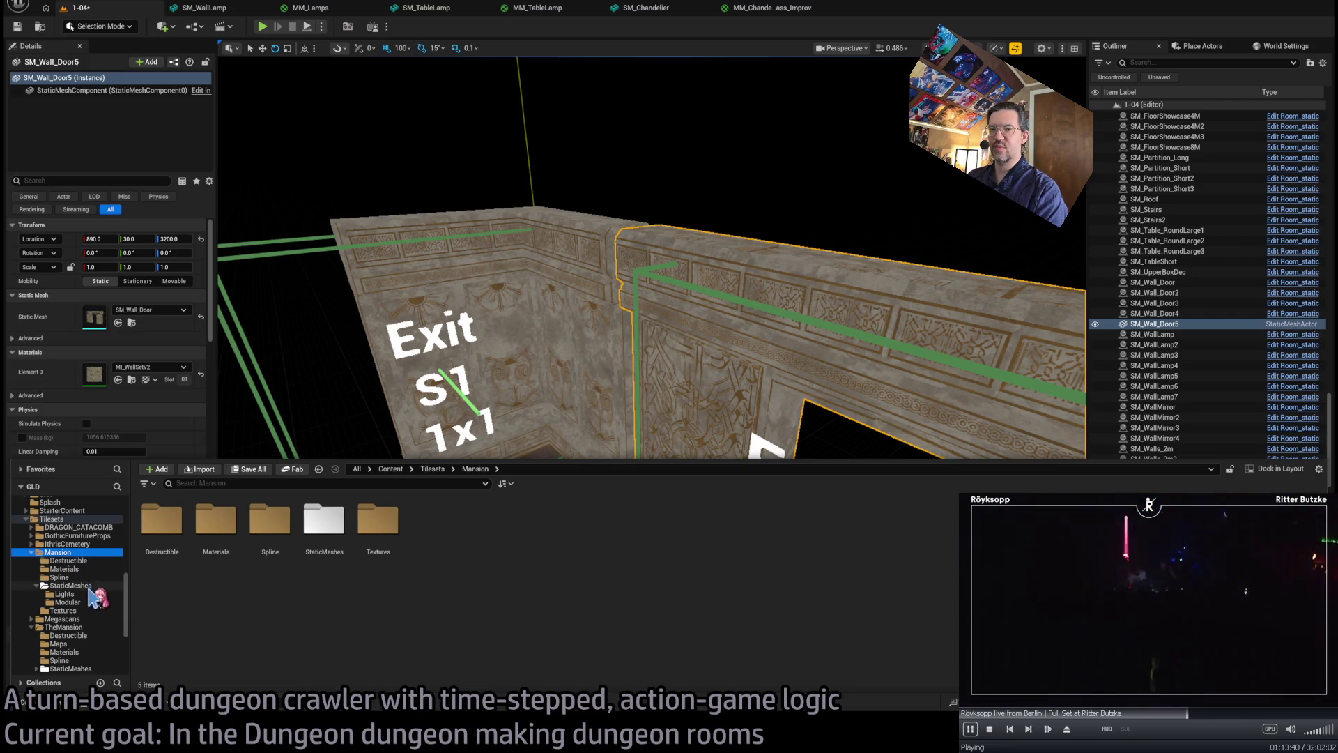
{"action": "left_click", "coordinate": [85, 586]}
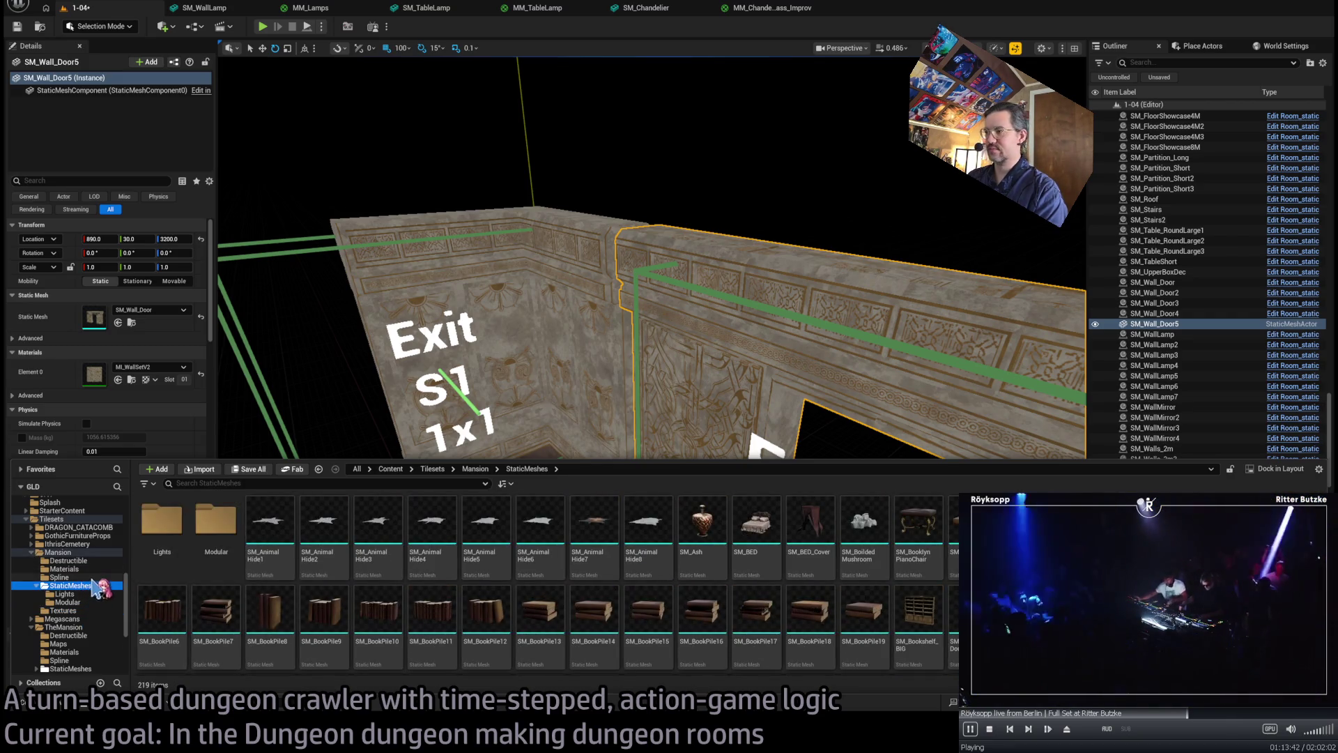
{"action": "left_click", "coordinate": [86, 568]}
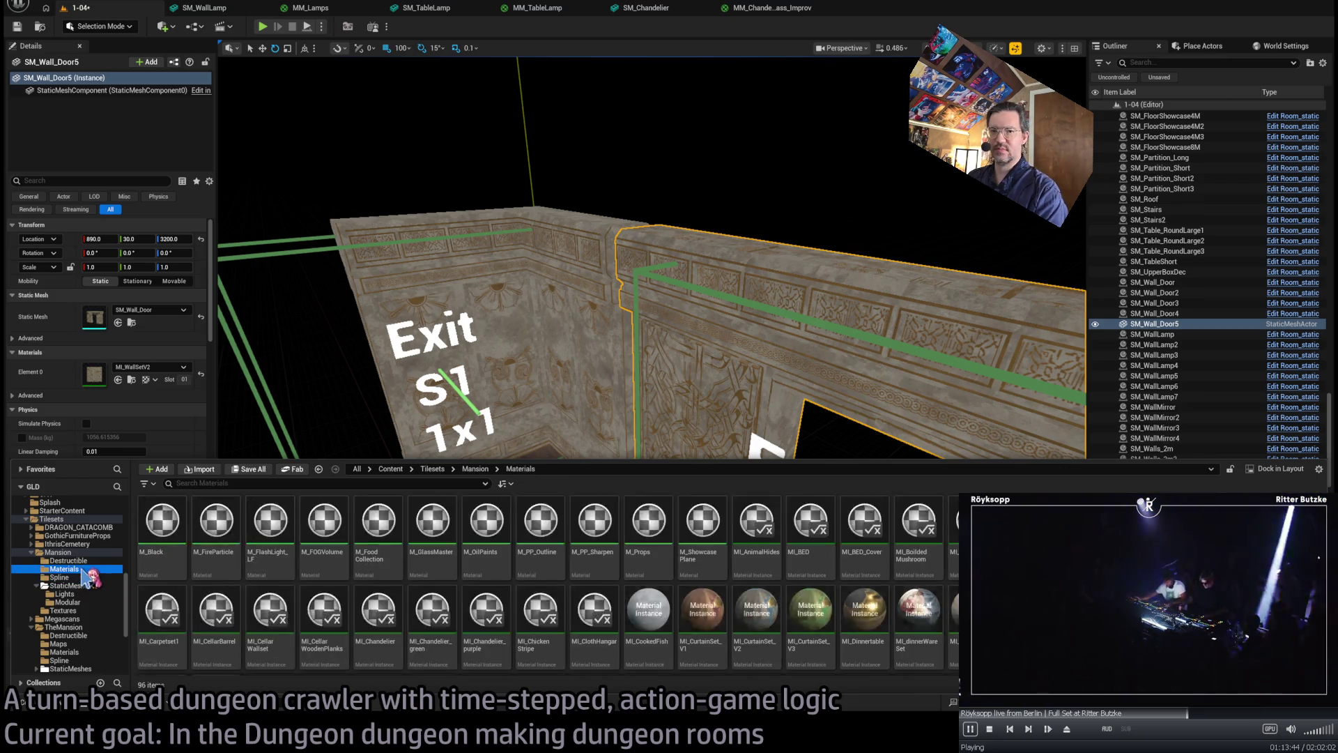
{"action": "left_click", "coordinate": [69, 560]}
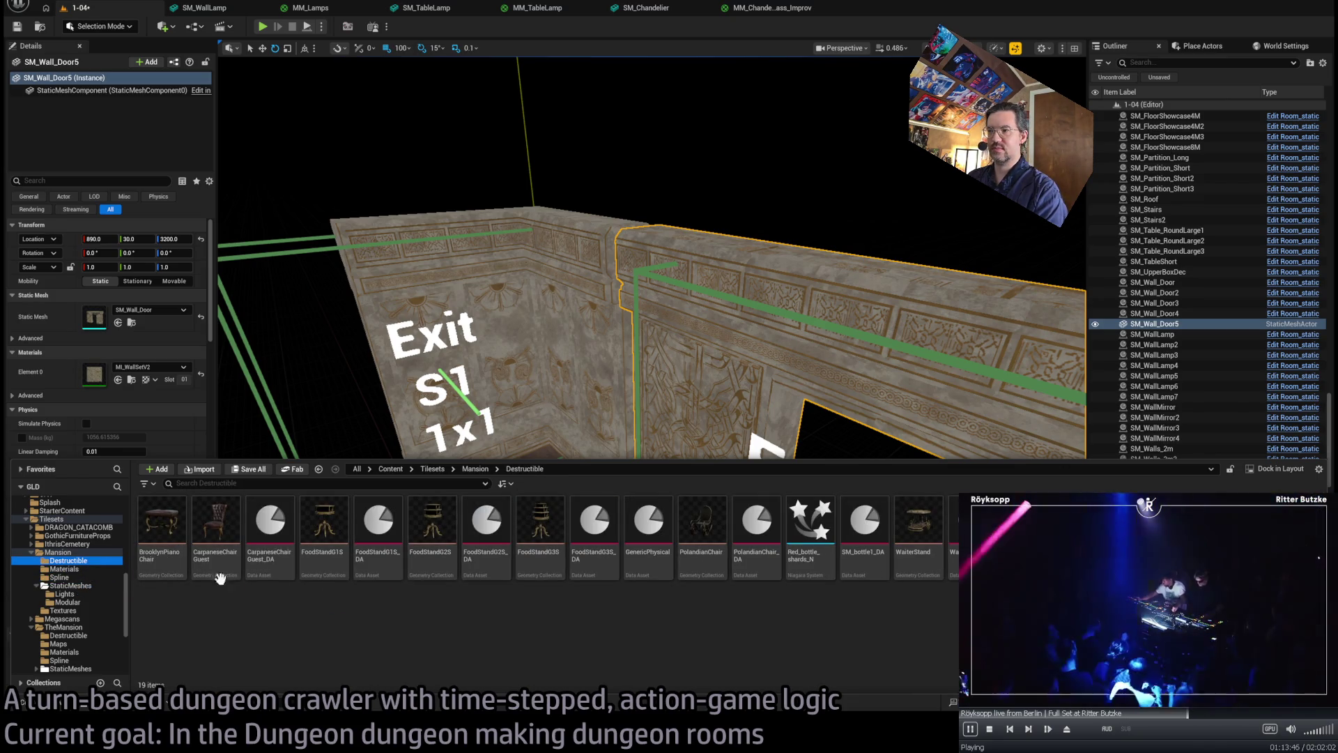
{"action": "left_click", "coordinate": [81, 578]}
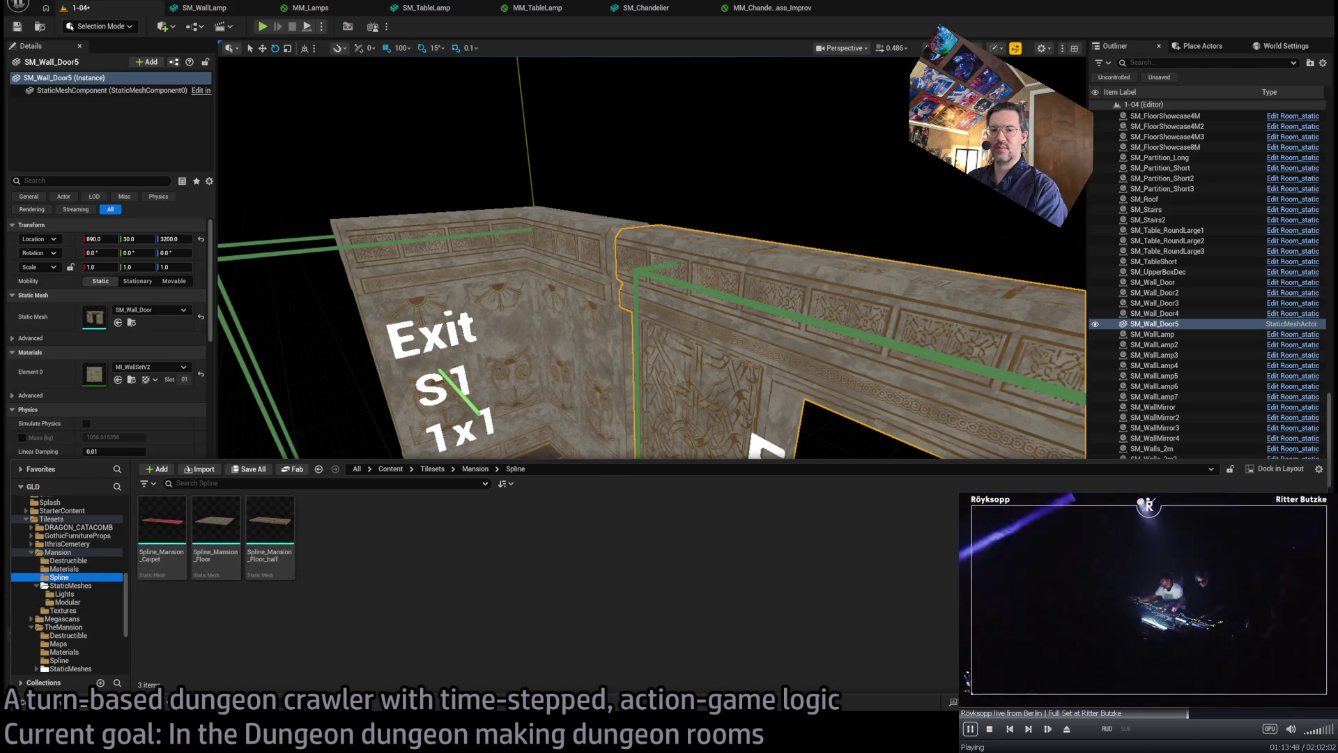
{"action": "left_click", "coordinate": [70, 568]}
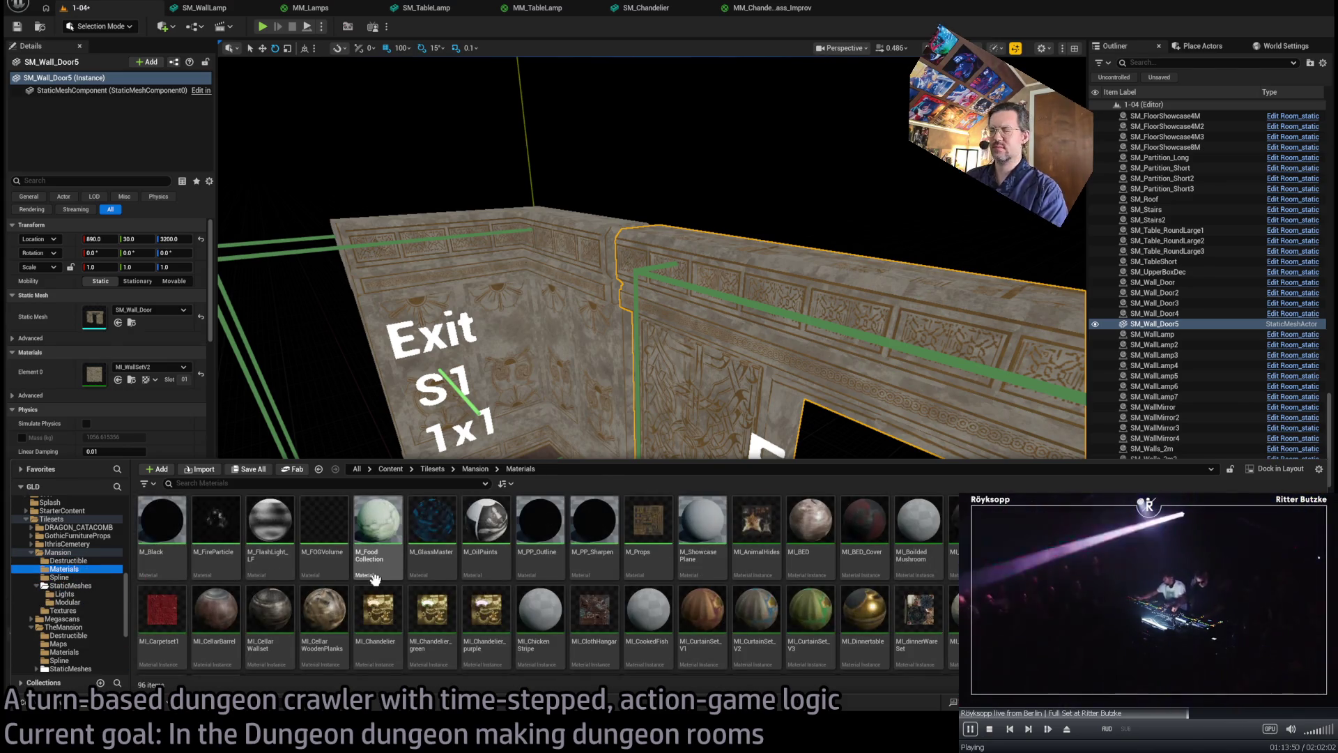
{"action": "left_click", "coordinate": [93, 589]}
- Drag SM_DoorCarved into the room as SM_DoorCarved9
{"action": "scroll", "coordinate": [682, 565], "scroll_direction": "down", "scroll_amount": 3}
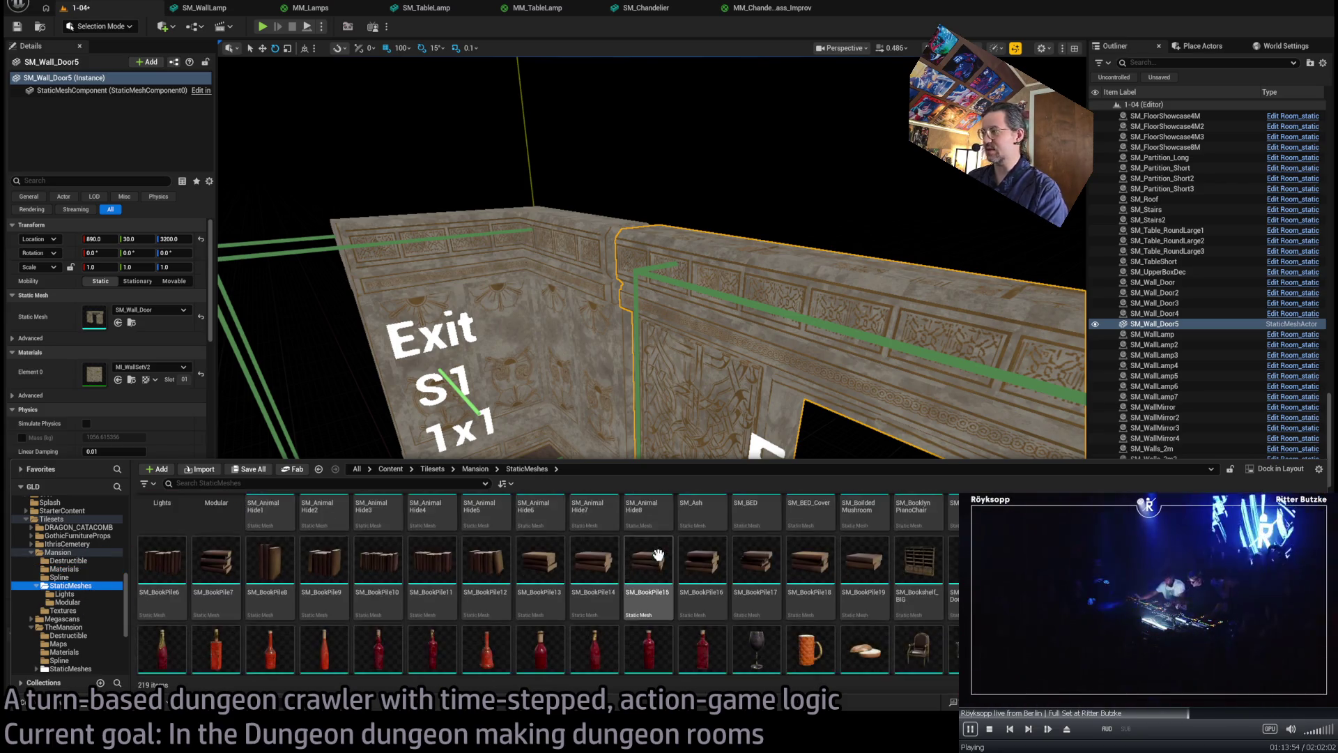
{"action": "scroll", "coordinate": [682, 565], "scroll_direction": "down", "scroll_amount": 3}
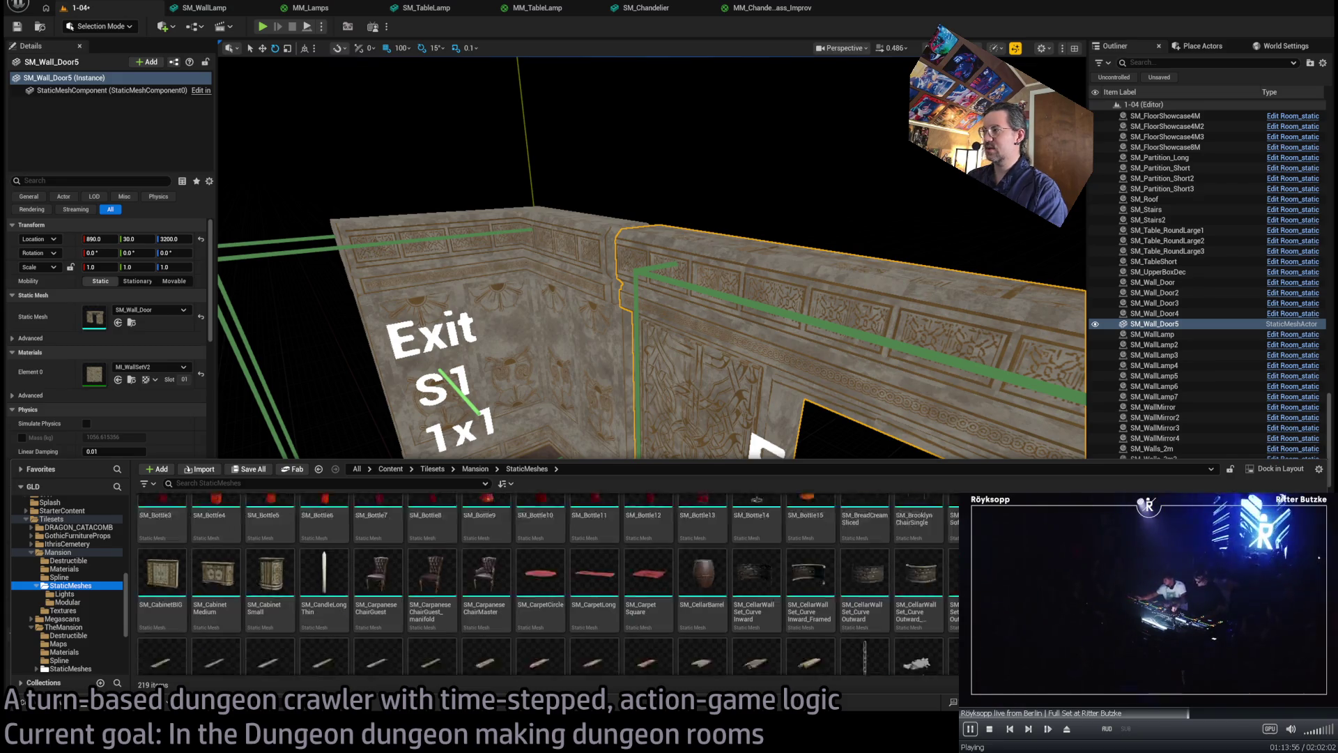
{"action": "scroll", "coordinate": [681, 565], "scroll_direction": "down", "scroll_amount": 2}
{"action": "mouse_move", "coordinate": [919, 621]}
{"action": "left_mouse_down"}
{"action": "mouse_move", "coordinate": [622, 404]}
{"action": "mouse_move", "coordinate": [766, 593]}
{"action": "left_mouse_up"}
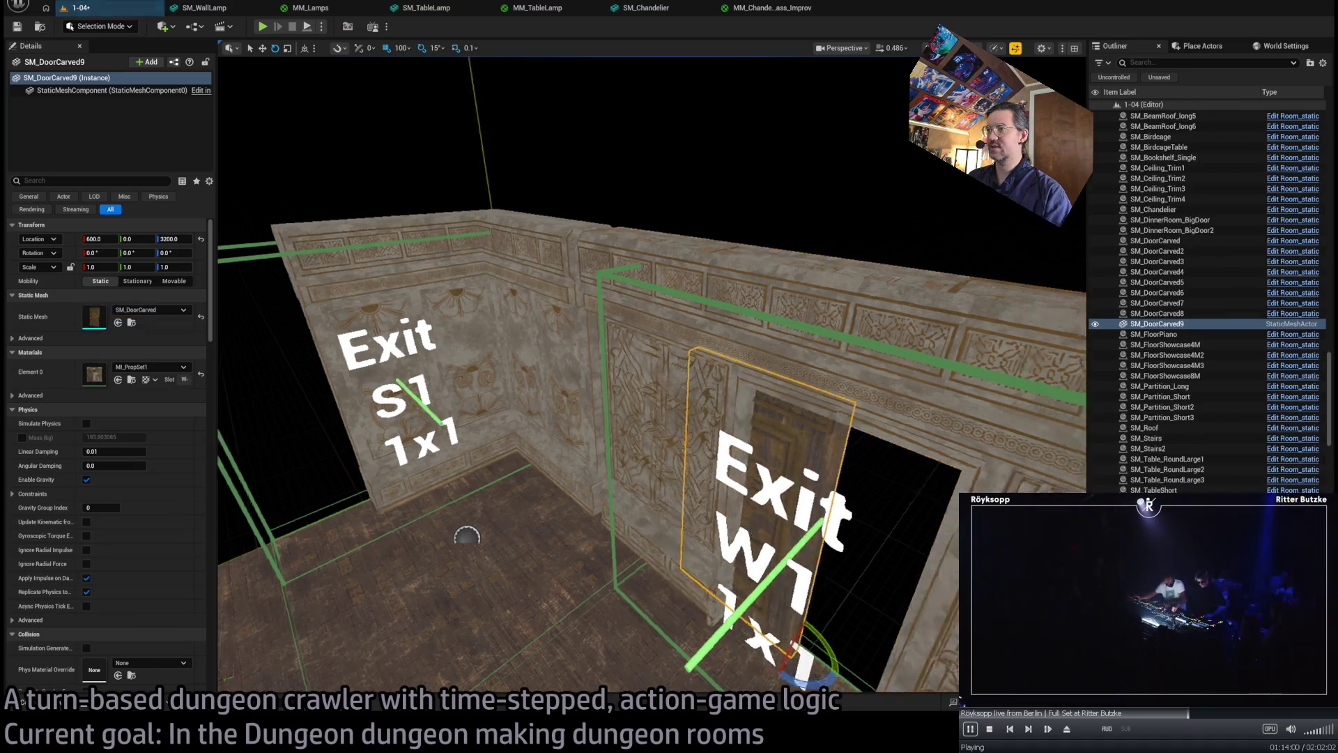
- Move SM_DoorCarved9 into the W1 wall opening at location 680, 20, 3200
{"action": "key", "text": "f"}
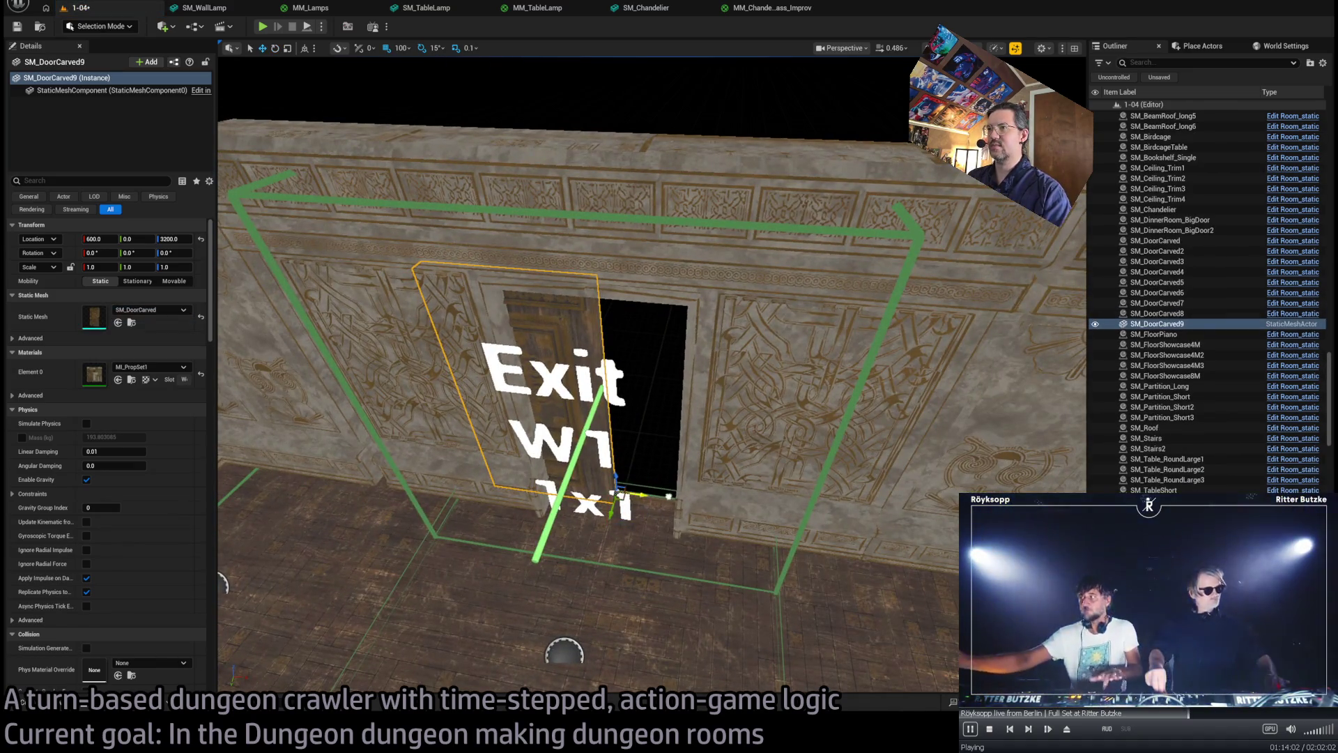
{"action": "left_click_drag", "start_coordinate": [635, 494], "coordinate": [690, 494]}
{"action": "key", "text": "f"}
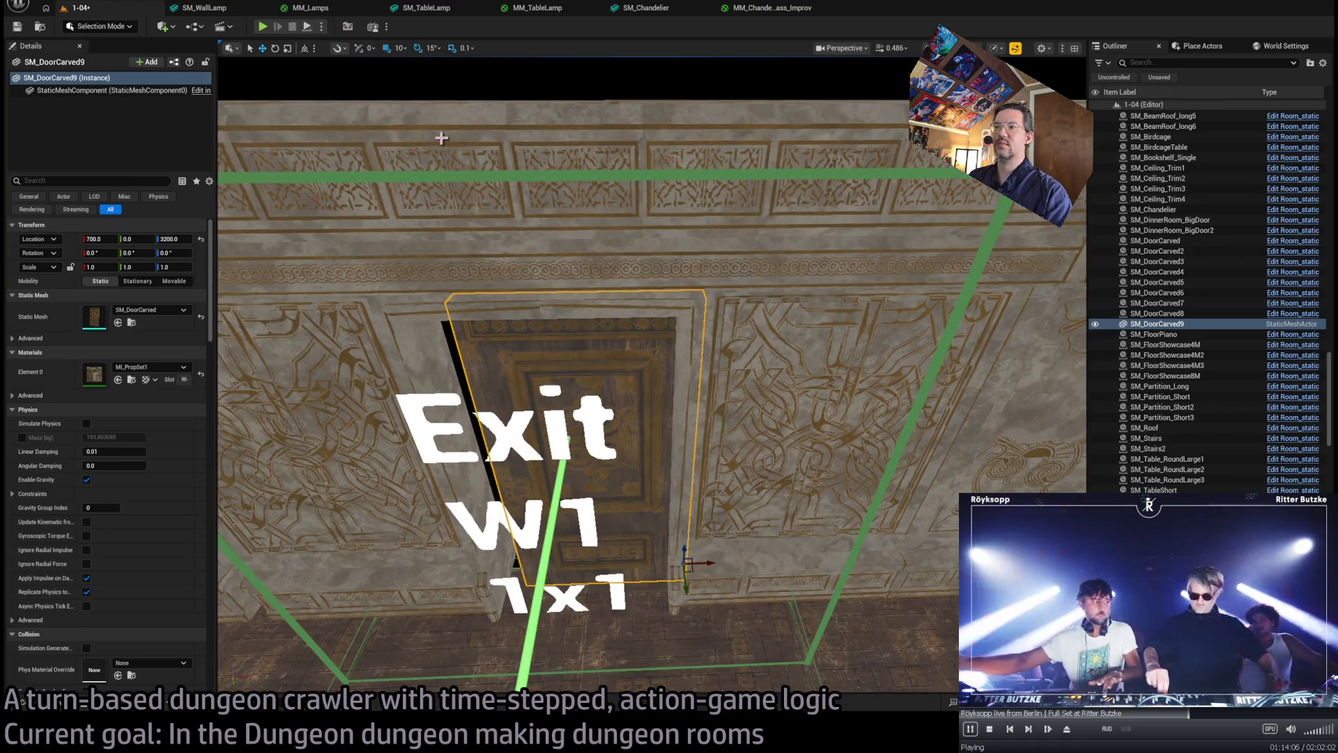
{"action": "left_click_drag", "start_coordinate": [681, 570], "coordinate": [669, 575]}
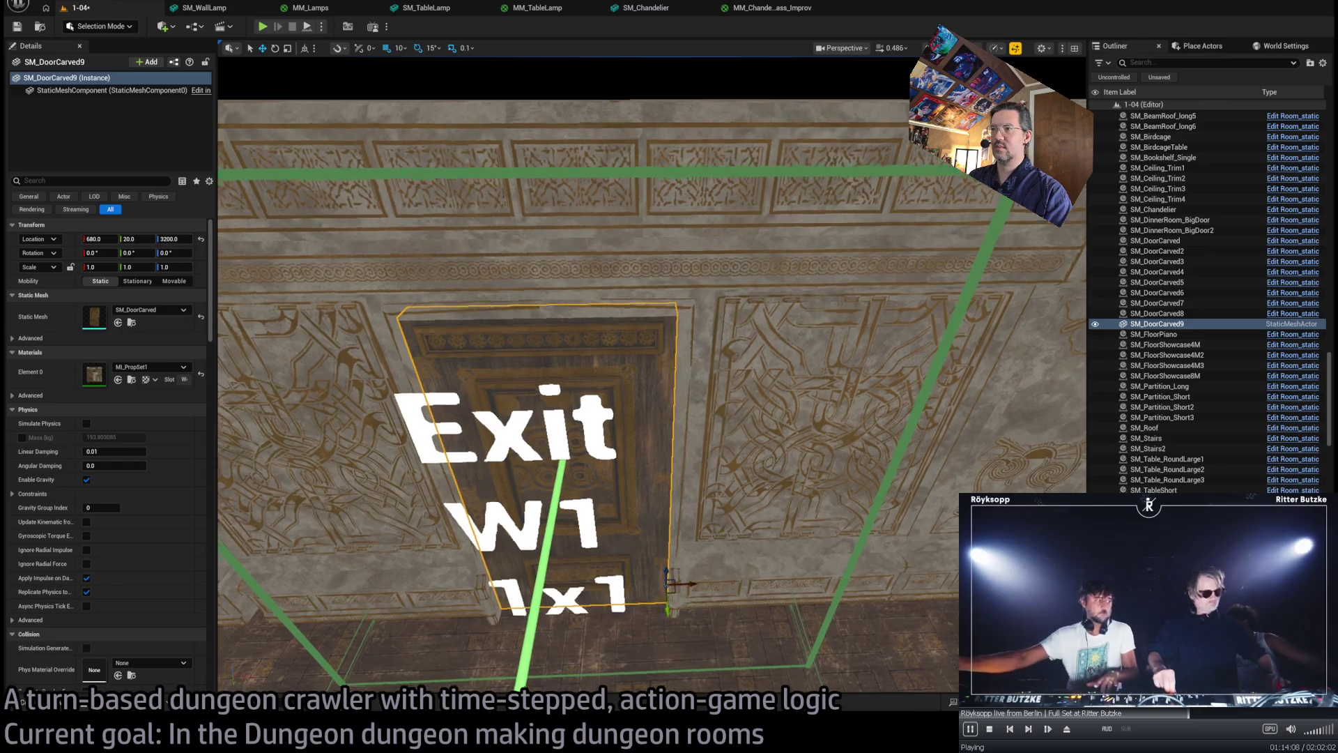
{"action": "key", "text": "f"}
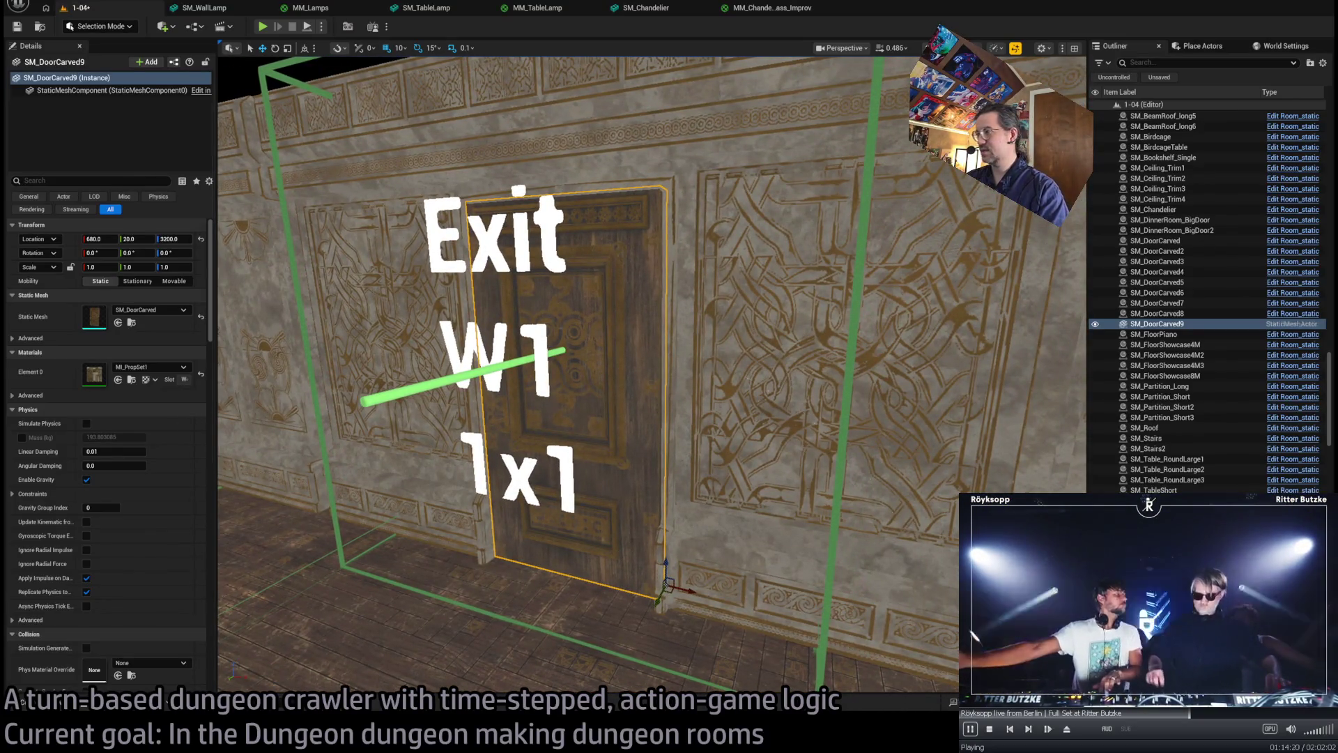
- Add a W1 HDG Exit Visibility entry to SM_DoorCarved9, then Alt-drag a copy, SM_DoorCarved10
{"action": "scroll", "coordinate": [102, 488], "scroll_direction": "down", "scroll_amount": 10}
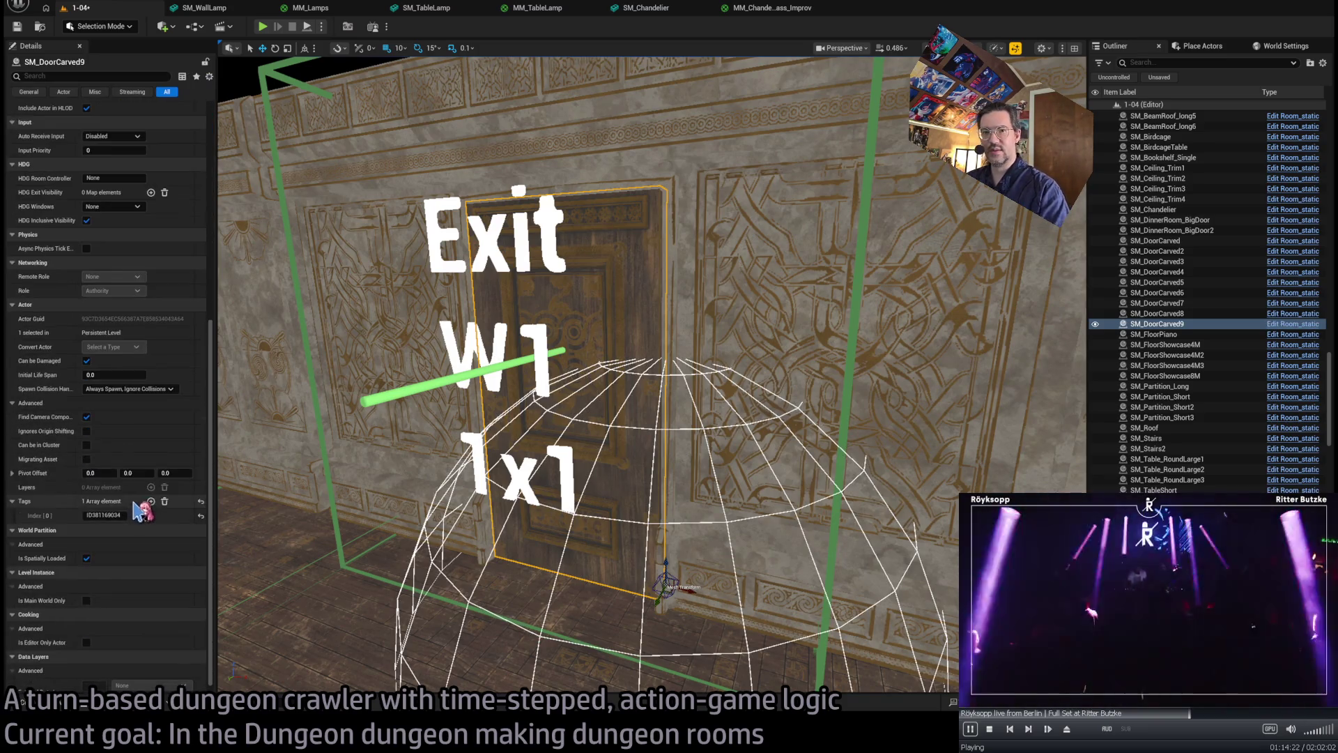
{"action": "scroll", "coordinate": [139, 418], "scroll_direction": "up", "scroll_amount": 10}
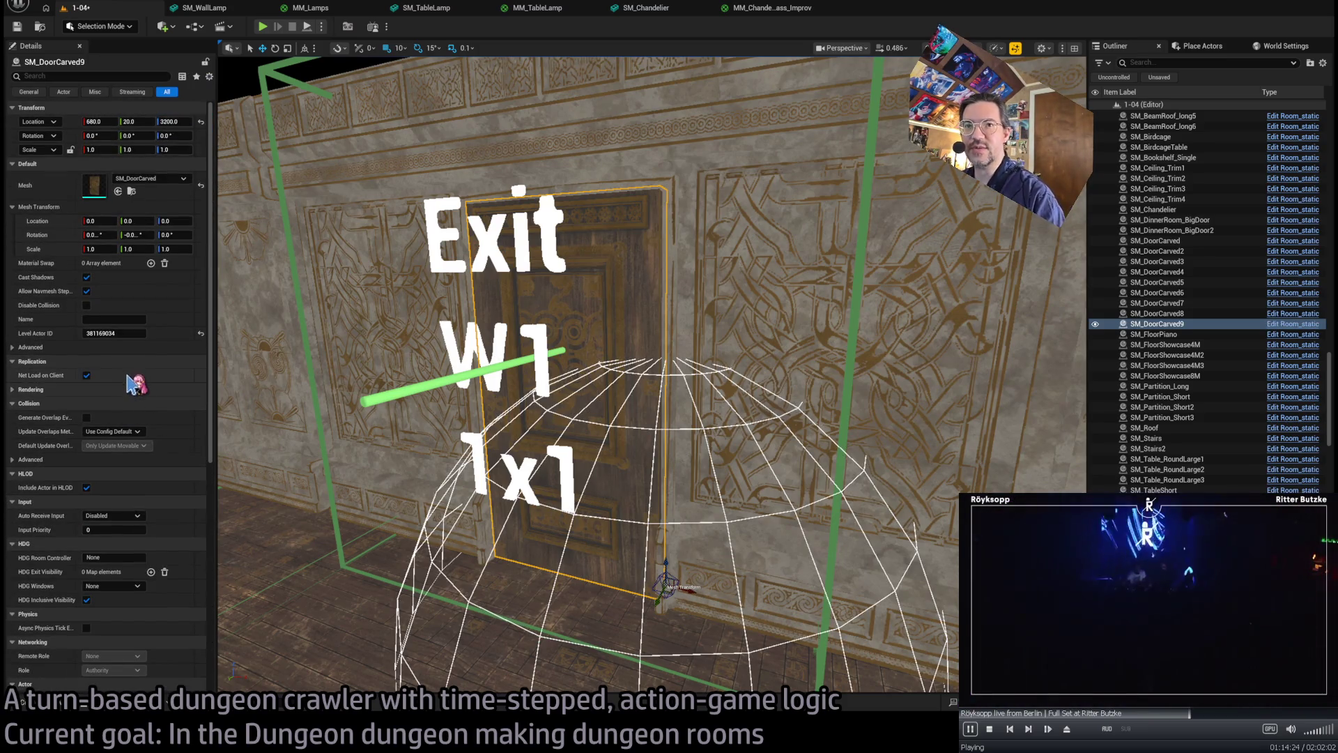
{"action": "scroll", "coordinate": [105, 432], "scroll_direction": "down", "scroll_amount": 2}
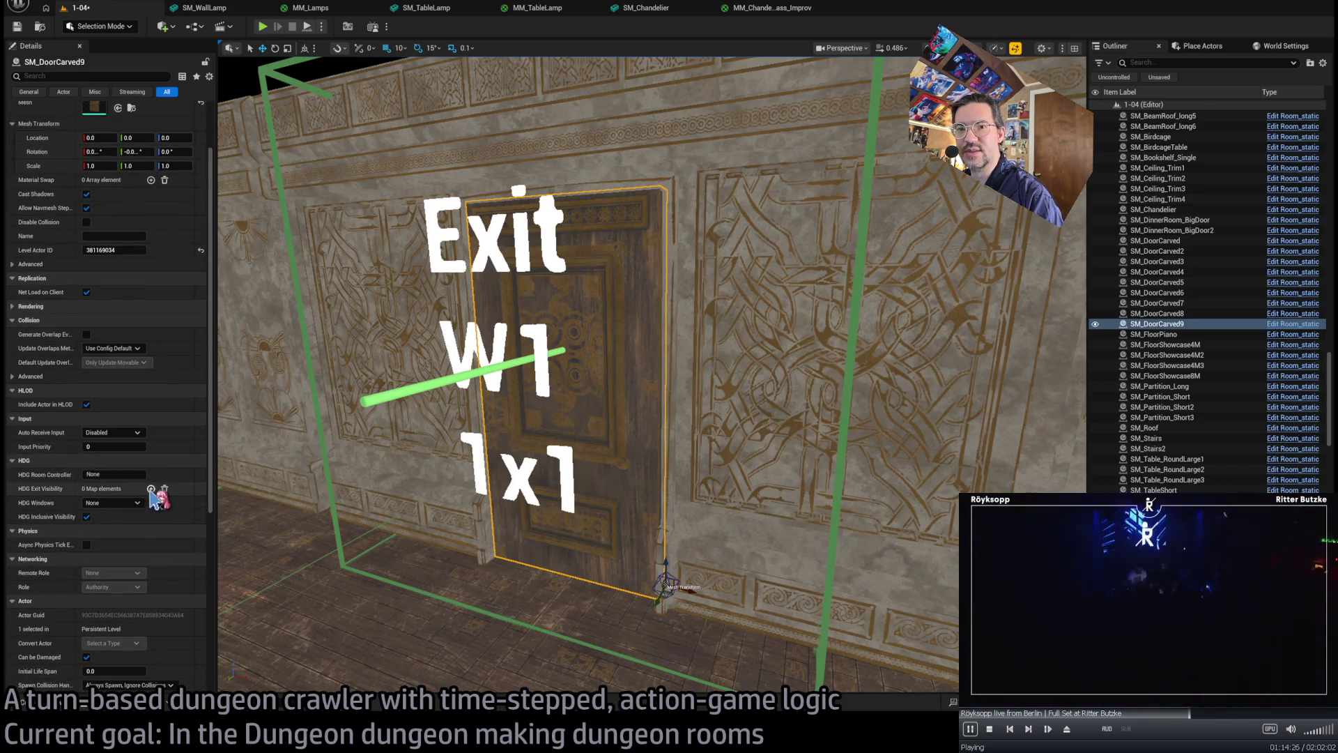
{"action": "left_click", "coordinate": [150, 489]}
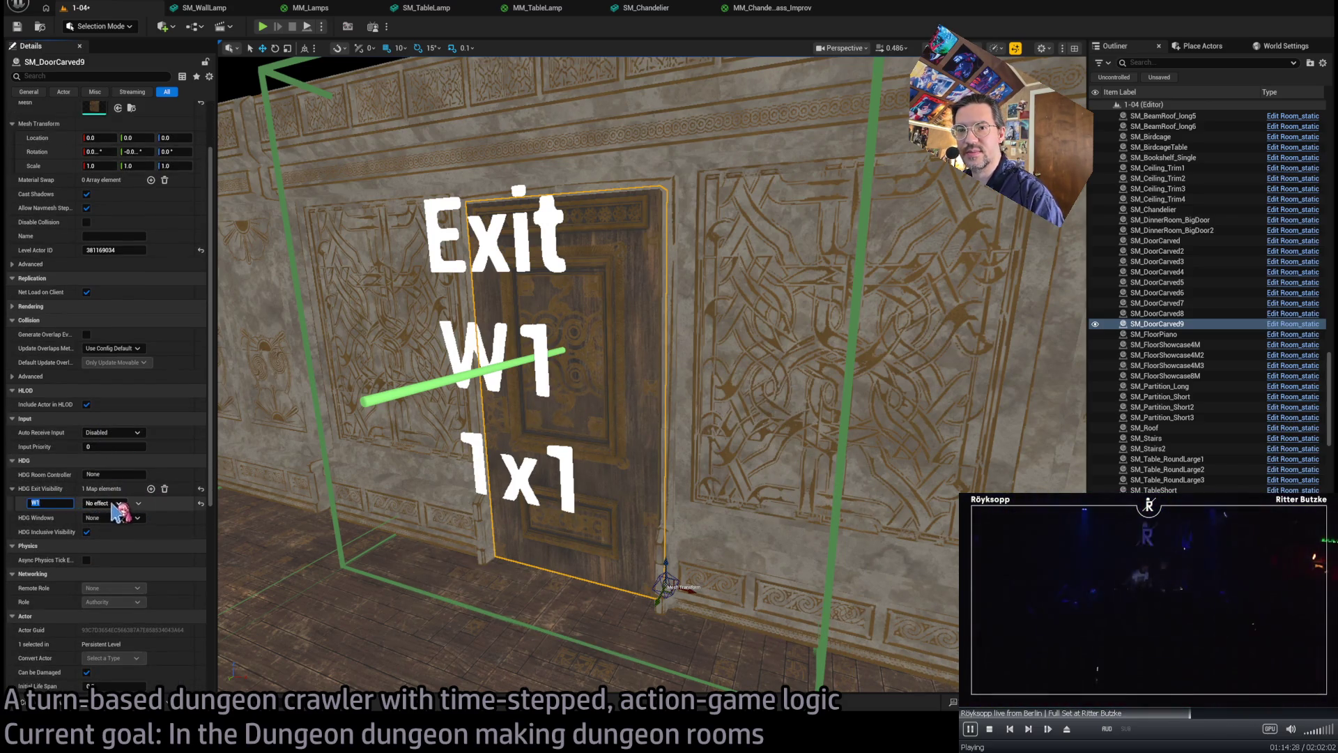
{"action": "type", "text": "W1"}
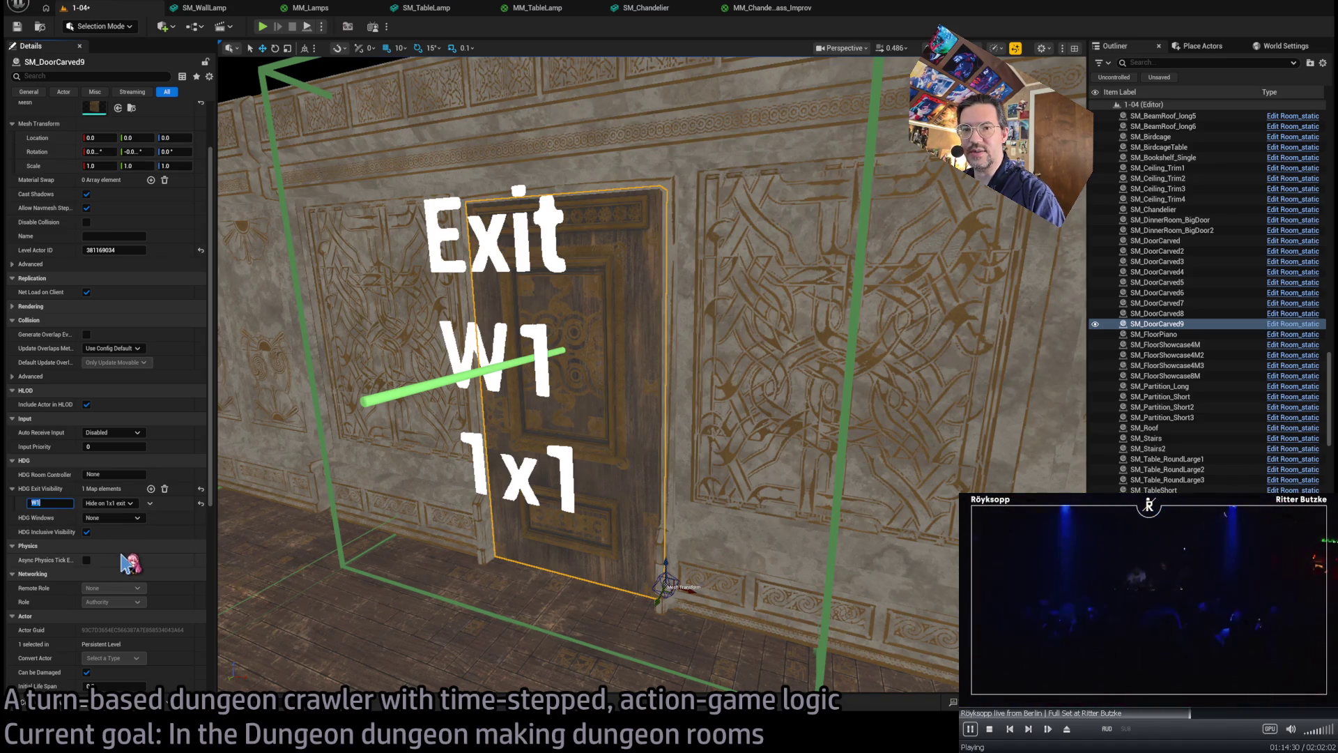
{"action": "key", "text": "Return"}
{"action": "left_click_drag", "start_coordinate": [557, 421], "coordinate": [673, 433]}
{"action": "left_click_drag", "start_coordinate": [812, 472], "coordinate": [418, 478]}
- Set the copied door's HDG Exit Visibility key to E1
{"action": "key", "text": "f"}
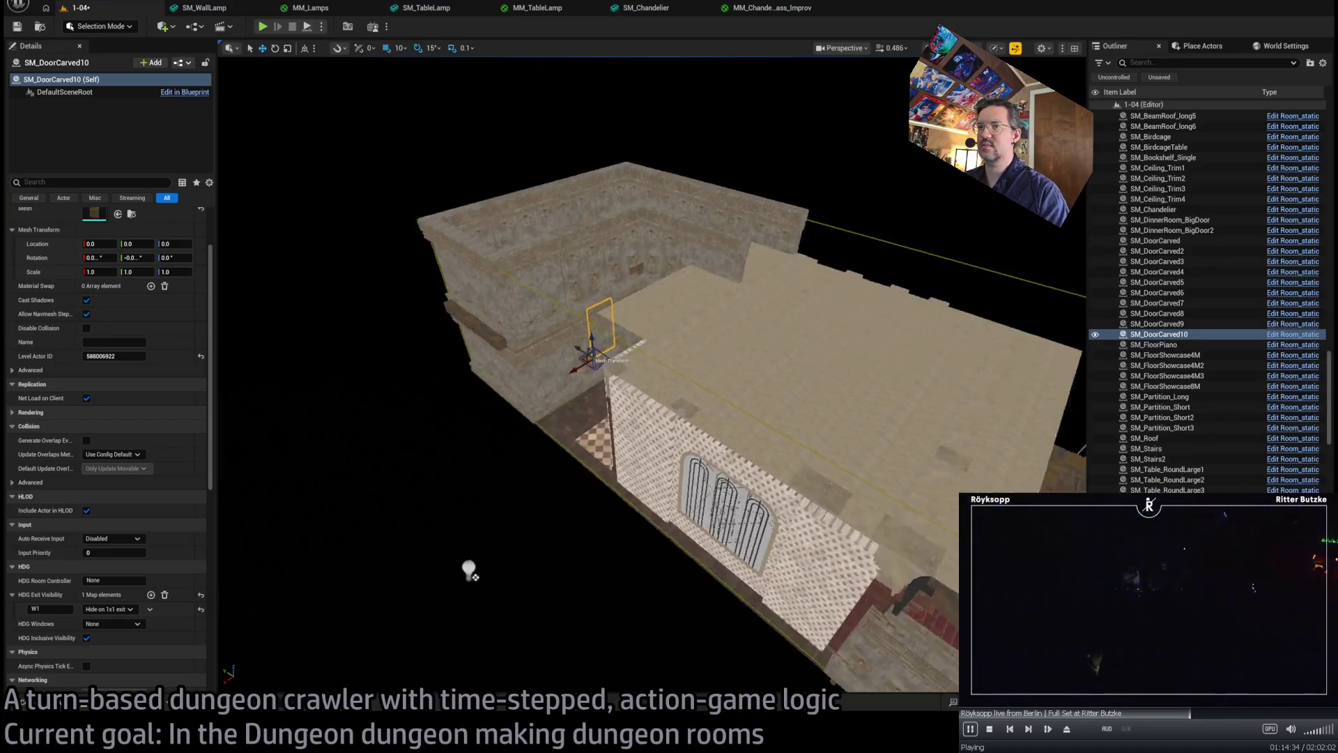
{"action": "scroll", "coordinate": [668, 462], "scroll_direction": "down", "scroll_amount": 10}
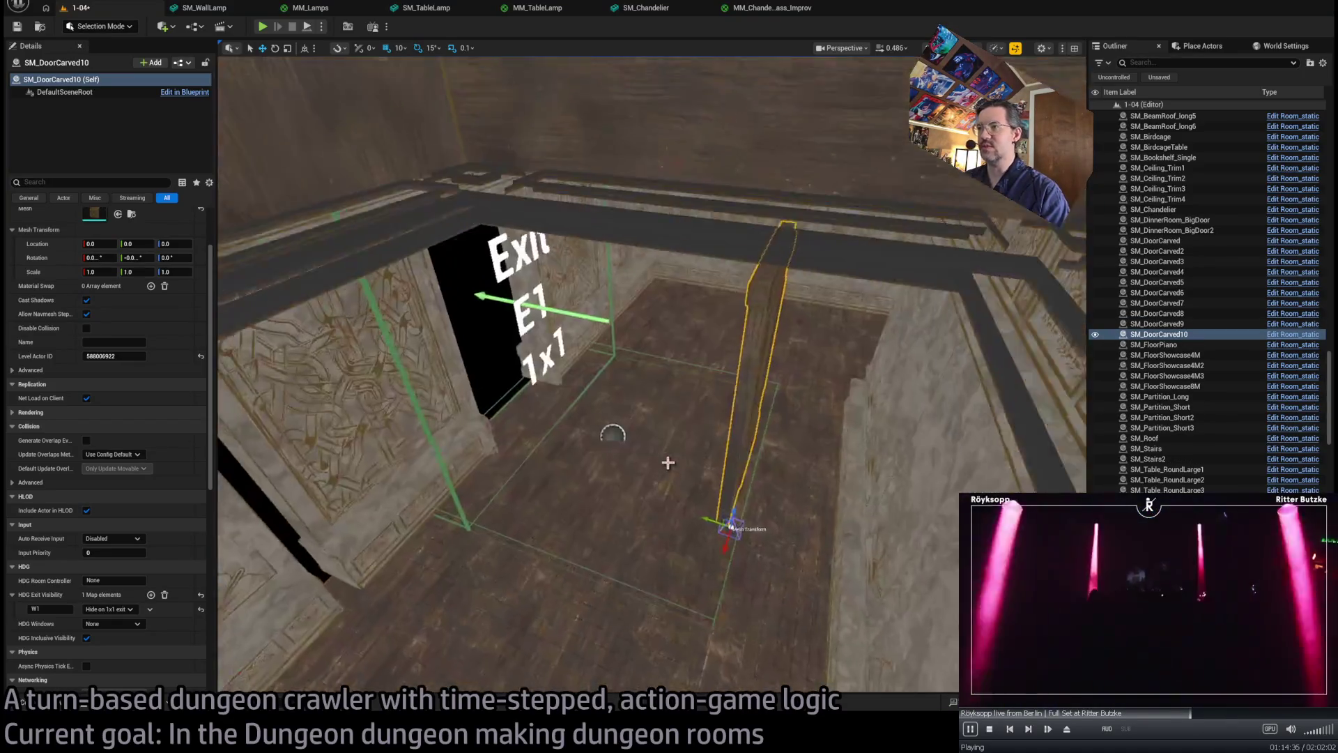
{"action": "left_click_drag", "start_coordinate": [668, 462], "coordinate": [739, 426]}
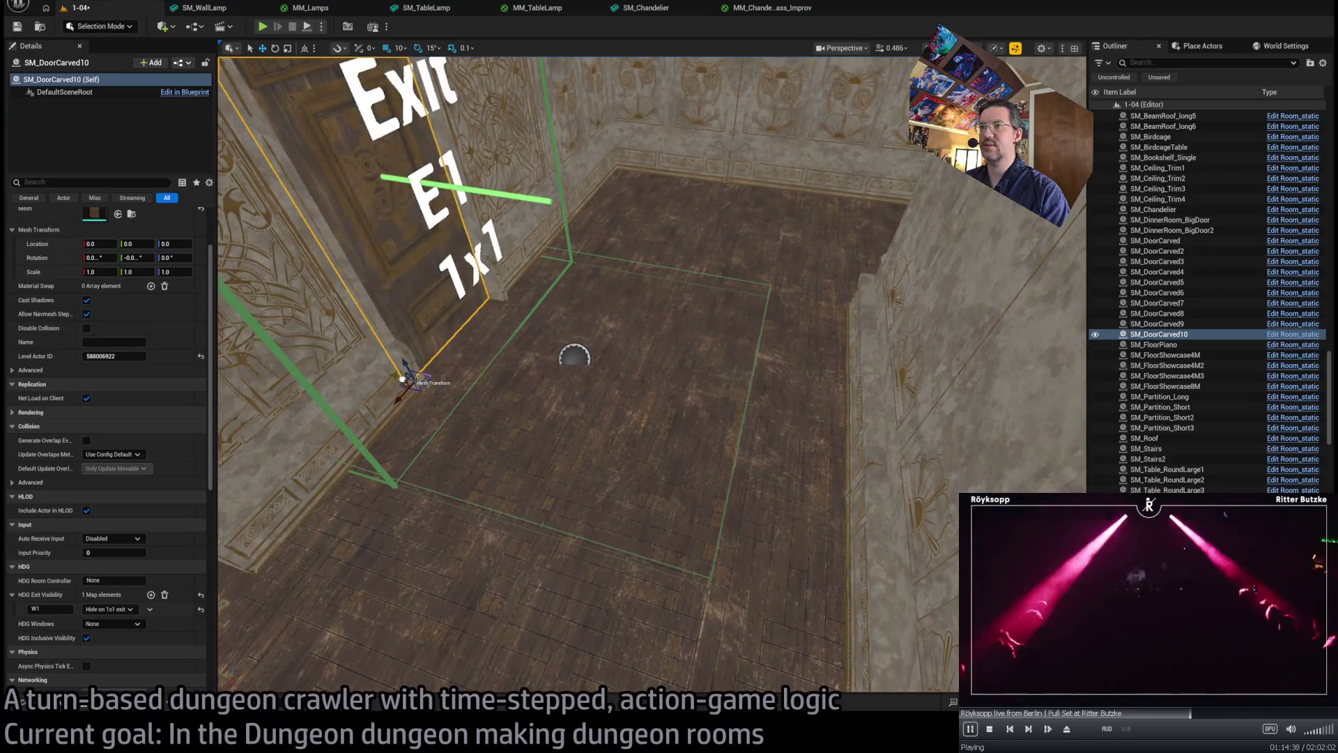
{"action": "left_click_drag", "start_coordinate": [574, 356], "coordinate": [340, 282]}
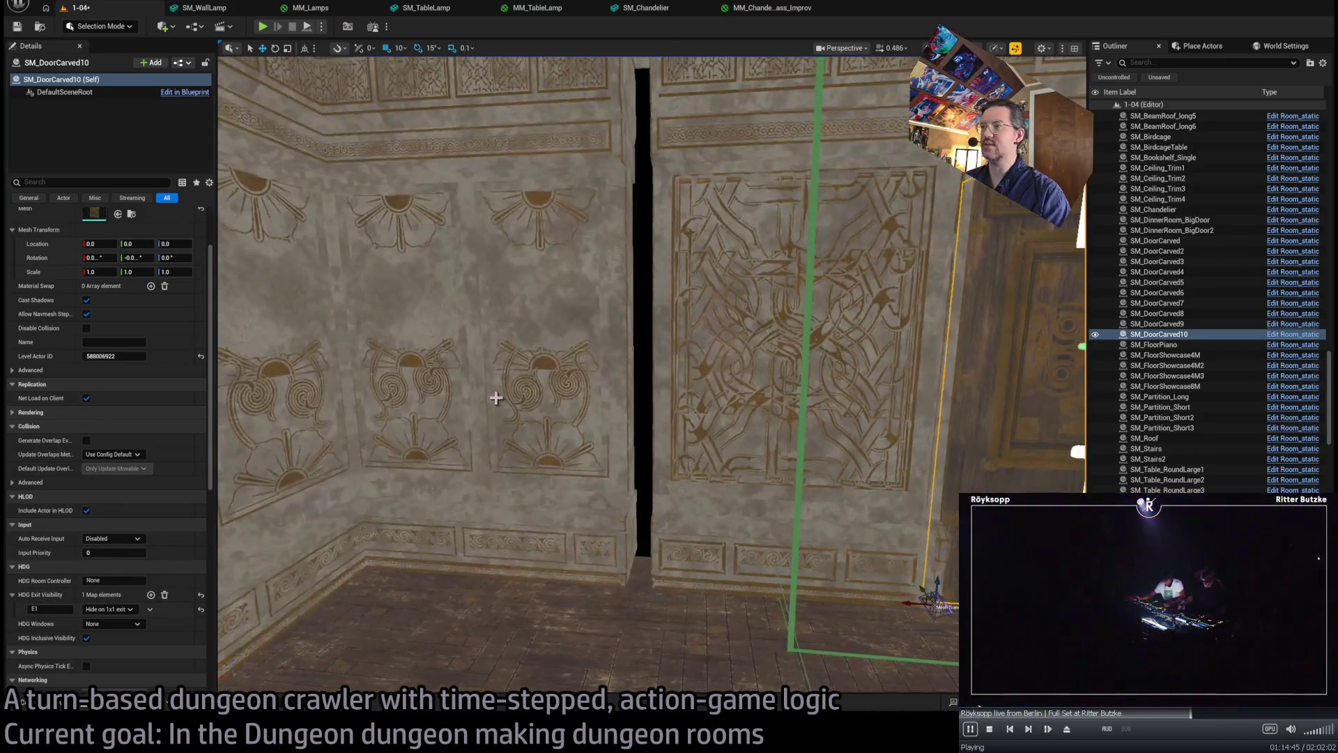
{"action": "left_click", "coordinate": [496, 398]}
{"action": "key", "text": "f"}
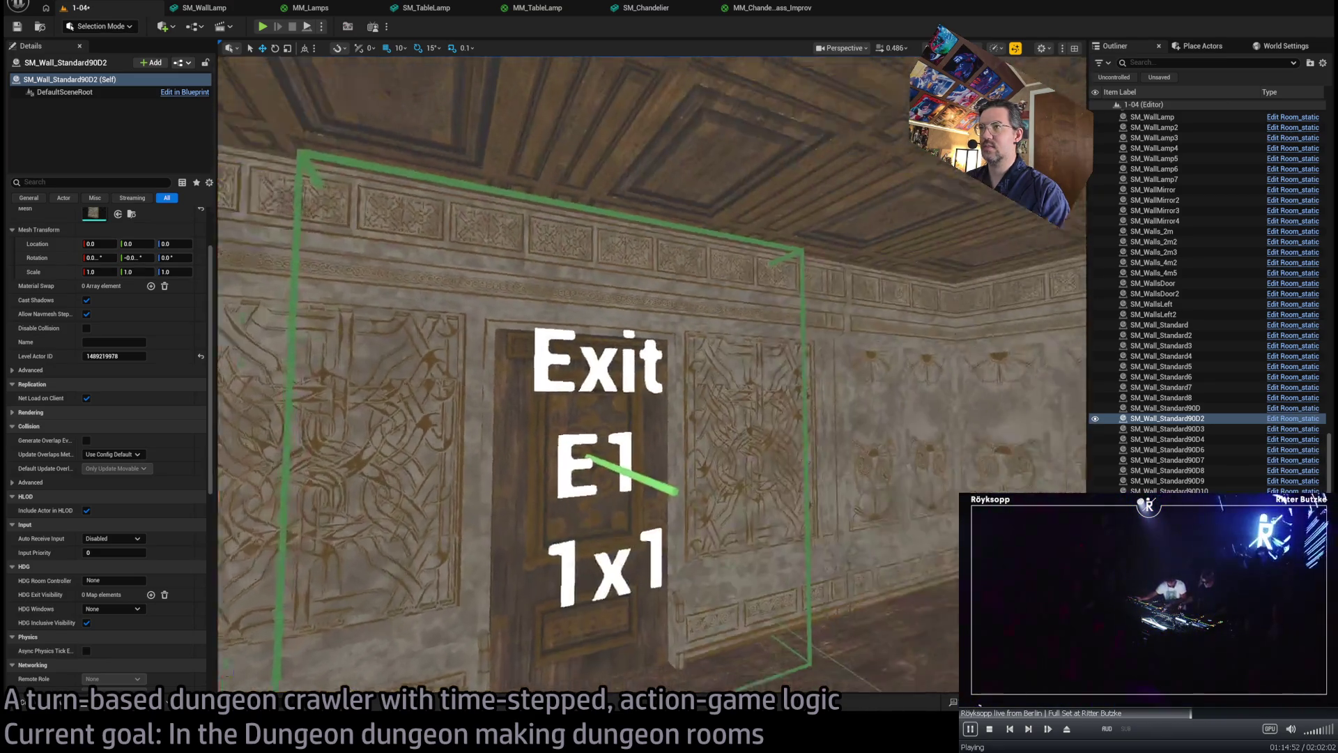
- Delete wall piece SM_Wall_Standard90D4 blocking exit S1
{"action": "mouse_move", "coordinate": [500, 607]}
{"action": "left_mouse_down"}
{"action": "mouse_move", "coordinate": [481, 593]}
{"action": "mouse_move", "coordinate": [500, 607]}
{"action": "left_mouse_up"}
{"action": "left_click_drag", "start_coordinate": [765, 409], "coordinate": [765, 410]}
{"action": "left_click", "coordinate": [764, 409]}
{"action": "left_click_drag", "start_coordinate": [393, 479], "coordinate": [393, 478]}
{"action": "key", "text": "Delete"}
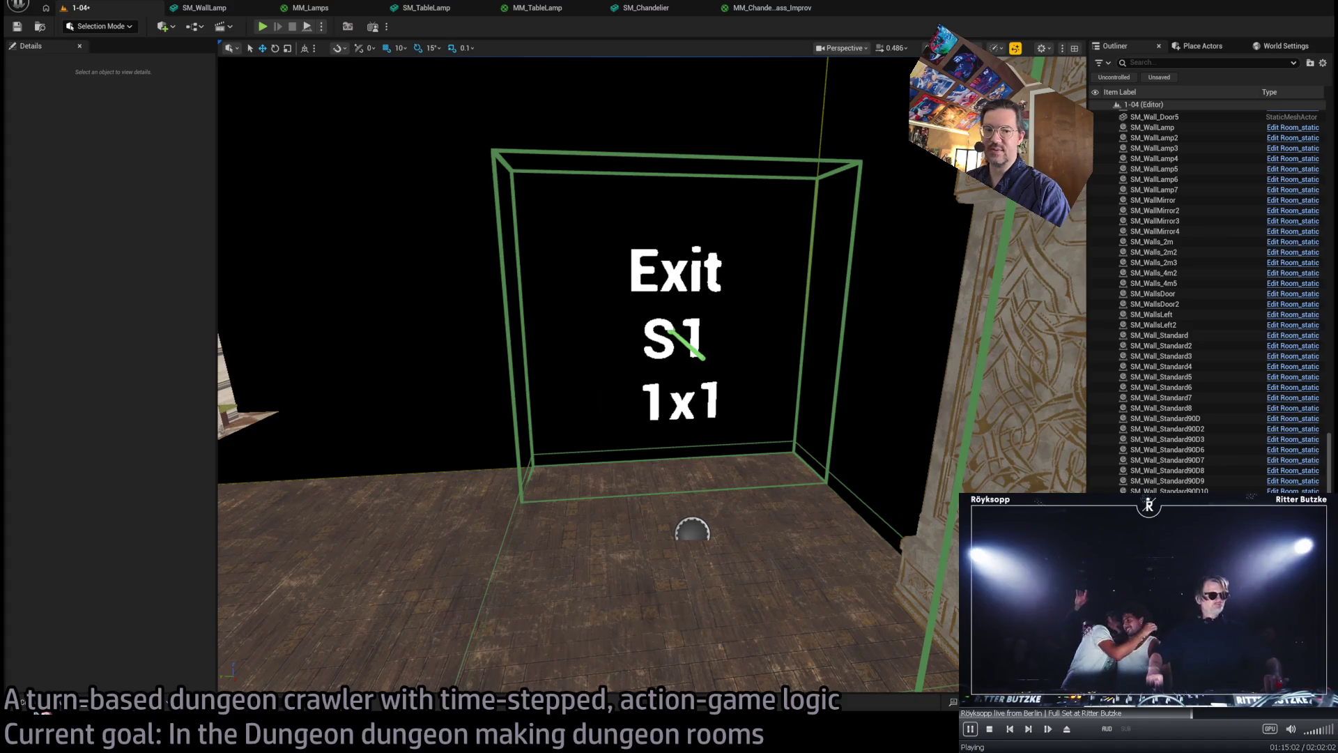
- Browse the Content Drawer to the Mansion asset folder
{"action": "left_click", "coordinate": [42, 702]}
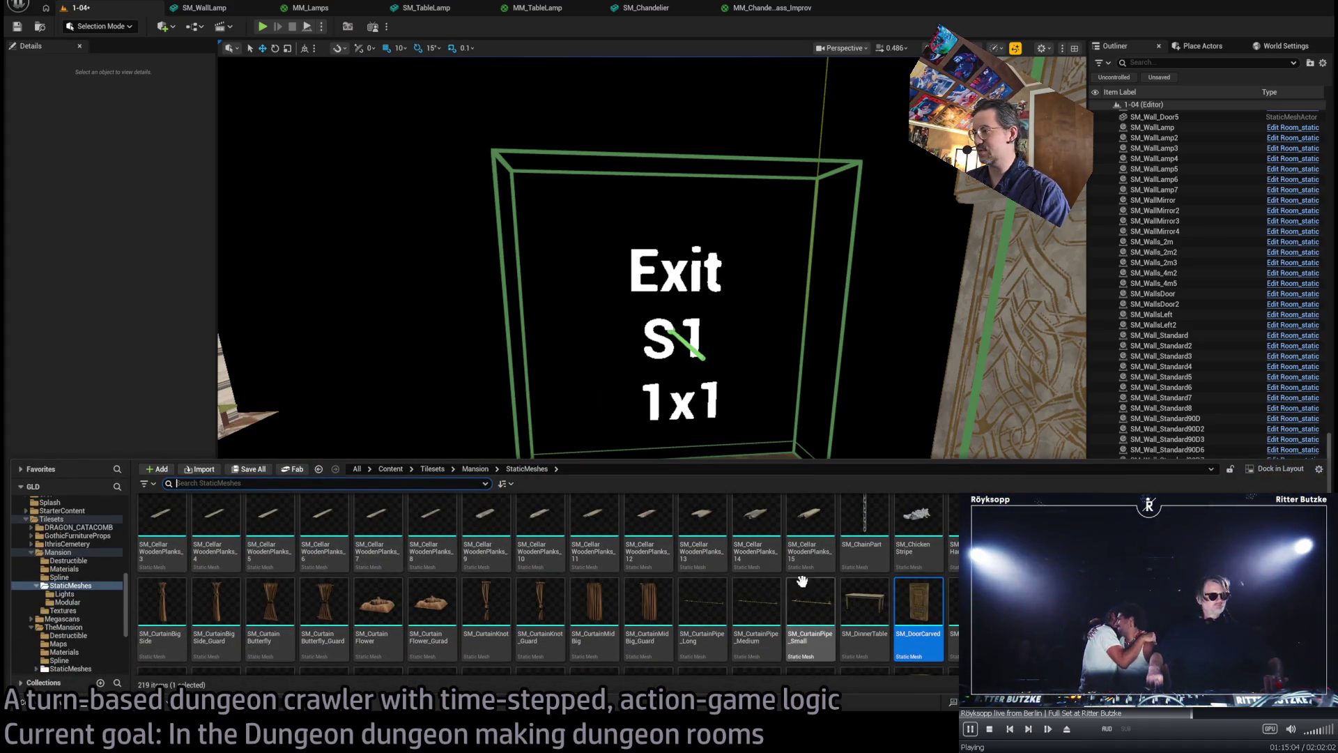
{"action": "scroll", "coordinate": [704, 620], "scroll_direction": "up", "scroll_amount": 1}
{"action": "scroll", "coordinate": [704, 620], "scroll_direction": "down", "scroll_amount": 10}
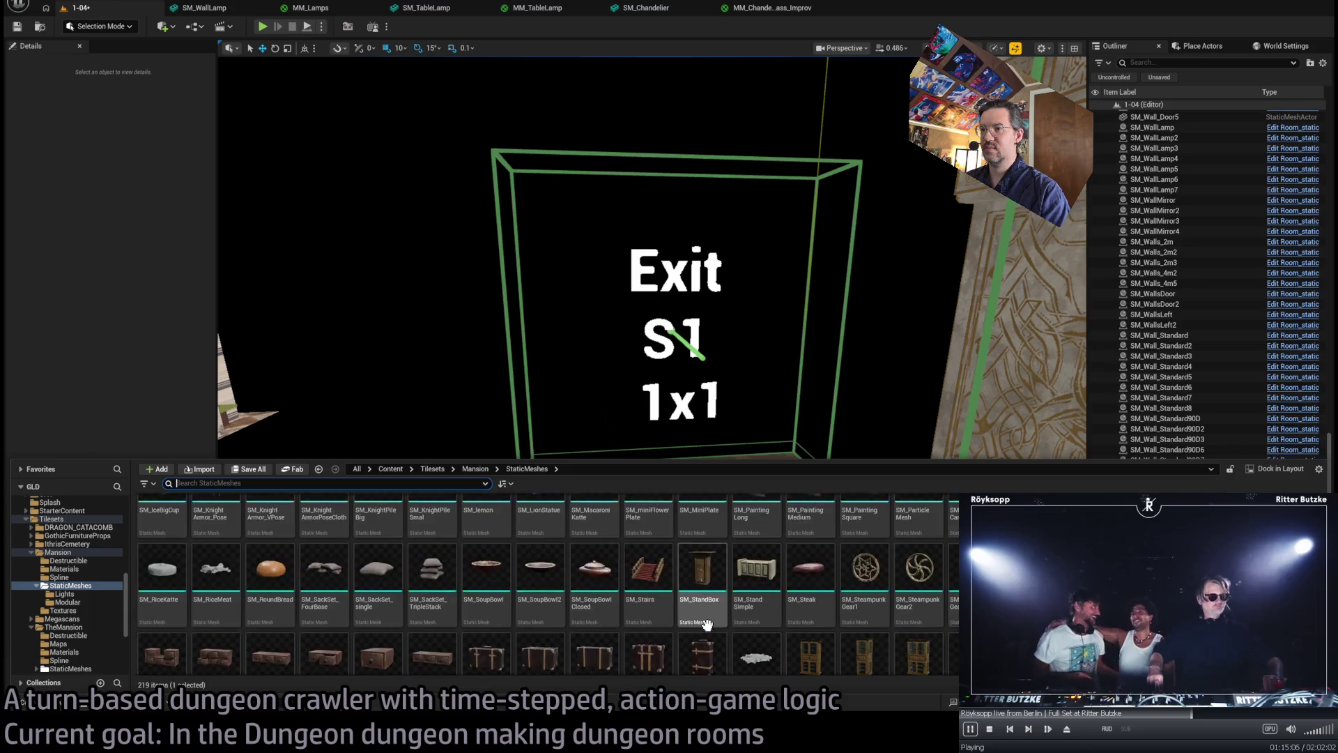
{"action": "left_click", "coordinate": [58, 552]}
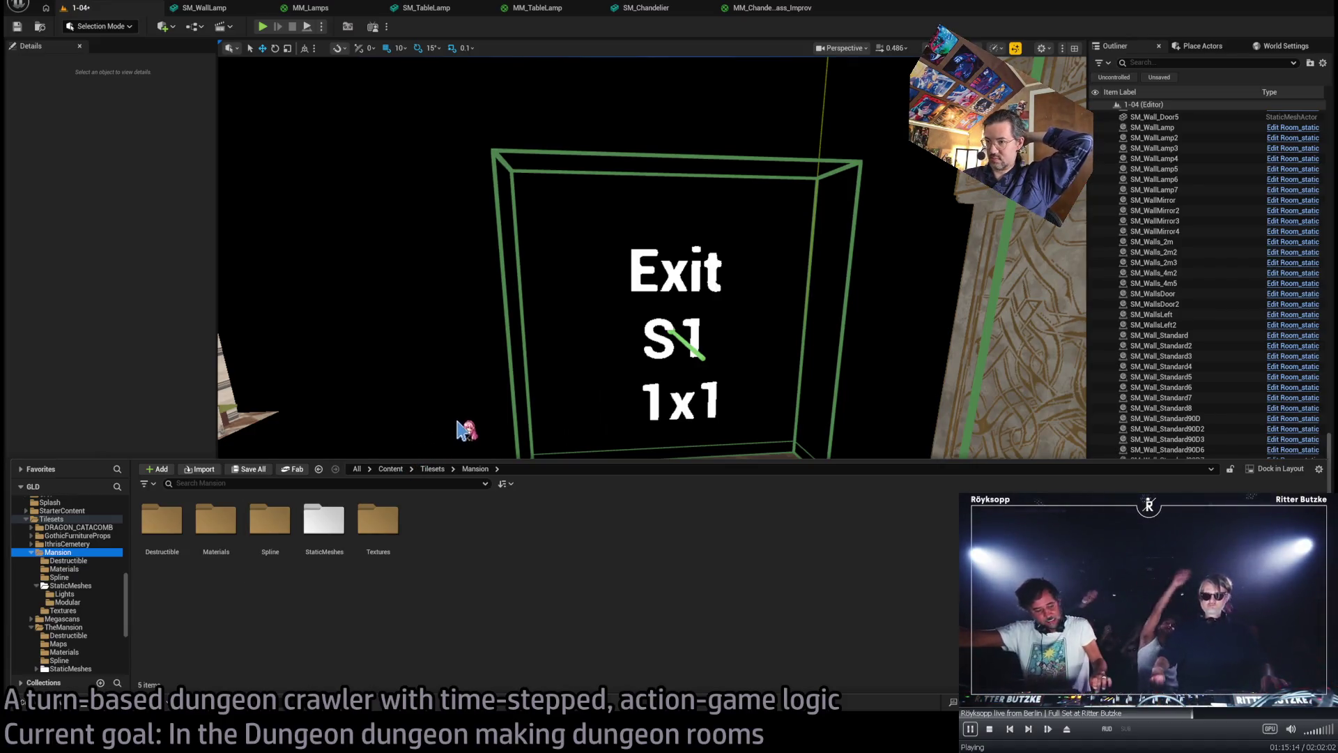
{"action": "scroll", "coordinate": [102, 624], "scroll_direction": "down", "scroll_amount": 2}
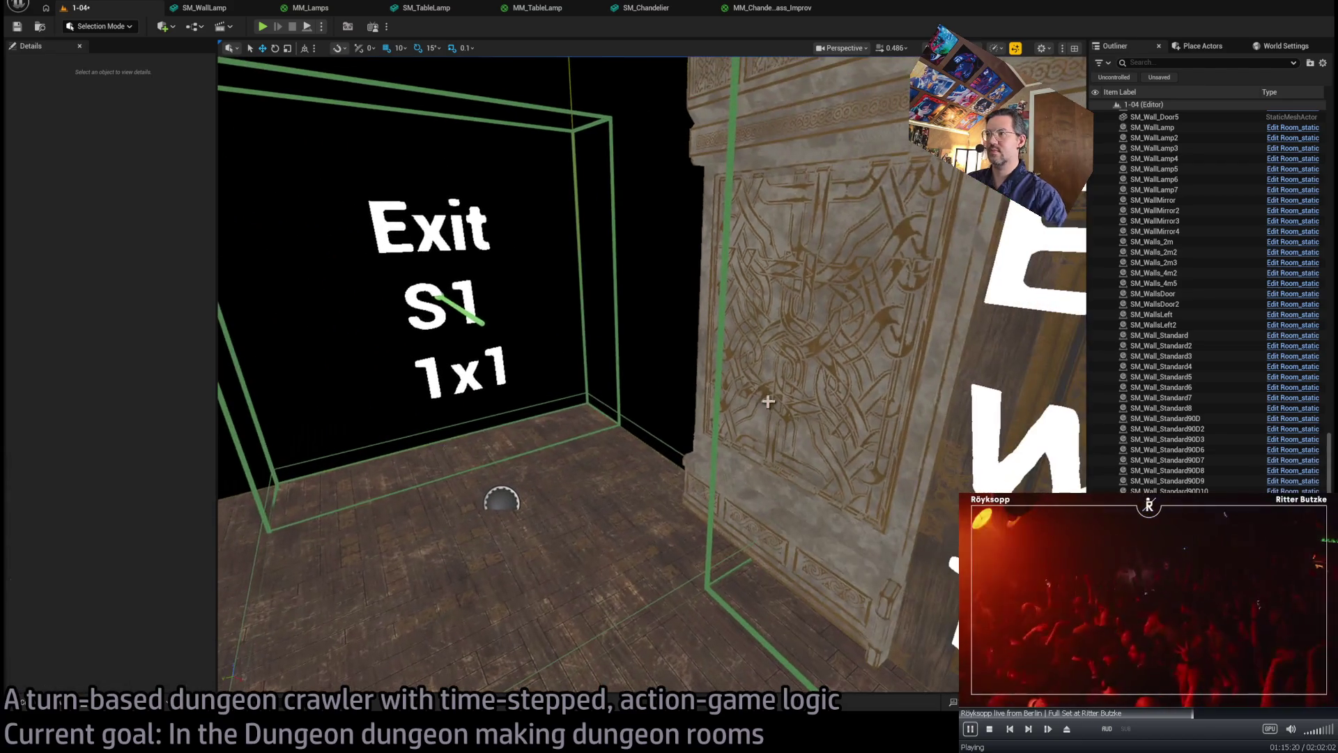
- Duplicate the W1 carved door, turned about -90°, into the S1 exit opening as SM_DoorCarved11
{"action": "left_click", "coordinate": [792, 328]}
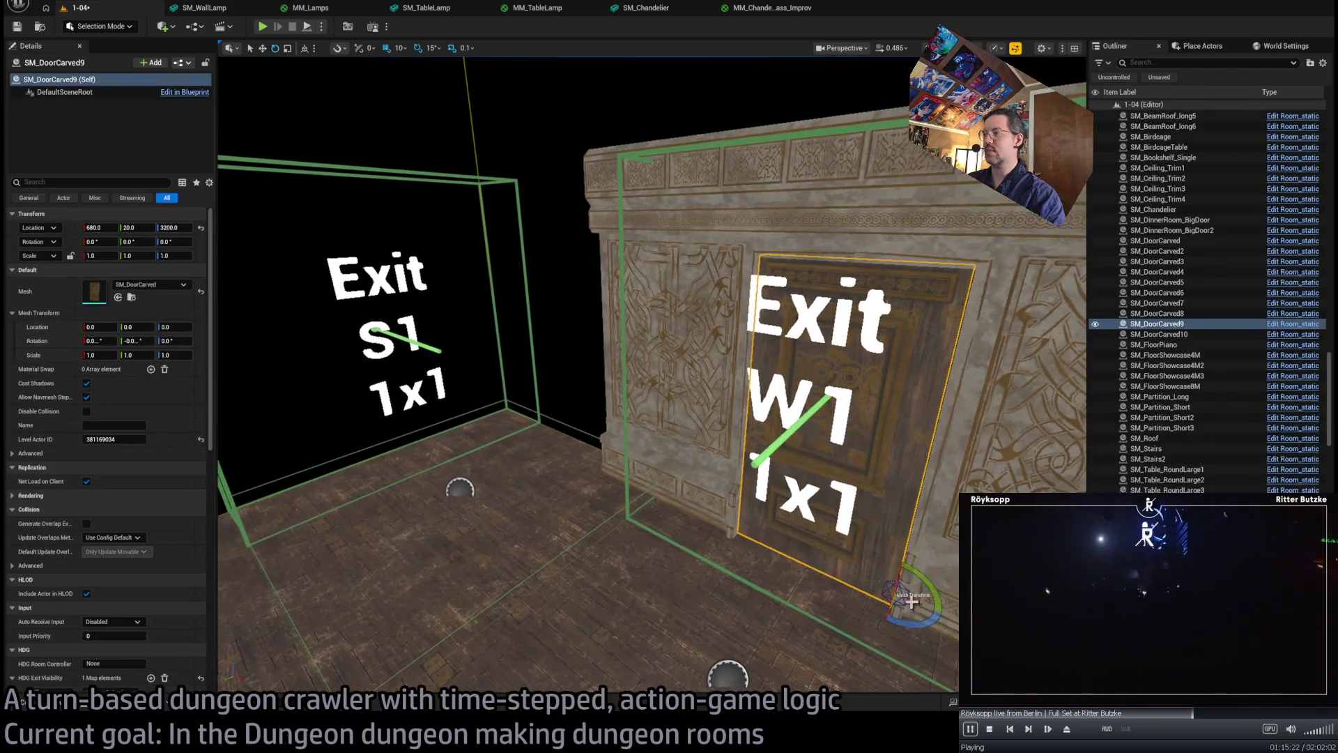
{"action": "mouse_move", "coordinate": [930, 604]}
{"action": "left_mouse_down"}
{"action": "mouse_move", "coordinate": [909, 622]}
{"action": "mouse_move", "coordinate": [400, 530]}
{"action": "left_mouse_up"}
{"action": "key", "text": "f"}
{"action": "mouse_move", "coordinate": [828, 523]}
{"action": "left_mouse_down"}
{"action": "mouse_move", "coordinate": [665, 507]}
{"action": "mouse_move", "coordinate": [708, 506]}
{"action": "left_mouse_up"}
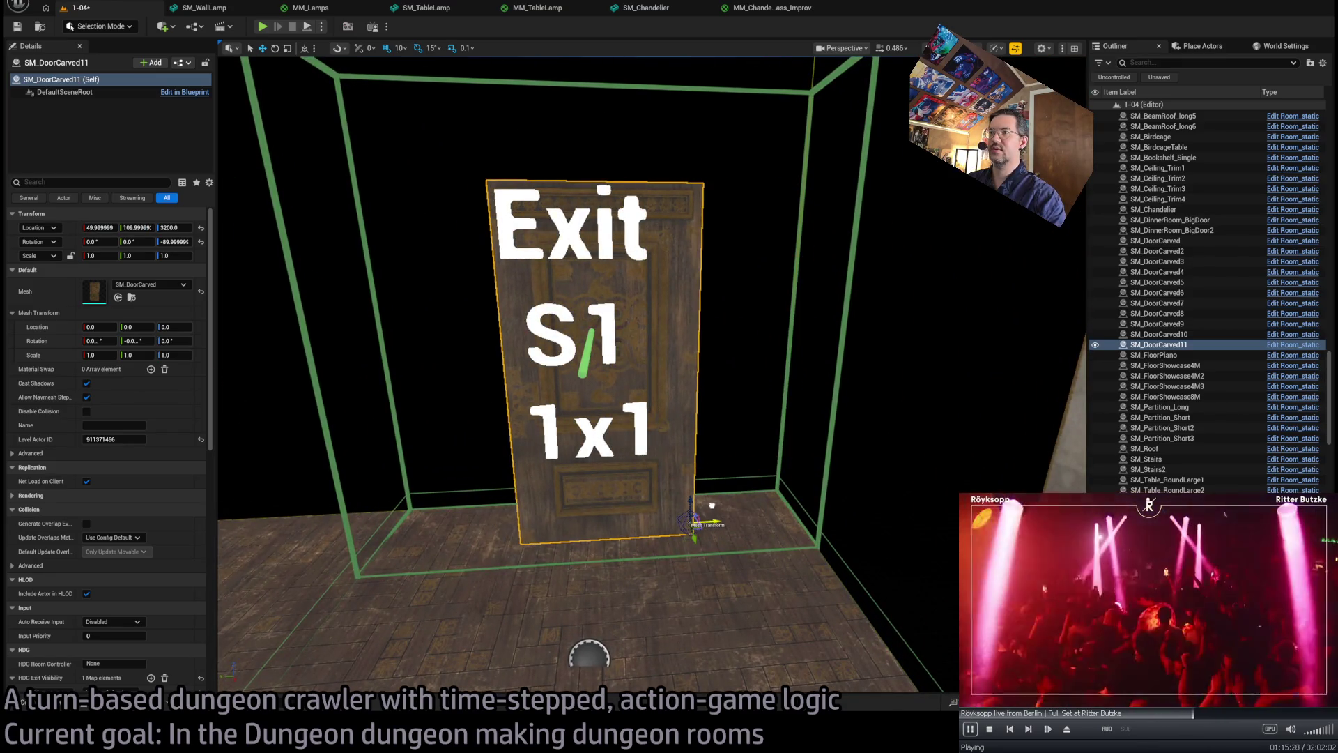
{"action": "key", "text": "f"}
{"action": "mouse_move", "coordinate": [672, 550]}
{"action": "left_mouse_down"}
{"action": "mouse_move", "coordinate": [516, 557]}
{"action": "mouse_move", "coordinate": [675, 543]}
{"action": "mouse_move", "coordinate": [641, 540]}
{"action": "left_mouse_up"}
{"action": "key", "text": "ctrl+space"}
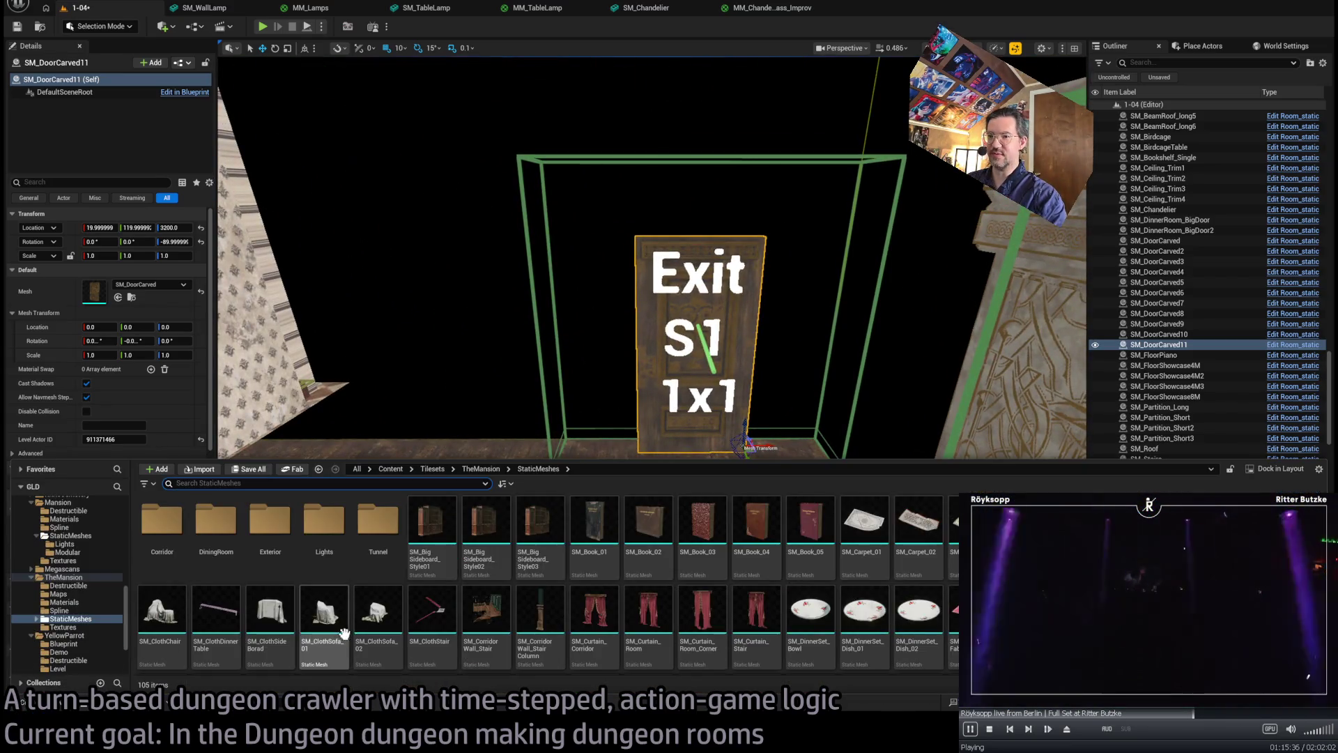
- Place an SM_Wall_Standard piece from TheMansion > StaticMeshes > Modular at the S1 doorway
{"action": "left_click", "coordinate": [63, 577]}
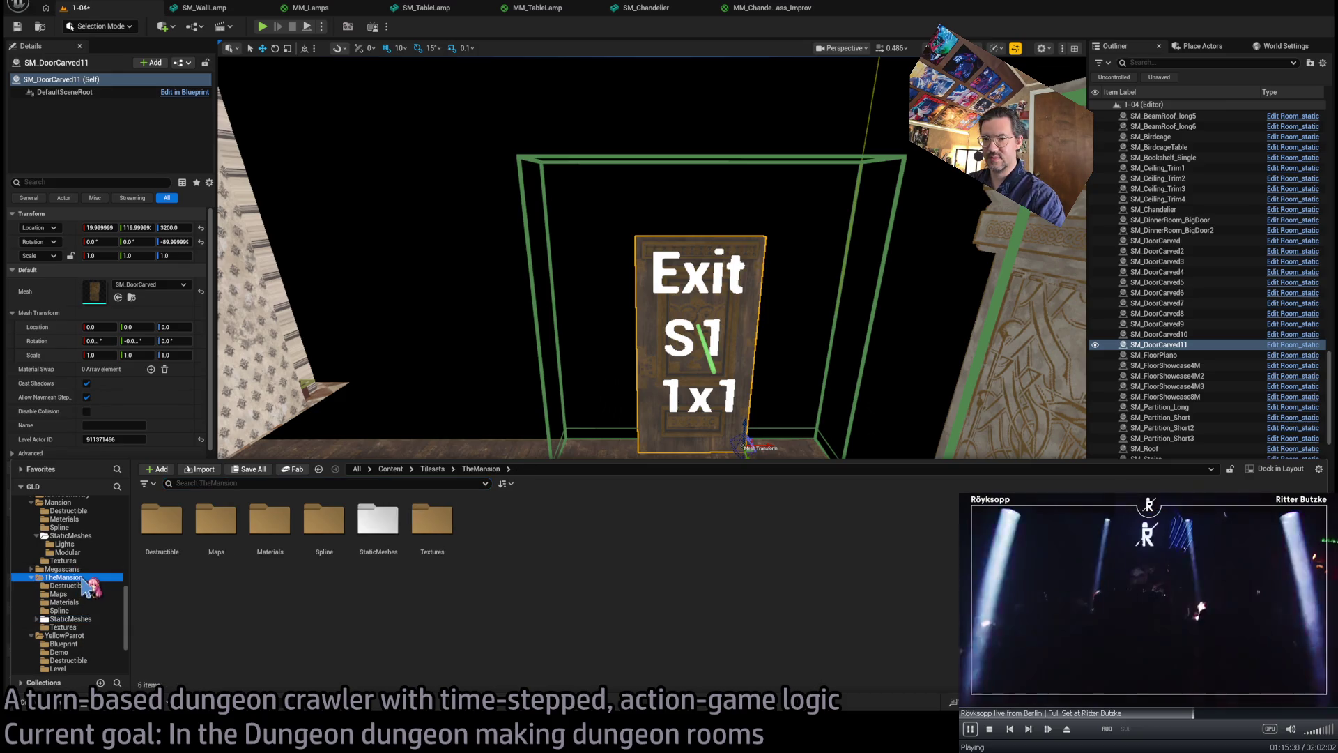
{"action": "left_click", "coordinate": [75, 619]}
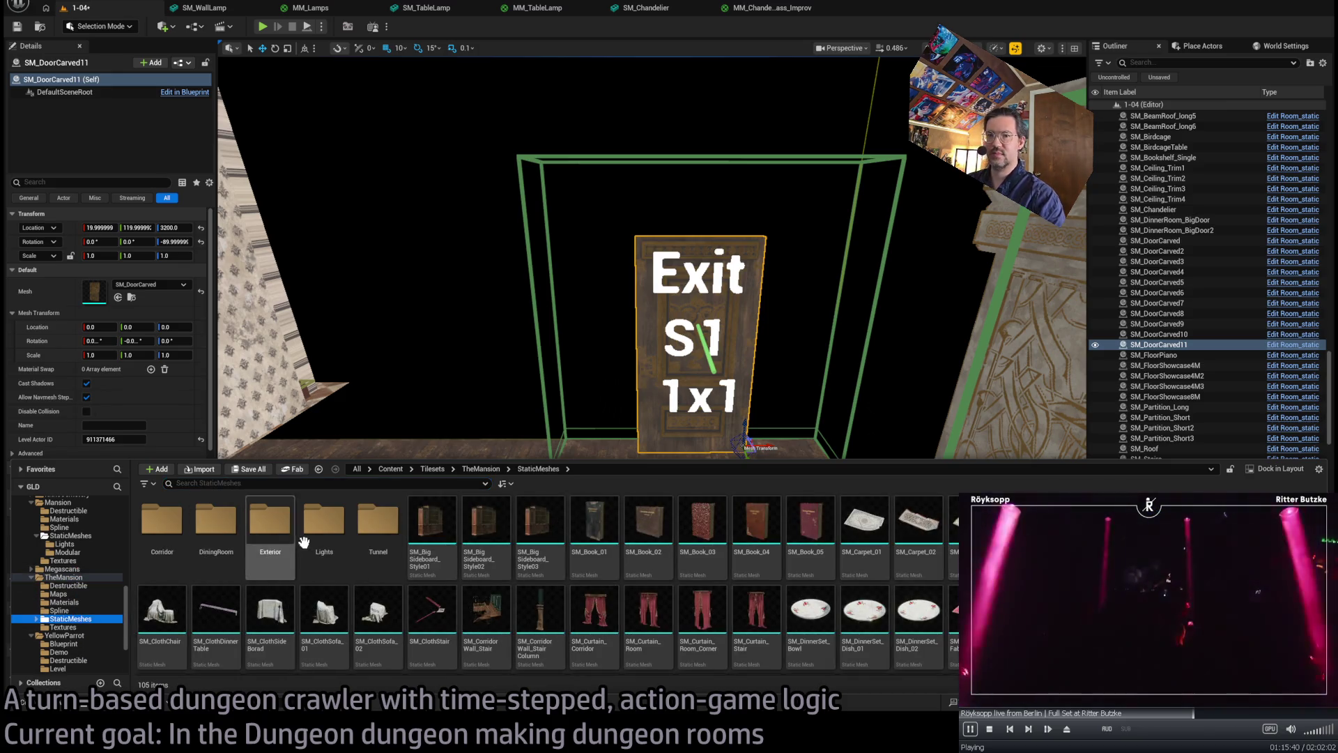
{"action": "left_click", "coordinate": [77, 551]}
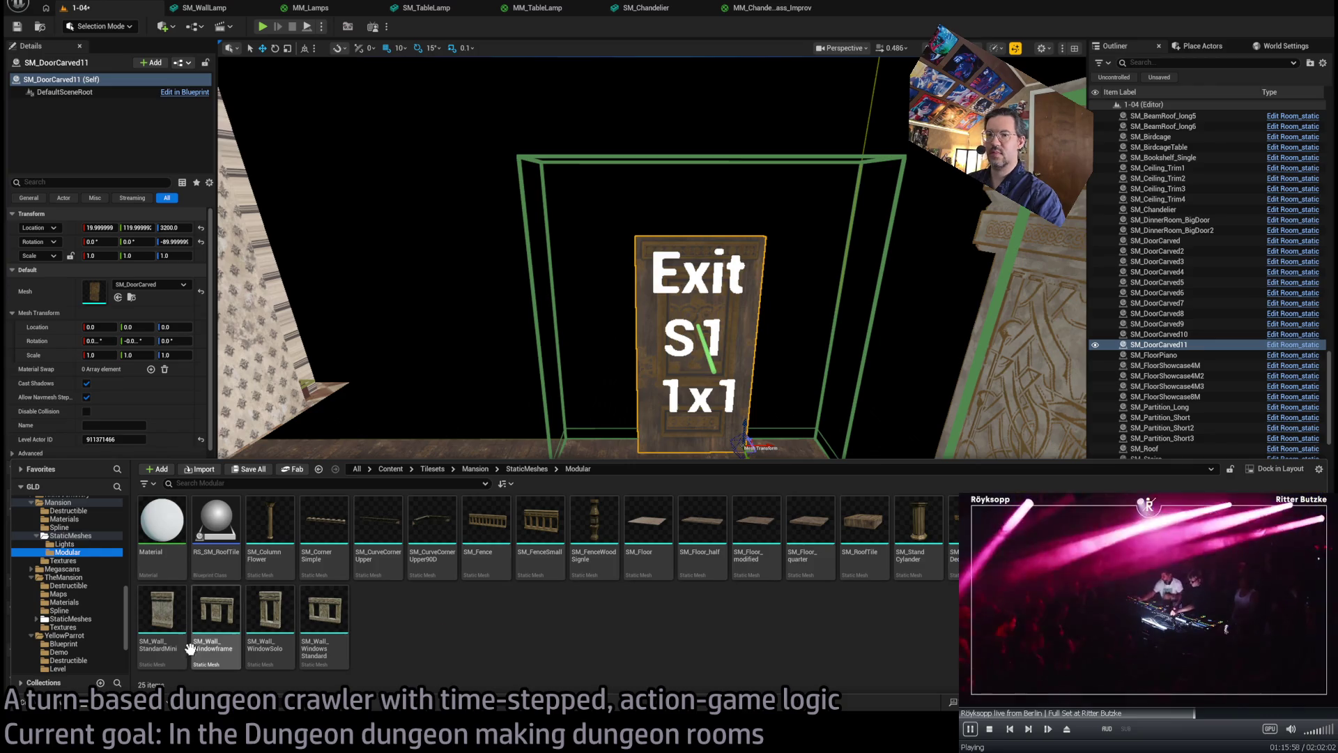
{"action": "mouse_move", "coordinate": [401, 473]}
{"action": "left_mouse_down"}
{"action": "mouse_move", "coordinate": [508, 419]}
{"action": "mouse_move", "coordinate": [453, 537]}
{"action": "mouse_move", "coordinate": [23, 702]}
{"action": "left_mouse_up"}
{"action": "left_click", "coordinate": [23, 702]}
{"action": "mouse_move", "coordinate": [162, 614]}
{"action": "left_mouse_down"}
{"action": "mouse_move", "coordinate": [568, 464]}
{"action": "mouse_move", "coordinate": [514, 498]}
{"action": "mouse_move", "coordinate": [498, 504]}
{"action": "mouse_move", "coordinate": [595, 448]}
{"action": "mouse_move", "coordinate": [636, 457]}
{"action": "left_mouse_up"}
{"action": "key", "text": "e"}
- Place an SM_Wall_StandardMini piece at 0° rotation beside the S1 exit door
{"action": "scroll", "coordinate": [638, 455], "scroll_direction": "up", "scroll_amount": 5}
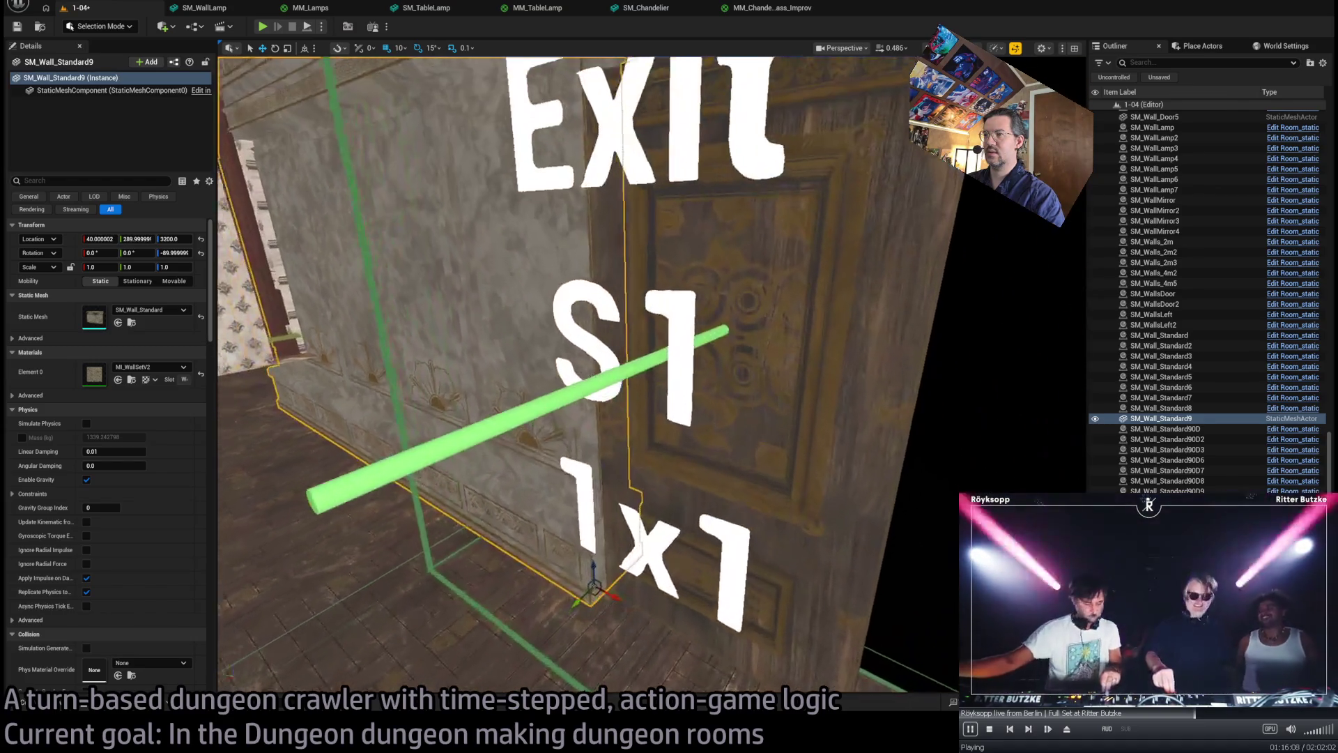
{"action": "scroll", "coordinate": [382, 558], "scroll_direction": "down", "scroll_amount": 3}
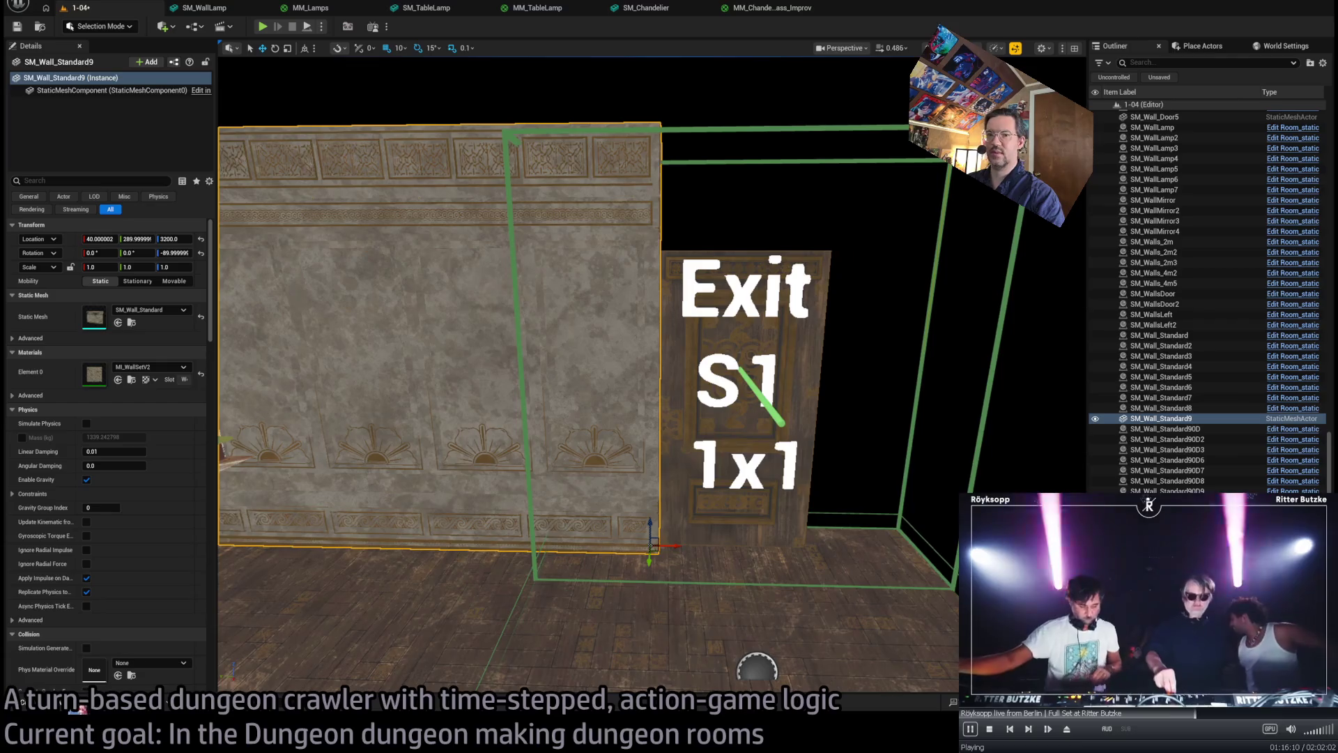
{"action": "left_click", "coordinate": [42, 706]}
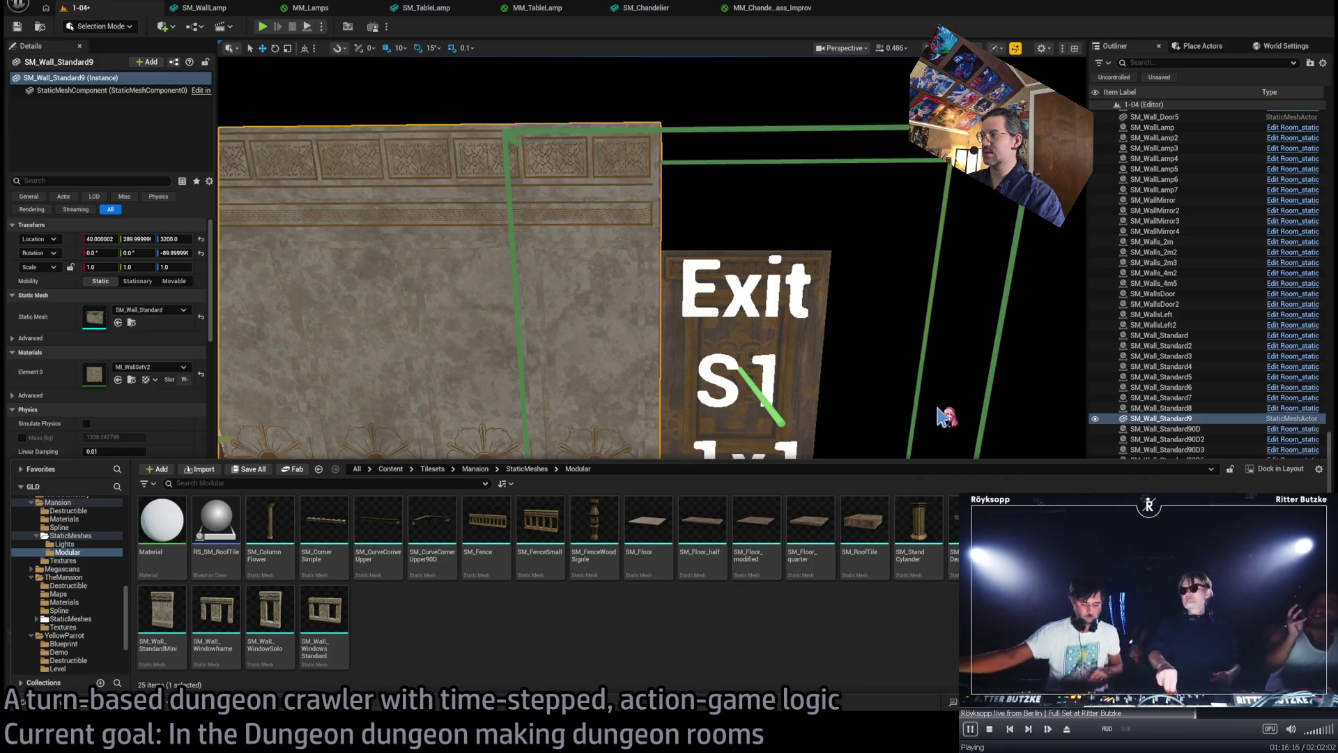
{"action": "left_click", "coordinate": [711, 625]}
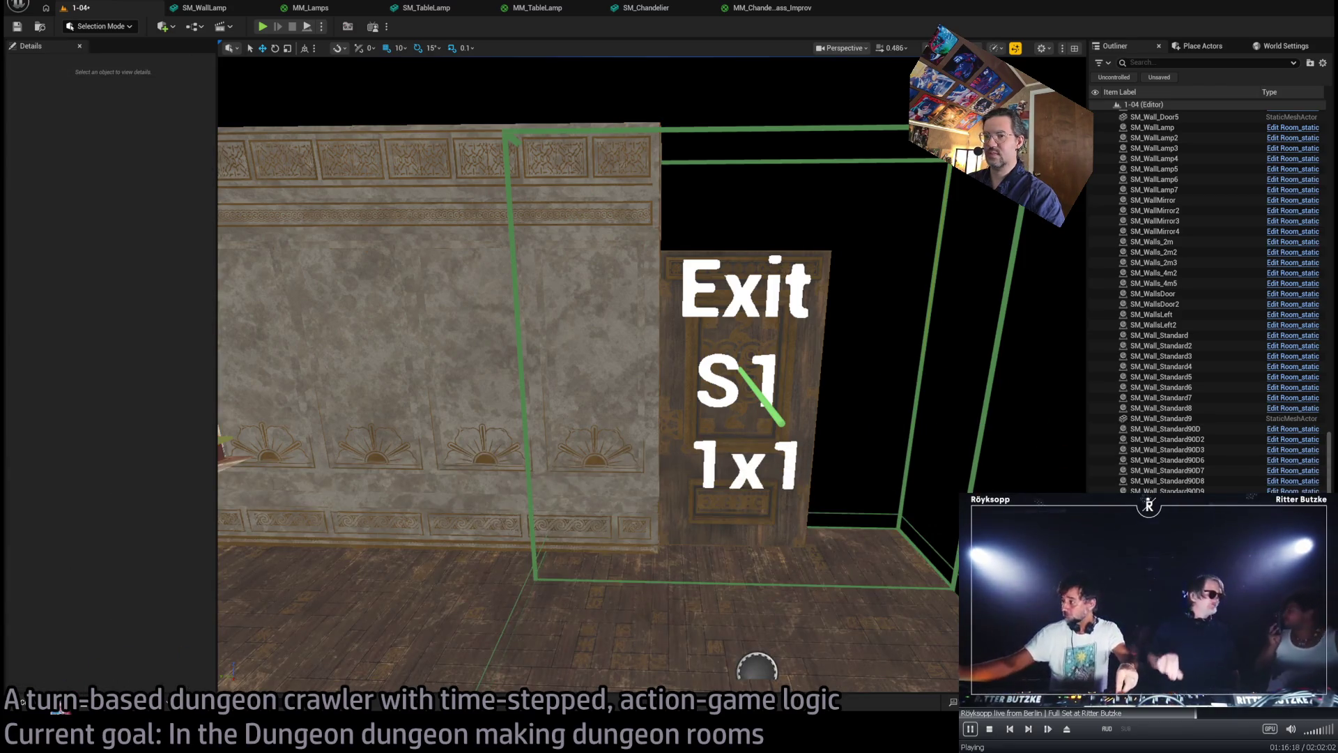
{"action": "left_click", "coordinate": [23, 702]}
{"action": "left_click", "coordinate": [866, 546]}
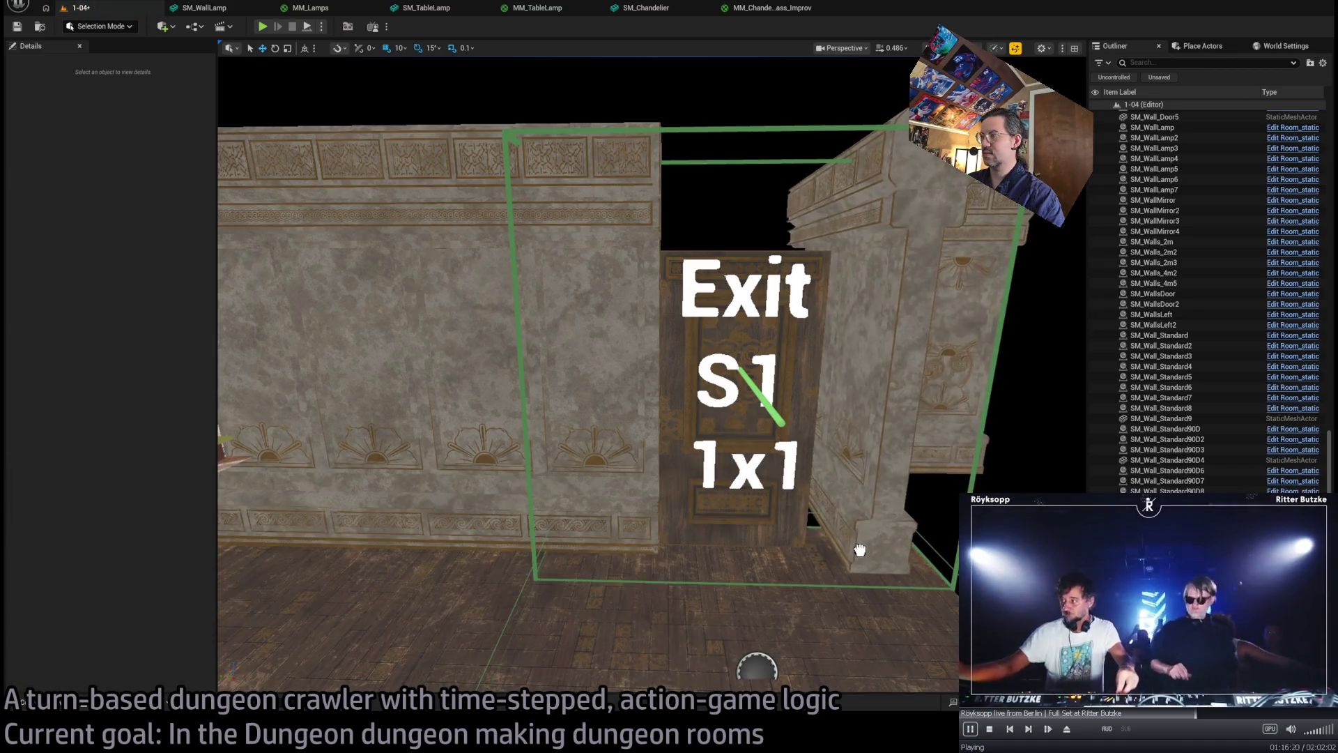
{"action": "left_click", "coordinate": [74, 704]}
{"action": "mouse_move", "coordinate": [184, 594]}
{"action": "left_mouse_down"}
{"action": "mouse_move", "coordinate": [516, 488]}
{"action": "mouse_move", "coordinate": [848, 543]}
{"action": "mouse_move", "coordinate": [849, 564]}
{"action": "mouse_move", "coordinate": [837, 569]}
{"action": "mouse_move", "coordinate": [808, 540]}
{"action": "left_mouse_up"}
{"action": "key", "text": "f"}
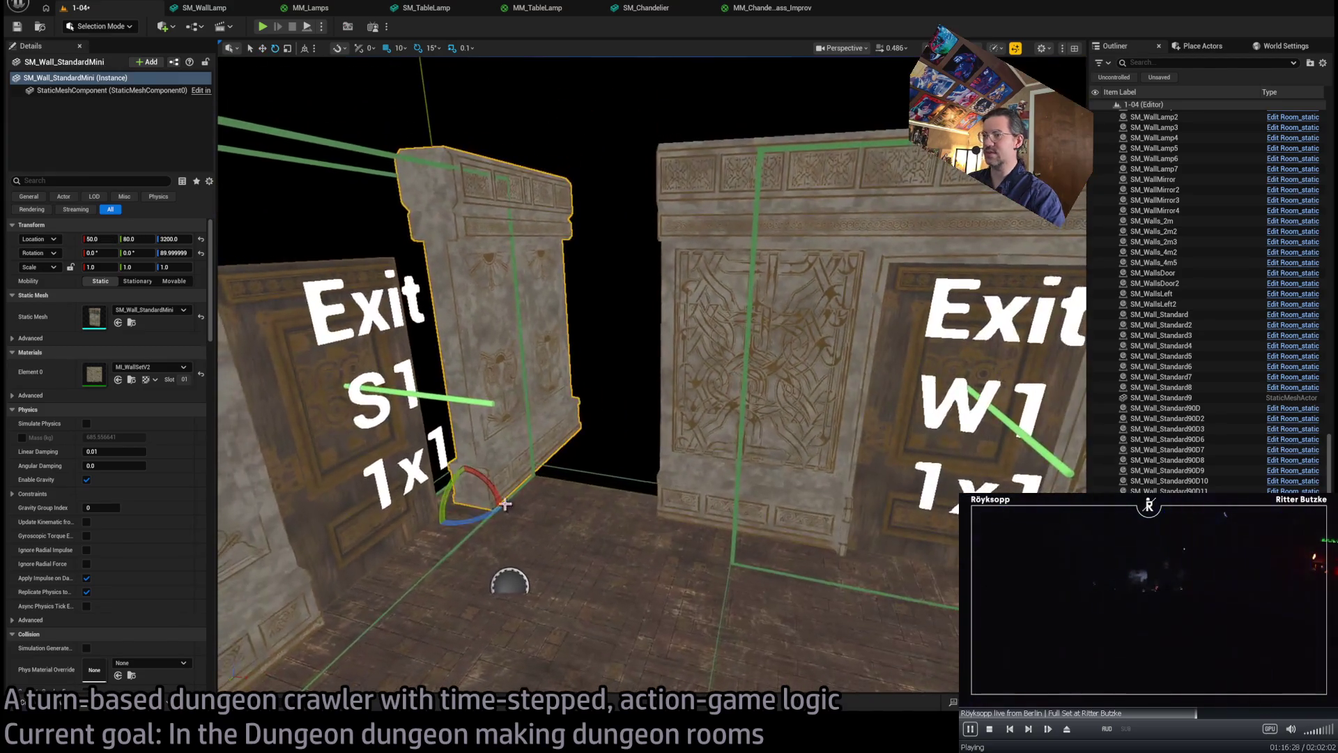
{"action": "left_click_drag", "start_coordinate": [478, 520], "coordinate": [636, 508]}
{"action": "key", "text": "f"}
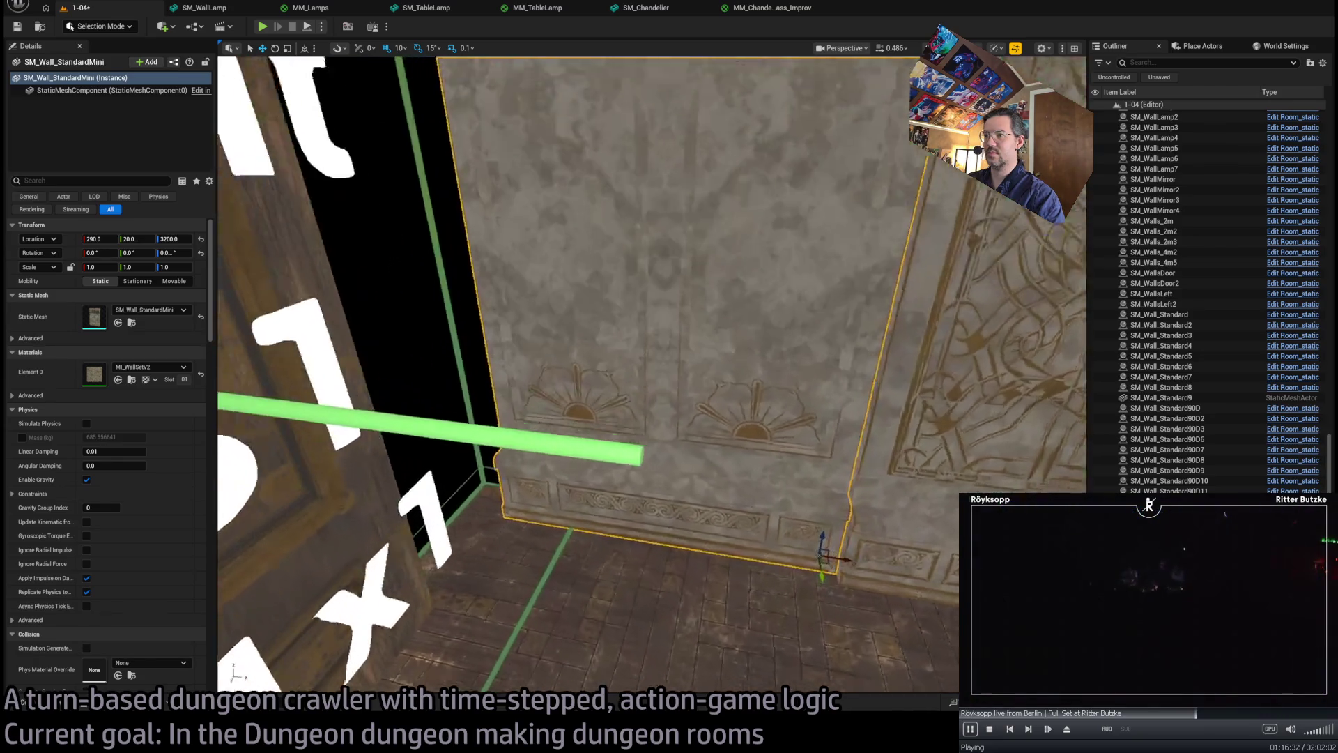
{"action": "left_click_drag", "start_coordinate": [766, 620], "coordinate": [766, 620]}
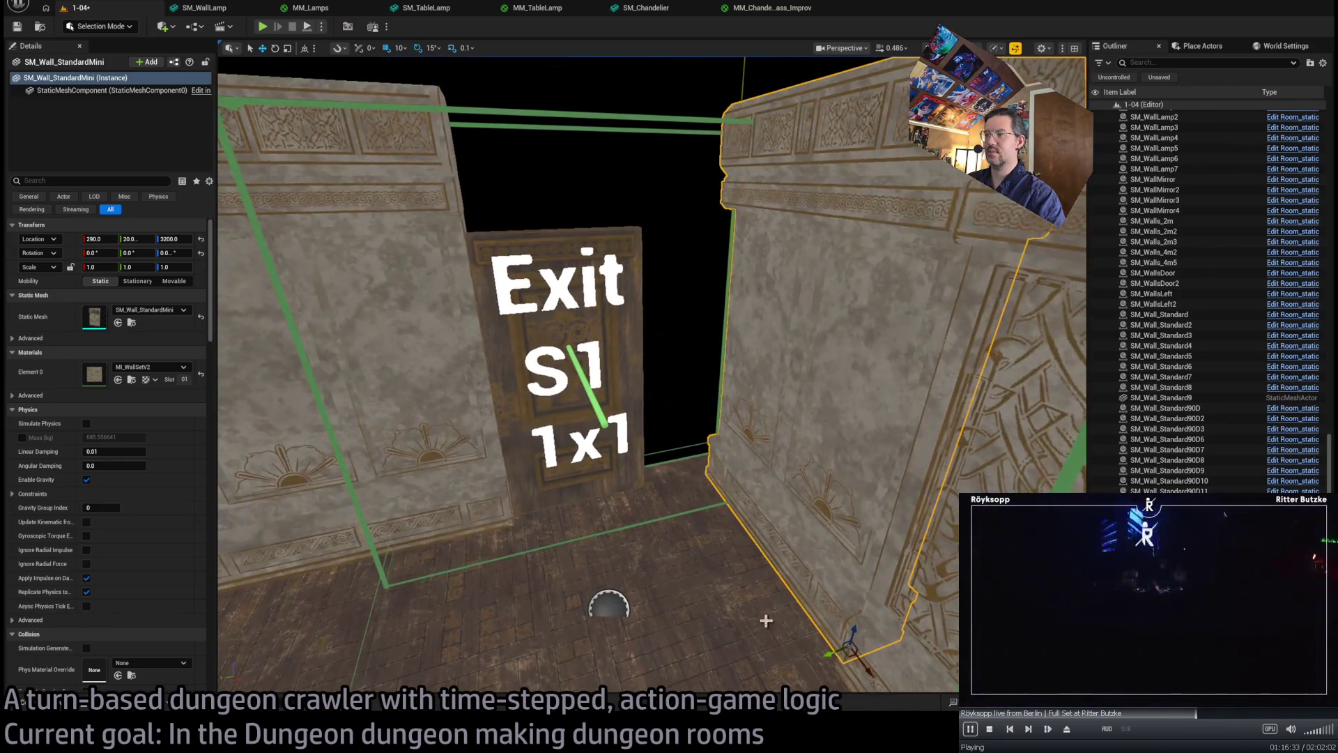
- Swap the standard wall's mesh to SM_Wall_SlimFiller and slide it along Y to about 70
{"action": "left_click", "coordinate": [456, 495]}
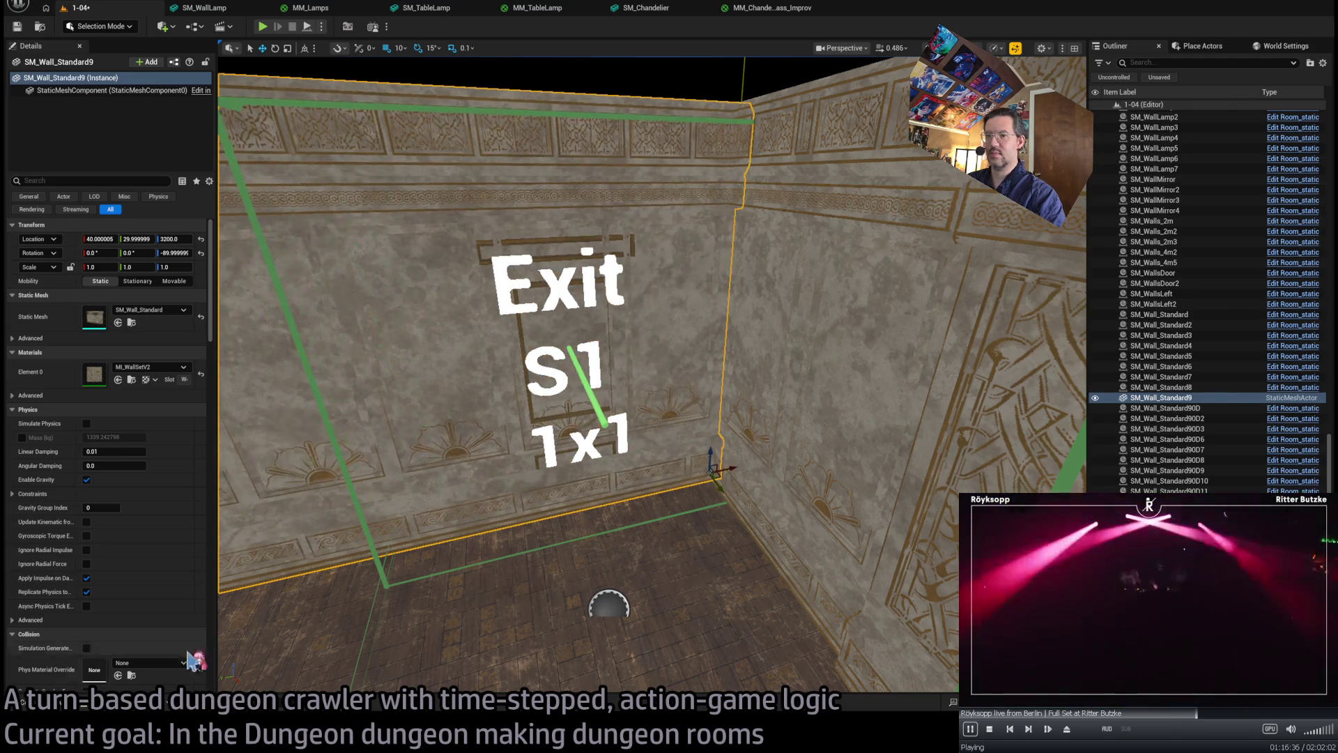
{"action": "key", "text": "ctrl+space"}
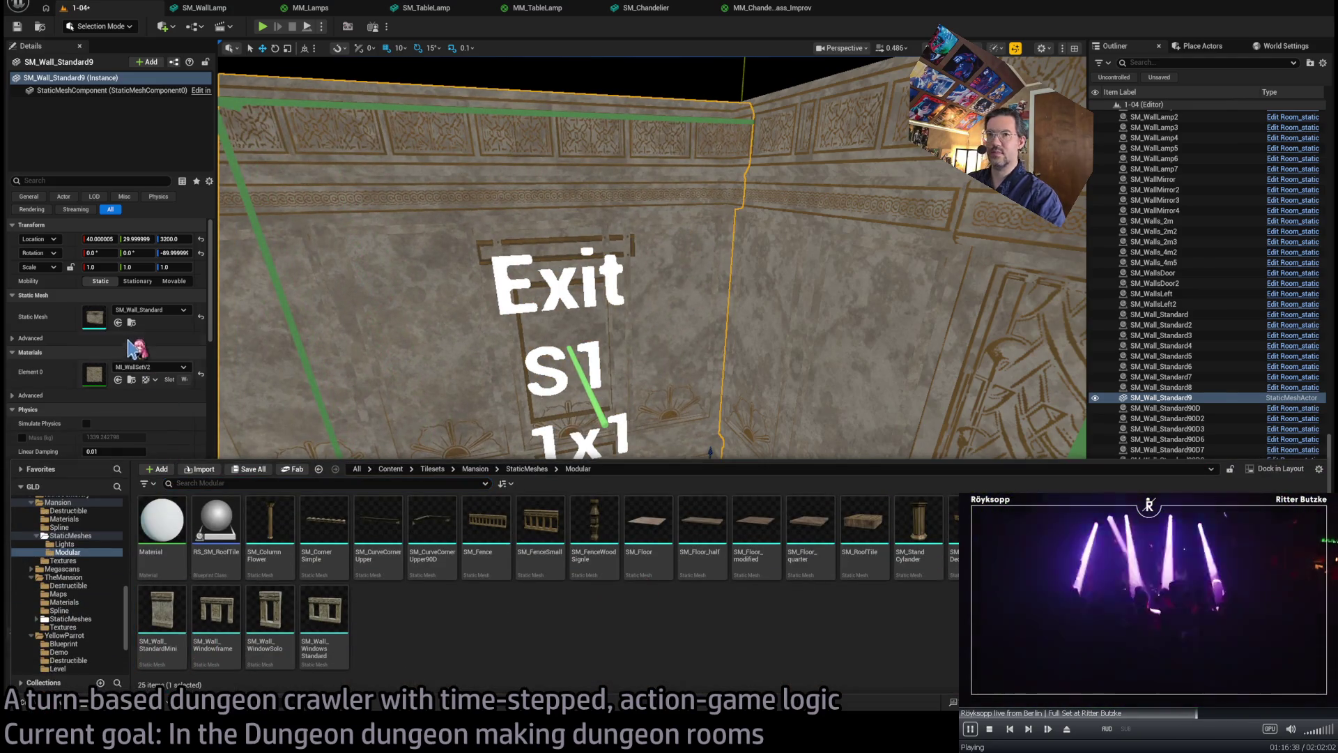
{"action": "left_click", "coordinate": [118, 322]}
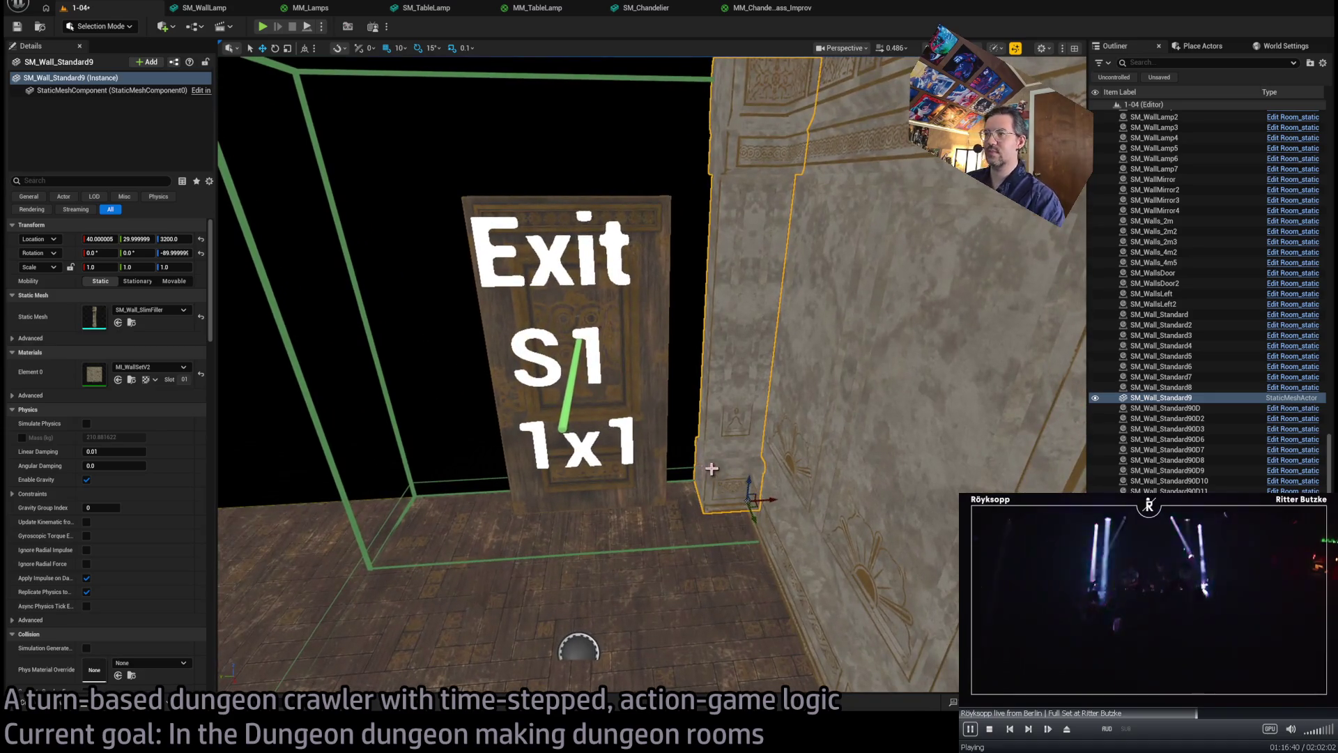
{"action": "key", "text": "ctrl+z"}
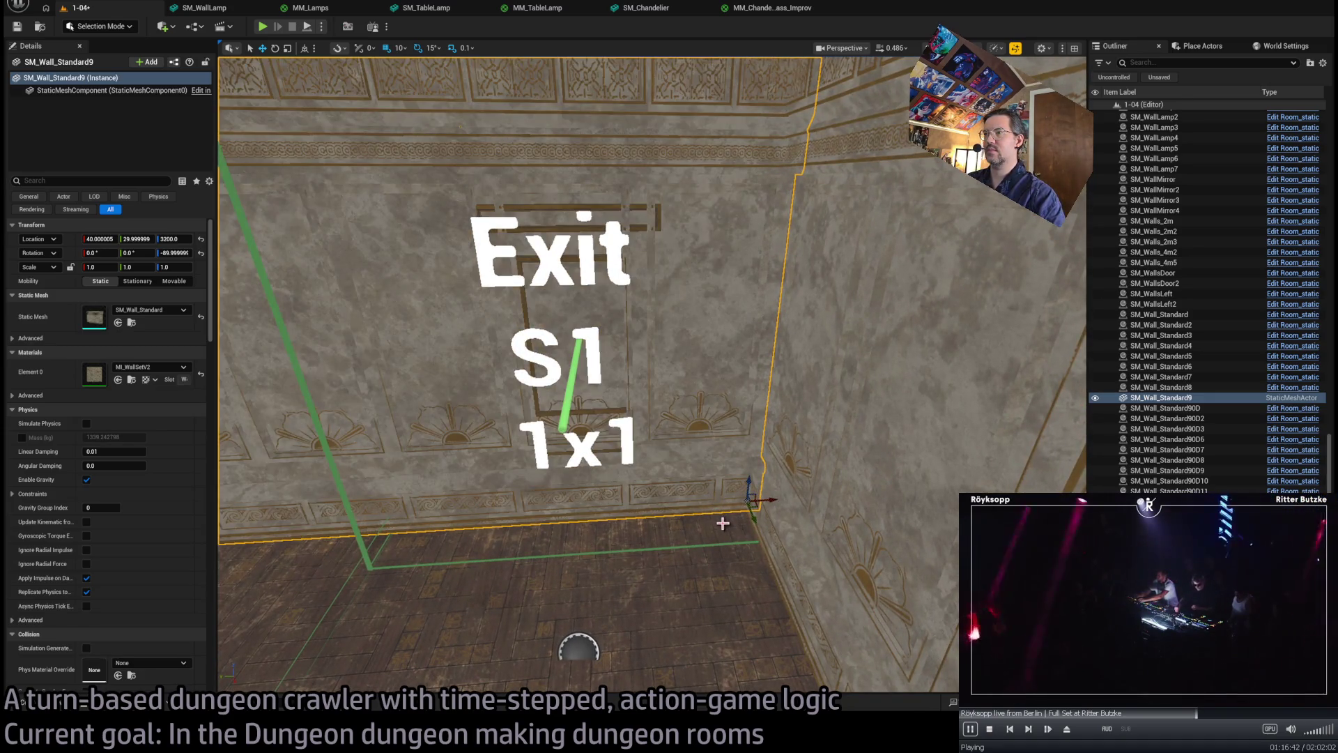
{"action": "key", "text": "ctrl+y"}
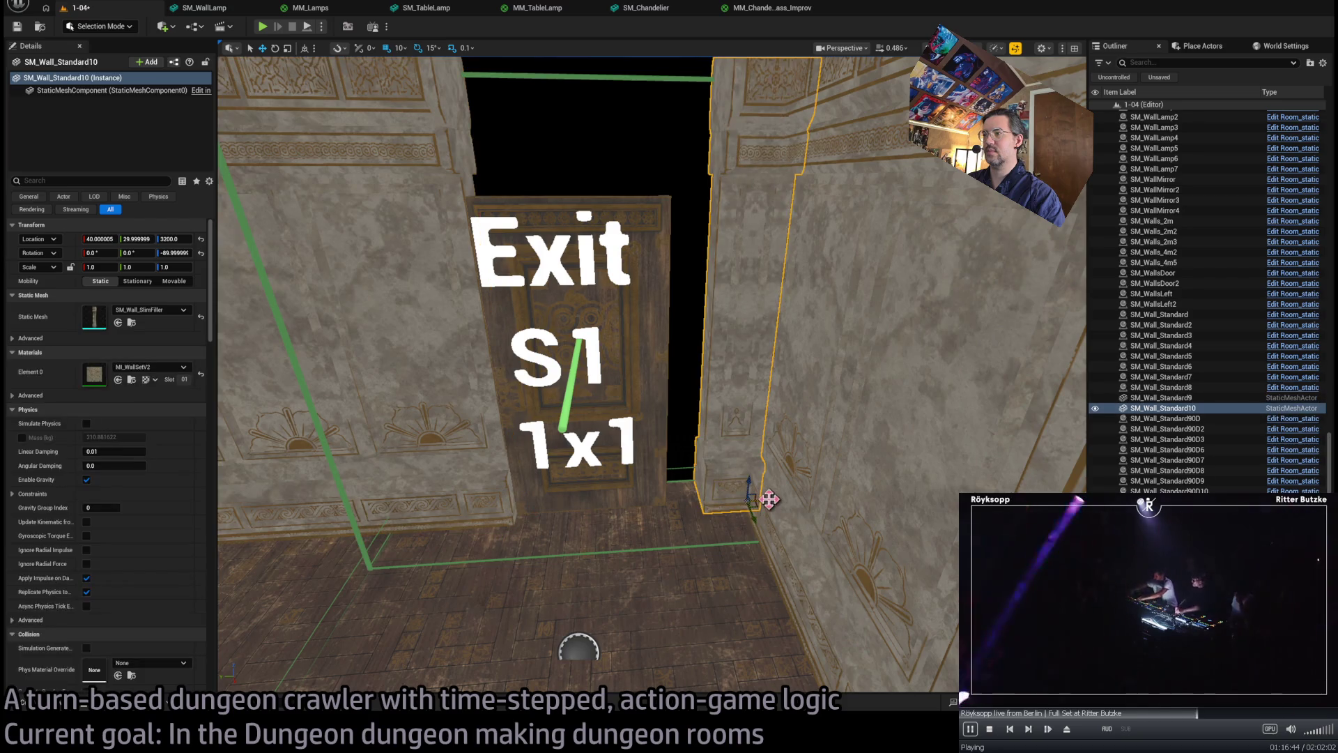
{"action": "mouse_move", "coordinate": [768, 499]}
{"action": "left_mouse_down"}
{"action": "mouse_move", "coordinate": [758, 483]}
{"action": "mouse_move", "coordinate": [715, 490]}
{"action": "mouse_move", "coordinate": [770, 481]}
{"action": "mouse_move", "coordinate": [613, 481]}
{"action": "mouse_move", "coordinate": [614, 558]}
{"action": "mouse_move", "coordinate": [576, 284]}
{"action": "left_mouse_up"}
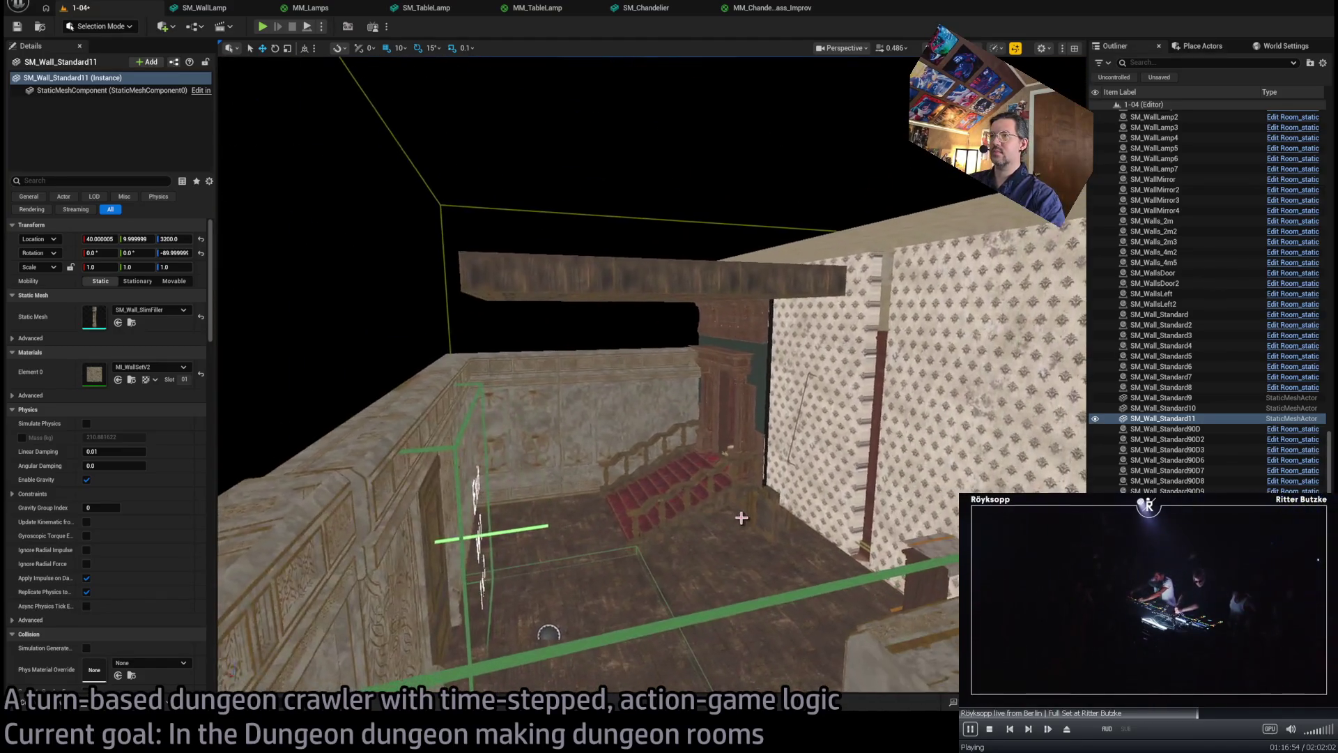
{"action": "left_click", "coordinate": [577, 283]}
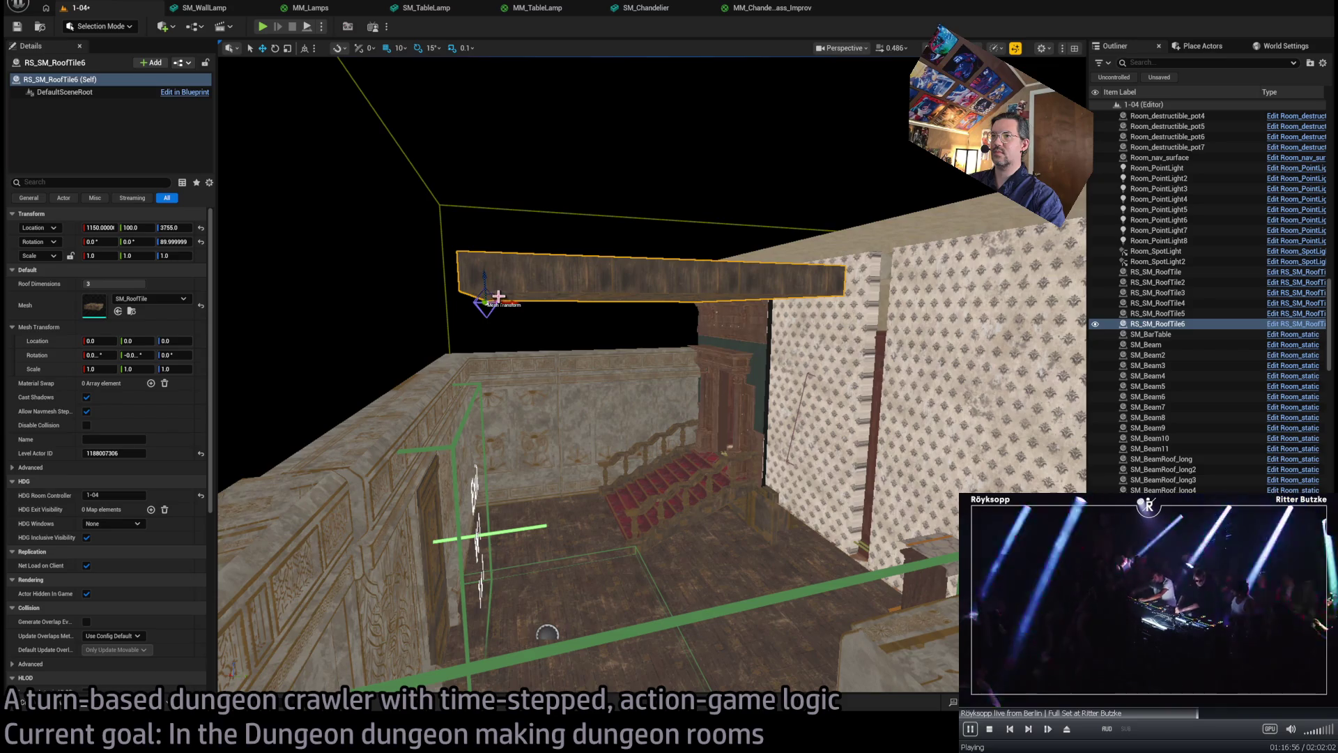
- Alt-drag RS_SM_RoofTile6 into RoofTile7 and RoofTile8, then select wall SM_Wall_Standard90D3
{"action": "left_click_drag", "start_coordinate": [498, 296], "coordinate": [490, 300], "text": "alt"}
{"action": "mouse_move", "coordinate": [451, 353]}
{"action": "left_mouse_down"}
{"action": "mouse_move", "coordinate": [550, 424]}
{"action": "mouse_move", "coordinate": [449, 352]}
{"action": "left_mouse_up"}
{"action": "left_click", "coordinate": [448, 353], "text": "ctrl"}
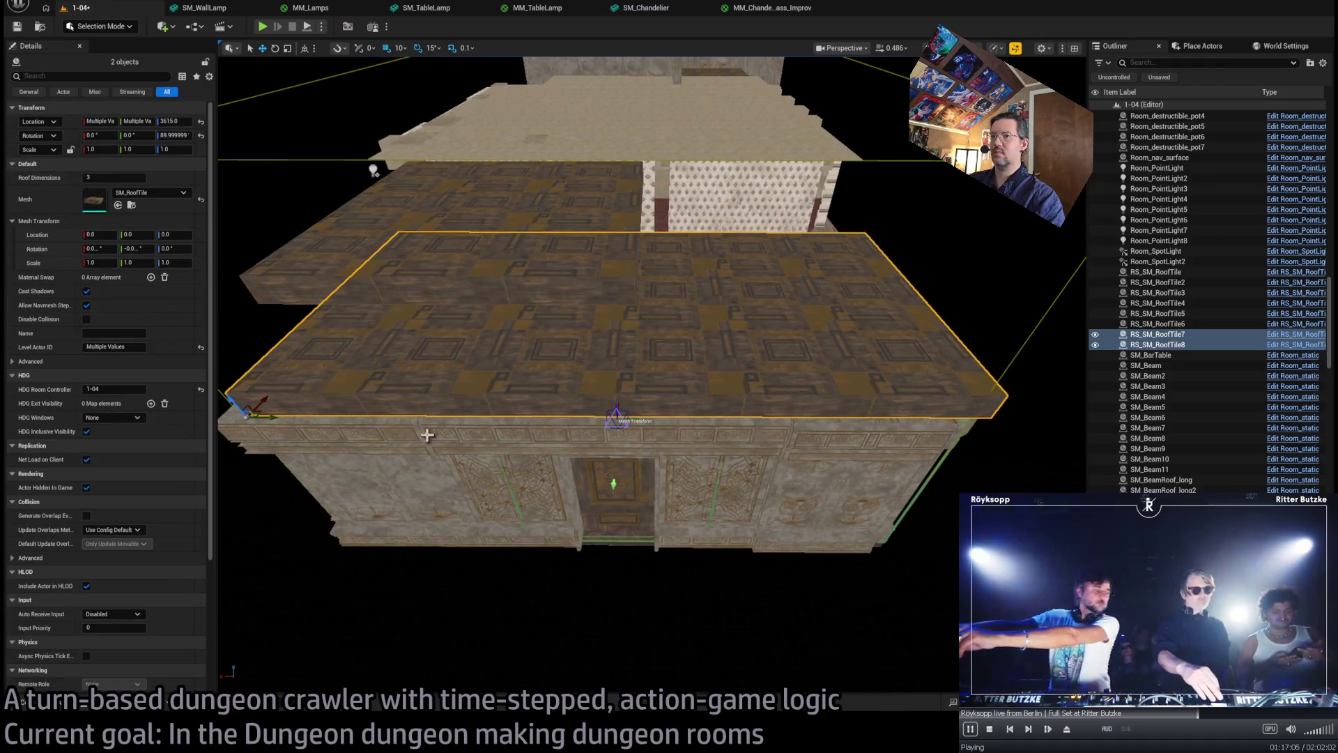
{"action": "mouse_move", "coordinate": [347, 407]}
{"action": "left_mouse_down"}
{"action": "mouse_move", "coordinate": [310, 324]}
{"action": "mouse_move", "coordinate": [254, 298]}
{"action": "left_mouse_up"}
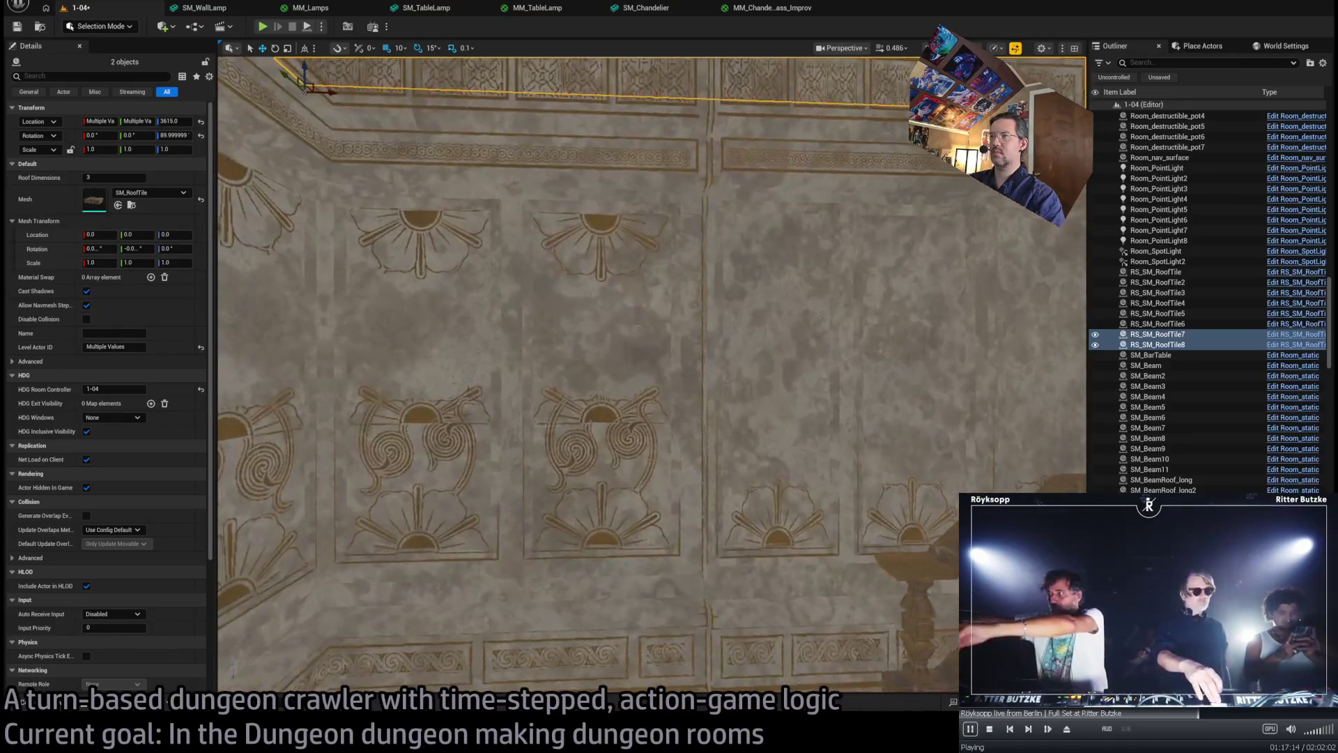
{"action": "left_click", "coordinate": [652, 409]}
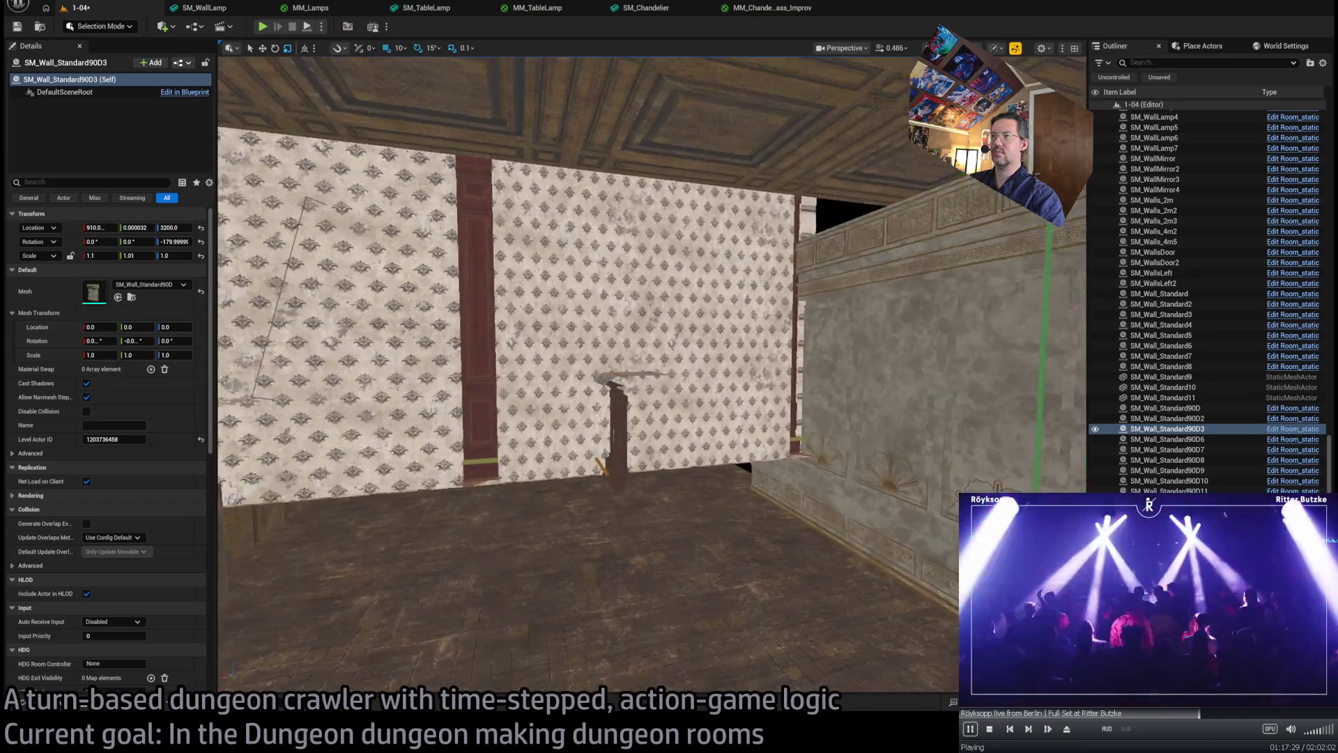
- Select corner wall SM_Wall_Standard9 and inspect it beside the S1 exit sign
{"action": "mouse_move", "coordinate": [585, 376]}
{"action": "left_mouse_down"}
{"action": "mouse_move", "coordinate": [628, 391]}
{"action": "mouse_move", "coordinate": [565, 425]}
{"action": "left_mouse_up"}
{"action": "left_click", "coordinate": [830, 397]}
{"action": "left_click_drag", "start_coordinate": [830, 397], "coordinate": [558, 404]}
{"action": "key", "text": "f"}
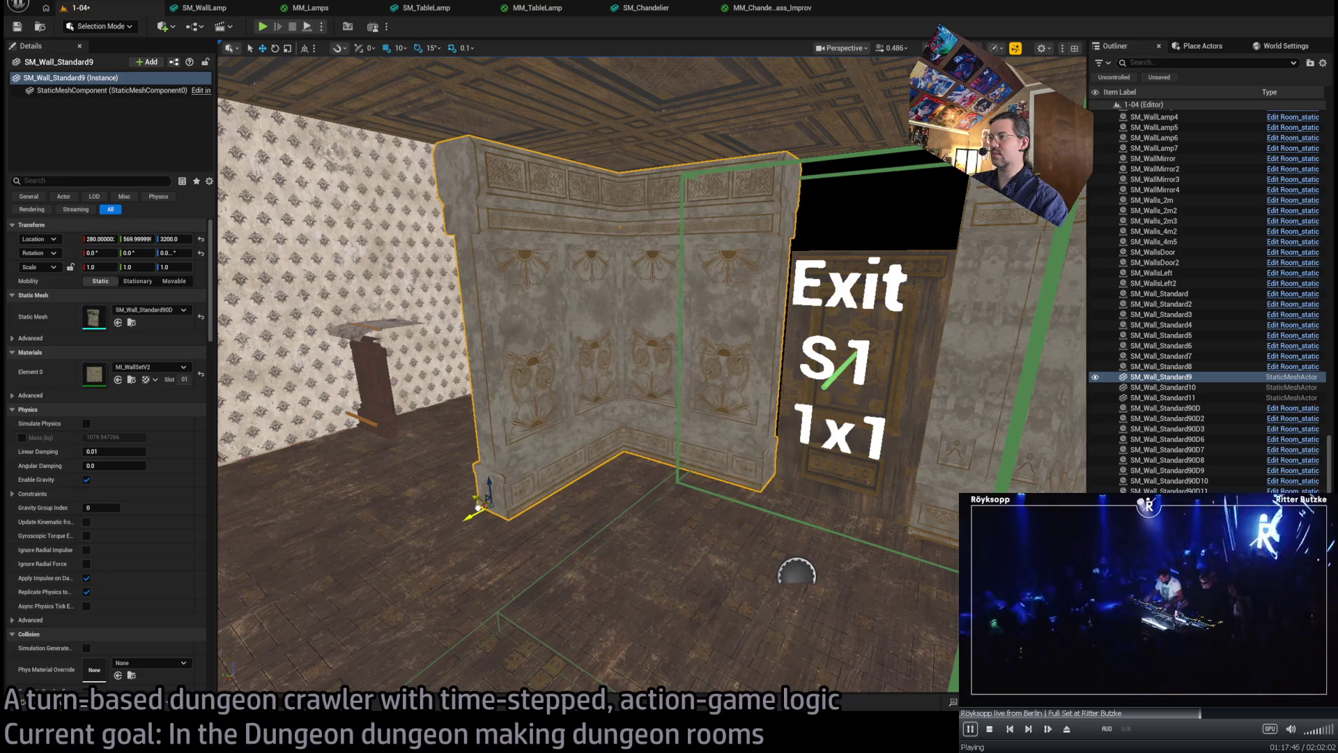
{"action": "key", "text": "w"}
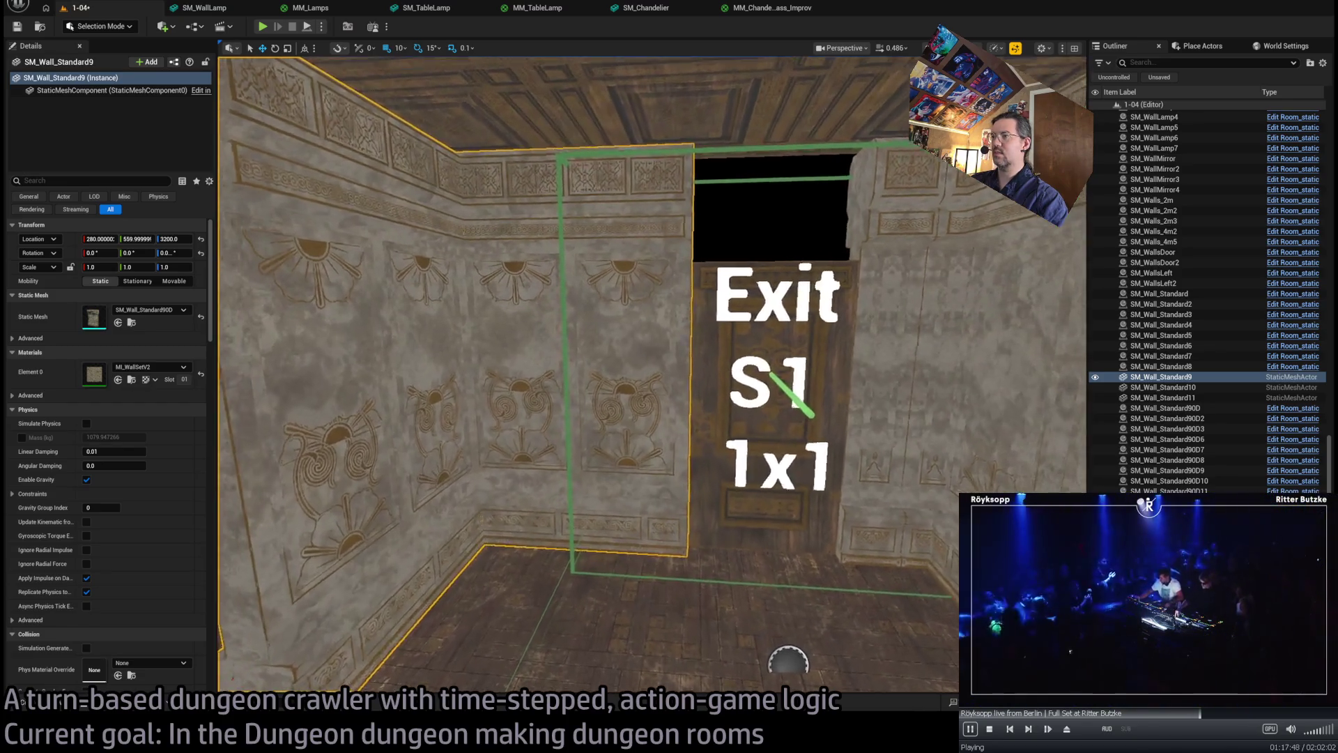
{"action": "key", "text": "w"}
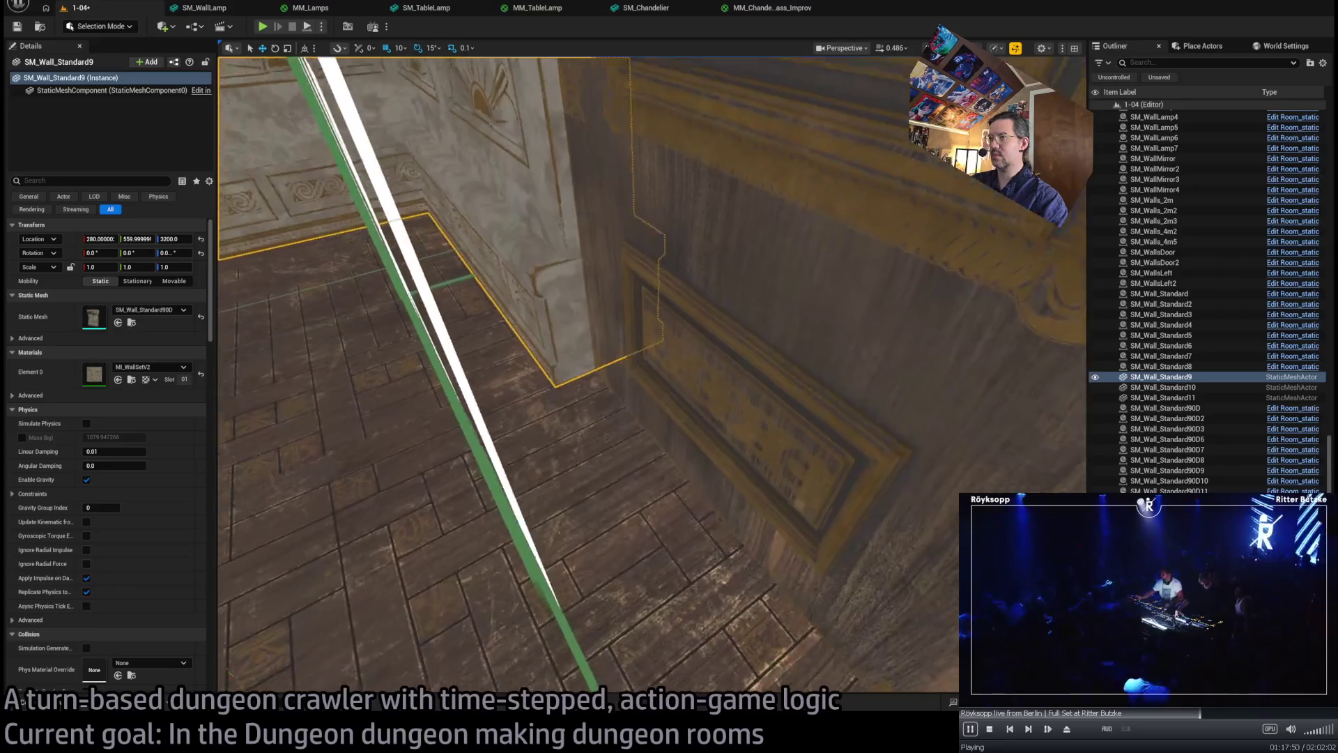
{"action": "key", "text": "w"}
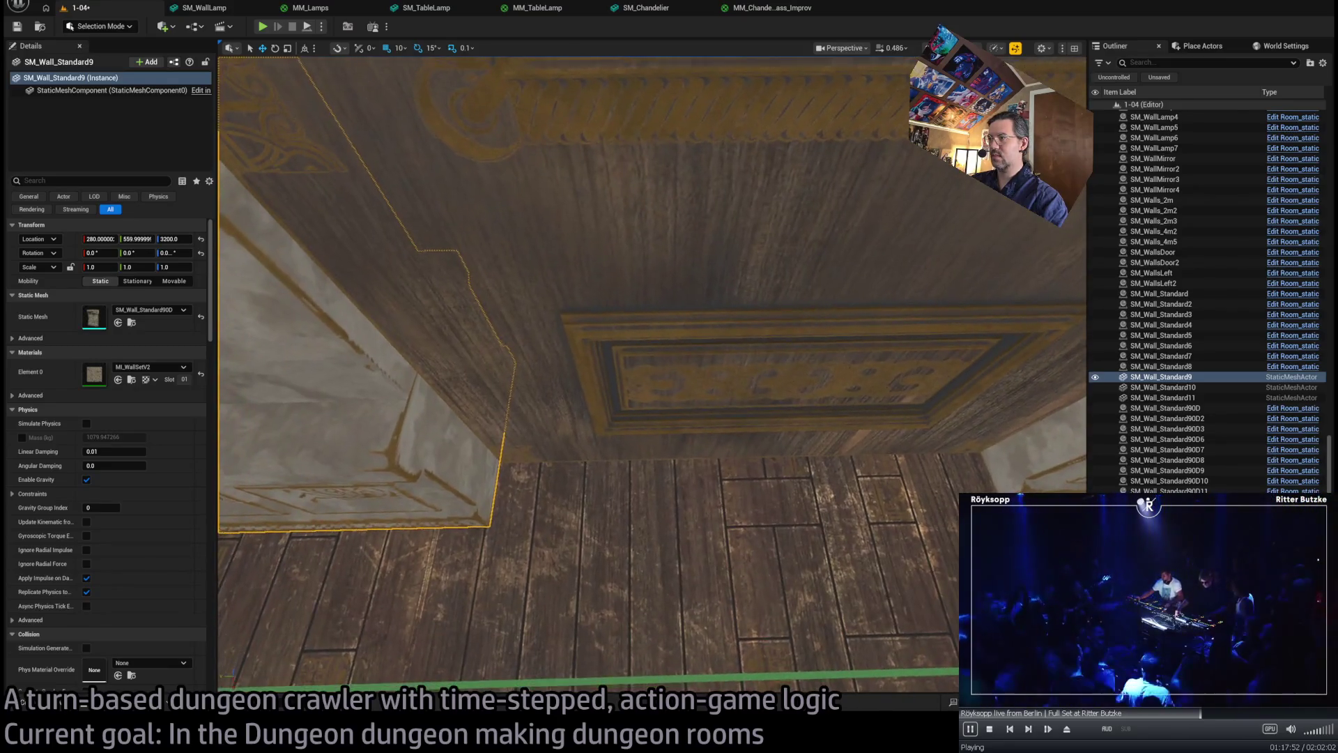
{"action": "key", "text": "s"}
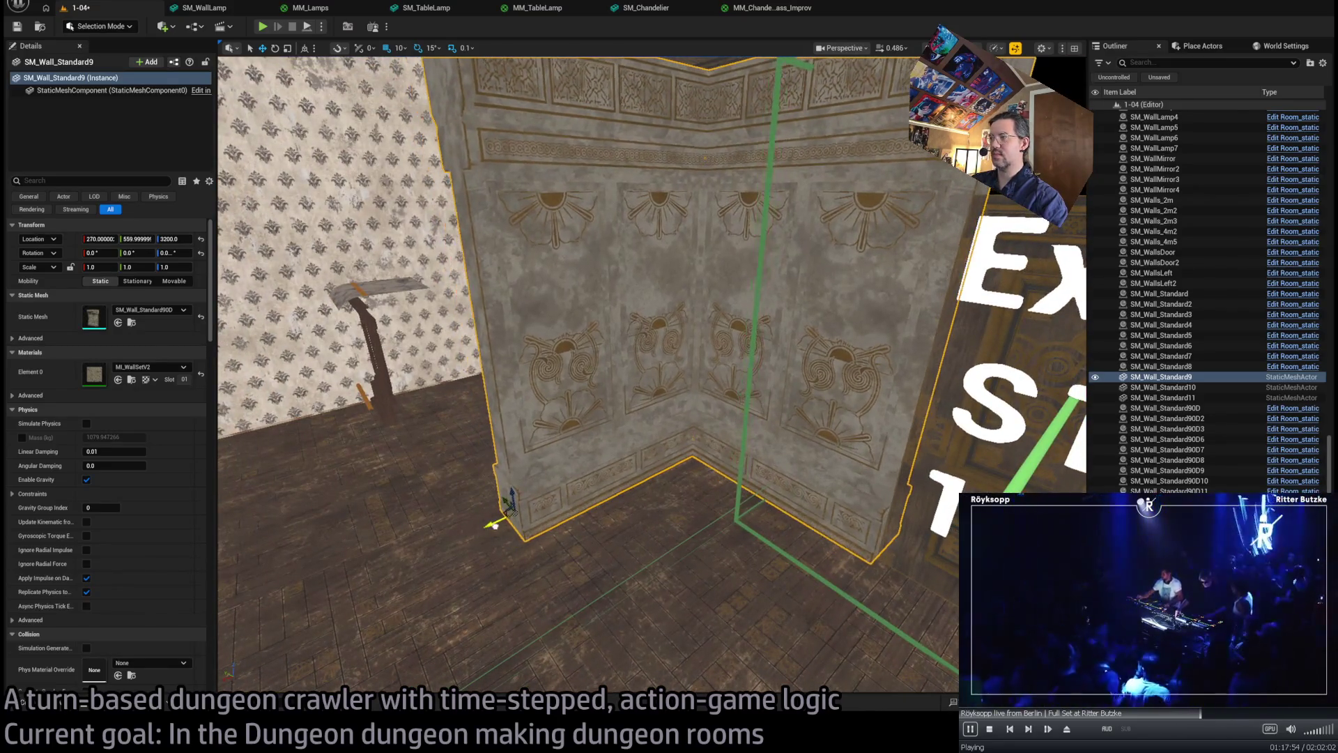
- Test-nudge the wall's X, reset it to 280, then Alt-drag copy SM_Wall_Standard12 to X 530
{"action": "left_click_drag", "start_coordinate": [485, 528], "coordinate": [477, 531]}
{"action": "key", "text": "w"}
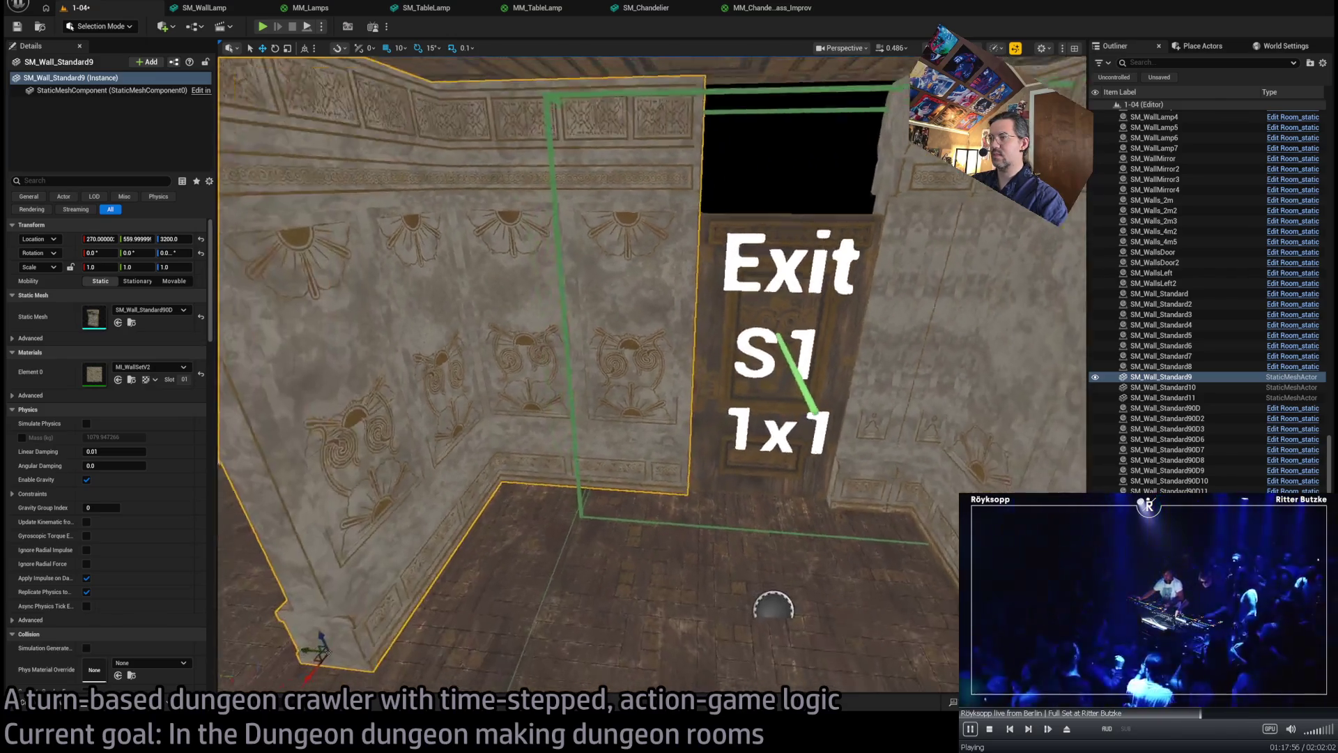
{"action": "key", "text": "s"}
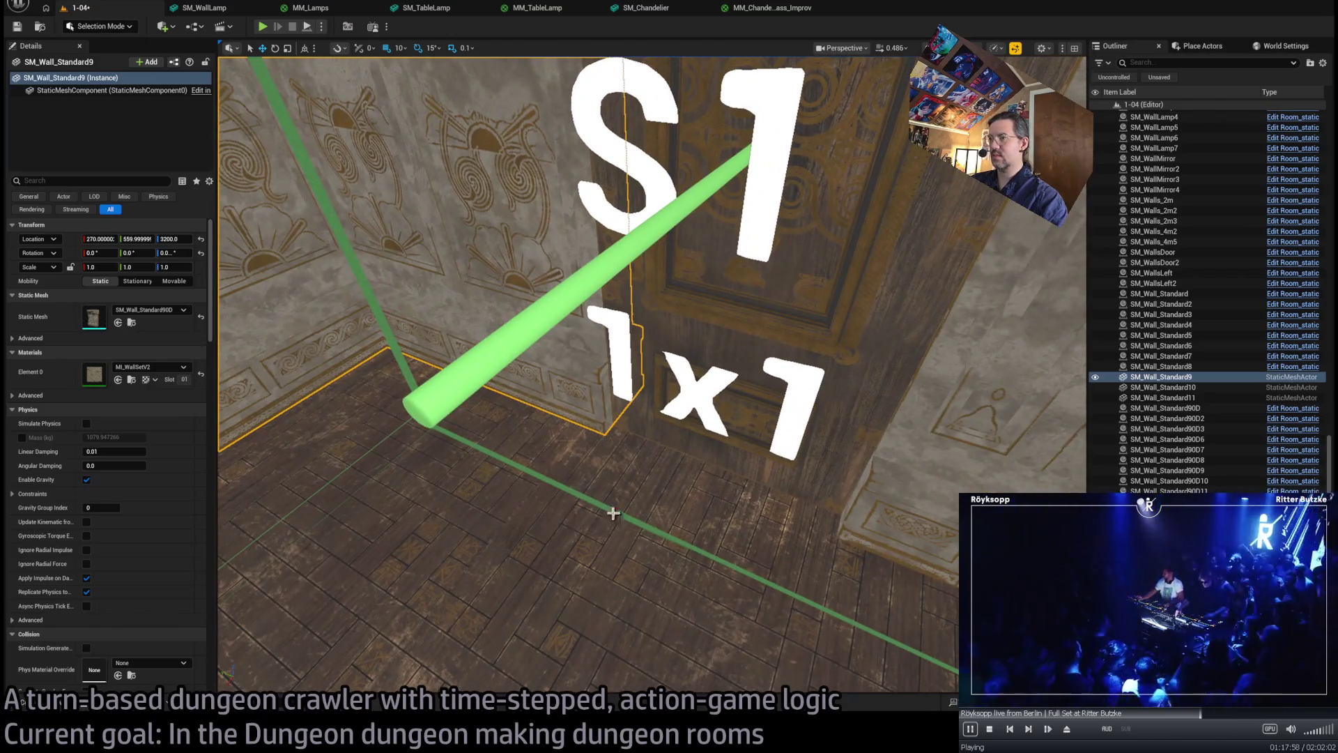
{"action": "key", "text": "ctrl+z"}
{"action": "key", "text": "f"}
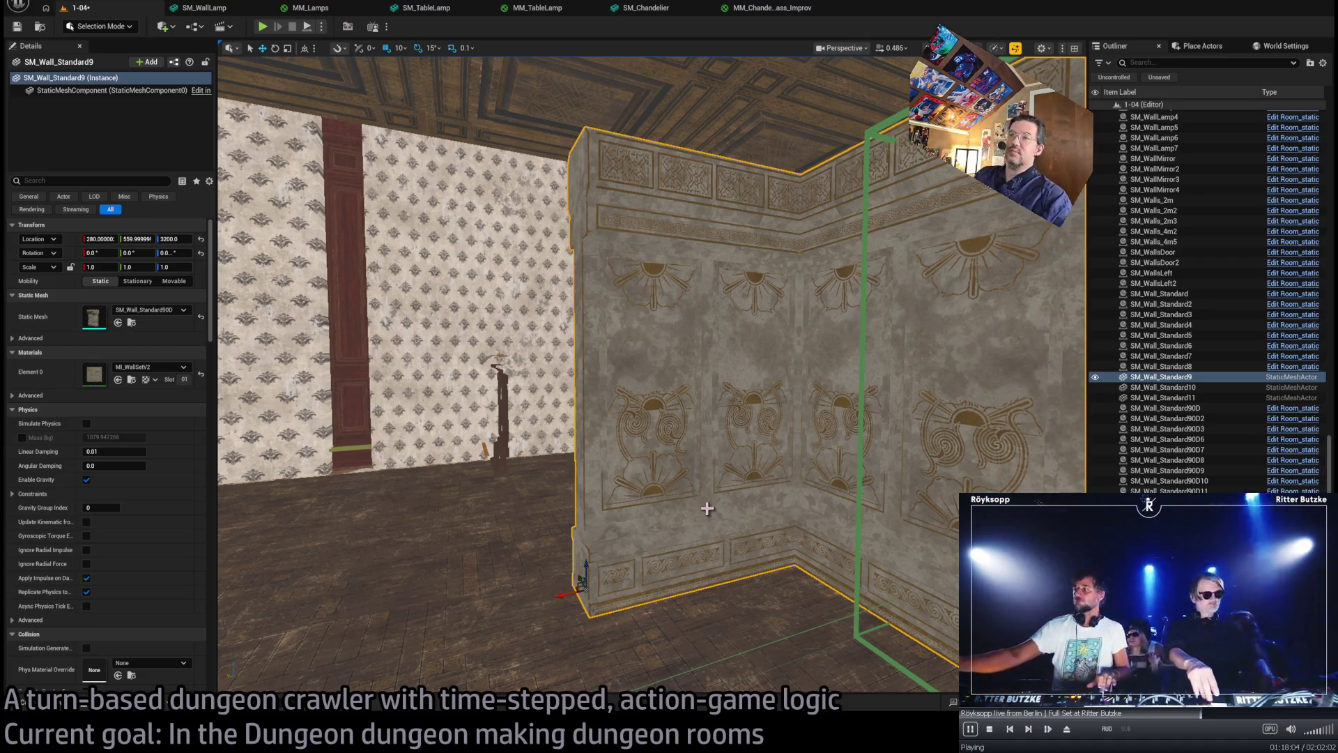
{"action": "key", "text": "s"}
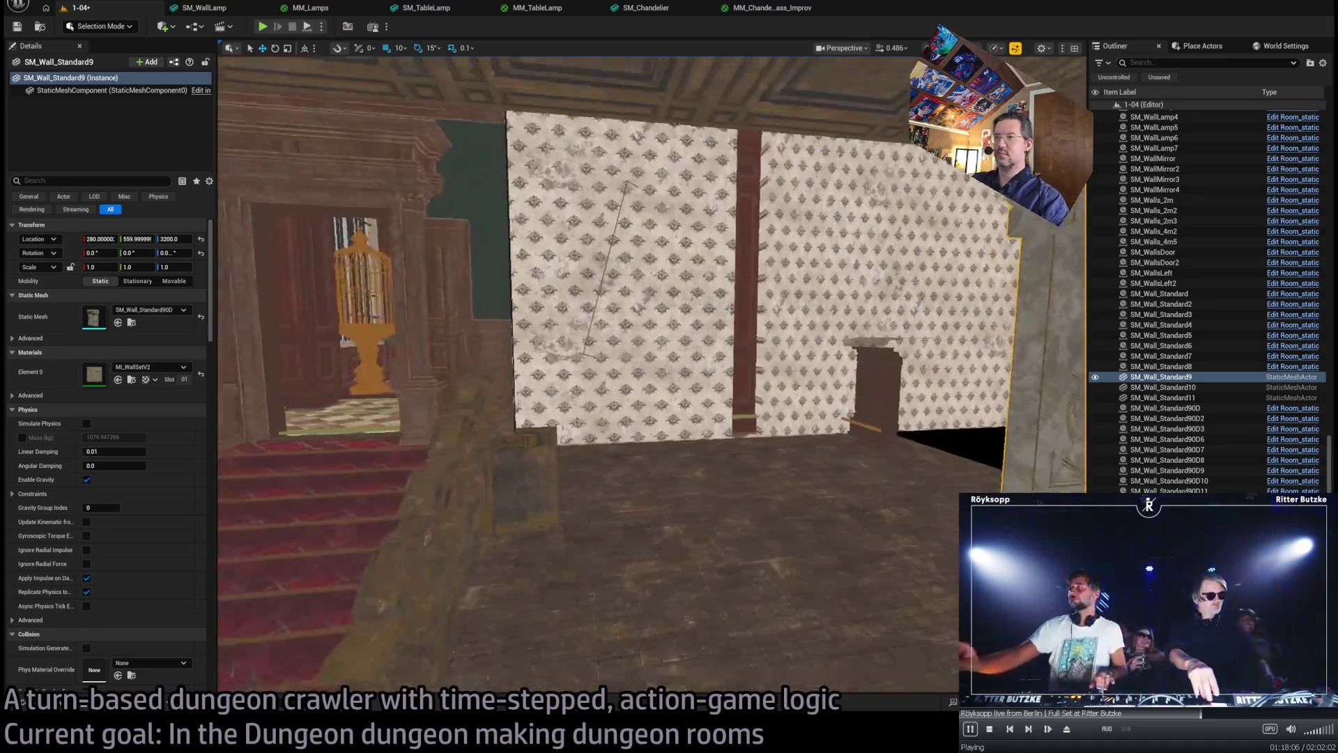
{"action": "mouse_move", "coordinate": [872, 500]}
{"action": "left_mouse_down"}
{"action": "mouse_move", "coordinate": [672, 497]}
{"action": "mouse_move", "coordinate": [655, 512]}
{"action": "mouse_move", "coordinate": [741, 532]}
{"action": "mouse_move", "coordinate": [906, 513]}
{"action": "mouse_move", "coordinate": [868, 550]}
{"action": "mouse_move", "coordinate": [727, 469]}
{"action": "mouse_move", "coordinate": [929, 498]}
{"action": "mouse_move", "coordinate": [955, 488]}
{"action": "mouse_move", "coordinate": [765, 485]}
{"action": "mouse_move", "coordinate": [865, 503]}
{"action": "left_mouse_up"}
{"action": "mouse_move", "coordinate": [942, 534]}
{"action": "left_mouse_down"}
{"action": "mouse_move", "coordinate": [922, 534]}
{"action": "mouse_move", "coordinate": [767, 418]}
{"action": "mouse_move", "coordinate": [272, 181]}
{"action": "left_mouse_up"}
- Alt-drag a copy of the wall sideways and switch its mesh to SM_Wall_StandardMini
{"action": "key", "text": "f"}
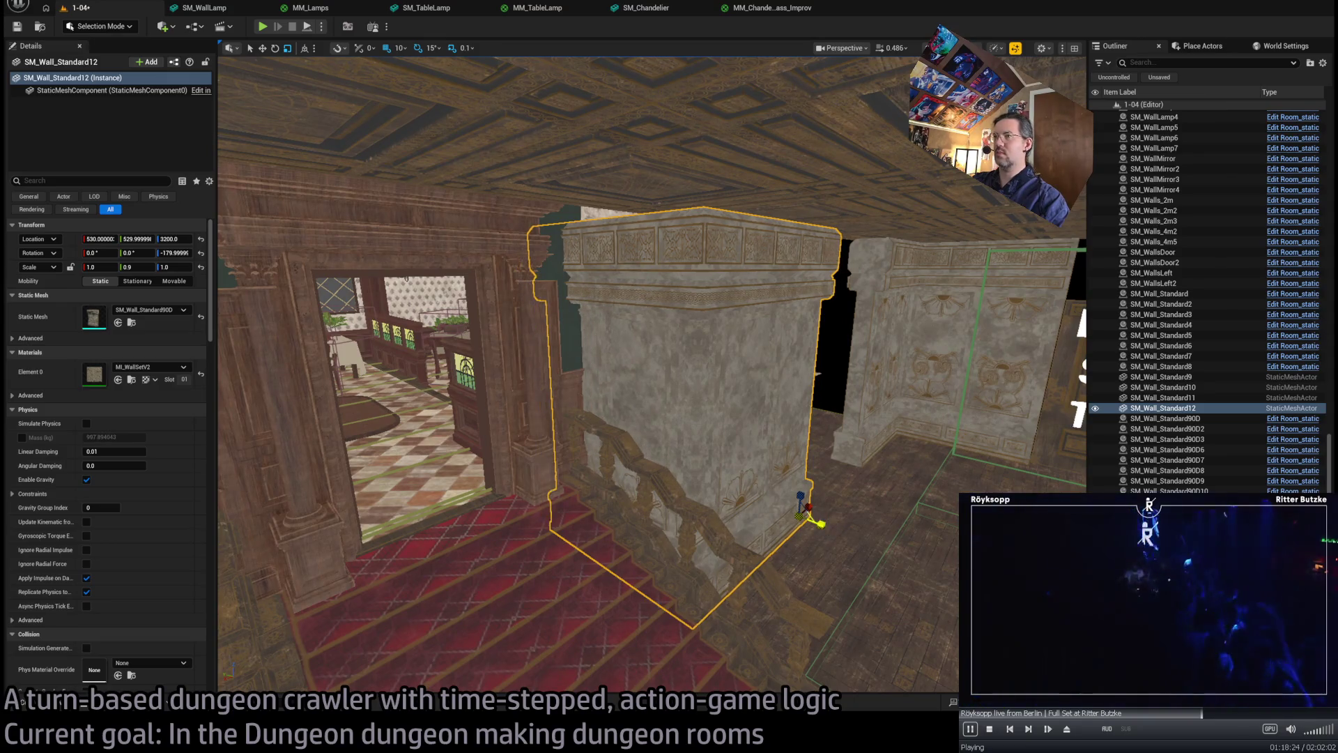
{"action": "mouse_move", "coordinate": [783, 532]}
{"action": "left_mouse_down"}
{"action": "mouse_move", "coordinate": [773, 446]}
{"action": "mouse_move", "coordinate": [753, 432]}
{"action": "mouse_move", "coordinate": [731, 512]}
{"action": "mouse_move", "coordinate": [725, 474]}
{"action": "mouse_move", "coordinate": [697, 439]}
{"action": "mouse_move", "coordinate": [785, 549]}
{"action": "left_mouse_up"}
{"action": "mouse_move", "coordinate": [621, 525]}
{"action": "left_mouse_down"}
{"action": "mouse_move", "coordinate": [642, 513]}
{"action": "mouse_move", "coordinate": [544, 455]}
{"action": "left_mouse_up"}
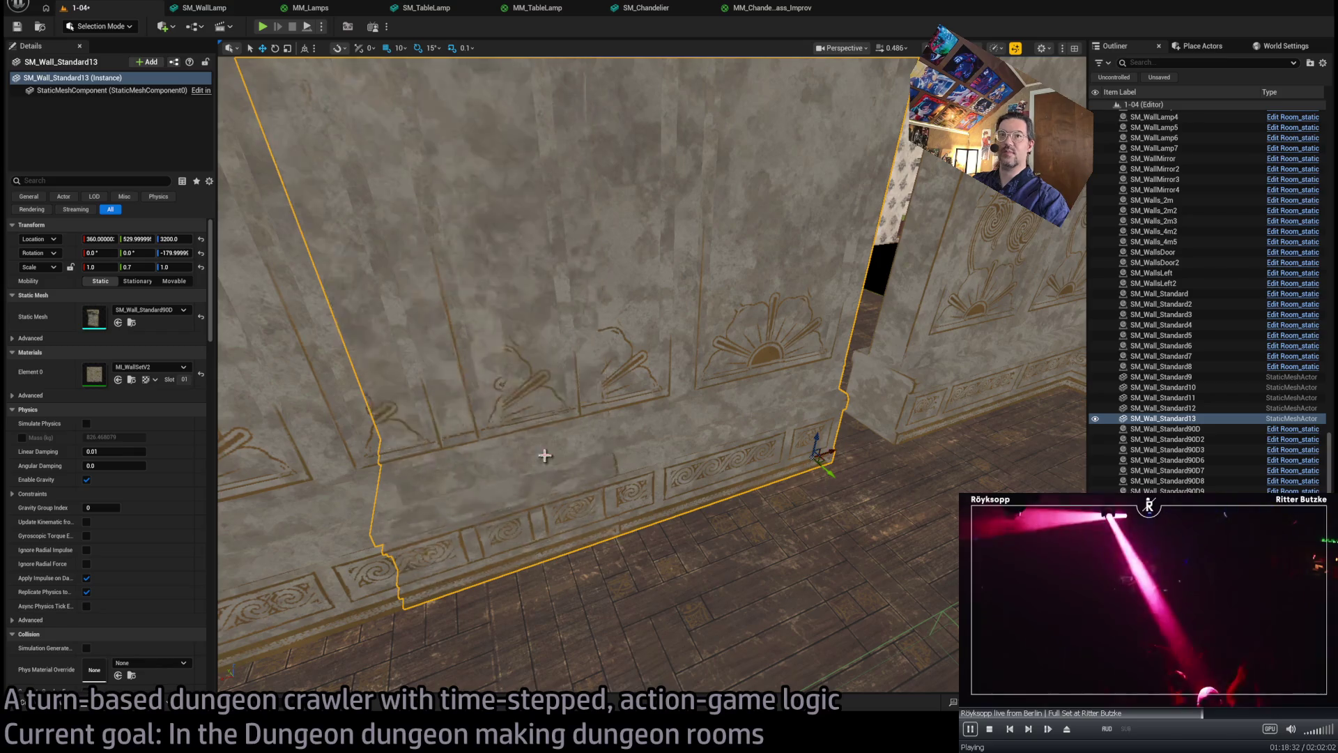
{"action": "left_click", "coordinate": [98, 267]}
{"action": "key", "text": "Escape"}
{"action": "left_click", "coordinate": [118, 322]}
{"action": "key", "text": "f"}
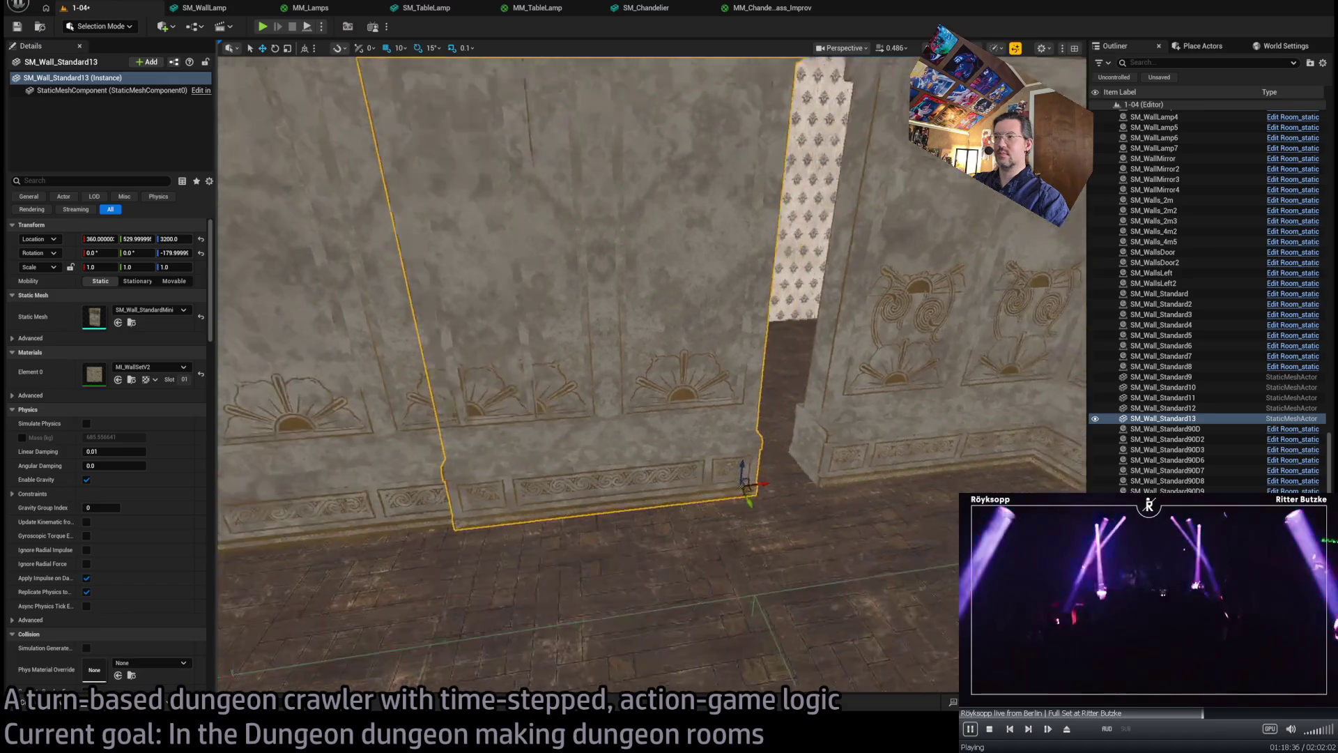
- Move the mini wall to X 300 and set its Scale X to 0.88
{"action": "mouse_move", "coordinate": [704, 472]}
{"action": "left_mouse_down"}
{"action": "mouse_move", "coordinate": [753, 450]}
{"action": "mouse_move", "coordinate": [718, 446]}
{"action": "mouse_move", "coordinate": [744, 433]}
{"action": "left_mouse_up"}
{"action": "key", "text": "r"}
{"action": "left_click_drag", "start_coordinate": [955, 412], "coordinate": [951, 416]}
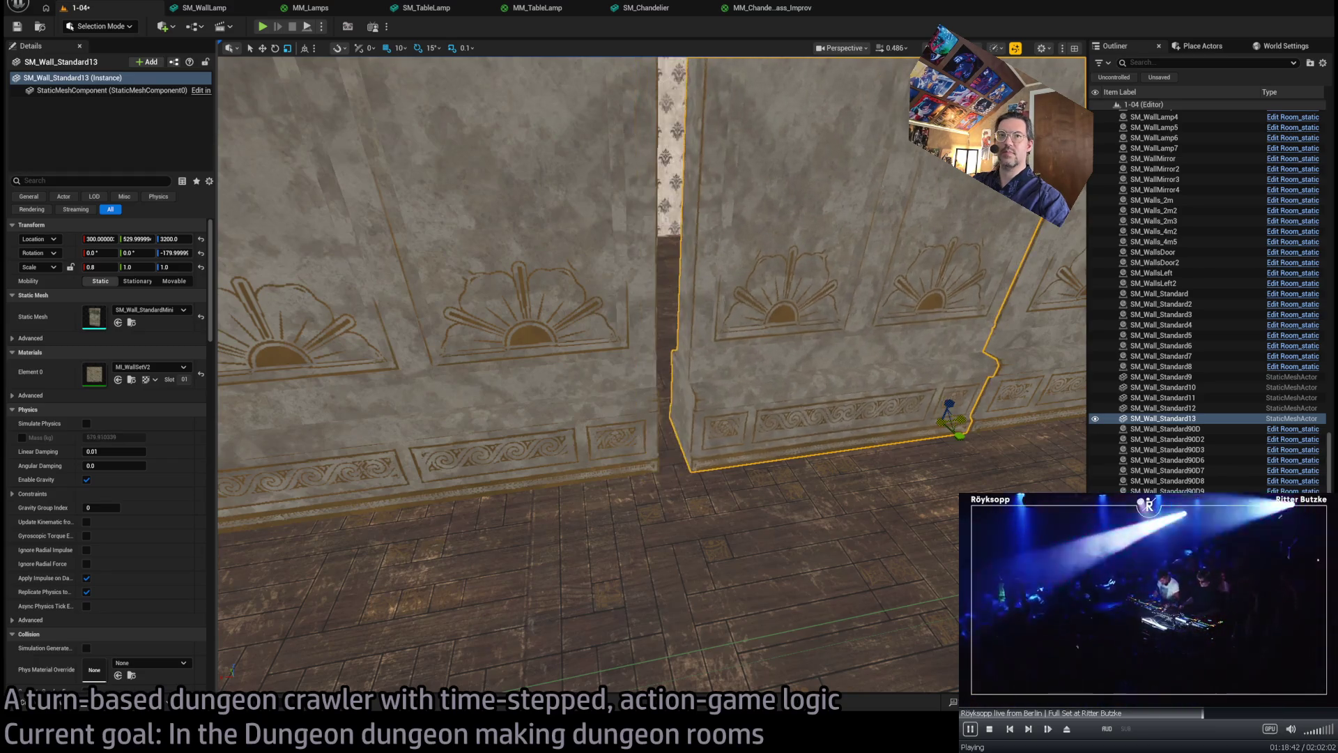
{"action": "left_click", "coordinate": [105, 264]}
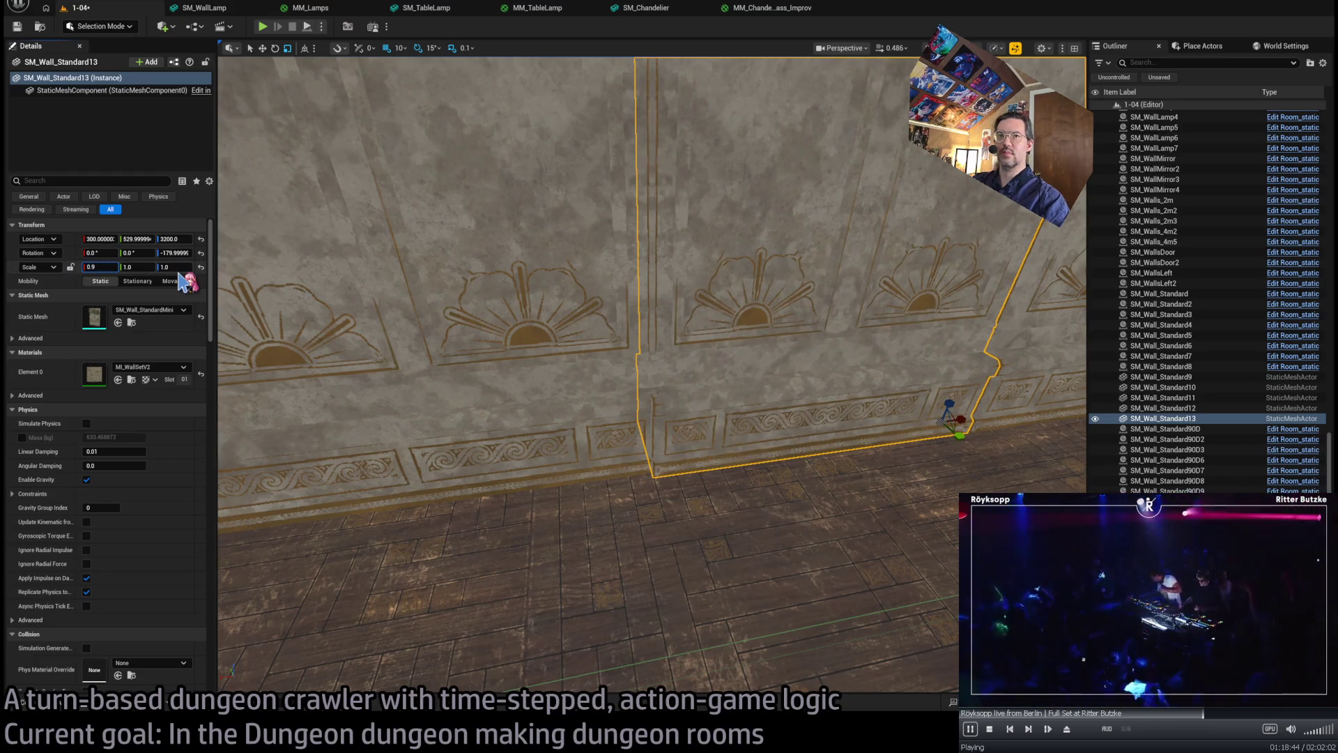
{"action": "type", "text": "5"}
{"action": "key", "text": "Return"}
{"action": "scroll", "coordinate": [651, 376], "scroll_direction": "up", "scroll_amount": 5}
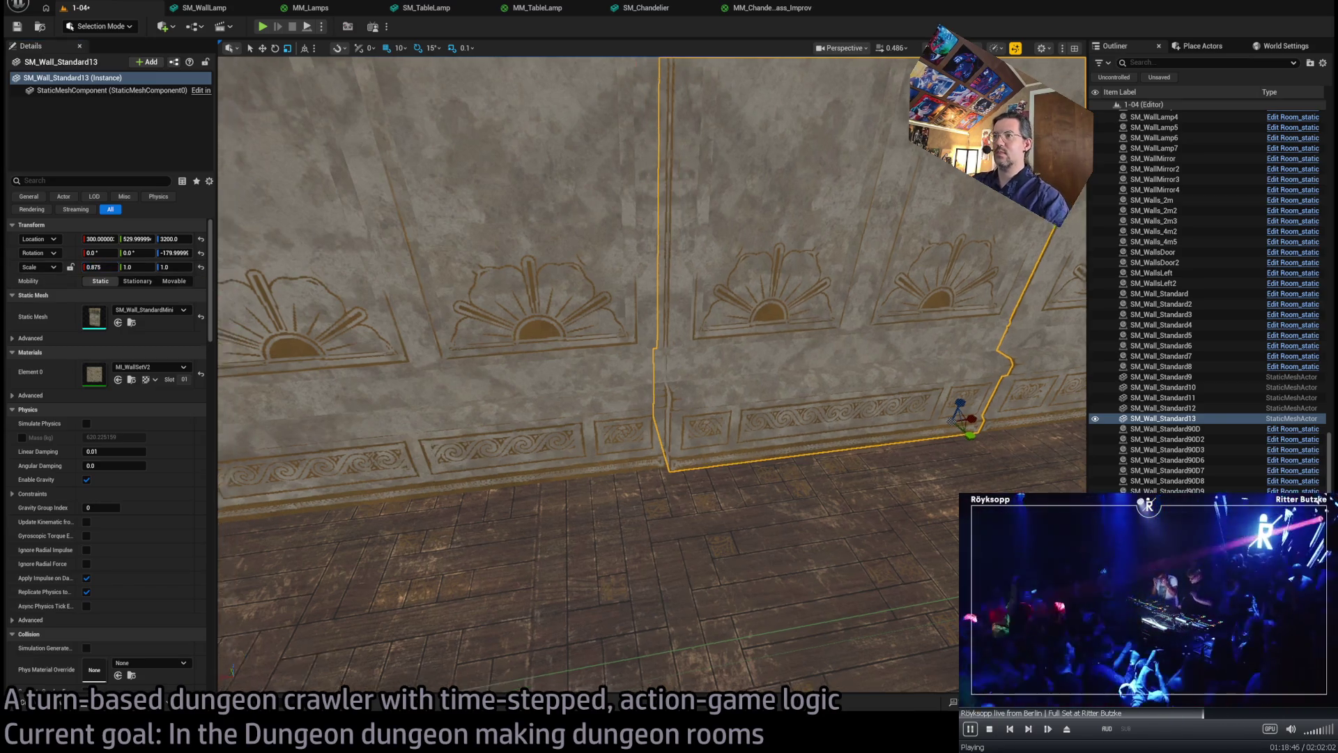
{"action": "scroll", "coordinate": [302, 185], "scroll_direction": "down", "scroll_amount": 3}
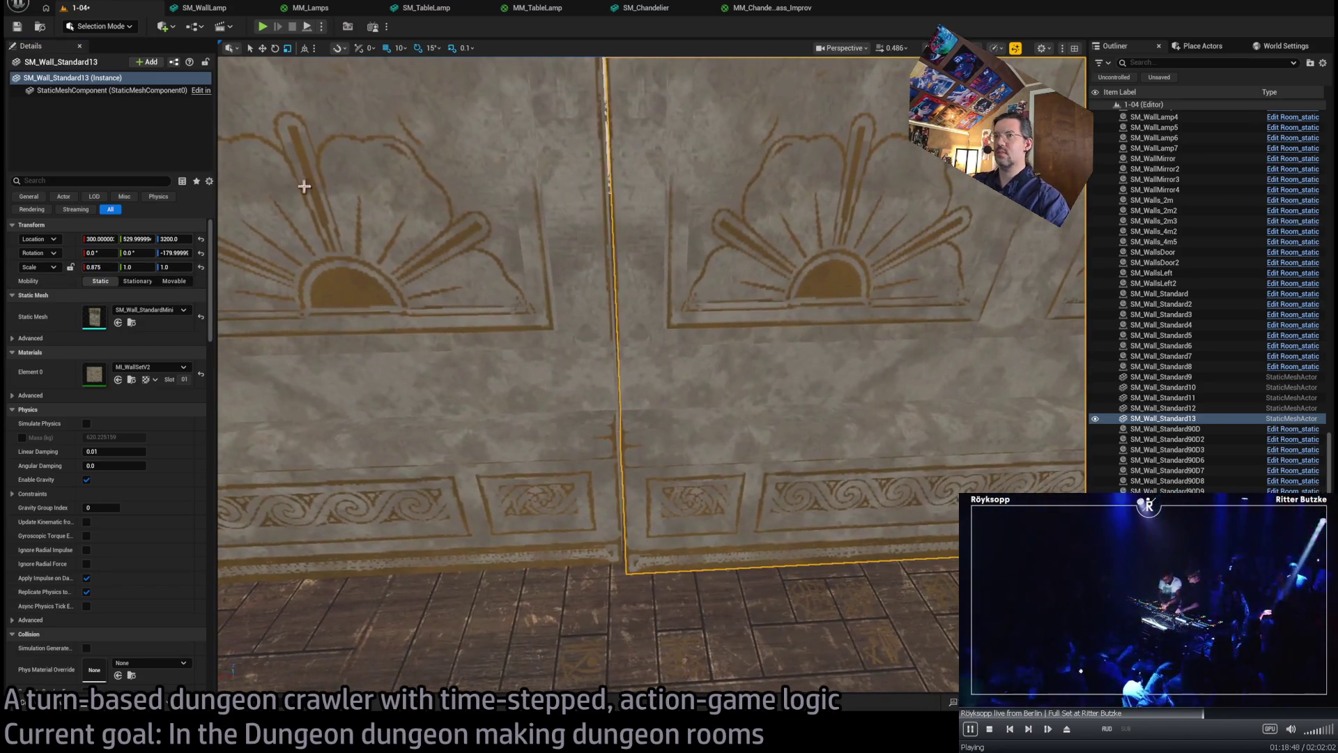
{"action": "key", "text": "BackSpace"}
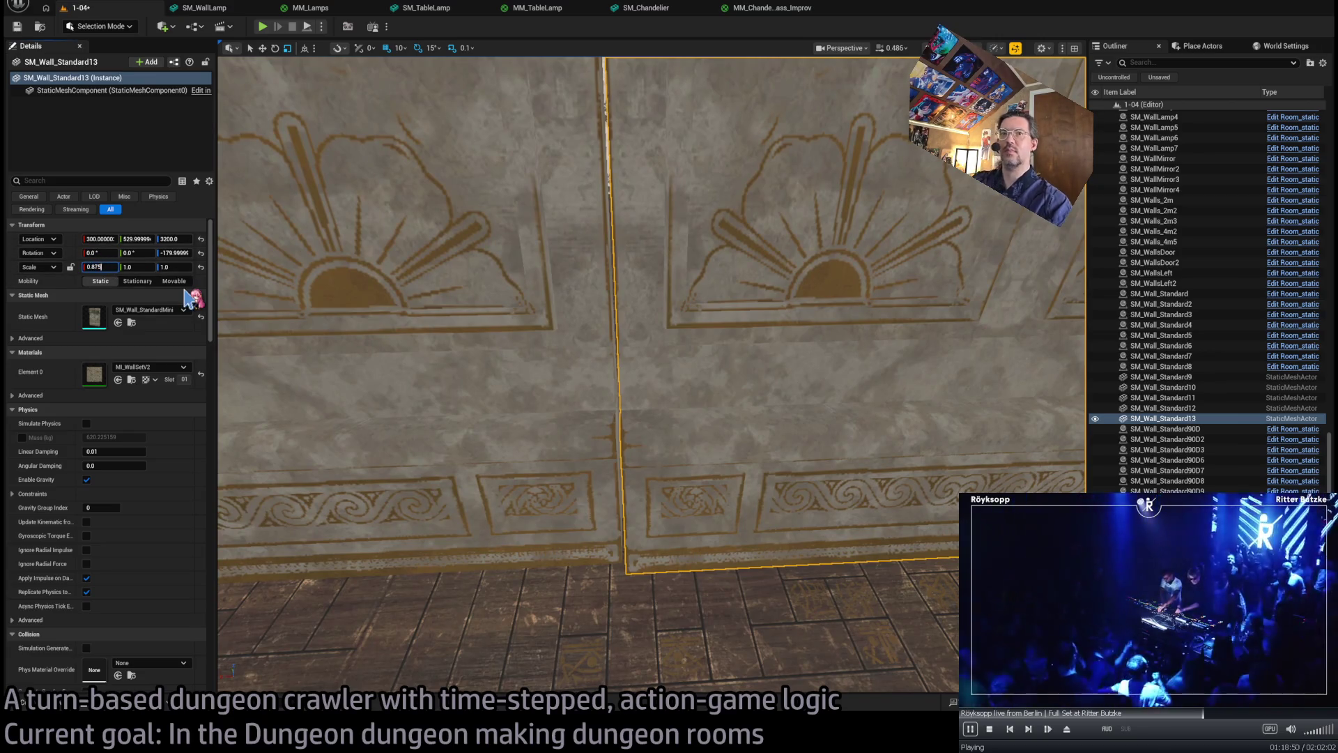
{"action": "type", "text": "6"}
{"action": "key", "text": "Return"}
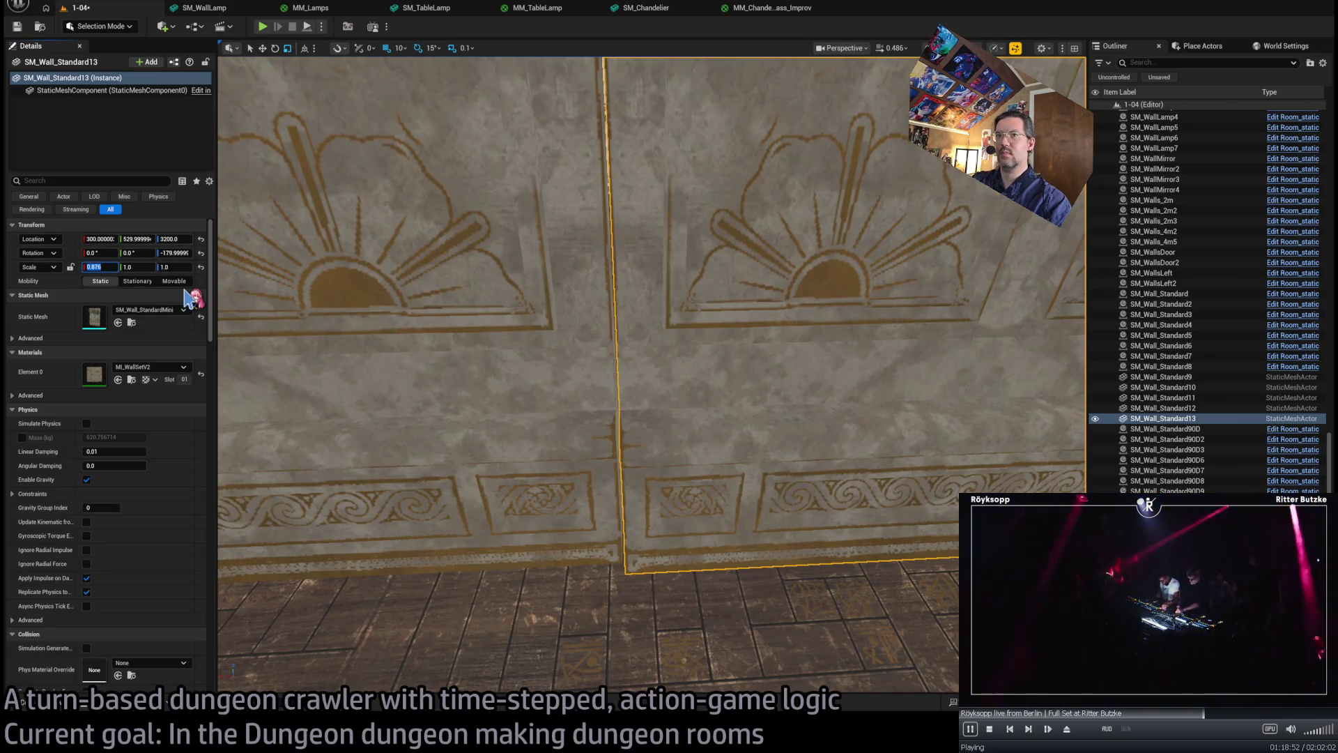
{"action": "type", "text": "0.88"}
{"action": "key", "text": "Return"}
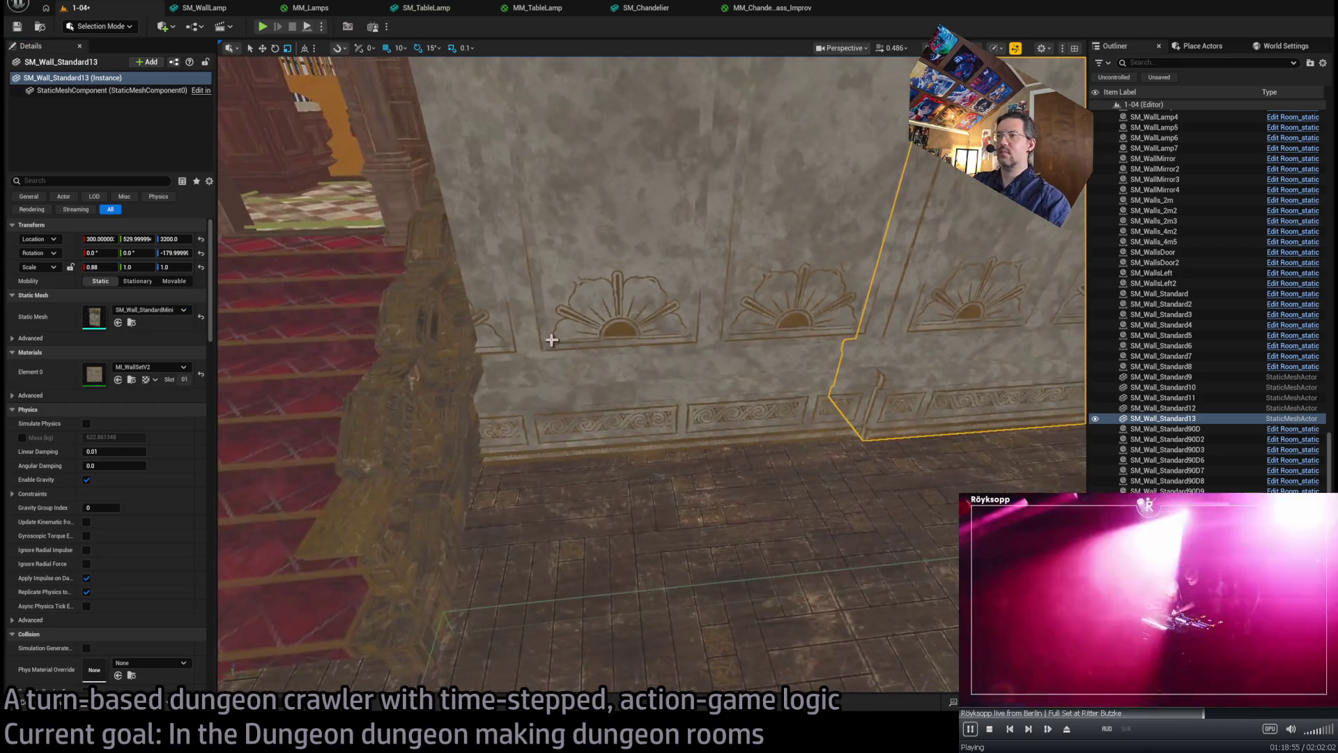
- Select neighbouring wall SM_Wall_Standard12, then the roof tile RS_SM_RoofTile7
{"action": "left_click", "coordinate": [550, 337]}
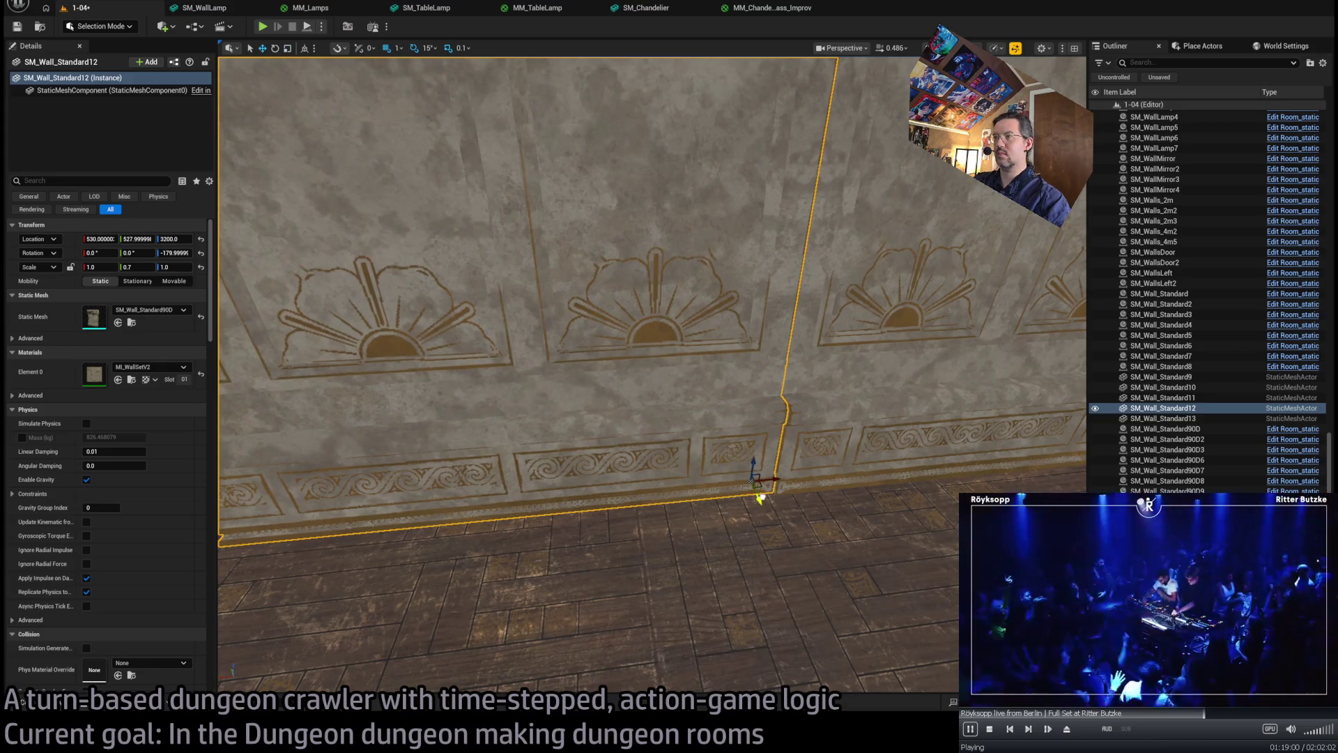
{"action": "mouse_move", "coordinate": [701, 350]}
{"action": "left_mouse_down"}
{"action": "mouse_move", "coordinate": [536, 332]}
{"action": "mouse_move", "coordinate": [267, 373]}
{"action": "mouse_move", "coordinate": [307, 423]}
{"action": "mouse_move", "coordinate": [720, 262]}
{"action": "left_mouse_up"}
{"action": "left_click", "coordinate": [720, 263]}
- Reduce RS_SM_RoofTile7's Roof Dimensions from 3 to 2
{"action": "key", "text": "f"}
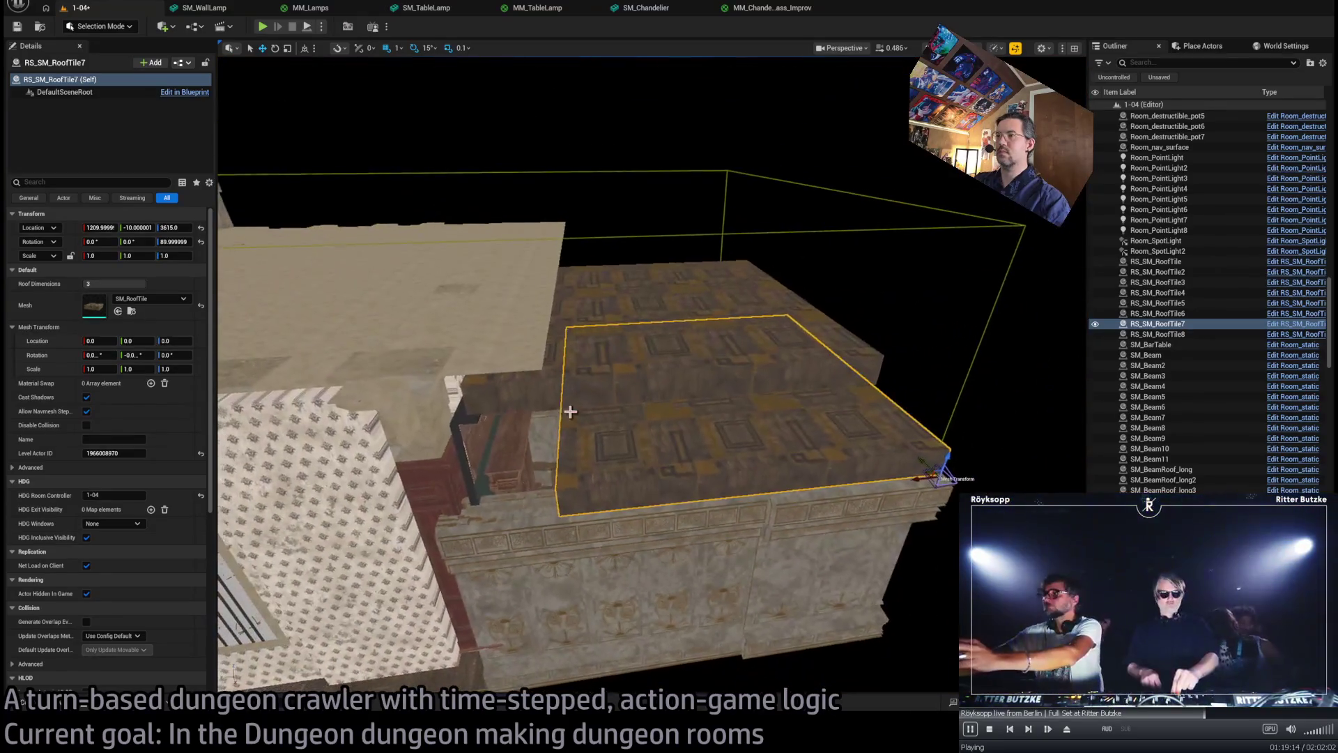
{"action": "left_click_drag", "start_coordinate": [122, 286], "coordinate": [112, 286]}
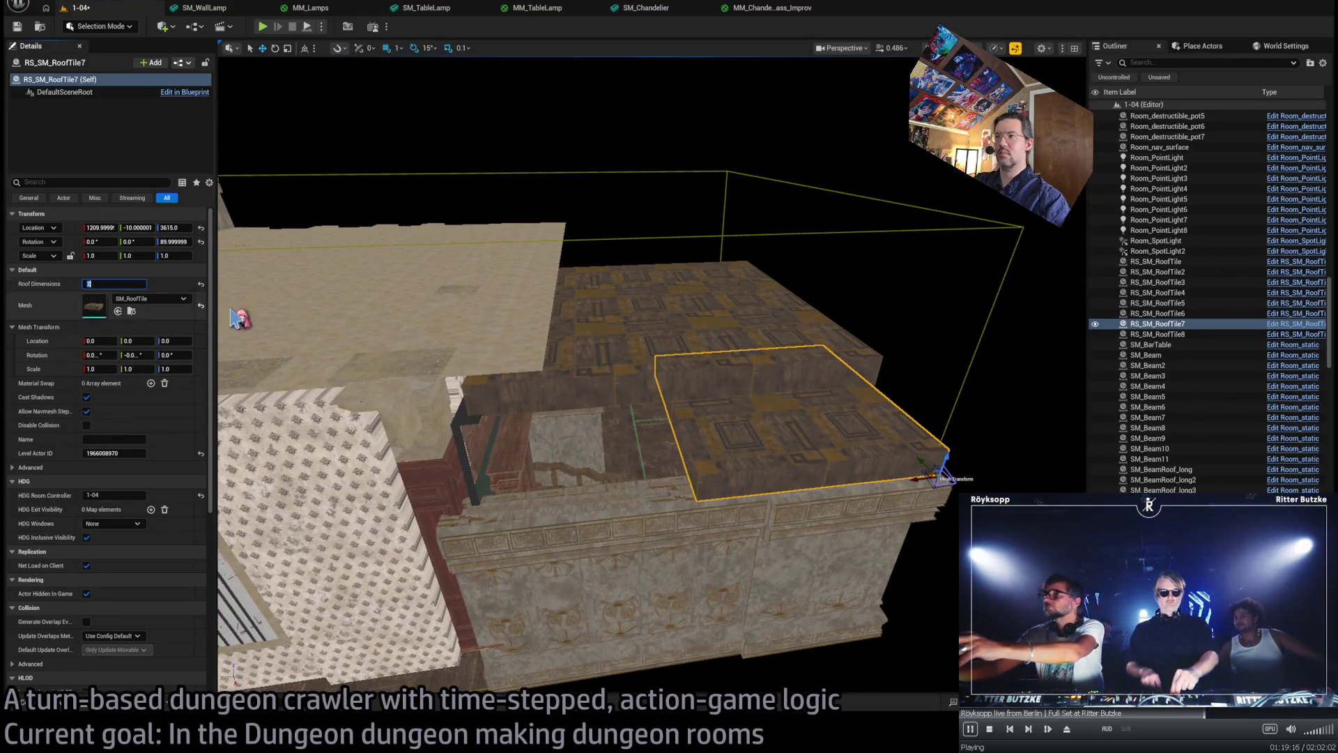
{"action": "key", "text": "f"}
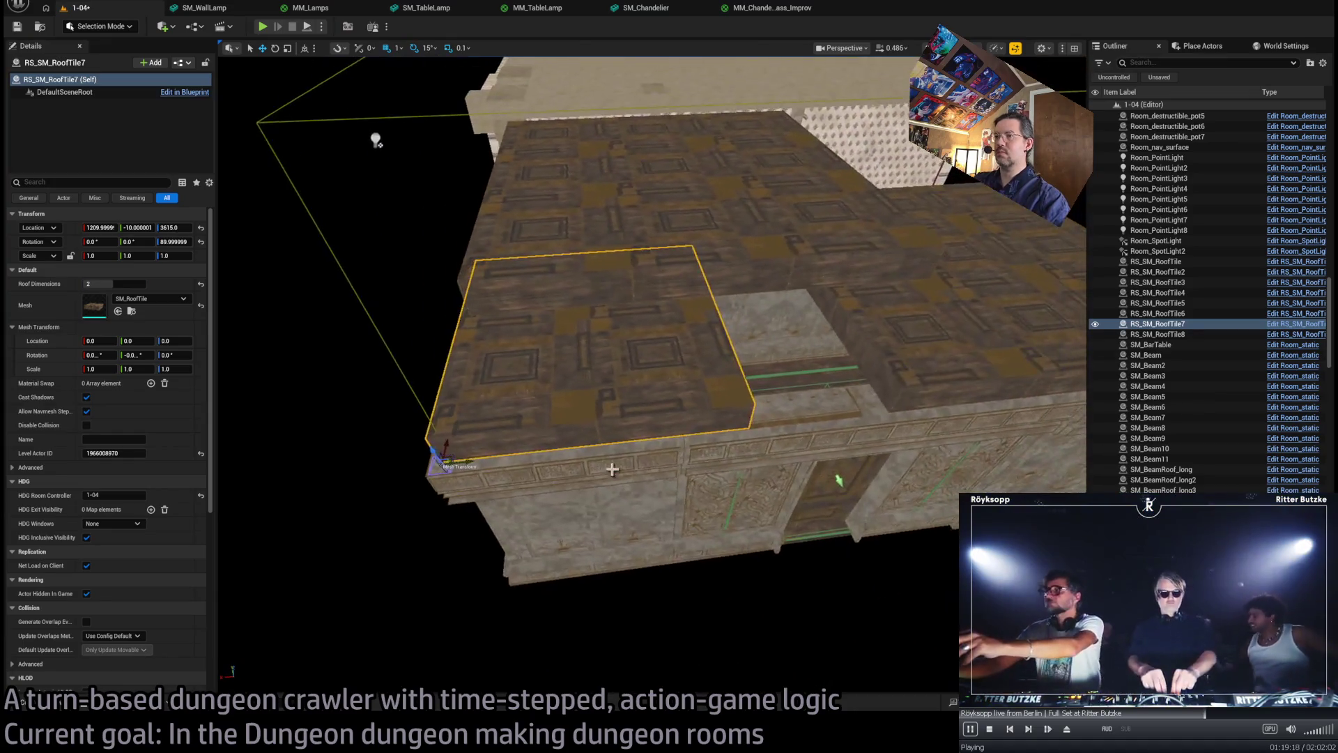
- Place a duplicate roof tile at about X 810, then select SM_Wall_Standard90D3 and SM_Wall_Standard12
{"action": "left_click_drag", "start_coordinate": [460, 468], "coordinate": [805, 405], "text": "alt"}
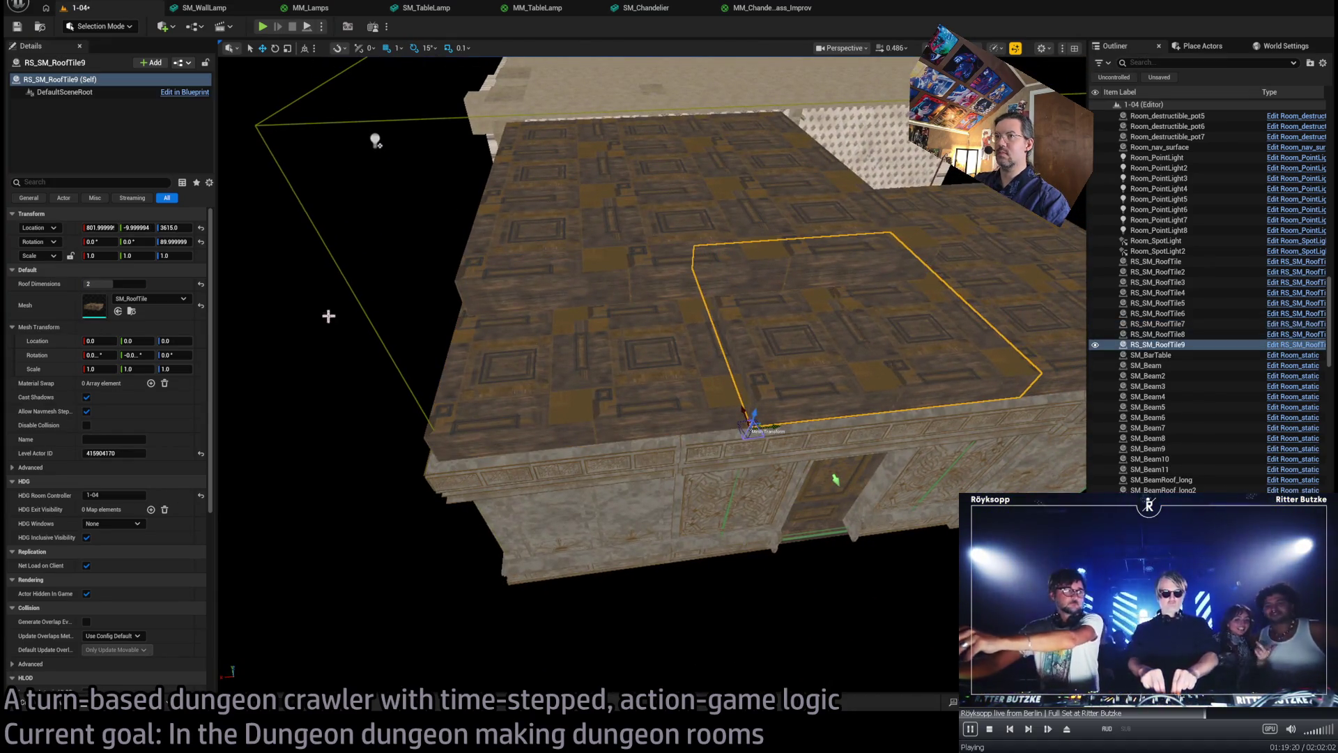
{"action": "key", "text": "ctrl+z"}
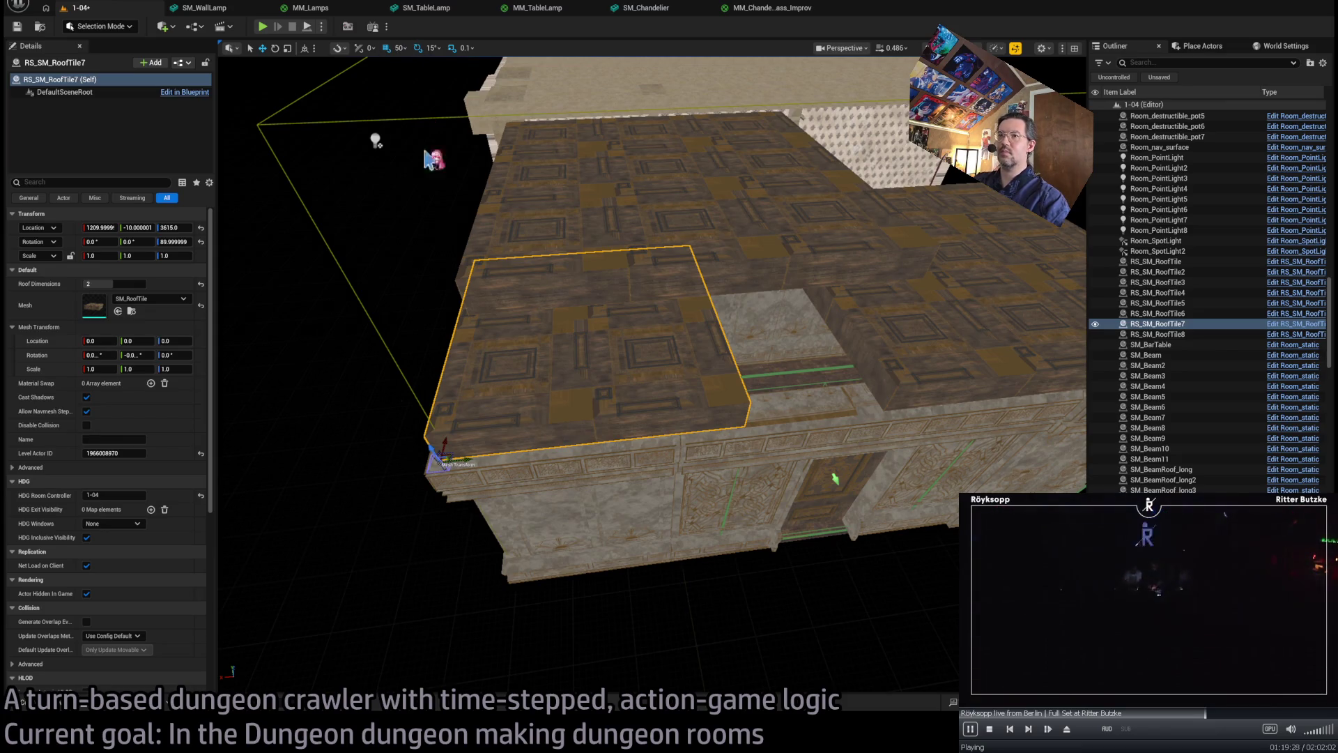
{"action": "mouse_move", "coordinate": [463, 460]}
{"action": "left_mouse_down"}
{"action": "mouse_move", "coordinate": [791, 398]}
{"action": "mouse_move", "coordinate": [759, 407]}
{"action": "left_mouse_up"}
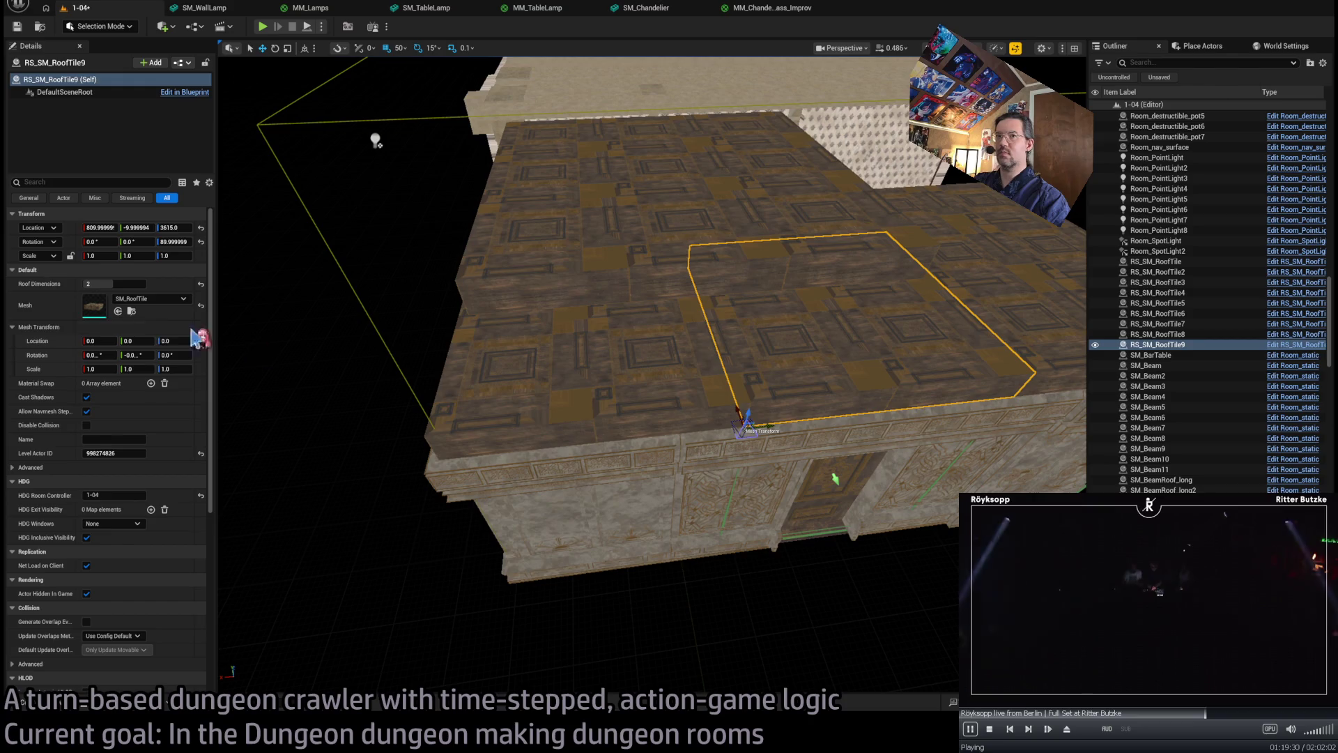
{"action": "mouse_move", "coordinate": [621, 338]}
{"action": "left_mouse_down"}
{"action": "mouse_move", "coordinate": [655, 448]}
{"action": "mouse_move", "coordinate": [687, 325]}
{"action": "left_mouse_up"}
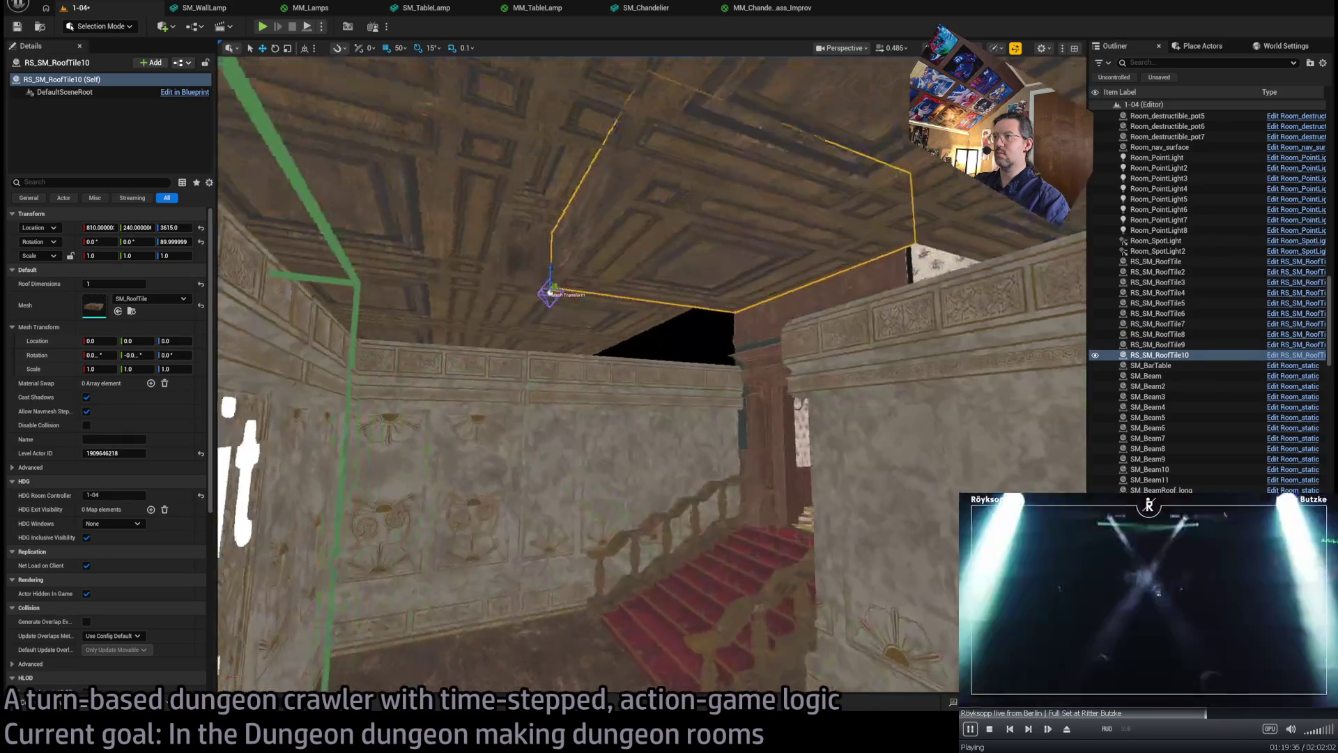
{"action": "left_click_drag", "start_coordinate": [740, 470], "coordinate": [717, 441]}
{"action": "left_click", "coordinate": [708, 541]}
{"action": "left_click", "coordinate": [718, 440]}
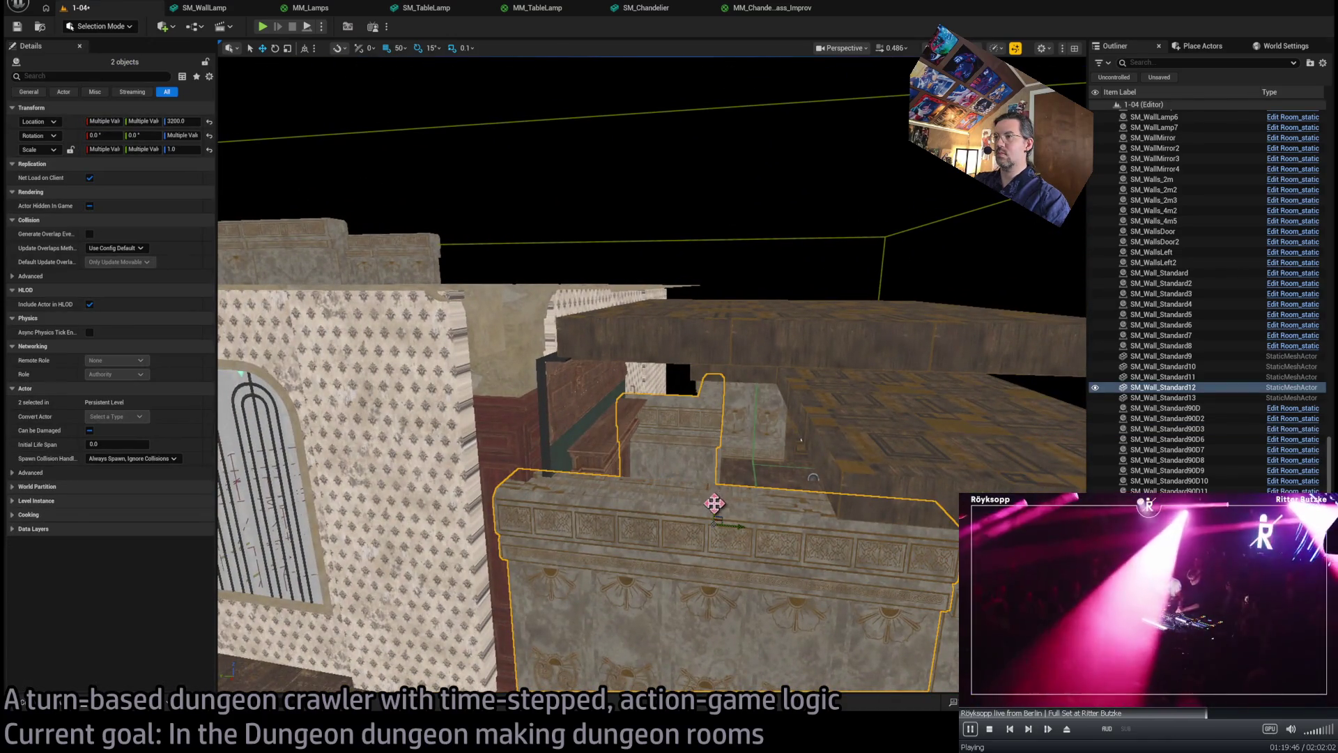
- Raise copies of both wall pieces to the ceiling; trial-duplicate ceiling tile RS_SM_RoofTile10 along Y, then delete it
{"action": "left_click_drag", "start_coordinate": [714, 503], "coordinate": [701, 294]}
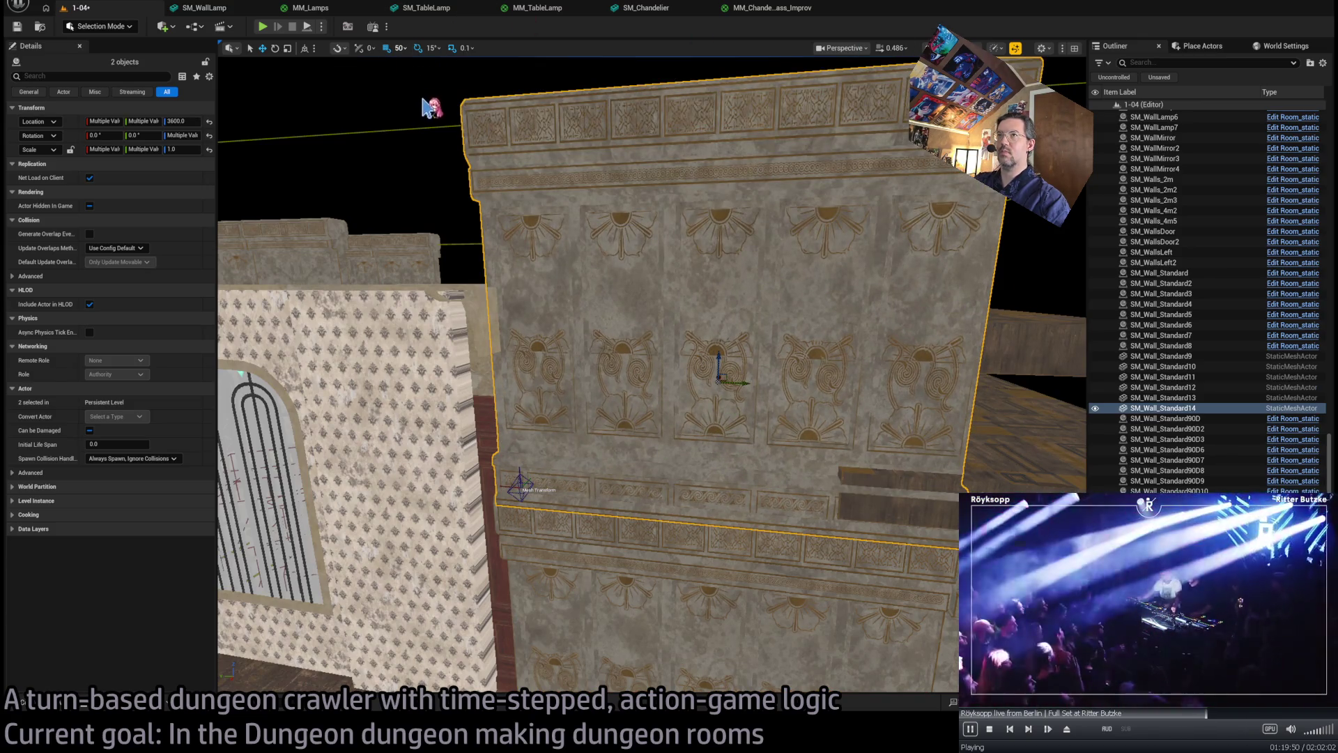
{"action": "mouse_move", "coordinate": [519, 476]}
{"action": "left_mouse_down"}
{"action": "mouse_move", "coordinate": [640, 411]}
{"action": "mouse_move", "coordinate": [672, 358]}
{"action": "mouse_move", "coordinate": [641, 383]}
{"action": "mouse_move", "coordinate": [662, 377]}
{"action": "mouse_move", "coordinate": [652, 387]}
{"action": "mouse_move", "coordinate": [649, 376]}
{"action": "left_mouse_up"}
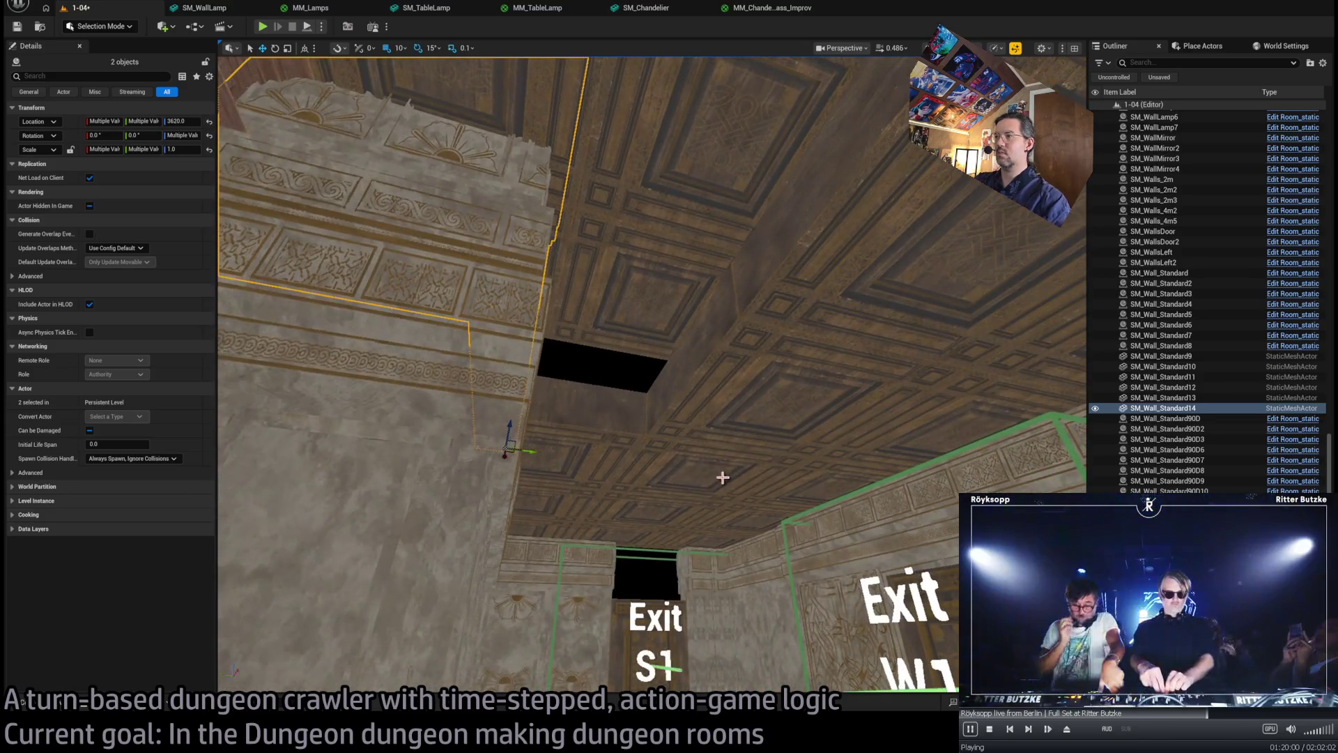
{"action": "left_click", "coordinate": [818, 469]}
{"action": "left_click", "coordinate": [795, 392]}
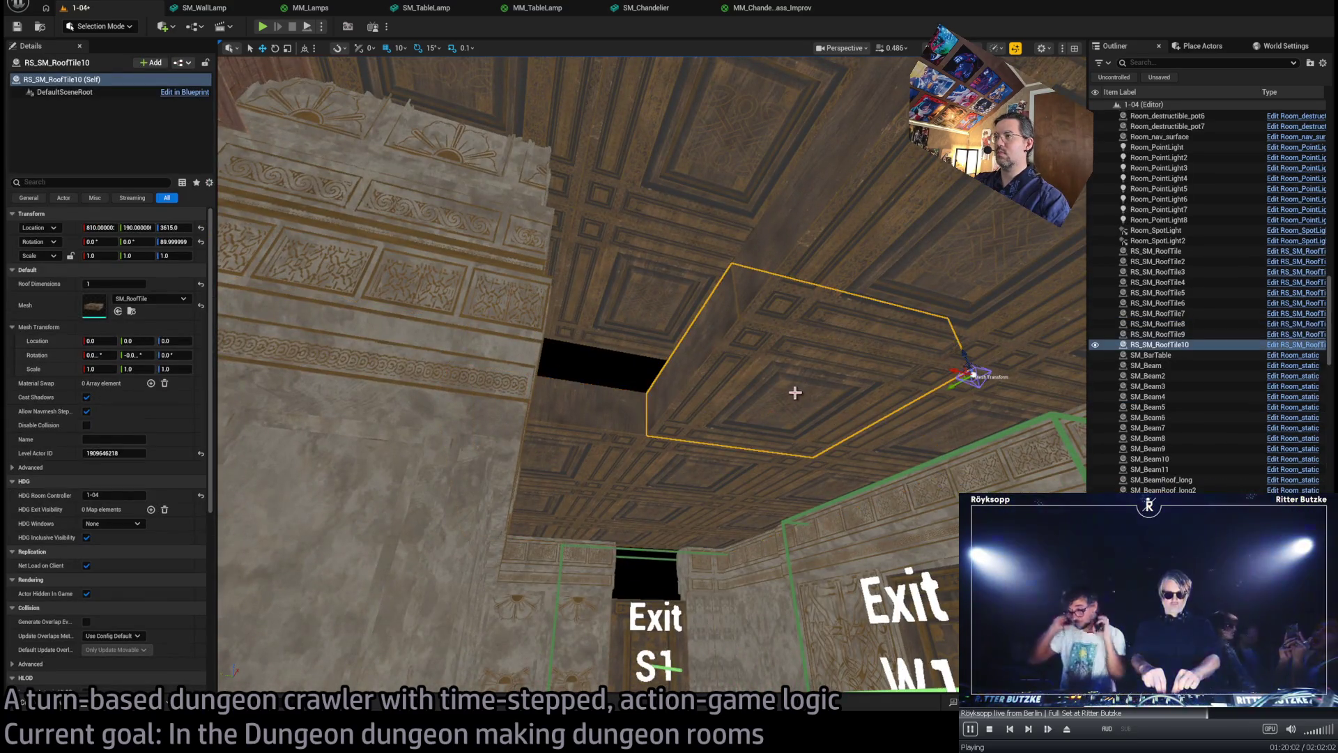
{"action": "left_click_drag", "start_coordinate": [953, 374], "coordinate": [763, 359]}
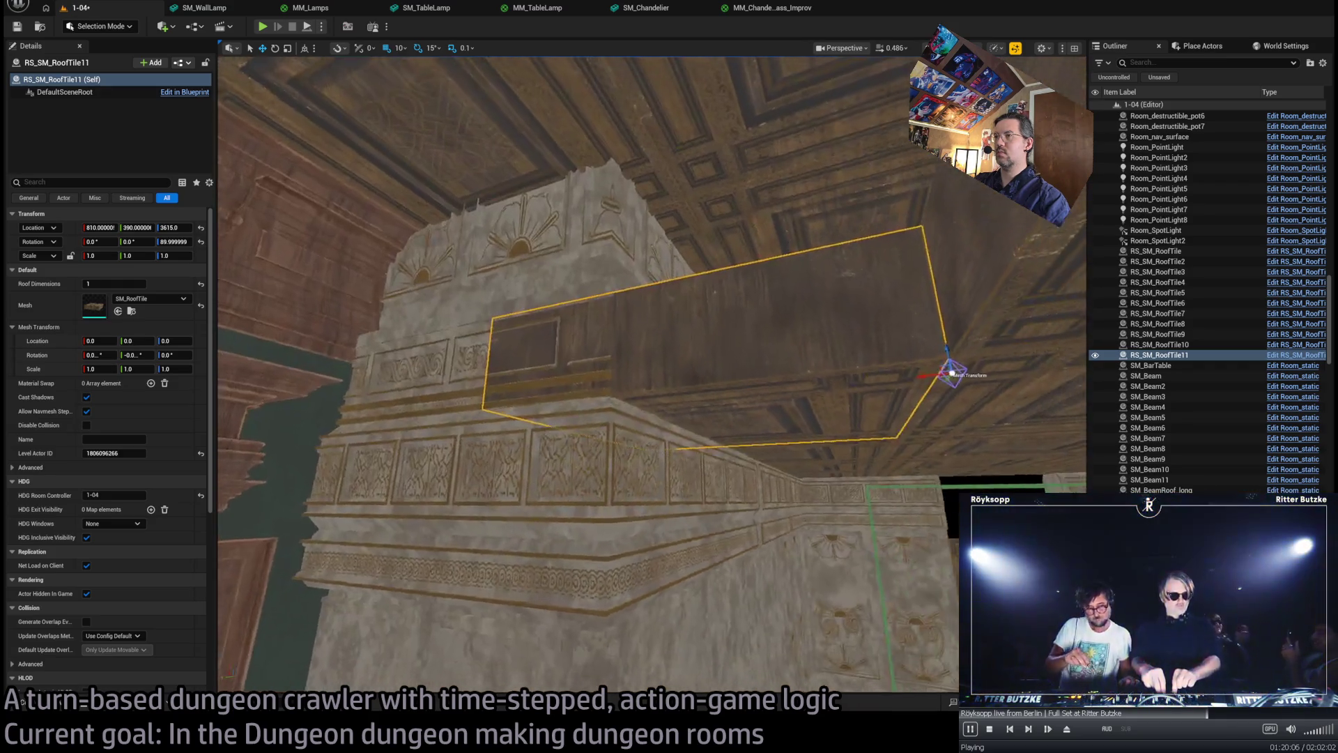
{"action": "left_click_drag", "start_coordinate": [648, 376], "coordinate": [607, 432]}
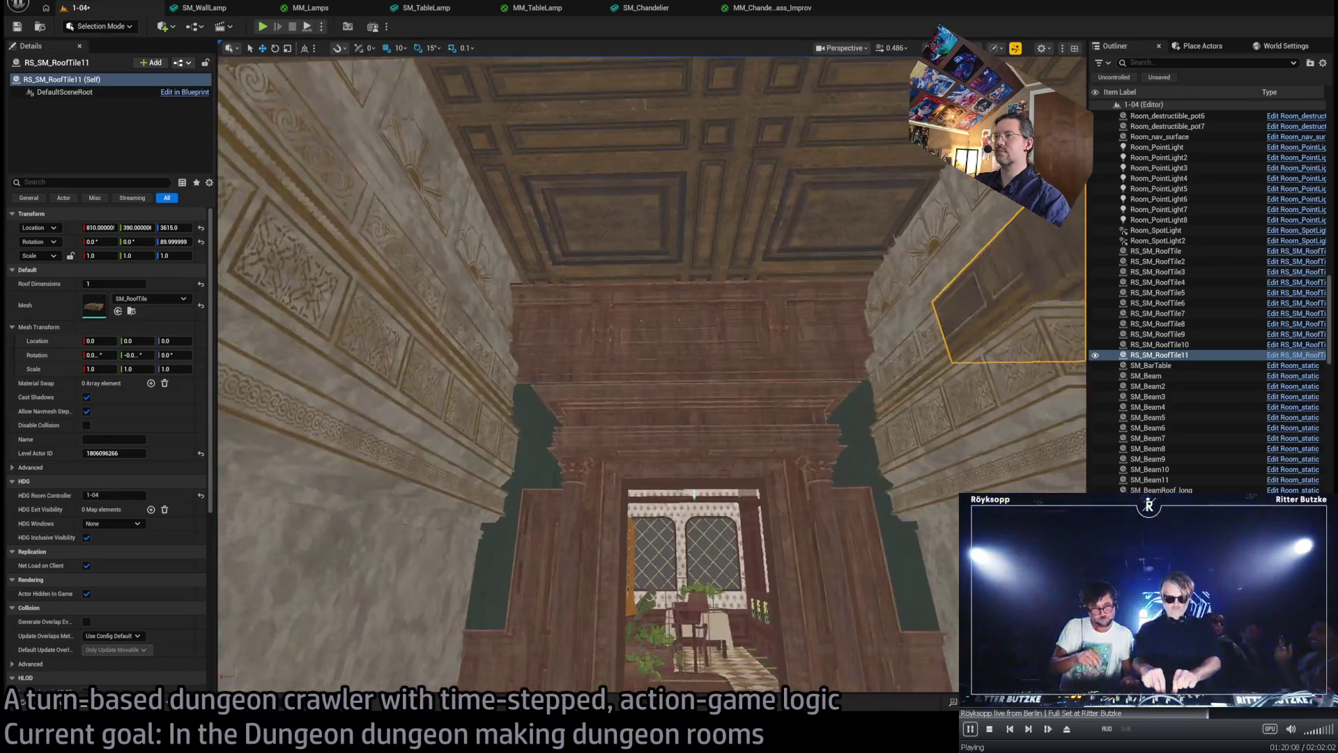
{"action": "left_click_drag", "start_coordinate": [691, 390], "coordinate": [648, 359]}
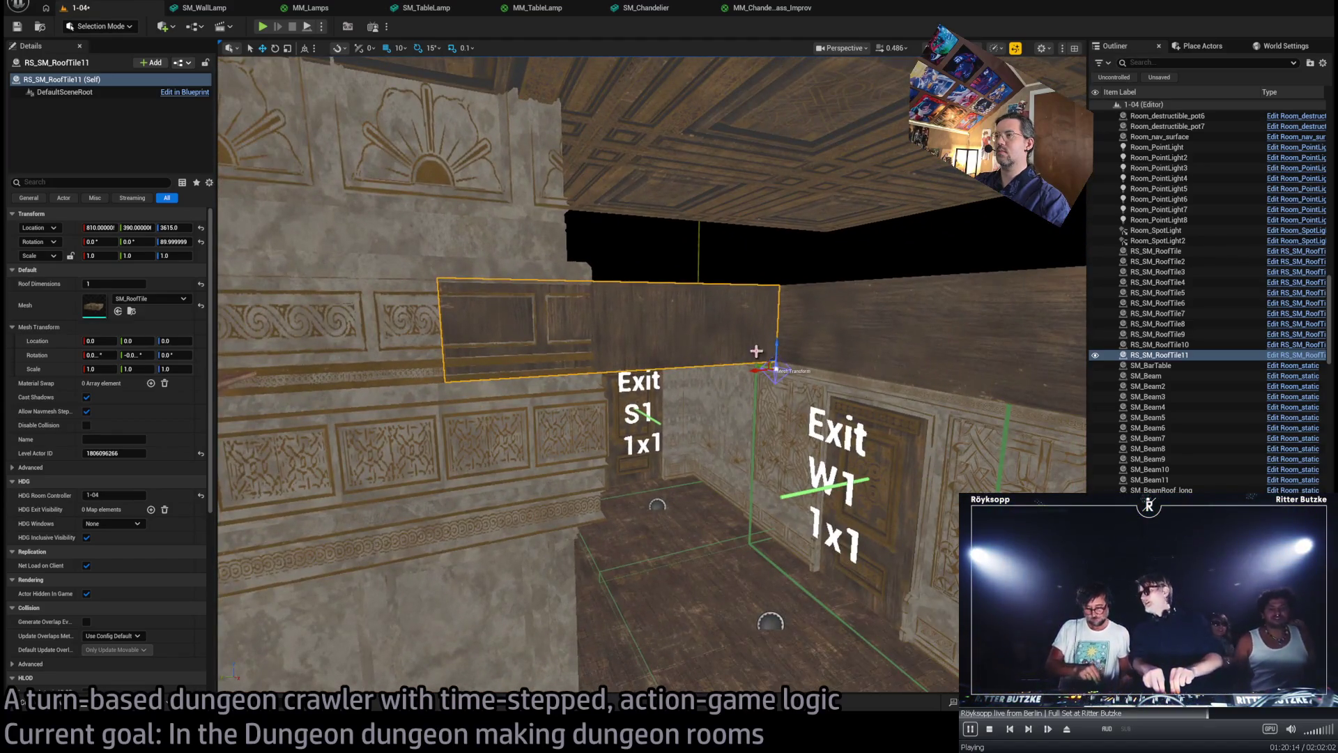
{"action": "key", "text": "Delete"}
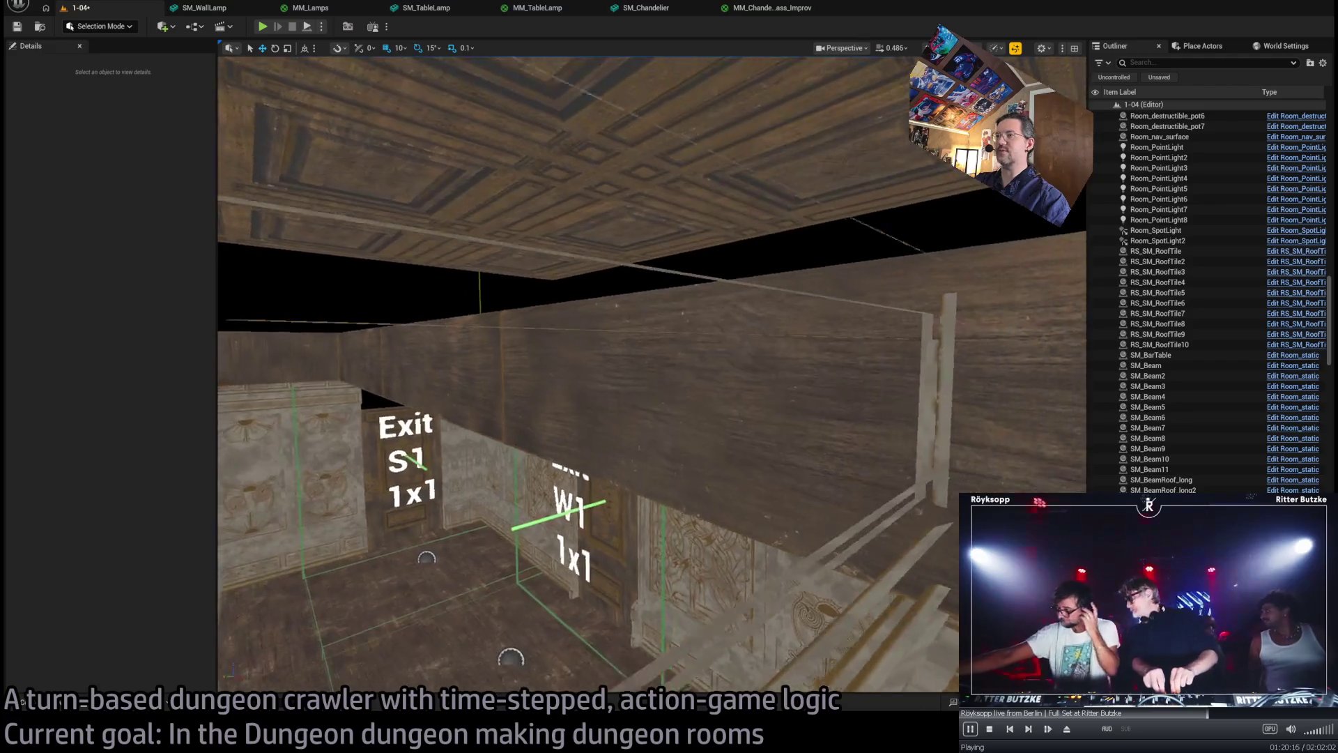
- Inspect the coffered ceiling, then fly into the bar room and select SM_UpperBoxDec
{"action": "left_click_drag", "start_coordinate": [648, 359], "coordinate": [761, 271]}
{"action": "left_click", "coordinate": [761, 271]}
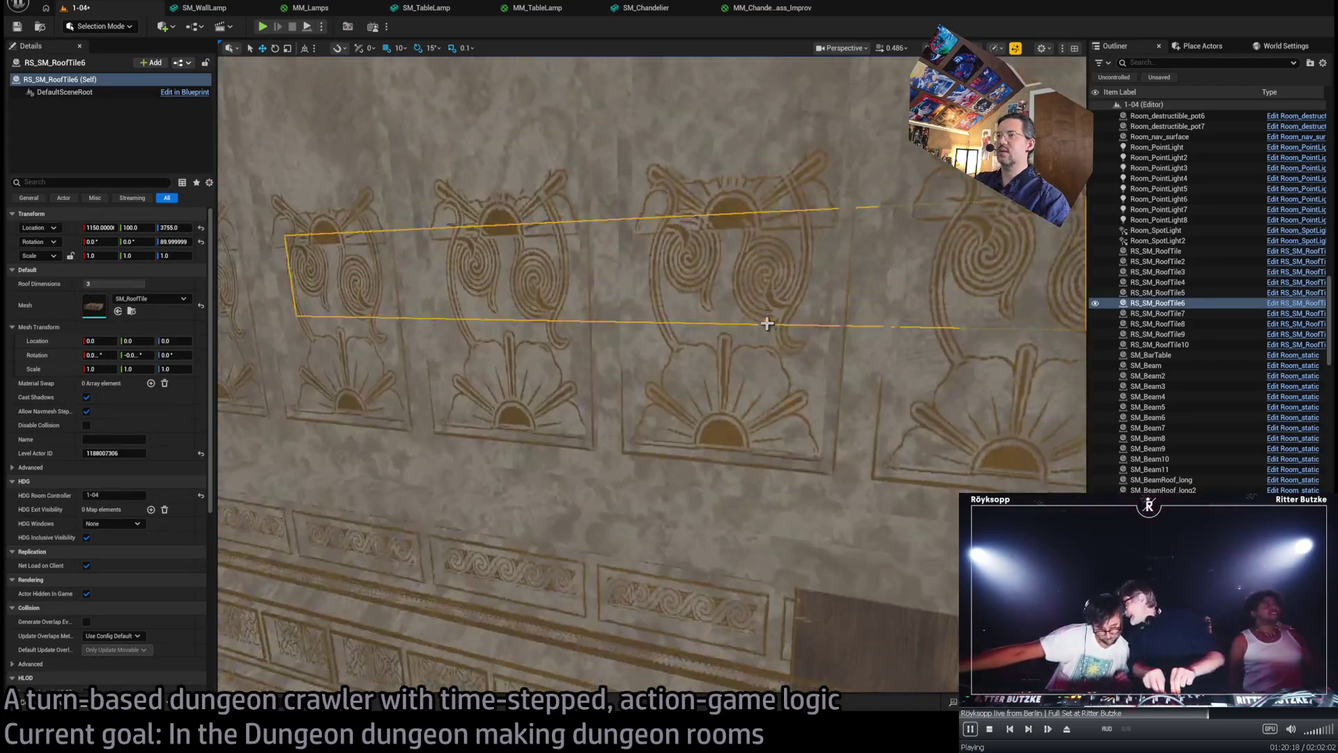
{"action": "left_click_drag", "start_coordinate": [767, 323], "coordinate": [760, 265]}
{"action": "left_click_drag", "start_coordinate": [767, 311], "coordinate": [764, 341]}
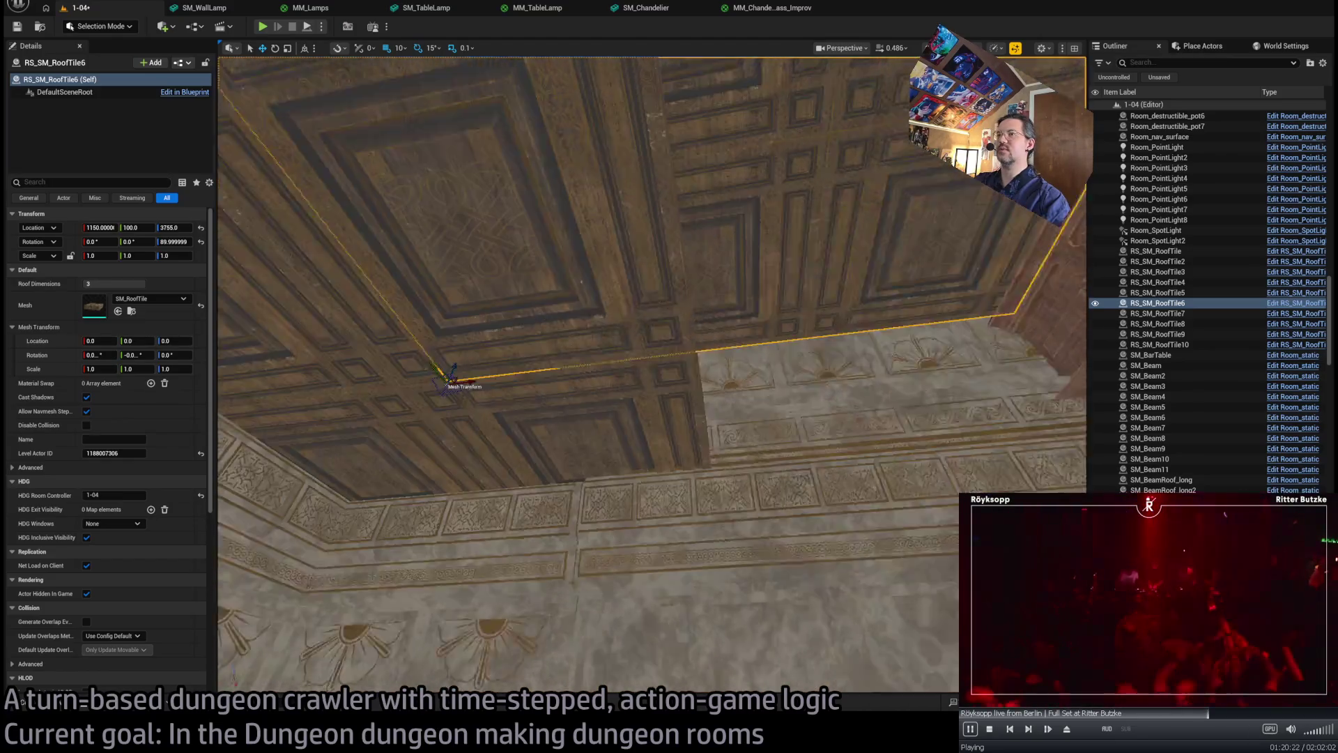
{"action": "left_click_drag", "start_coordinate": [518, 369], "coordinate": [518, 364]}
{"action": "mouse_move", "coordinate": [652, 376]}
{"action": "left_mouse_down"}
{"action": "mouse_move", "coordinate": [638, 395]}
{"action": "mouse_move", "coordinate": [690, 395]}
{"action": "mouse_move", "coordinate": [620, 376]}
{"action": "mouse_move", "coordinate": [635, 328]}
{"action": "mouse_move", "coordinate": [617, 289]}
{"action": "mouse_move", "coordinate": [579, 300]}
{"action": "mouse_move", "coordinate": [627, 314]}
{"action": "left_mouse_up"}
{"action": "left_click_drag", "start_coordinate": [561, 416], "coordinate": [376, 415]}
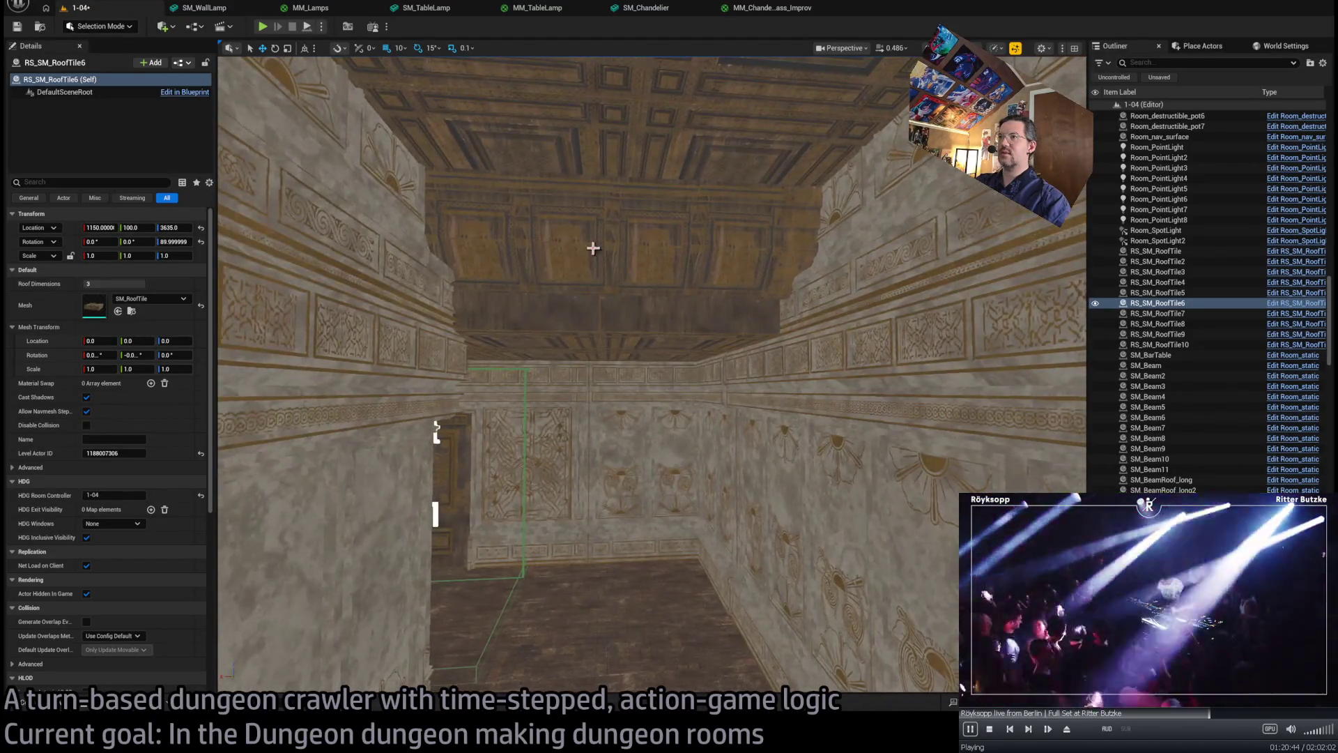
{"action": "left_click", "coordinate": [593, 248]}
{"action": "left_click_drag", "start_coordinate": [594, 248], "coordinate": [324, 425]}
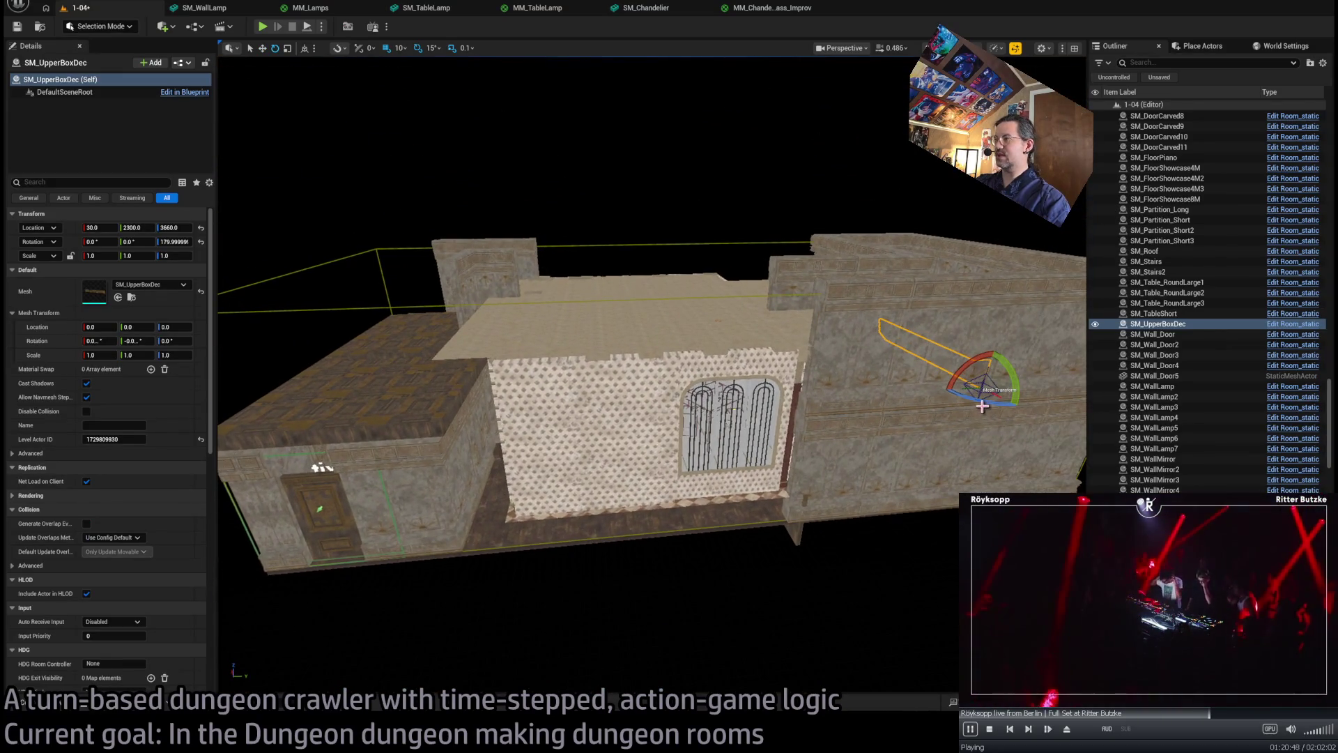
- Duplicate the upper box decoration and slide the copy along the wall toward the S1 door
{"action": "left_click_drag", "start_coordinate": [999, 402], "coordinate": [1037, 399]}
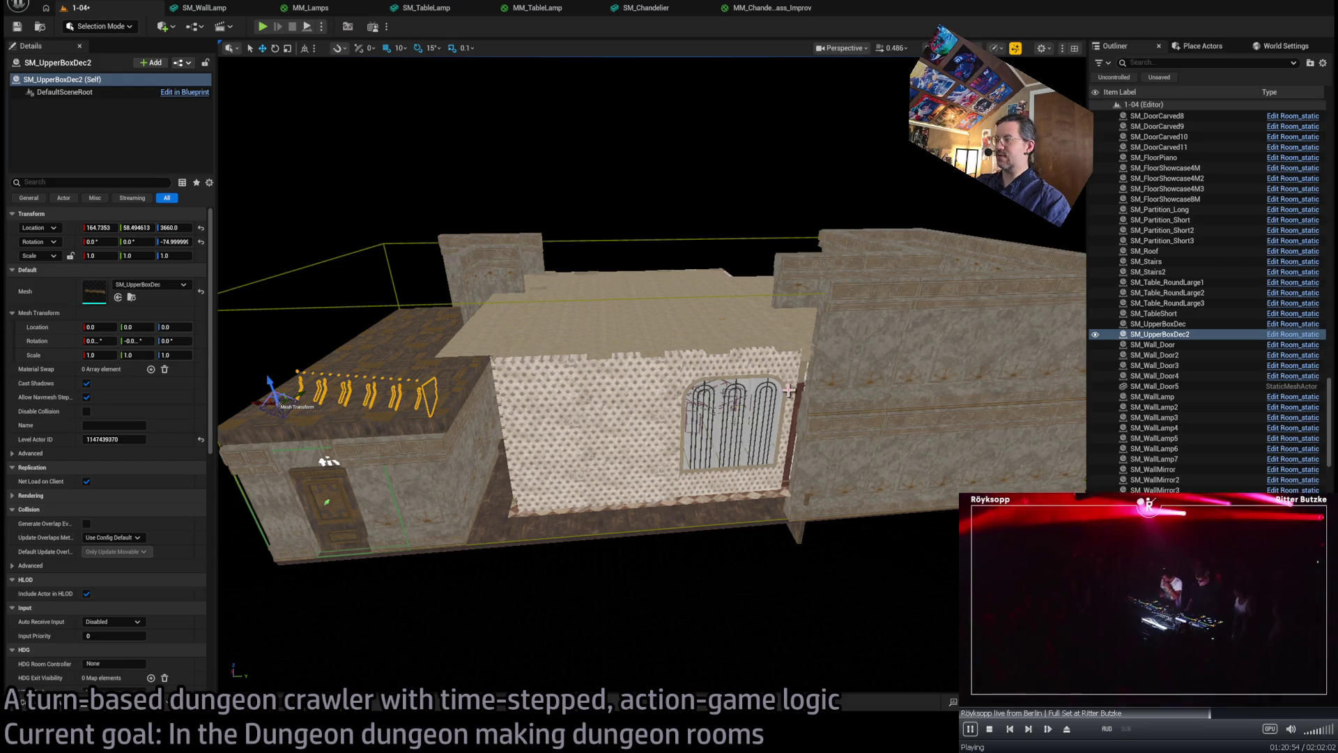
{"action": "left_click_drag", "start_coordinate": [797, 416], "coordinate": [824, 478]}
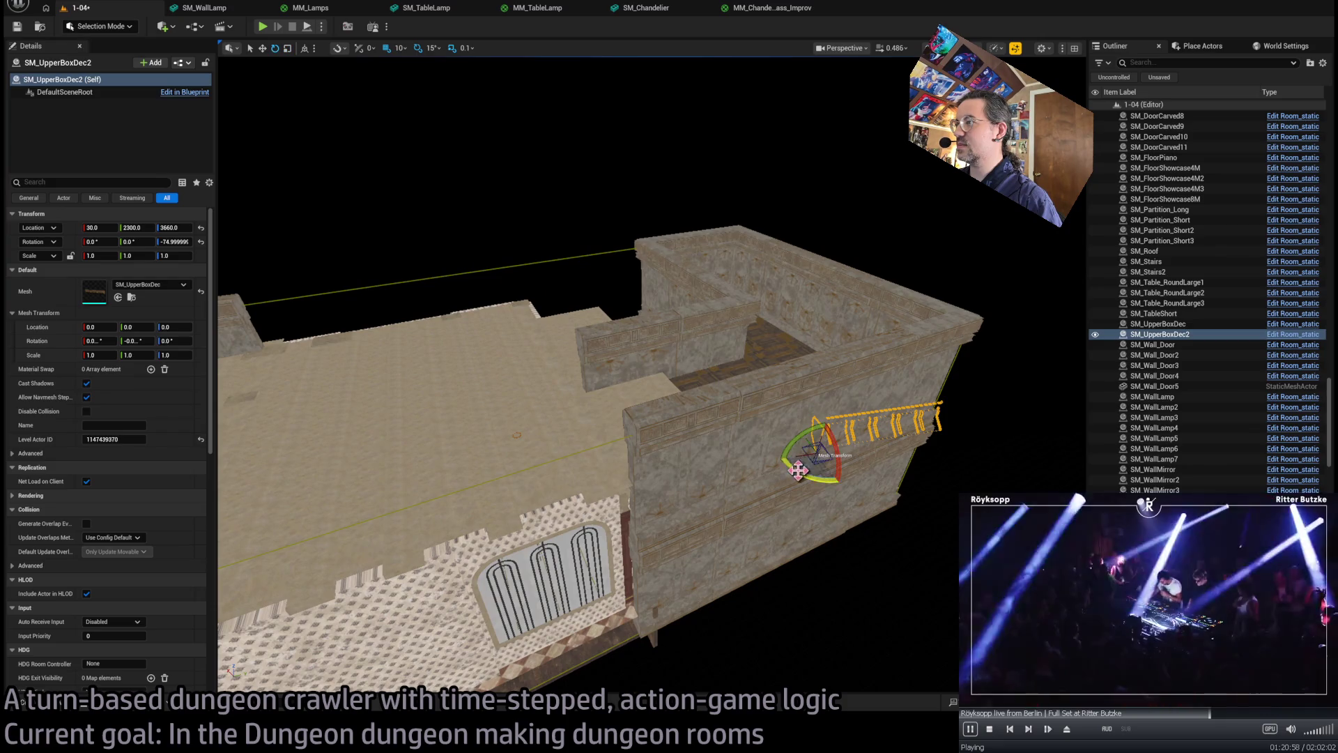
{"action": "left_click_drag", "start_coordinate": [824, 478], "coordinate": [842, 517]}
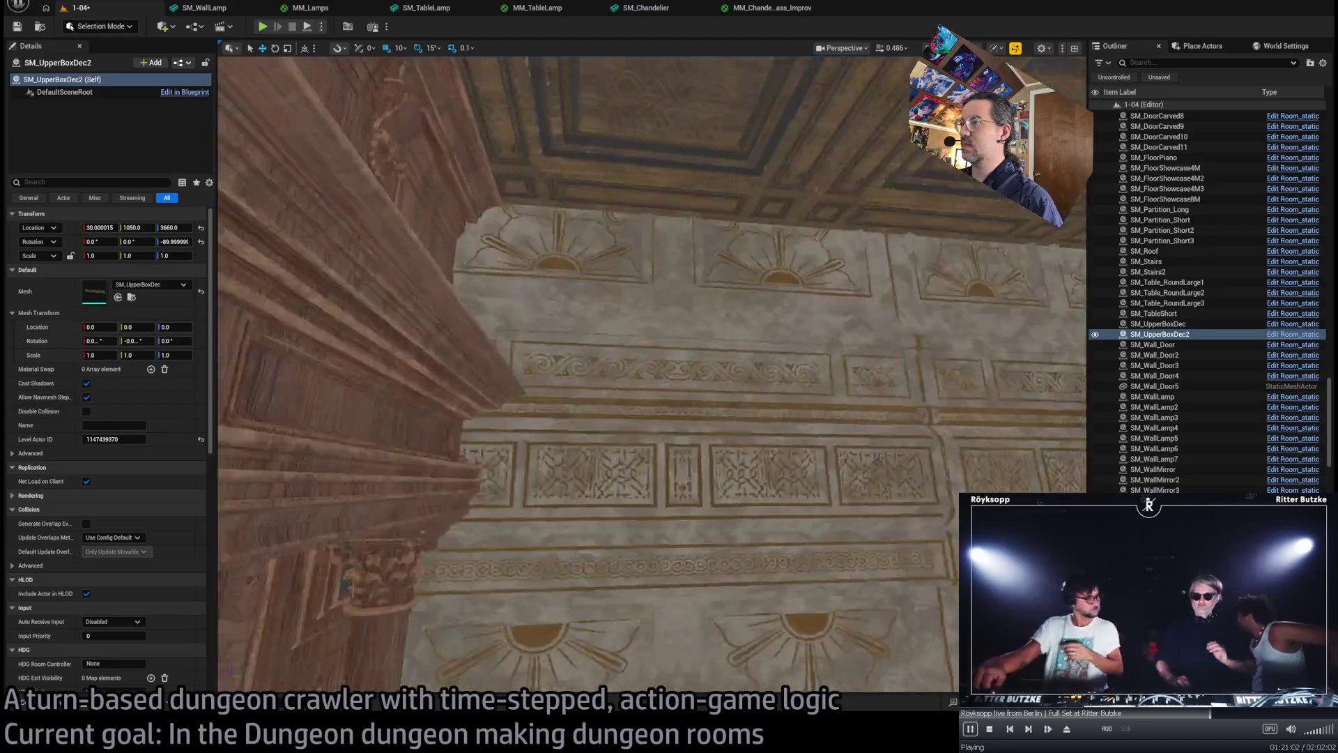
{"action": "key", "text": "f"}
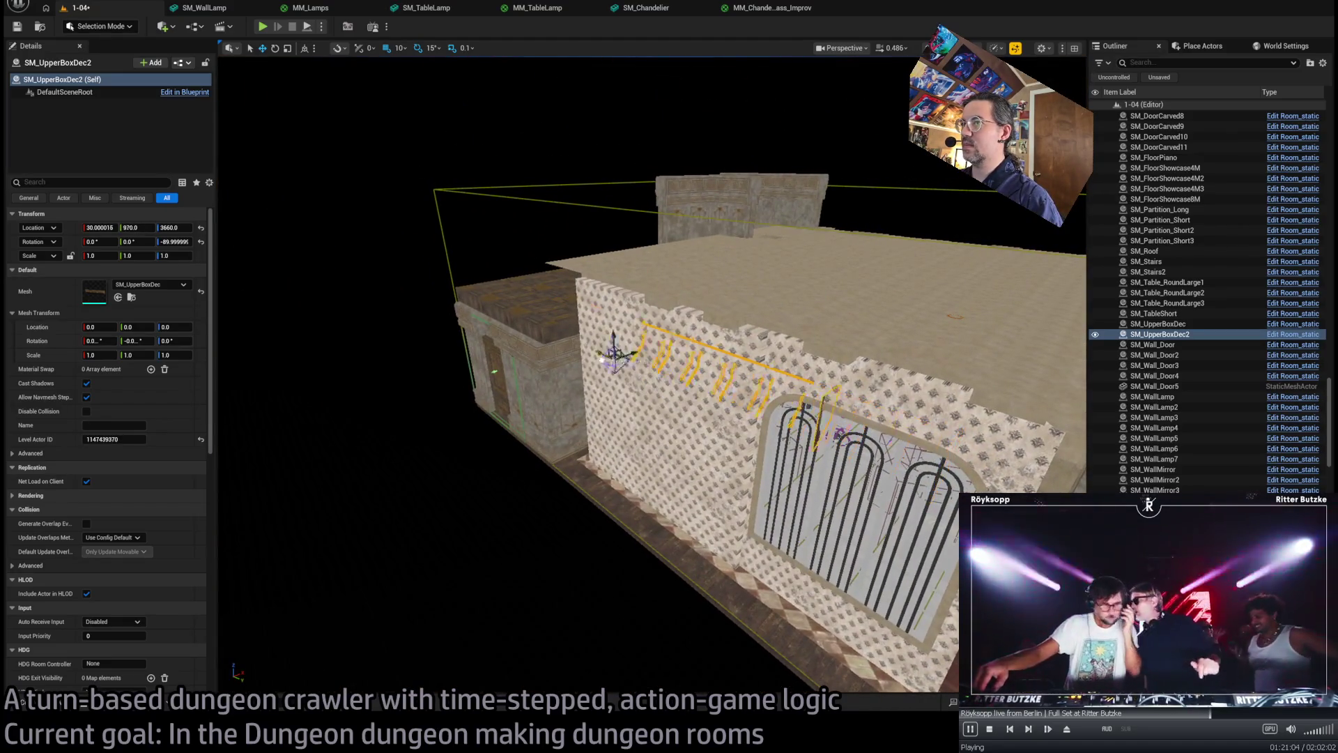
{"action": "left_click_drag", "start_coordinate": [601, 359], "coordinate": [489, 315]}
{"action": "key", "text": "f"}
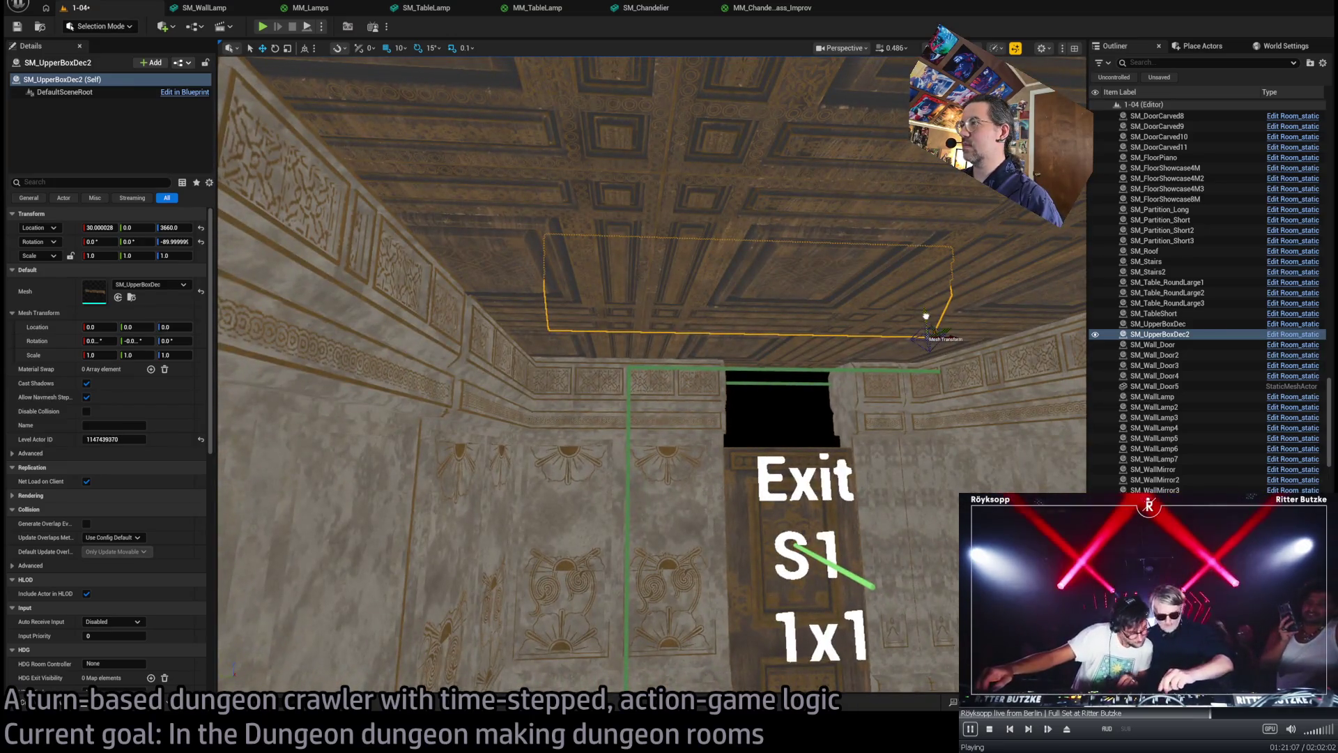
- Lower SM_UpperBoxDec2 to Z 3510, scale X to 0.9, and shift it to X 40
{"action": "mouse_move", "coordinate": [925, 315]}
{"action": "left_mouse_down"}
{"action": "mouse_move", "coordinate": [913, 418]}
{"action": "mouse_move", "coordinate": [863, 454]}
{"action": "mouse_move", "coordinate": [882, 453]}
{"action": "mouse_move", "coordinate": [873, 444]}
{"action": "left_mouse_up"}
{"action": "key", "text": "f"}
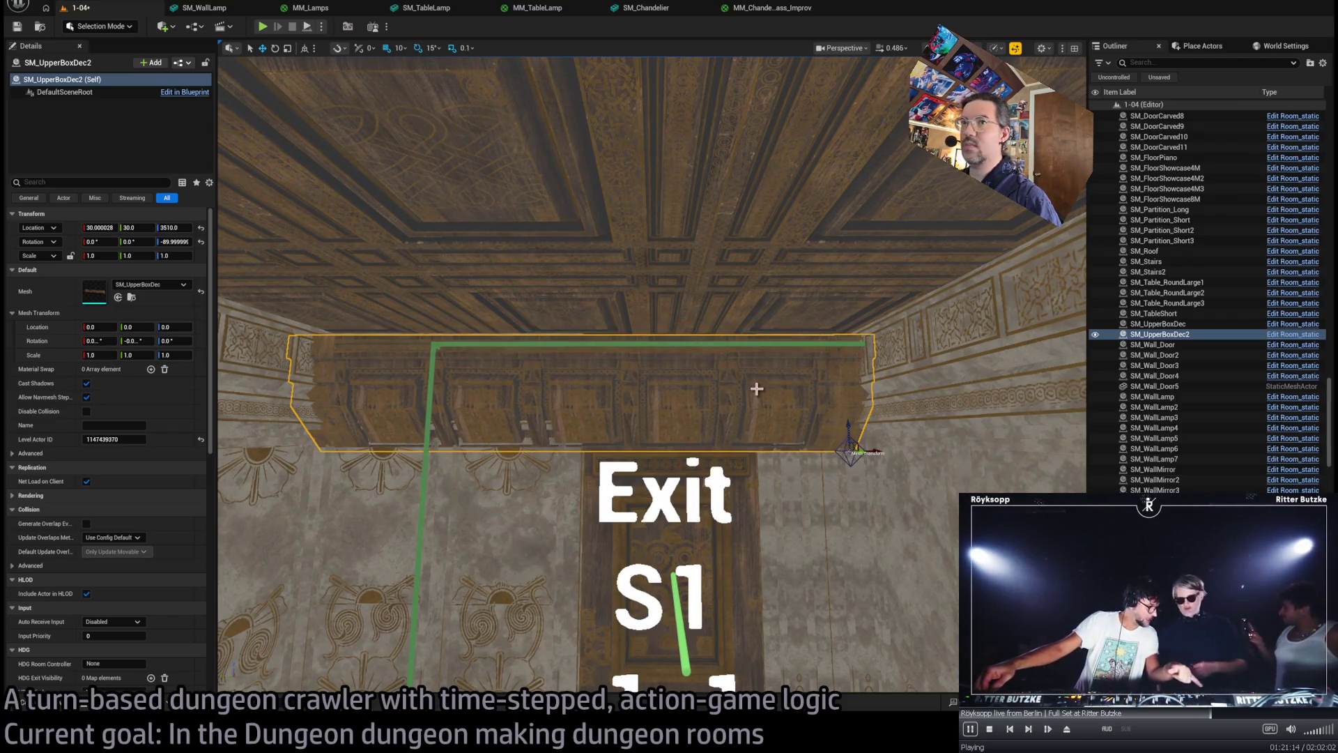
{"action": "mouse_move", "coordinate": [875, 456]}
{"action": "left_mouse_down"}
{"action": "mouse_move", "coordinate": [862, 459]}
{"action": "mouse_move", "coordinate": [801, 377]}
{"action": "mouse_move", "coordinate": [662, 376]}
{"action": "left_mouse_up"}
{"action": "scroll", "coordinate": [858, 453], "scroll_direction": "down", "scroll_amount": 5}
{"action": "mouse_move", "coordinate": [750, 219]}
{"action": "left_mouse_down"}
{"action": "mouse_move", "coordinate": [724, 230]}
{"action": "mouse_move", "coordinate": [750, 219]}
{"action": "left_mouse_up"}
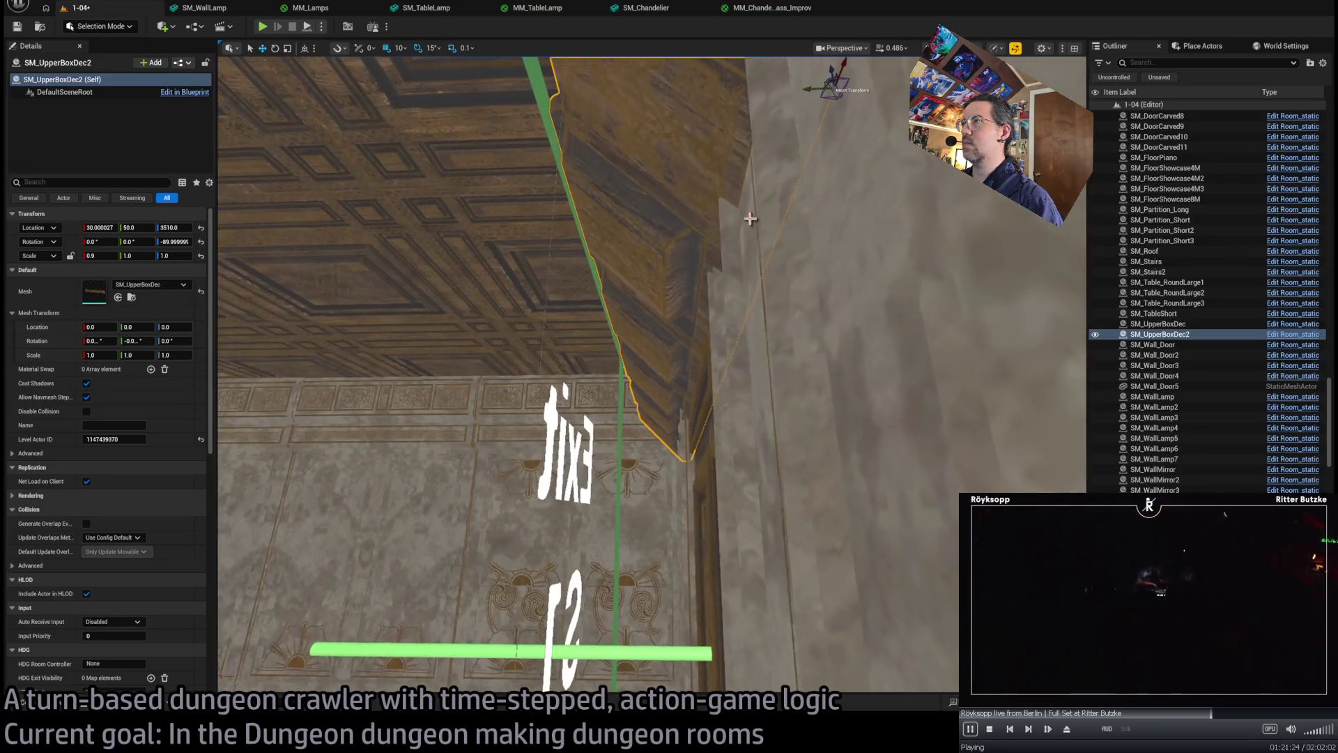
{"action": "mouse_move", "coordinate": [784, 97]}
{"action": "left_mouse_down"}
{"action": "mouse_move", "coordinate": [711, 223]}
{"action": "mouse_move", "coordinate": [784, 242]}
{"action": "left_mouse_up"}
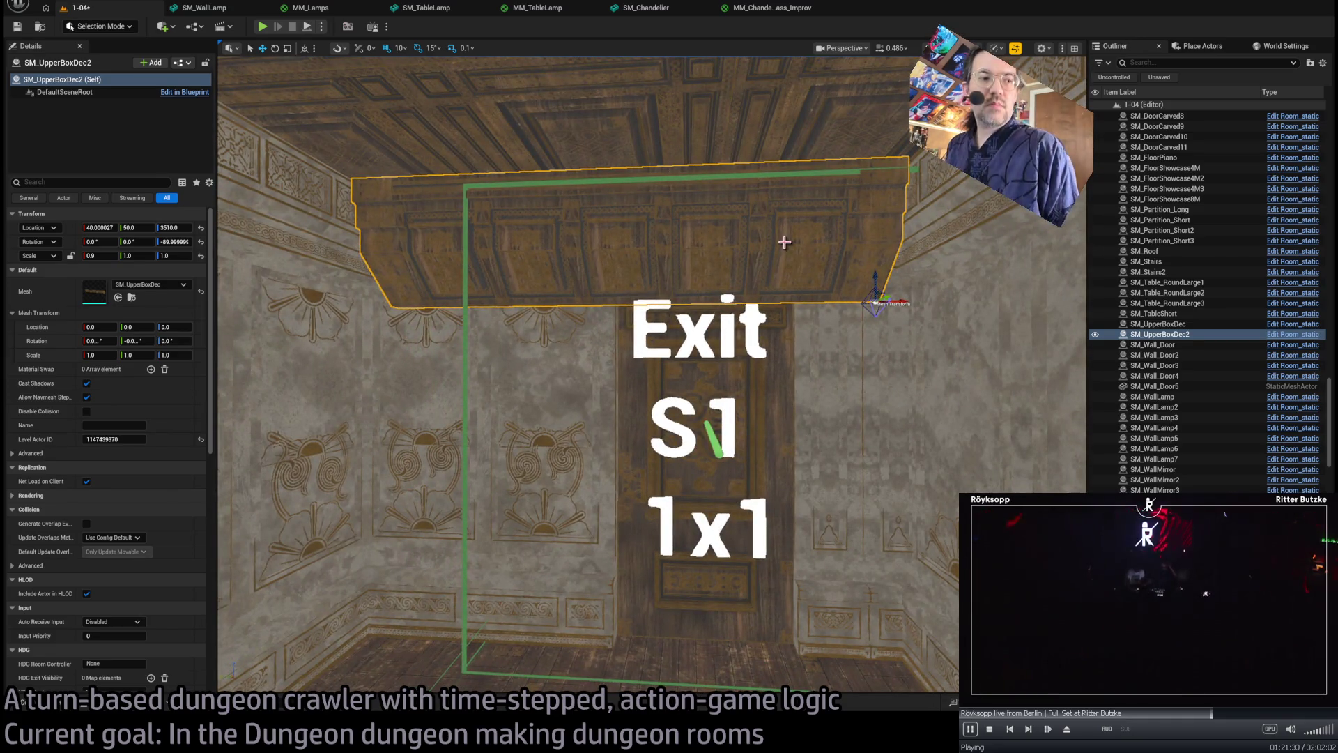
{"action": "left_click_drag", "start_coordinate": [751, 278], "coordinate": [722, 326]}
{"action": "left_click", "coordinate": [721, 326]}
- Confirm exit key E1 on SM_DoorCarved11 and save the 1-04 level
{"action": "scroll", "coordinate": [73, 363], "scroll_direction": "down", "scroll_amount": 5}
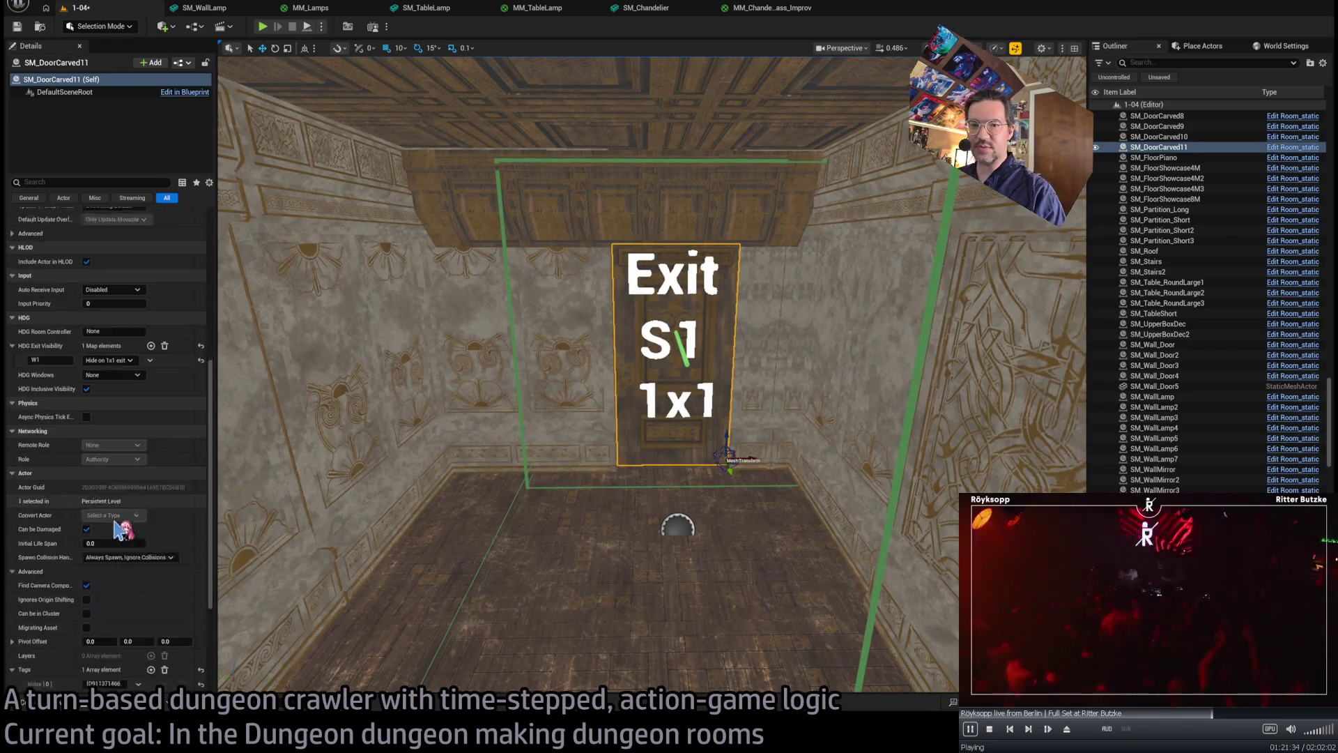
{"action": "type", "text": "S"}
{"action": "key", "text": "Return"}
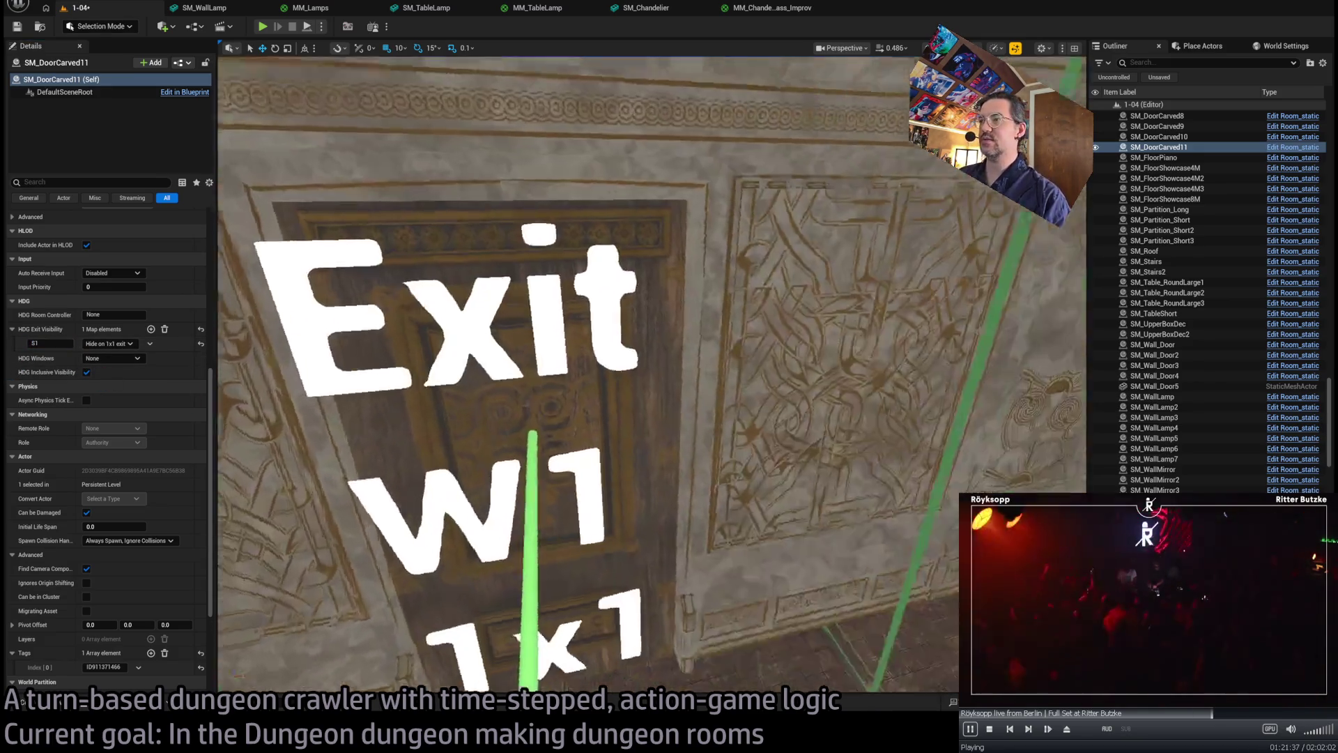
{"action": "left_click_drag", "start_coordinate": [700, 516], "coordinate": [700, 516]}
{"action": "key", "text": "ctrl+s"}
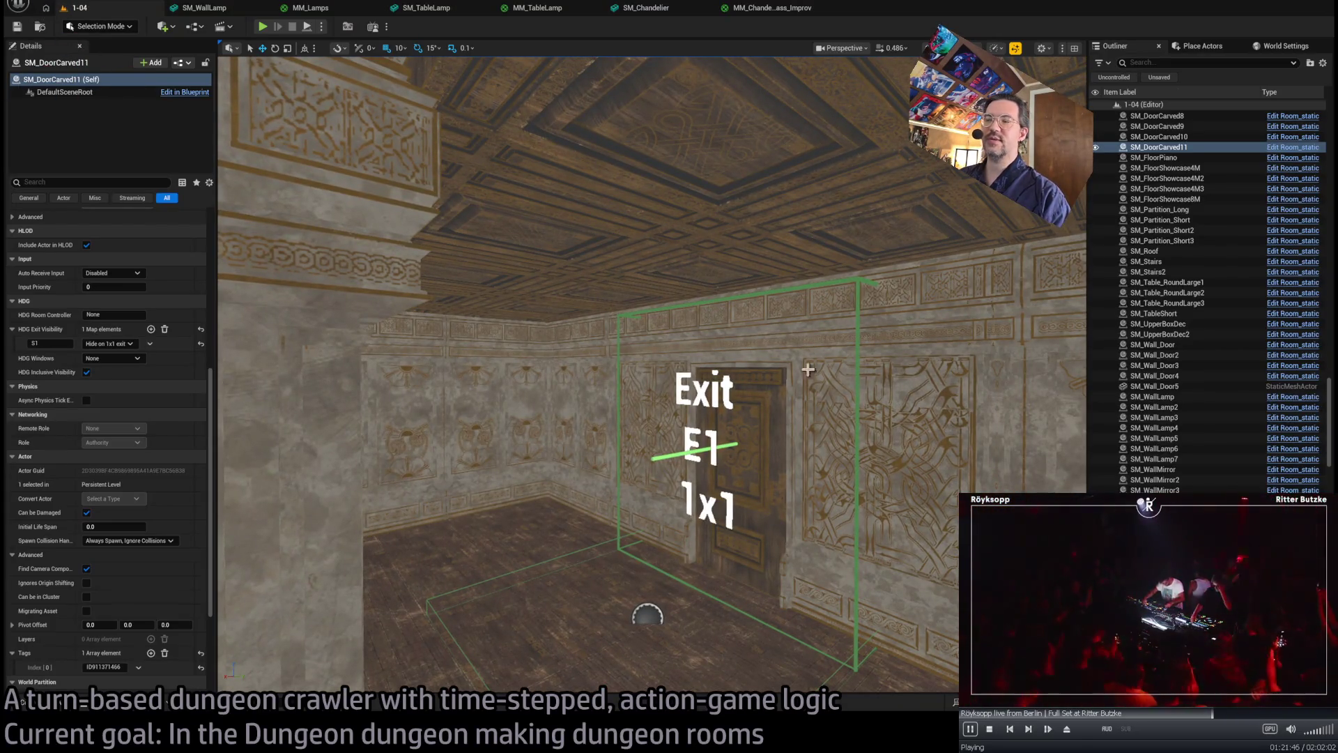
- Select the candelabra lamp and its stand beside the E1 exit
{"action": "left_click_drag", "start_coordinate": [846, 424], "coordinate": [846, 424]}
{"action": "left_click", "coordinate": [690, 322]}
{"action": "left_click", "coordinate": [690, 446], "text": "ctrl"}
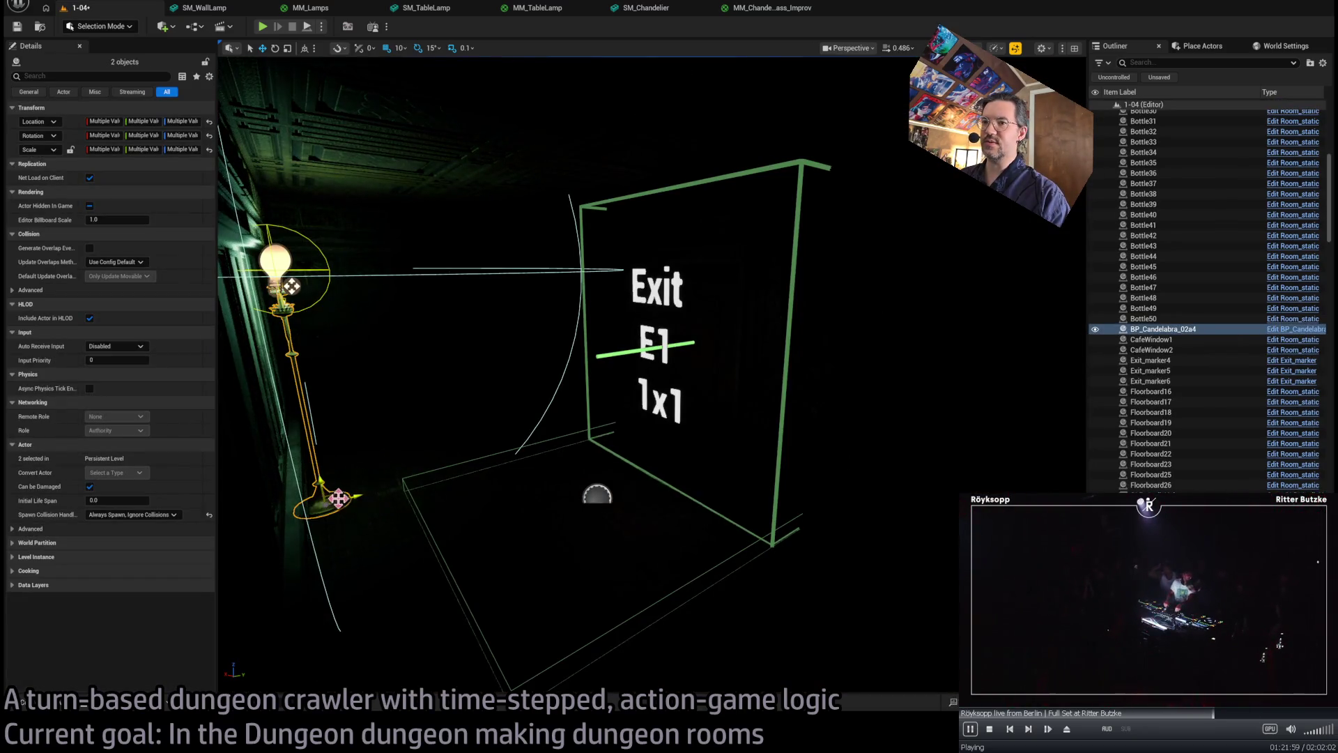
- Select candelabra BP_Candelabra_02a4 together with its point light PointLight24
{"action": "mouse_move", "coordinate": [338, 498]}
{"action": "left_mouse_down"}
{"action": "mouse_move", "coordinate": [448, 469]}
{"action": "mouse_move", "coordinate": [562, 487]}
{"action": "mouse_move", "coordinate": [745, 554]}
{"action": "left_mouse_up"}
{"action": "left_click_drag", "start_coordinate": [715, 508], "coordinate": [558, 508]}
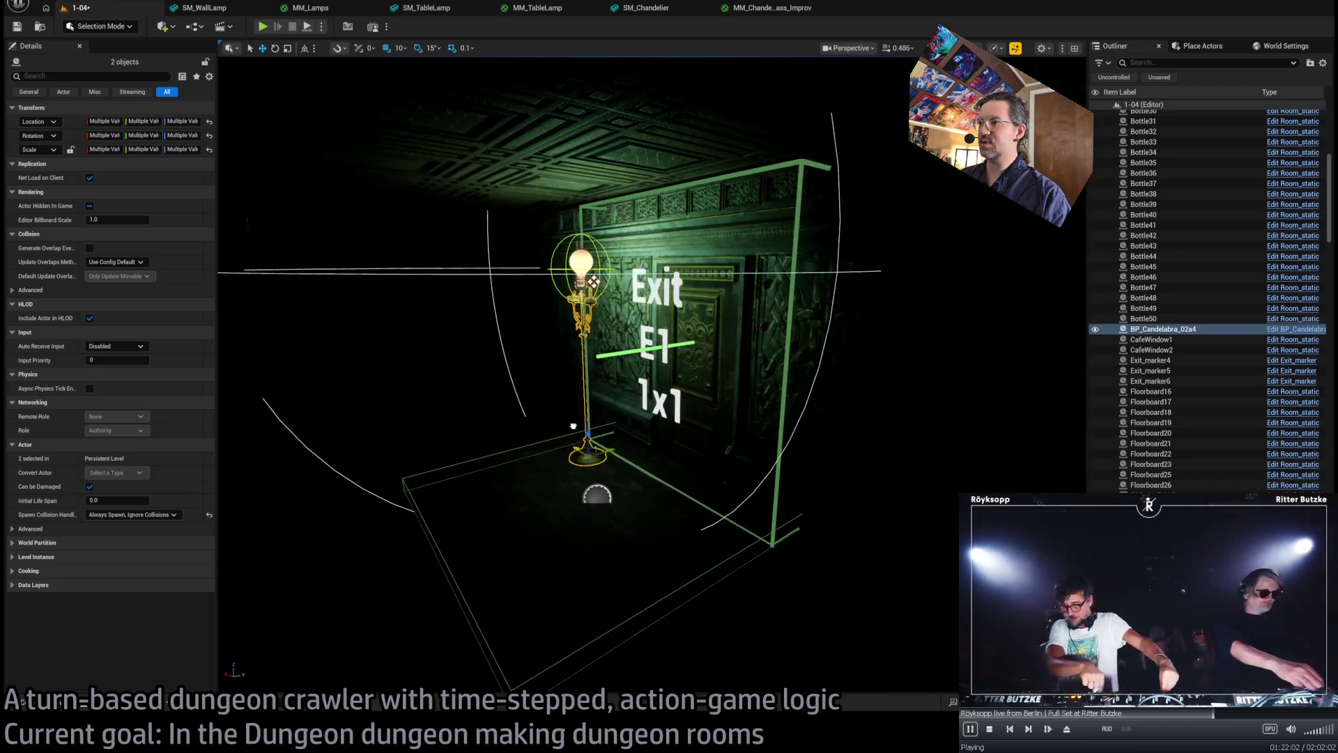
{"action": "key", "text": "f"}
{"action": "scroll", "coordinate": [618, 582], "scroll_direction": "up", "scroll_amount": 5}
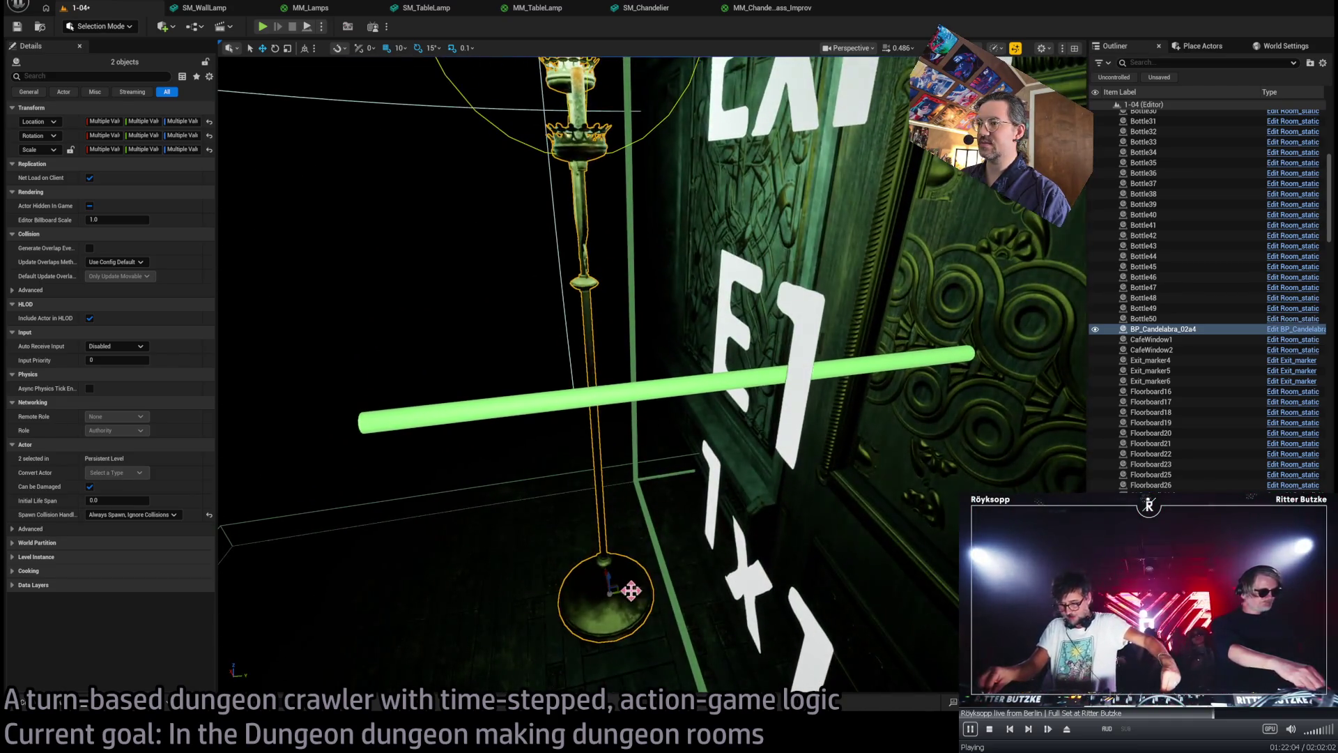
{"action": "mouse_move", "coordinate": [652, 538]}
{"action": "left_mouse_down"}
{"action": "mouse_move", "coordinate": [534, 357]}
{"action": "mouse_move", "coordinate": [652, 532]}
{"action": "left_mouse_up"}
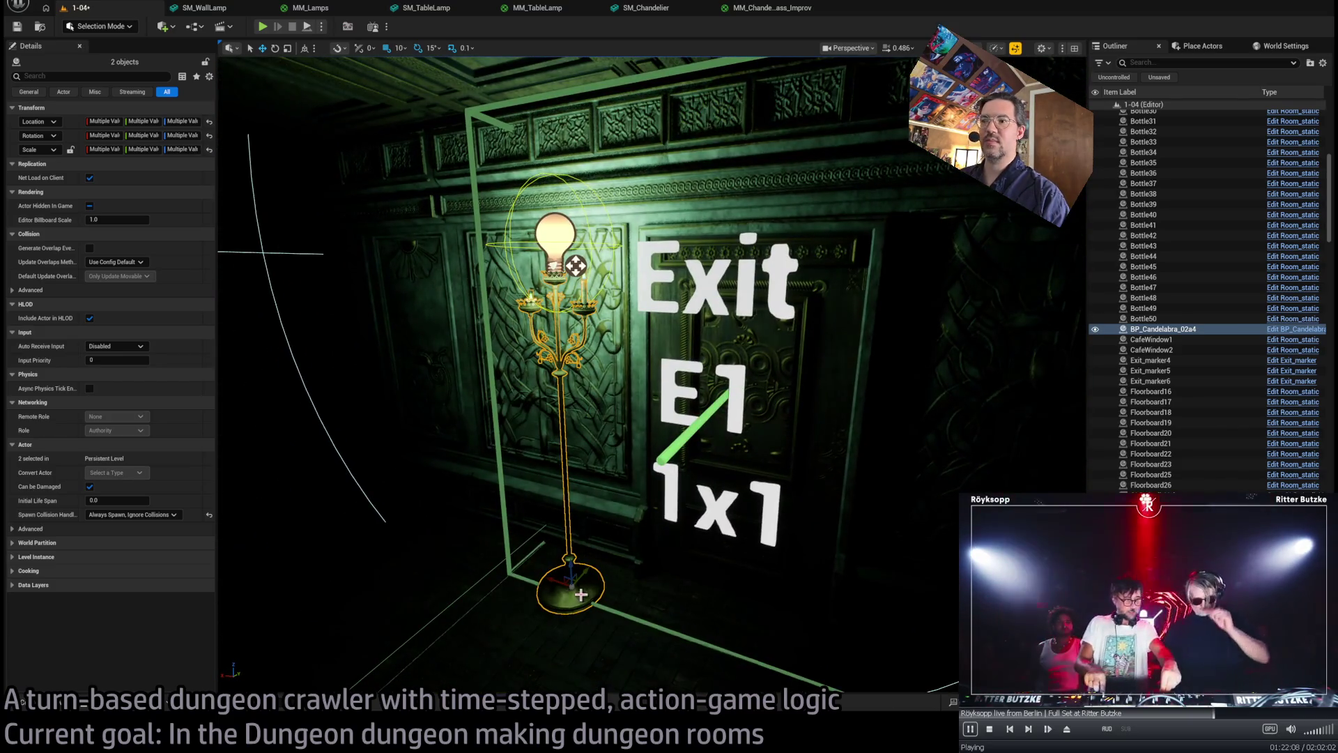
{"action": "left_click", "coordinate": [562, 523]}
{"action": "scroll", "coordinate": [129, 423], "scroll_direction": "down", "scroll_amount": 2}
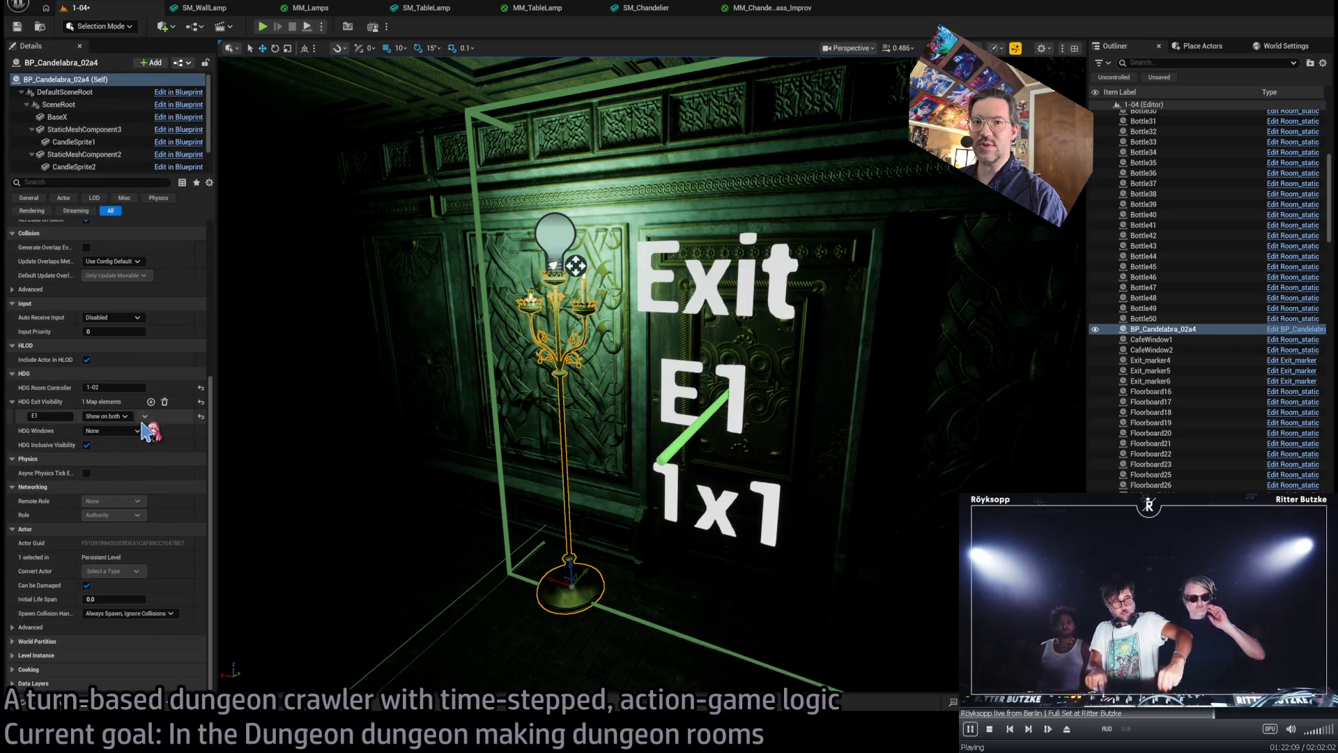
{"action": "left_click", "coordinate": [556, 236]}
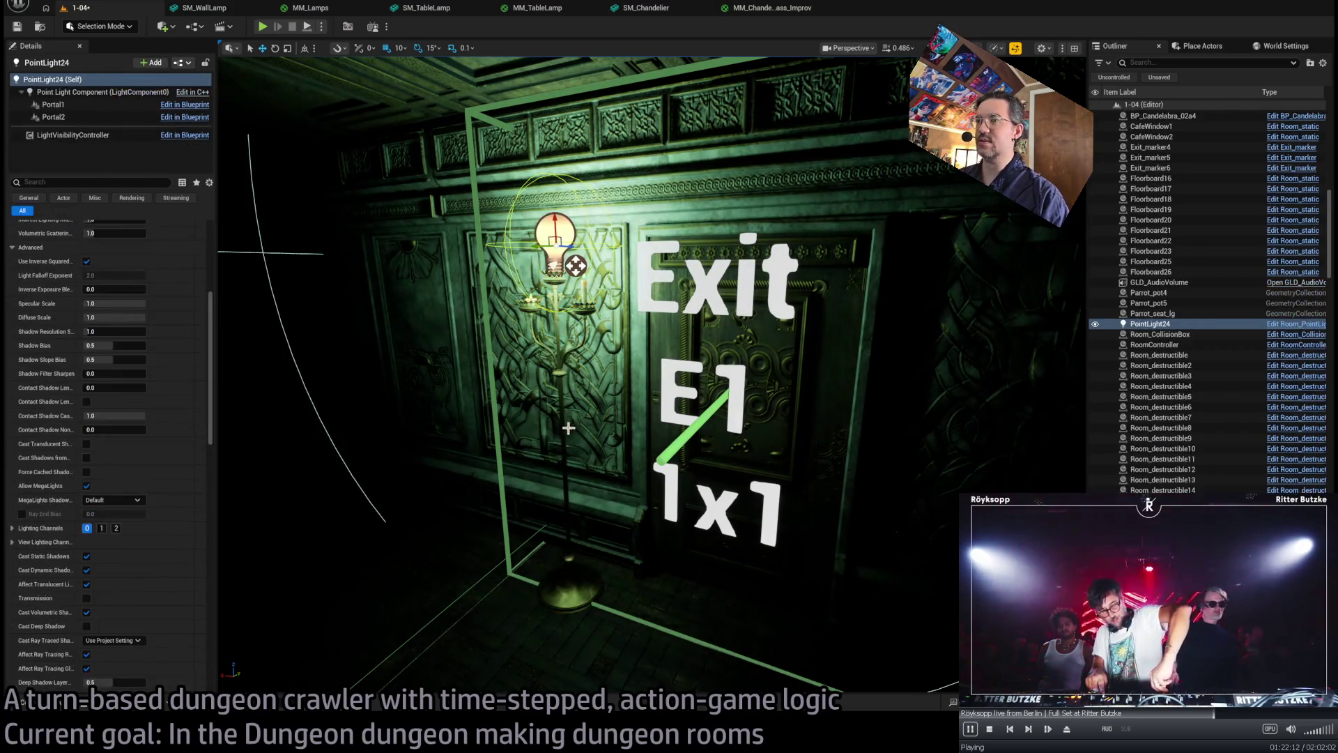
{"action": "left_click", "coordinate": [575, 265], "text": "ctrl"}
{"action": "mouse_move", "coordinate": [576, 266]}
{"action": "left_mouse_down"}
{"action": "mouse_move", "coordinate": [454, 348]}
{"action": "mouse_move", "coordinate": [657, 379]}
{"action": "mouse_move", "coordinate": [577, 392]}
{"action": "left_mouse_up"}
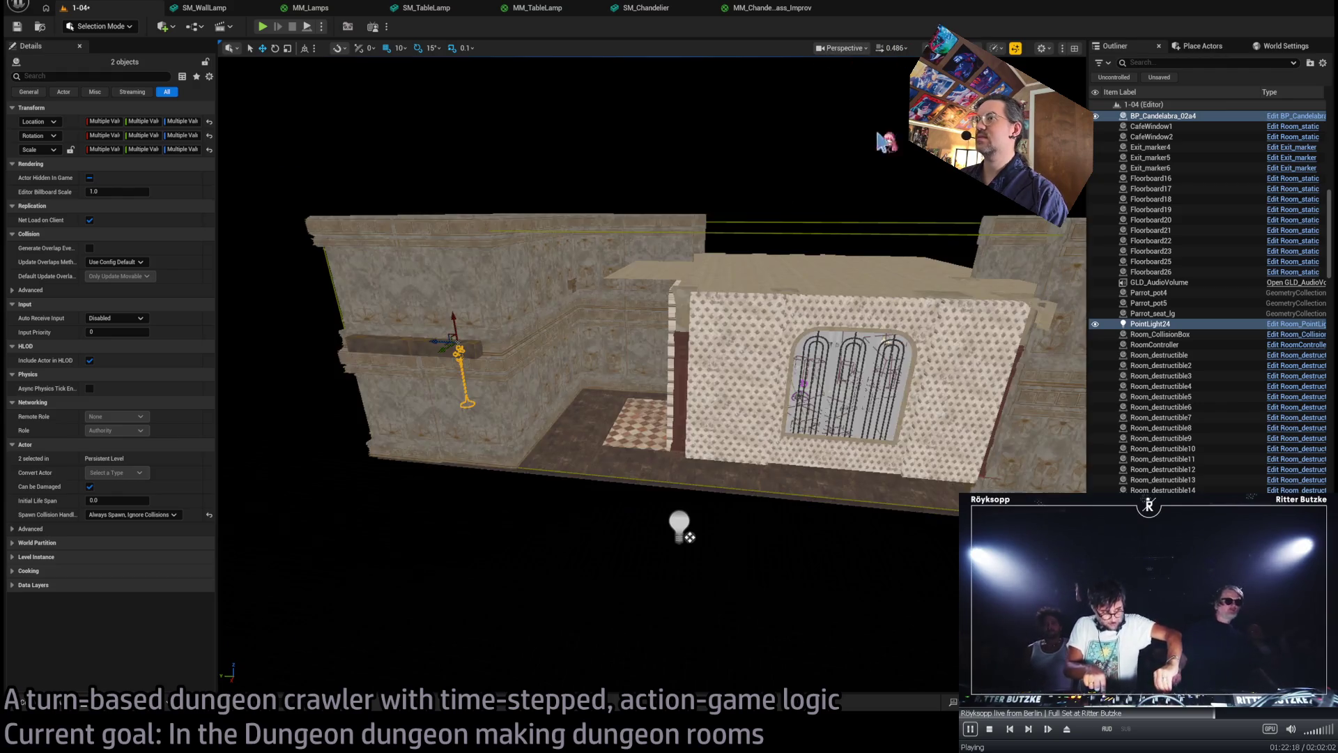
- Duplicate the candelabra and its light and move the copies next to the W1 door
{"action": "key", "text": "ctrl+d"}
{"action": "key", "text": "f"}
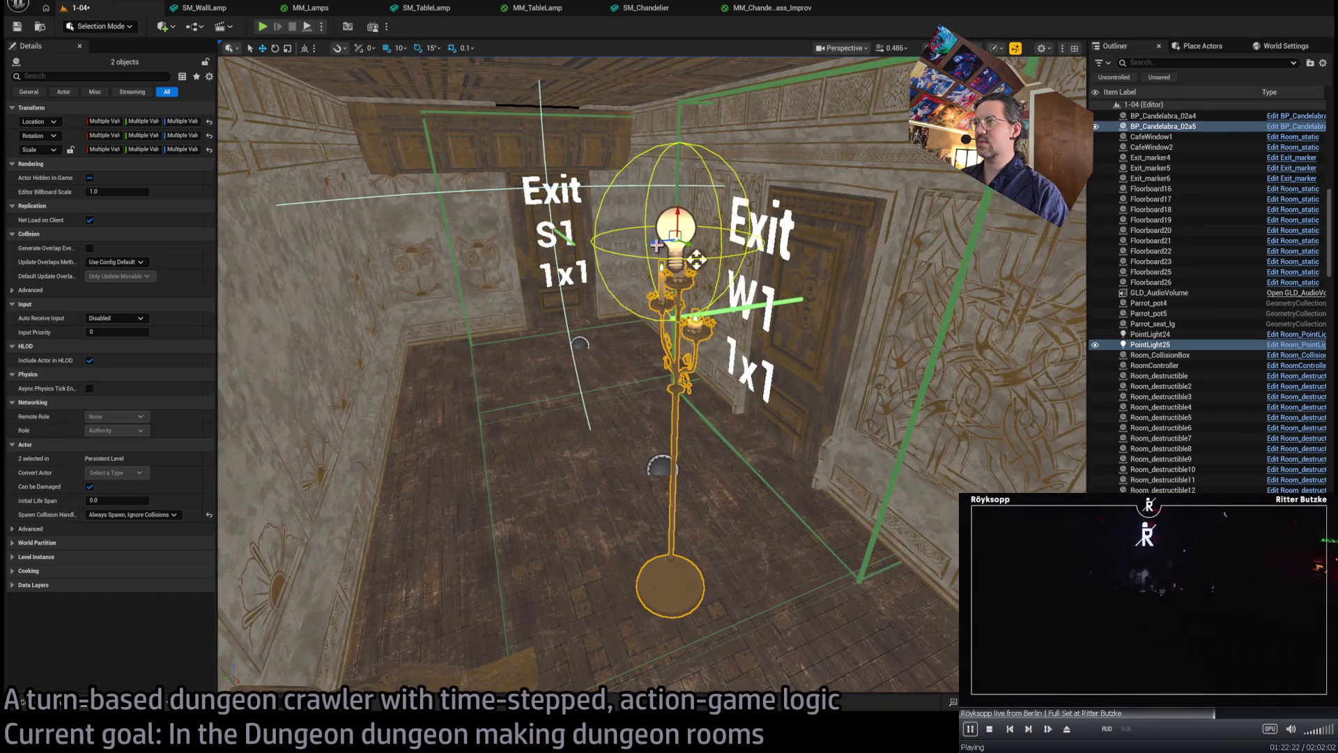
{"action": "mouse_move", "coordinate": [696, 259]}
{"action": "left_mouse_down"}
{"action": "mouse_move", "coordinate": [803, 212]}
{"action": "mouse_move", "coordinate": [930, 240]}
{"action": "left_mouse_up"}
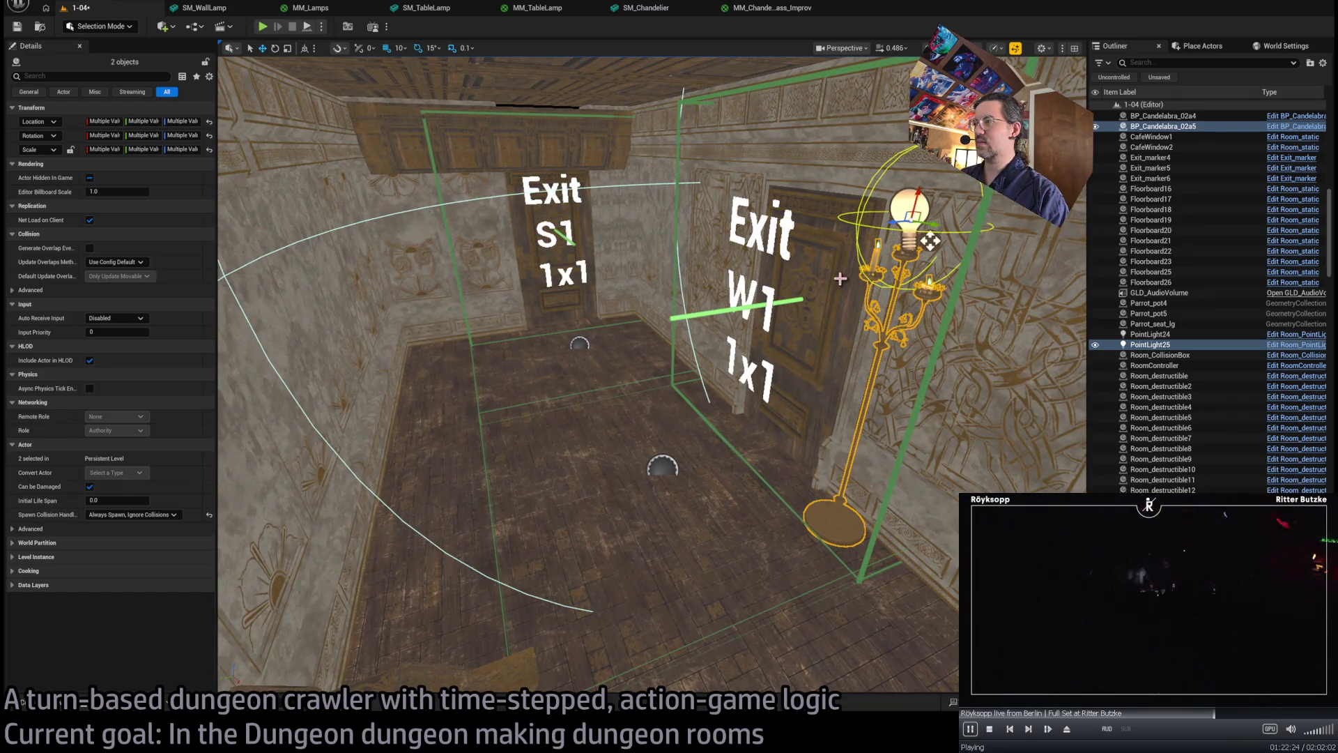
{"action": "key", "text": "f"}
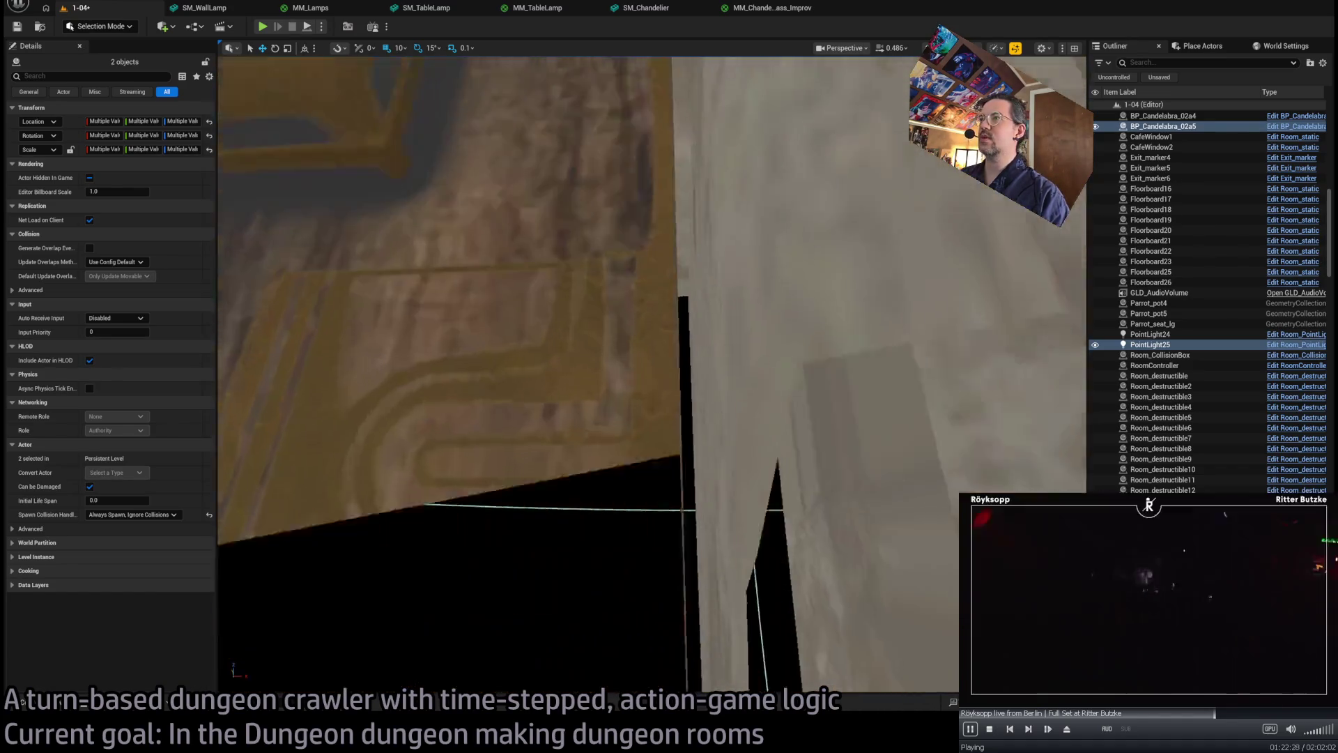
{"action": "scroll", "coordinate": [642, 328], "scroll_direction": "down", "scroll_amount": 5}
- Set grid snap to 1 and nudge carved door SM_DoorCarved9 one unit along X
{"action": "left_click", "coordinate": [612, 410]}
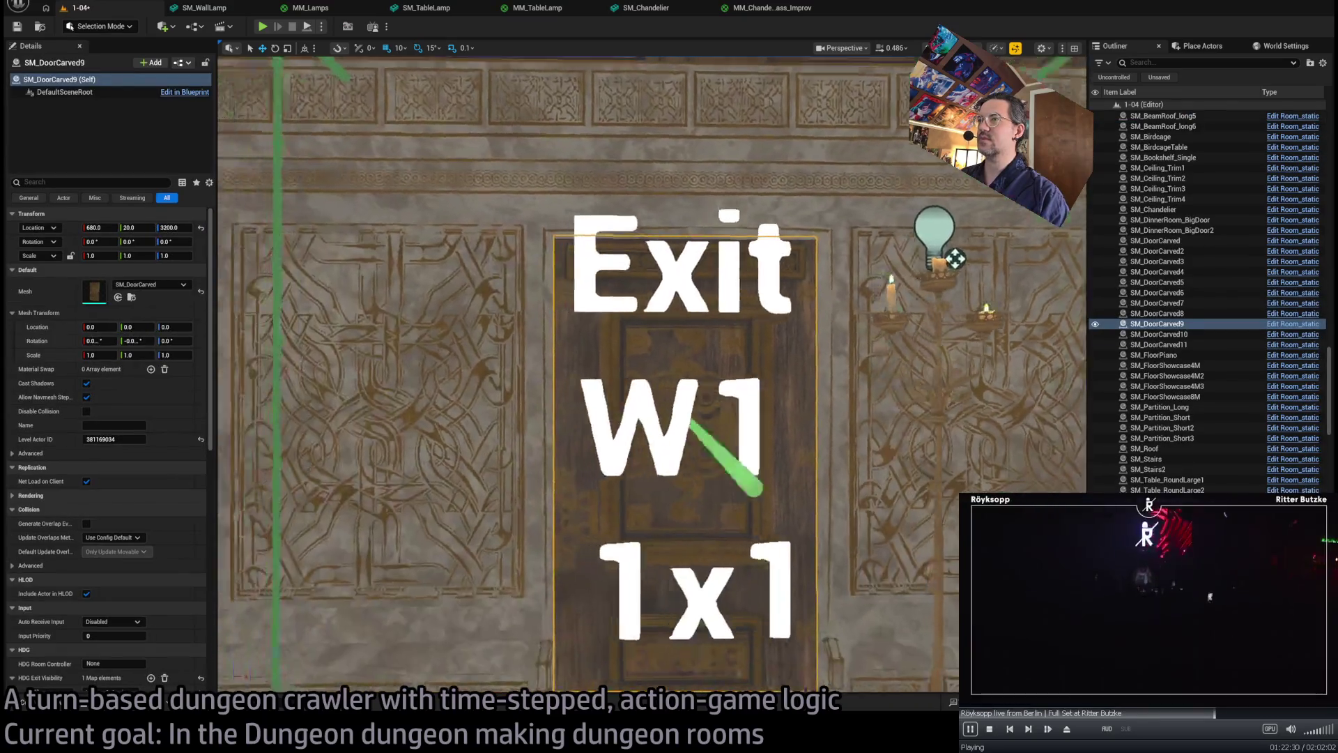
{"action": "key", "text": "f"}
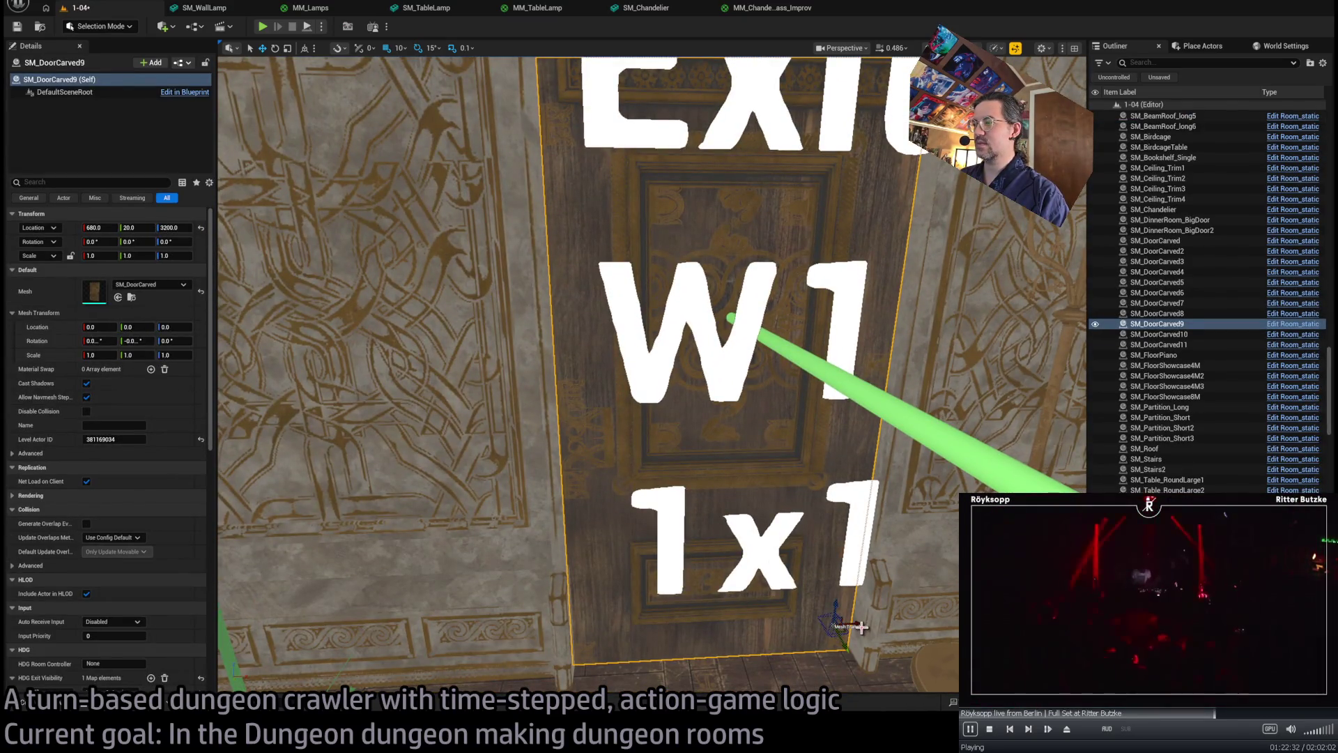
{"action": "left_click", "coordinate": [400, 47]}
{"action": "left_click", "coordinate": [391, 66]}
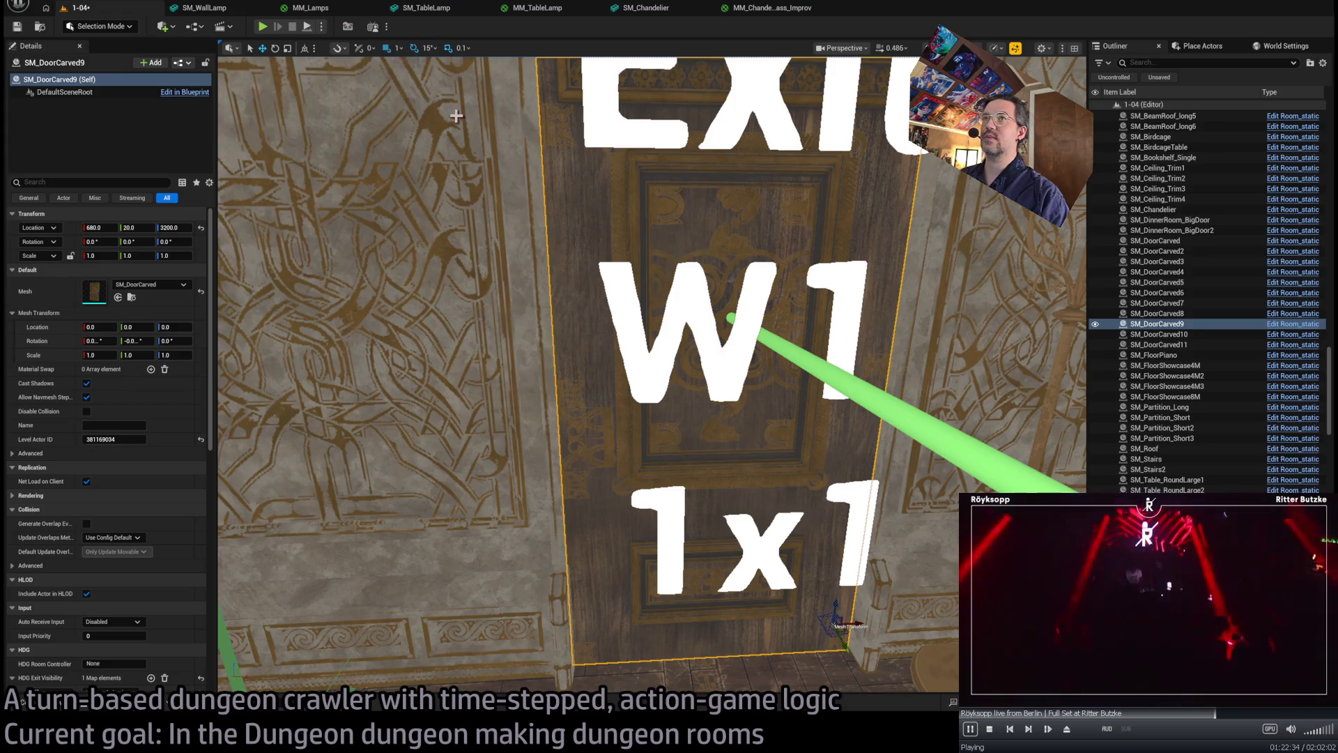
{"action": "left_click_drag", "start_coordinate": [870, 624], "coordinate": [851, 621]}
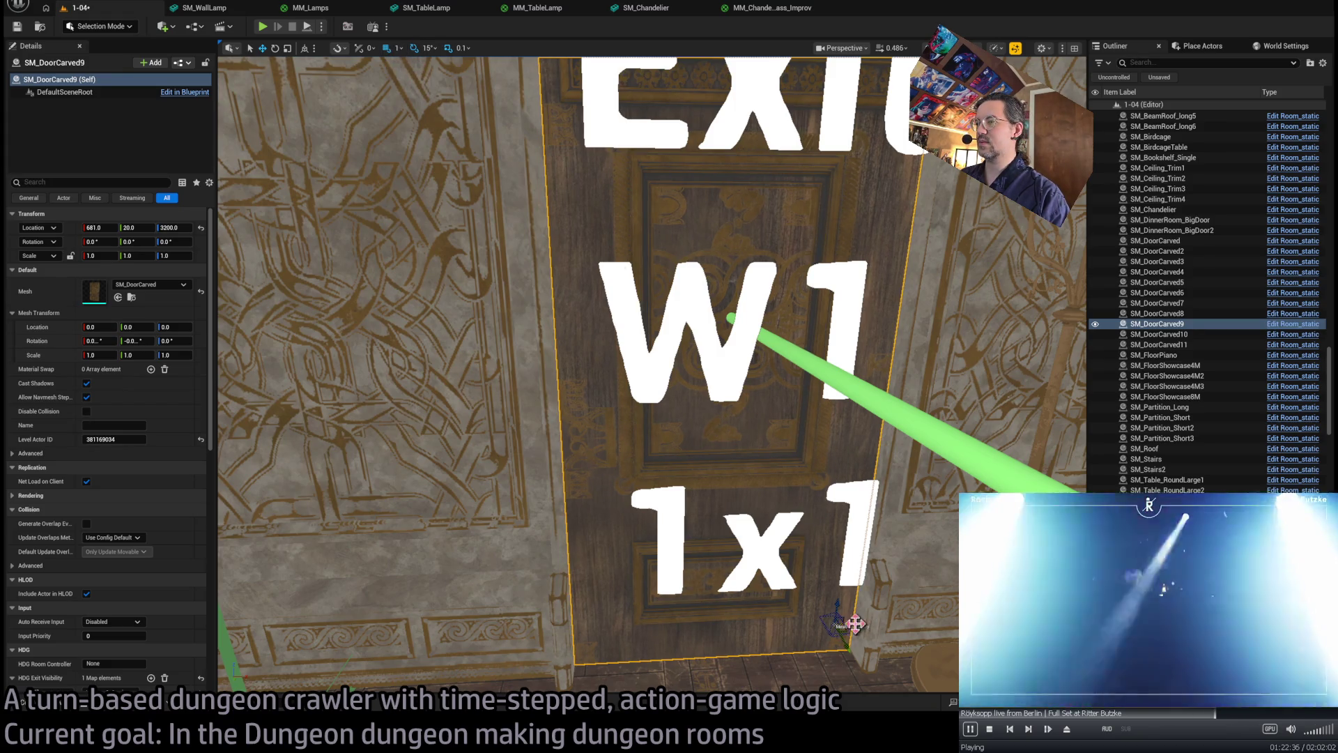
{"action": "key", "text": "f"}
{"action": "mouse_move", "coordinate": [653, 376]}
{"action": "left_mouse_down"}
{"action": "mouse_move", "coordinate": [593, 383]}
{"action": "mouse_move", "coordinate": [614, 380]}
{"action": "mouse_move", "coordinate": [606, 313]}
{"action": "left_mouse_up"}
{"action": "left_click_drag", "start_coordinate": [854, 607], "coordinate": [855, 607]}
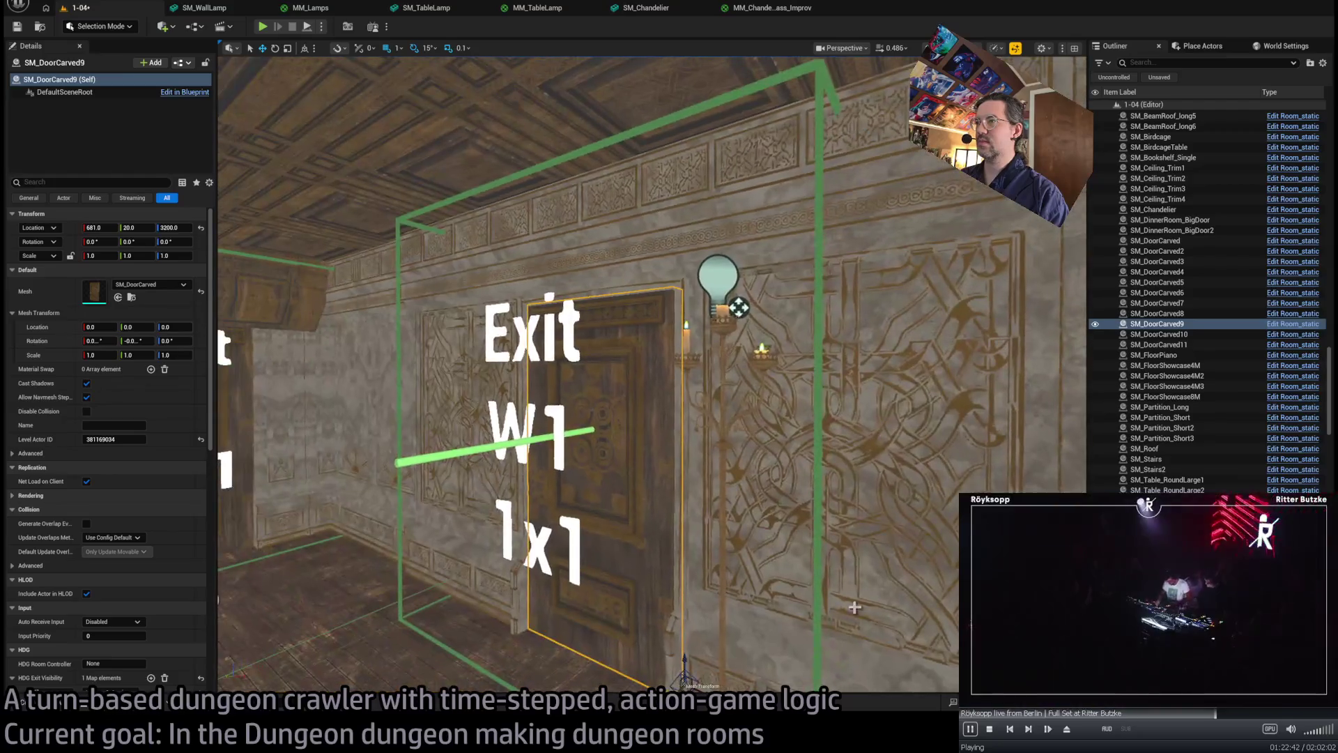
- Check the new candelabra and point light, then open the Output Log
{"action": "left_click", "coordinate": [718, 279]}
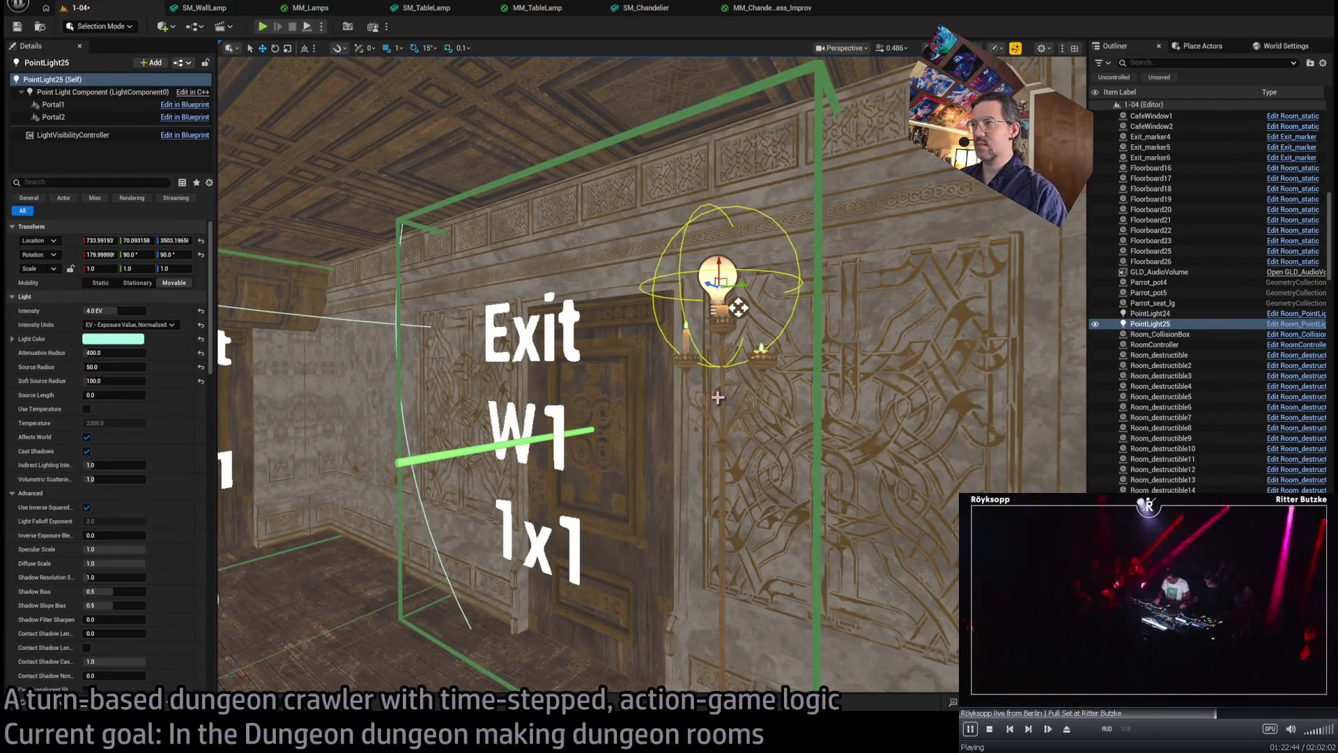
{"action": "left_click", "coordinate": [725, 443]}
{"action": "scroll", "coordinate": [112, 501], "scroll_direction": "down", "scroll_amount": 2}
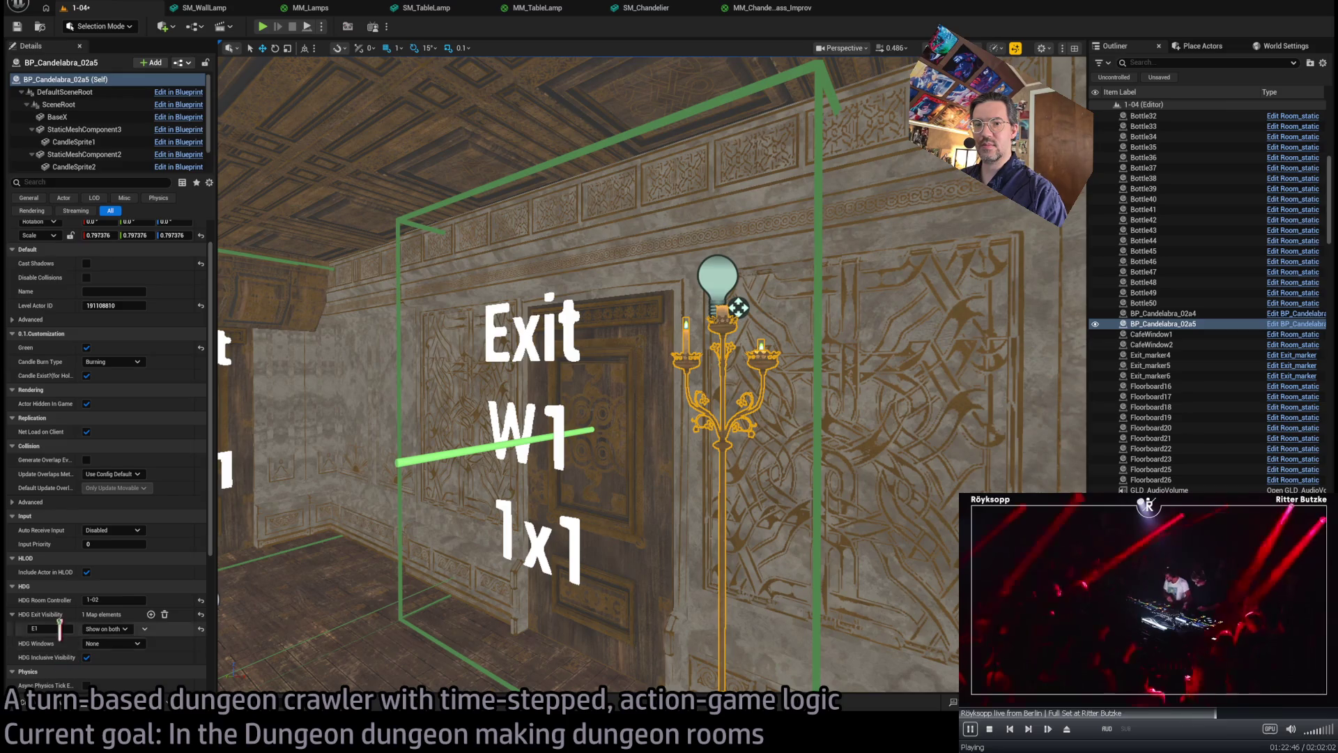
{"action": "left_click", "coordinate": [738, 307]}
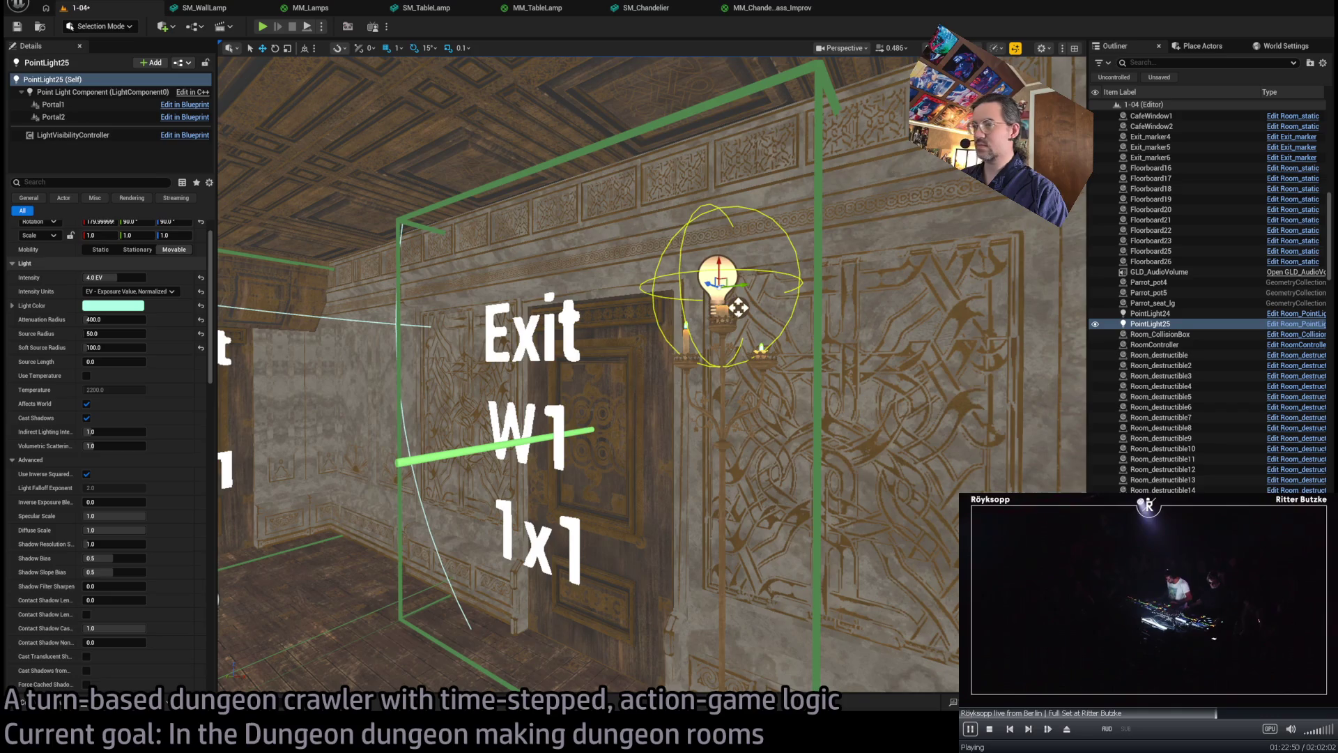
{"action": "mouse_move", "coordinate": [334, 530]}
{"action": "left_mouse_down"}
{"action": "mouse_move", "coordinate": [359, 547]}
{"action": "mouse_move", "coordinate": [315, 652]}
{"action": "left_mouse_up"}
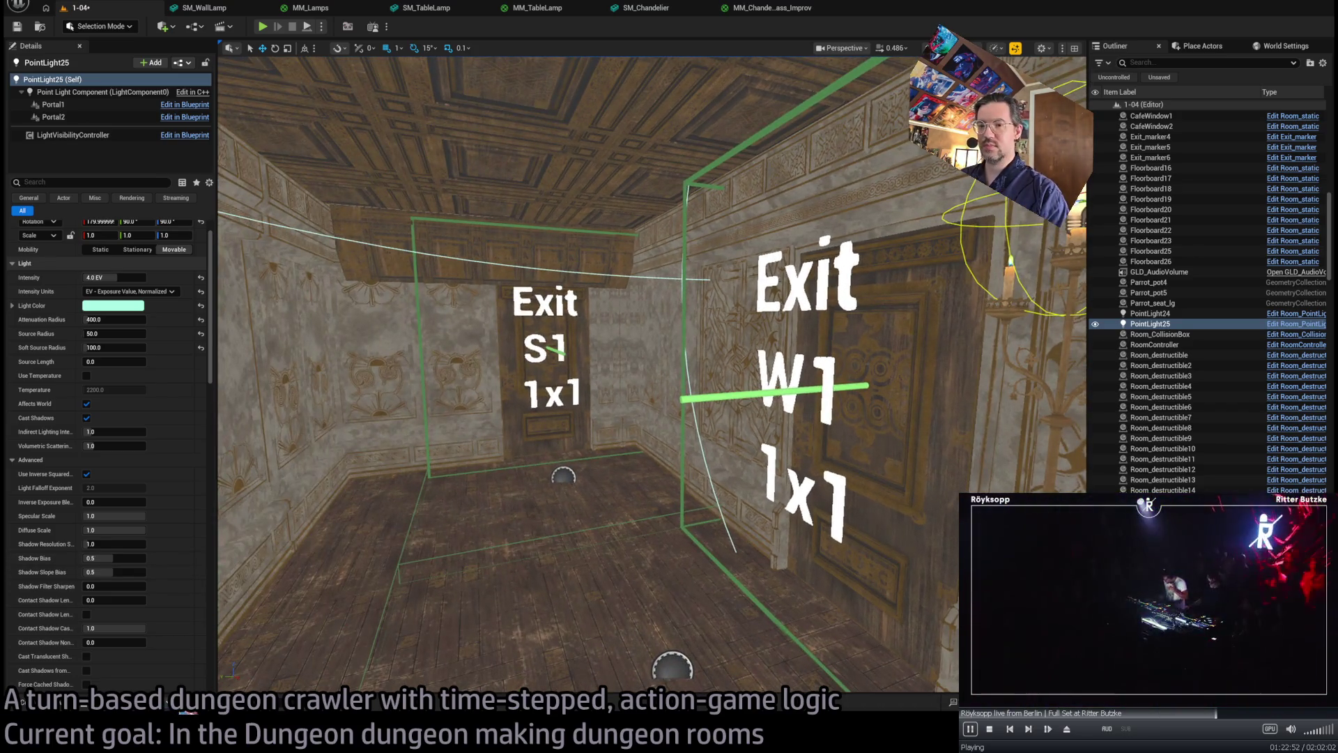
{"action": "mouse_move", "coordinate": [632, 398]}
{"action": "left_mouse_down"}
{"action": "mouse_move", "coordinate": [606, 446]}
{"action": "mouse_move", "coordinate": [633, 399]}
{"action": "mouse_move", "coordinate": [454, 483]}
{"action": "mouse_move", "coordinate": [899, 519]}
{"action": "left_mouse_up"}
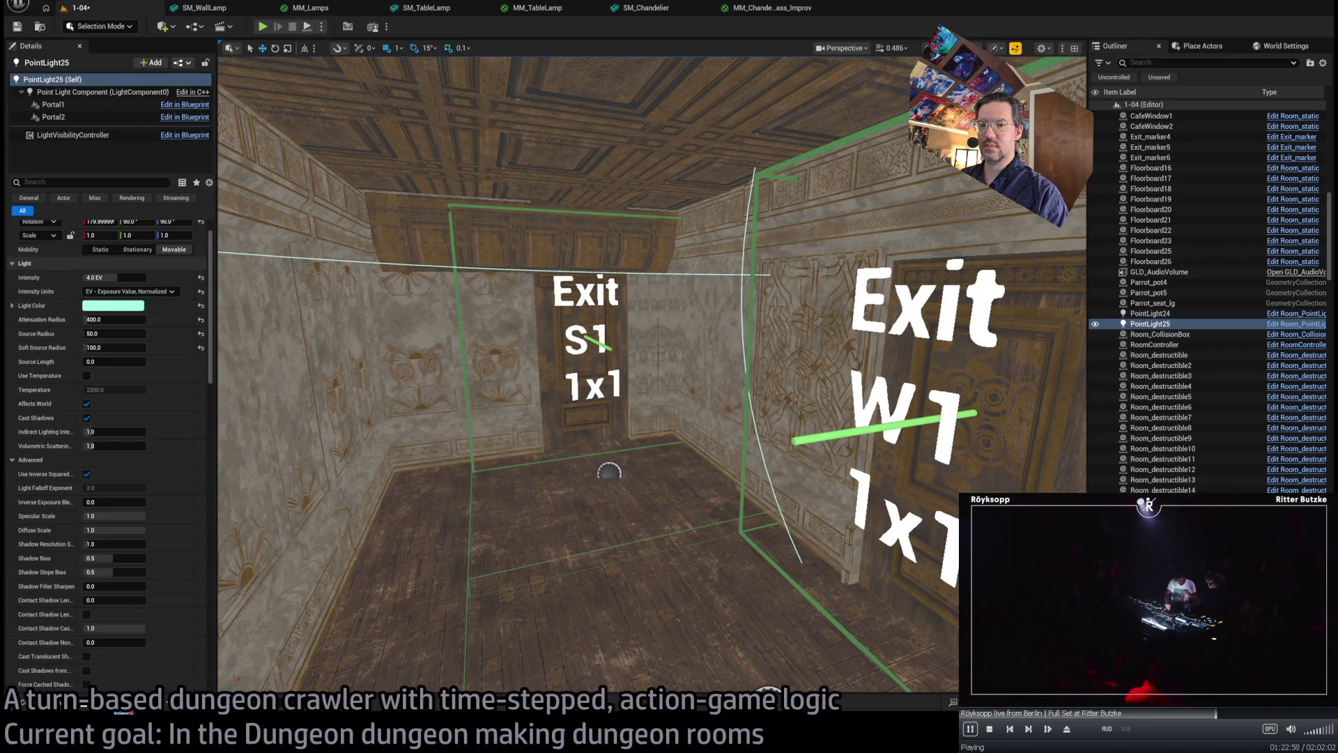
{"action": "key", "text": "grave"}
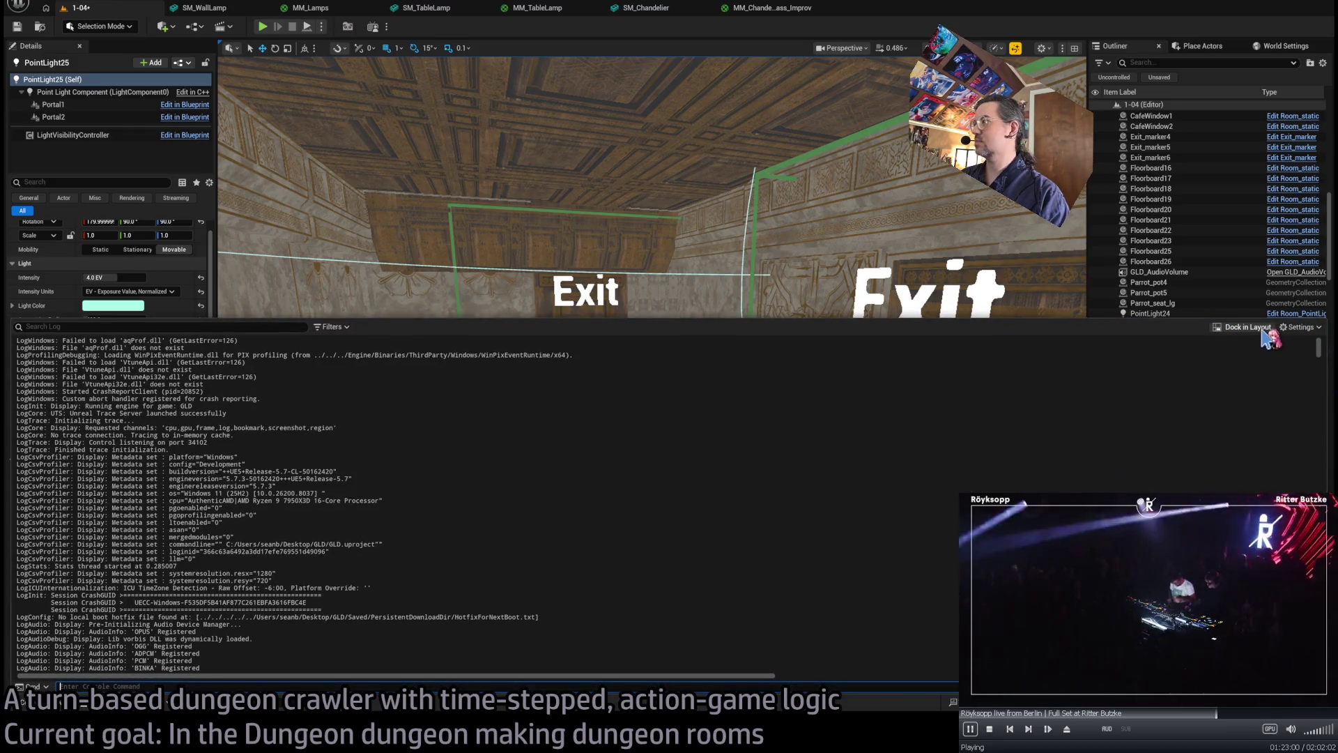
- Dock the Output Log as a thin strip below the Details panel and select the candelabra
{"action": "left_click", "coordinate": [1244, 327]}
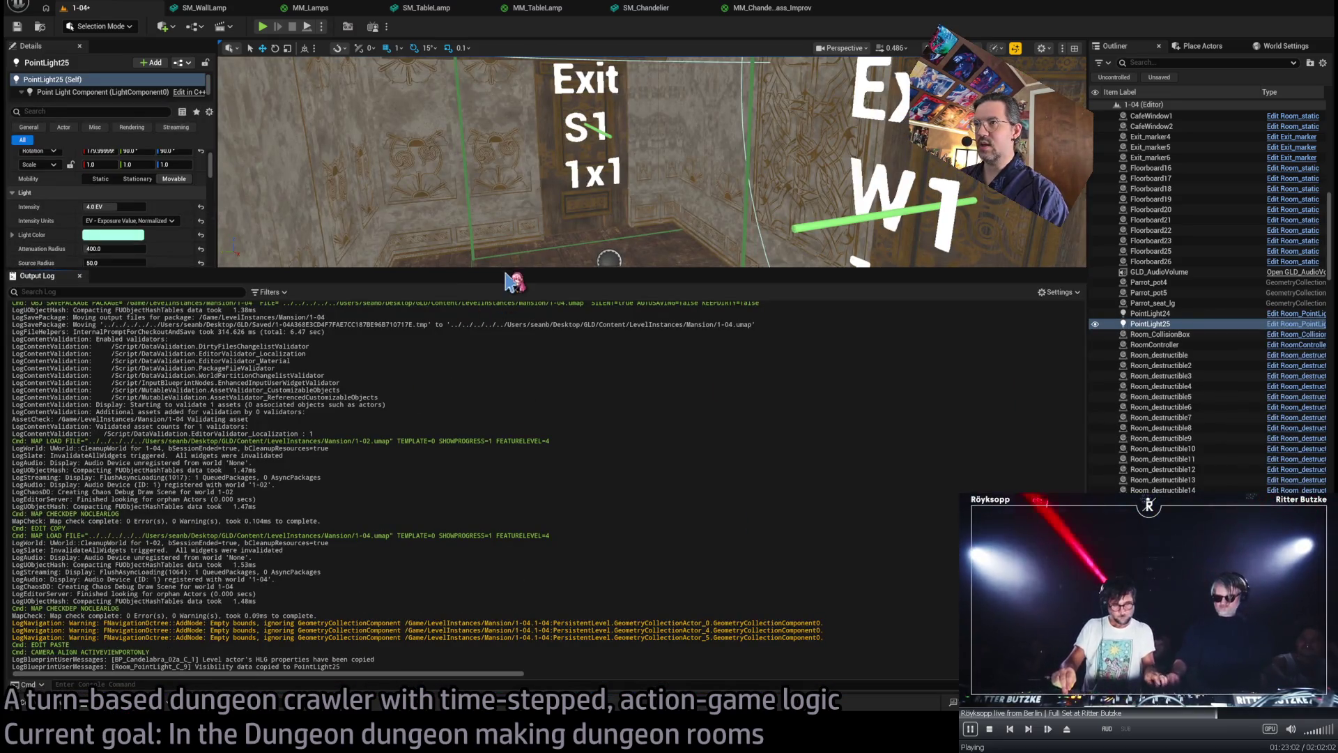
{"action": "mouse_move", "coordinate": [506, 273]}
{"action": "left_mouse_down"}
{"action": "mouse_move", "coordinate": [511, 631]}
{"action": "mouse_move", "coordinate": [478, 602]}
{"action": "mouse_move", "coordinate": [469, 634]}
{"action": "left_mouse_up"}
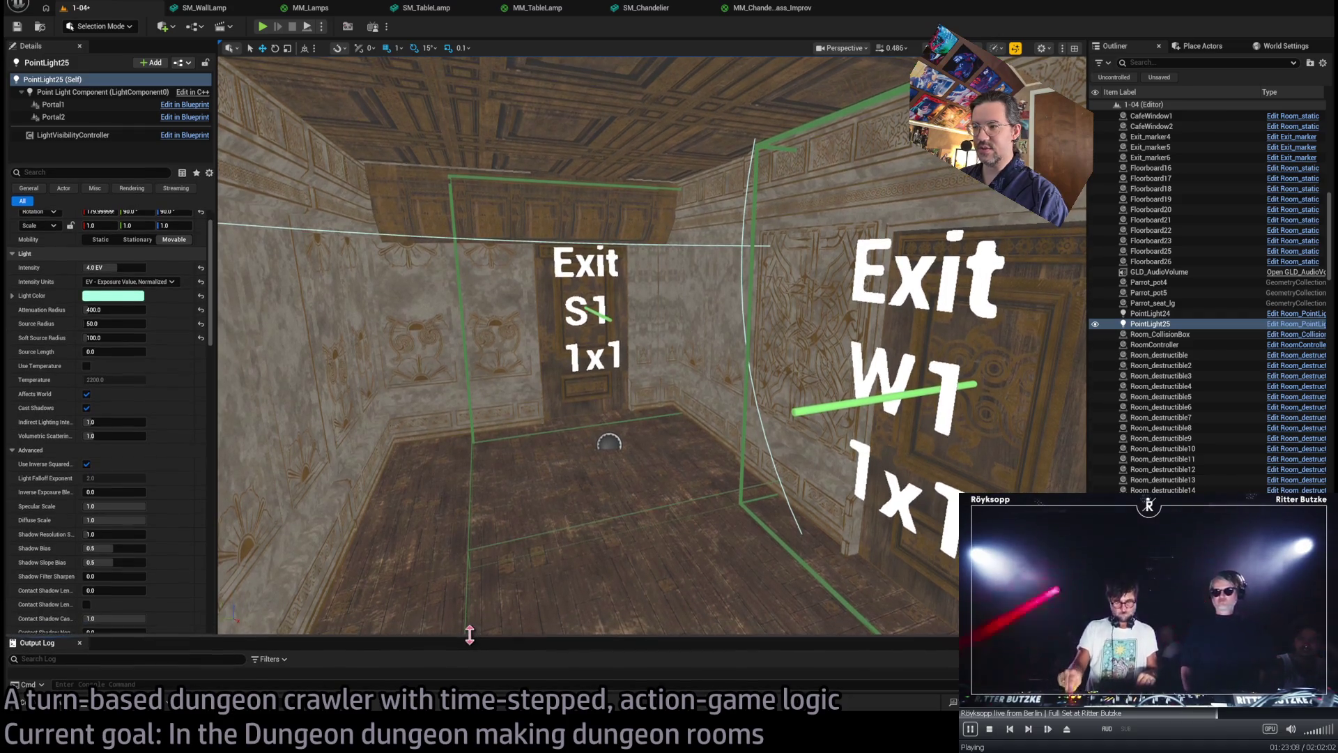
{"action": "left_click_drag", "start_coordinate": [762, 538], "coordinate": [775, 461]}
{"action": "left_click", "coordinate": [781, 608], "text": "ctrl"}
{"action": "left_click_drag", "start_coordinate": [780, 608], "coordinate": [282, 619]}
{"action": "left_click_drag", "start_coordinate": [36, 641], "coordinate": [65, 624]}
{"action": "left_click_drag", "start_coordinate": [136, 368], "coordinate": [117, 629]}
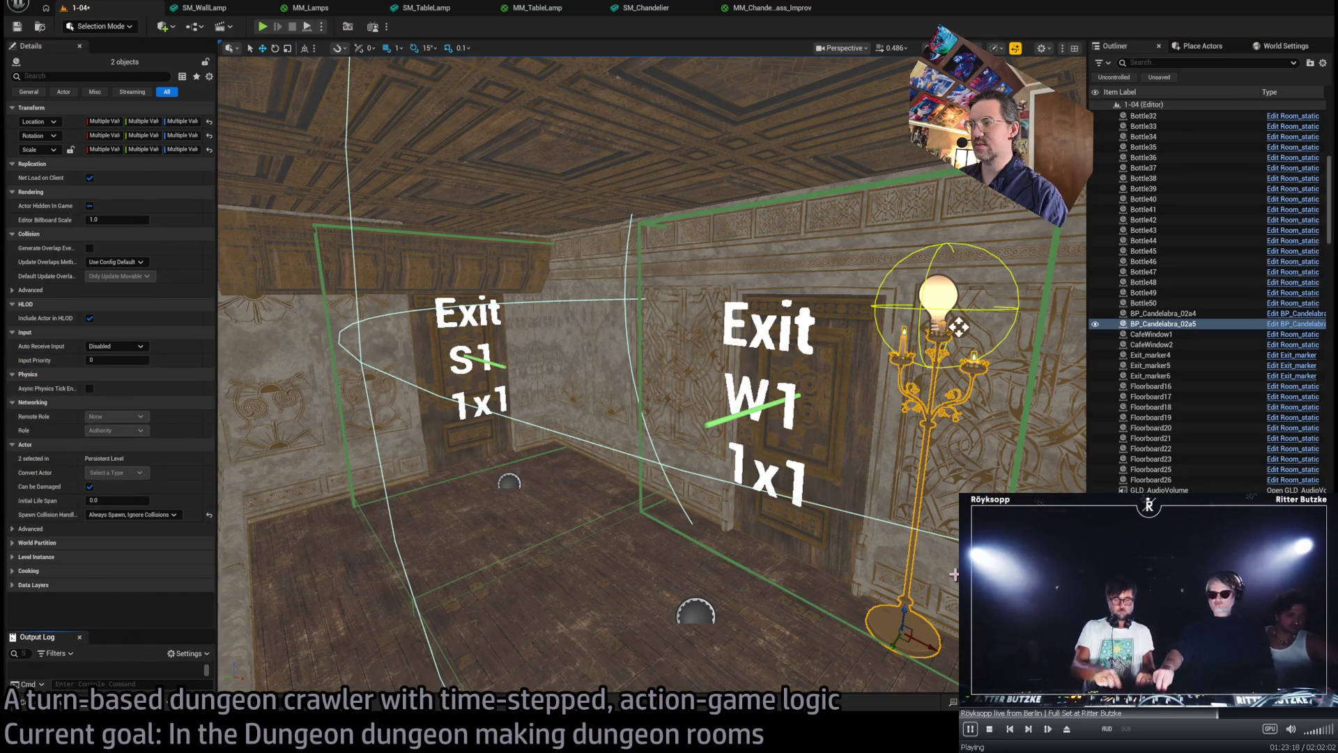
- Duplicate the candelabra, rotate the copy -90° and place it beside the S1 door
{"action": "left_click_drag", "start_coordinate": [912, 637], "coordinate": [560, 543]}
{"action": "left_click_drag", "start_coordinate": [547, 451], "coordinate": [589, 443]}
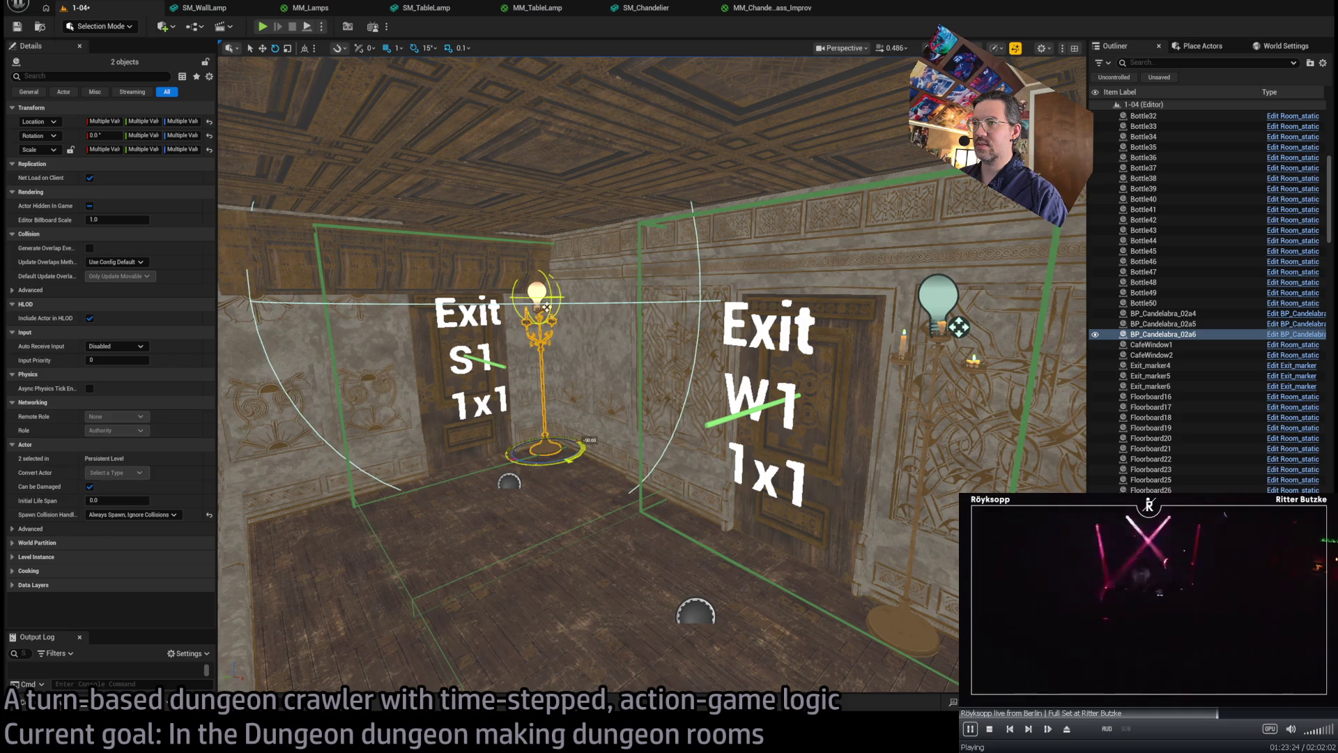
{"action": "key", "text": "f"}
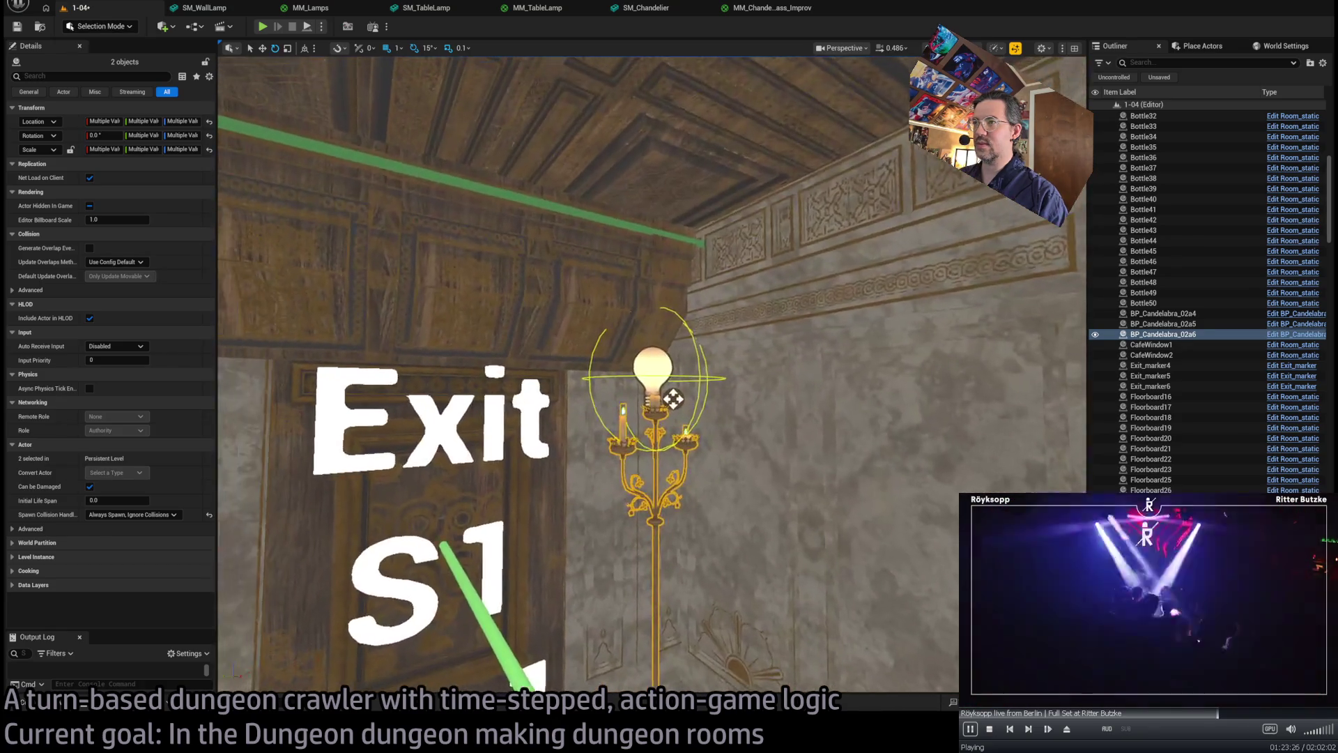
{"action": "scroll", "coordinate": [565, 346], "scroll_direction": "down", "scroll_amount": 5}
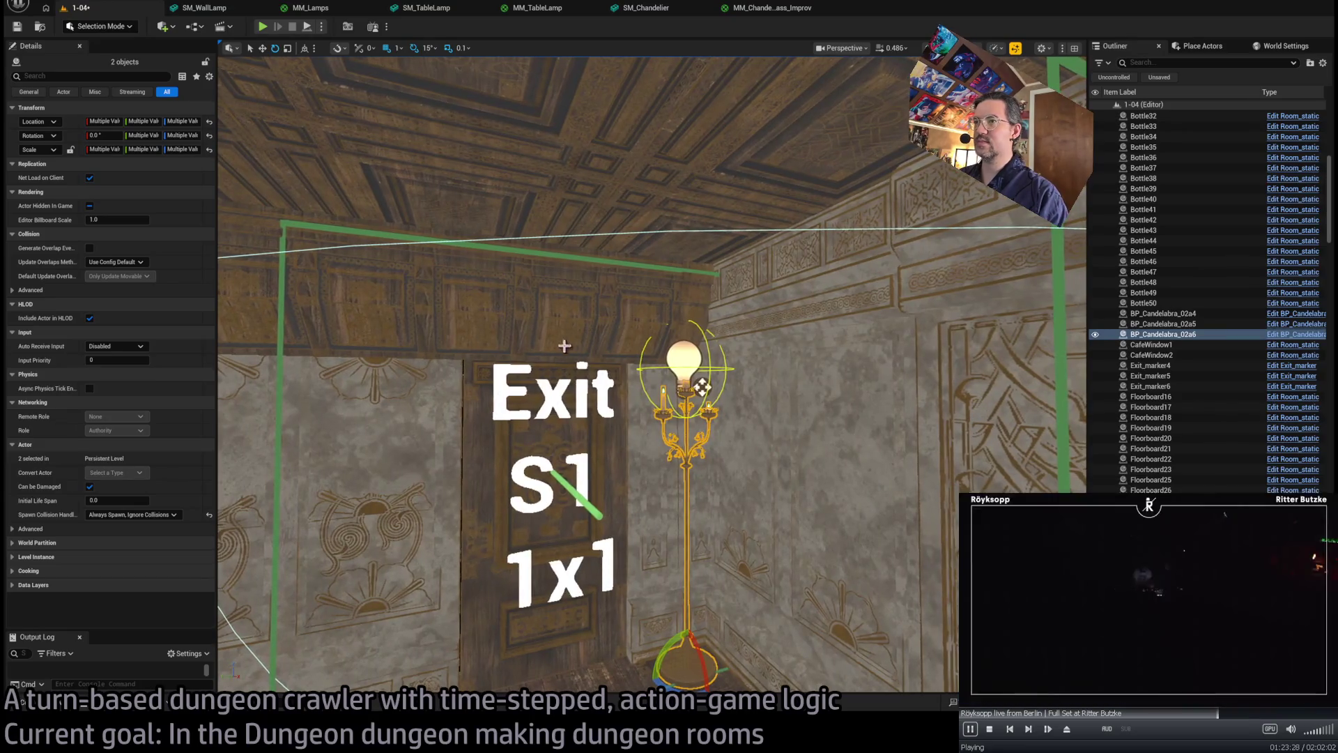
{"action": "left_click", "coordinate": [582, 308]}
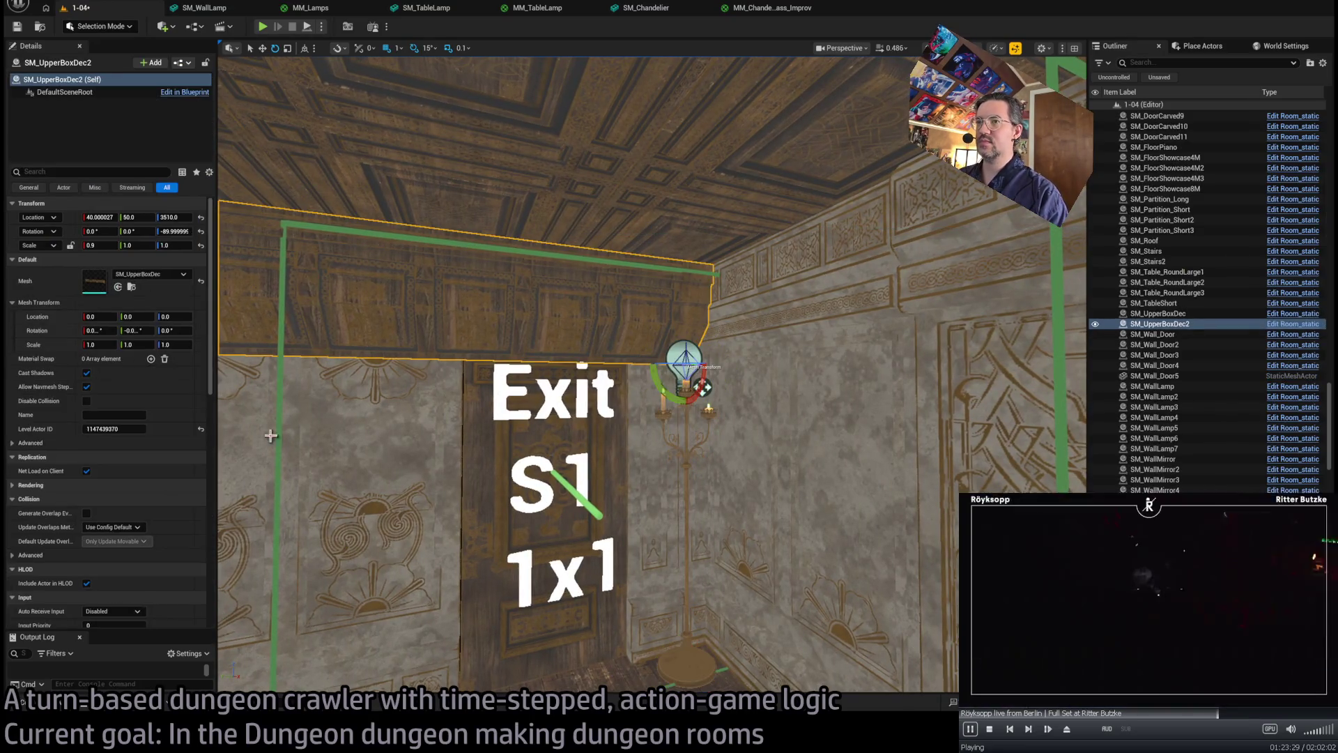
- Inspect SM_UpperBoxDec2 in the Static Mesh editor, then close every open asset editor tab
{"action": "double_click", "coordinate": [110, 289]}
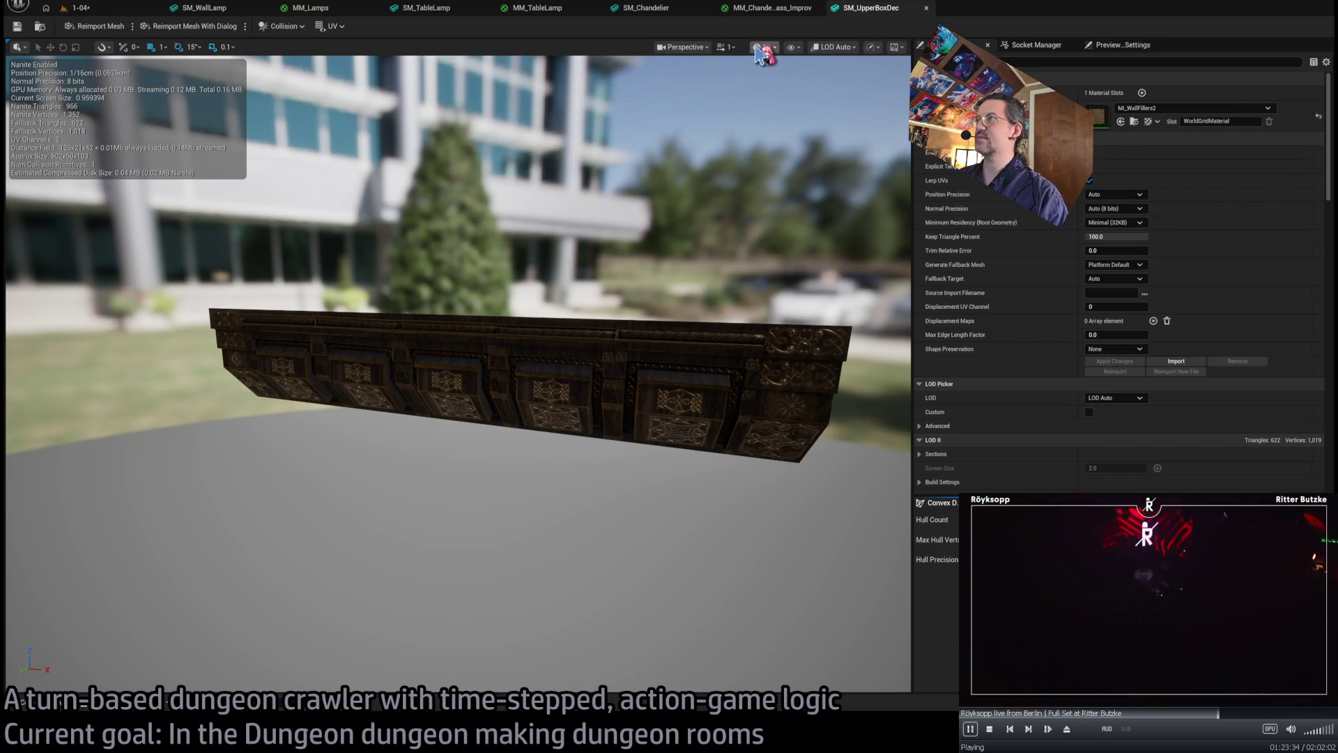
{"action": "mouse_move", "coordinate": [801, 259]}
{"action": "left_mouse_down"}
{"action": "mouse_move", "coordinate": [684, 321]}
{"action": "mouse_move", "coordinate": [488, 369]}
{"action": "left_mouse_up"}
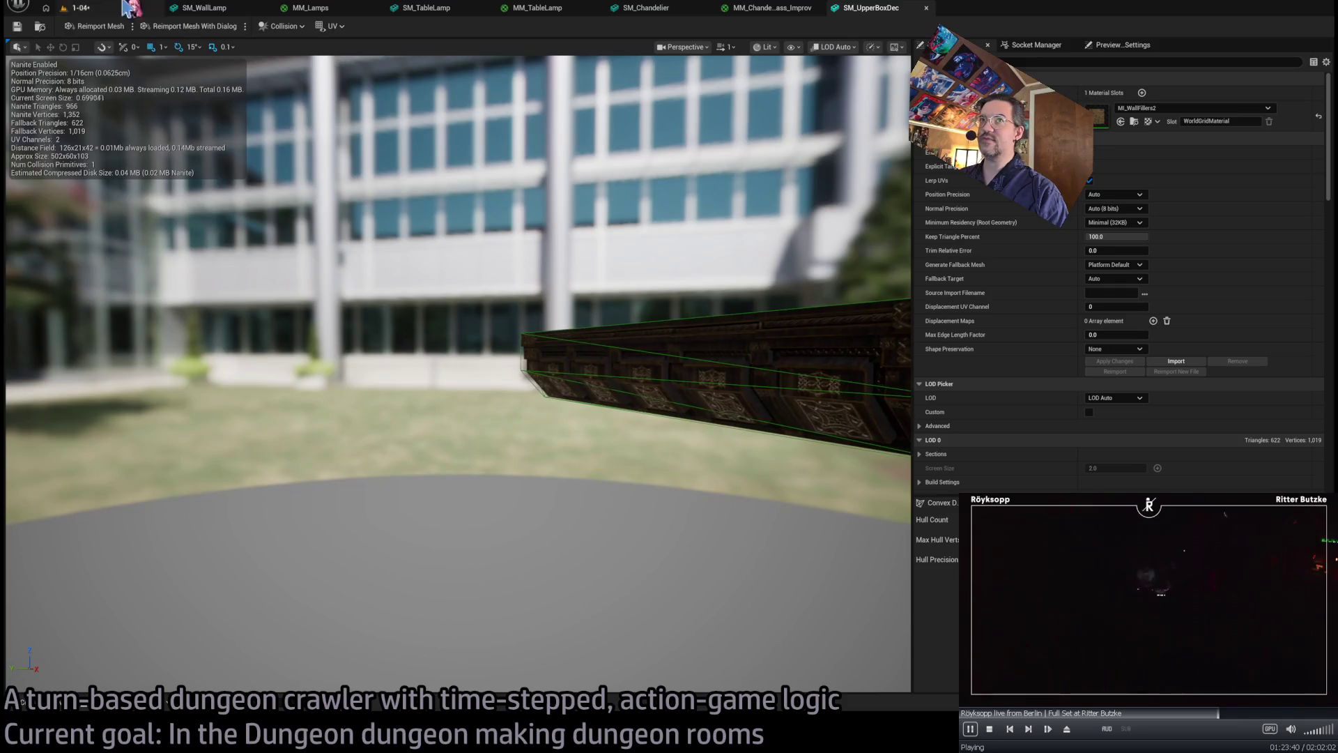
{"action": "left_click", "coordinate": [926, 8]}
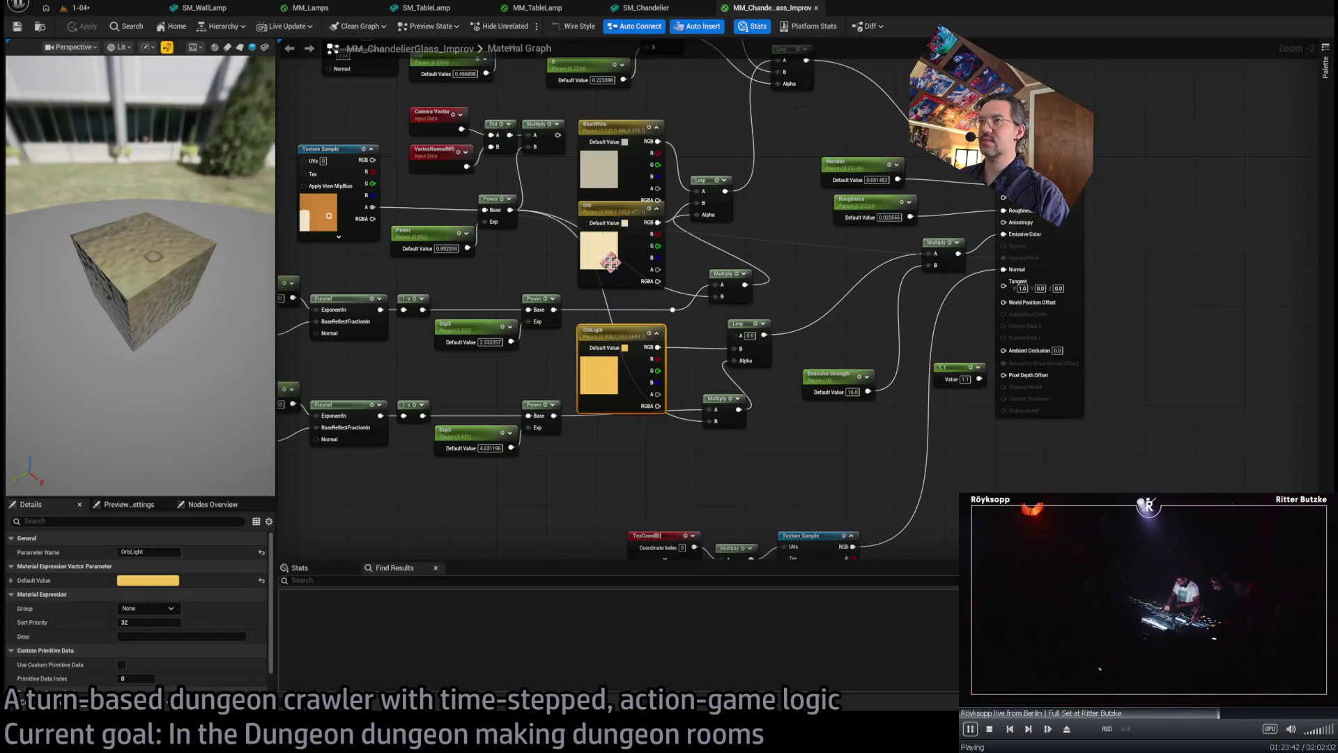
{"action": "left_click", "coordinate": [816, 8]}
{"action": "middle_click", "coordinate": [655, 18]}
{"action": "middle_click", "coordinate": [536, 14]}
{"action": "middle_click", "coordinate": [425, 14]}
{"action": "middle_click", "coordinate": [310, 14]}
{"action": "middle_click", "coordinate": [202, 14]}
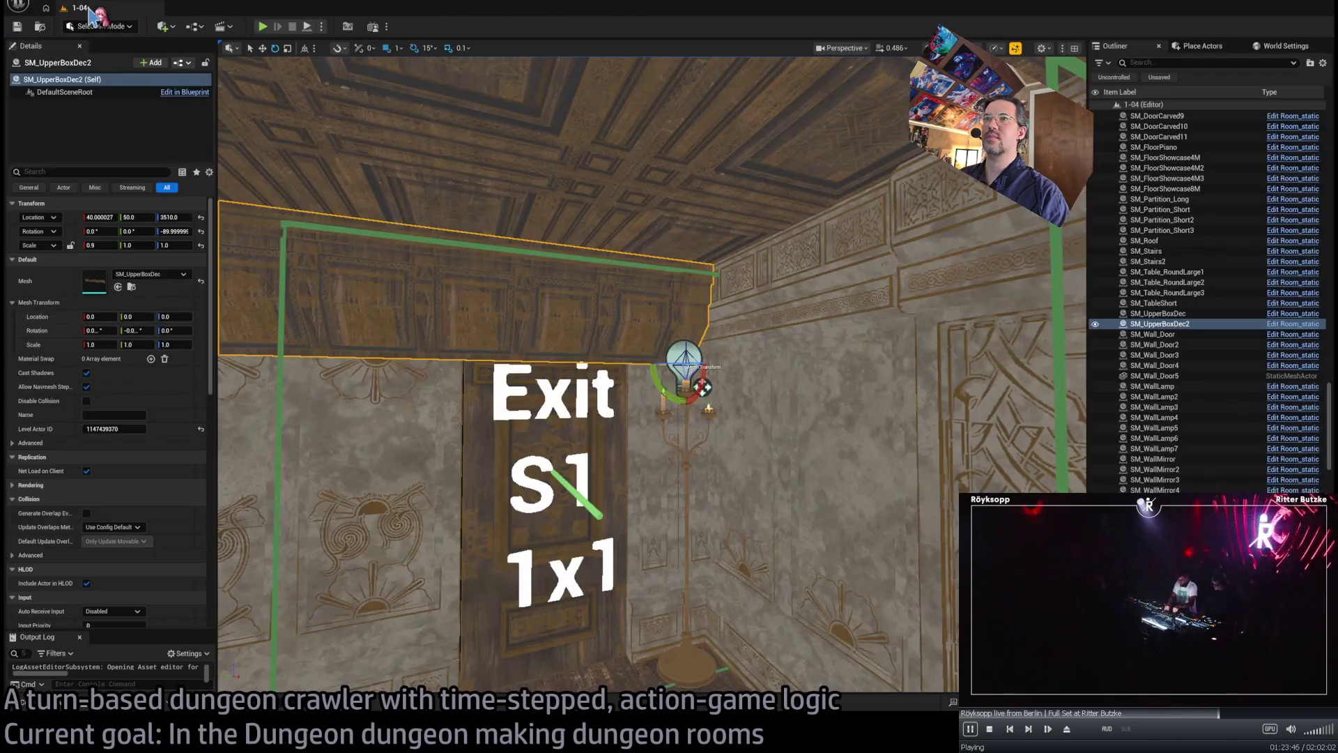
- Move carved door SM_DoorCarved11 2 units along Y to 119.99999
{"action": "left_click", "coordinate": [697, 313]}
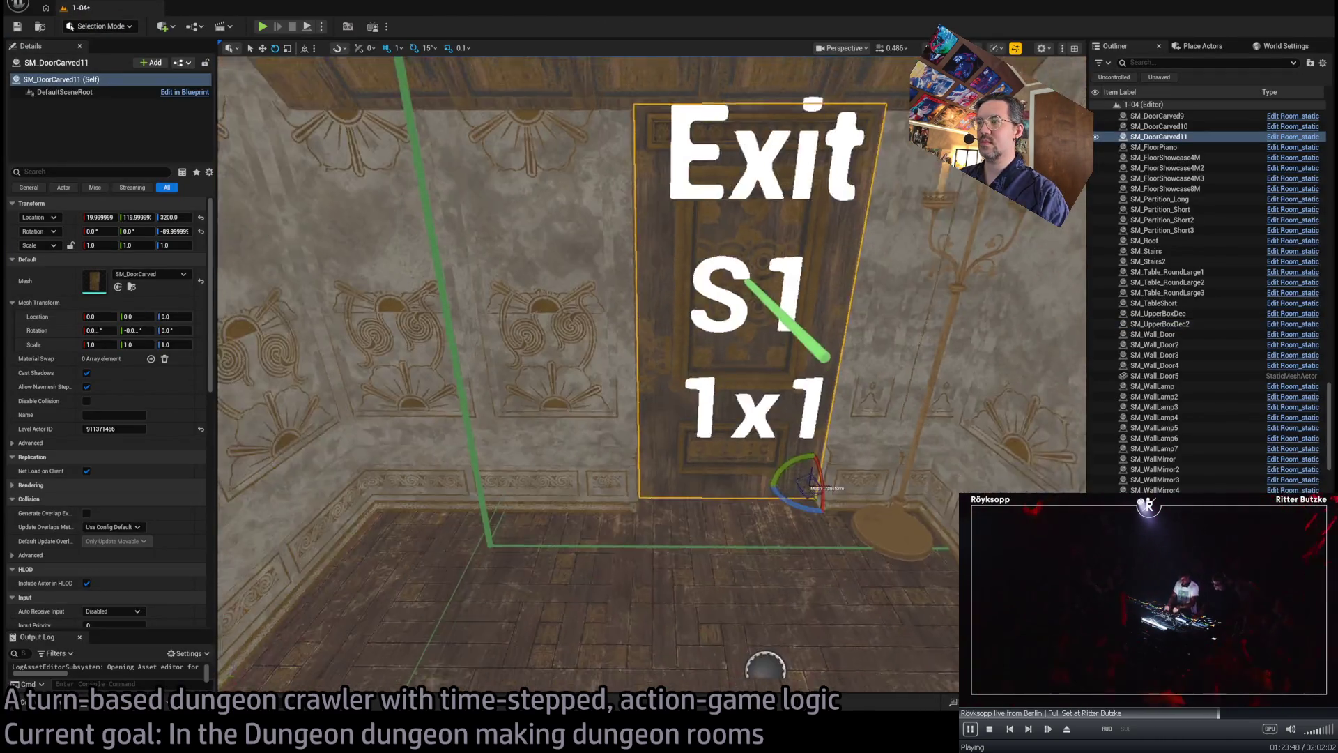
{"action": "key", "text": "w"}
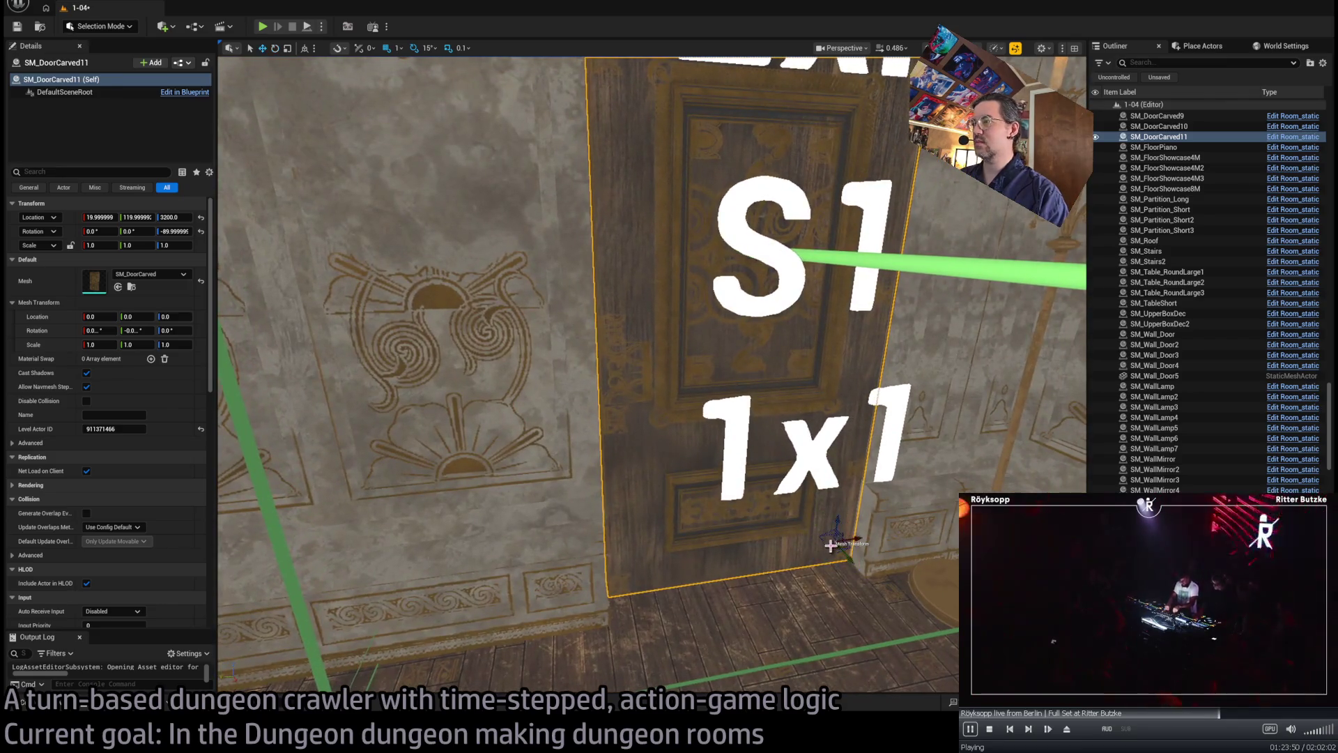
{"action": "left_click_drag", "start_coordinate": [850, 539], "coordinate": [853, 539]}
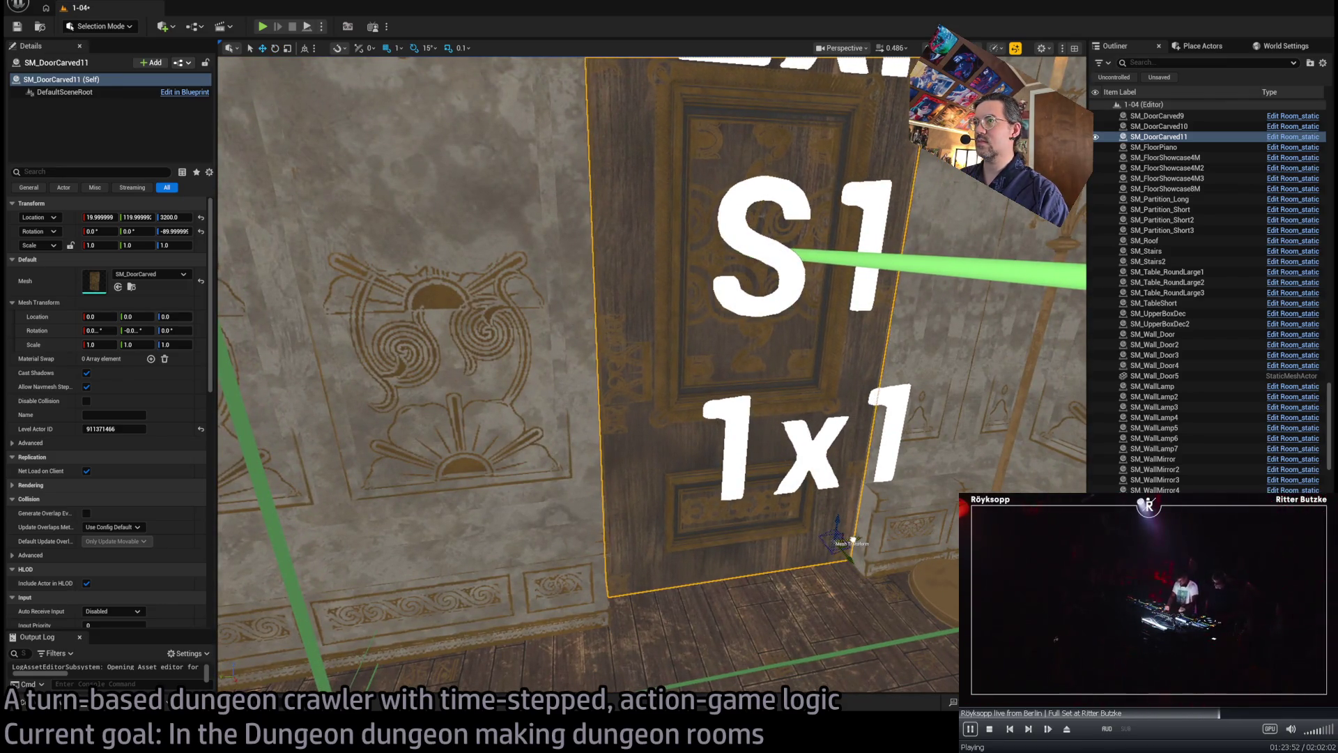
{"action": "key", "text": "s"}
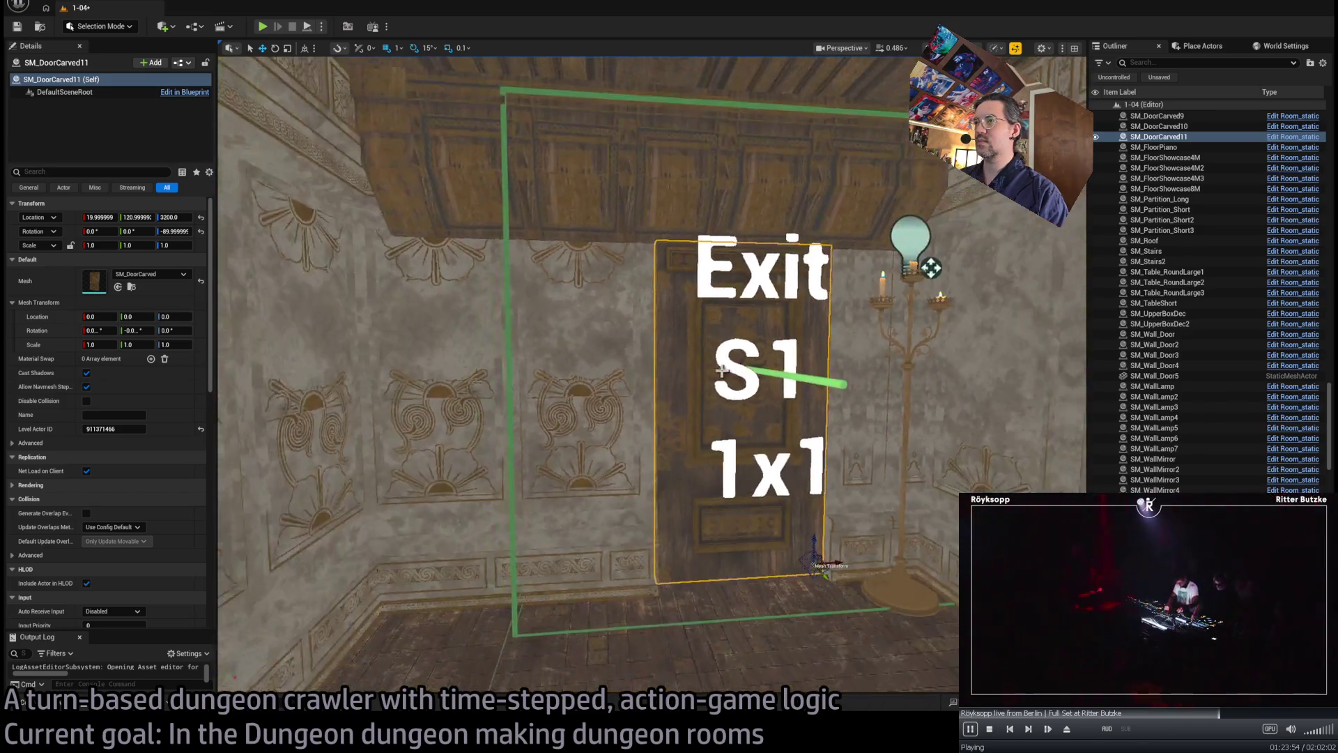
{"action": "key", "text": "w"}
- Change BP_Candelabra_02a6's HDG Exit Visibility key from W1 to S1
{"action": "left_click", "coordinate": [342, 378]}
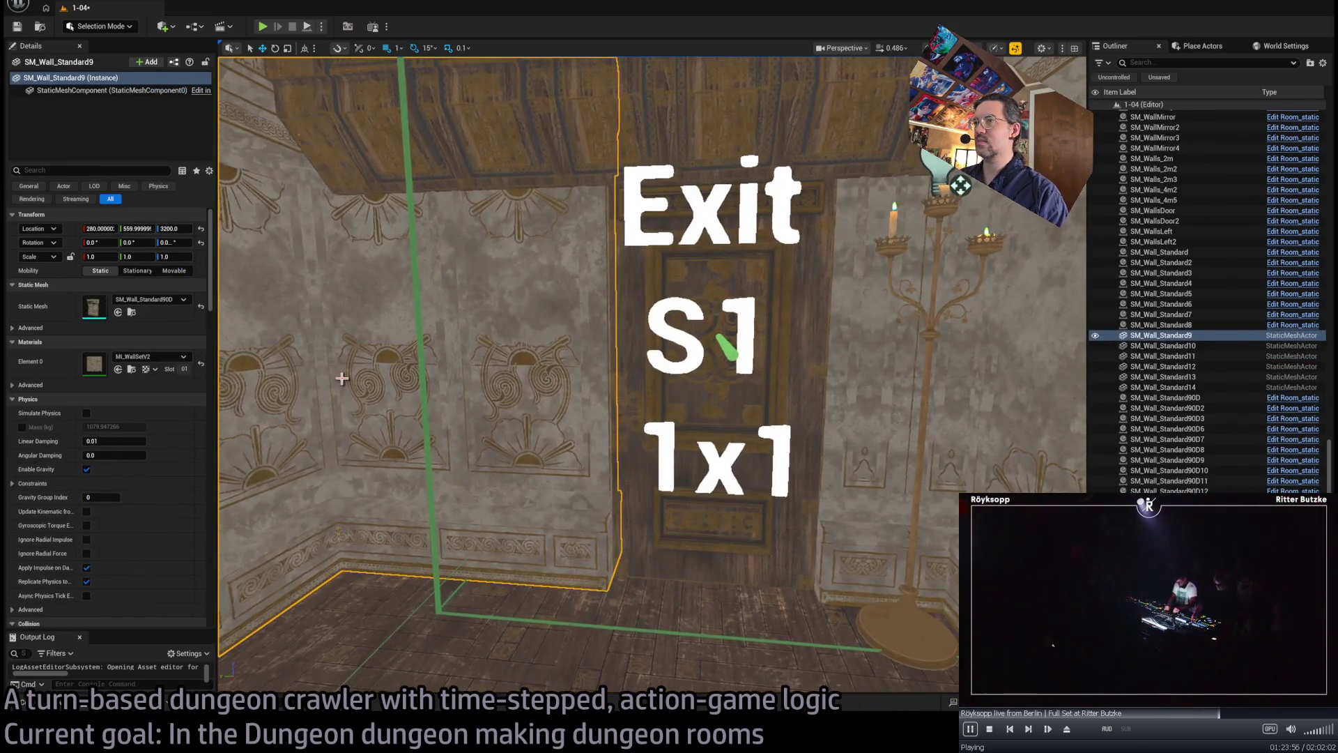
{"action": "left_click", "coordinate": [934, 298]}
{"action": "key", "text": "f"}
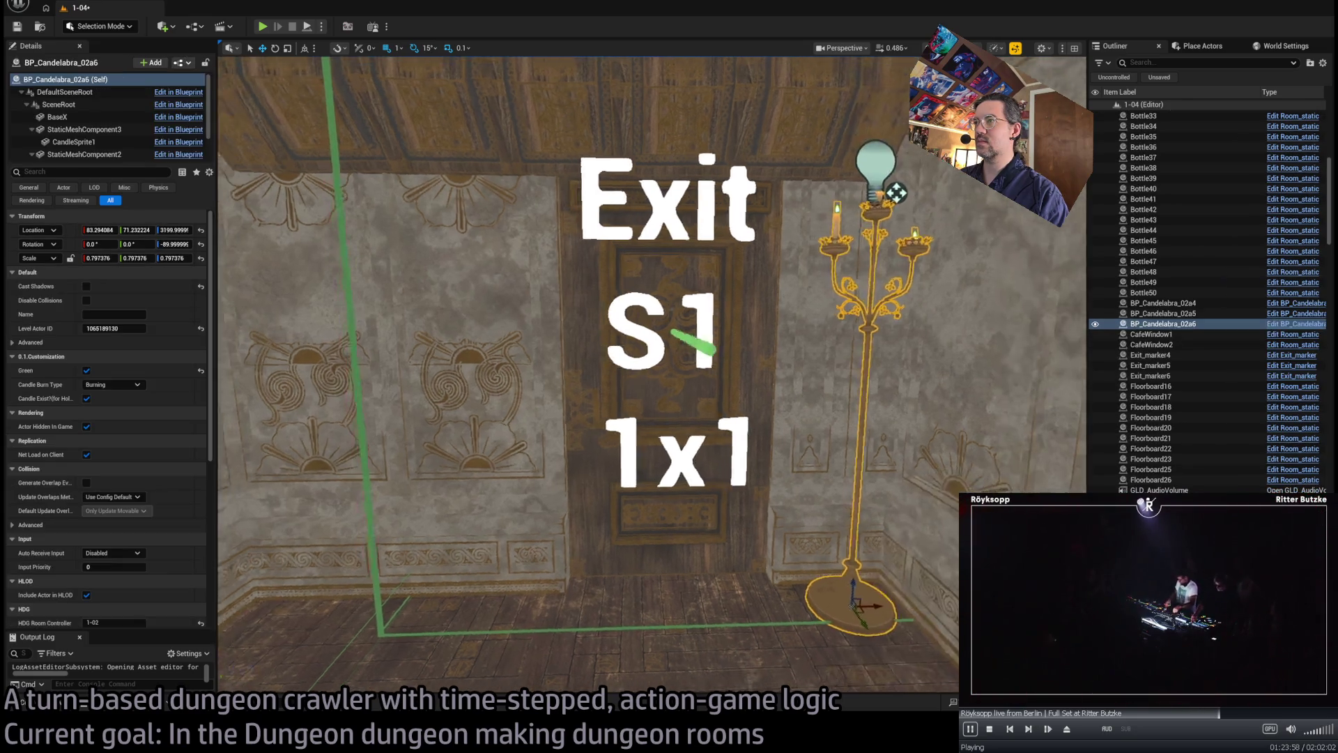
{"action": "key", "text": "w"}
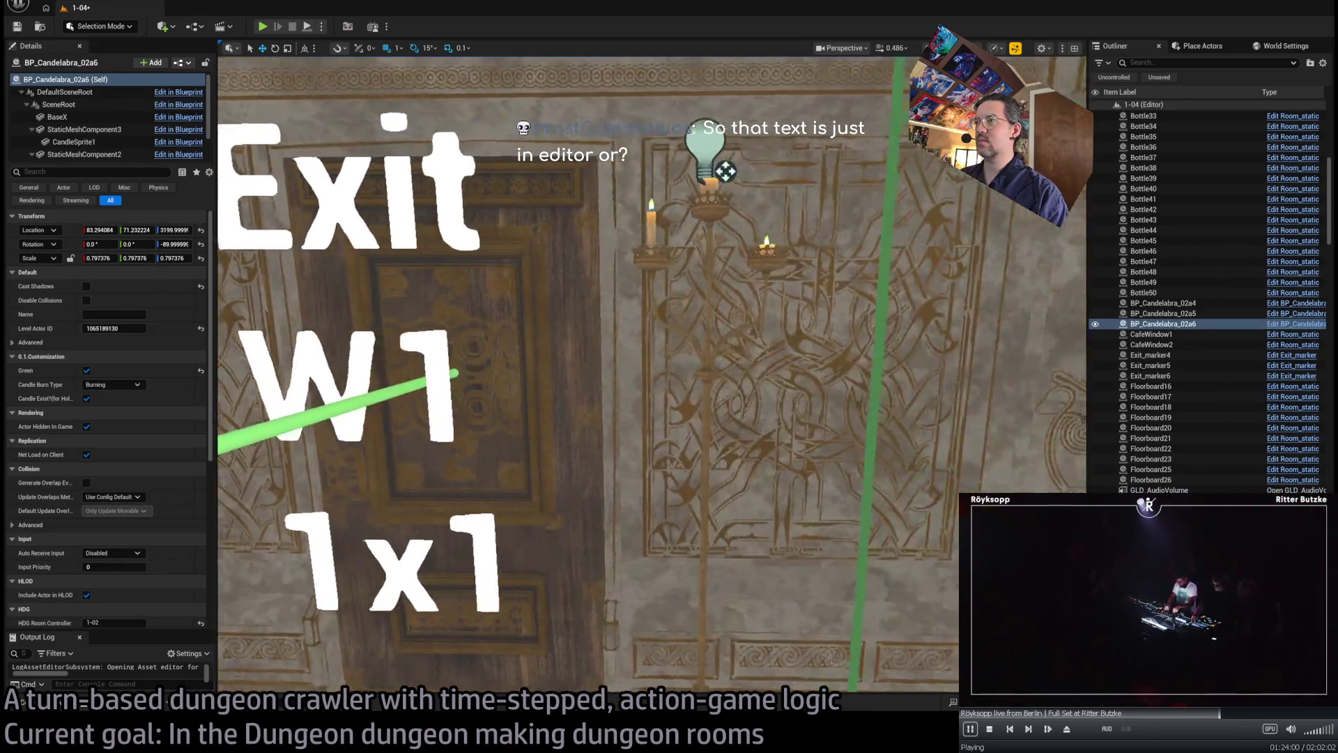
{"action": "key", "text": "a"}
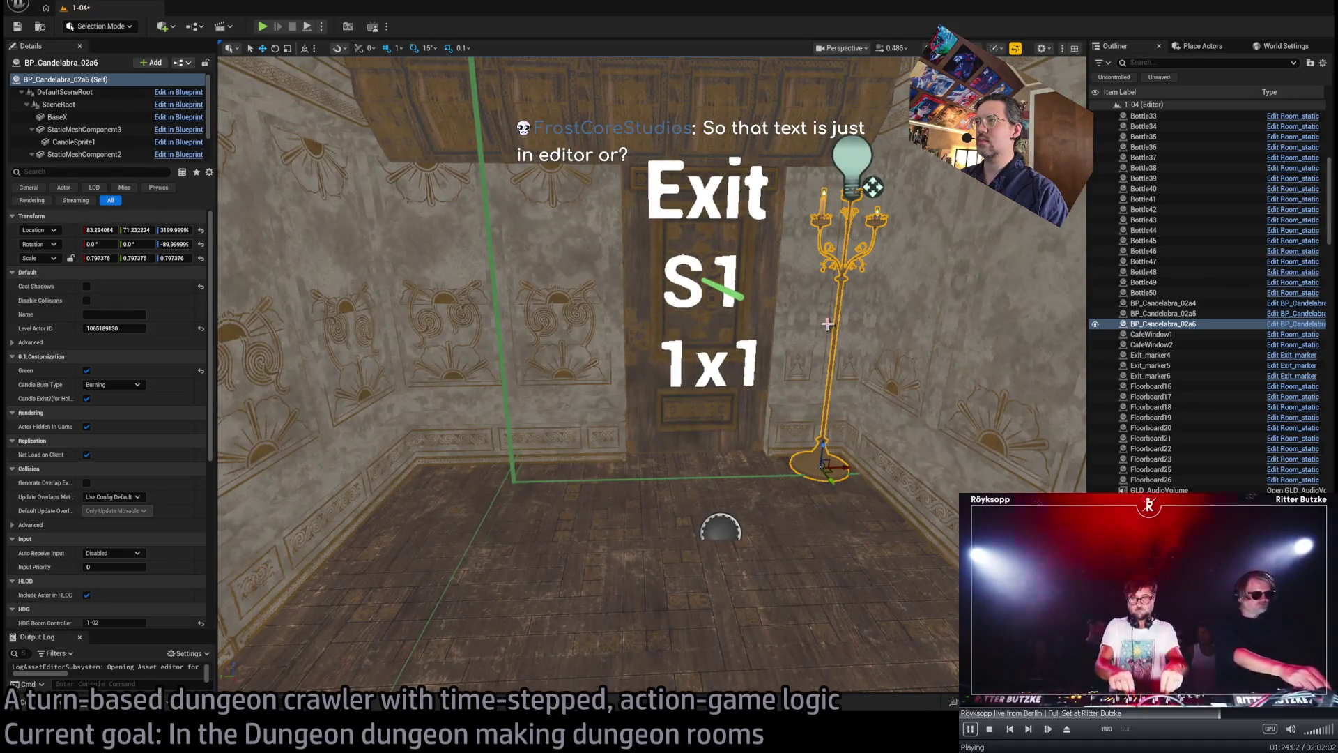
{"action": "scroll", "coordinate": [133, 613], "scroll_direction": "down", "scroll_amount": 5}
{"action": "left_click", "coordinate": [47, 385]}
{"action": "type", "text": "S1"}
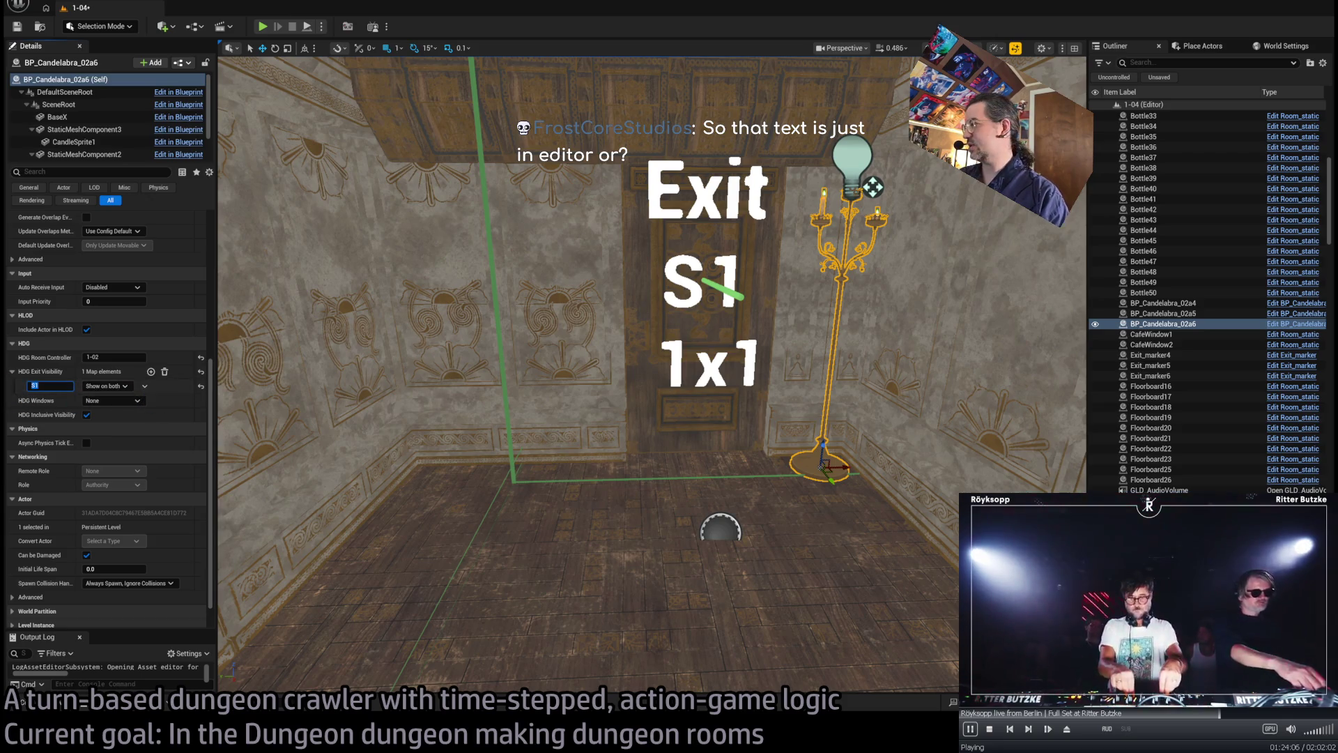
{"action": "left_click", "coordinate": [873, 186]}
{"action": "key", "text": "w"}
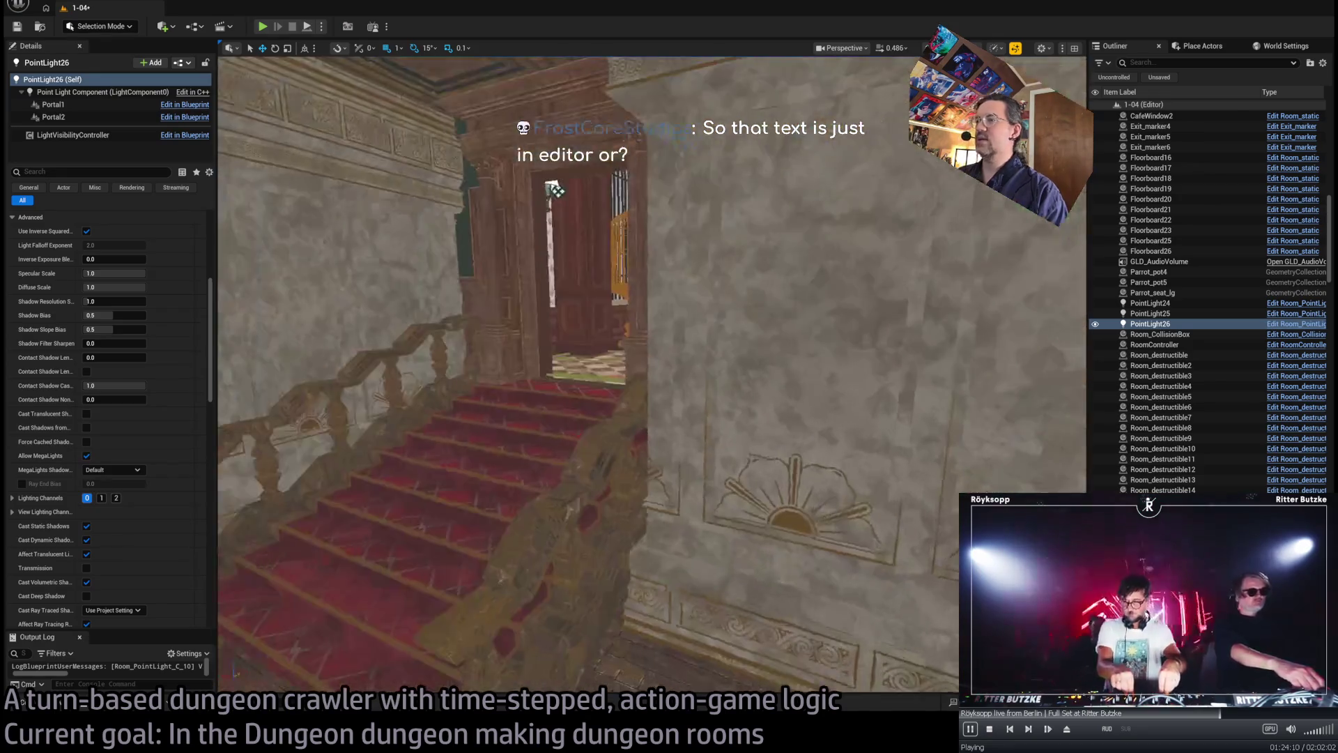
{"action": "key", "text": "w"}
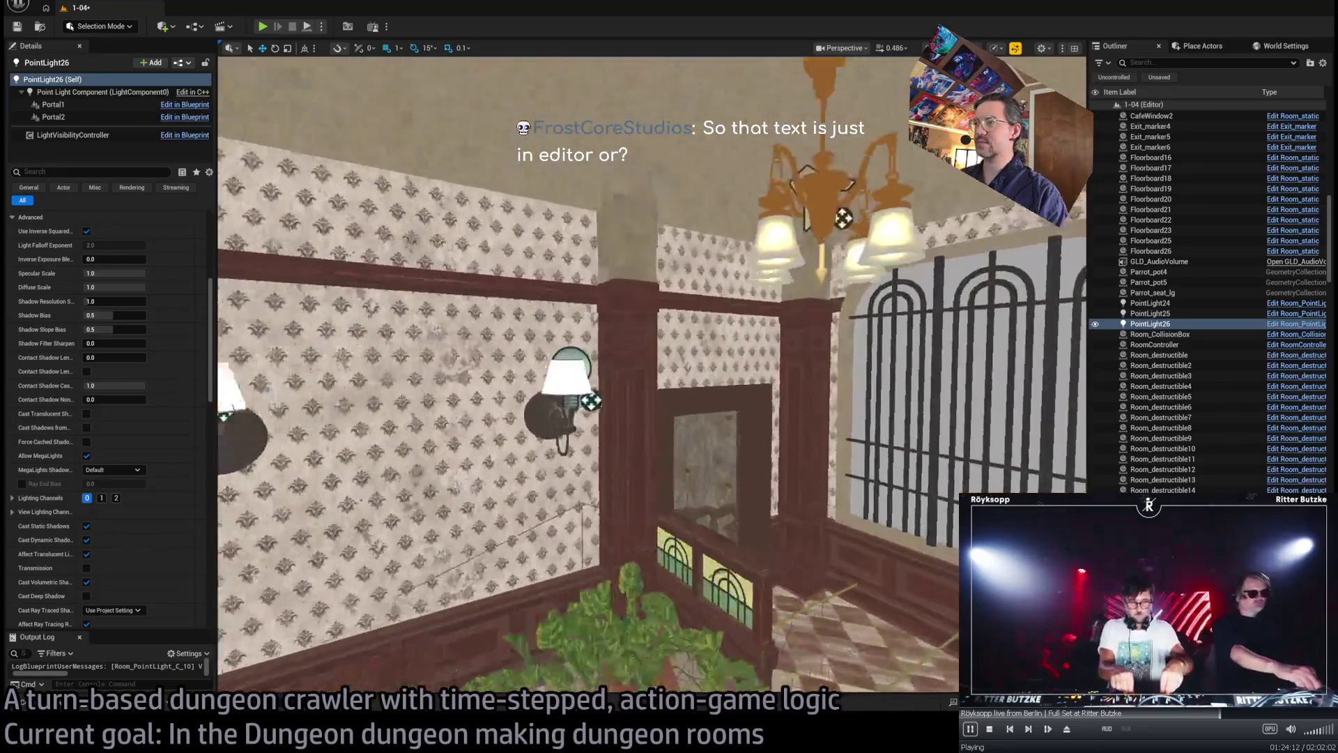
{"action": "key", "text": "w"}
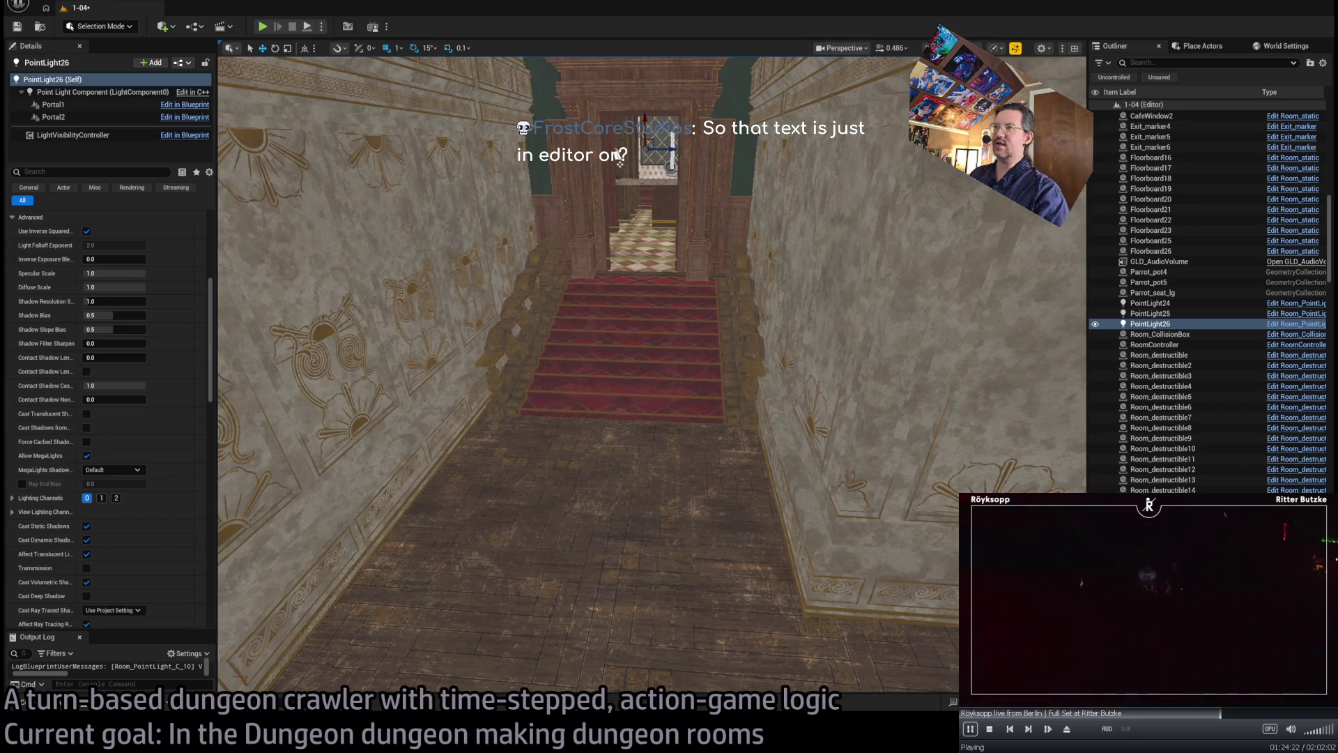
{"action": "key", "text": "w"}
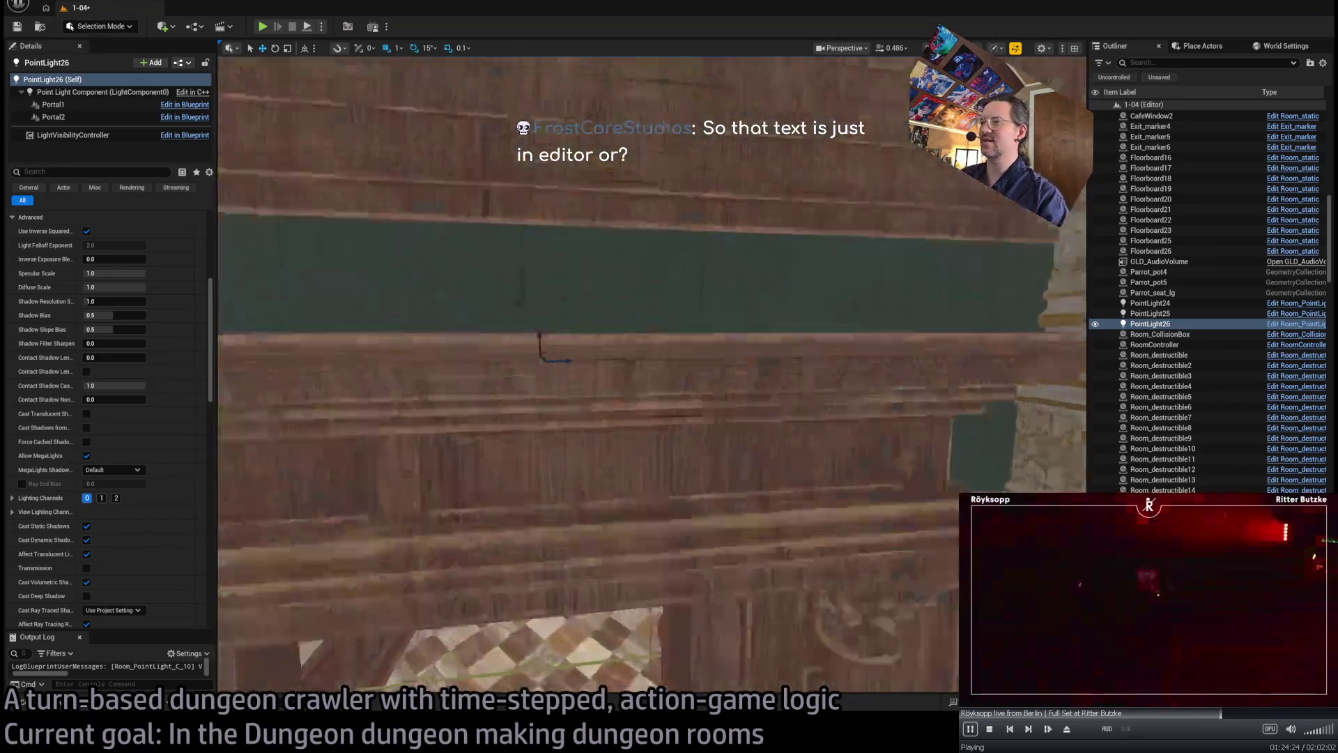
{"action": "key", "text": "w"}
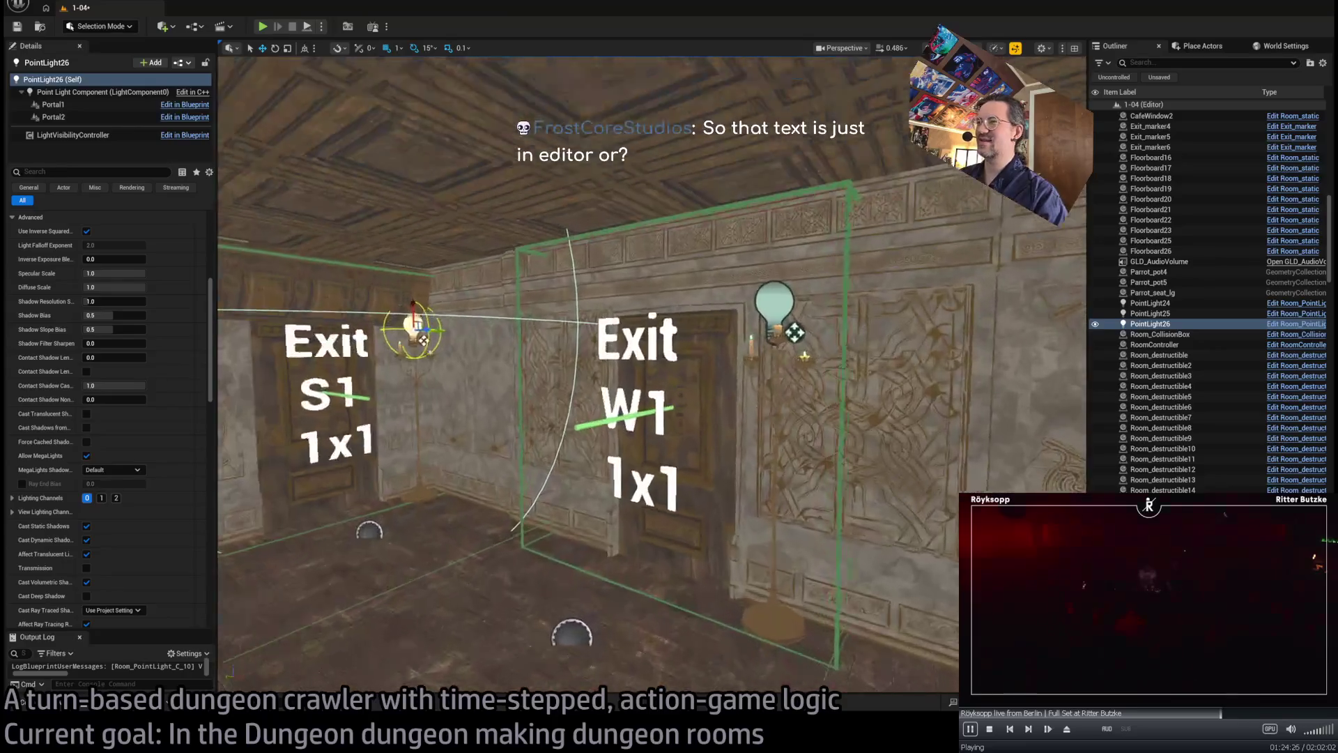
{"action": "key", "text": "w"}
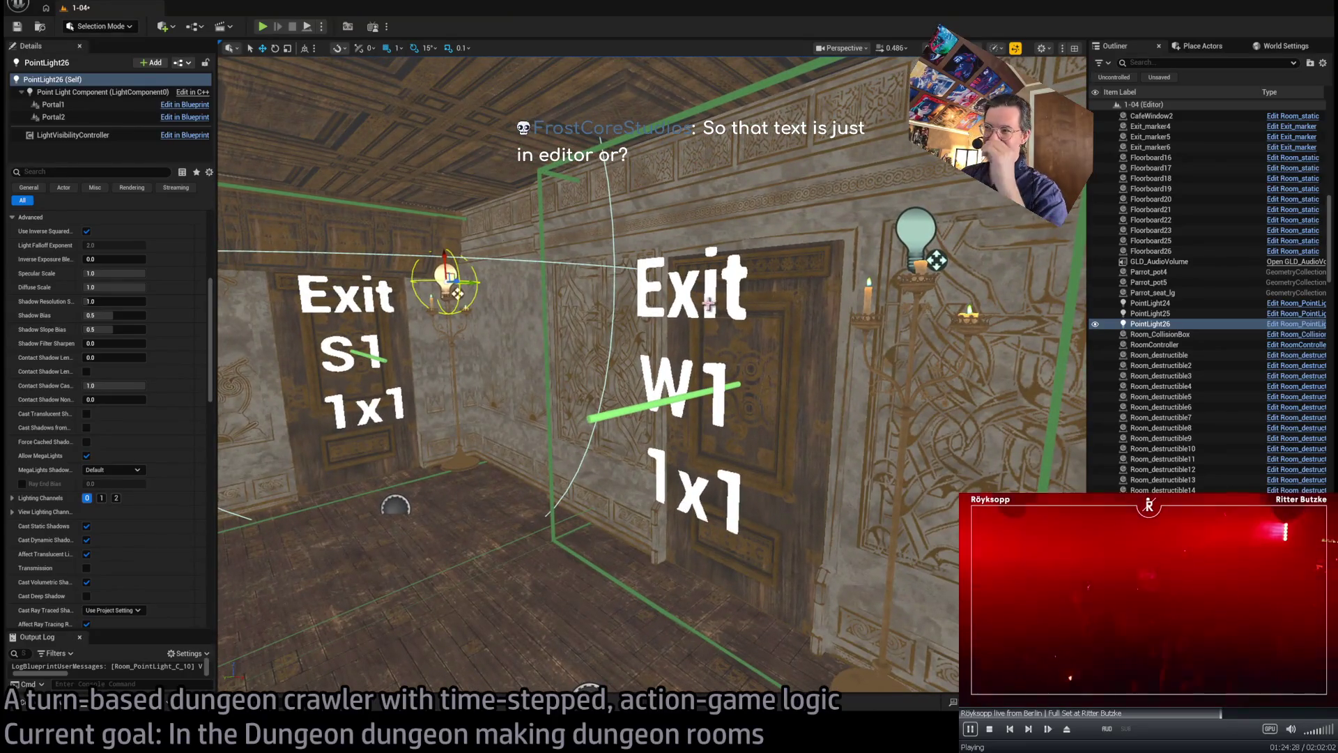
{"action": "left_click", "coordinate": [710, 292]}
{"action": "key", "text": "s"}
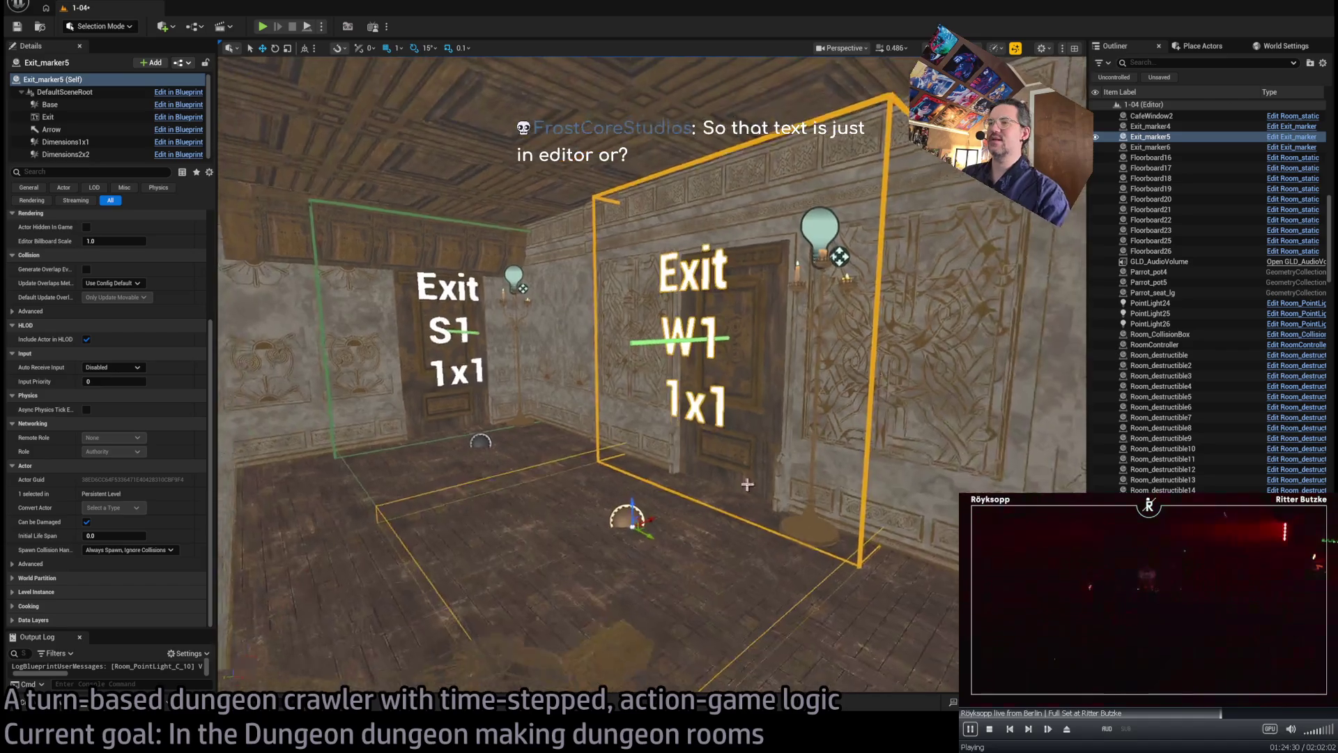
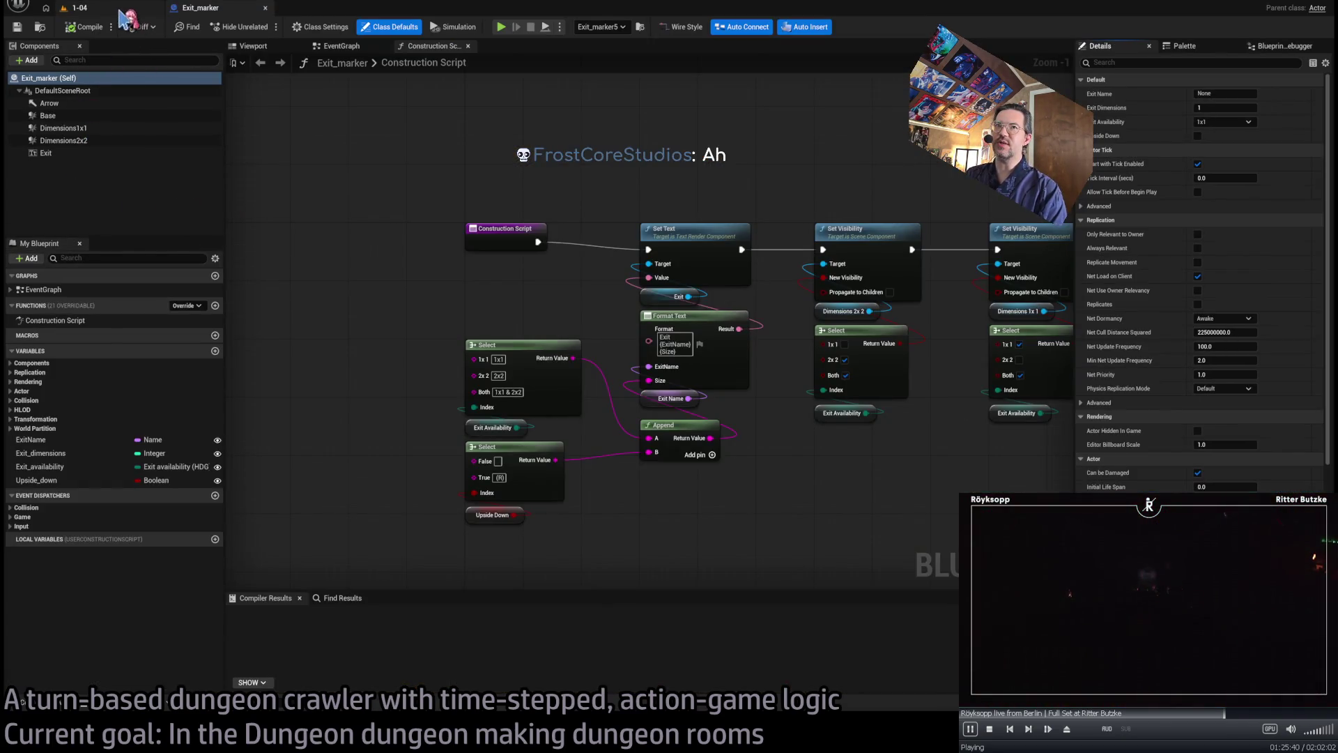
- Tick Is Editor Only on the Exit, Arrow, Base and Dimensions2x2 components
{"action": "left_click", "coordinate": [84, 103]}
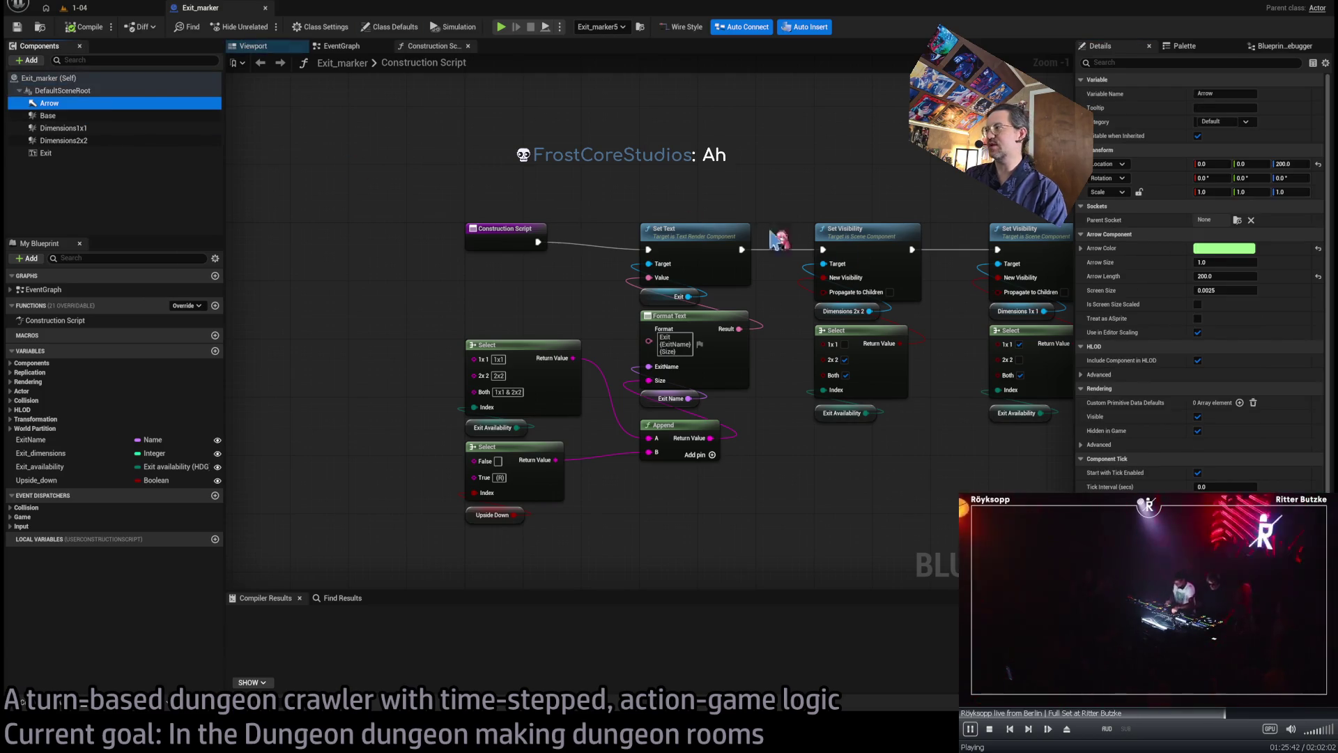
{"action": "scroll", "coordinate": [1154, 481], "scroll_direction": "down", "scroll_amount": 2}
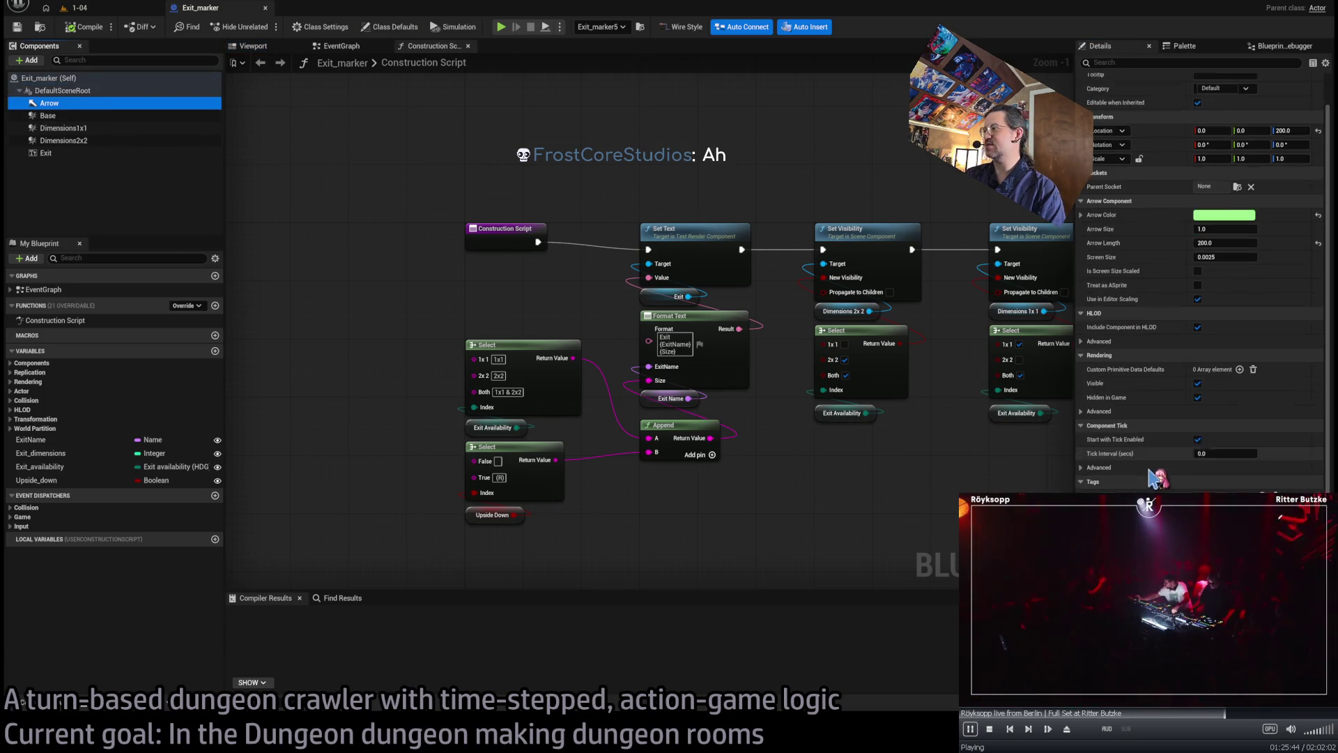
{"action": "left_click", "coordinate": [98, 152]}
{"action": "left_click", "coordinate": [1138, 62]}
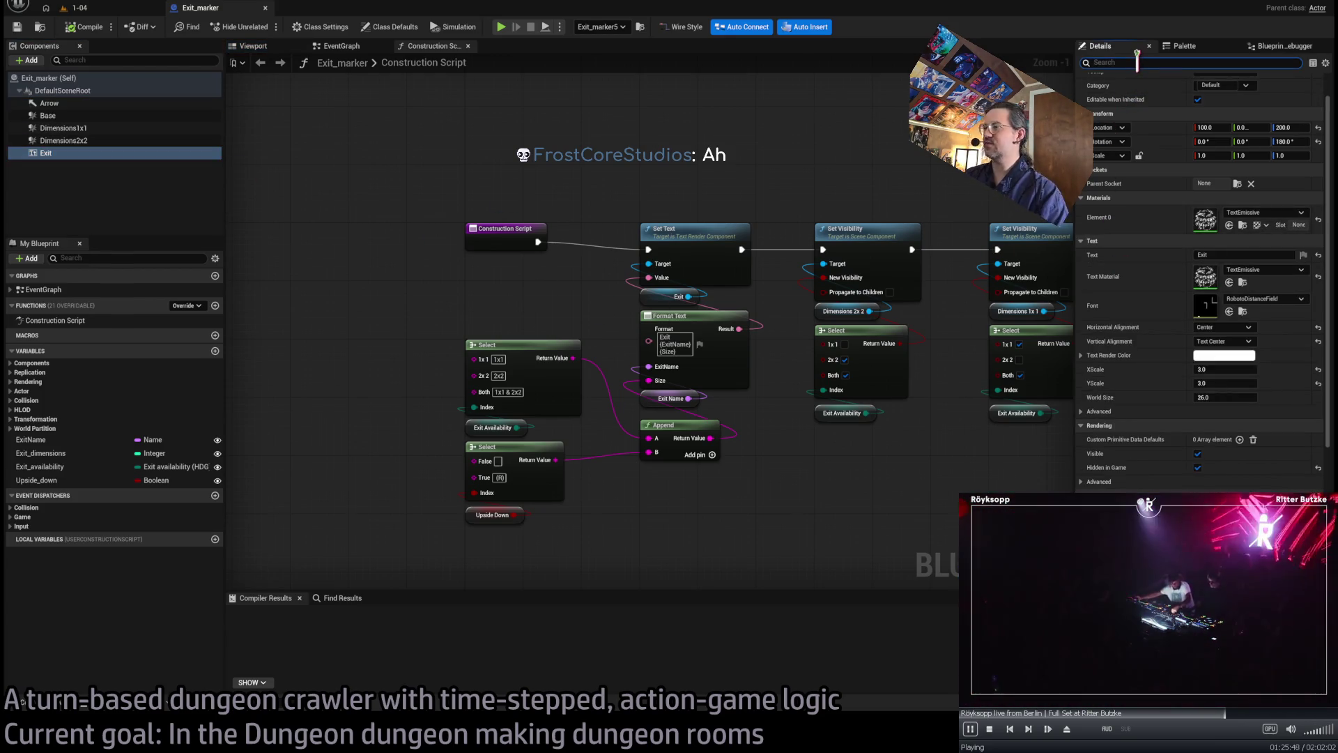
{"action": "type", "text": "editor"}
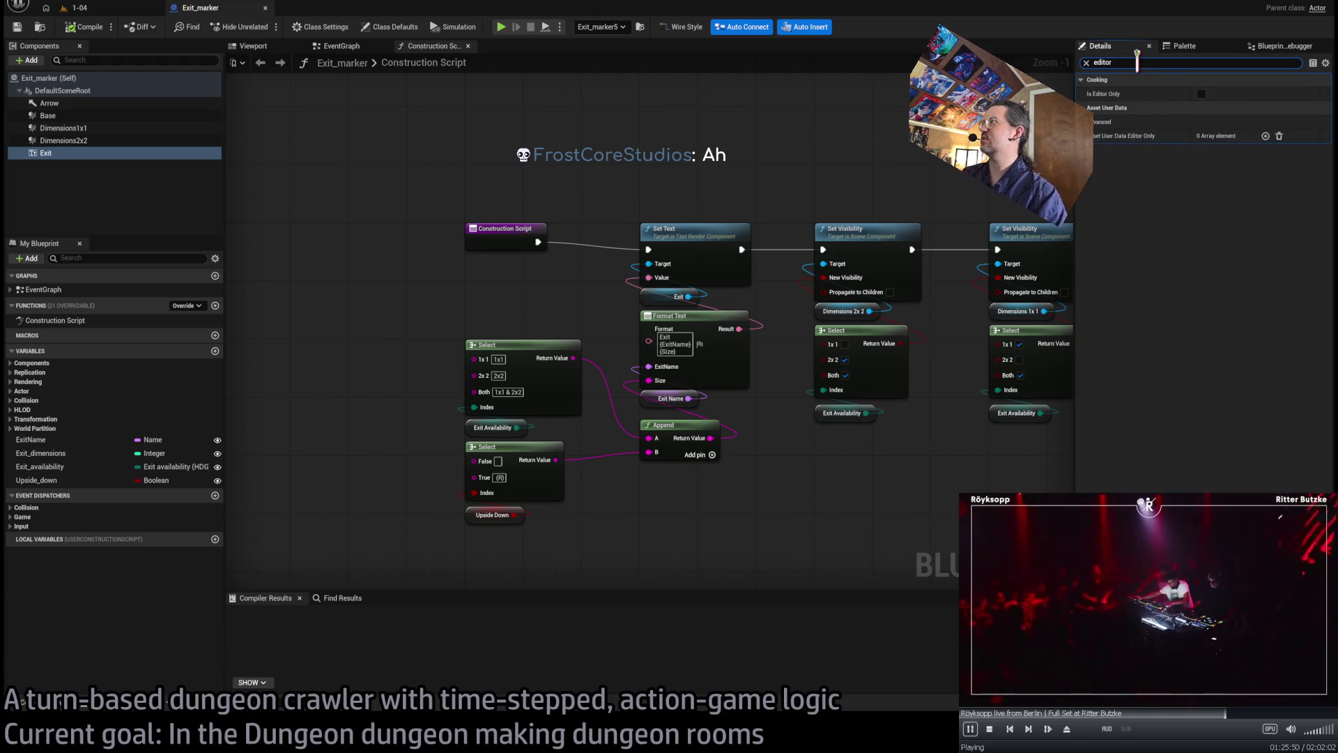
{"action": "left_click", "coordinate": [1201, 93]}
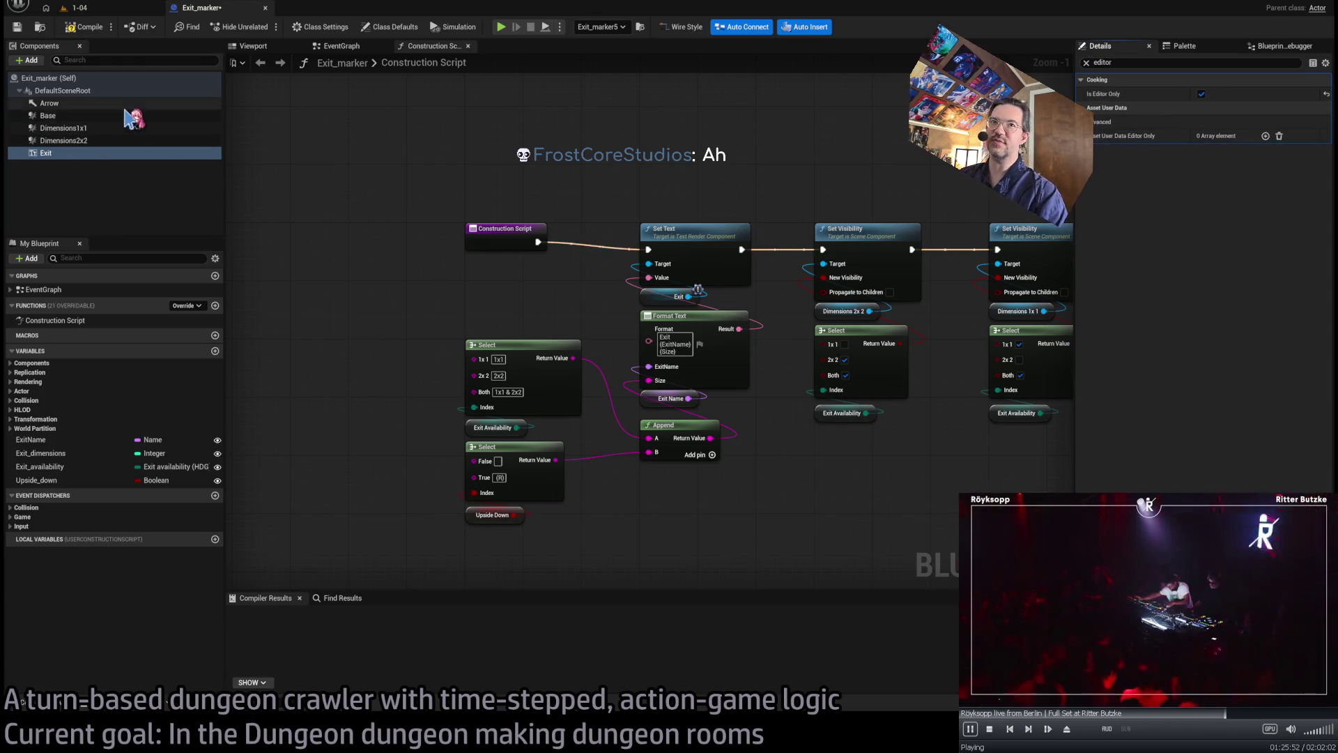
{"action": "left_click", "coordinate": [49, 102]}
{"action": "left_click", "coordinate": [47, 115], "text": "shift"}
{"action": "left_click", "coordinate": [101, 141], "text": "shift"}
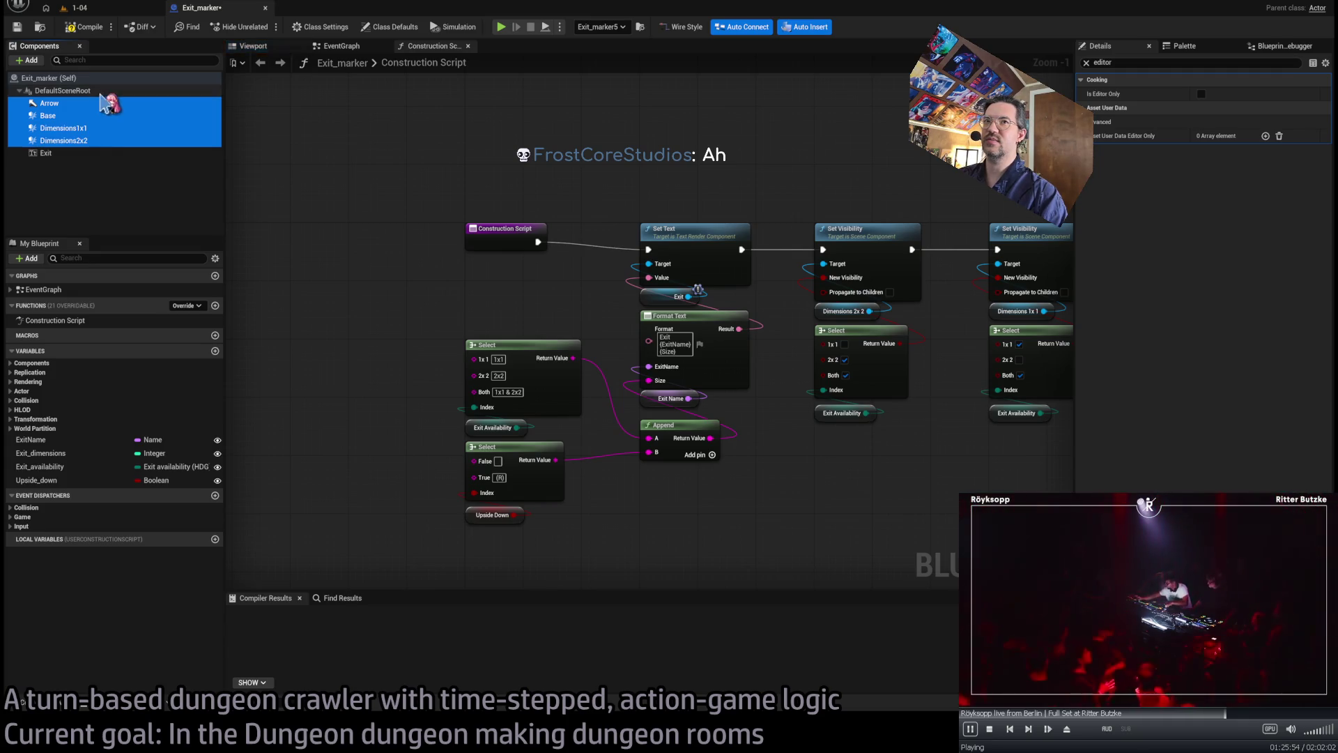
{"action": "left_click", "coordinate": [1200, 94]}
- Make Exit_marker an Editor Only Actor in Class Defaults, compile, and close the blueprint
{"action": "left_click", "coordinate": [99, 92]}
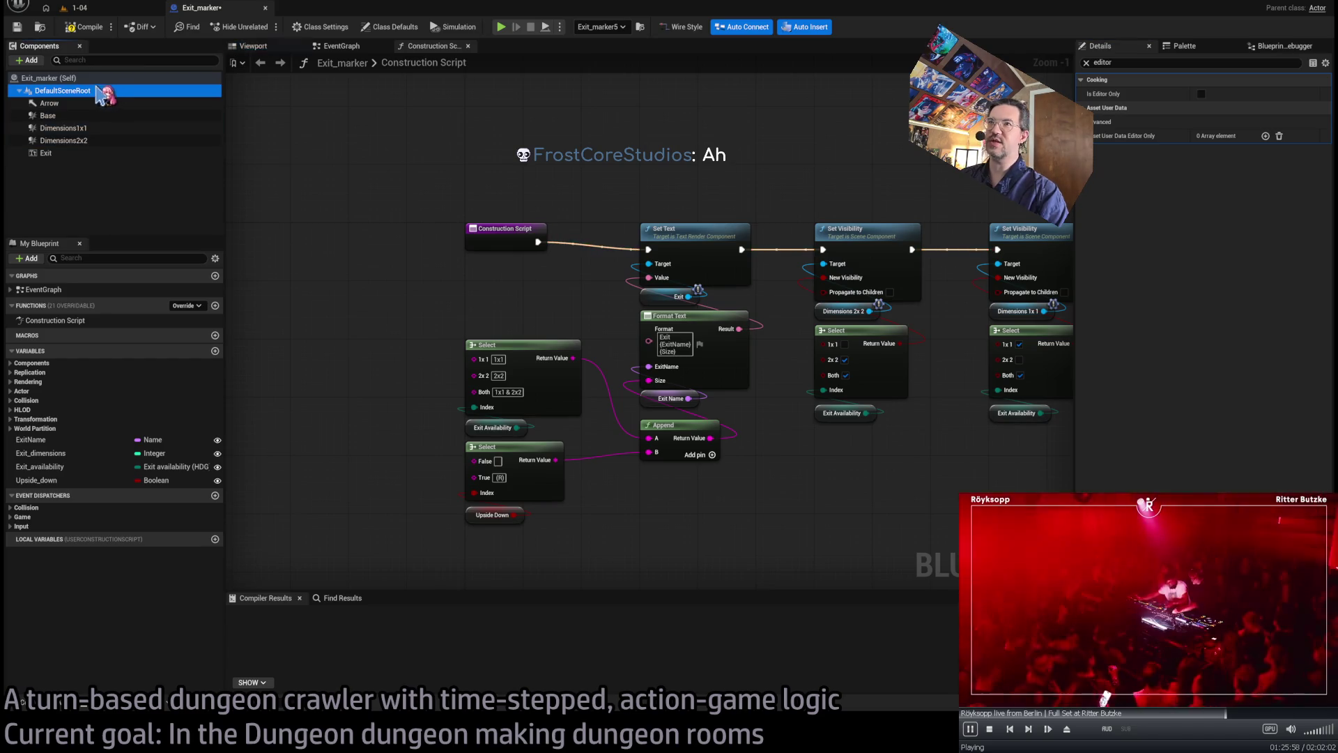
{"action": "left_click", "coordinate": [83, 78]}
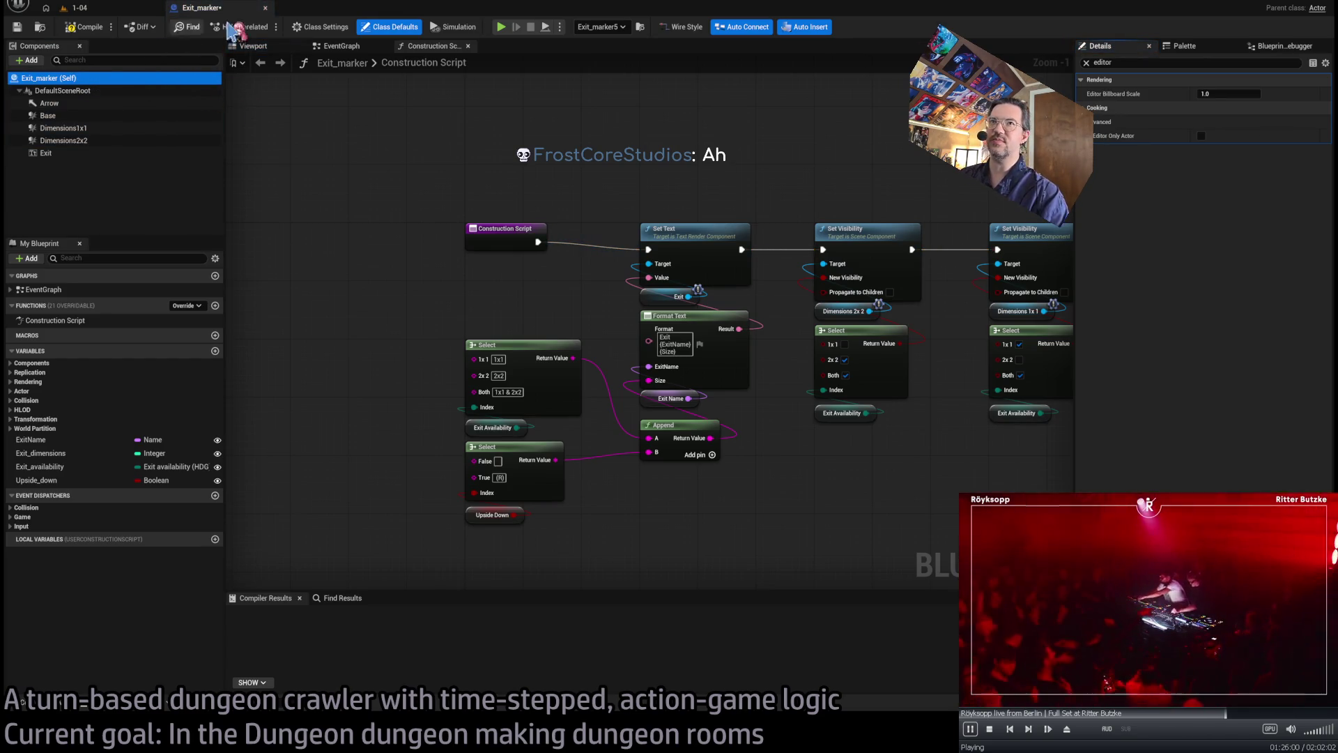
{"action": "left_click", "coordinate": [320, 27]}
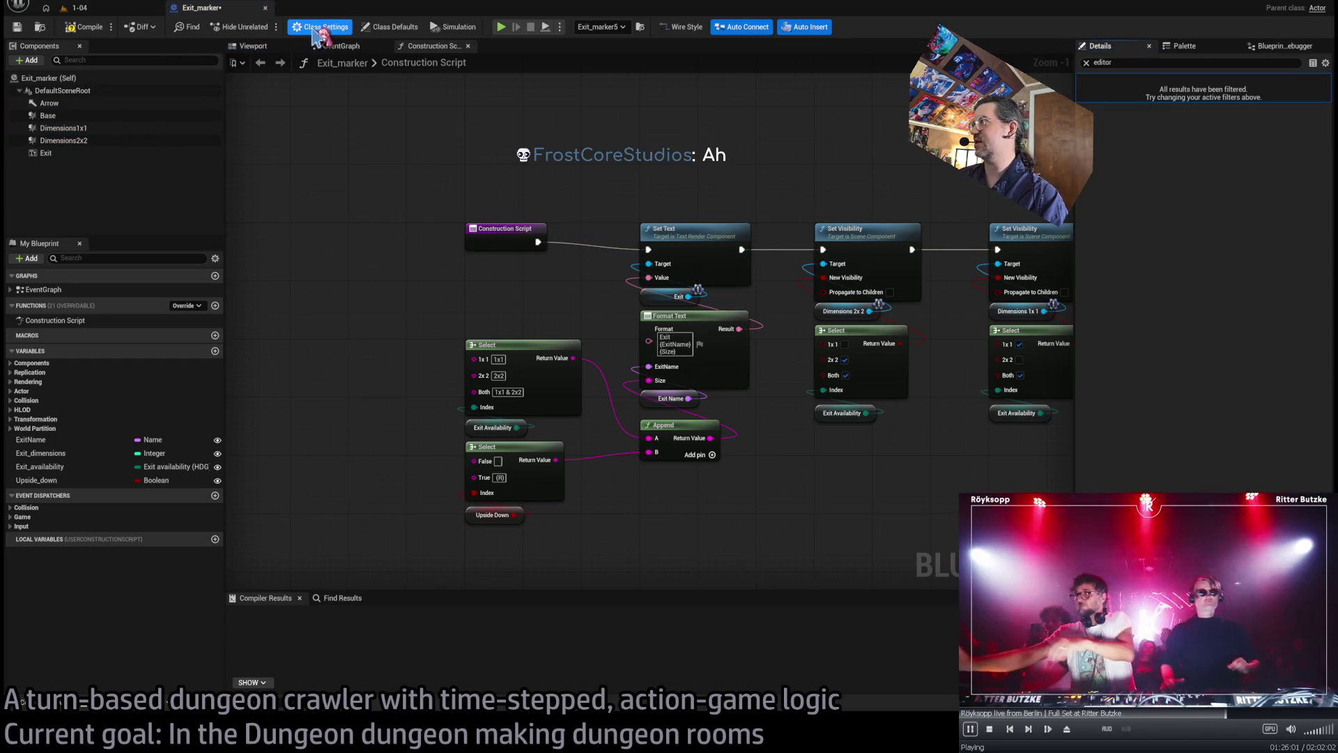
{"action": "left_click", "coordinate": [1086, 63]}
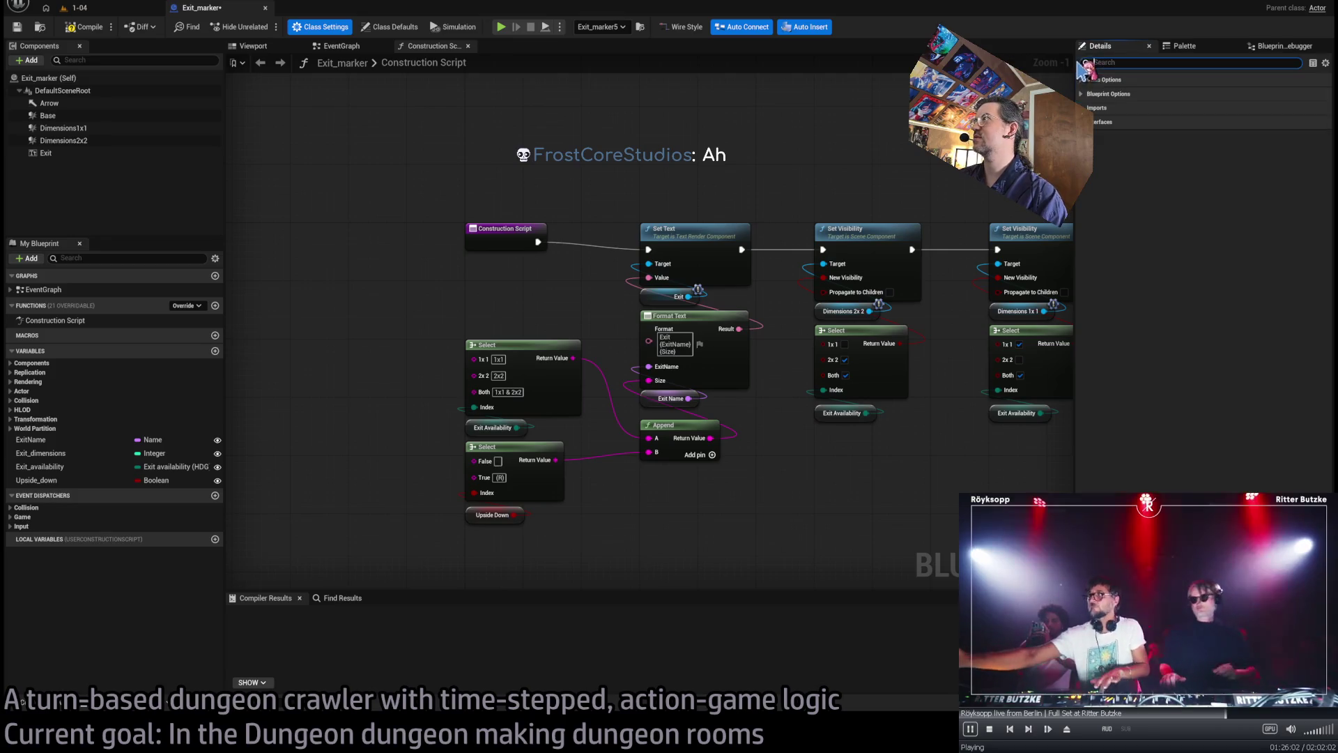
{"action": "left_click", "coordinate": [385, 28]}
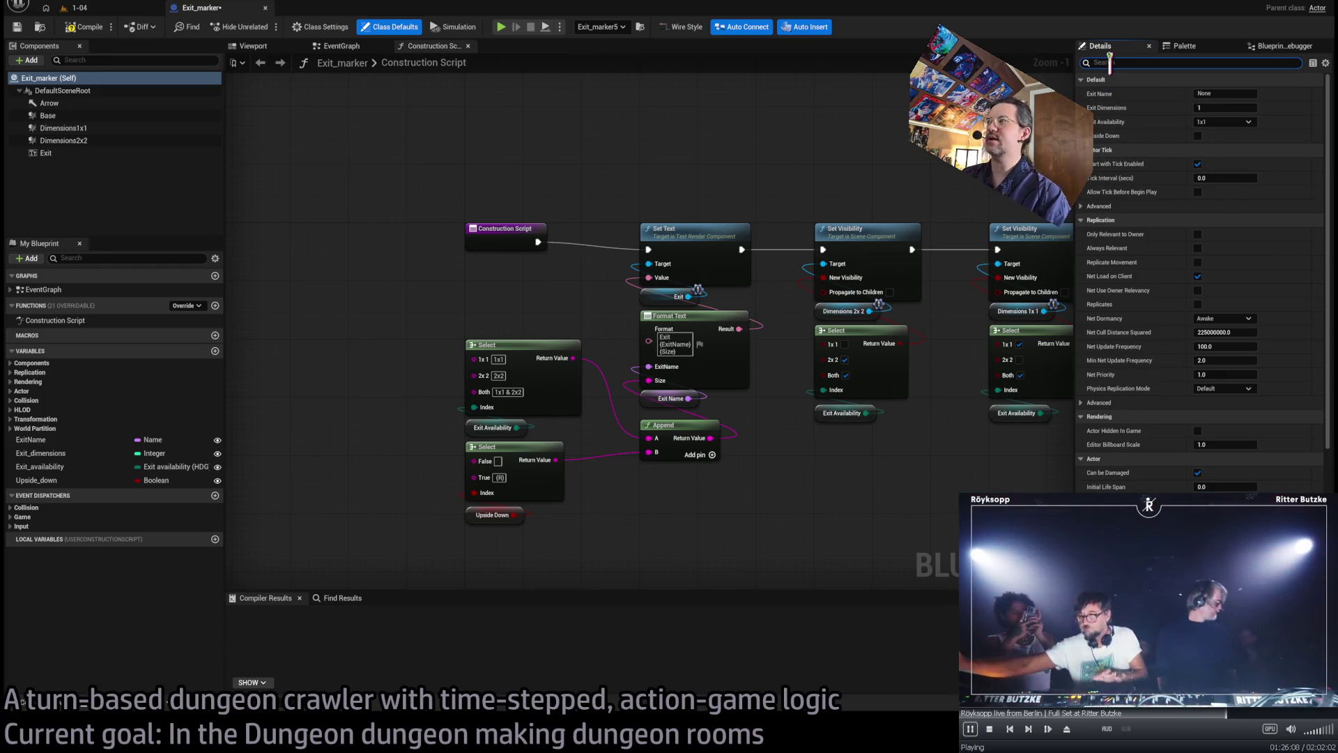
{"action": "type", "text": "editor"}
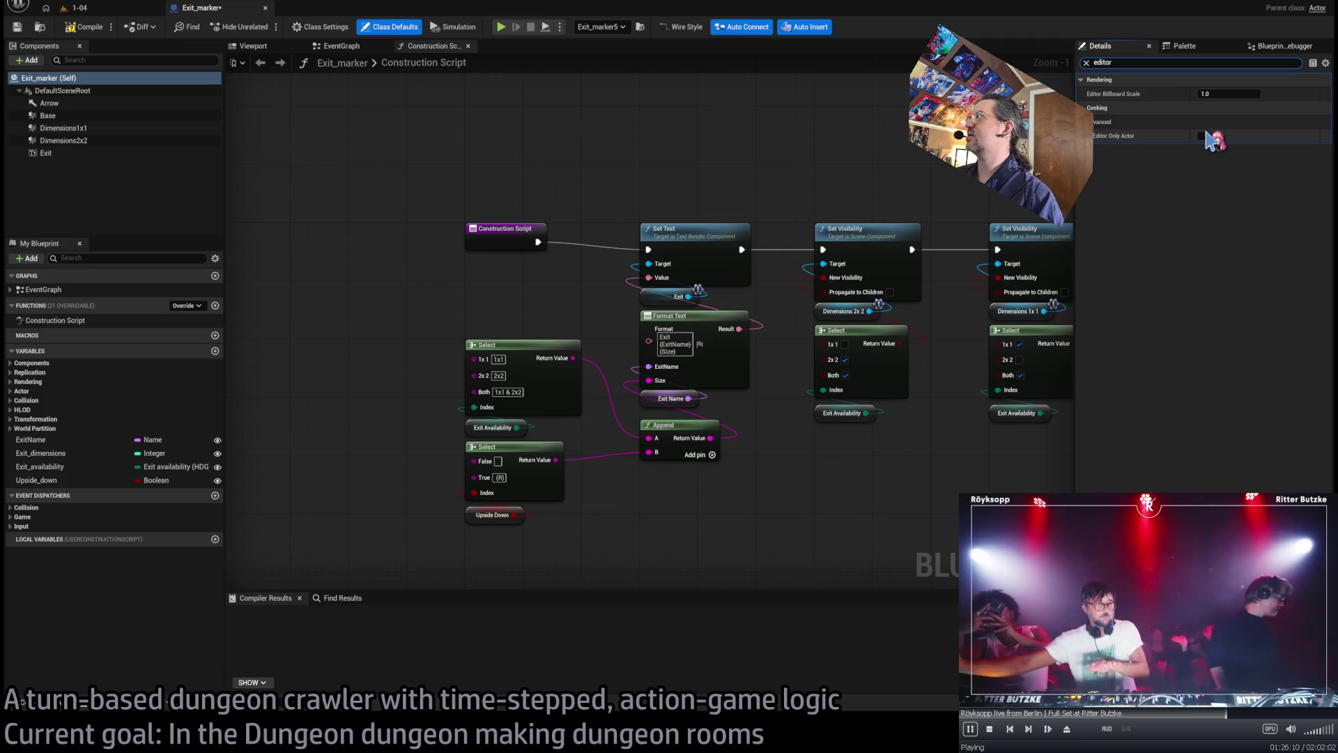
{"action": "left_click", "coordinate": [1201, 136]}
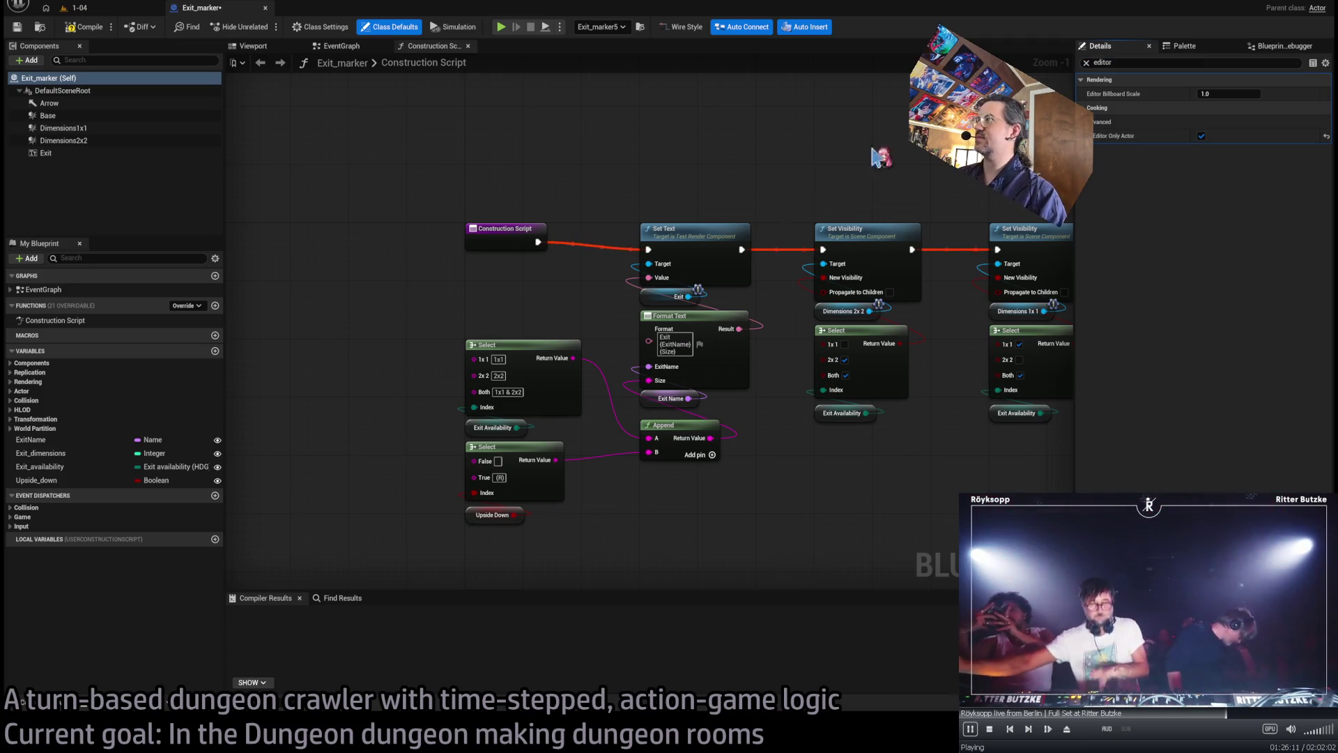
{"action": "left_click", "coordinate": [89, 30]}
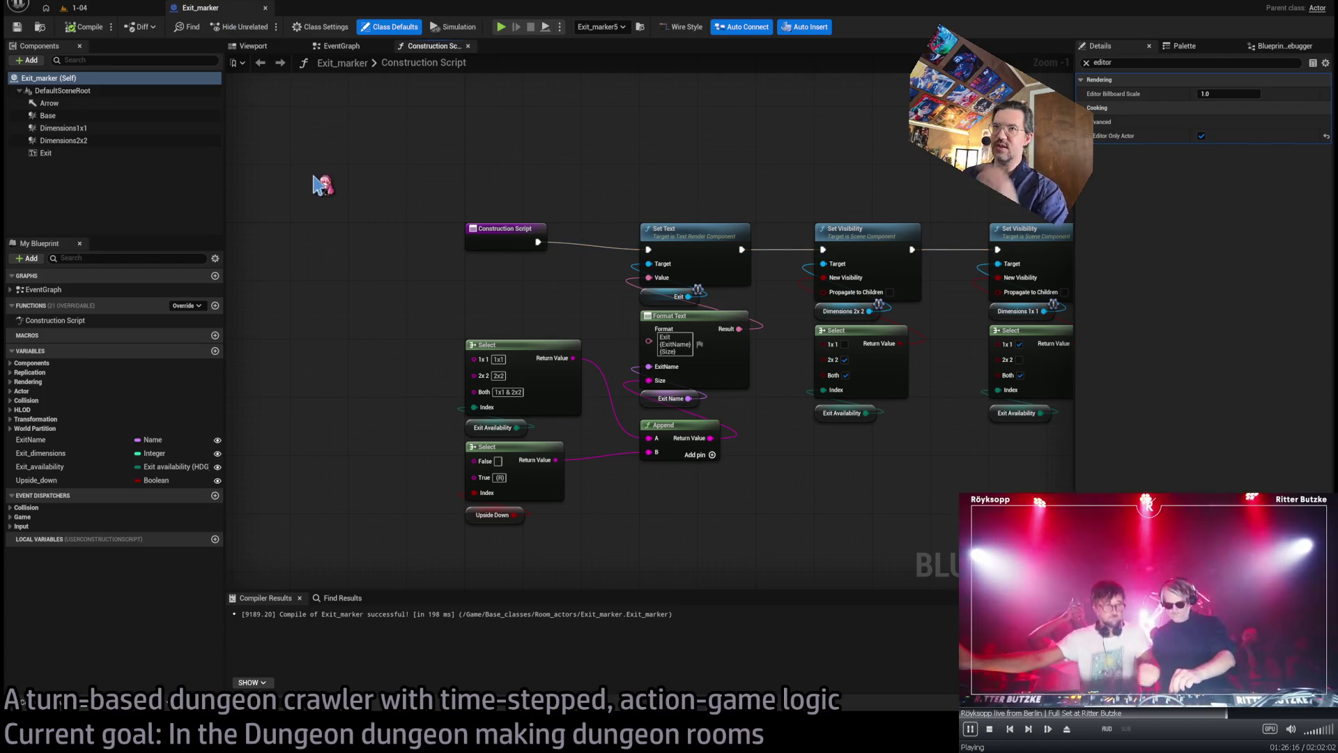
{"action": "left_click", "coordinate": [265, 7]}
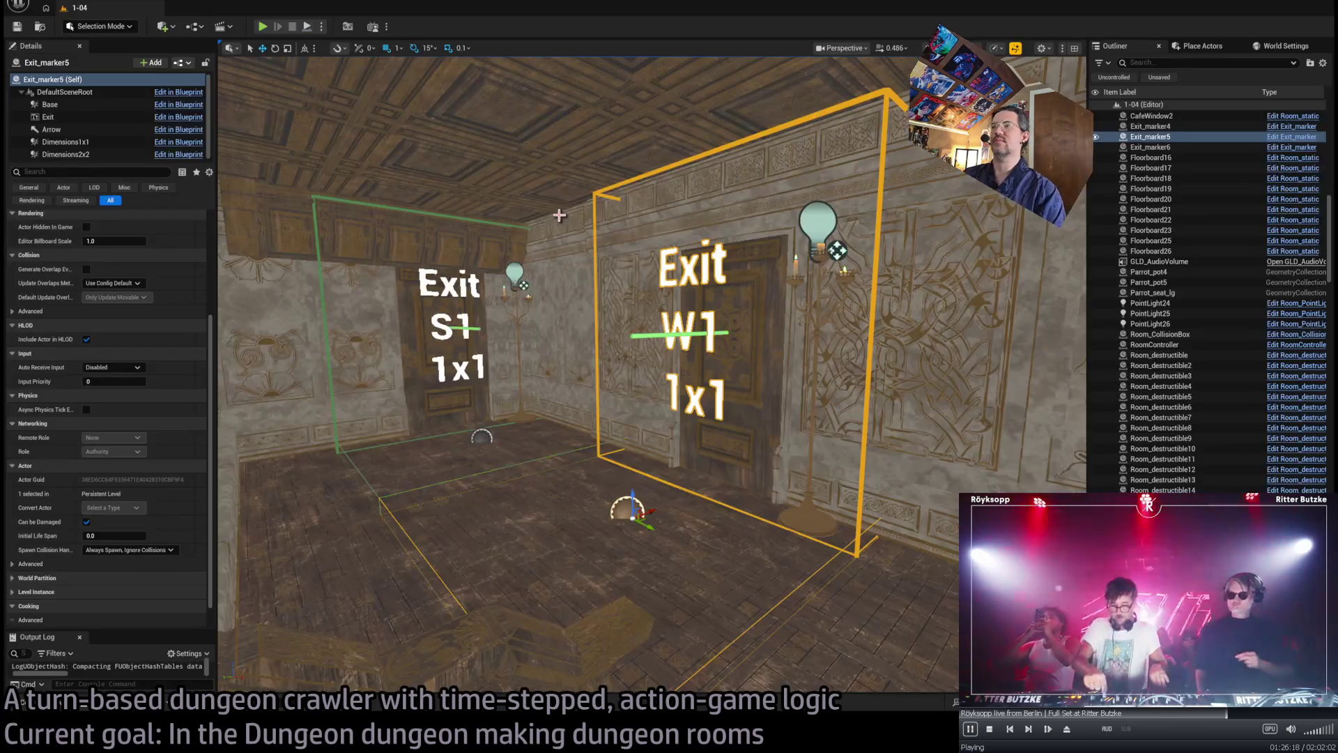
- Duplicate Room_nav_surface, undo the extra copy, and start renaming the original
{"action": "key", "text": "f"}
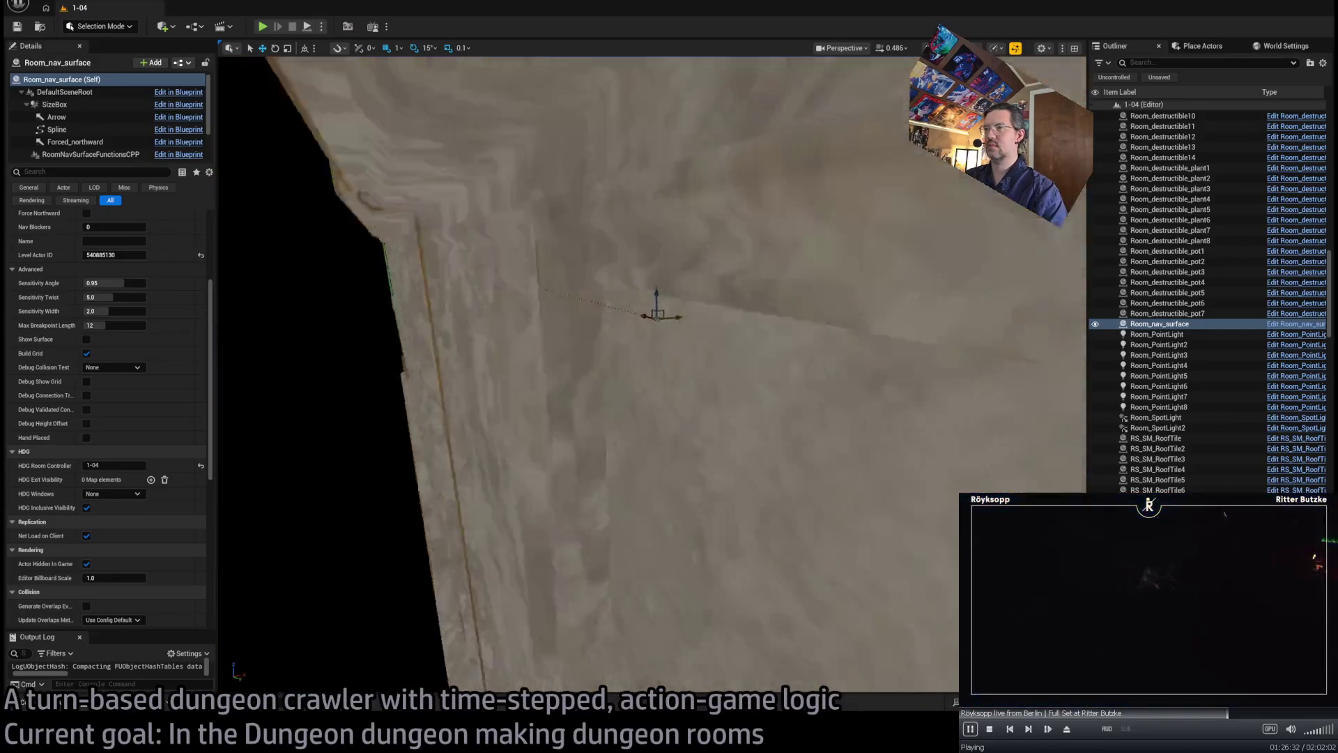
{"action": "key", "text": "ctrl+d"}
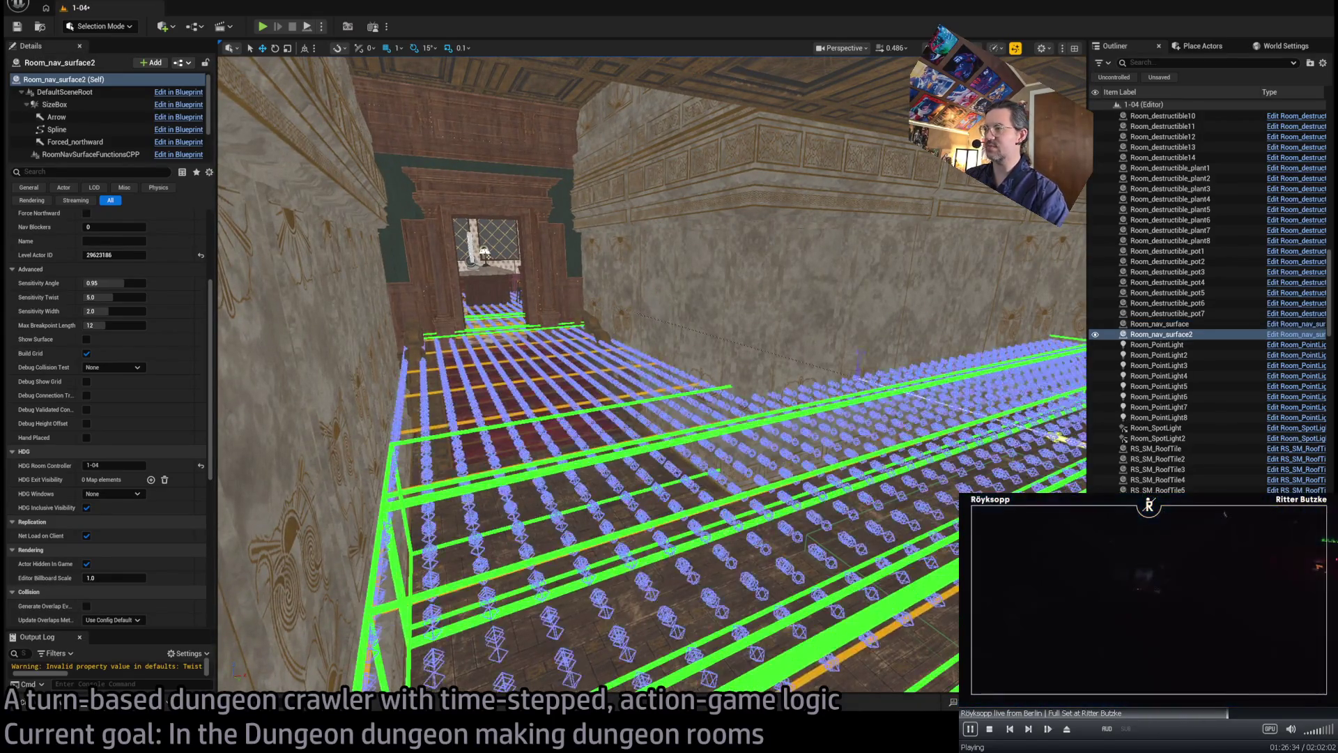
{"action": "key", "text": "ctrl+z"}
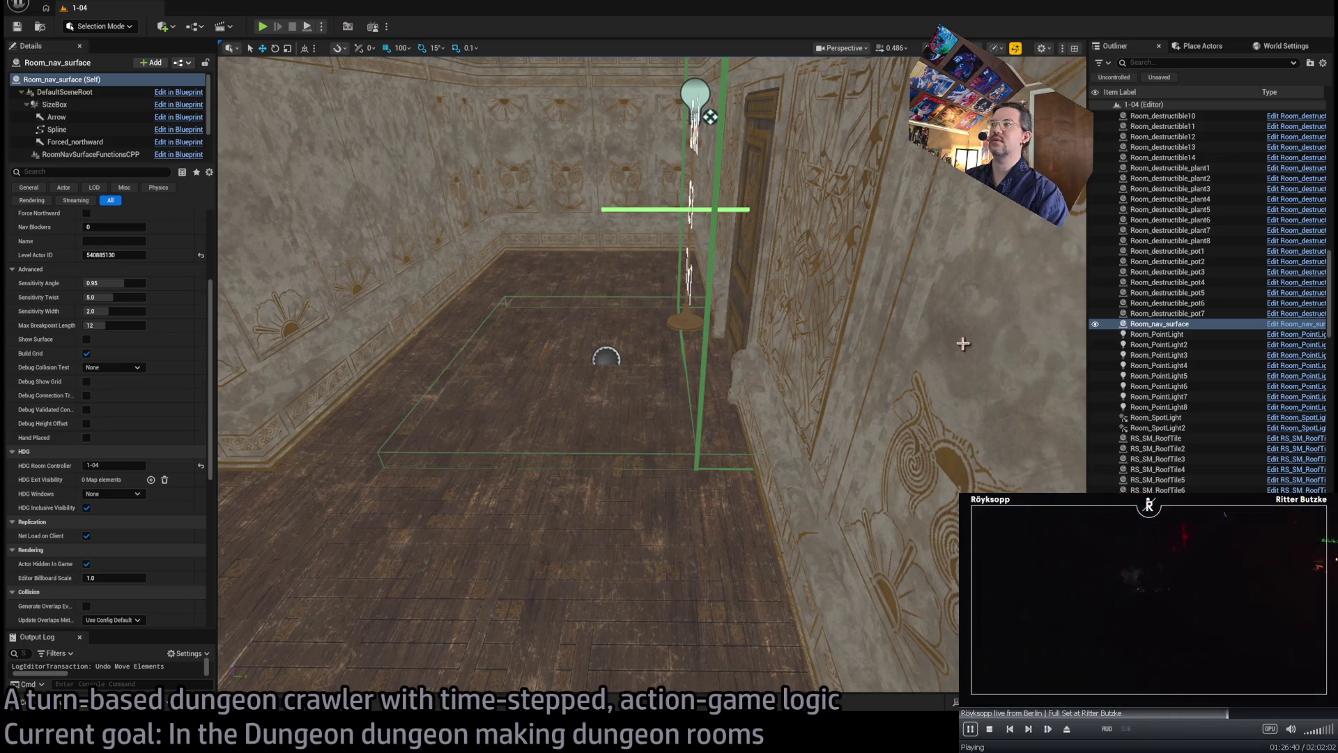
{"action": "key", "text": "F2"}
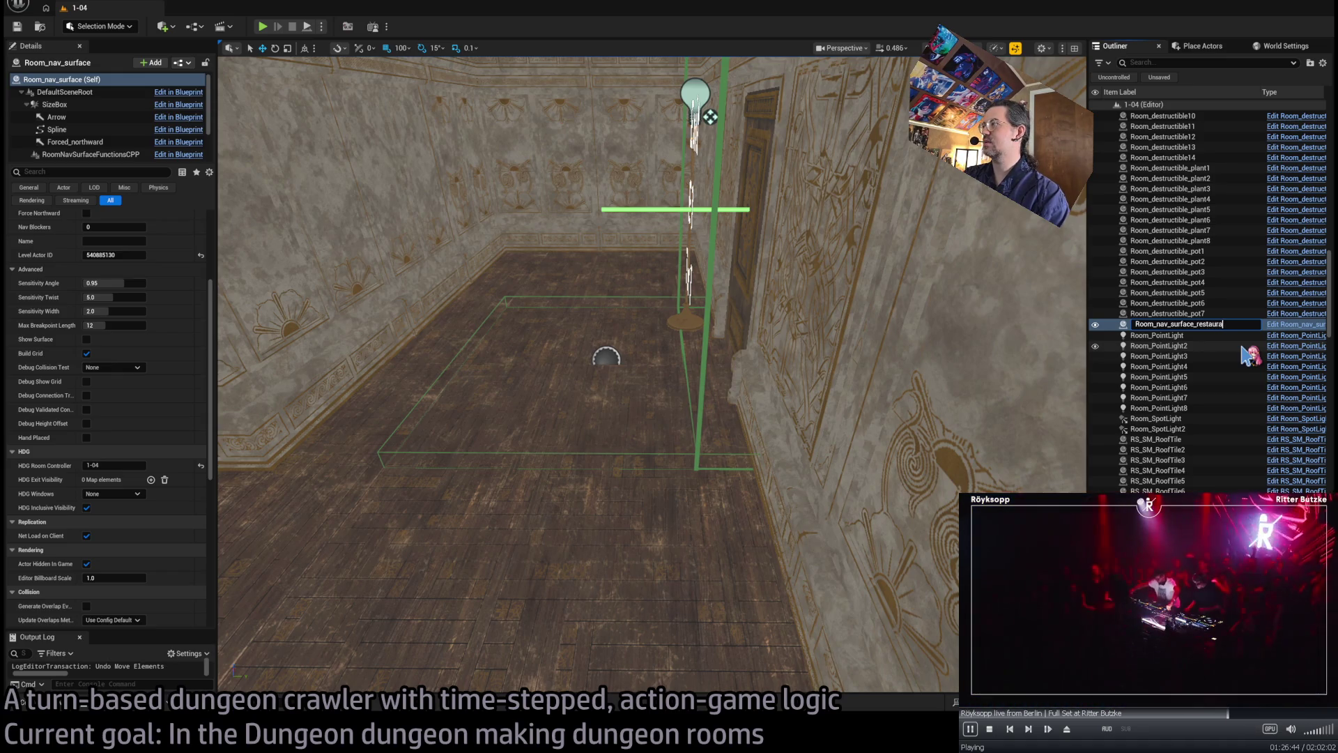
- Finish the name Room_nav_surface_restaurant and frame the surface in view
{"action": "type", "text": "nt"}
{"action": "key", "text": "Return"}
{"action": "key", "text": "f"}
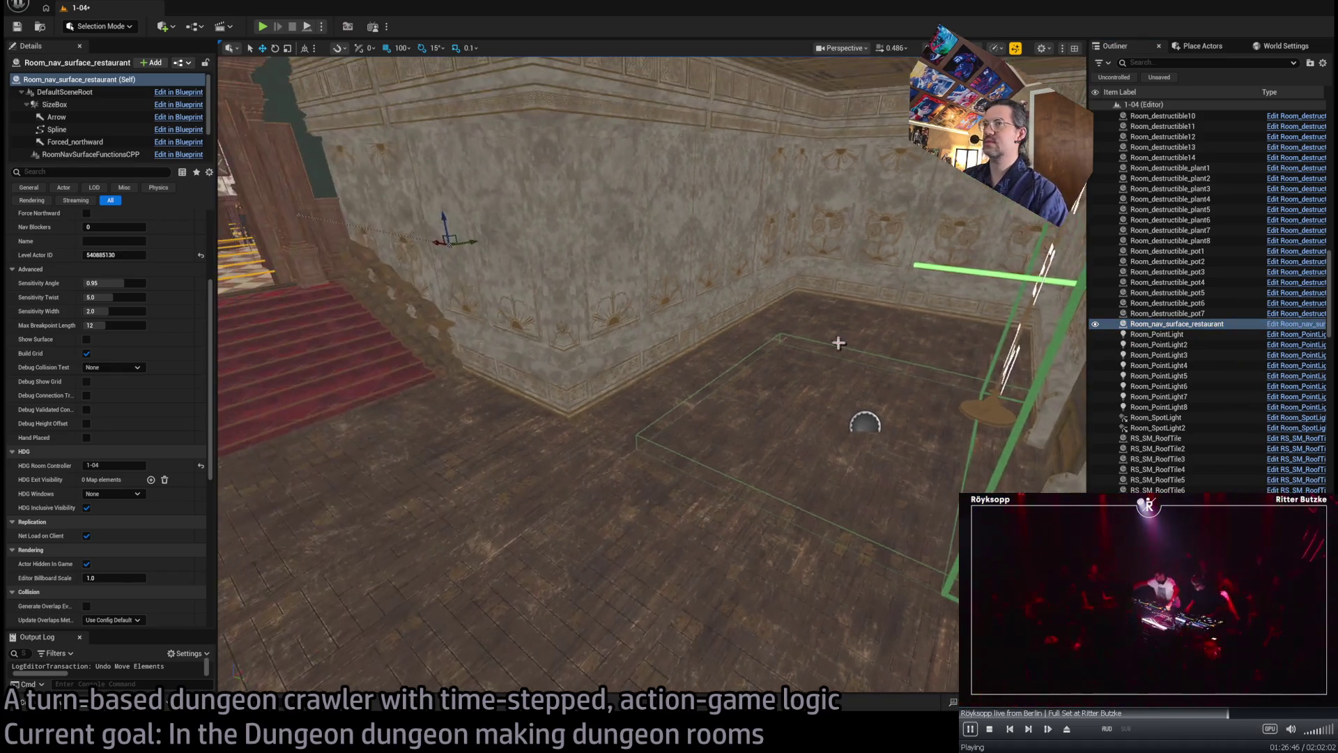
- Duplicate it as Room_nav_surface_mansionfloor1 and frame the new copy
{"action": "key", "text": "ctrl+d"}
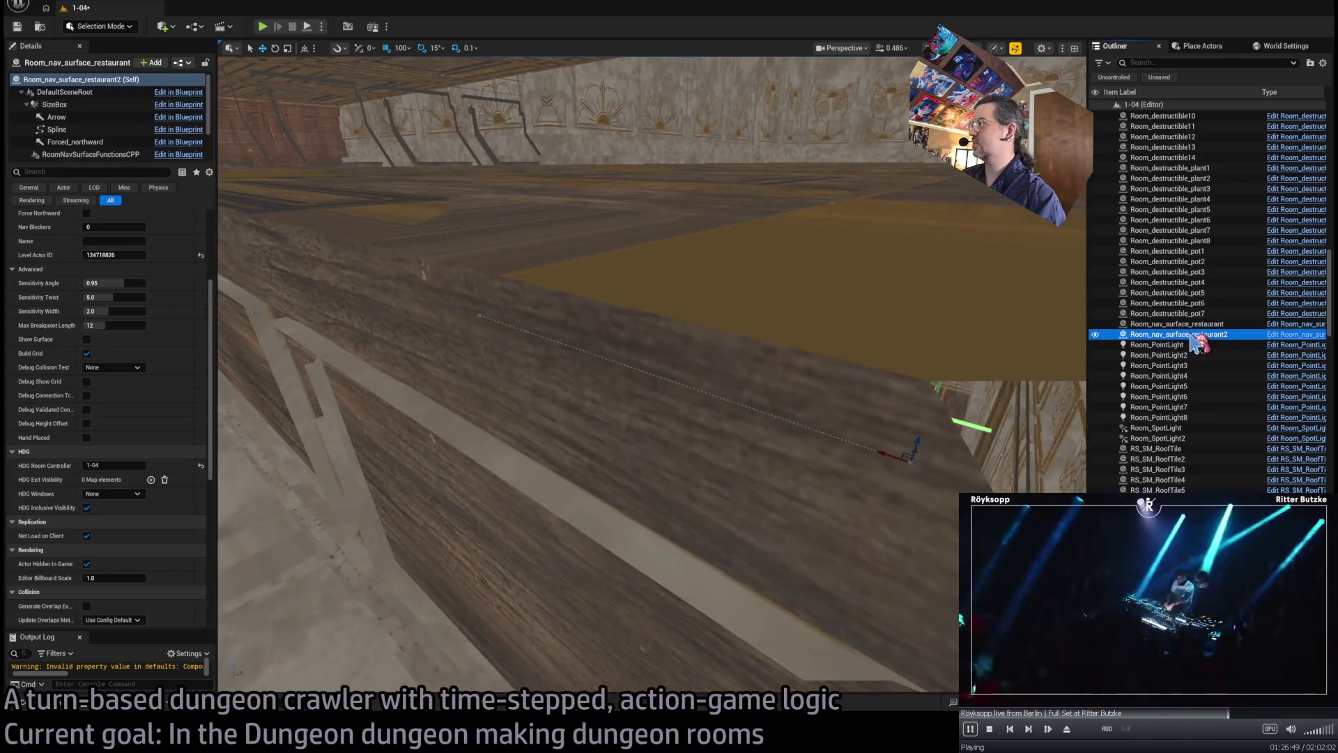
{"action": "left_click", "coordinate": [1190, 335]}
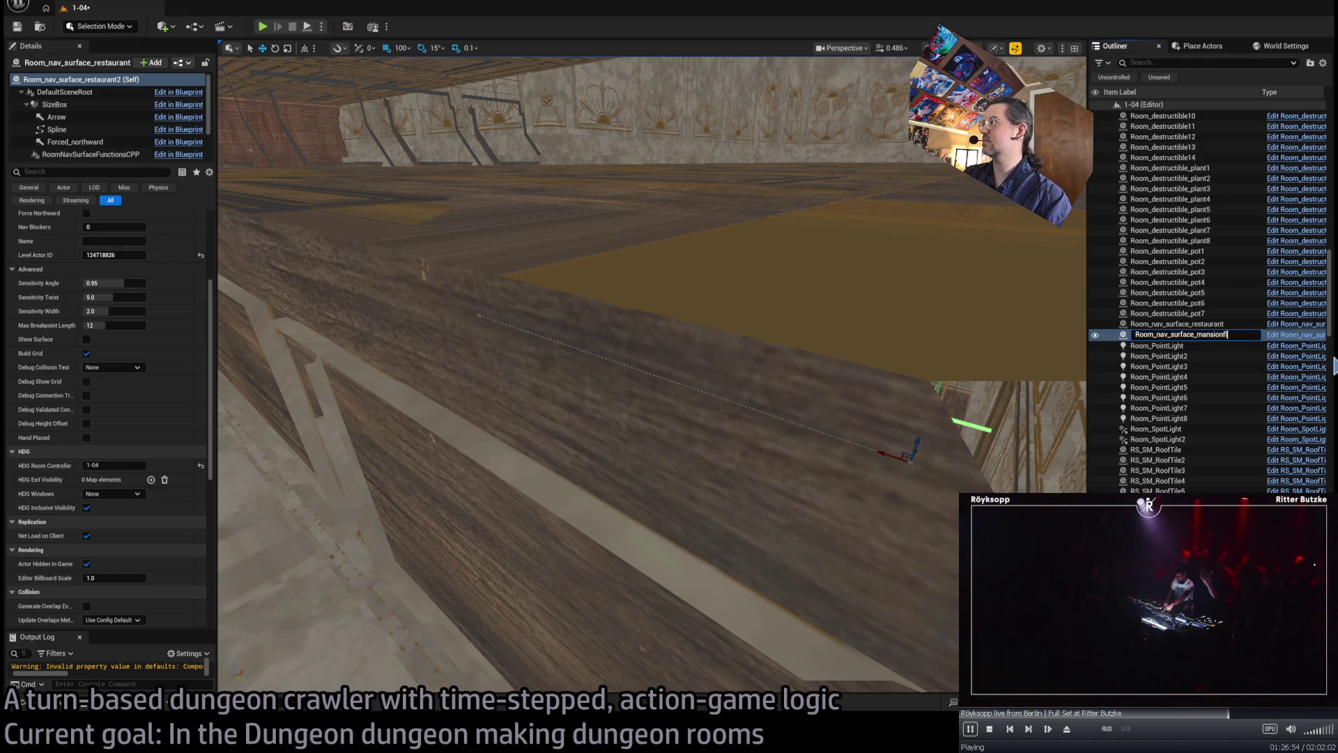
{"action": "type", "text": "oor1"}
{"action": "key", "text": "Return"}
{"action": "key", "text": "f"}
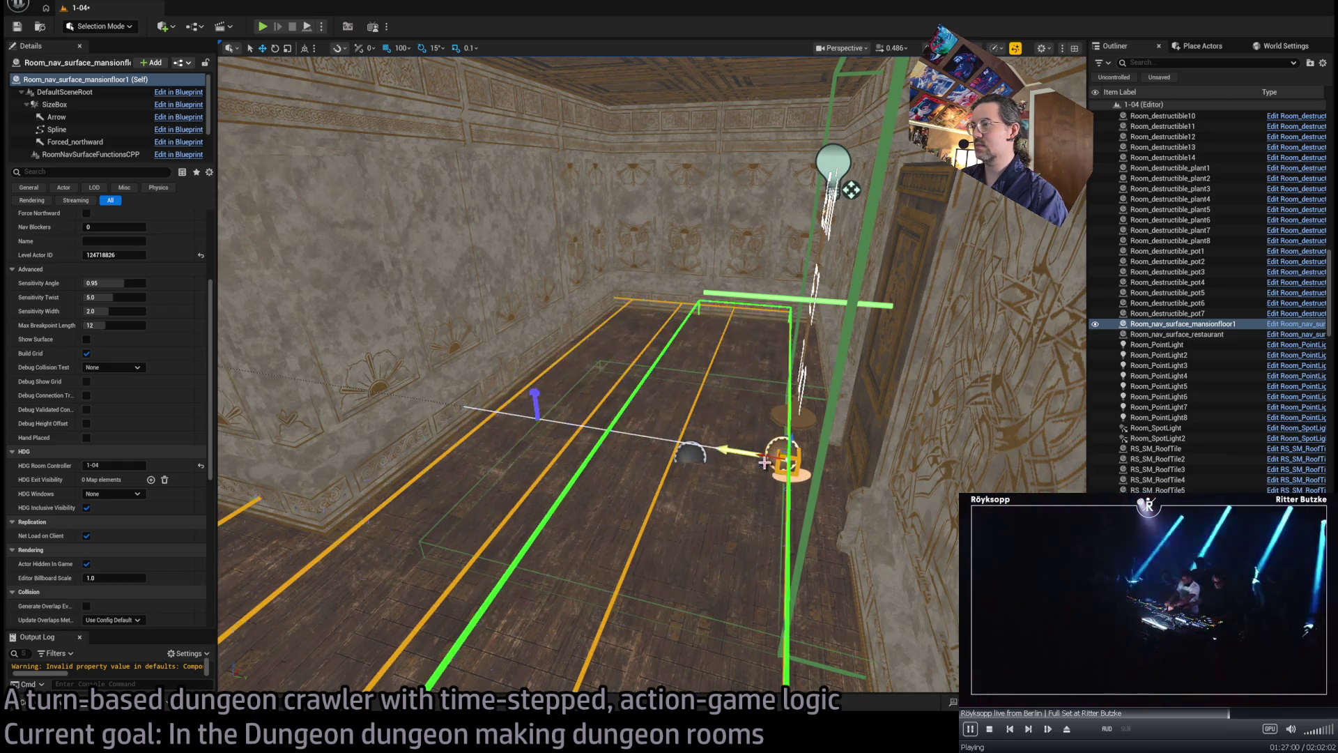
- Drag the mansionfloor1 spline end point back to X 670
{"action": "mouse_move", "coordinate": [652, 376]}
{"action": "left_mouse_down"}
{"action": "mouse_move", "coordinate": [656, 324]}
{"action": "mouse_move", "coordinate": [669, 377]}
{"action": "mouse_move", "coordinate": [697, 380]}
{"action": "mouse_move", "coordinate": [683, 362]}
{"action": "mouse_move", "coordinate": [654, 375]}
{"action": "left_mouse_up"}
{"action": "left_click", "coordinate": [683, 345]}
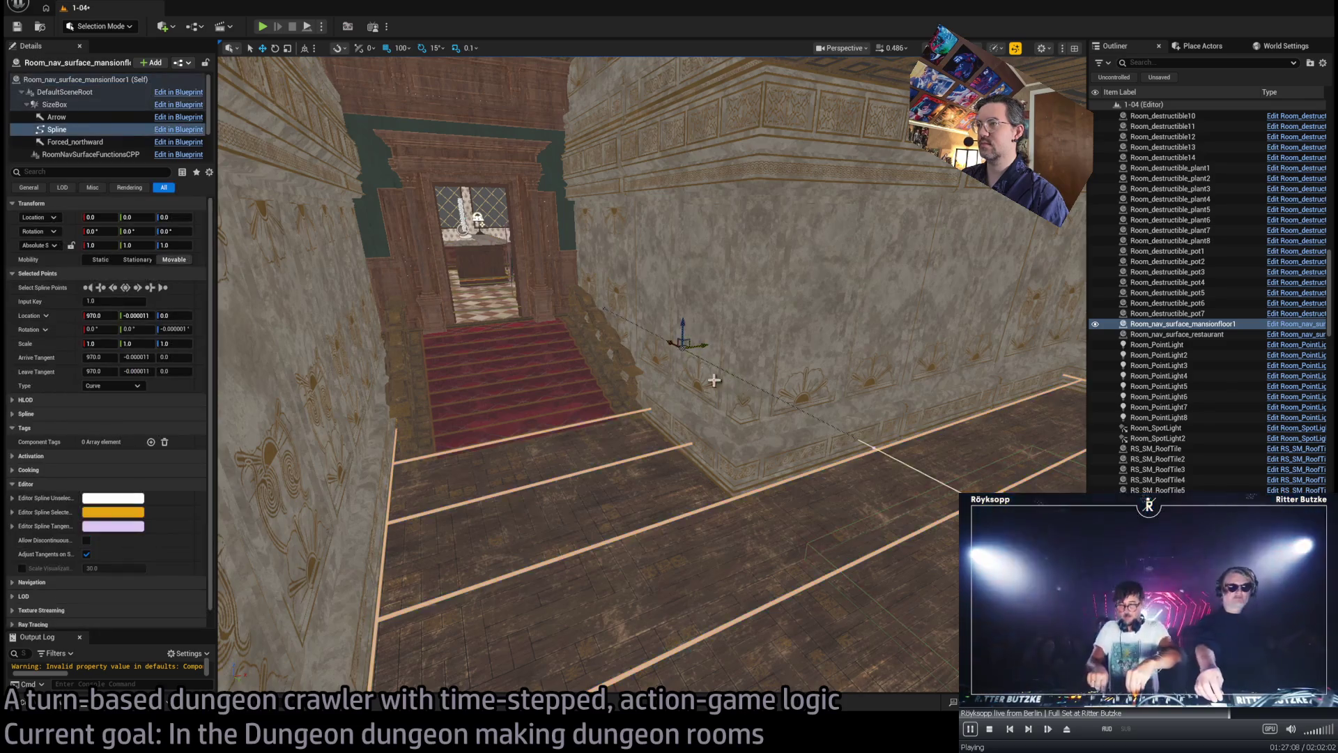
{"action": "mouse_move", "coordinate": [723, 401]}
{"action": "left_mouse_down"}
{"action": "mouse_move", "coordinate": [718, 387]}
{"action": "mouse_move", "coordinate": [728, 401]}
{"action": "mouse_move", "coordinate": [753, 395]}
{"action": "left_mouse_up"}
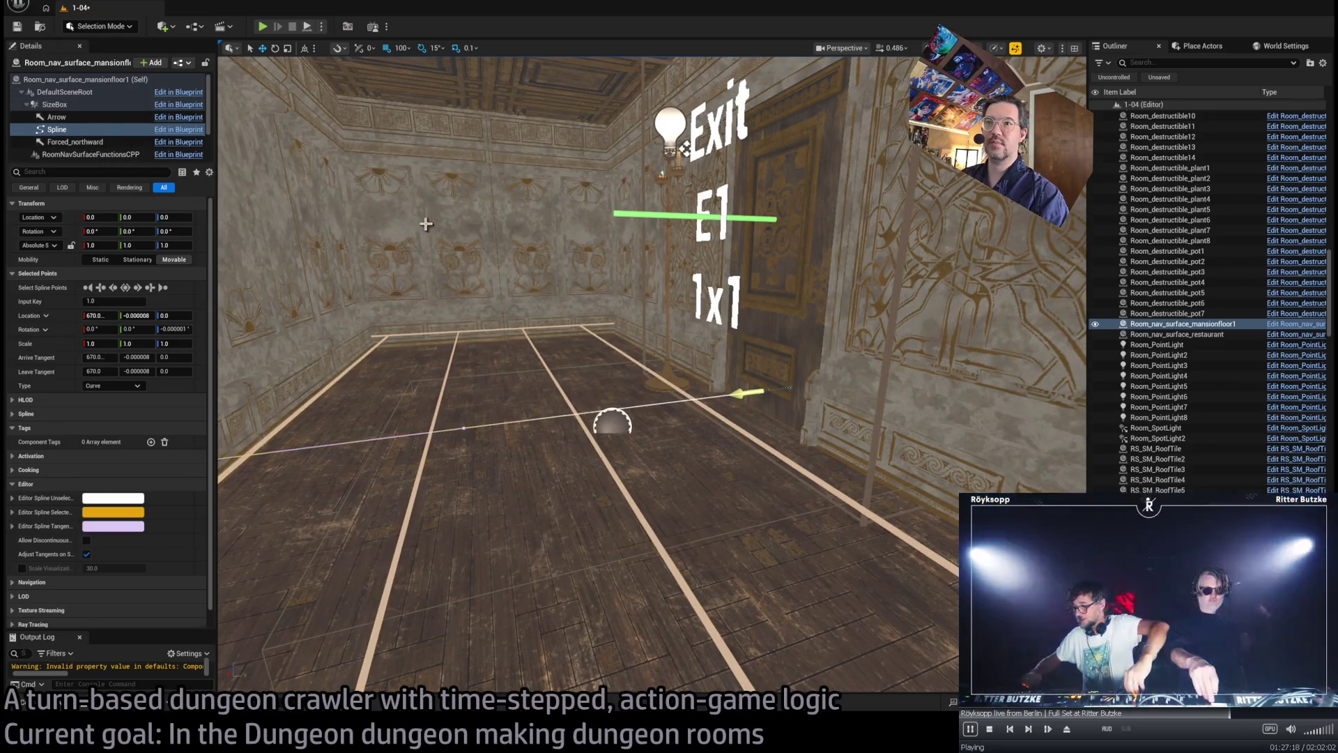
{"action": "key", "text": "ctrl+z"}
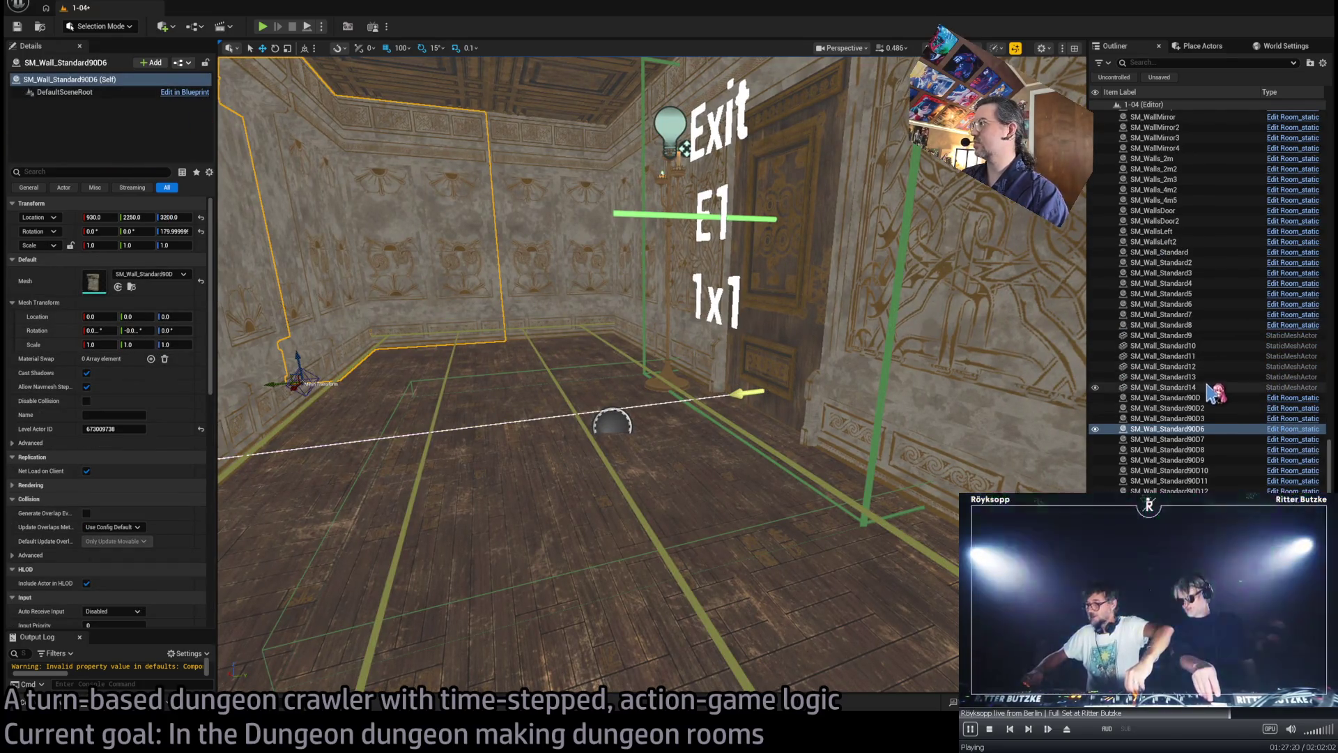
- Select walls SM_Wall_Standard9 through 14 in the Outliner
{"action": "left_click", "coordinate": [1163, 387]}
{"action": "key", "text": "shift+Up"}
{"action": "key", "text": "shift+Up"}
{"action": "key", "text": "shift+Up"}
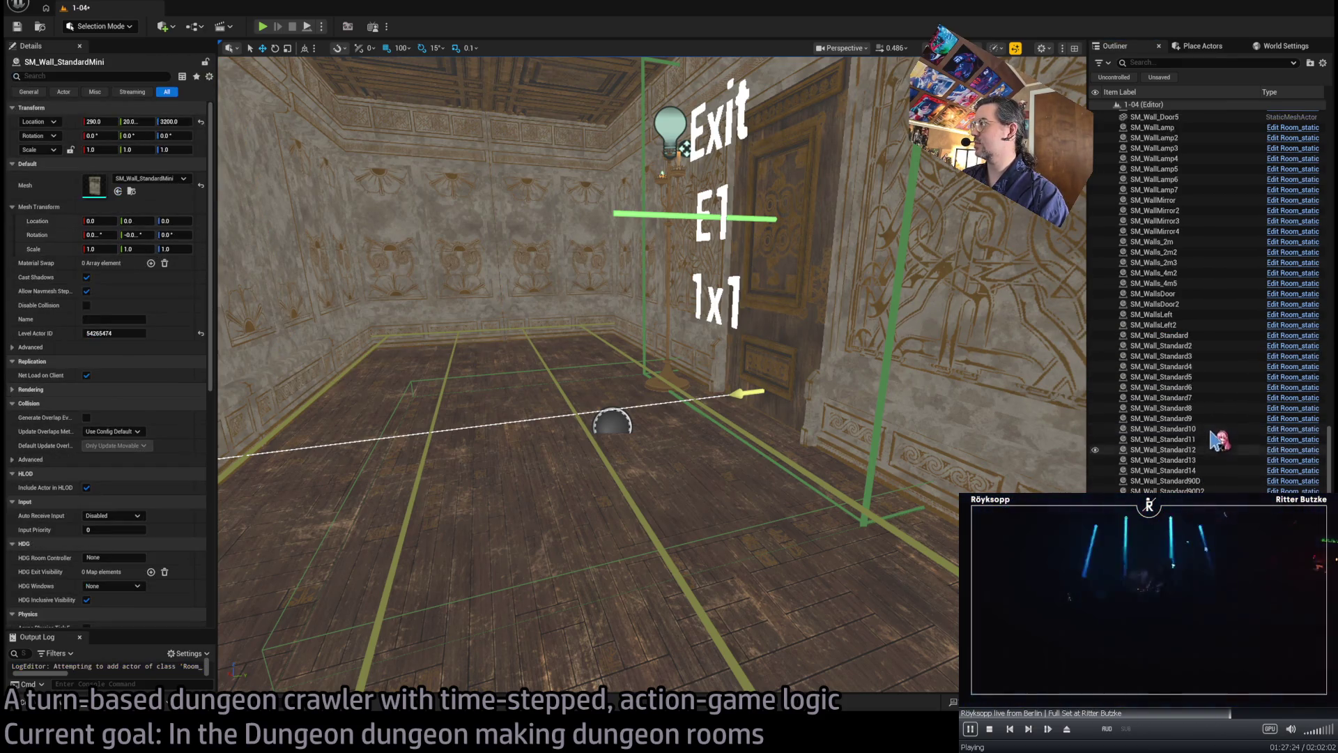
{"action": "scroll", "coordinate": [1200, 446], "scroll_direction": "up", "scroll_amount": 10}
{"action": "scroll", "coordinate": [1200, 453], "scroll_direction": "up", "scroll_amount": 5}
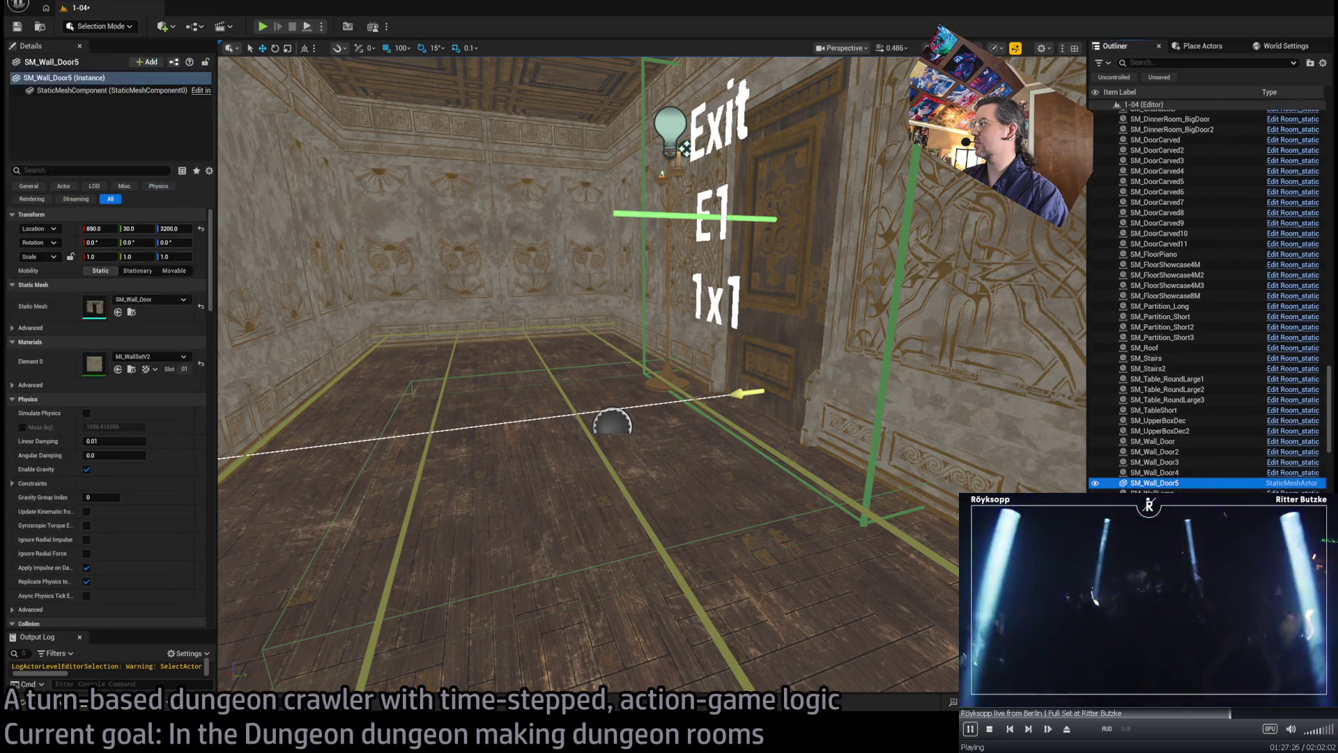
{"action": "scroll", "coordinate": [1200, 453], "scroll_direction": "up", "scroll_amount": 5}
{"action": "scroll", "coordinate": [1201, 453], "scroll_direction": "up", "scroll_amount": 10}
{"action": "scroll", "coordinate": [1202, 418], "scroll_direction": "up", "scroll_amount": 10}
{"action": "scroll", "coordinate": [1200, 418], "scroll_direction": "down", "scroll_amount": 15}
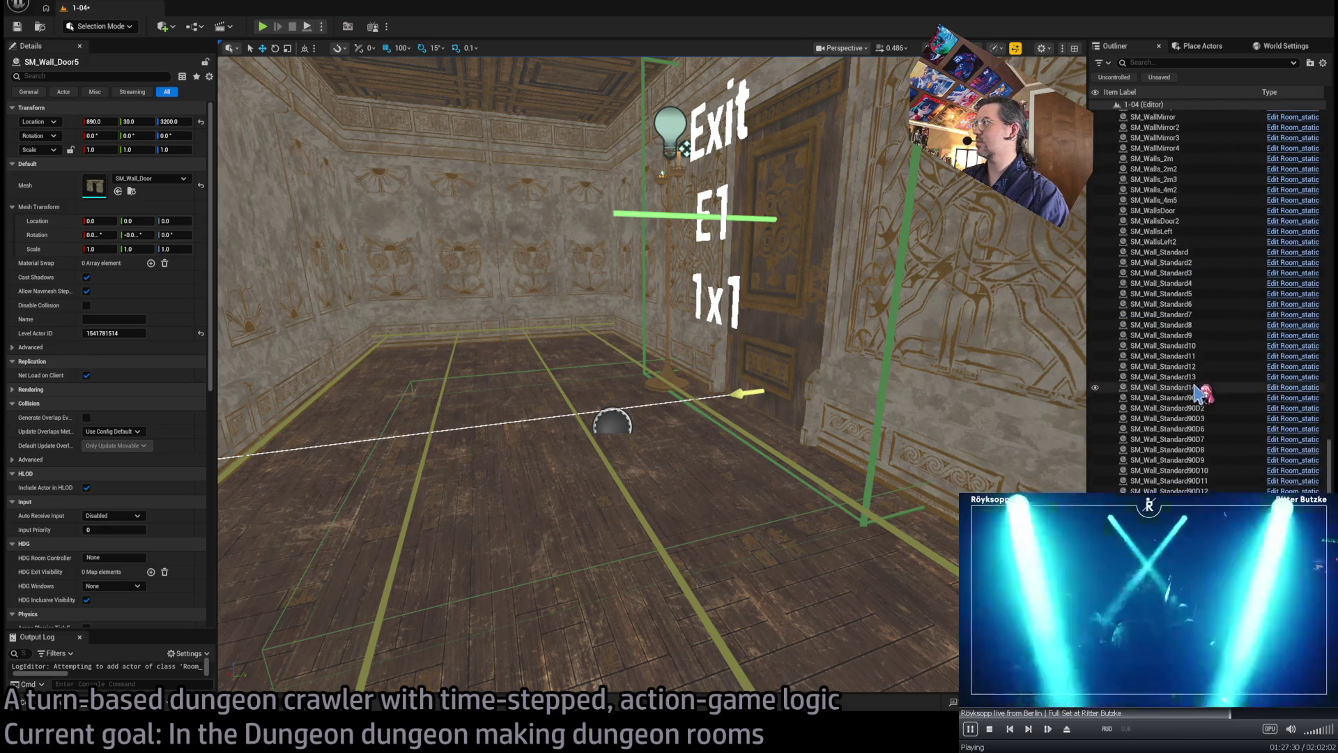
- Lower mansionfloor1 to Z 3205 with height offsets 40 up and 20 down
{"action": "left_click", "coordinate": [234, 467]}
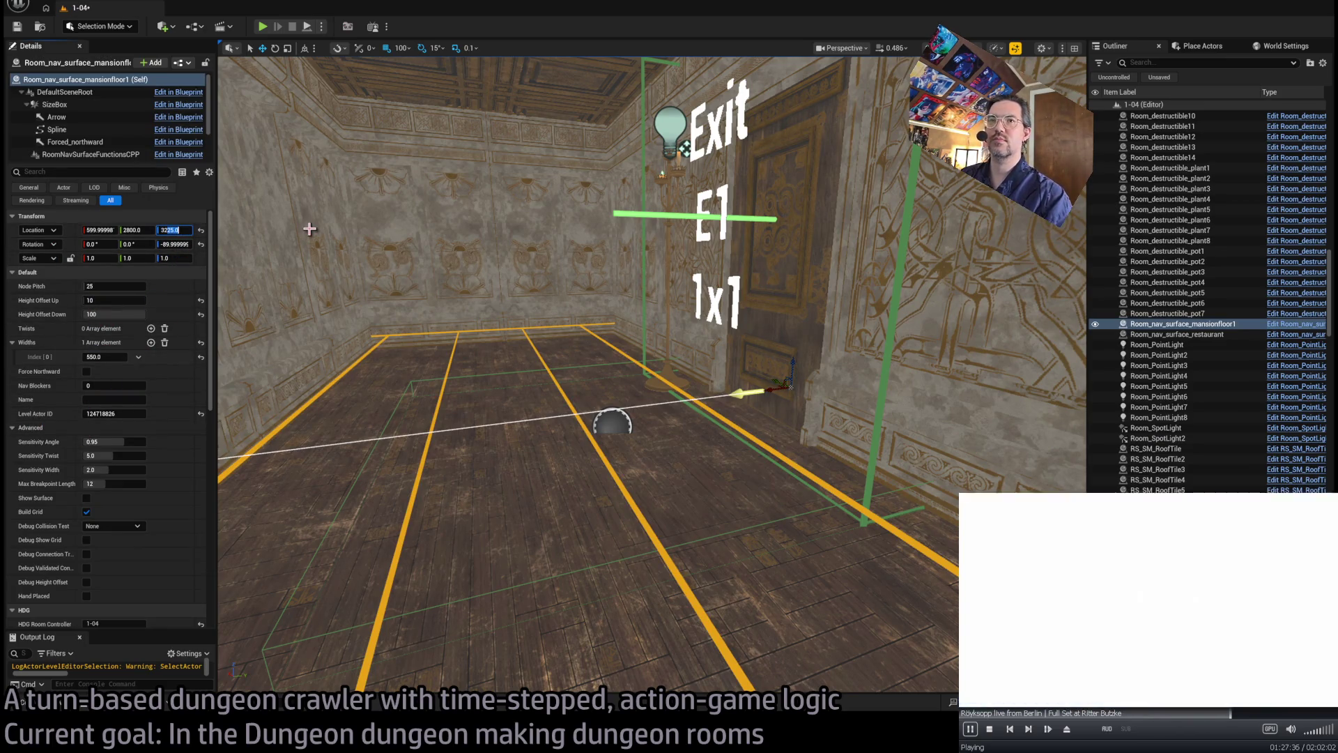
{"action": "type", "text": "3205"}
{"action": "key", "text": "Return"}
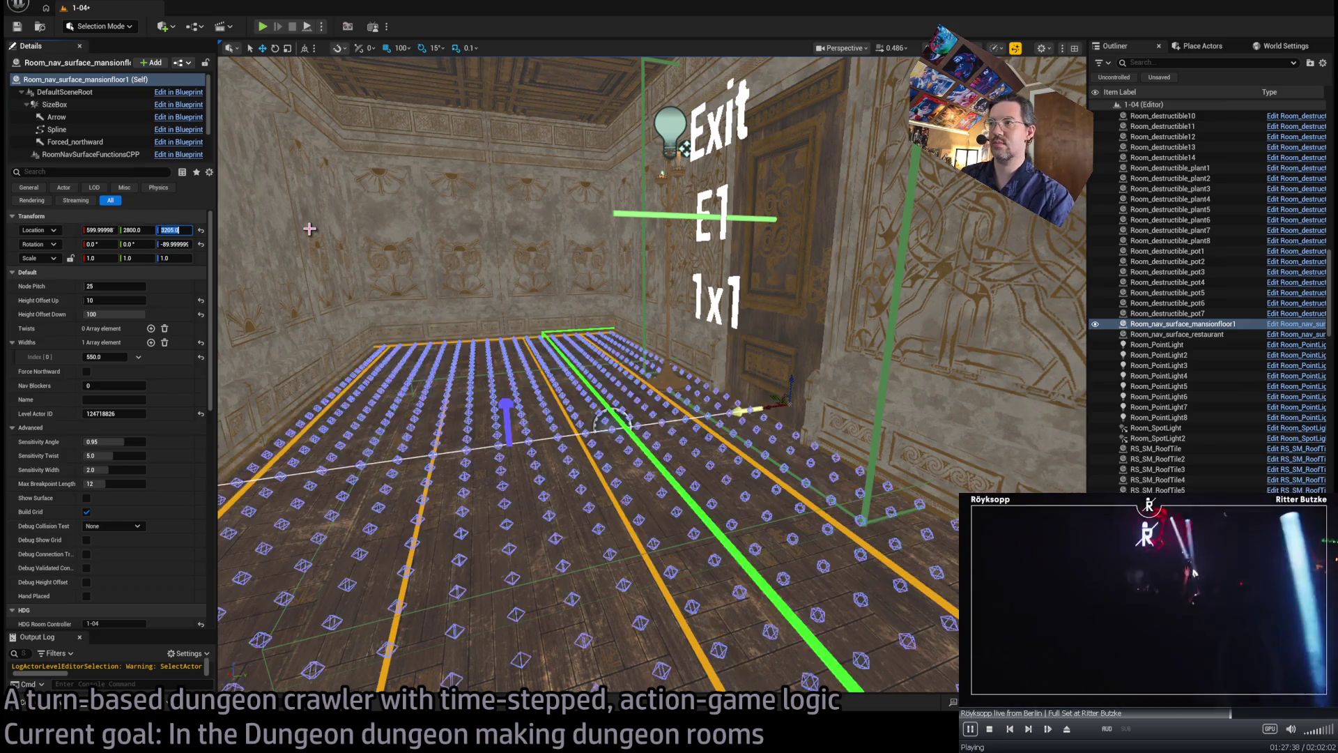
{"action": "mouse_move", "coordinate": [309, 233]}
{"action": "left_mouse_down"}
{"action": "mouse_move", "coordinate": [335, 202]}
{"action": "mouse_move", "coordinate": [307, 209]}
{"action": "left_mouse_up"}
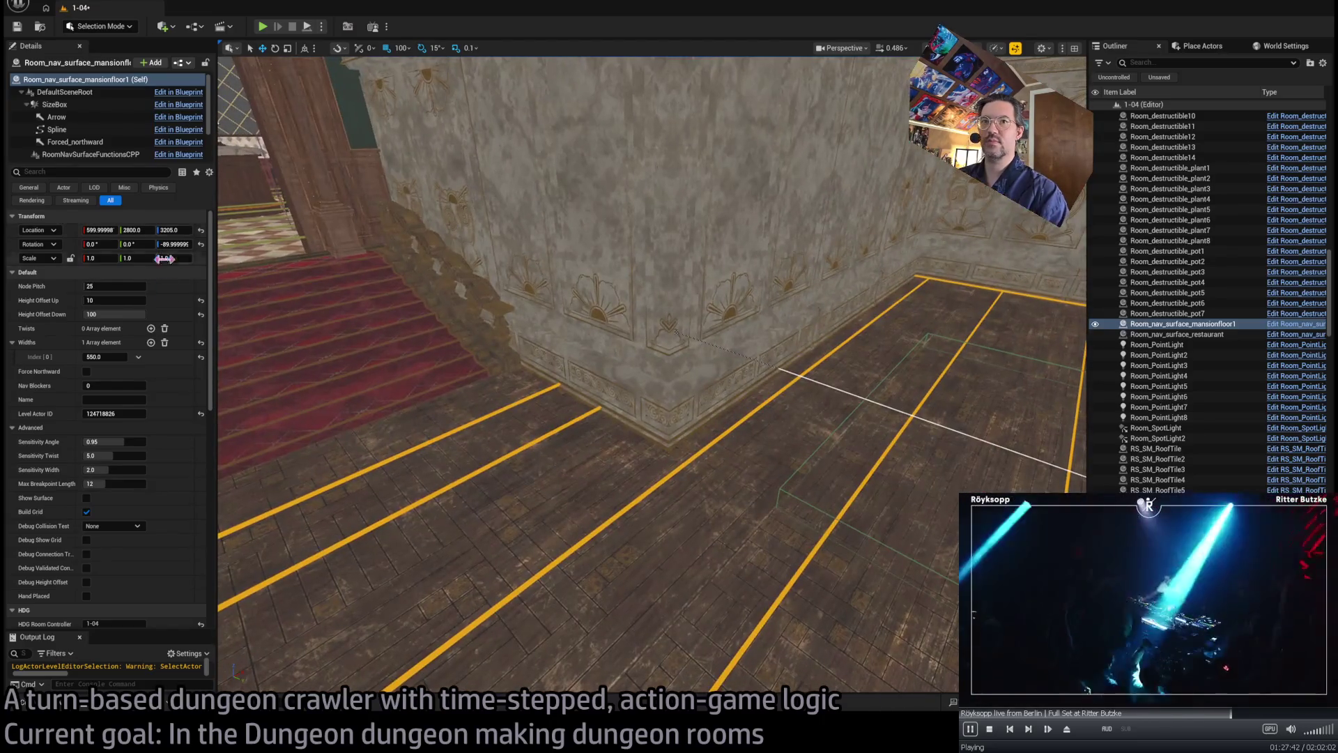
{"action": "mouse_move", "coordinate": [126, 300]}
{"action": "left_mouse_down"}
{"action": "mouse_move", "coordinate": [150, 300]}
{"action": "mouse_move", "coordinate": [104, 313]}
{"action": "left_mouse_up"}
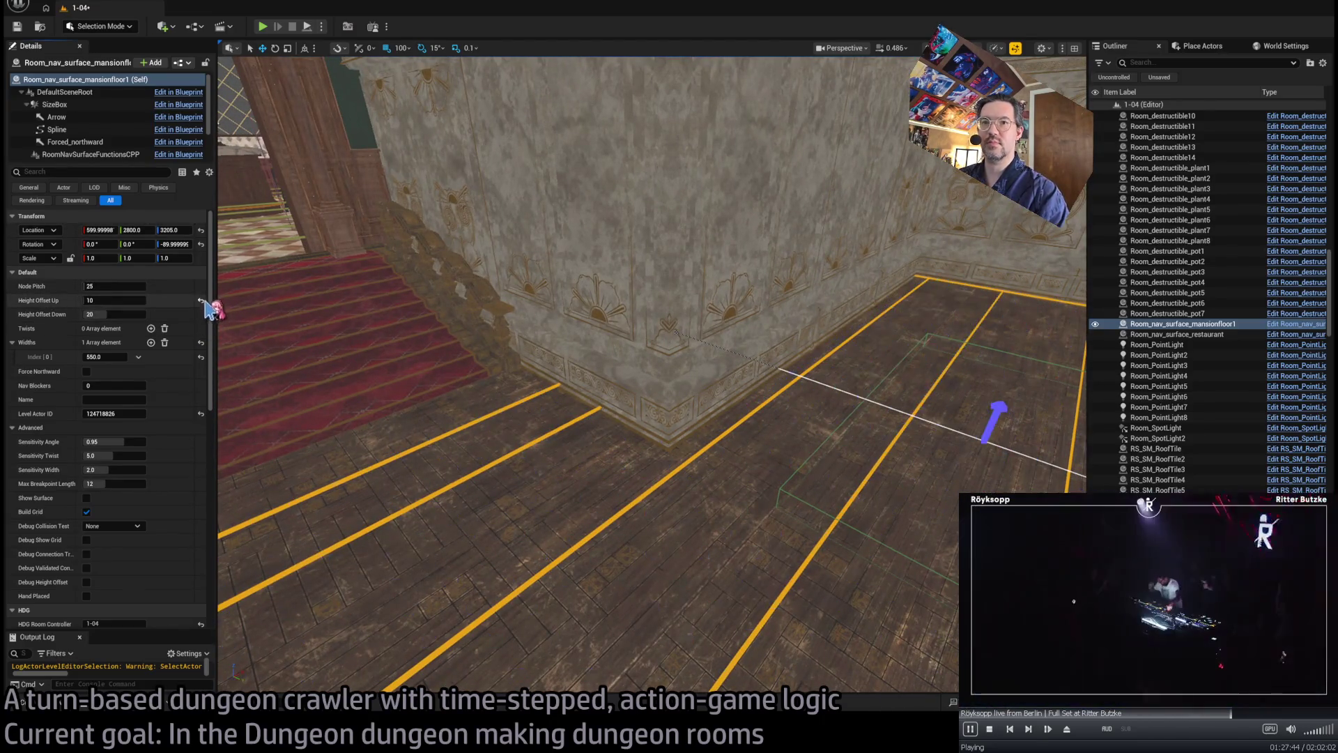
{"action": "left_click_drag", "start_coordinate": [455, 285], "coordinate": [418, 272]}
{"action": "mouse_move", "coordinate": [559, 314]}
{"action": "left_mouse_down"}
{"action": "mouse_move", "coordinate": [523, 306]}
{"action": "mouse_move", "coordinate": [593, 315]}
{"action": "left_mouse_up"}
{"action": "mouse_move", "coordinate": [819, 421]}
{"action": "left_mouse_down"}
{"action": "mouse_move", "coordinate": [806, 416]}
{"action": "mouse_move", "coordinate": [817, 423]}
{"action": "left_mouse_up"}
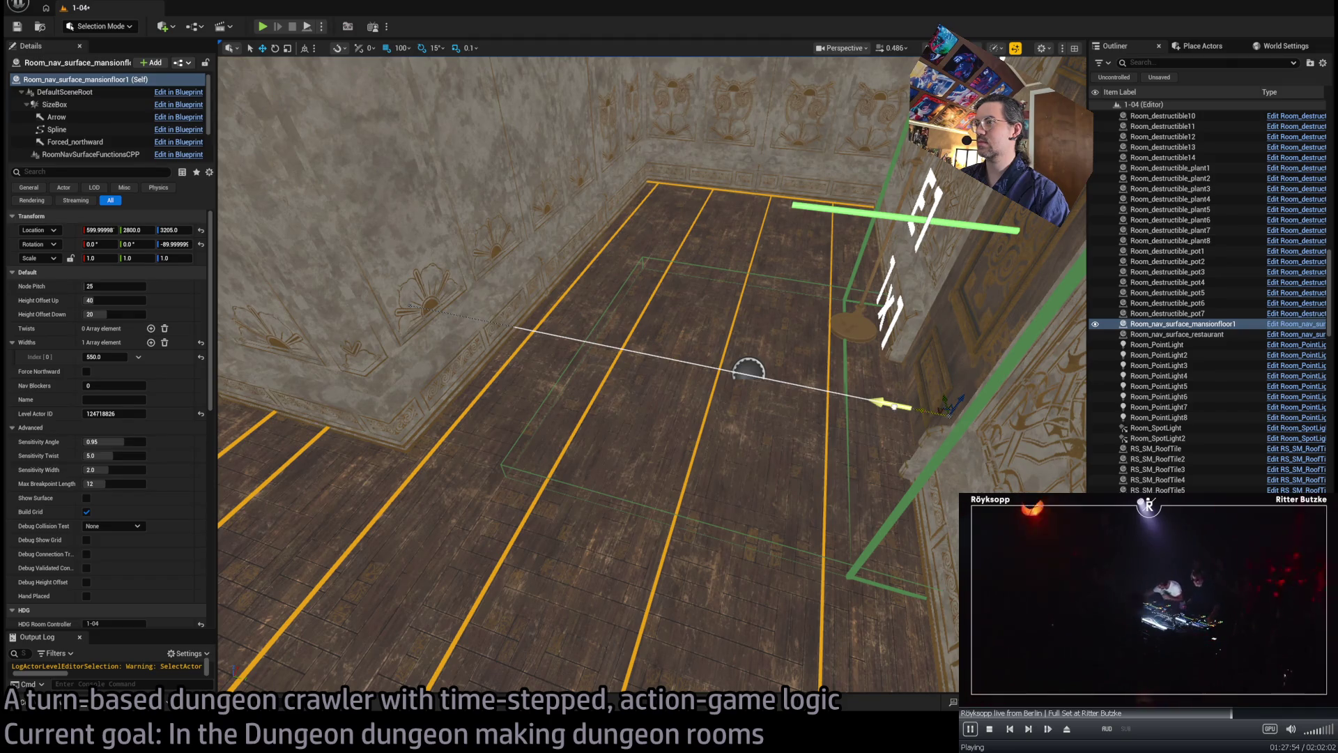
{"action": "left_click", "coordinate": [748, 369]}
{"action": "left_click_drag", "start_coordinate": [748, 369], "coordinate": [834, 288]}
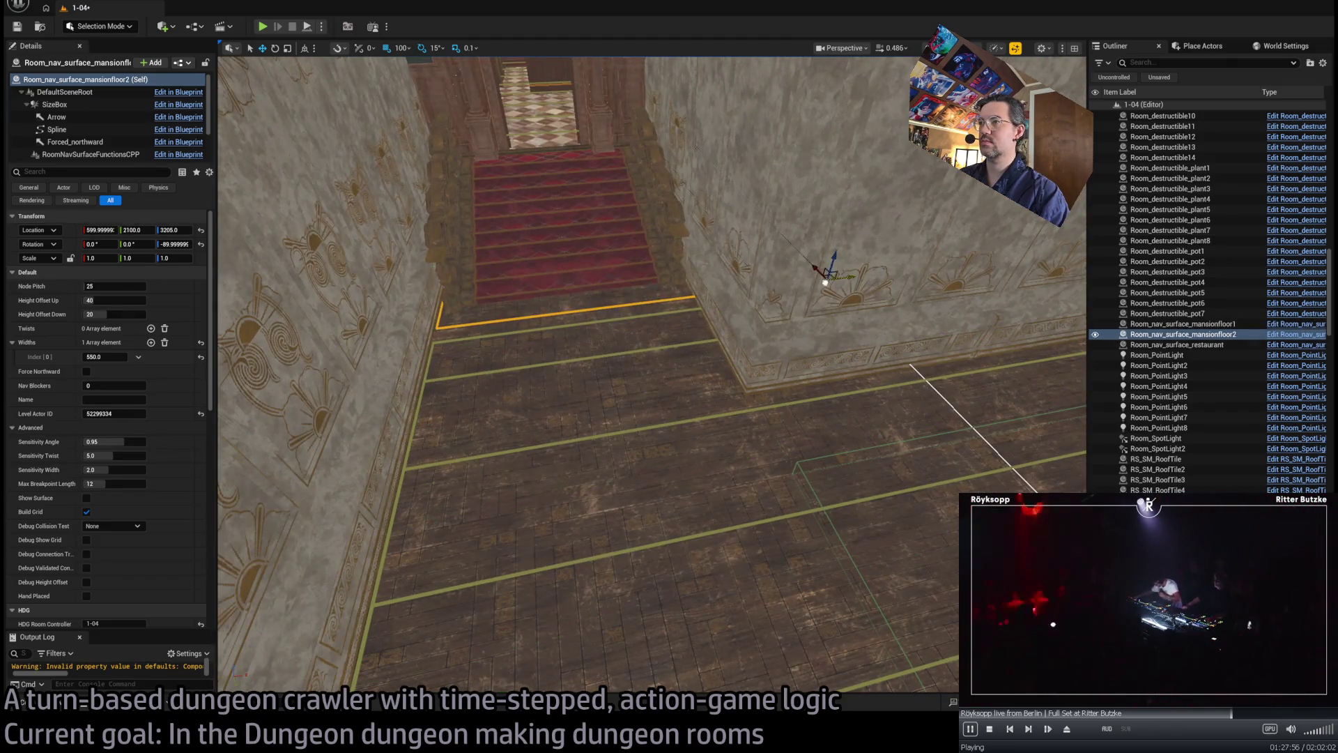
- Check the Floorboard25 and Floorboard26 locations, then select mansionfloor1's spline point
{"action": "left_click_drag", "start_coordinate": [928, 383], "coordinate": [931, 403]}
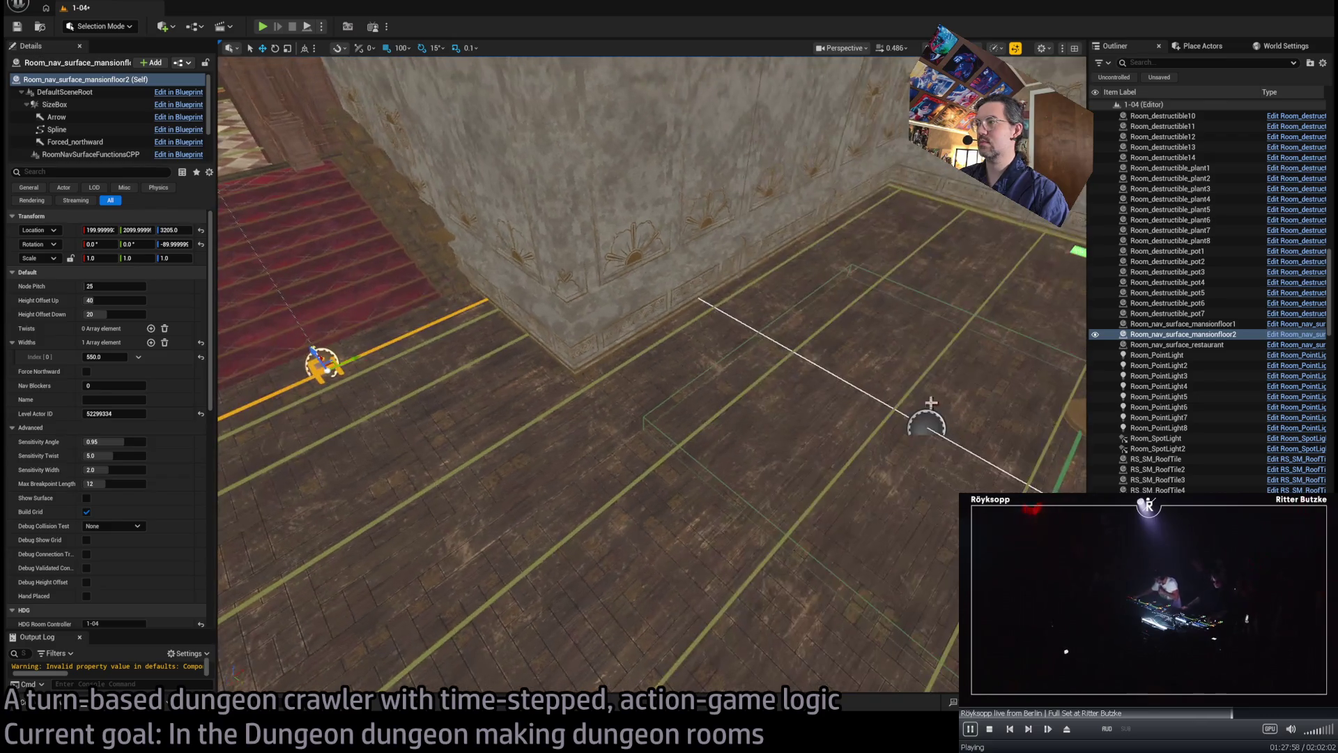
{"action": "left_click", "coordinate": [779, 368]}
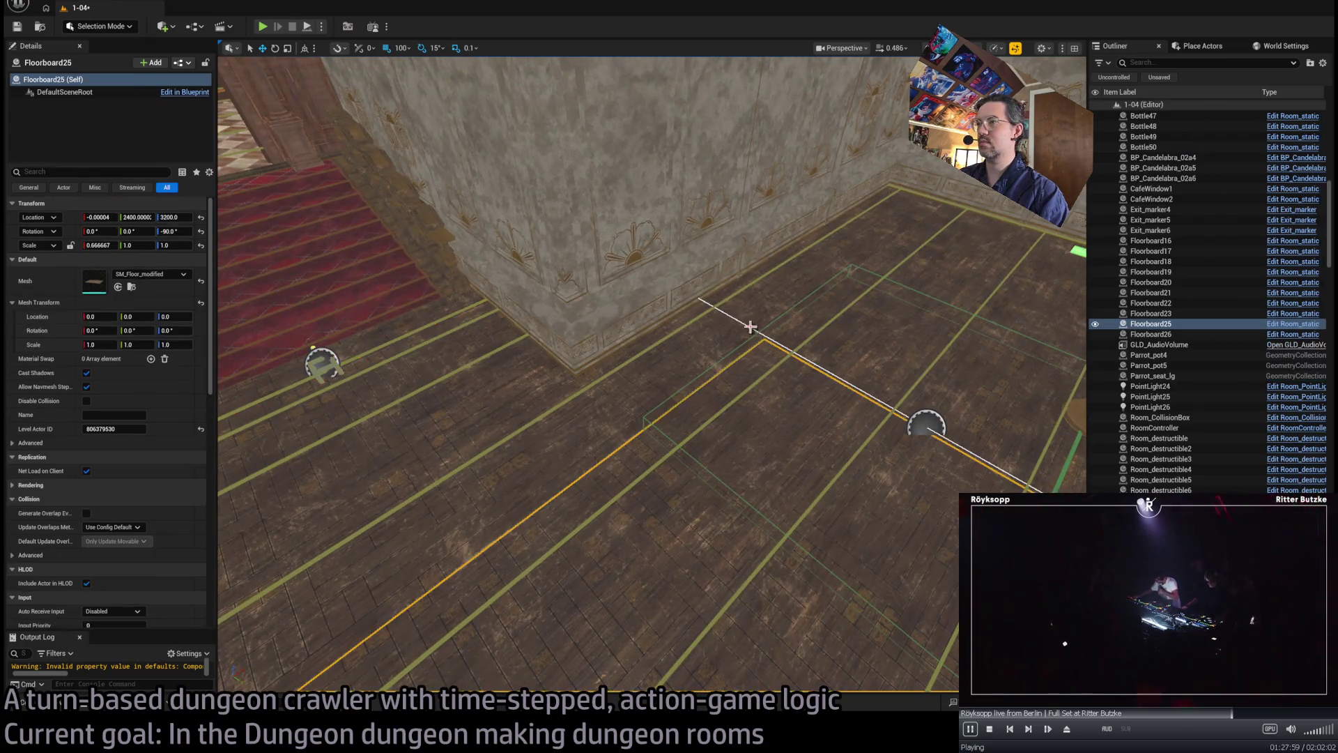
{"action": "left_click", "coordinate": [788, 350]}
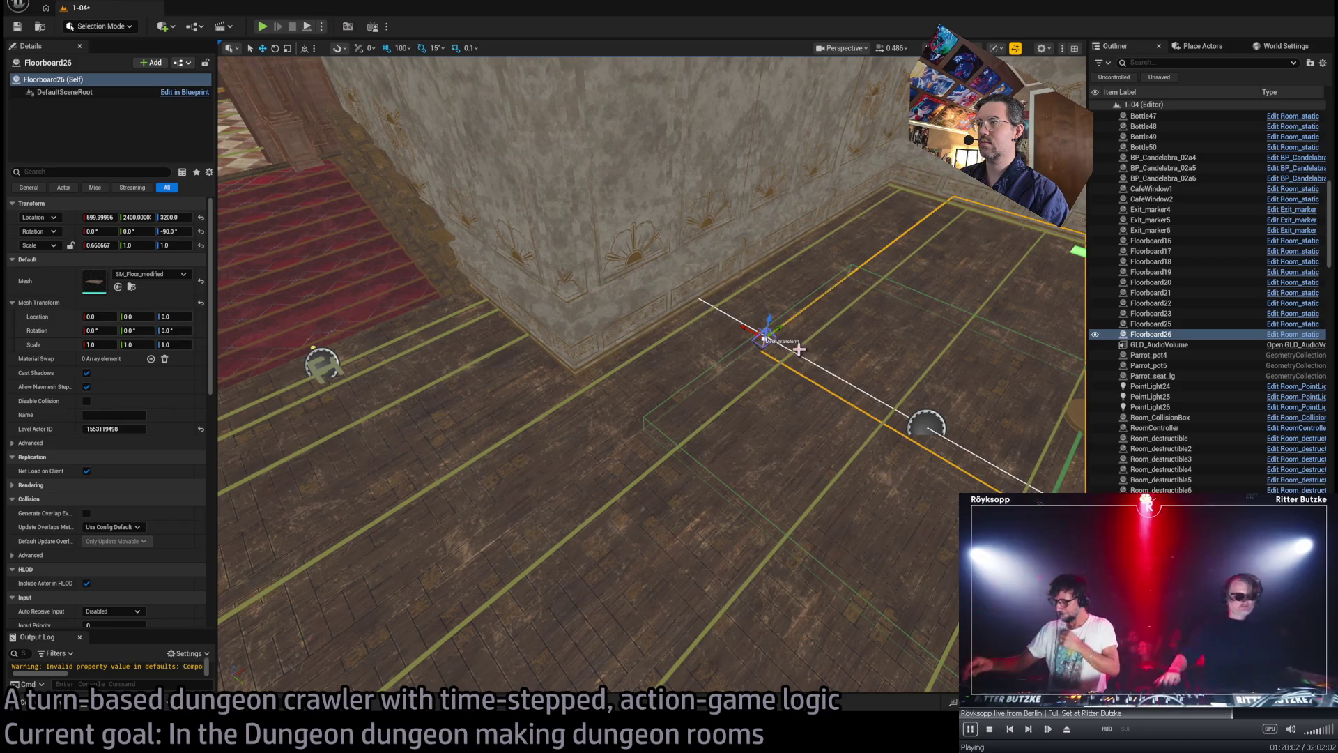
{"action": "left_click", "coordinate": [780, 342]}
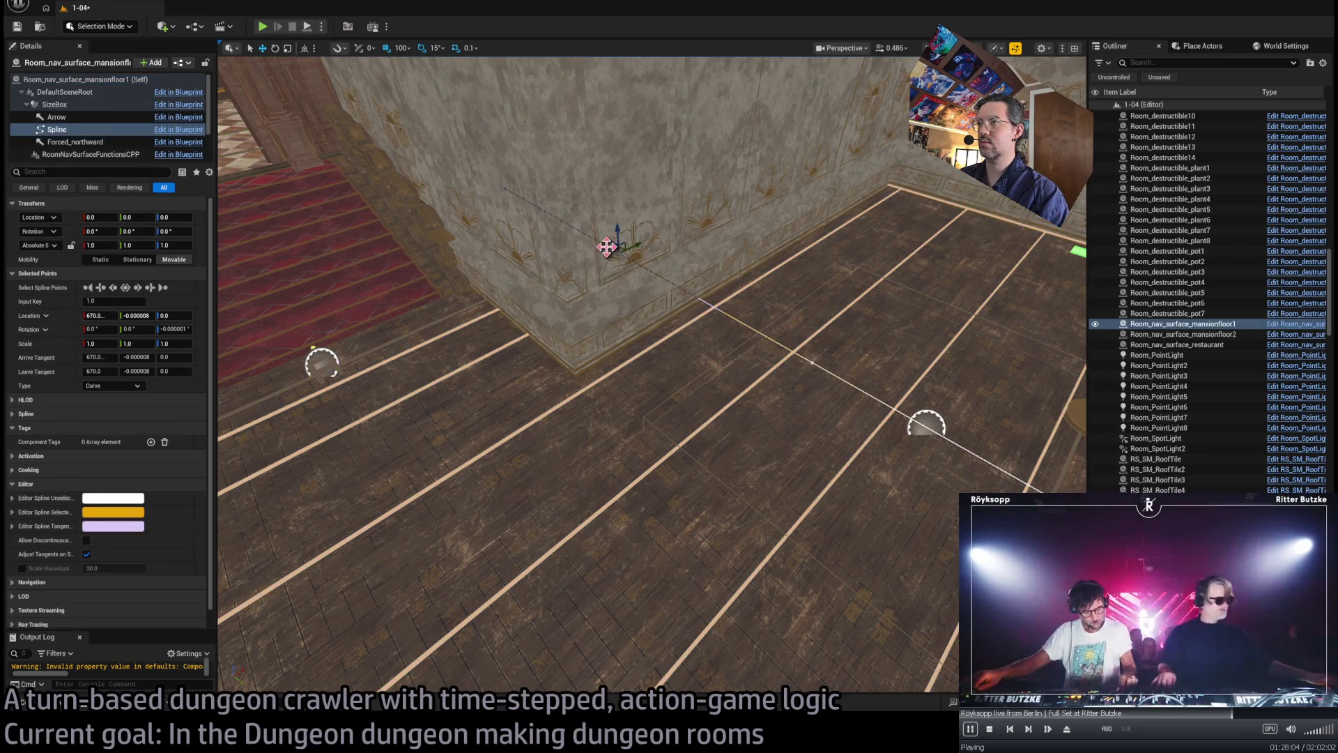
- Set the mansionfloor1 spline endpoint's Location X to 700
{"action": "left_click", "coordinate": [98, 315]}
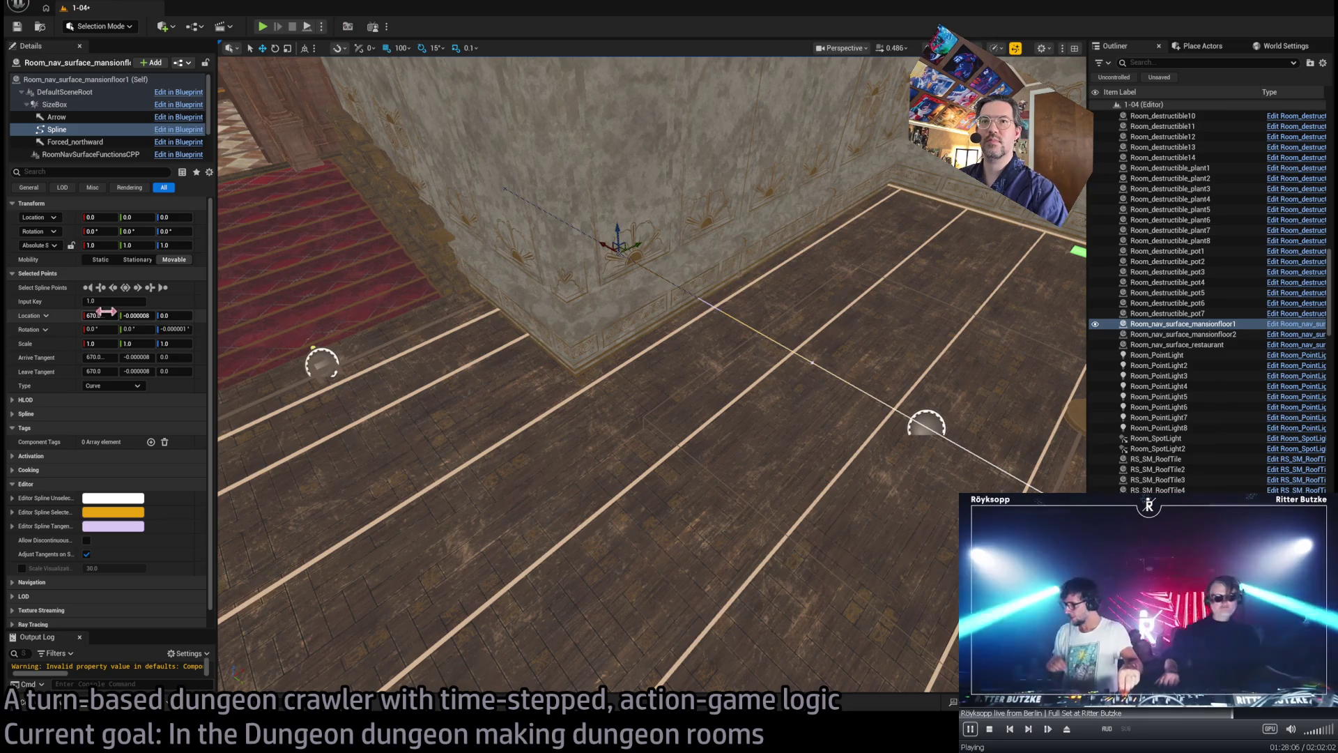
{"action": "type", "text": "700"}
{"action": "key", "text": "Return"}
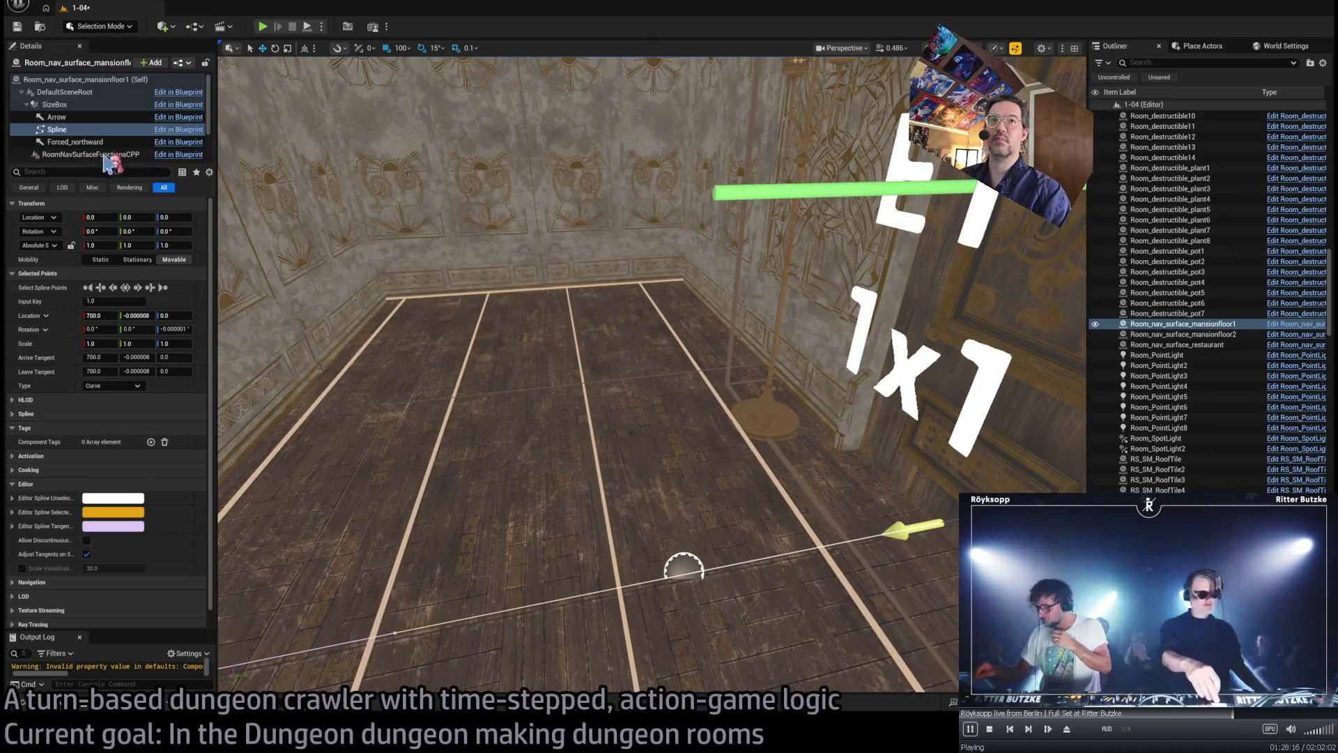
{"action": "scroll", "coordinate": [106, 157], "scroll_direction": "down", "scroll_amount": 2}
{"action": "left_click", "coordinate": [111, 117]}
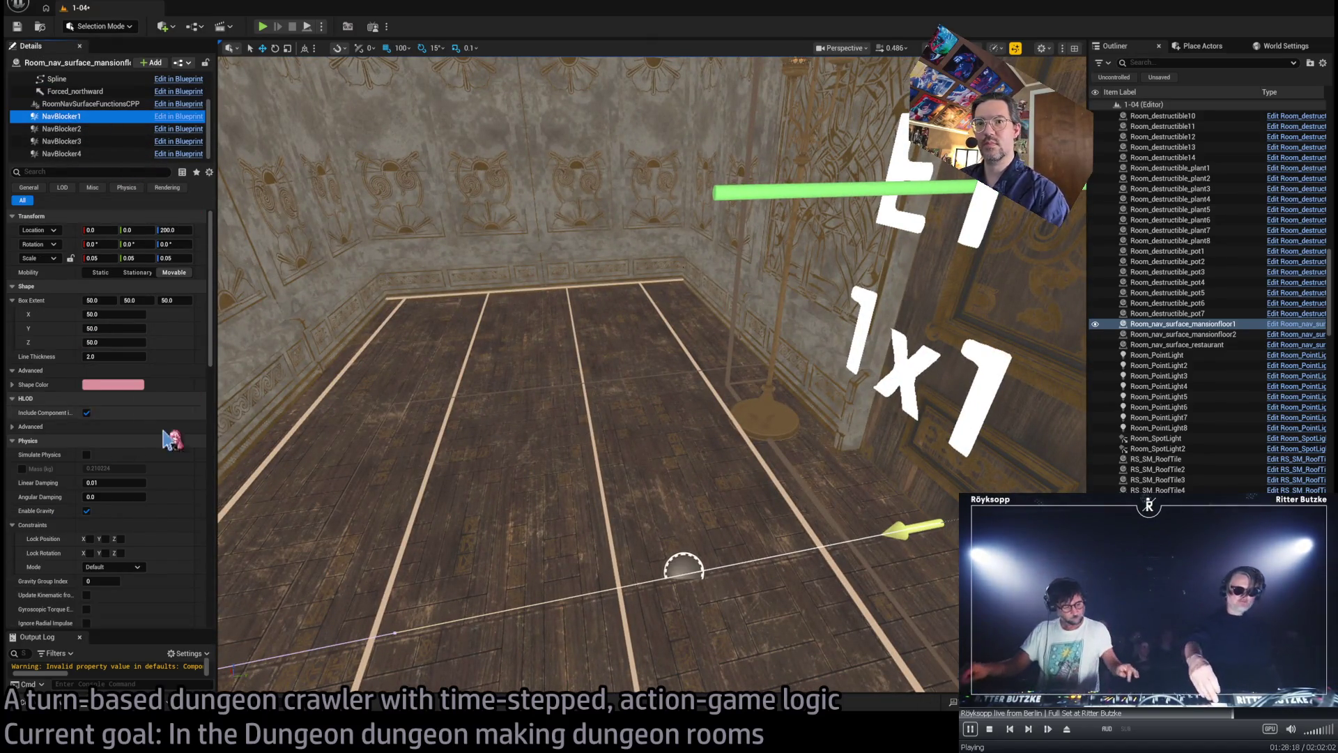
- Set mansionfloor1's Nav Blockers count to 4 and select NavBlocker1
{"action": "scroll", "coordinate": [115, 557], "scroll_direction": "down", "scroll_amount": 2}
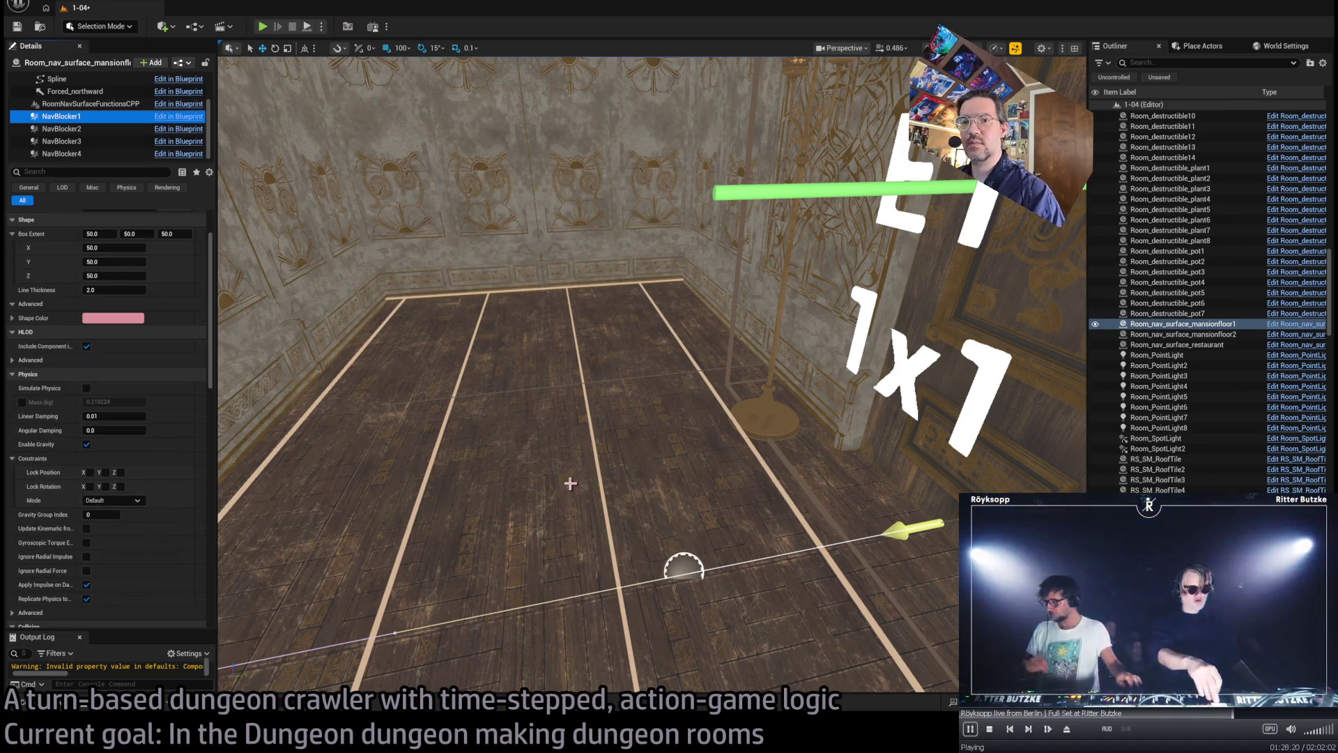
{"action": "scroll", "coordinate": [111, 384], "scroll_direction": "up", "scroll_amount": 2}
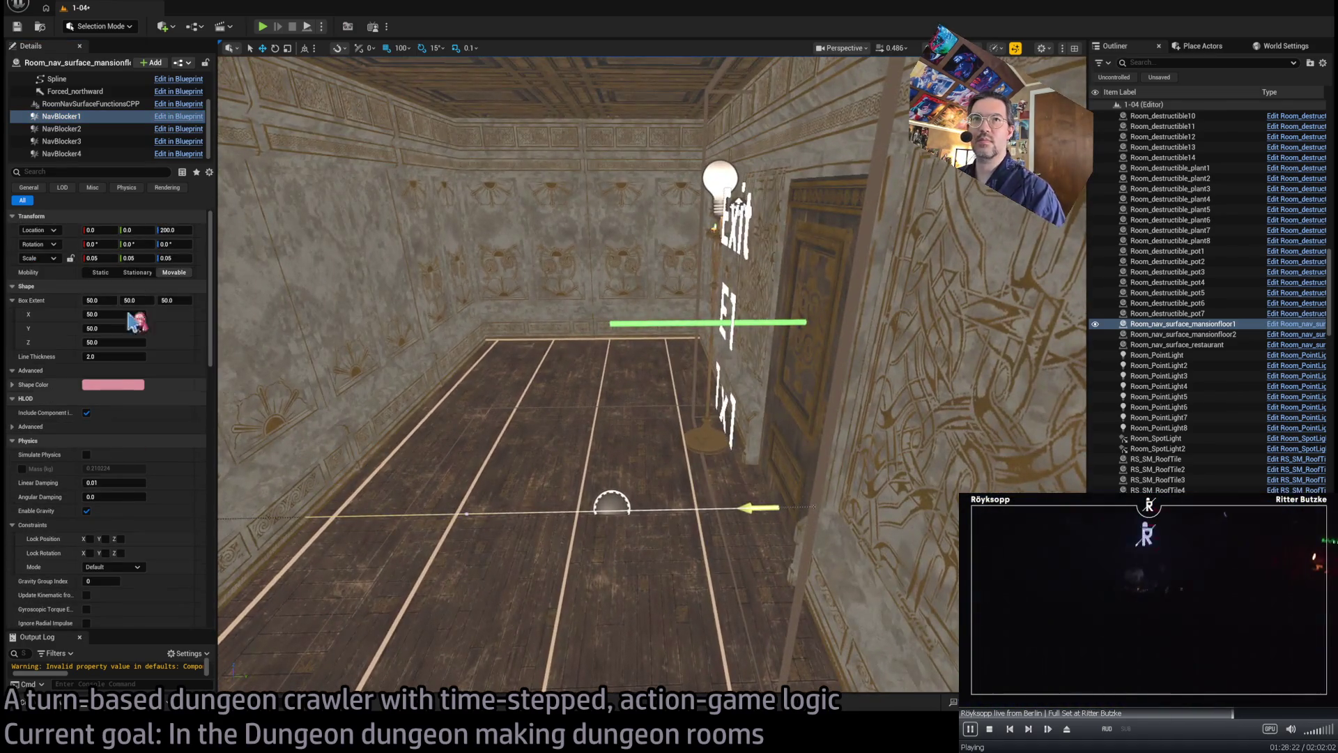
{"action": "scroll", "coordinate": [113, 135], "scroll_direction": "up", "scroll_amount": 2}
{"action": "left_click", "coordinate": [66, 81]}
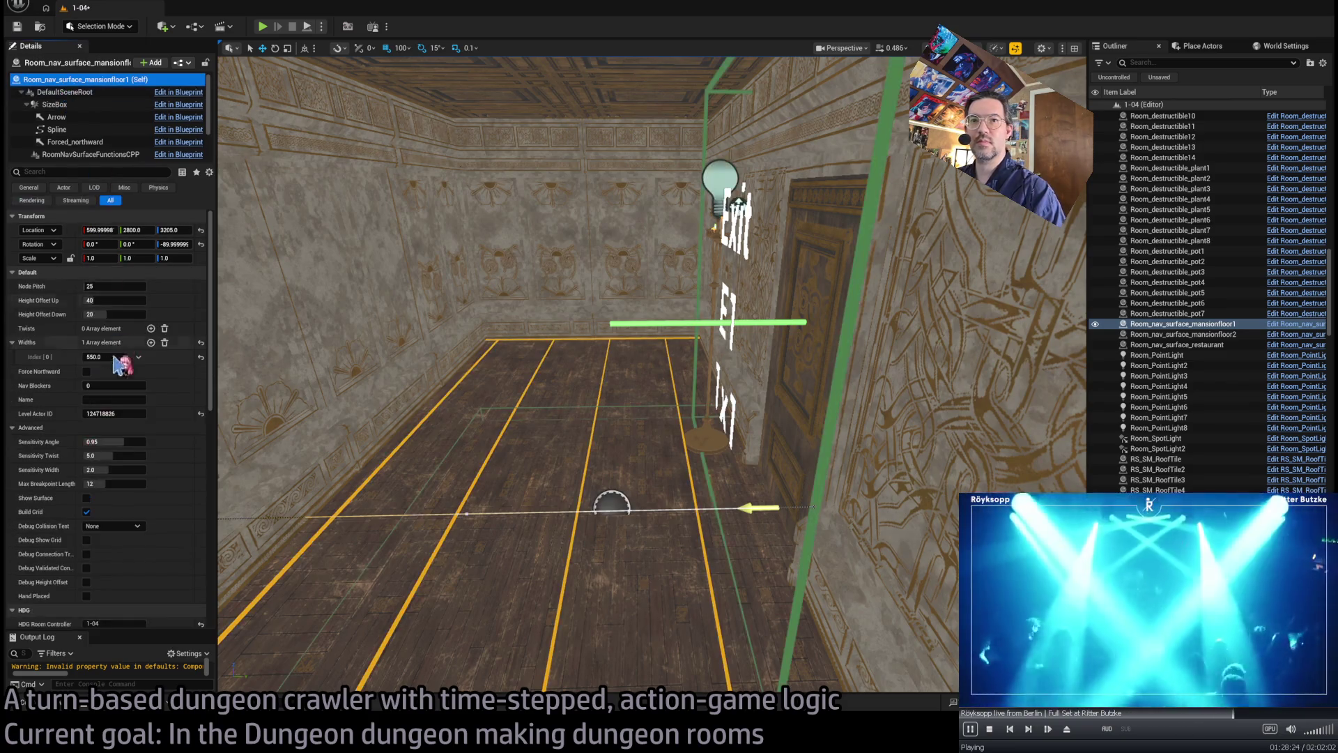
{"action": "scroll", "coordinate": [98, 543], "scroll_direction": "down", "scroll_amount": 10}
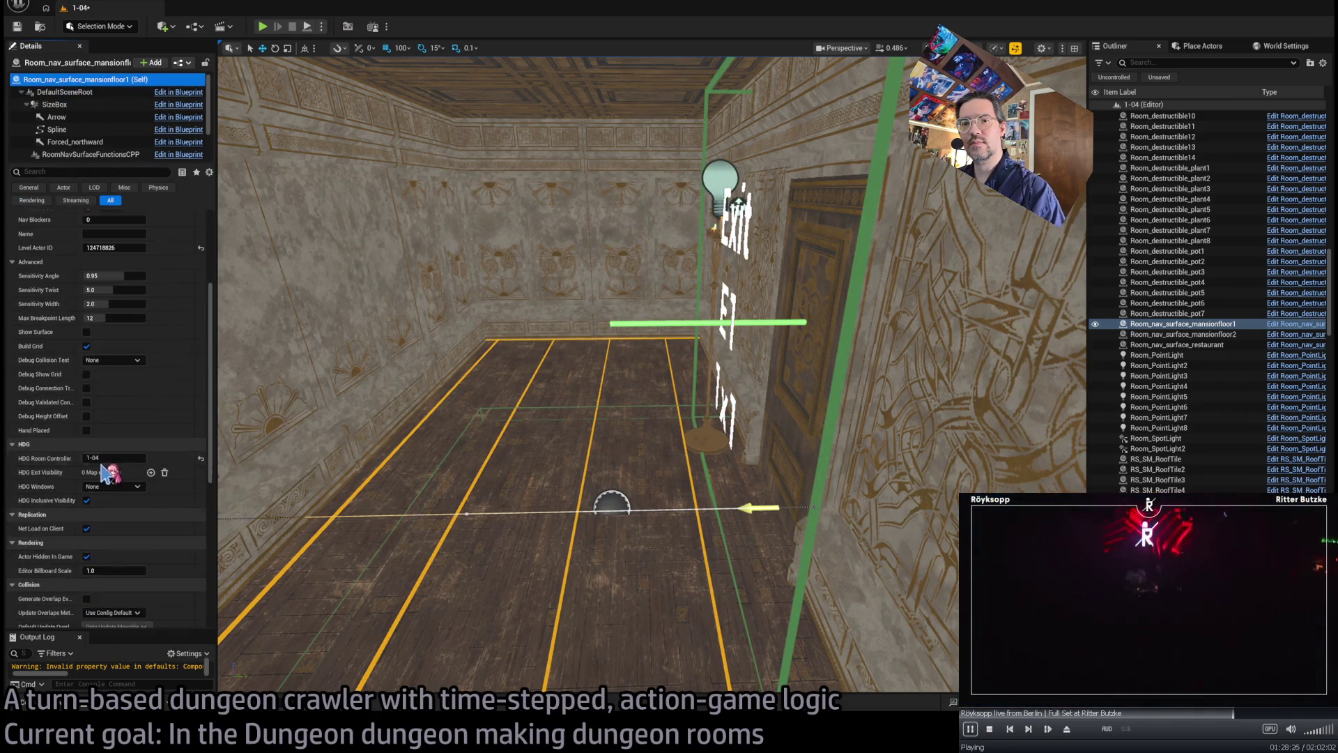
{"action": "scroll", "coordinate": [112, 482], "scroll_direction": "up", "scroll_amount": 10}
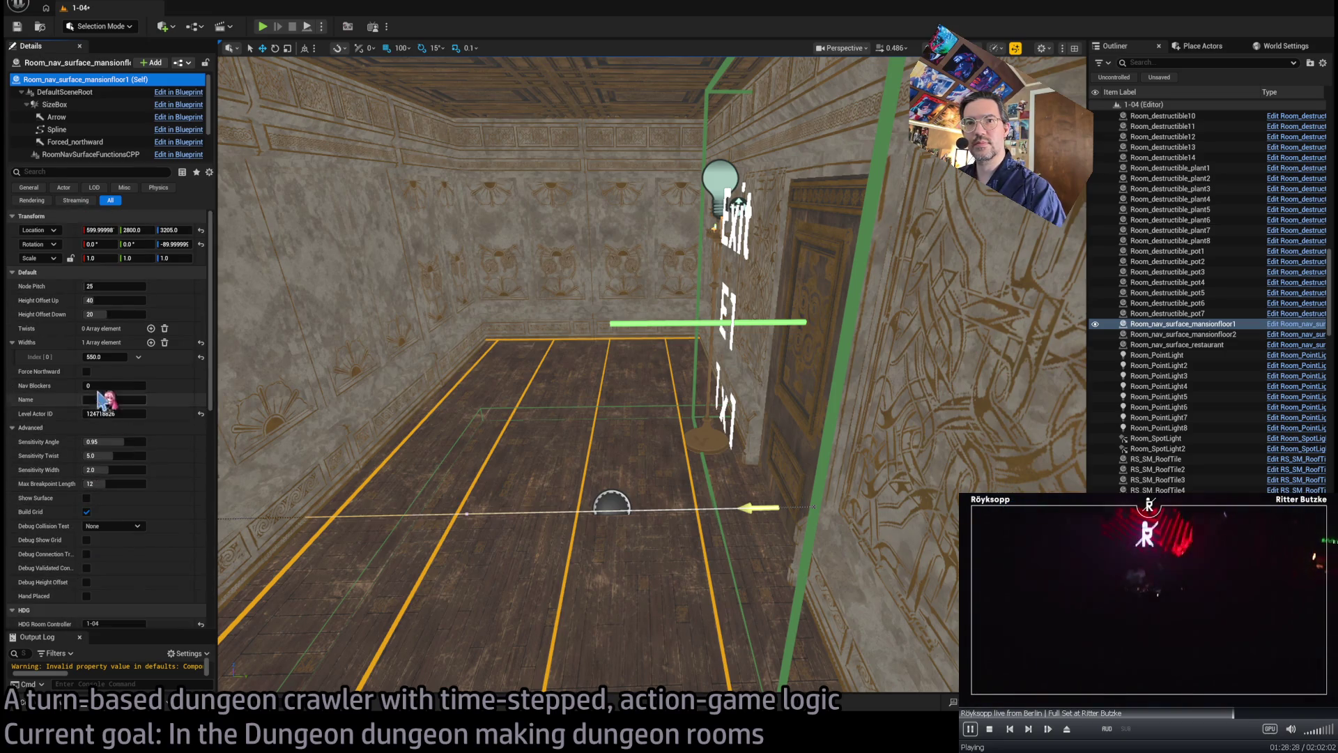
{"action": "type", "text": "4"}
{"action": "key", "text": "Return"}
{"action": "scroll", "coordinate": [84, 129], "scroll_direction": "down", "scroll_amount": 2}
{"action": "left_click", "coordinate": [70, 116]}
{"action": "left_click_drag", "start_coordinate": [692, 384], "coordinate": [692, 384]}
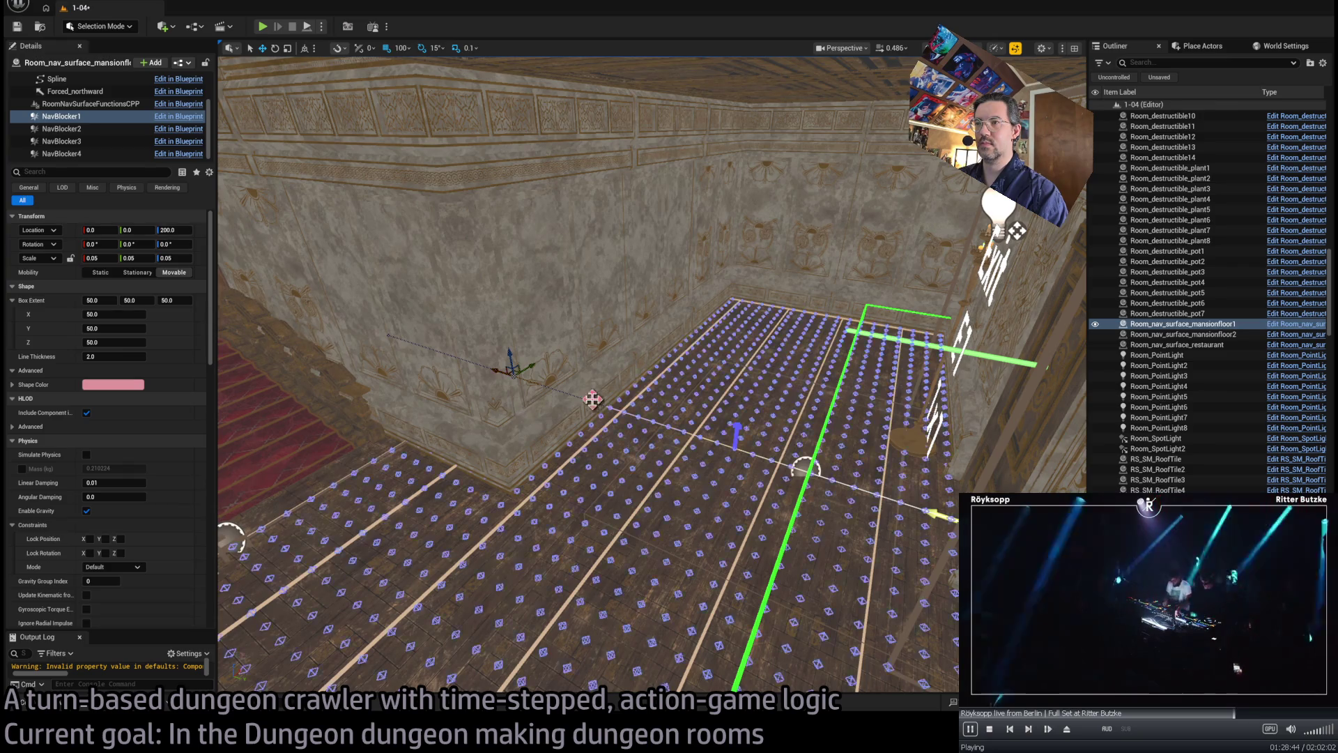
{"action": "key", "text": "Escape"}
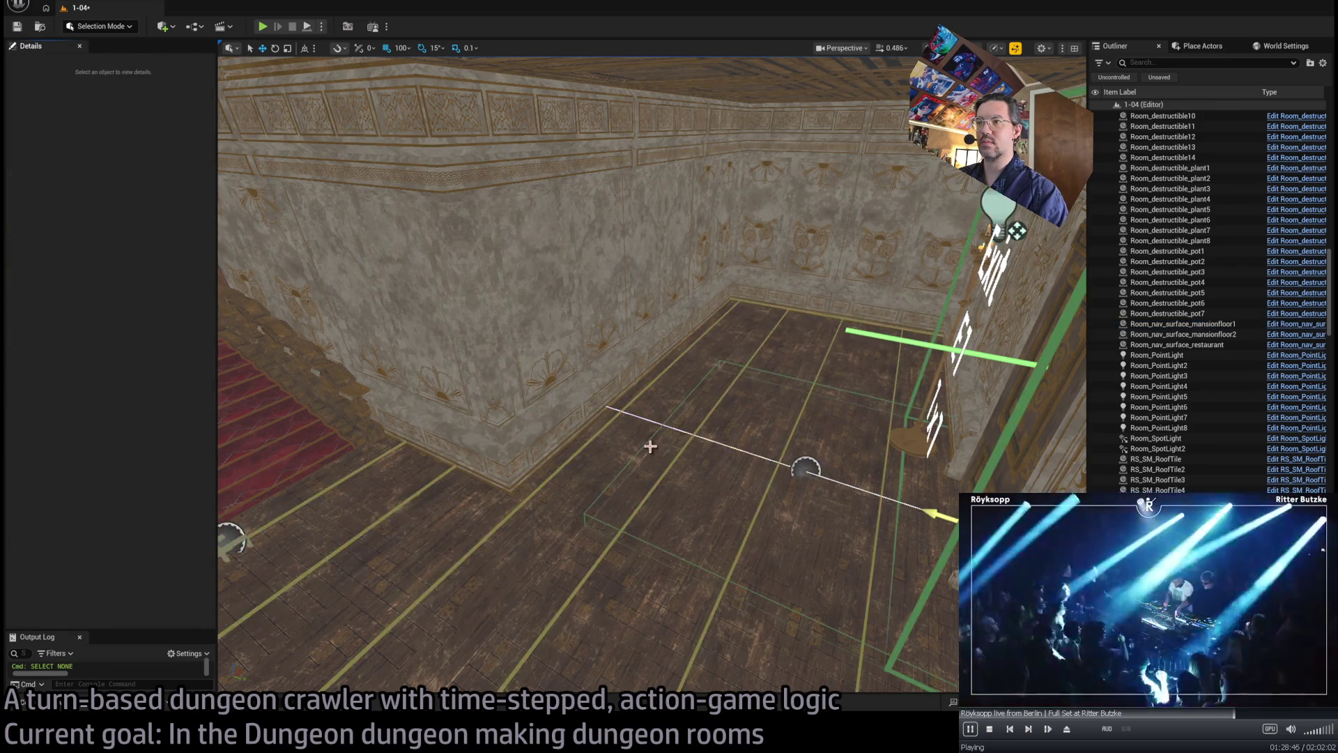
- Move NavBlocker1 to X 700, Y 200, Z 0 and scale it 2.75 × 7.15 × 1.55
{"action": "left_click", "coordinate": [1183, 323]}
{"action": "left_click", "coordinate": [61, 116]}
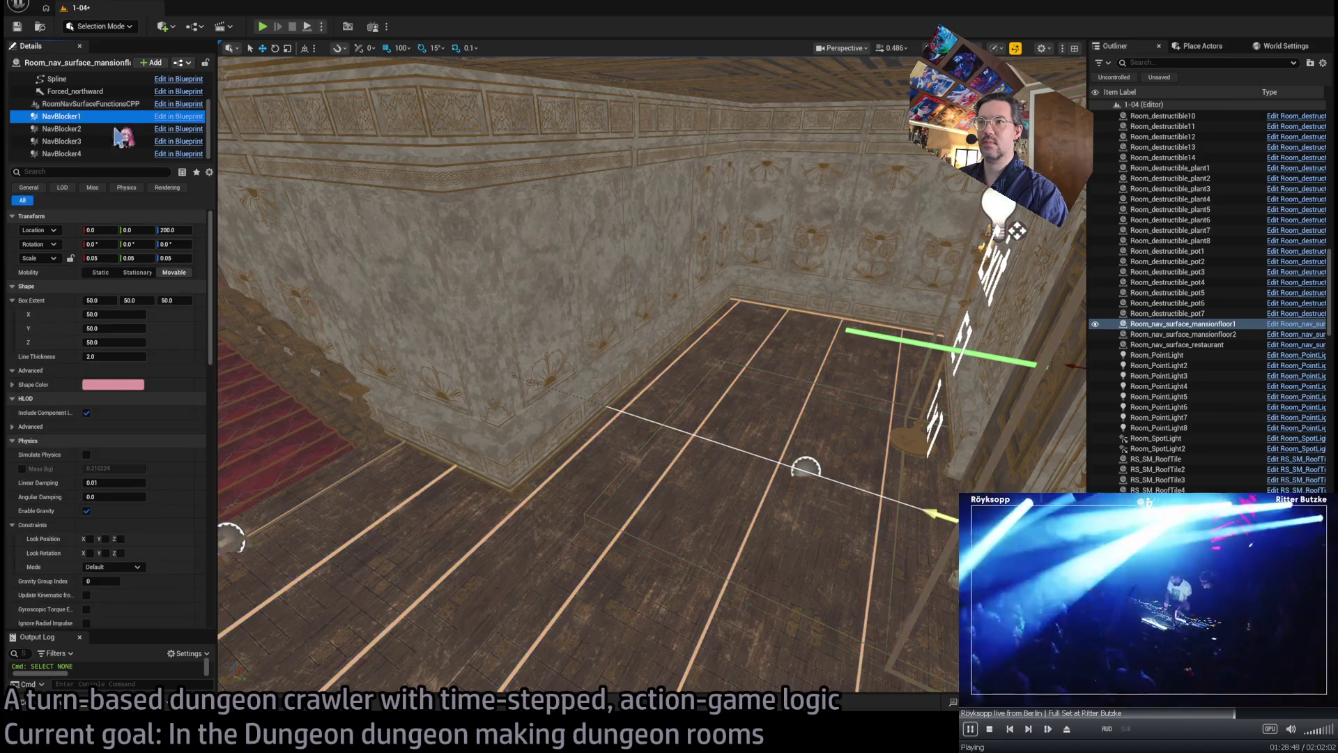
{"action": "key", "text": "f"}
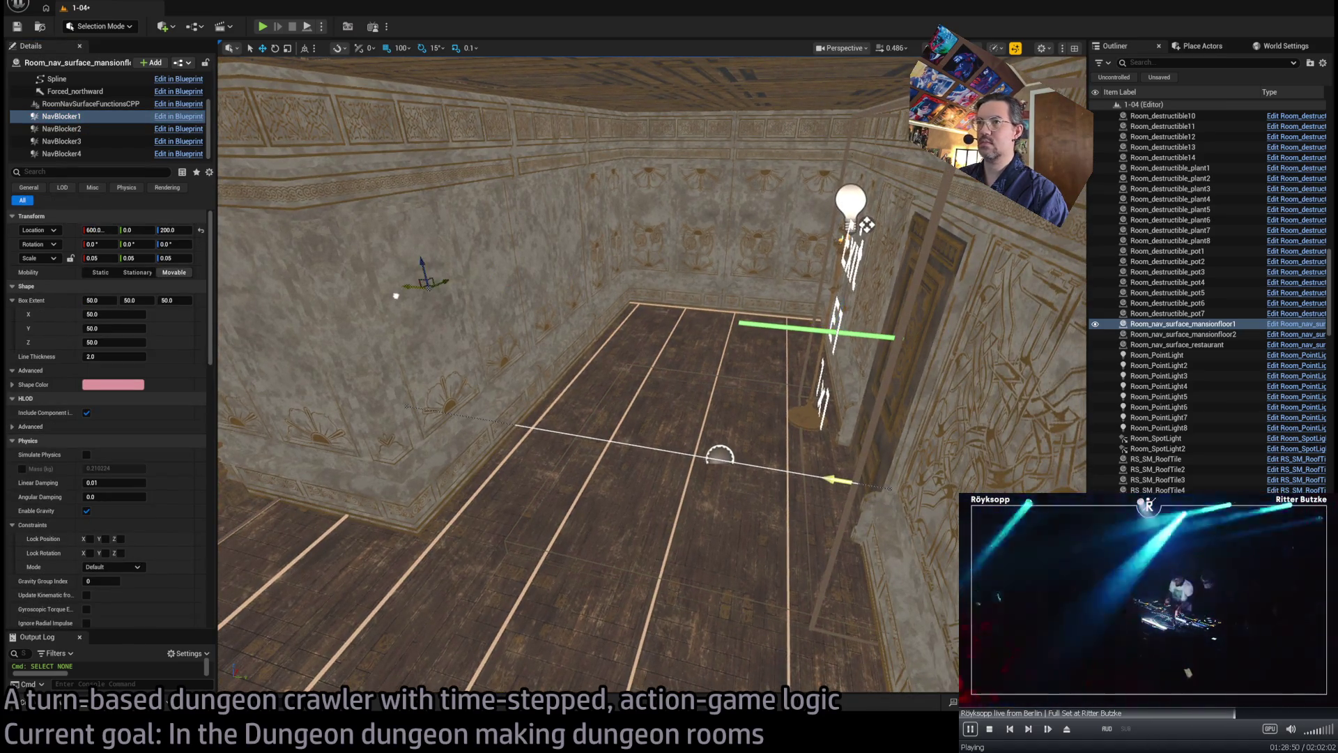
{"action": "left_click_drag", "start_coordinate": [396, 295], "coordinate": [338, 282]}
{"action": "key", "text": "f"}
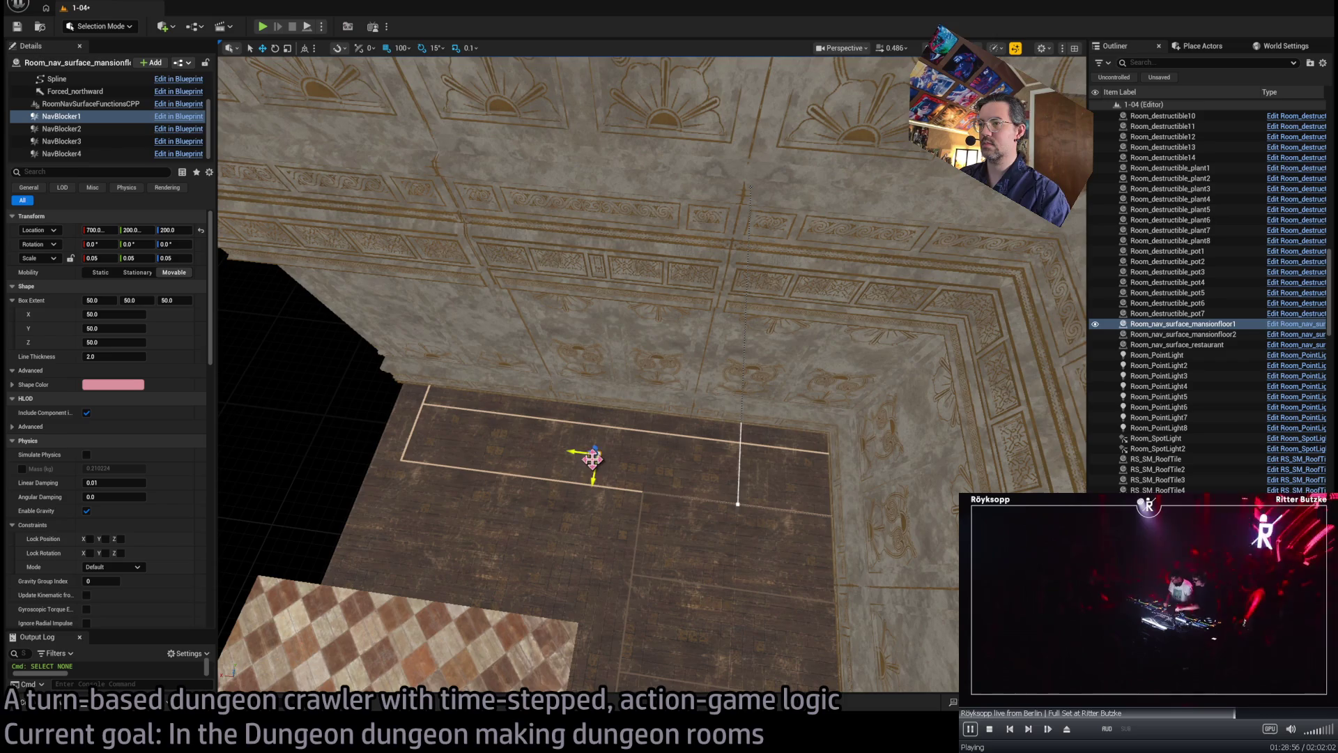
{"action": "mouse_move", "coordinate": [608, 486]}
{"action": "left_mouse_down"}
{"action": "mouse_move", "coordinate": [597, 469]}
{"action": "mouse_move", "coordinate": [613, 464]}
{"action": "mouse_move", "coordinate": [608, 382]}
{"action": "mouse_move", "coordinate": [573, 472]}
{"action": "mouse_move", "coordinate": [637, 469]}
{"action": "mouse_move", "coordinate": [636, 418]}
{"action": "mouse_move", "coordinate": [636, 448]}
{"action": "mouse_move", "coordinate": [695, 427]}
{"action": "left_mouse_up"}
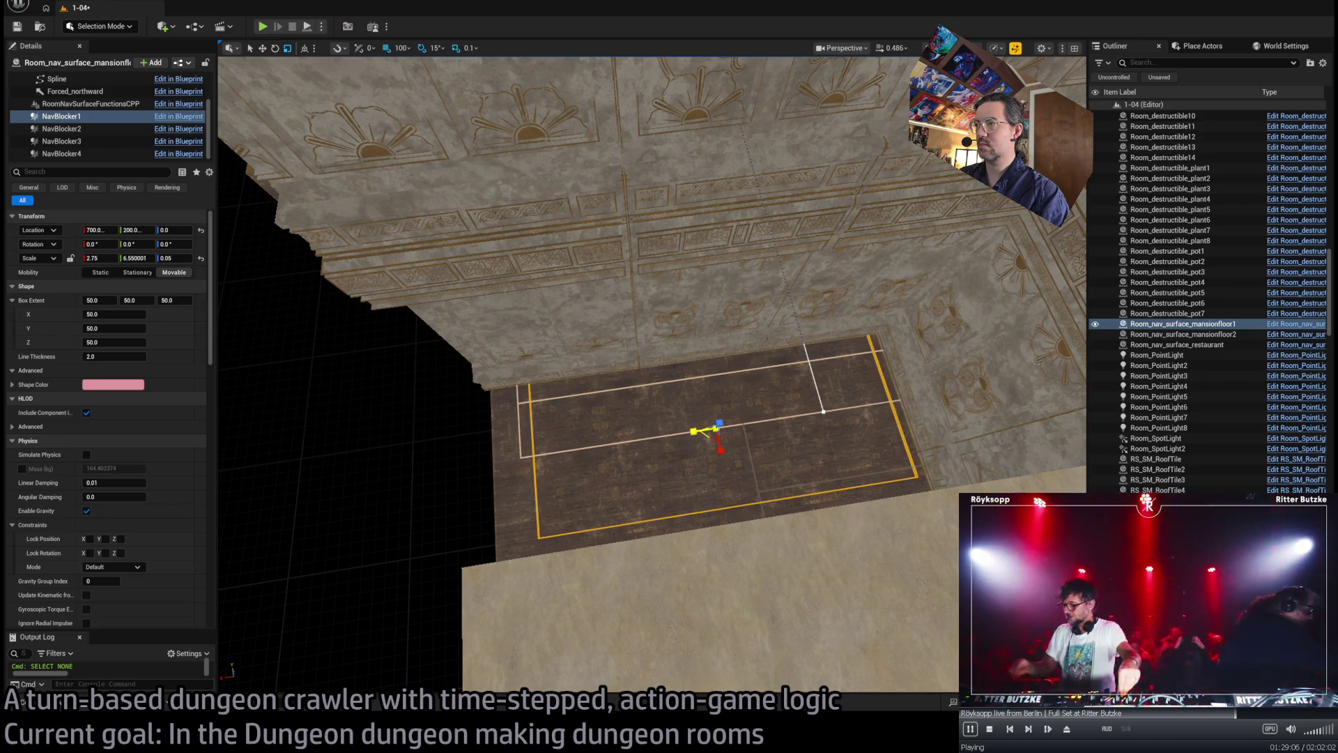
{"action": "mouse_move", "coordinate": [696, 427]}
{"action": "left_mouse_down"}
{"action": "mouse_move", "coordinate": [677, 404]}
{"action": "mouse_move", "coordinate": [662, 433]}
{"action": "mouse_move", "coordinate": [683, 411]}
{"action": "mouse_move", "coordinate": [608, 357]}
{"action": "mouse_move", "coordinate": [579, 448]}
{"action": "mouse_move", "coordinate": [580, 411]}
{"action": "mouse_move", "coordinate": [580, 446]}
{"action": "mouse_move", "coordinate": [580, 425]}
{"action": "mouse_move", "coordinate": [614, 450]}
{"action": "mouse_move", "coordinate": [672, 435]}
{"action": "mouse_move", "coordinate": [642, 441]}
{"action": "left_mouse_up"}
- Set the mansionfloor2 spline endpoint's Location X to 400
{"action": "left_click", "coordinate": [657, 413]}
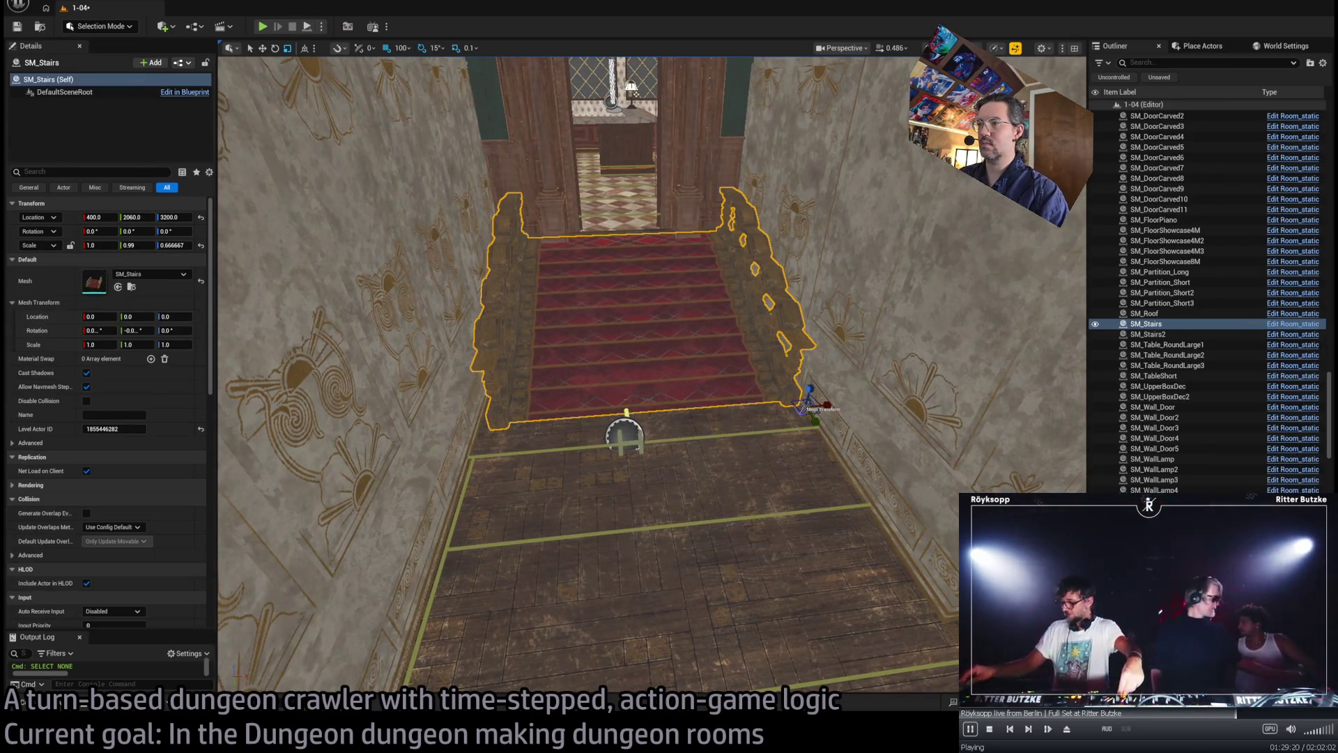
{"action": "left_click", "coordinate": [625, 436]}
{"action": "left_click_drag", "start_coordinate": [626, 436], "coordinate": [683, 418]}
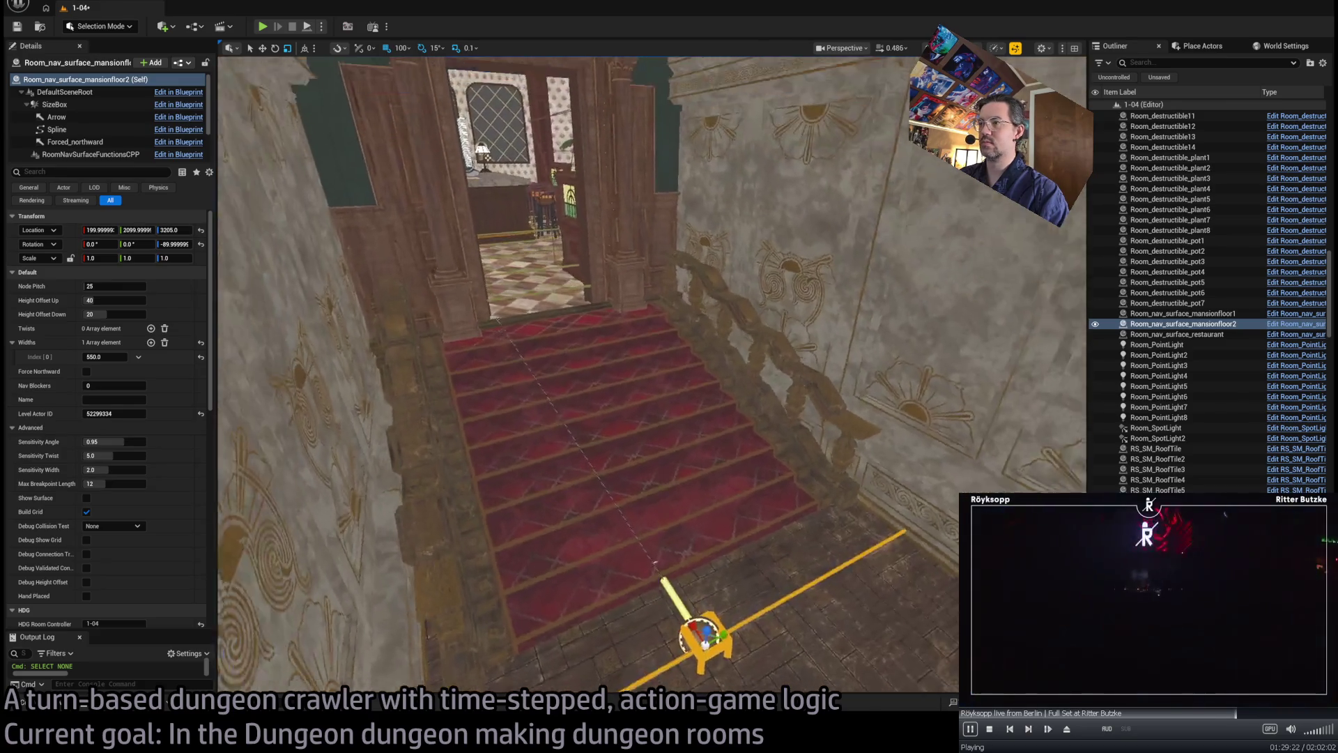
{"action": "left_click_drag", "start_coordinate": [656, 561], "coordinate": [508, 341]}
{"action": "left_click", "coordinate": [512, 341]}
{"action": "scroll", "coordinate": [545, 378], "scroll_direction": "up", "scroll_amount": 5}
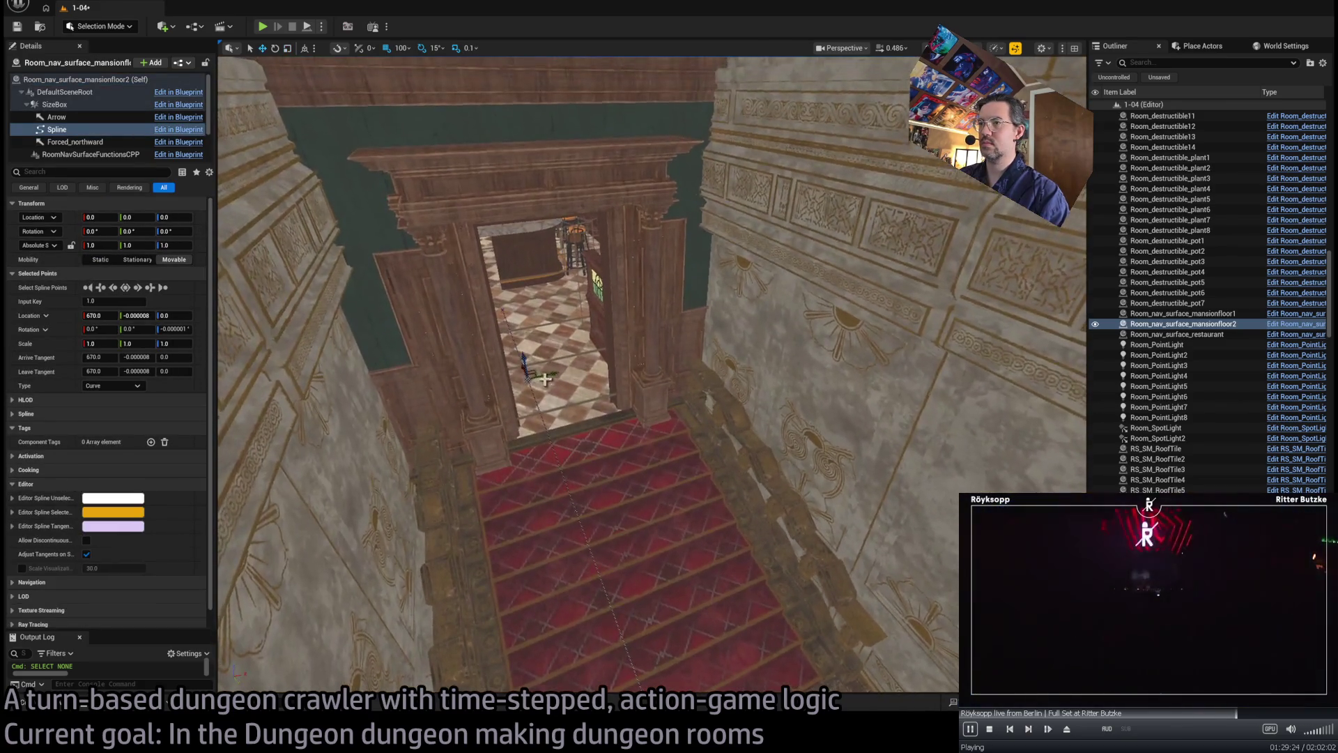
{"action": "left_click_drag", "start_coordinate": [520, 368], "coordinate": [838, 675]}
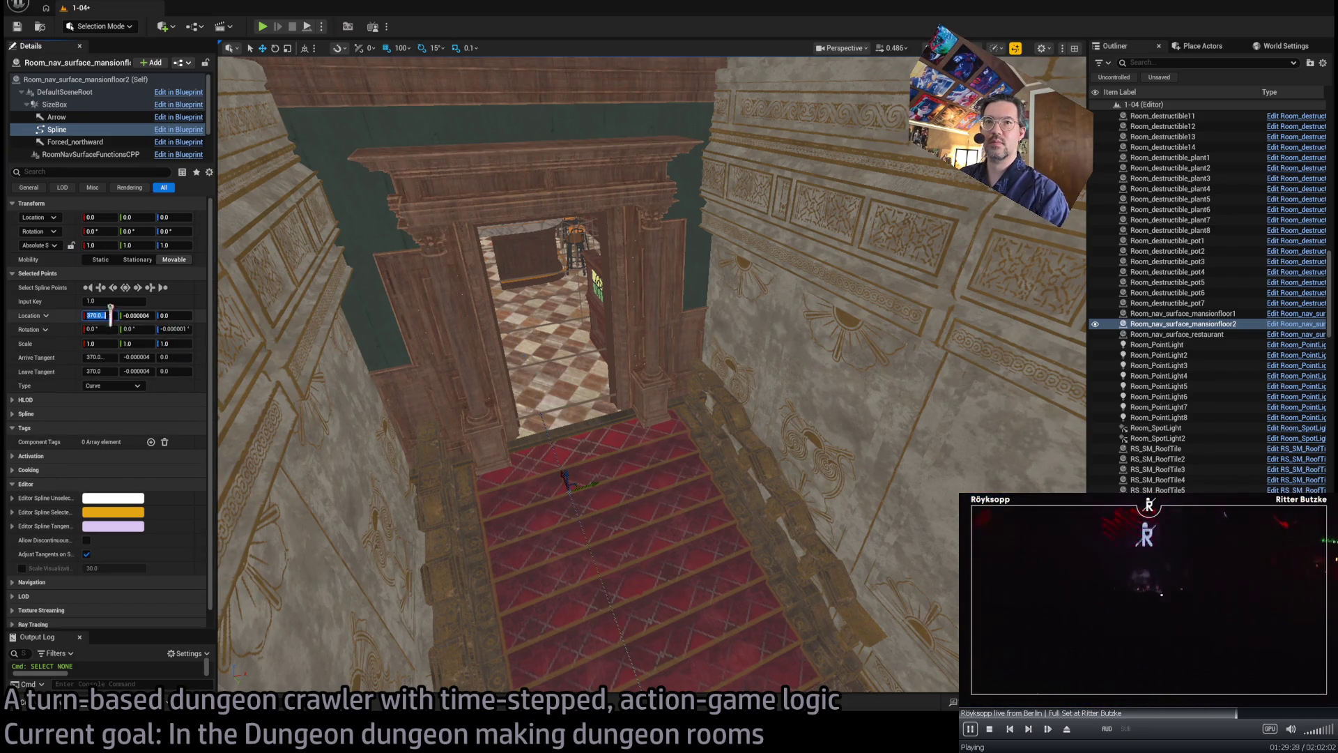
{"action": "type", "text": "400"}
{"action": "key", "text": "Return"}
- Raise that endpoint to Z 125 at the top of the stairs
{"action": "left_click_drag", "start_coordinate": [245, 335], "coordinate": [258, 251]}
{"action": "mouse_move", "coordinate": [609, 488]}
{"action": "left_mouse_down"}
{"action": "mouse_move", "coordinate": [613, 446]}
{"action": "mouse_move", "coordinate": [502, 424]}
{"action": "mouse_move", "coordinate": [414, 228]}
{"action": "left_mouse_up"}
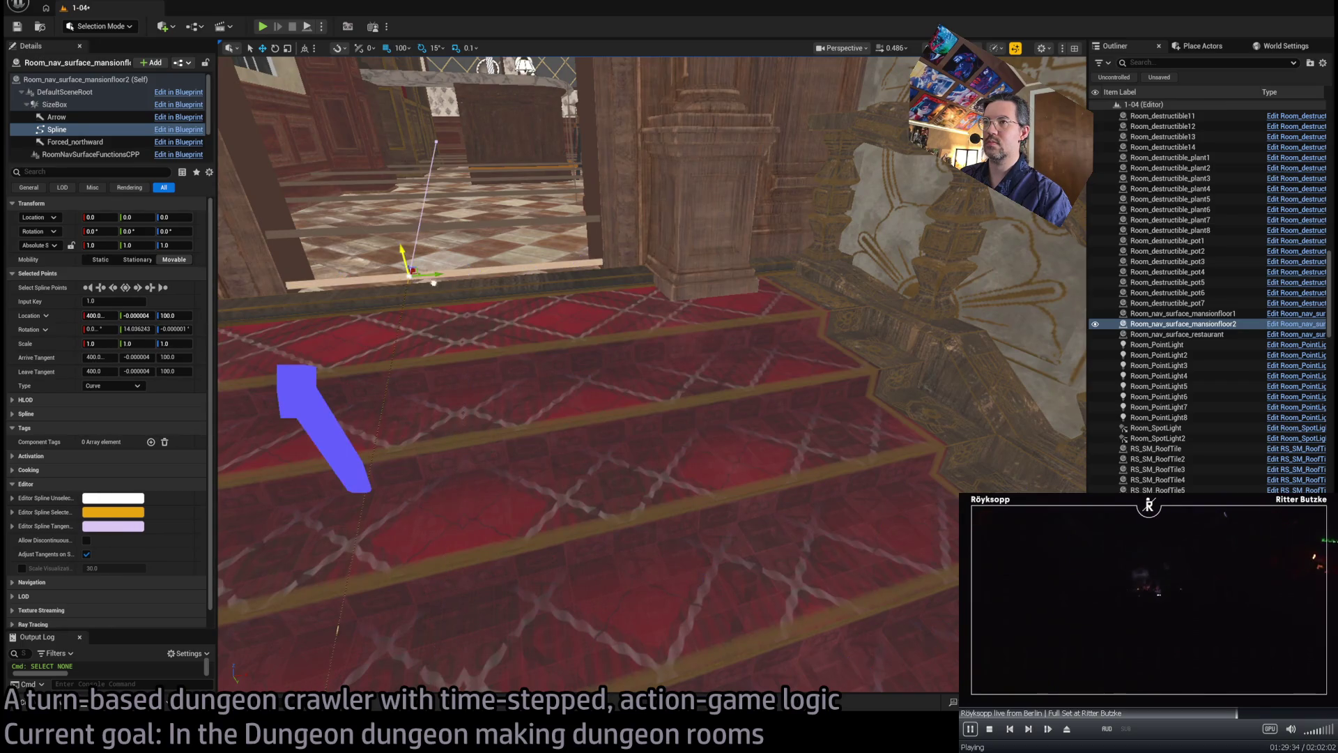
{"action": "key", "text": "f"}
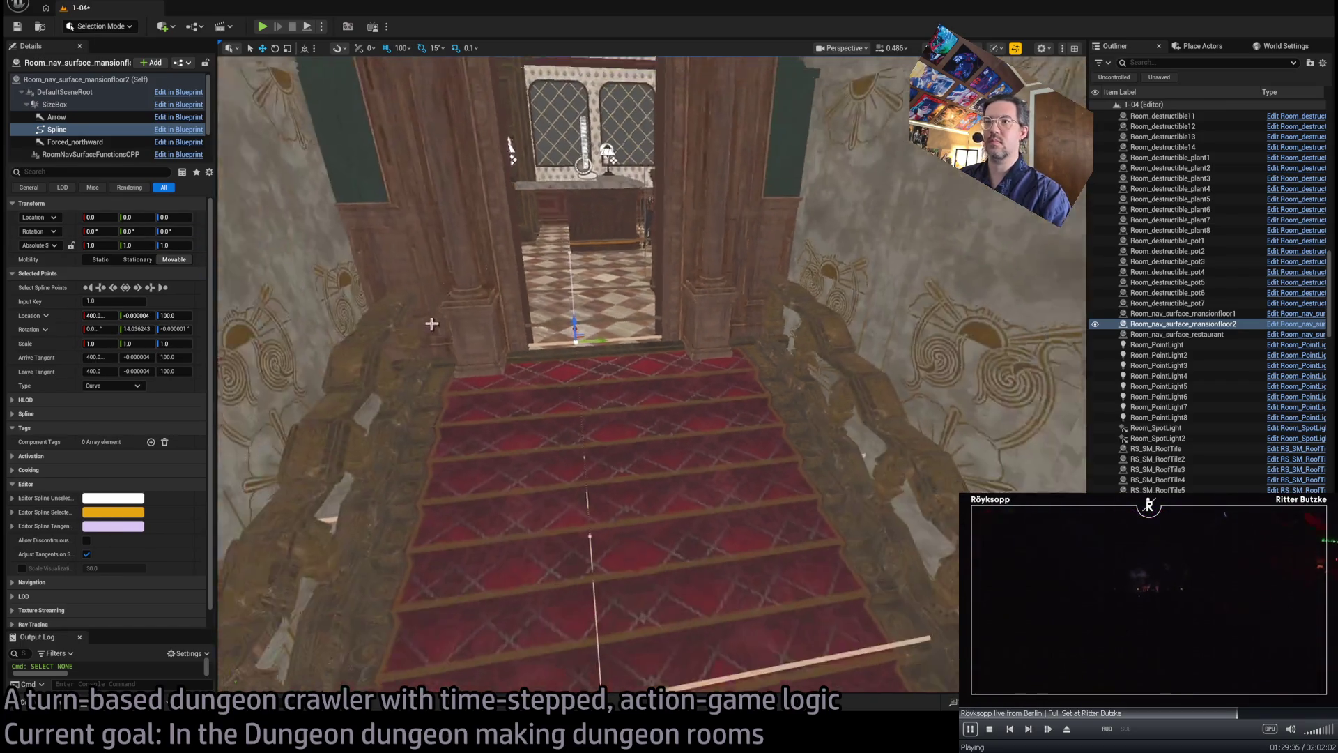
{"action": "type", "text": "125"}
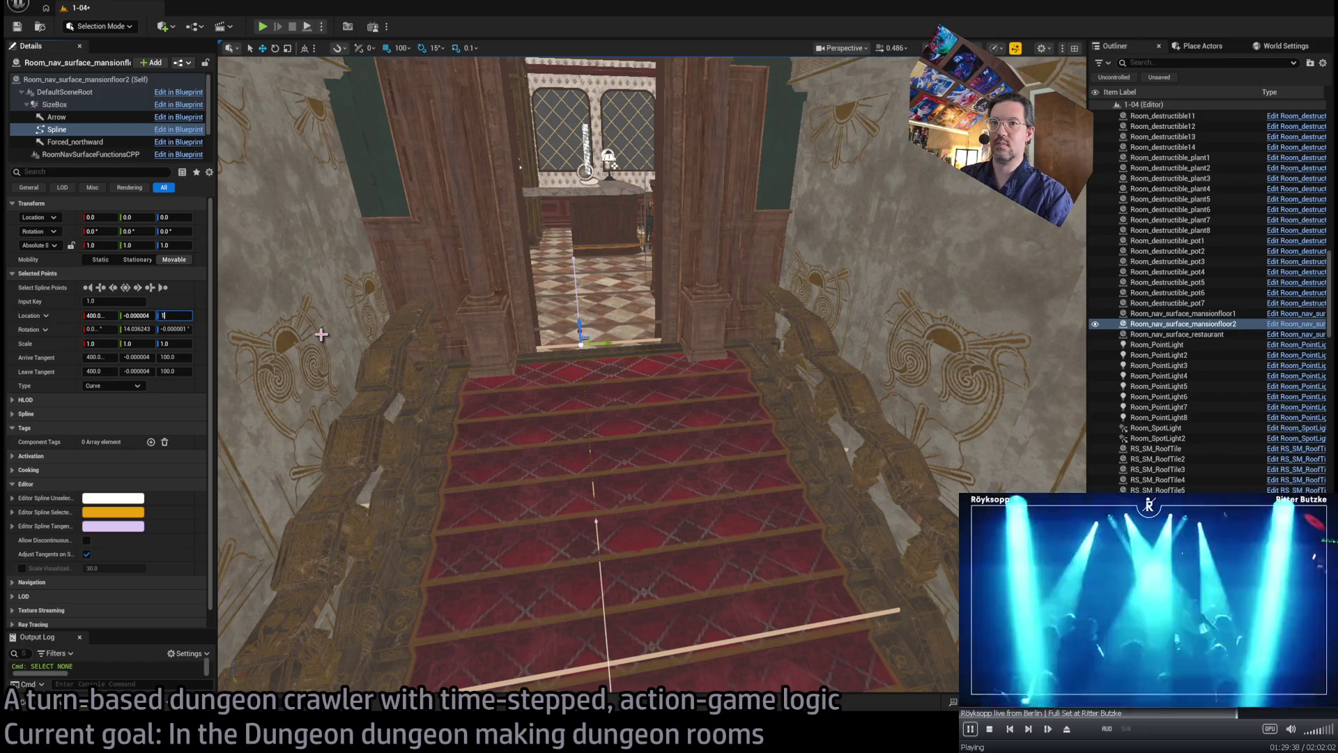